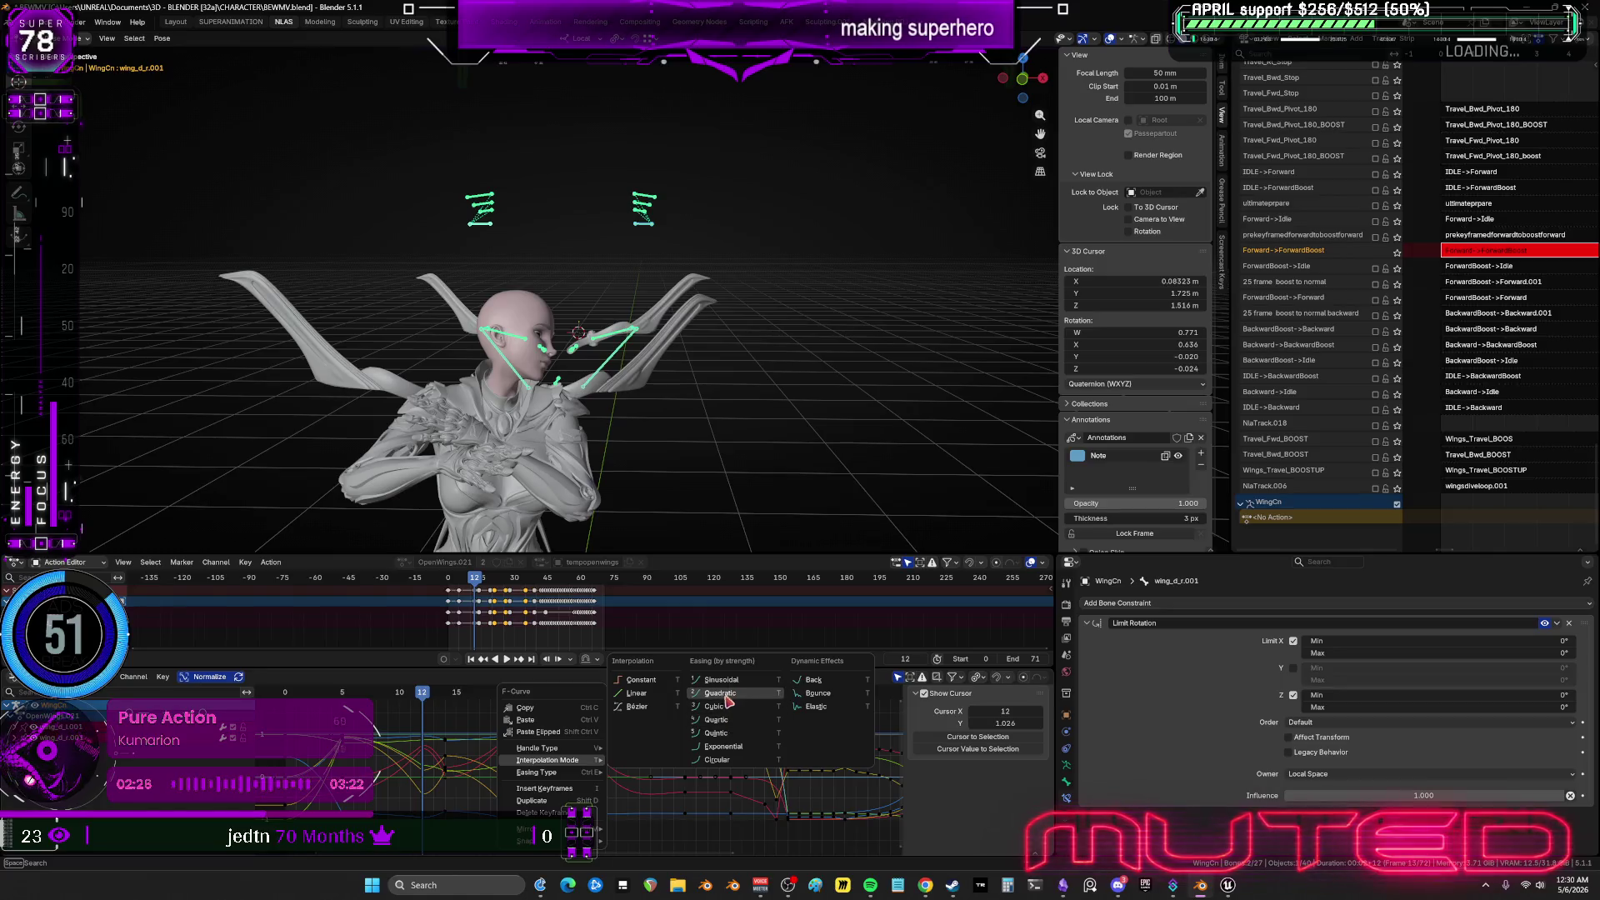
Scrub the playhead back to frame 12 and frame the wing keys in the Graph Editor.
mouse_move(423, 704)
mouse_down()
mouse_move(344, 709)
mouse_move(450, 717)
mouse_move(710, 785)
mouse_move(457, 793)
mouse_up()
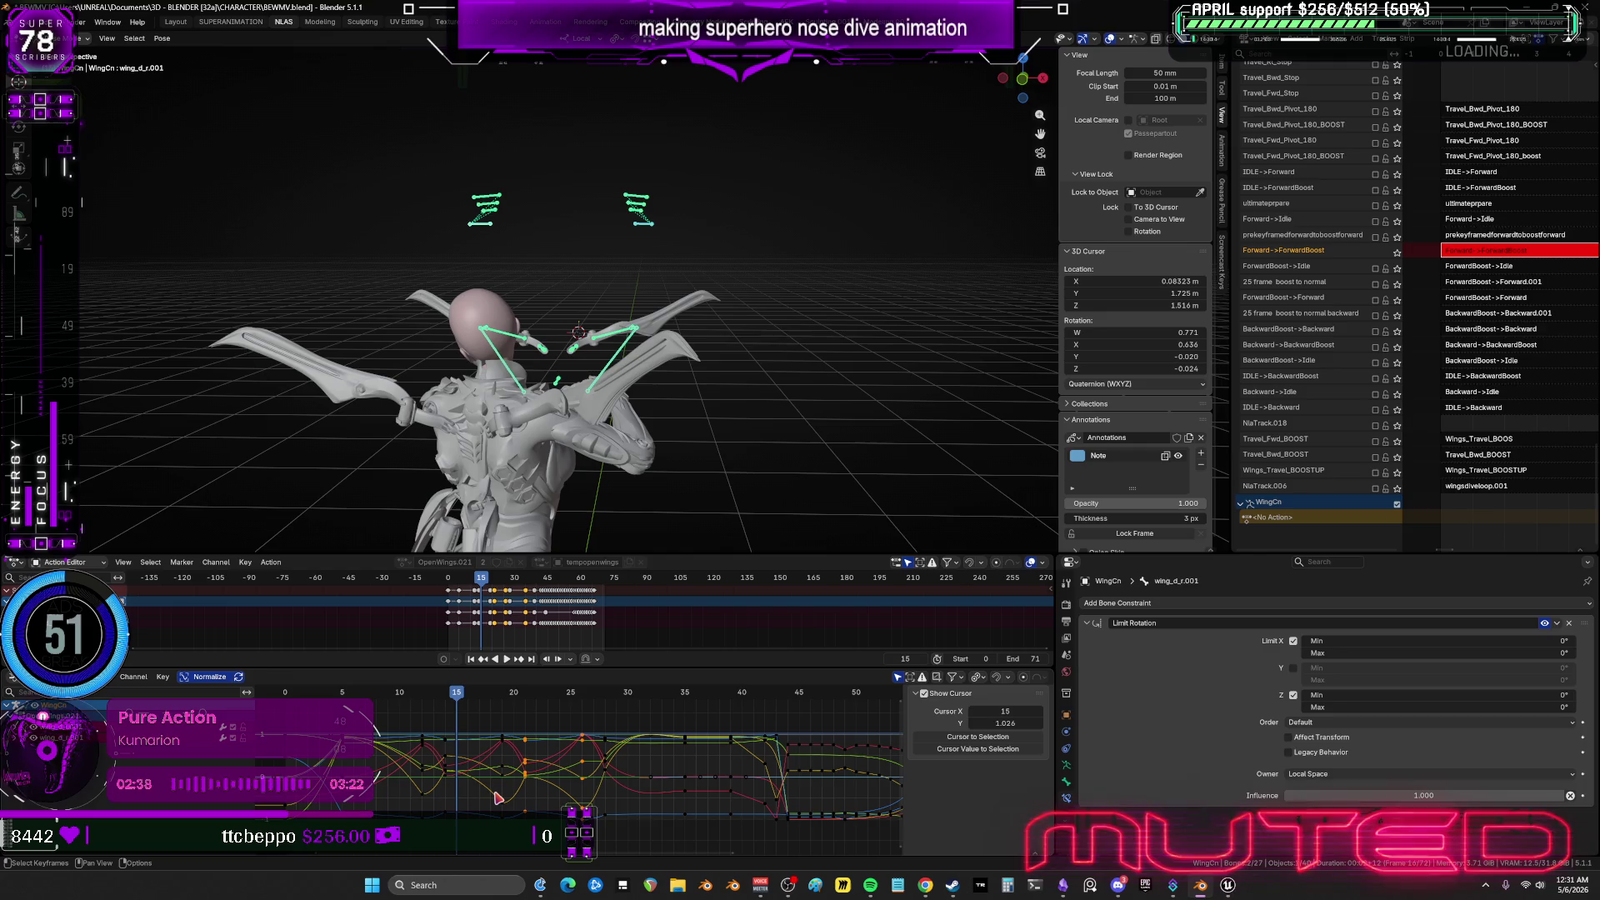
mouse_move(379, 704)
mouse_down()
mouse_move(454, 710)
mouse_move(422, 711)
mouse_up()
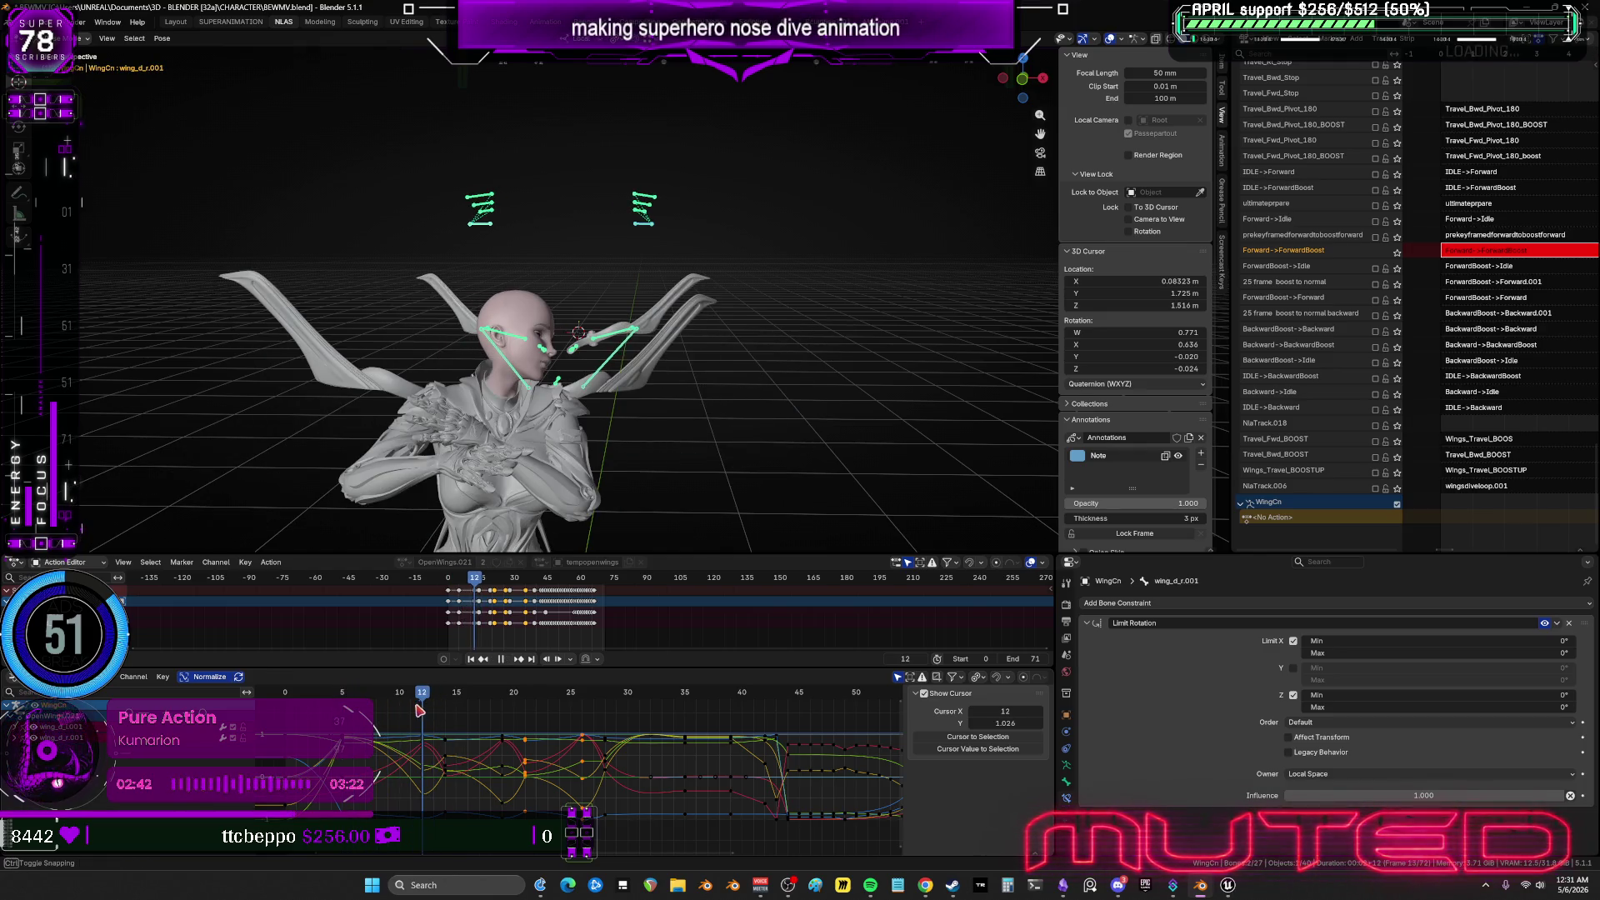
key(b)
drag(366, 806, 429, 716)
scroll(386, 763, up, 3)
mouse_move(386, 763)
ctrl+middle_down()
mouse_move(492, 787)
mouse_move(646, 755)
ctrl+middle_up()
right_click(646, 750)
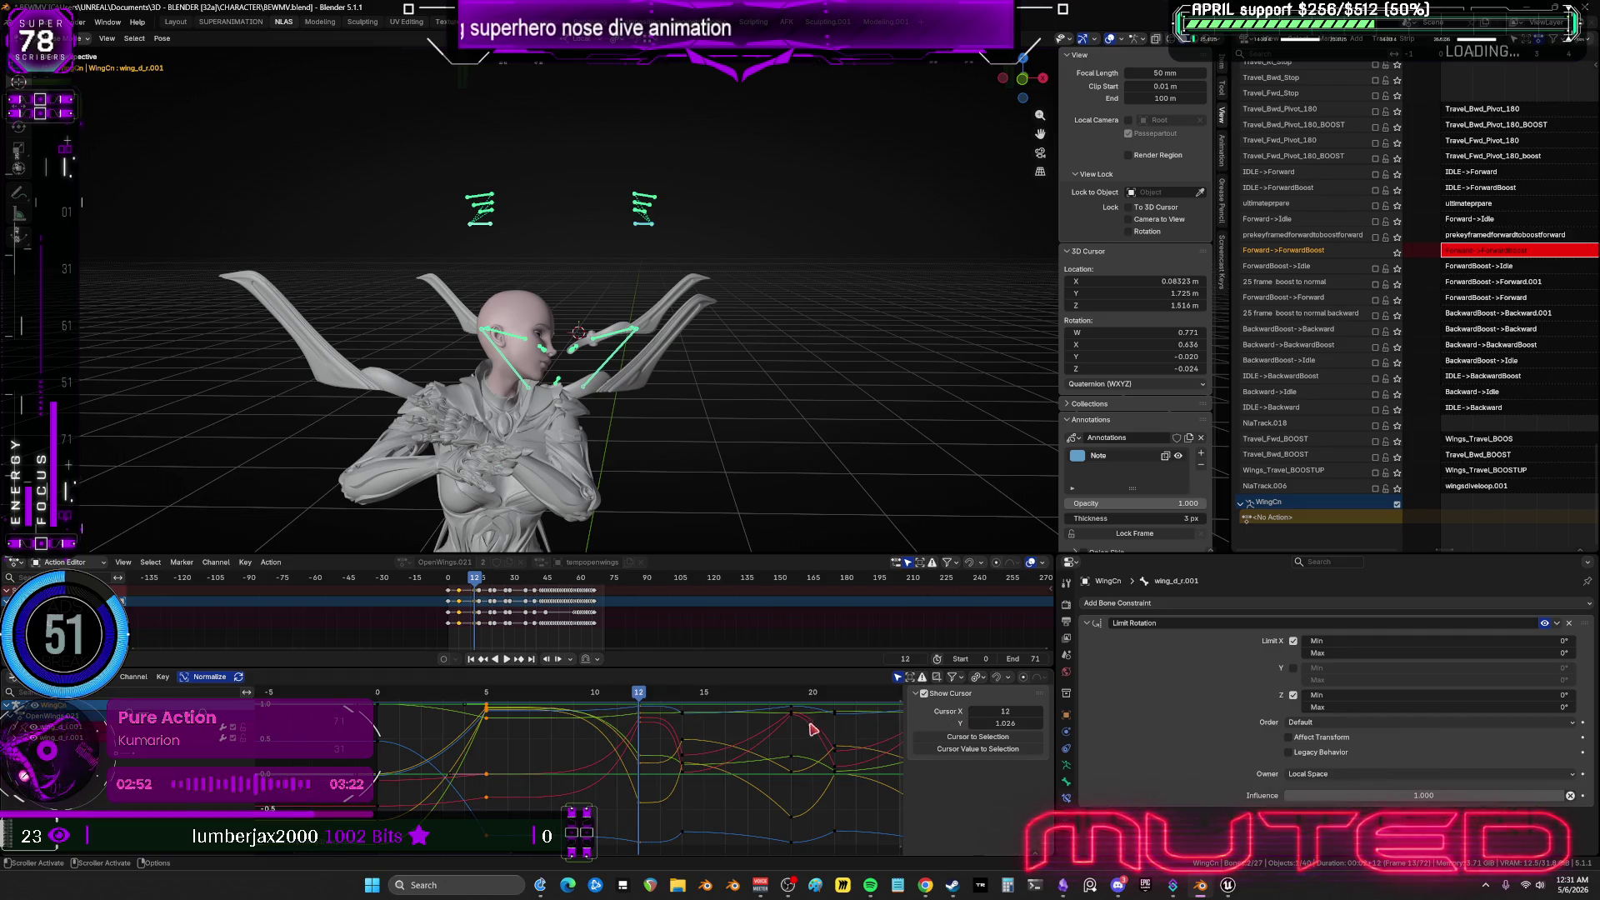
middle_drag(834, 725, 517, 724)
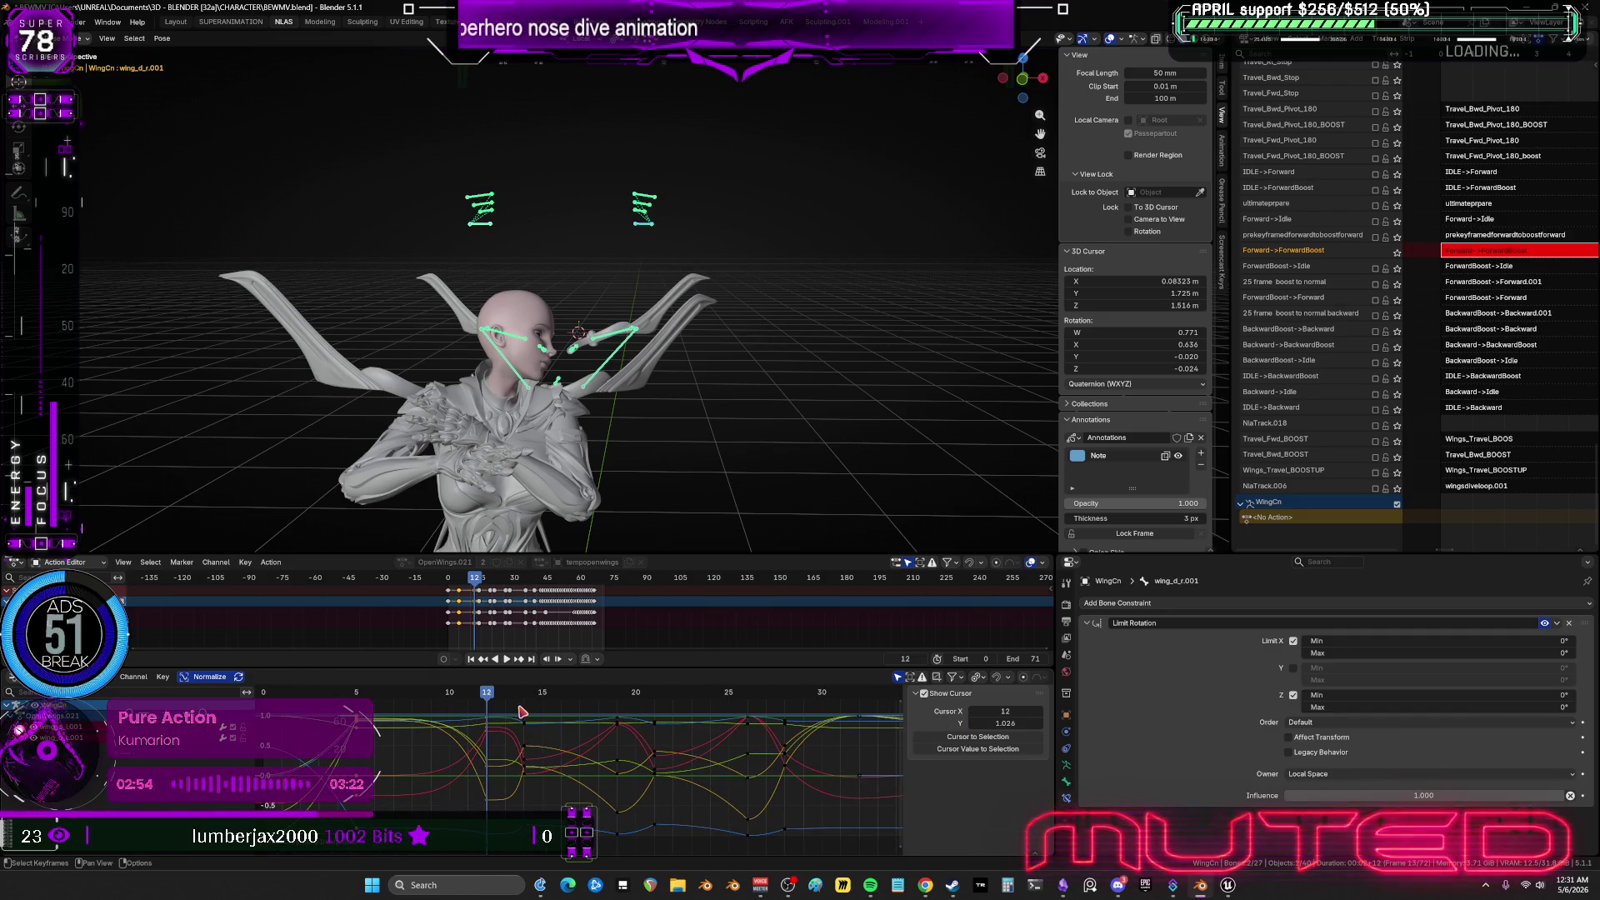
Set the keys around frame 12 to Quintic interpolation.
mouse_move(520, 707)
mouse_down()
mouse_move(630, 841)
mouse_move(621, 810)
mouse_up()
right_click(621, 810)
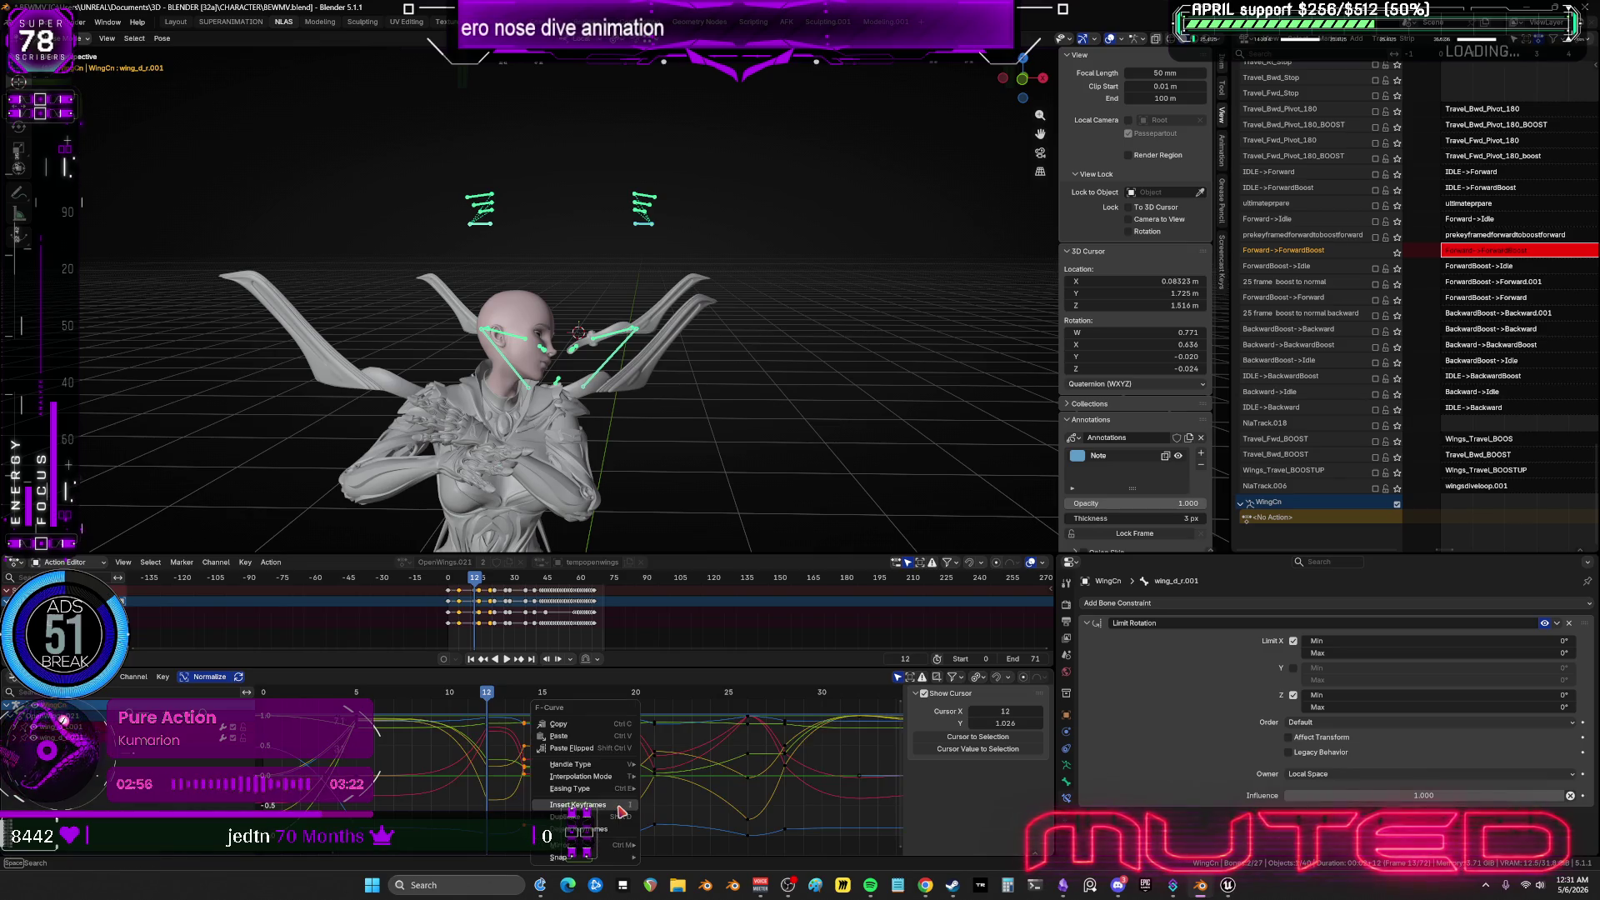
mouse_move(617, 776)
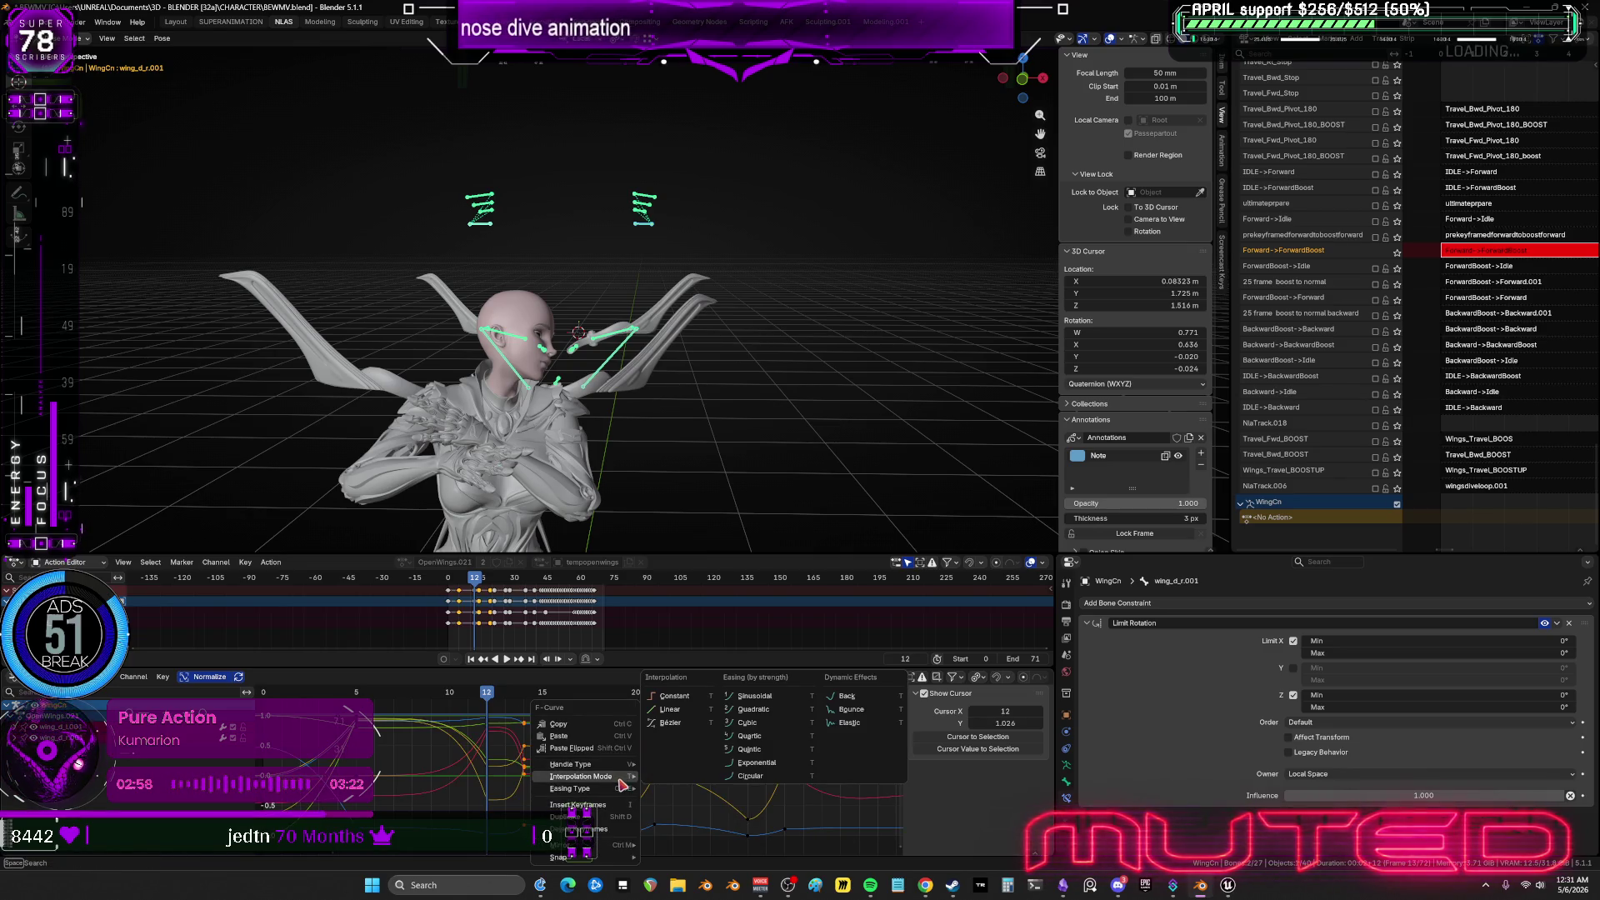
click(723, 753)
ctrl+scroll(703, 763, down, 4)
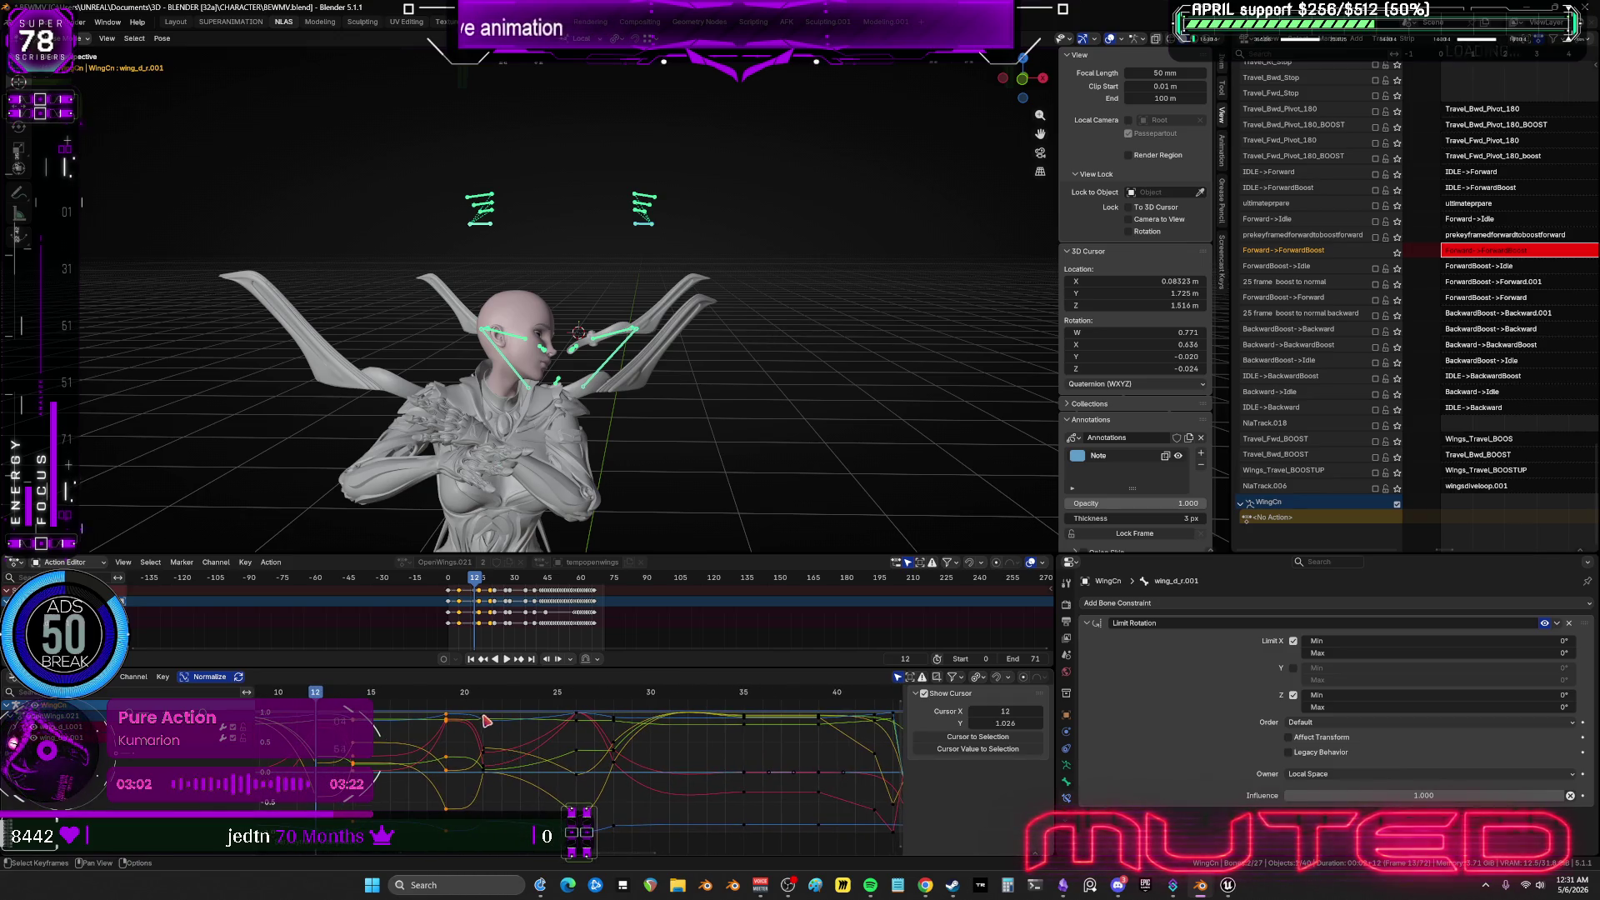
Set the keys around frame 21 to Quintic interpolation, then scrub to review the easing.
drag(471, 709, 582, 800)
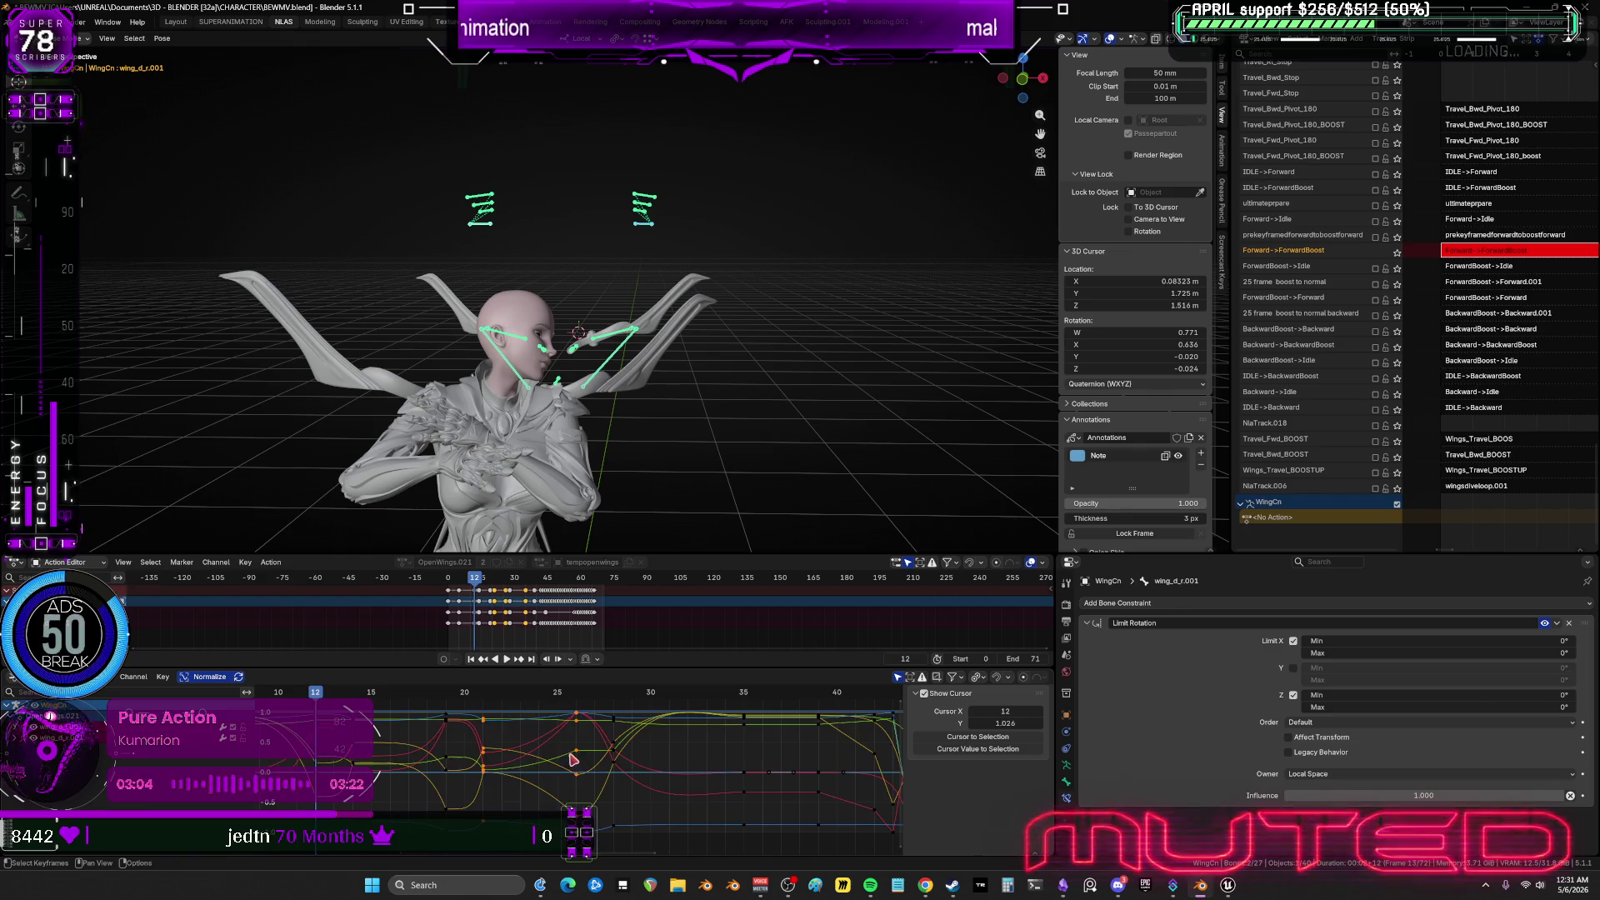
right_click(581, 754)
mouse_move(581, 757)
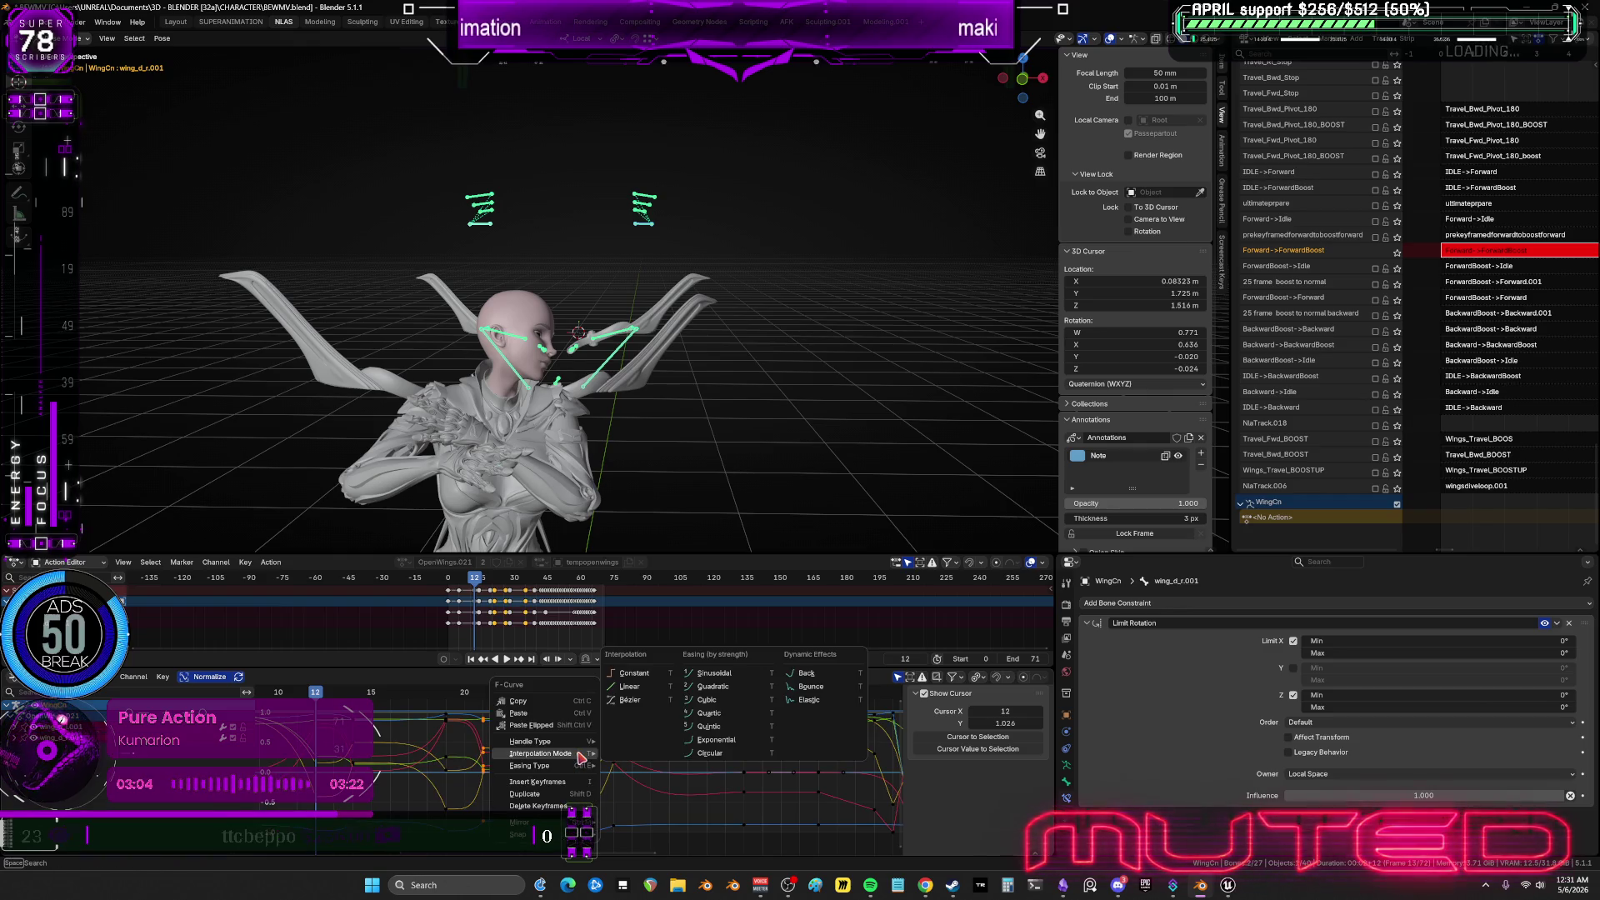
click(725, 727)
scroll(483, 709, down, 3)
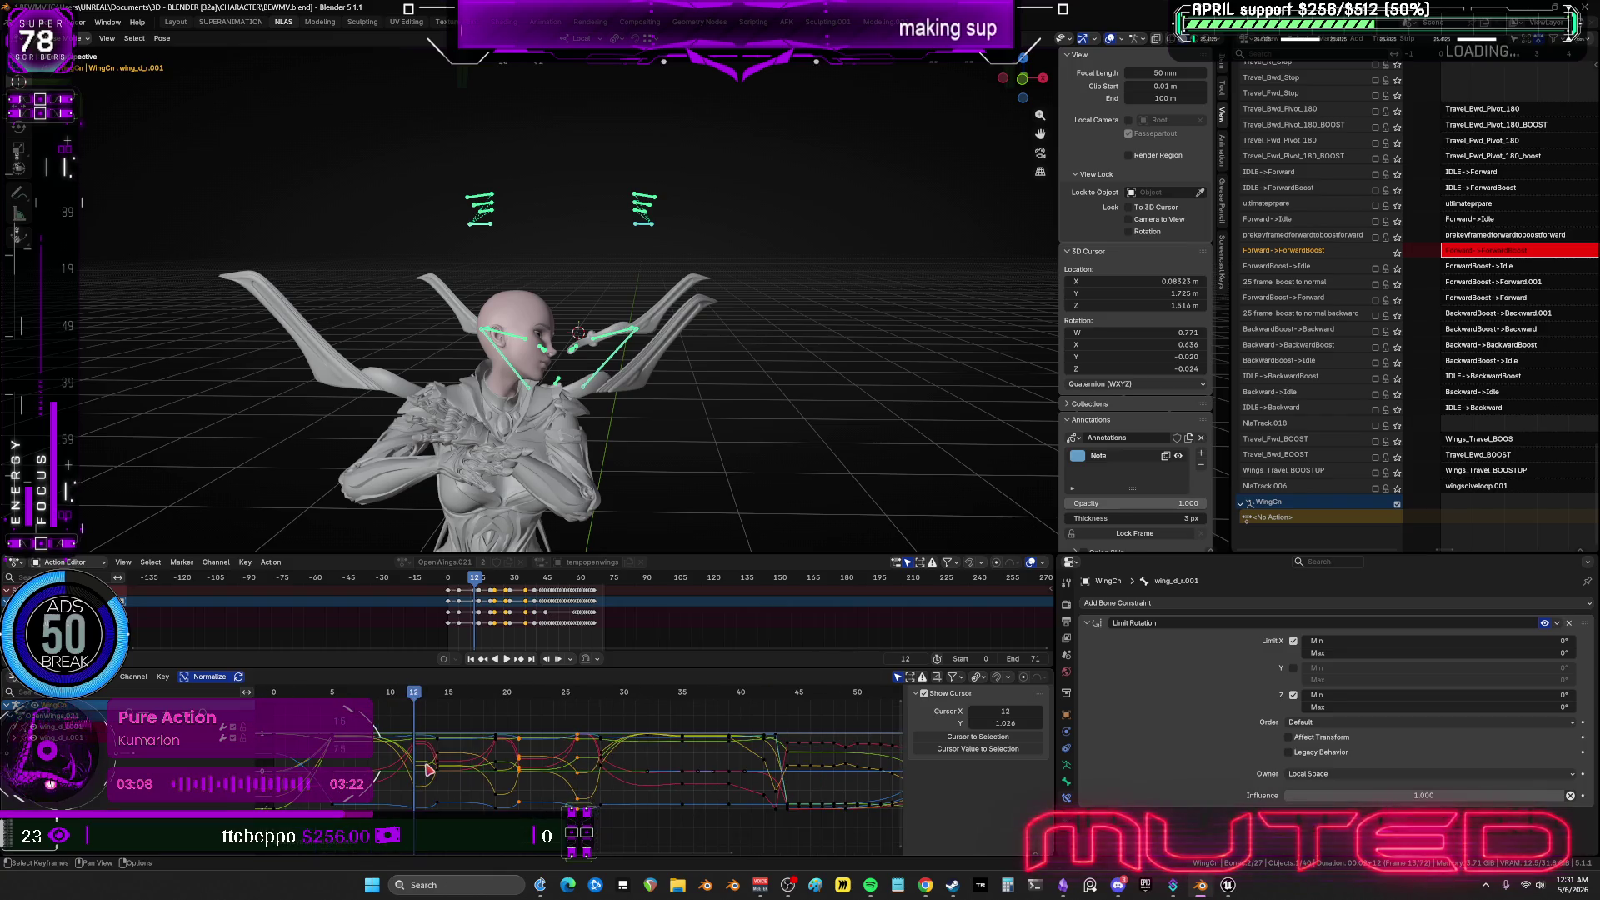
mouse_move(472, 702)
mouse_down()
mouse_move(393, 711)
mouse_move(767, 813)
mouse_move(389, 787)
mouse_up()
At frame 5, select wing_c_l.001 and rotate it about its local Y axis.
drag(523, 386, 471, 679)
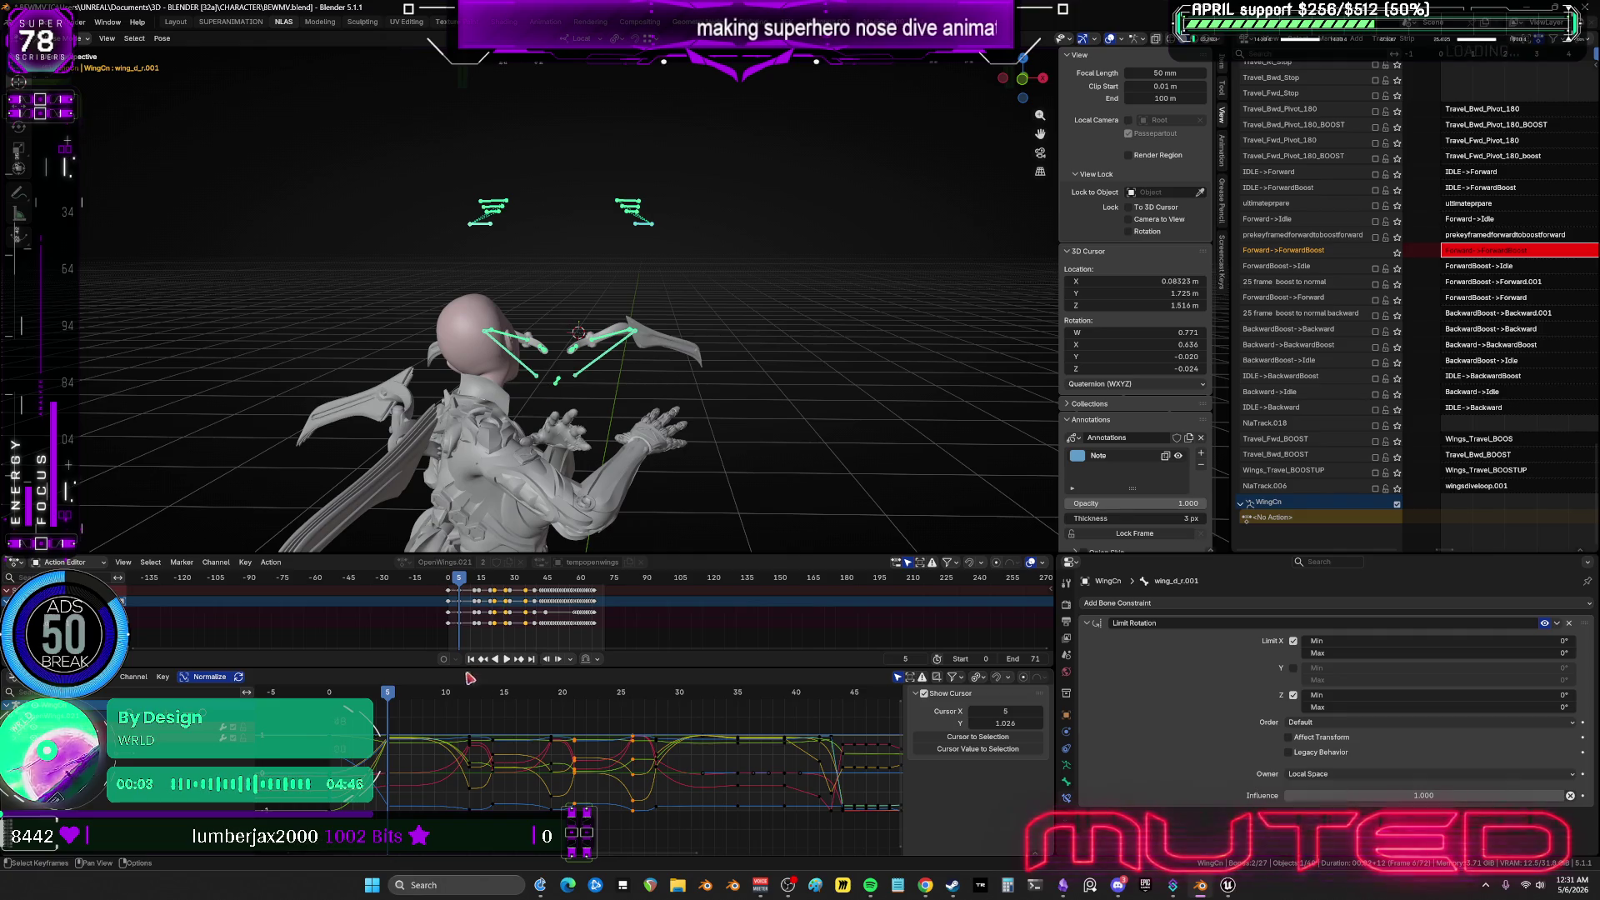
mouse_move(647, 257)
middle_down()
mouse_move(632, 229)
mouse_move(639, 354)
mouse_move(540, 366)
mouse_move(654, 318)
mouse_move(621, 328)
middle_up()
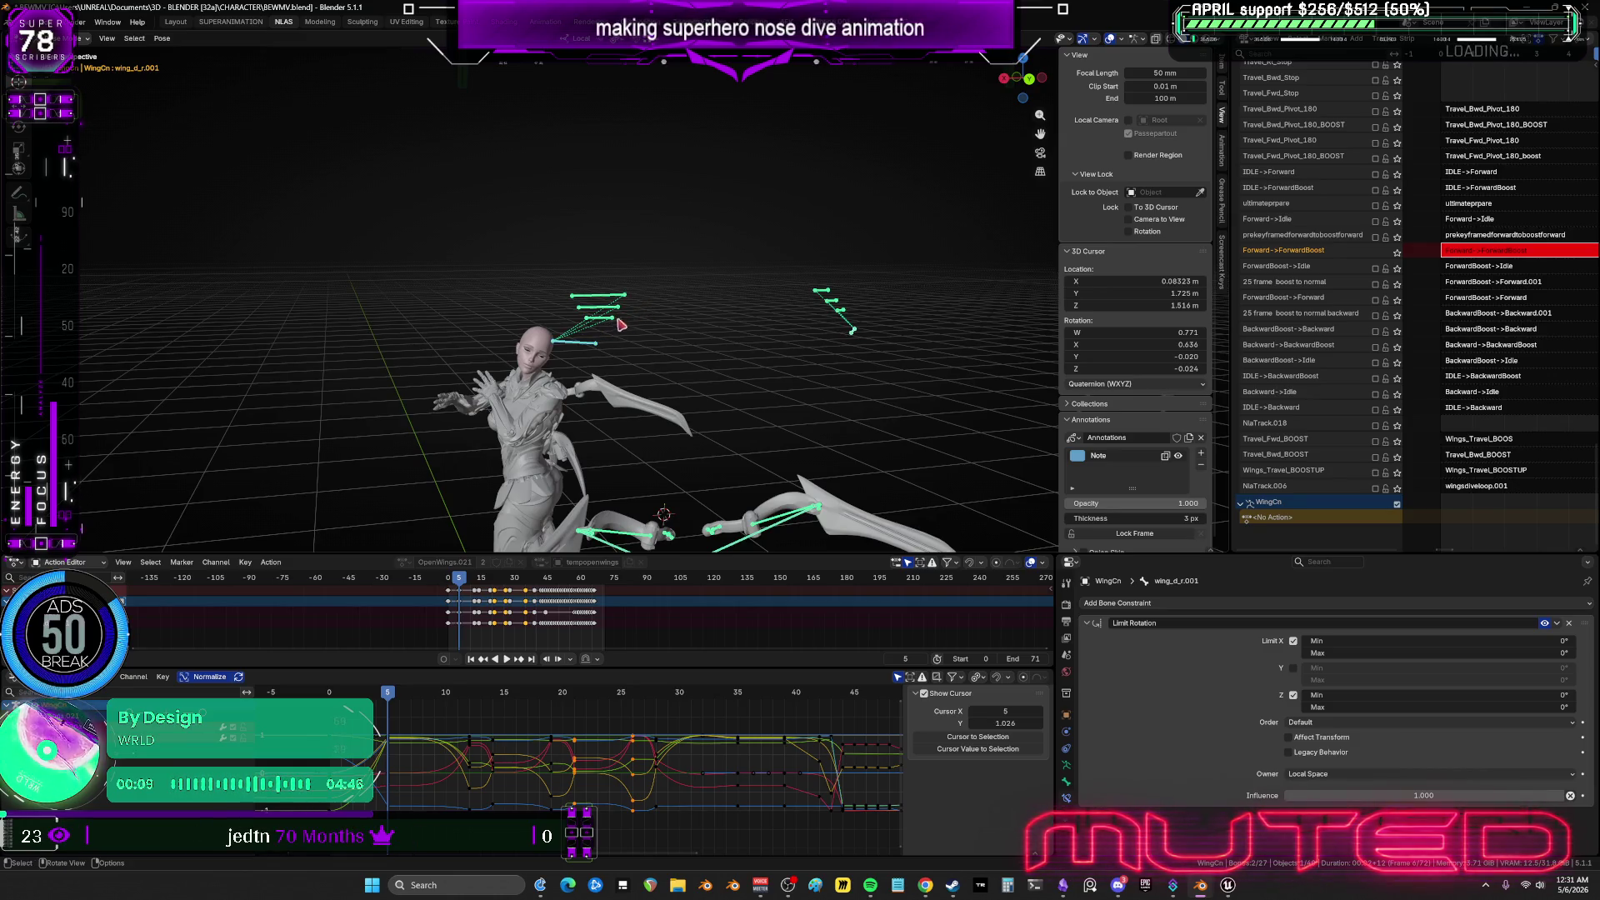
click(670, 390)
mouse_move(669, 390)
middle_down()
mouse_move(807, 386)
mouse_move(836, 253)
mouse_move(480, 385)
mouse_move(729, 407)
mouse_move(492, 429)
mouse_move(578, 347)
mouse_move(717, 385)
middle_up()
key(r)
key(y)
key(y)
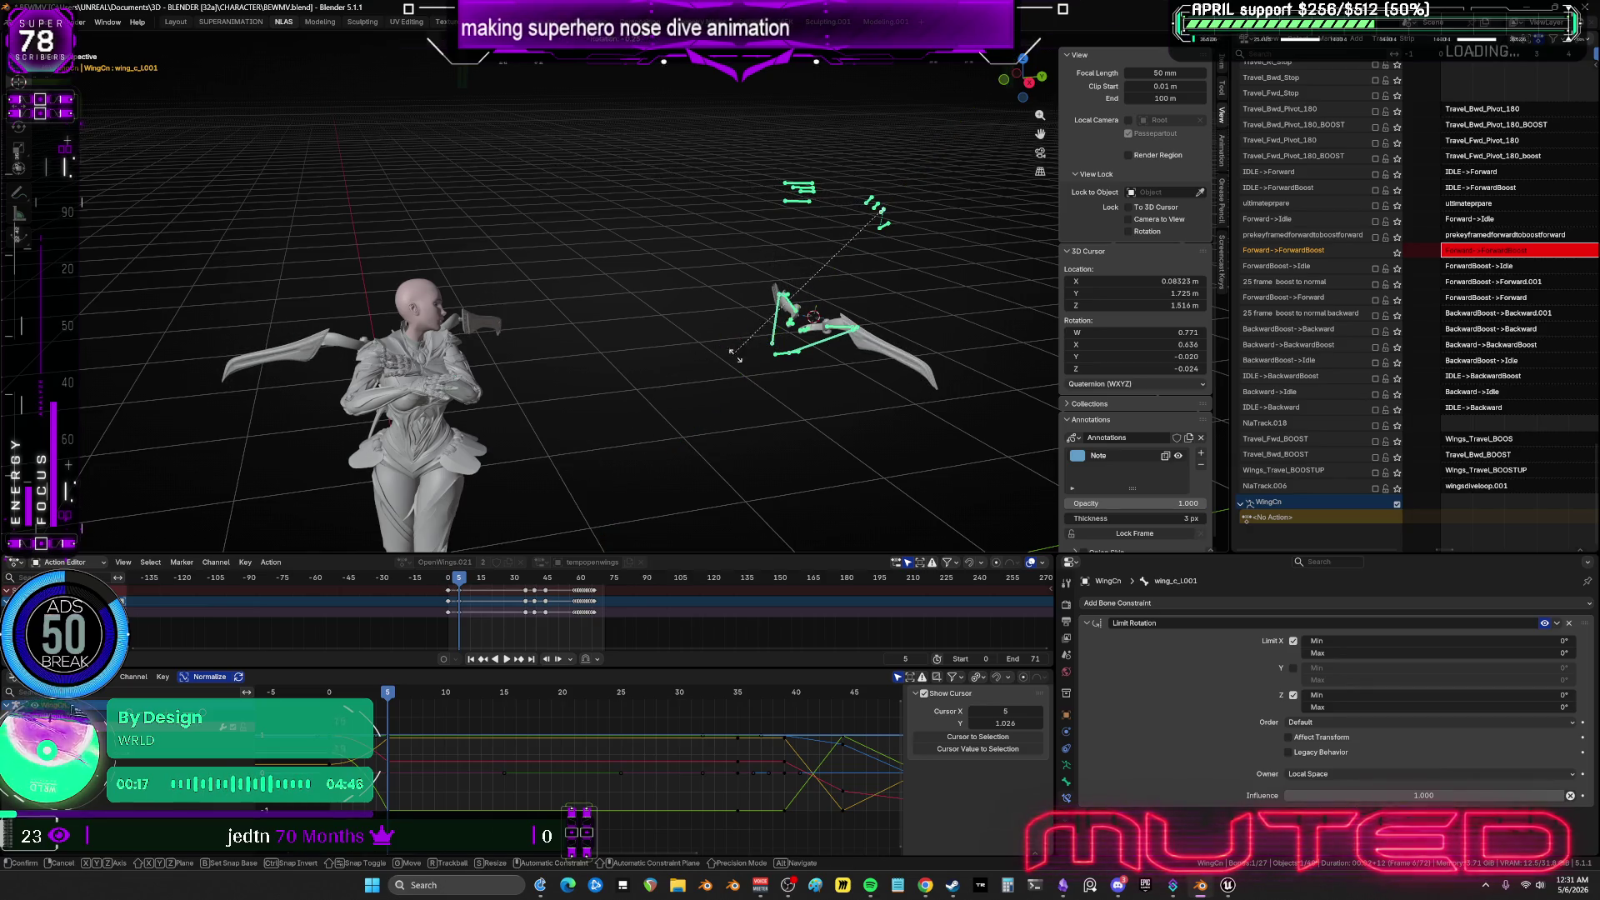
key(r)
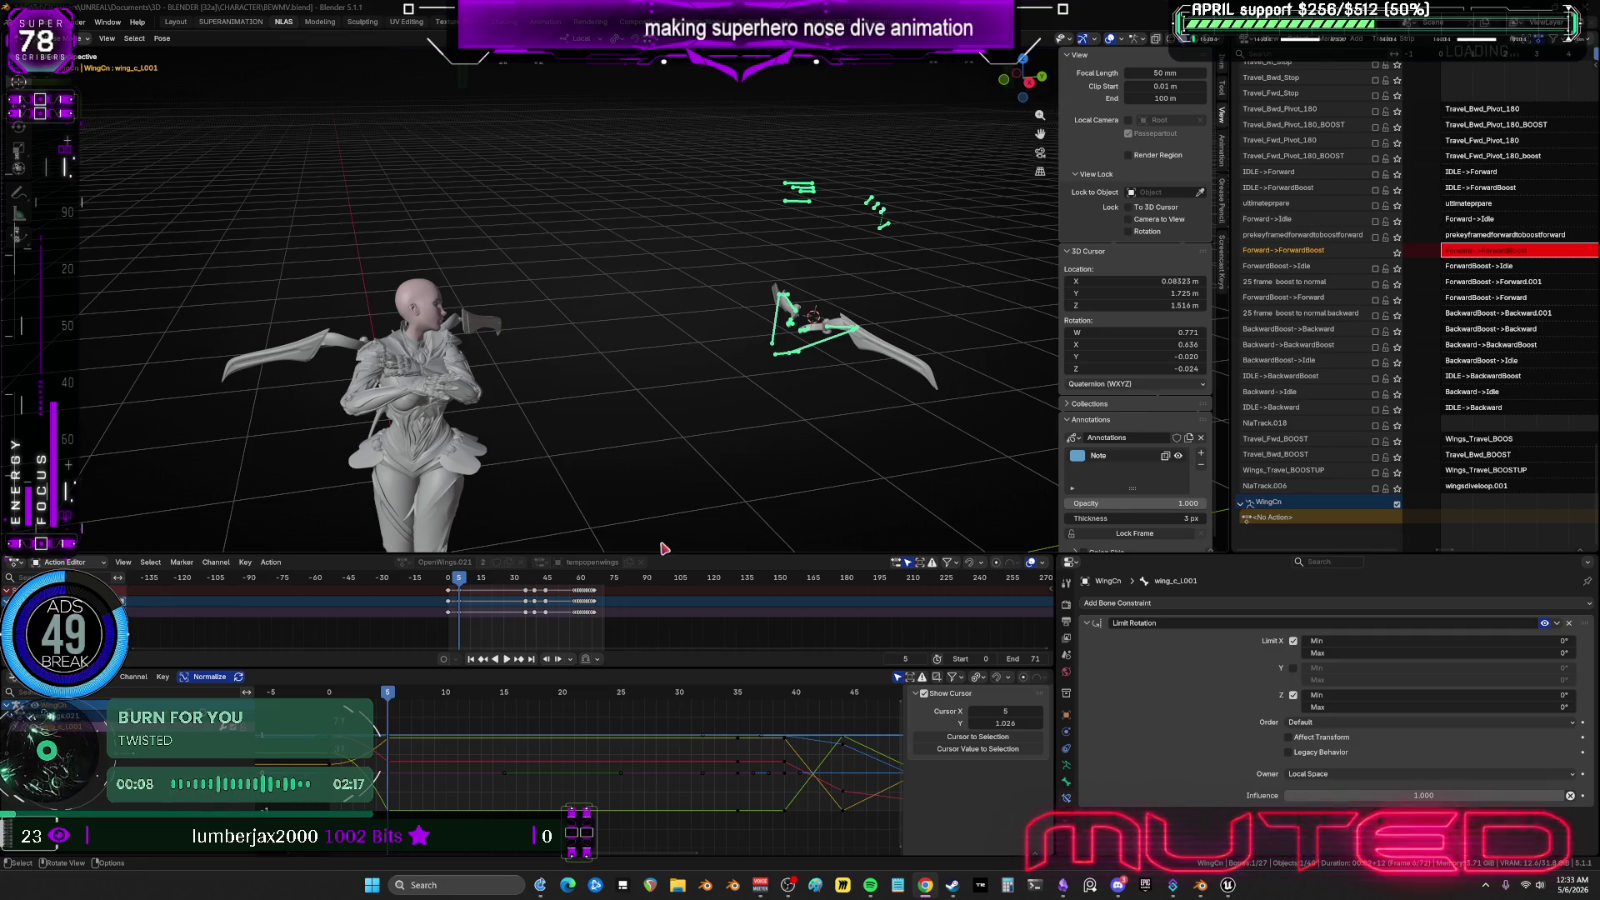
Confirm the selected wing bones' rotation, then rotate the left wing_b bone about local Y.
mouse_move(628, 415)
middle_down()
mouse_move(730, 408)
mouse_move(575, 399)
mouse_move(825, 372)
mouse_move(718, 236)
middle_up()
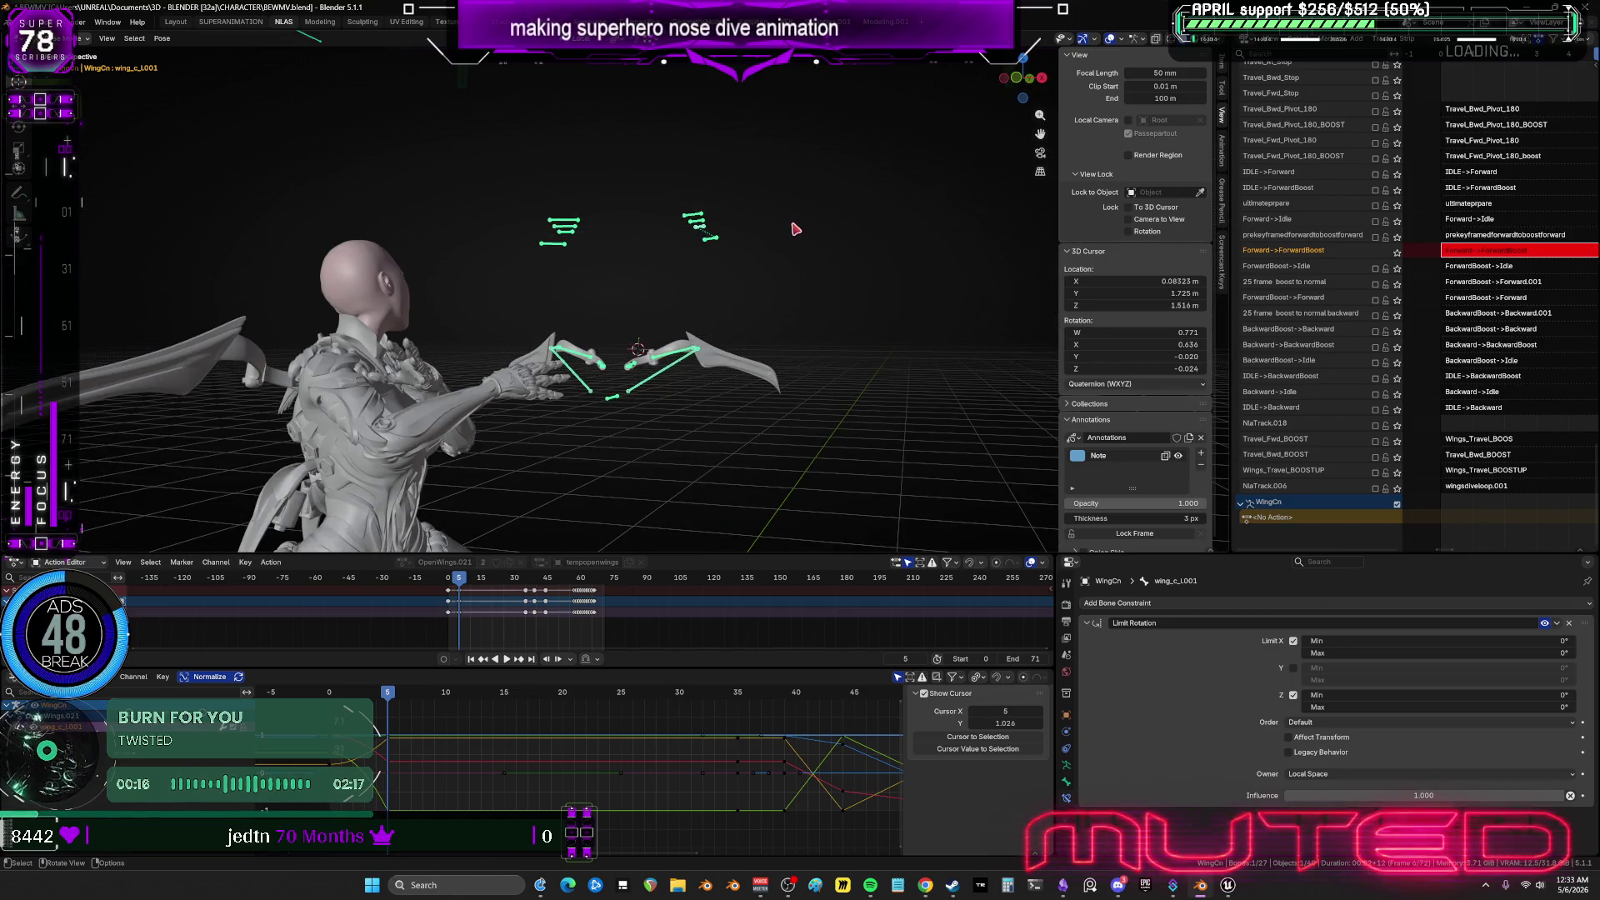
key(r)
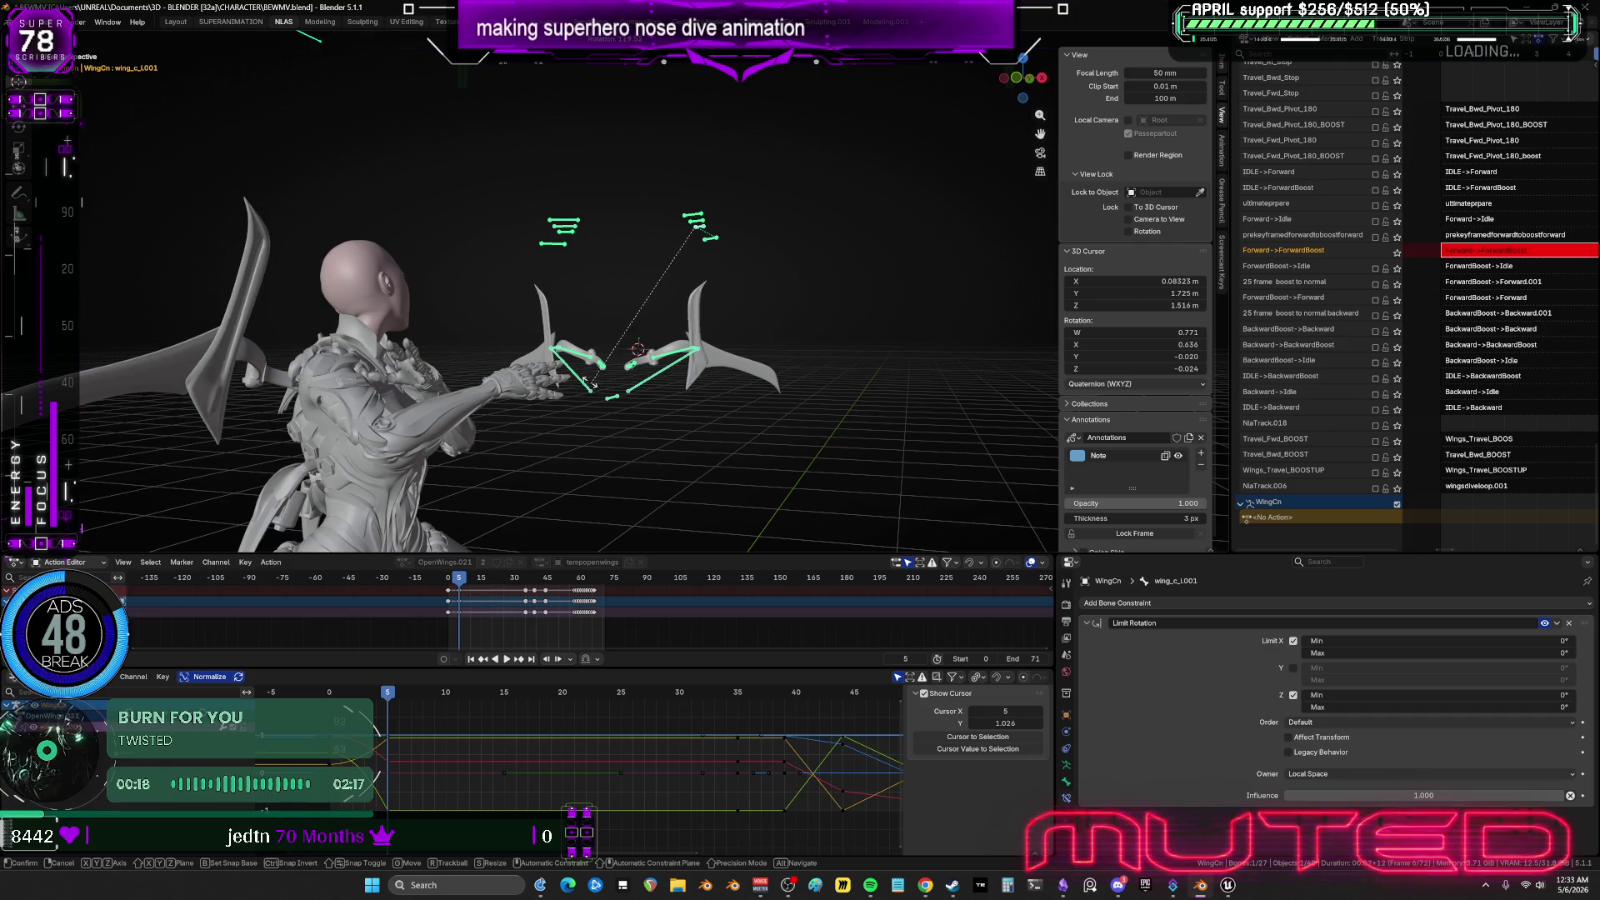
click(765, 331)
middle_drag(765, 332, 728, 318)
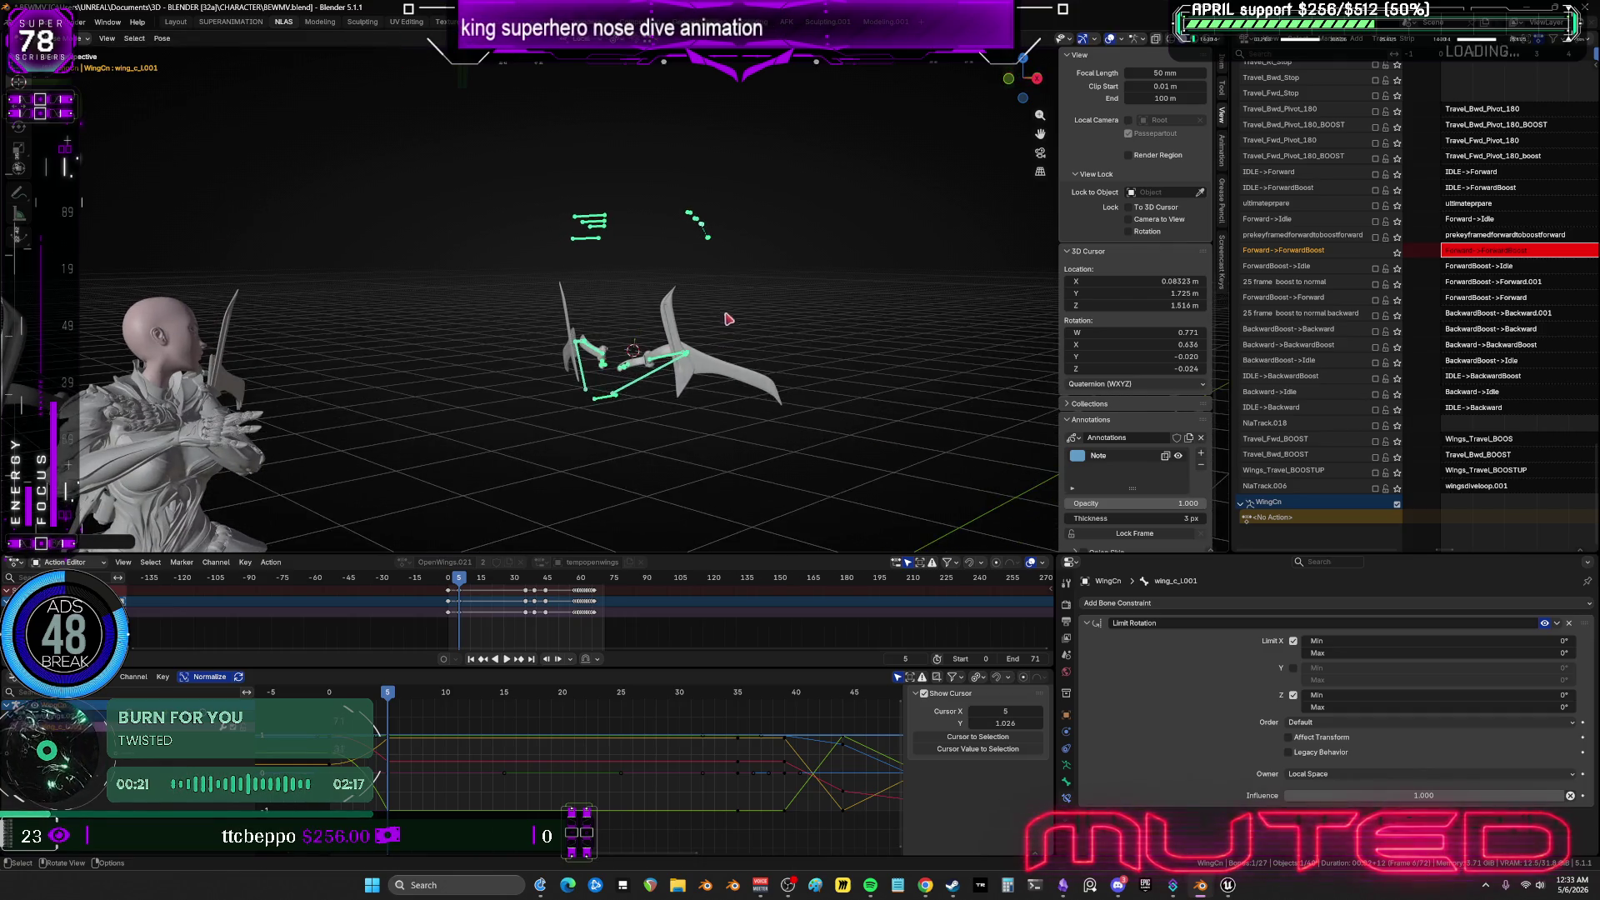
click(759, 405)
key(r)
key(y)
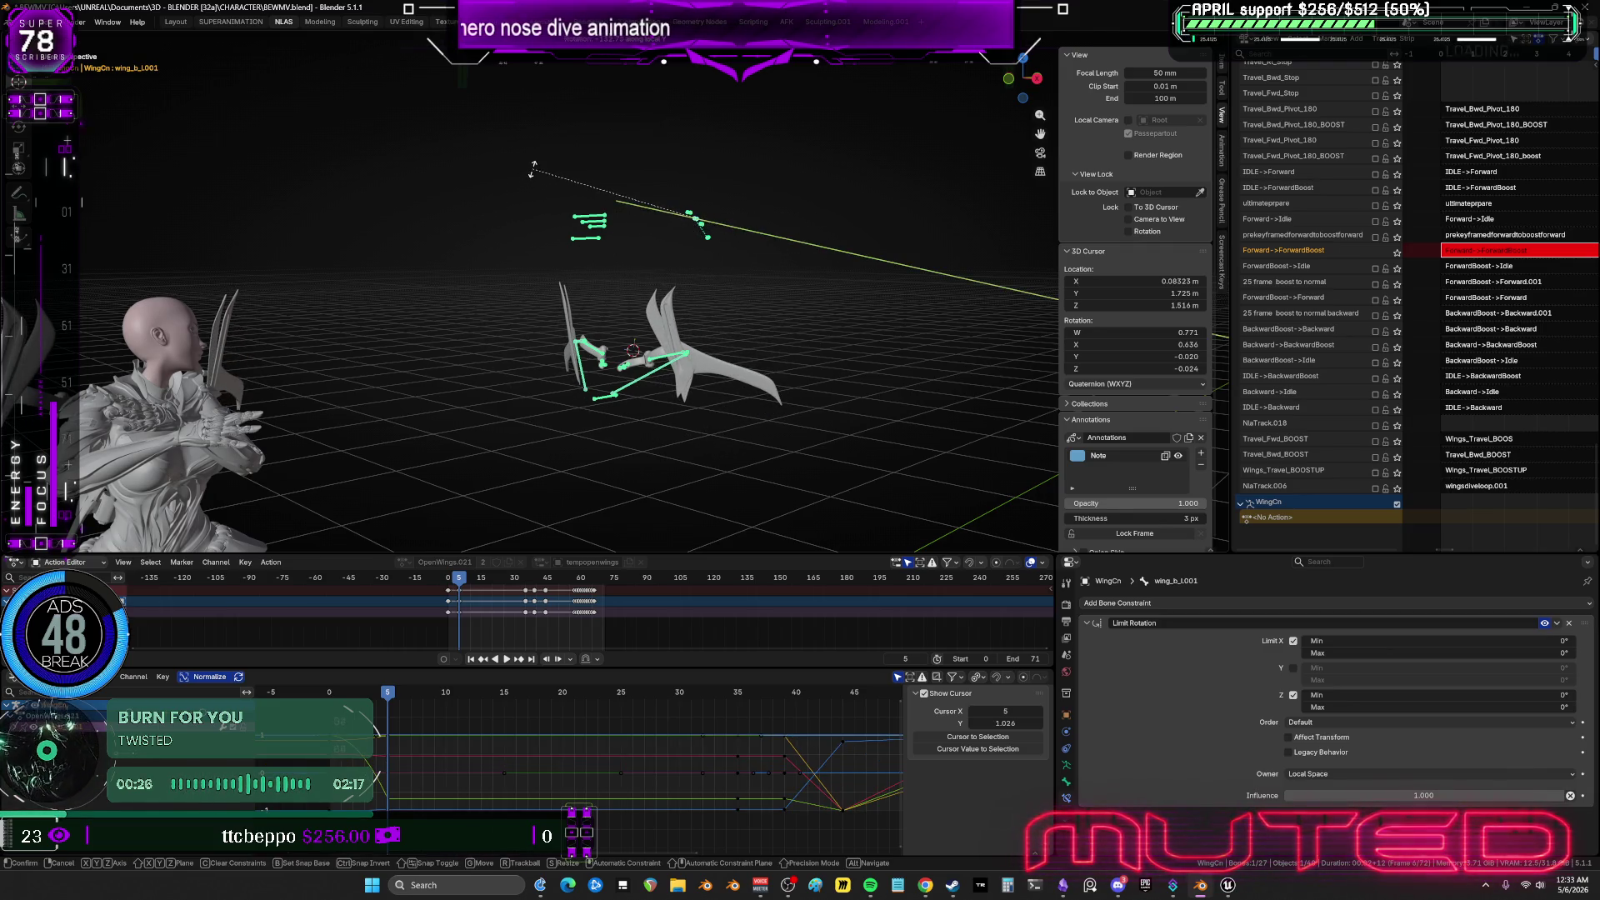
click(690, 217)
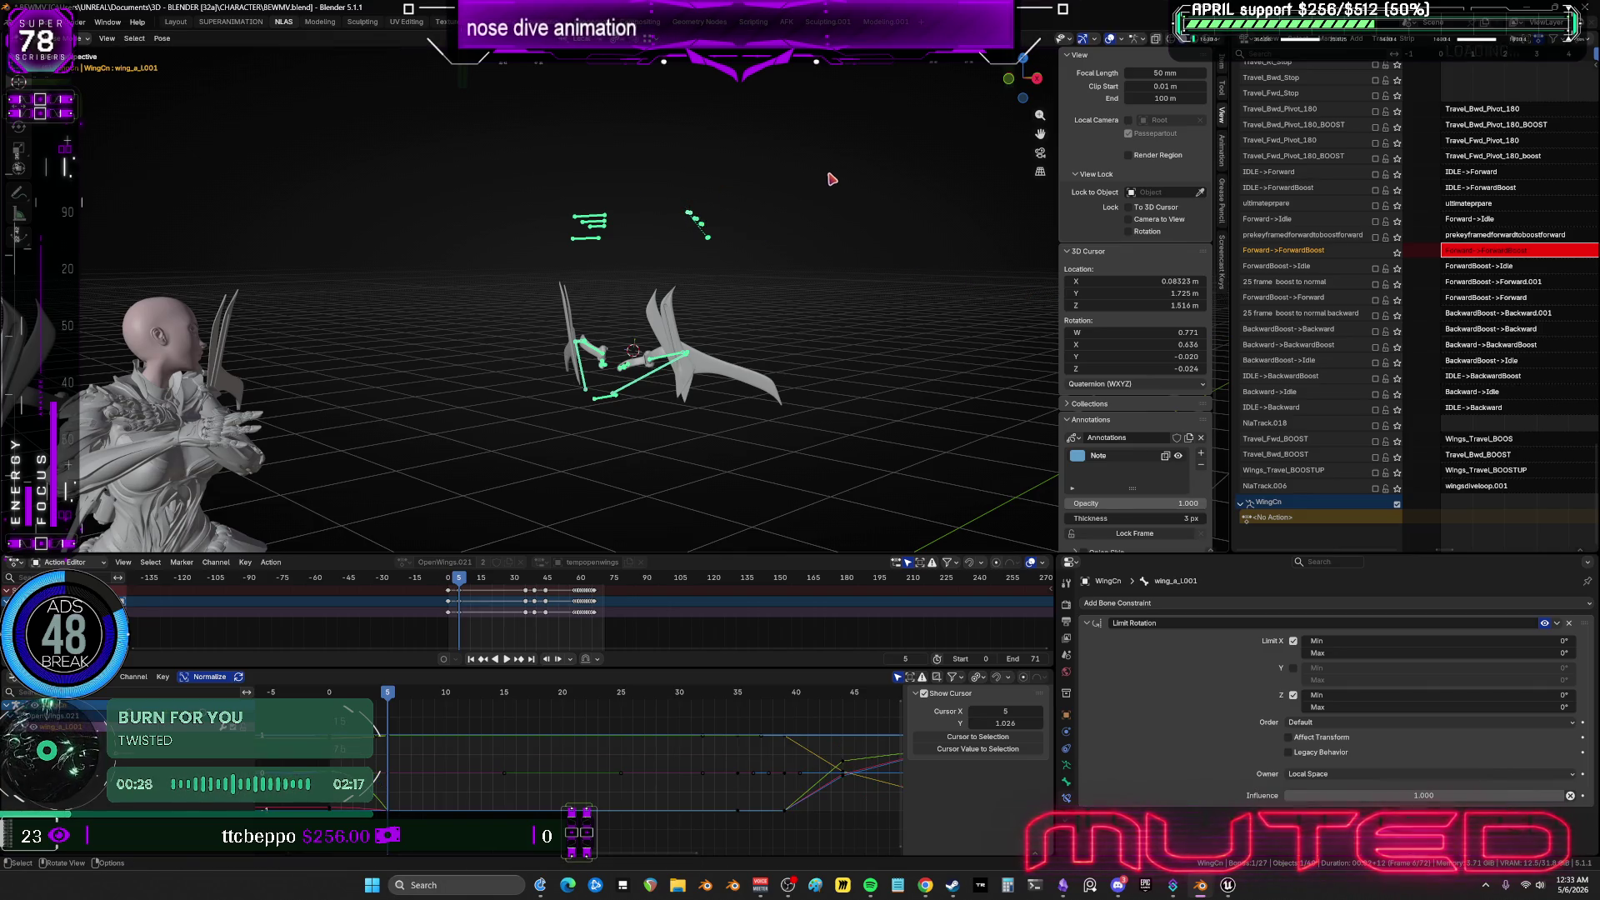
Rotate the left wing_a bone about its local Y axis.
click(698, 222)
key(r)
key(y)
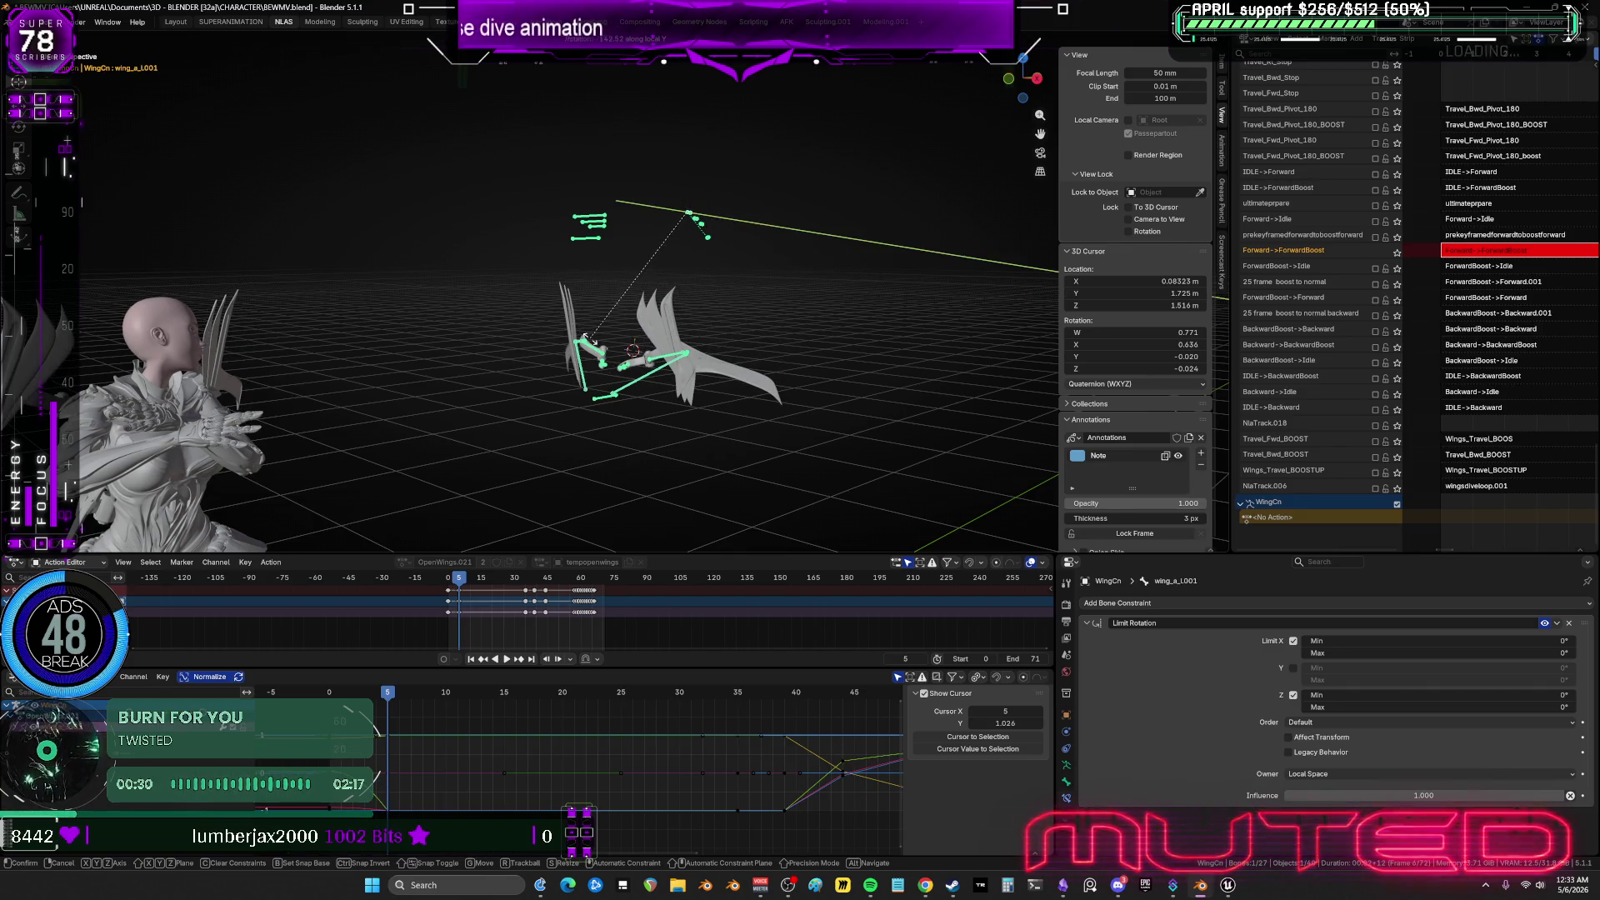
click(383, 395)
mouse_move(381, 392)
middle_down()
mouse_move(375, 379)
mouse_move(570, 329)
middle_up()
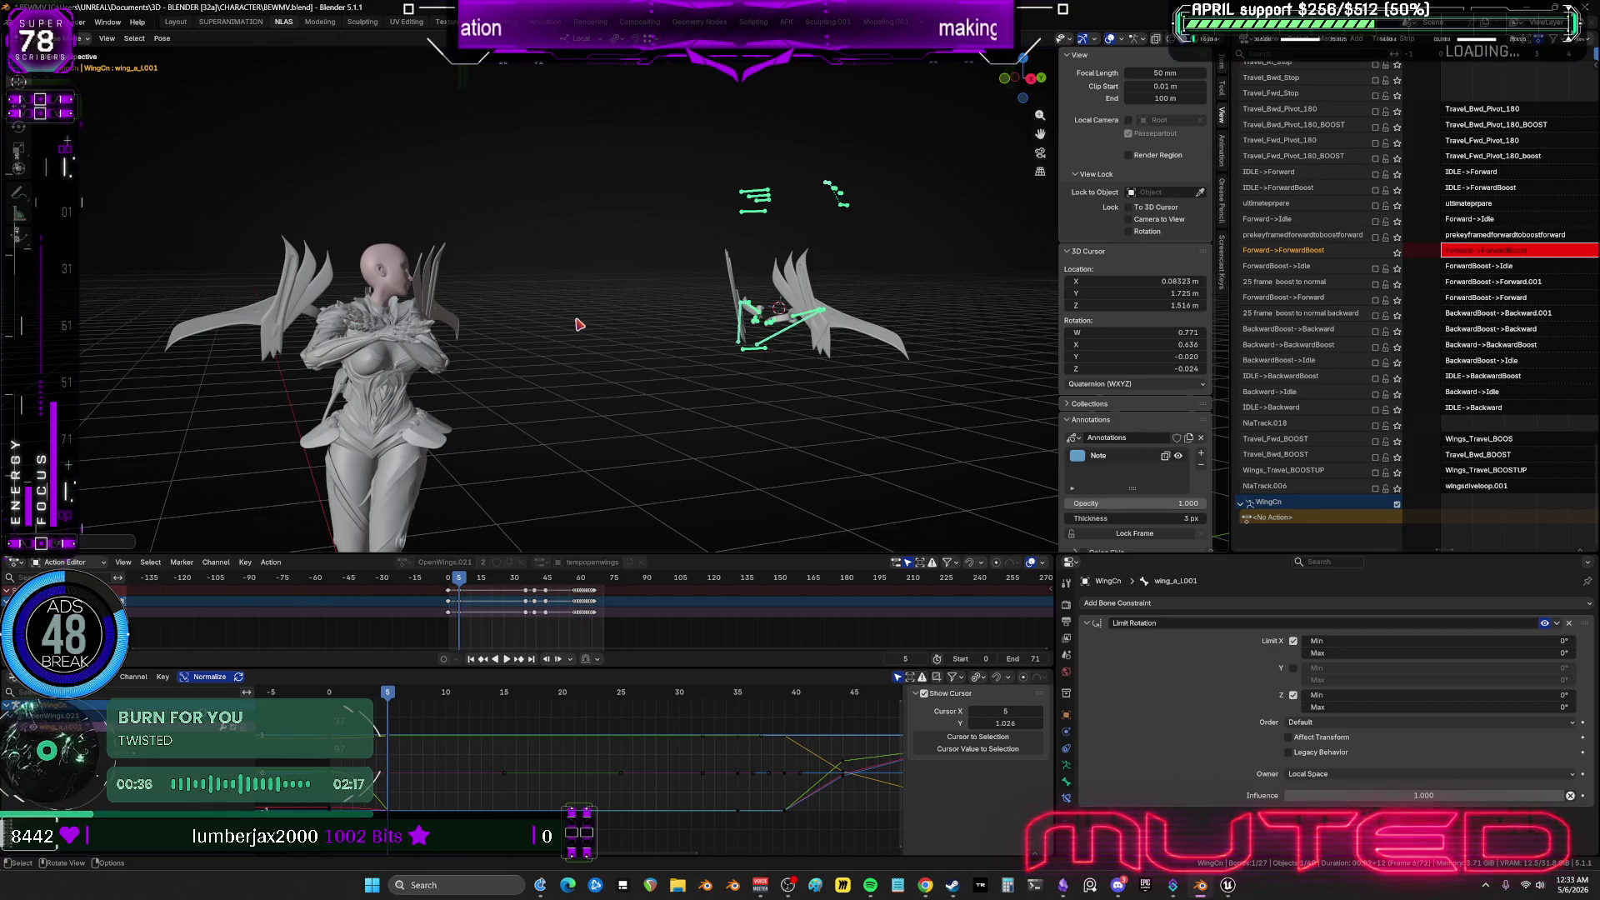
Fold wing_c by -44.62° and wing_b by -38.67° about their local Y axes.
middle_drag(738, 364, 724, 182)
click(718, 172)
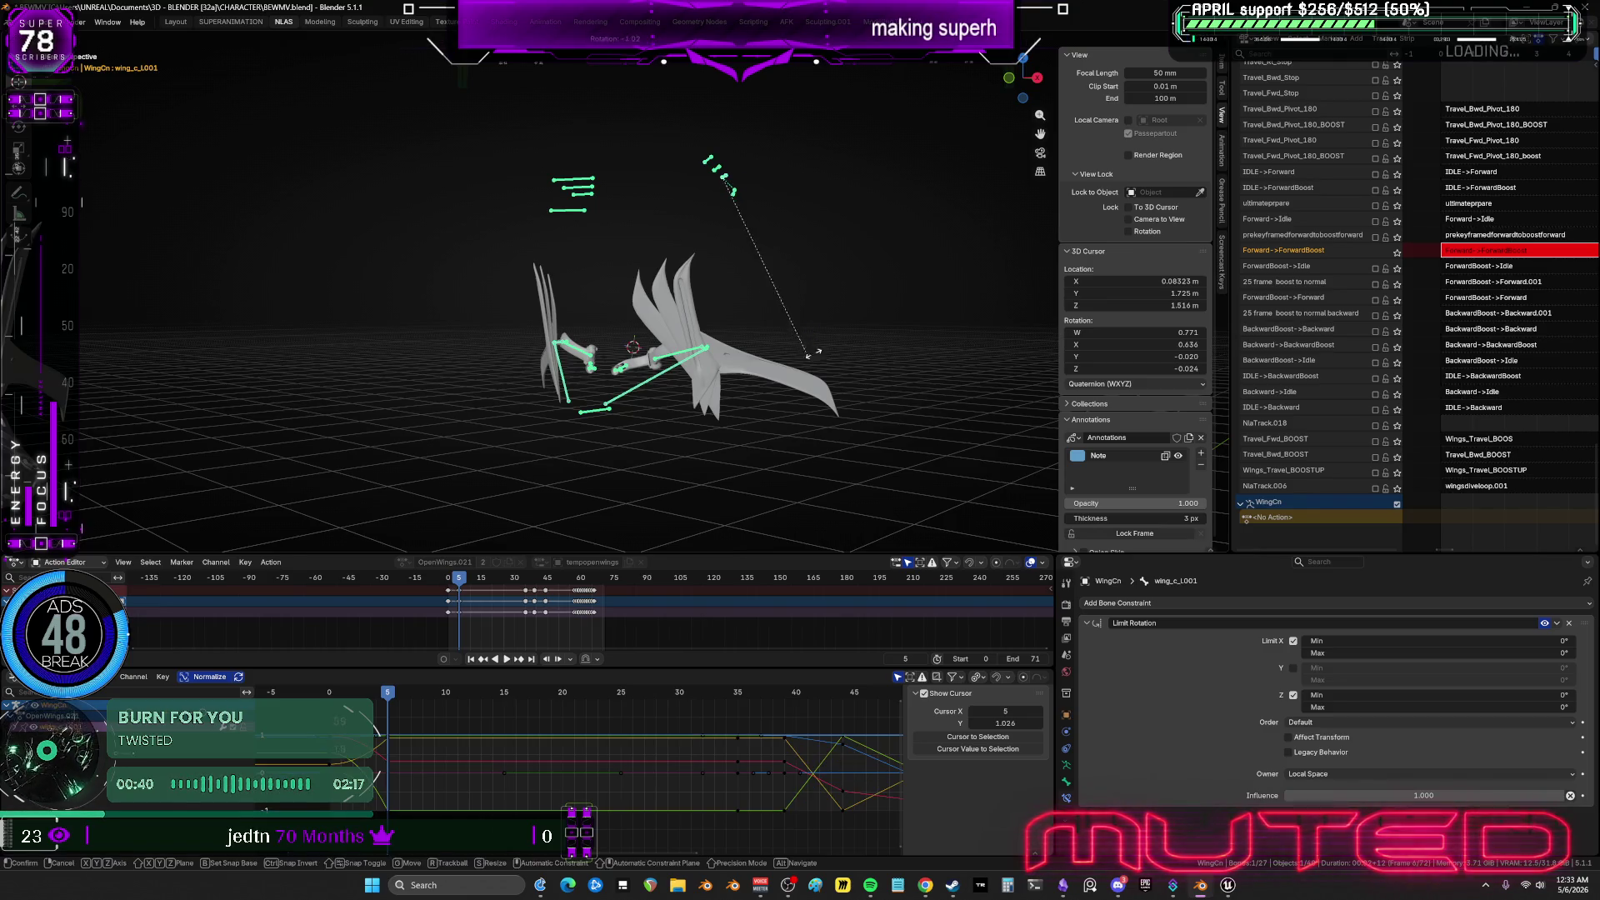
key(r)
key(y)
key(y)
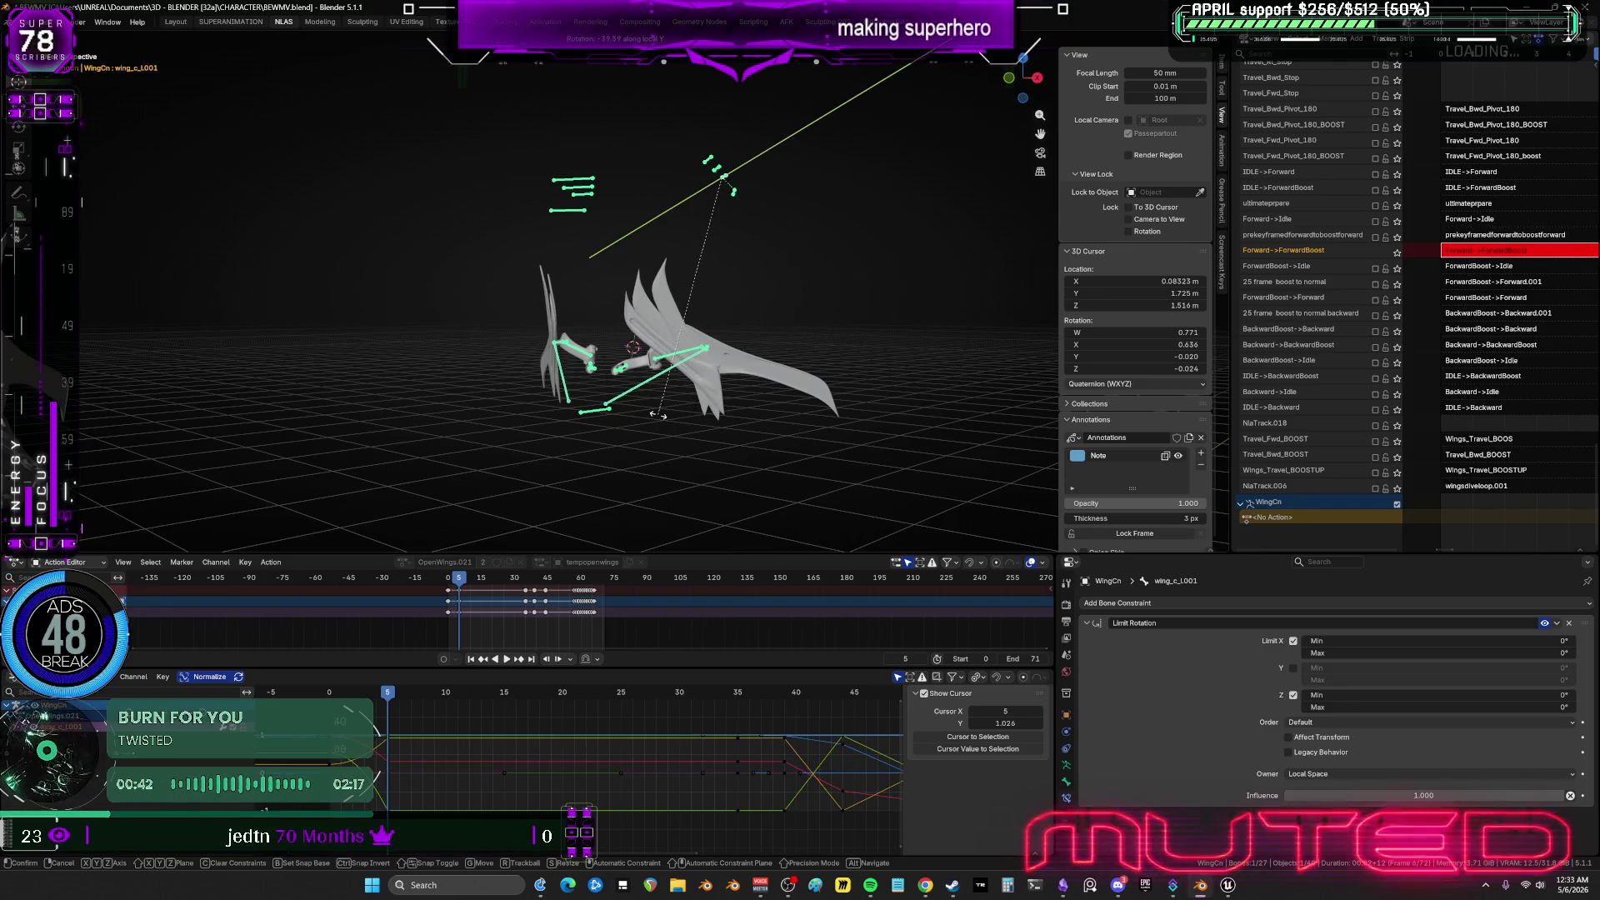
click(718, 172)
key(bracketleft)
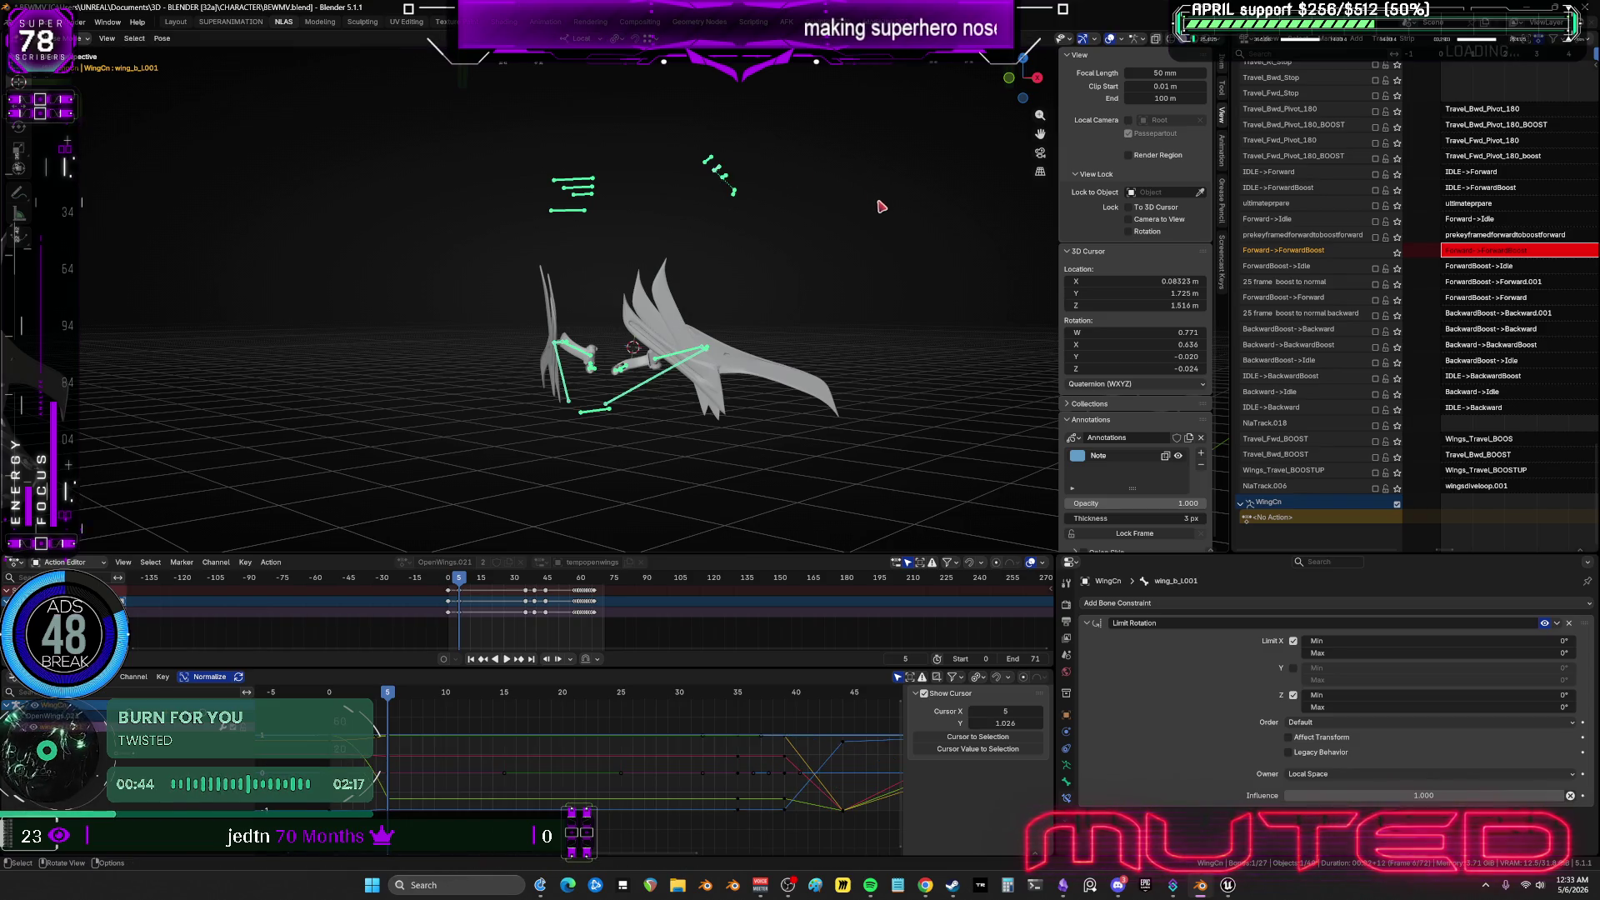
key(r)
key(y)
key(y)
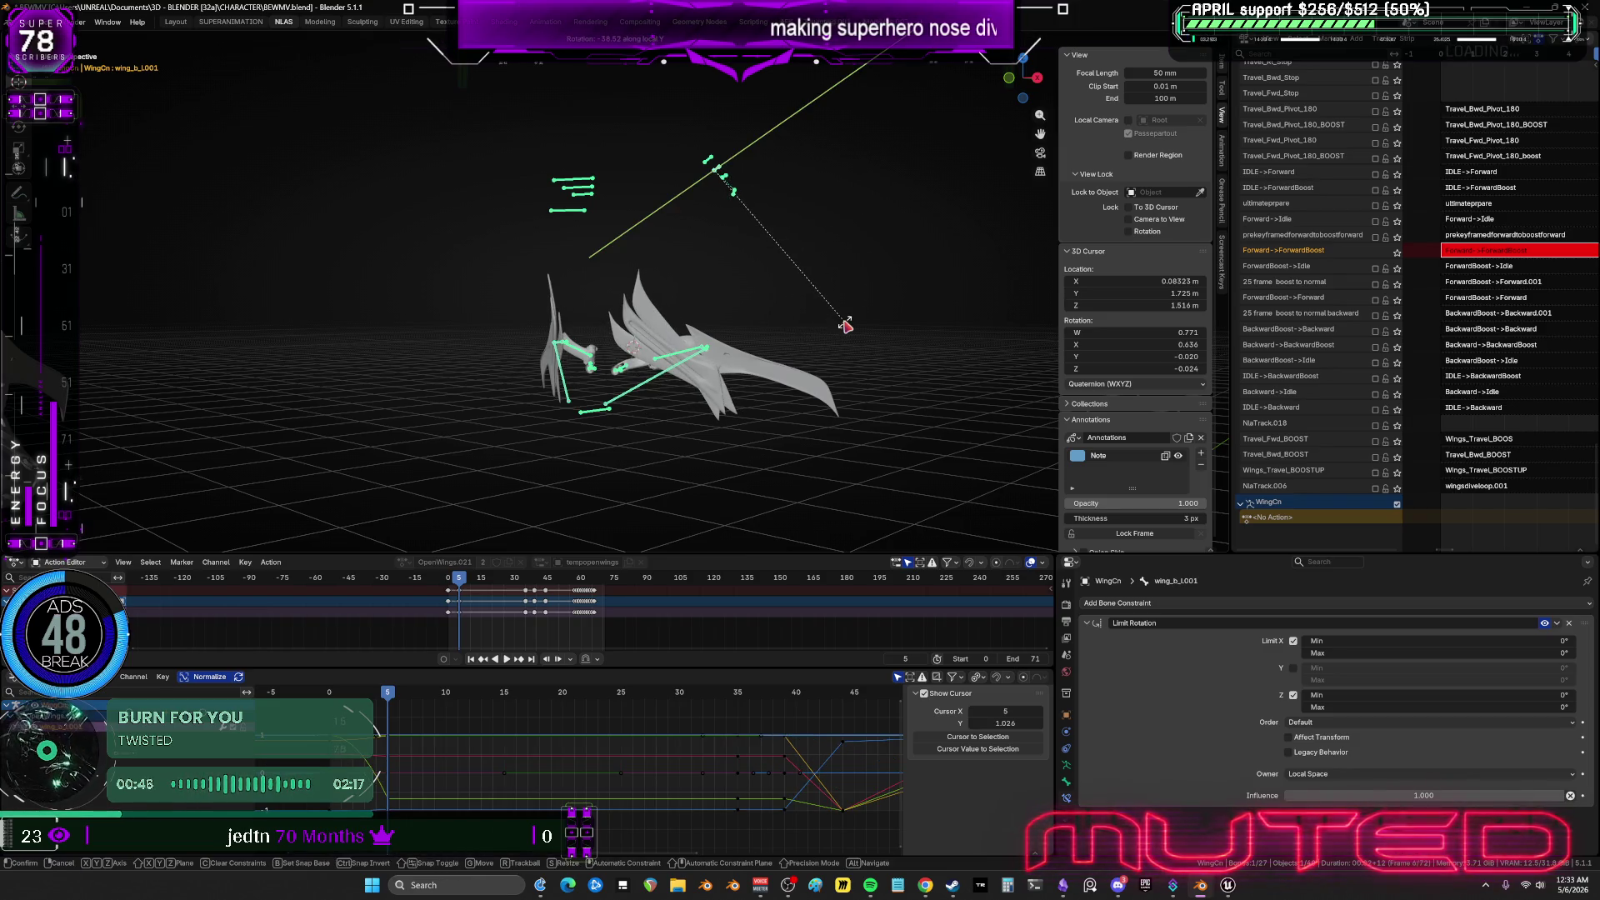
click(717, 171)
Rotate wing_a about local Y, then box-select all the wing control bones.
key(bracketleft)
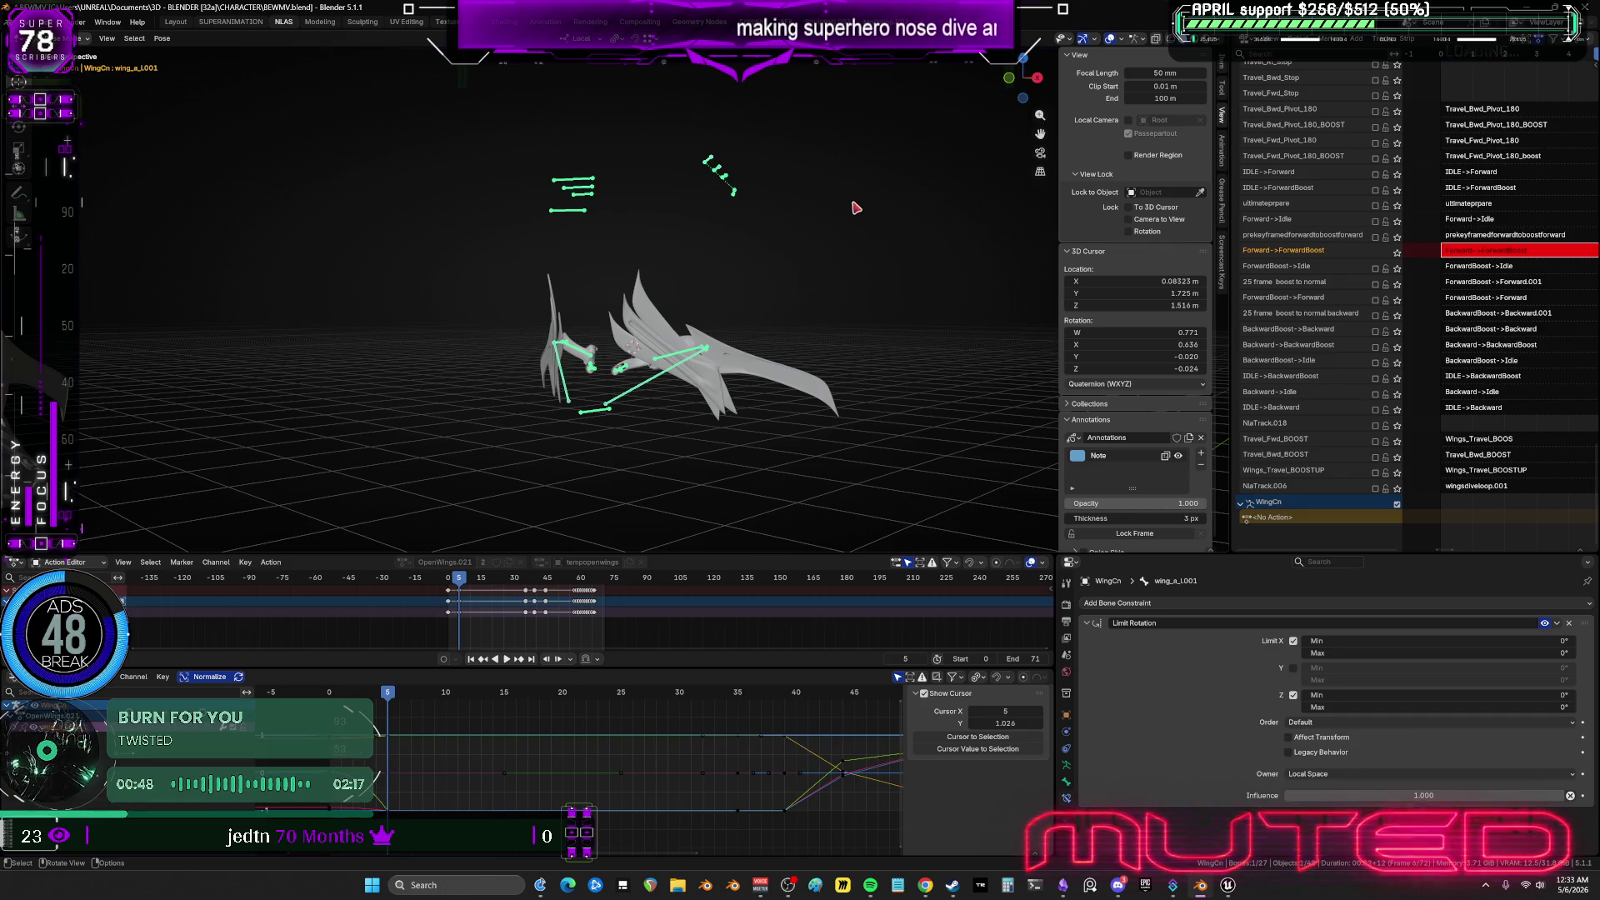
key(r)
key(y)
key(y)
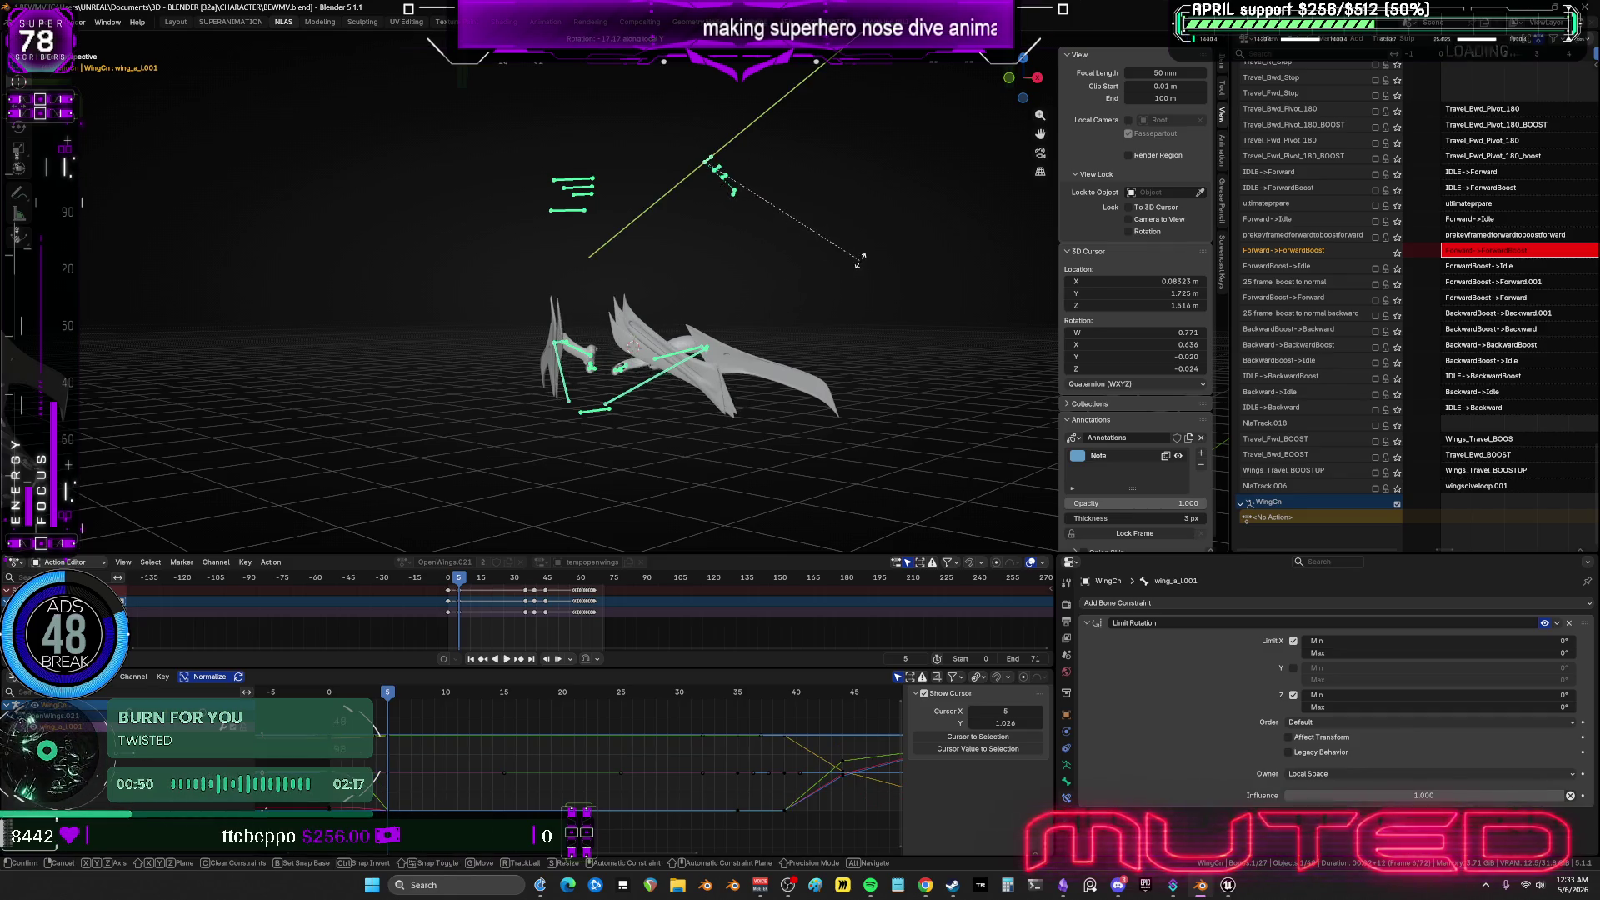
click(761, 305)
mouse_move(533, 372)
middle_down()
mouse_move(419, 402)
mouse_move(457, 378)
mouse_move(489, 384)
middle_up()
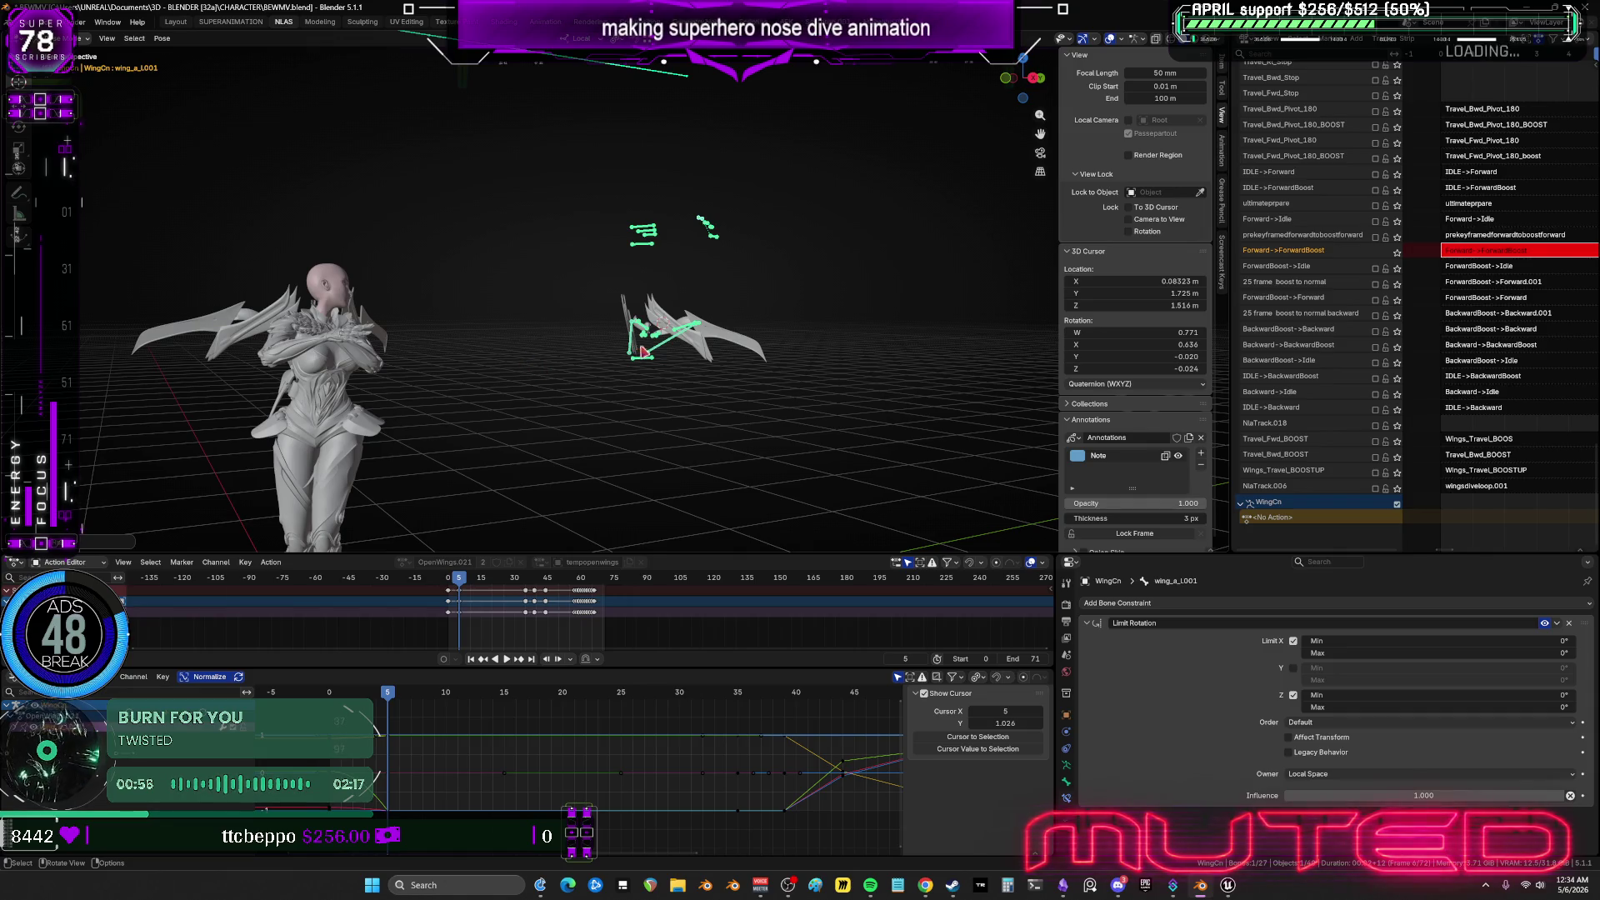
scroll(756, 226, up, 3)
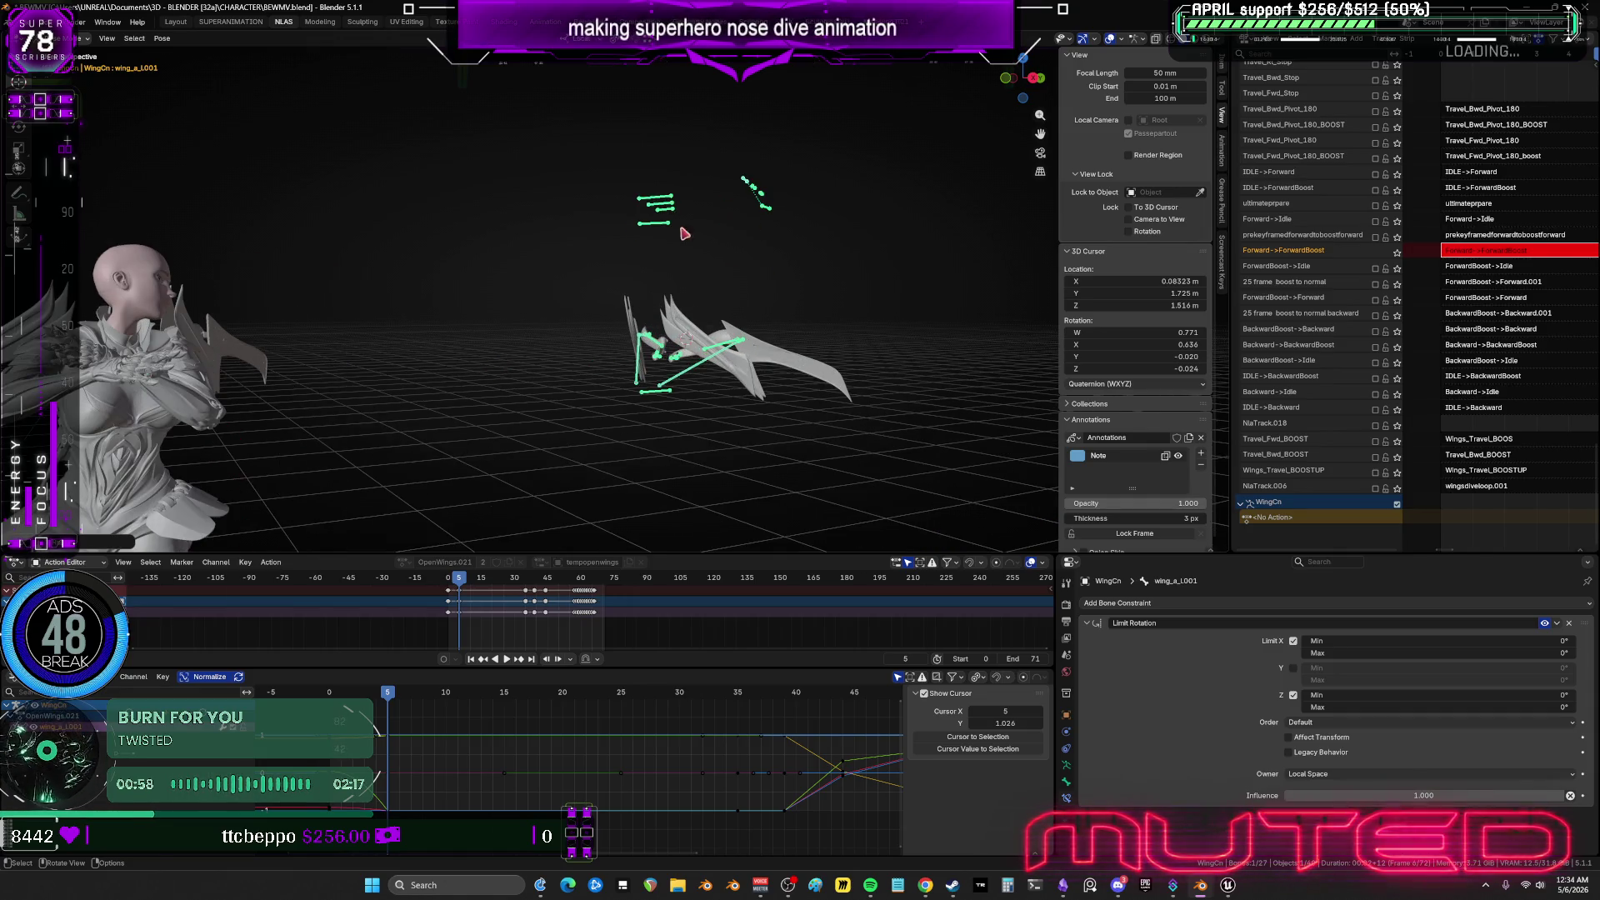
drag(683, 215, 644, 174)
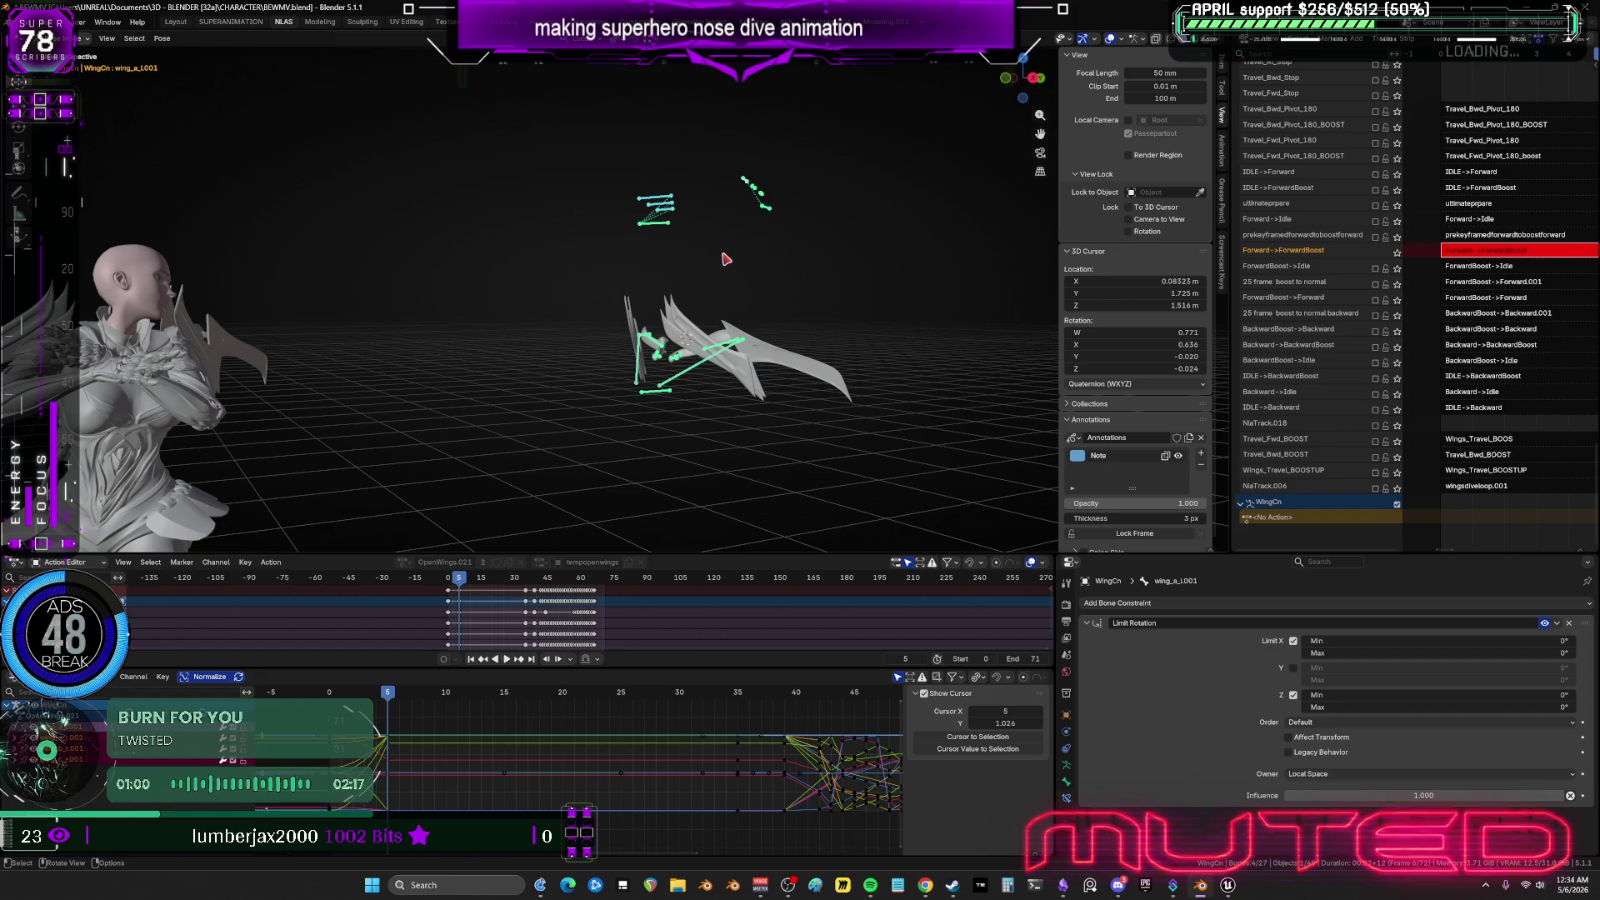
Key the wing bones' rotation and play the animation, stopping at frame 5.
key(k)
key(space)
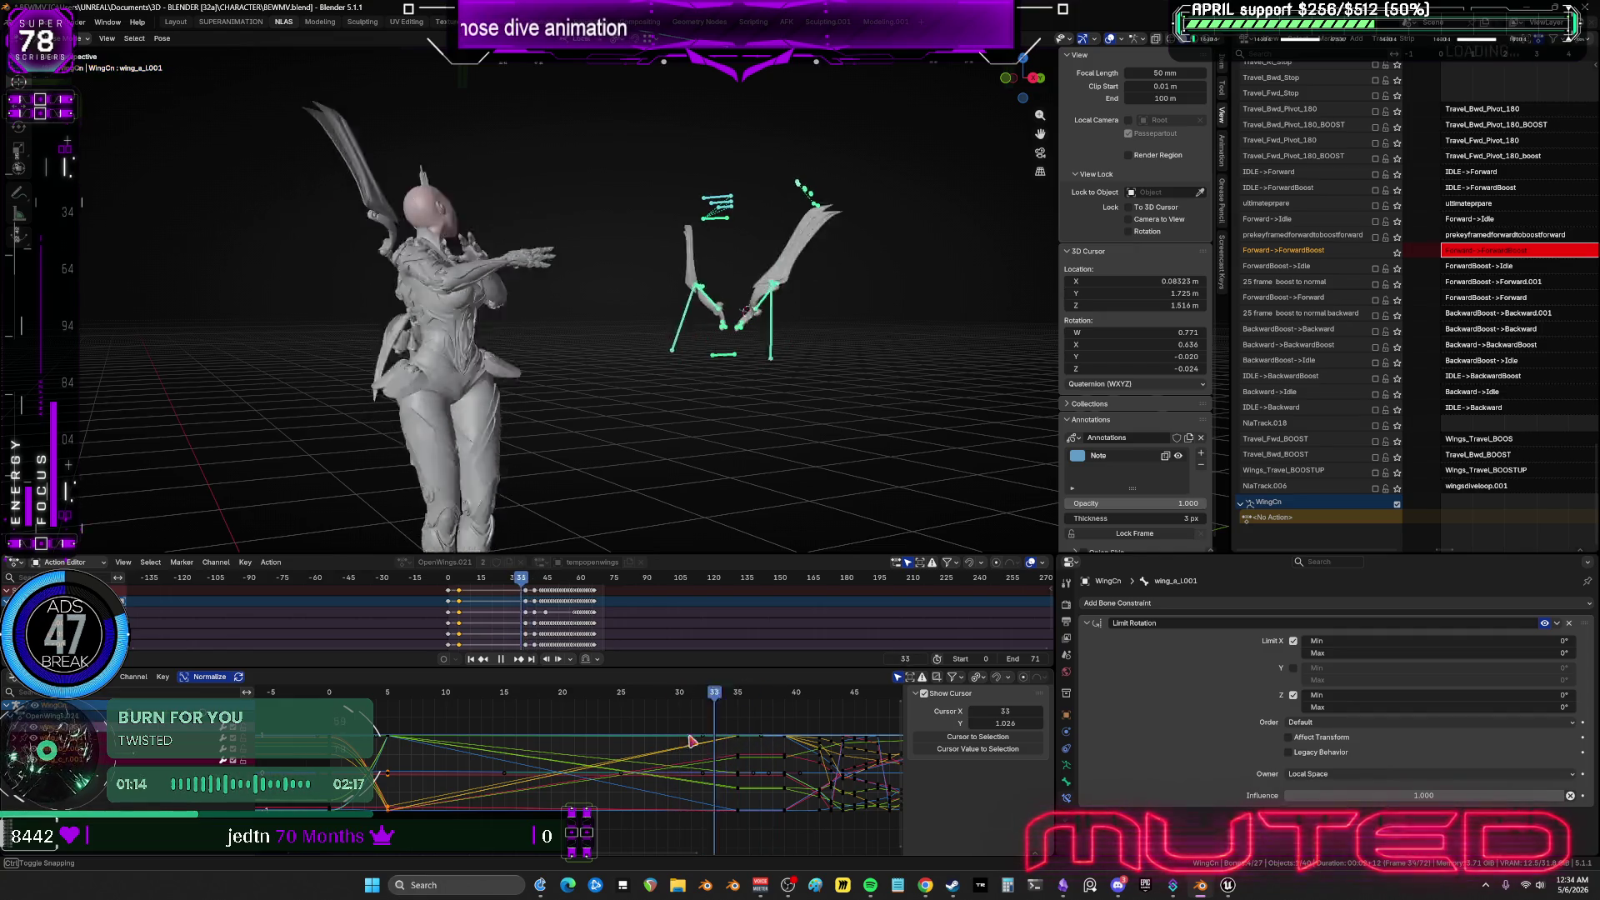
click(388, 694)
key(space)
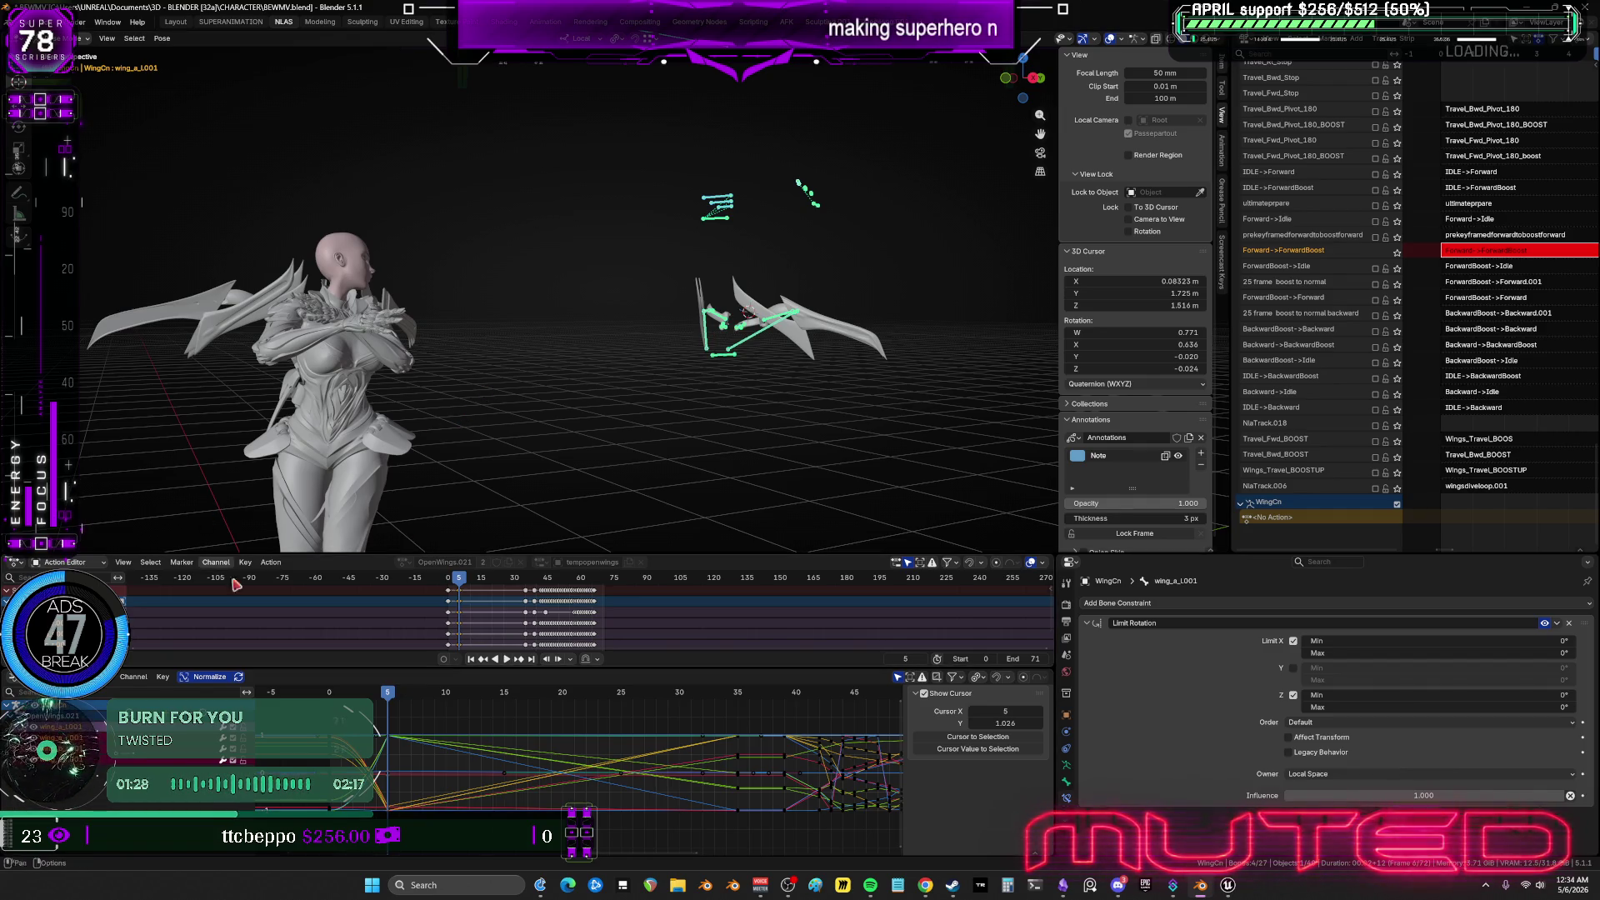
Scrub around frames 4–5 and orbit the view to check the wing motion.
mouse_move(407, 689)
mouse_down()
mouse_move(323, 704)
mouse_move(415, 719)
mouse_up()
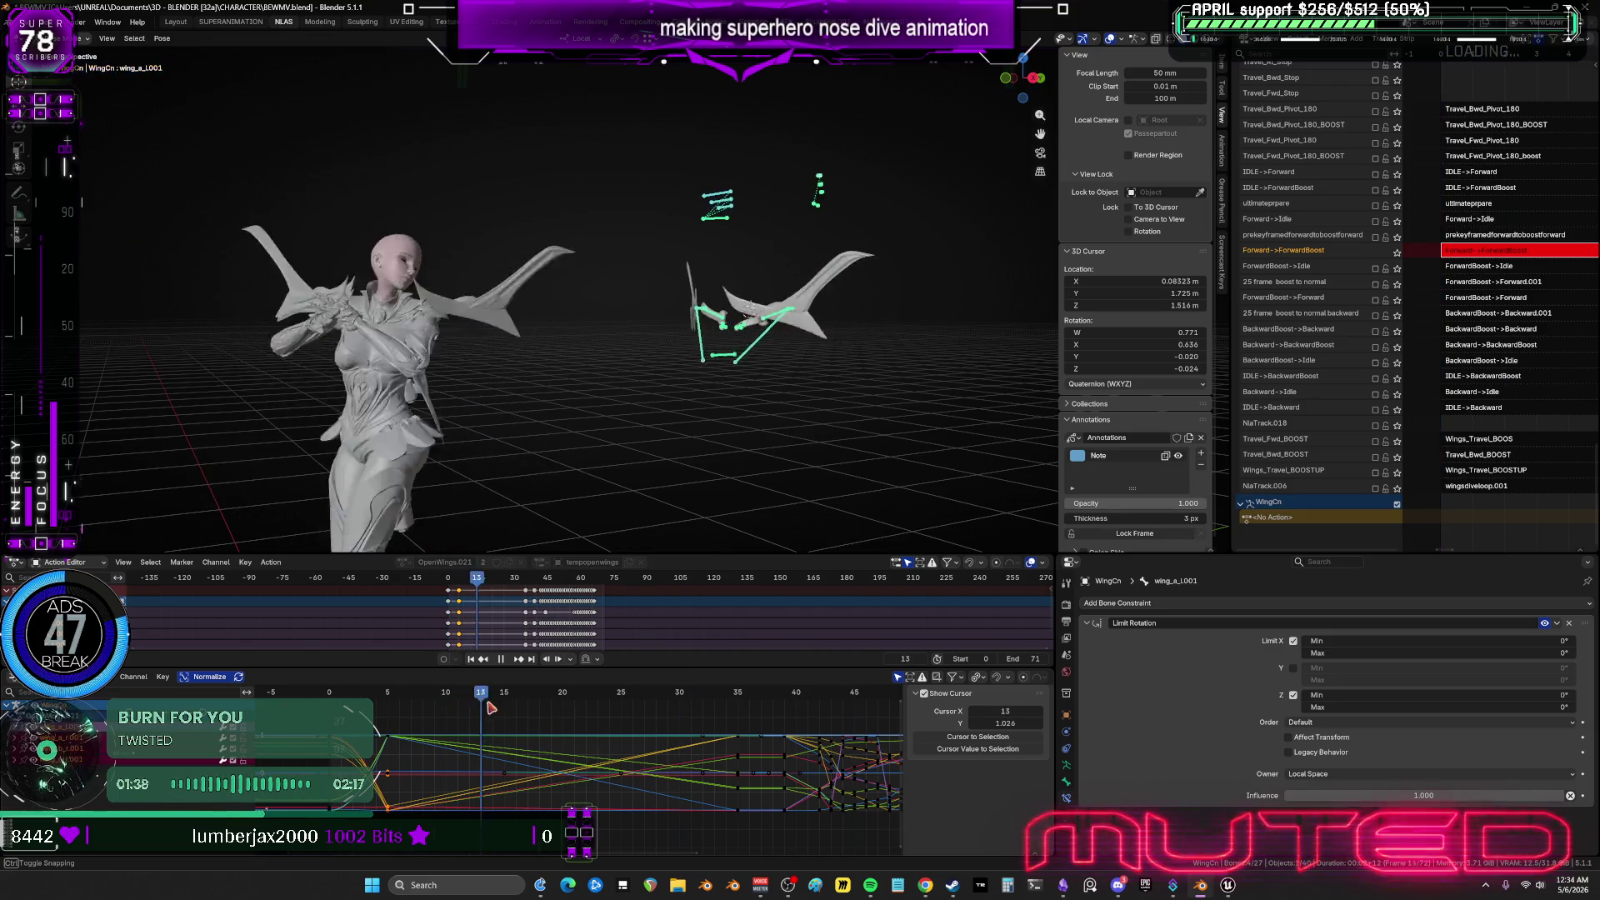
mouse_move(573, 715)
mouse_down()
mouse_move(421, 738)
mouse_move(471, 740)
mouse_up()
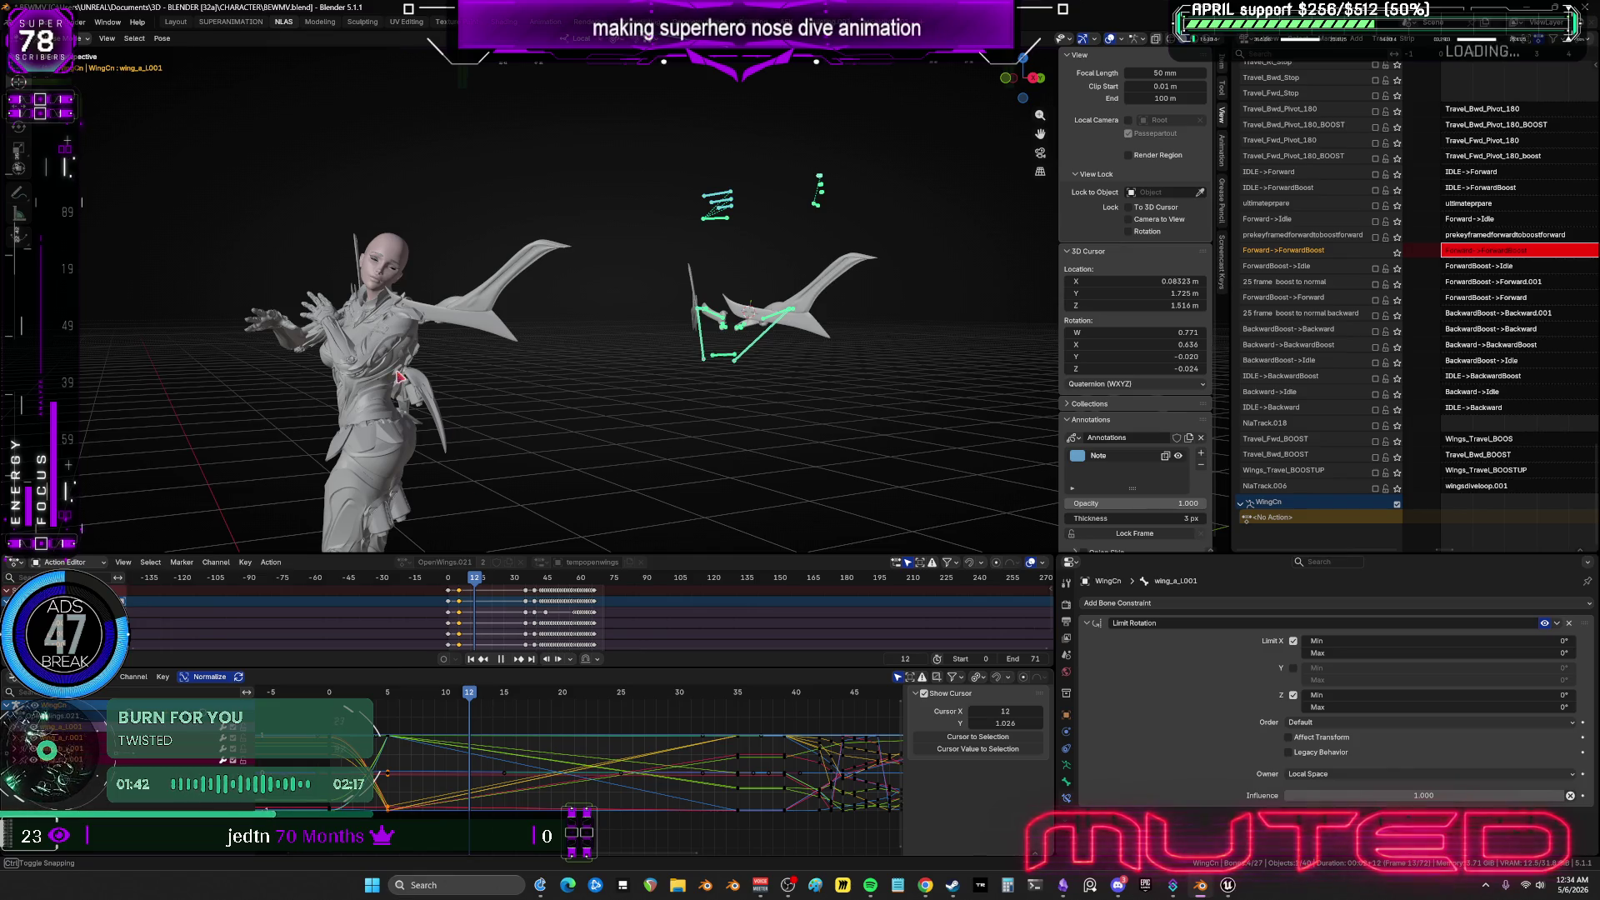
mouse_move(399, 377)
middle_down()
mouse_move(428, 342)
mouse_move(389, 348)
mouse_move(360, 393)
mouse_move(325, 400)
mouse_move(315, 494)
middle_up()
scroll(358, 397, up, 4)
Maximize the 3D viewport with Ctrl+Space and orbit out to see the whole character.
key(ctrl+space)
mouse_move(369, 407)
middle_down()
mouse_move(840, 319)
mouse_move(610, 408)
mouse_move(625, 542)
mouse_move(672, 439)
mouse_move(842, 371)
mouse_move(788, 505)
mouse_move(806, 504)
middle_up()
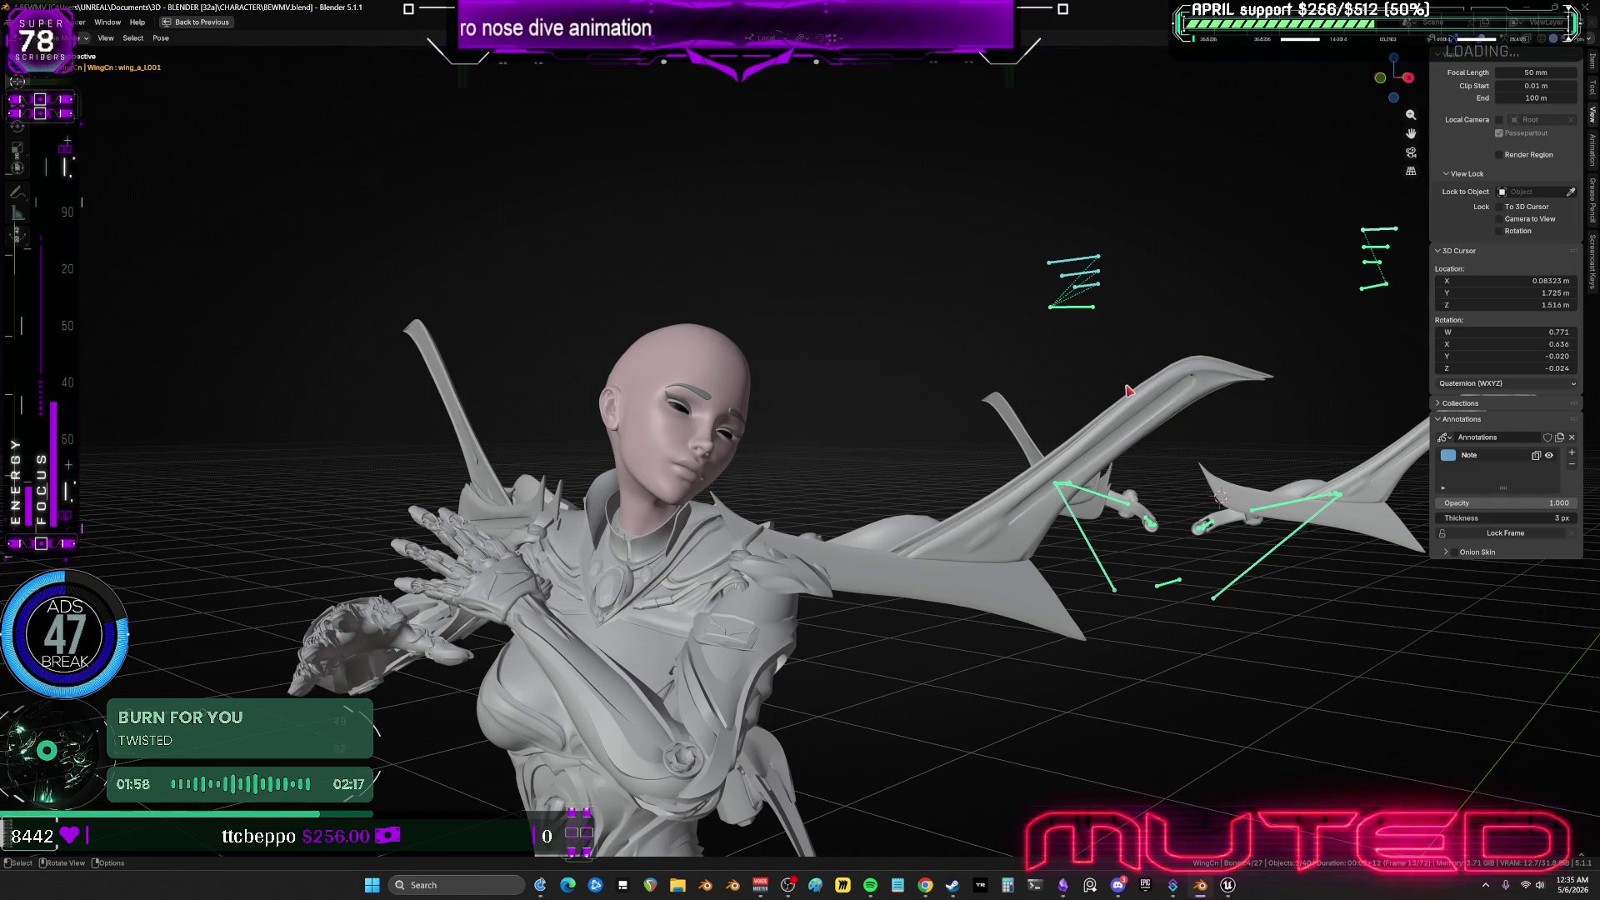
middle_drag(1127, 390, 1007, 507)
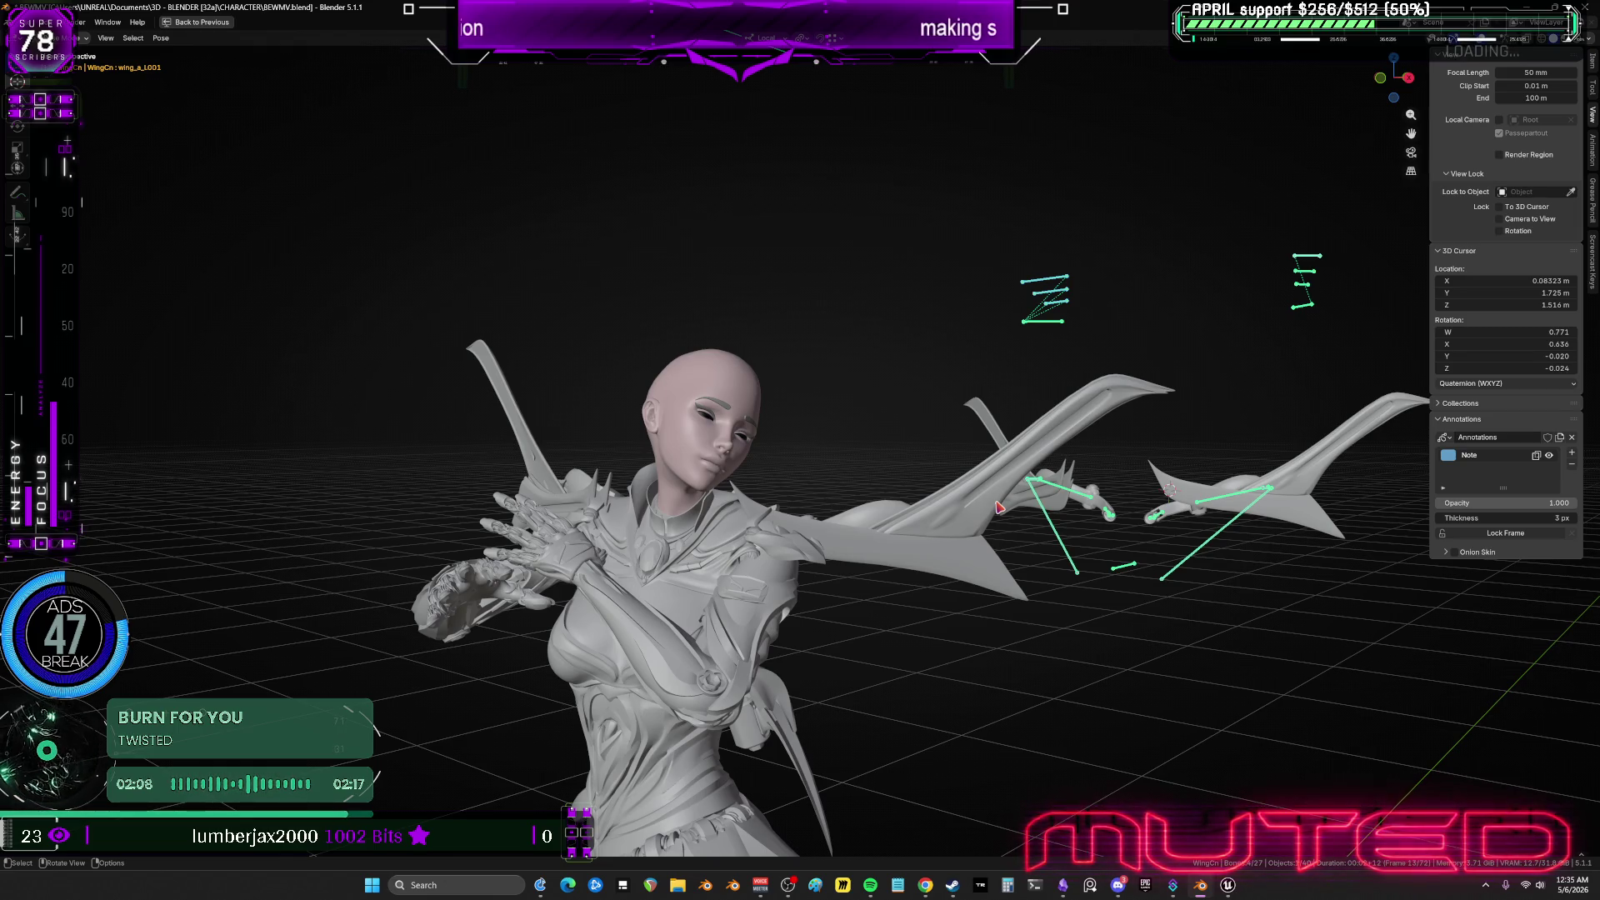
Switch viewport lighting to MatCap and try chrome, blue iridescent and grey clay matcaps.
click(1590, 39)
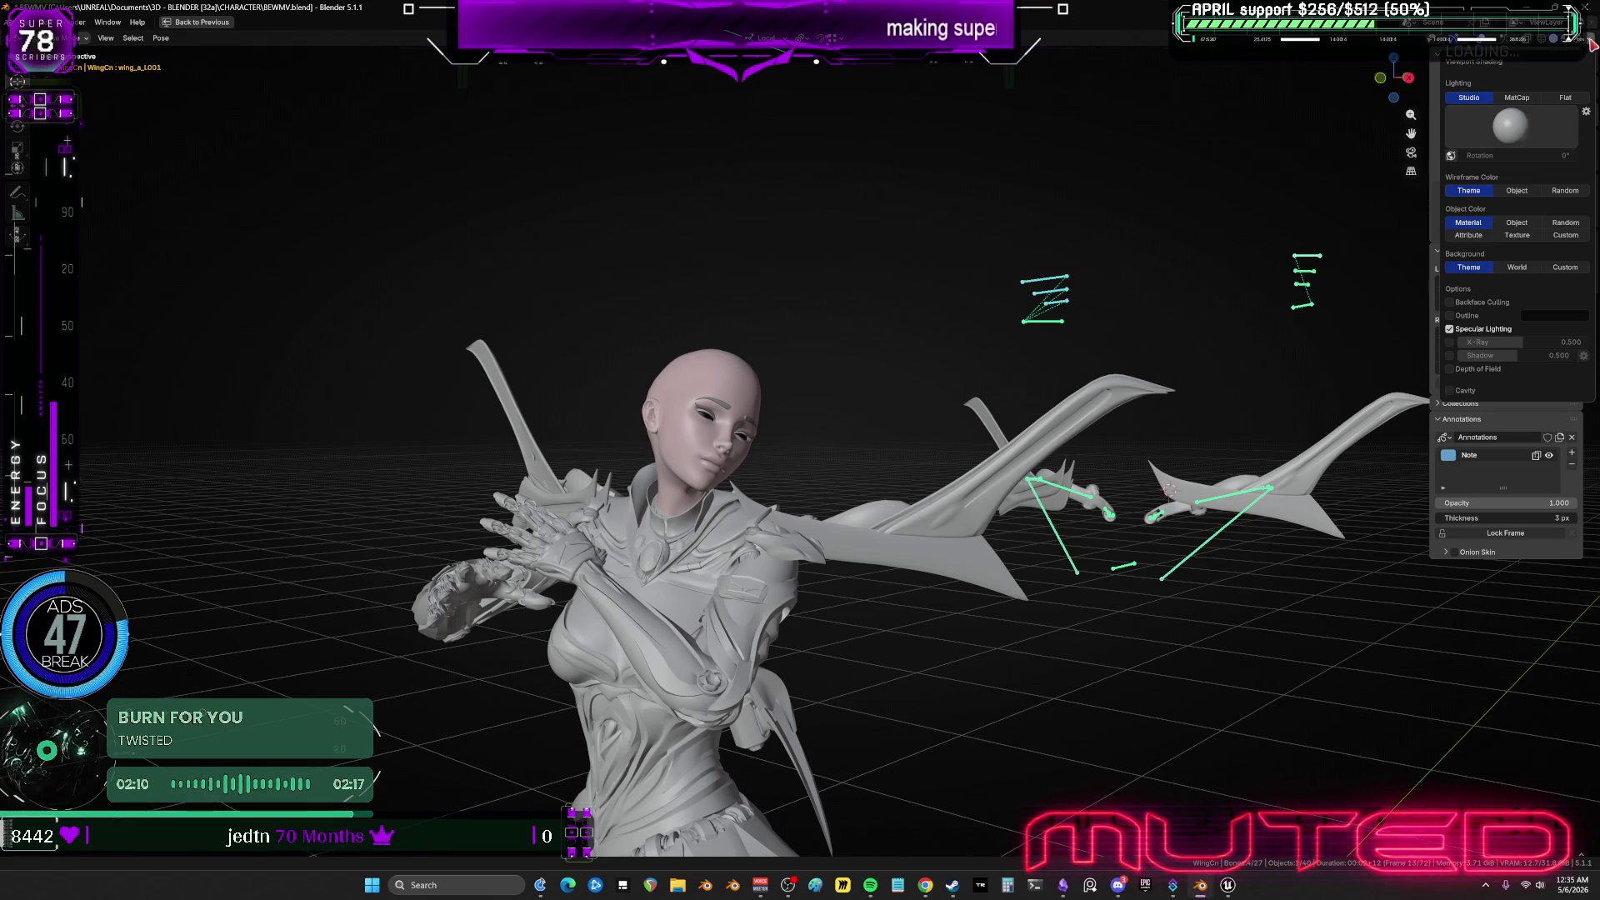
click(1517, 98)
click(1510, 127)
click(1520, 168)
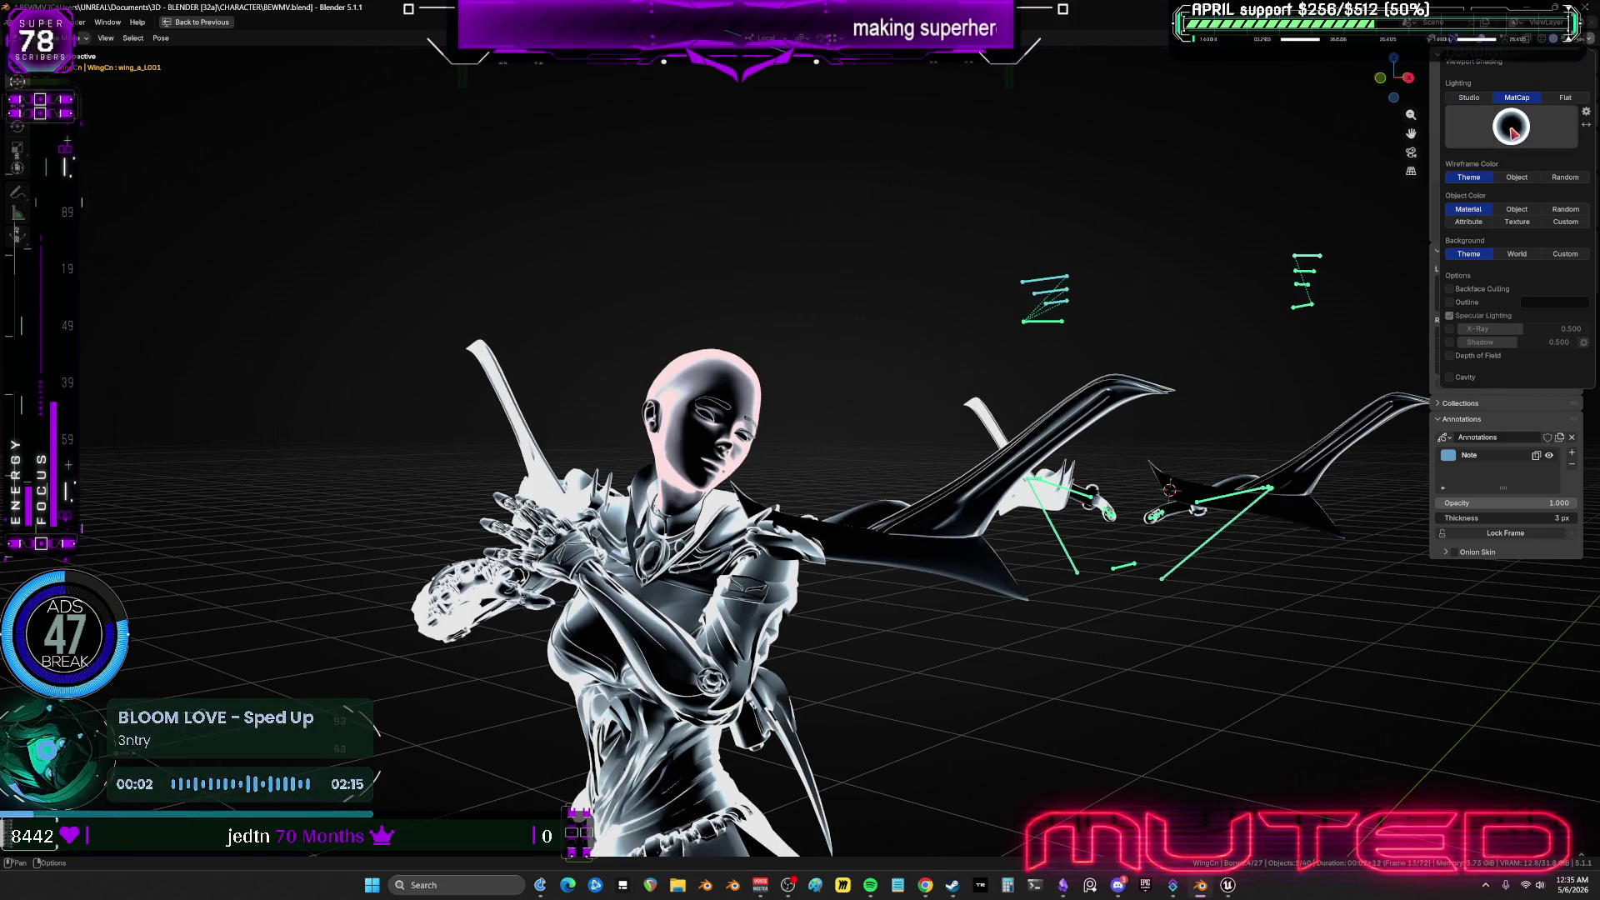
click(1513, 131)
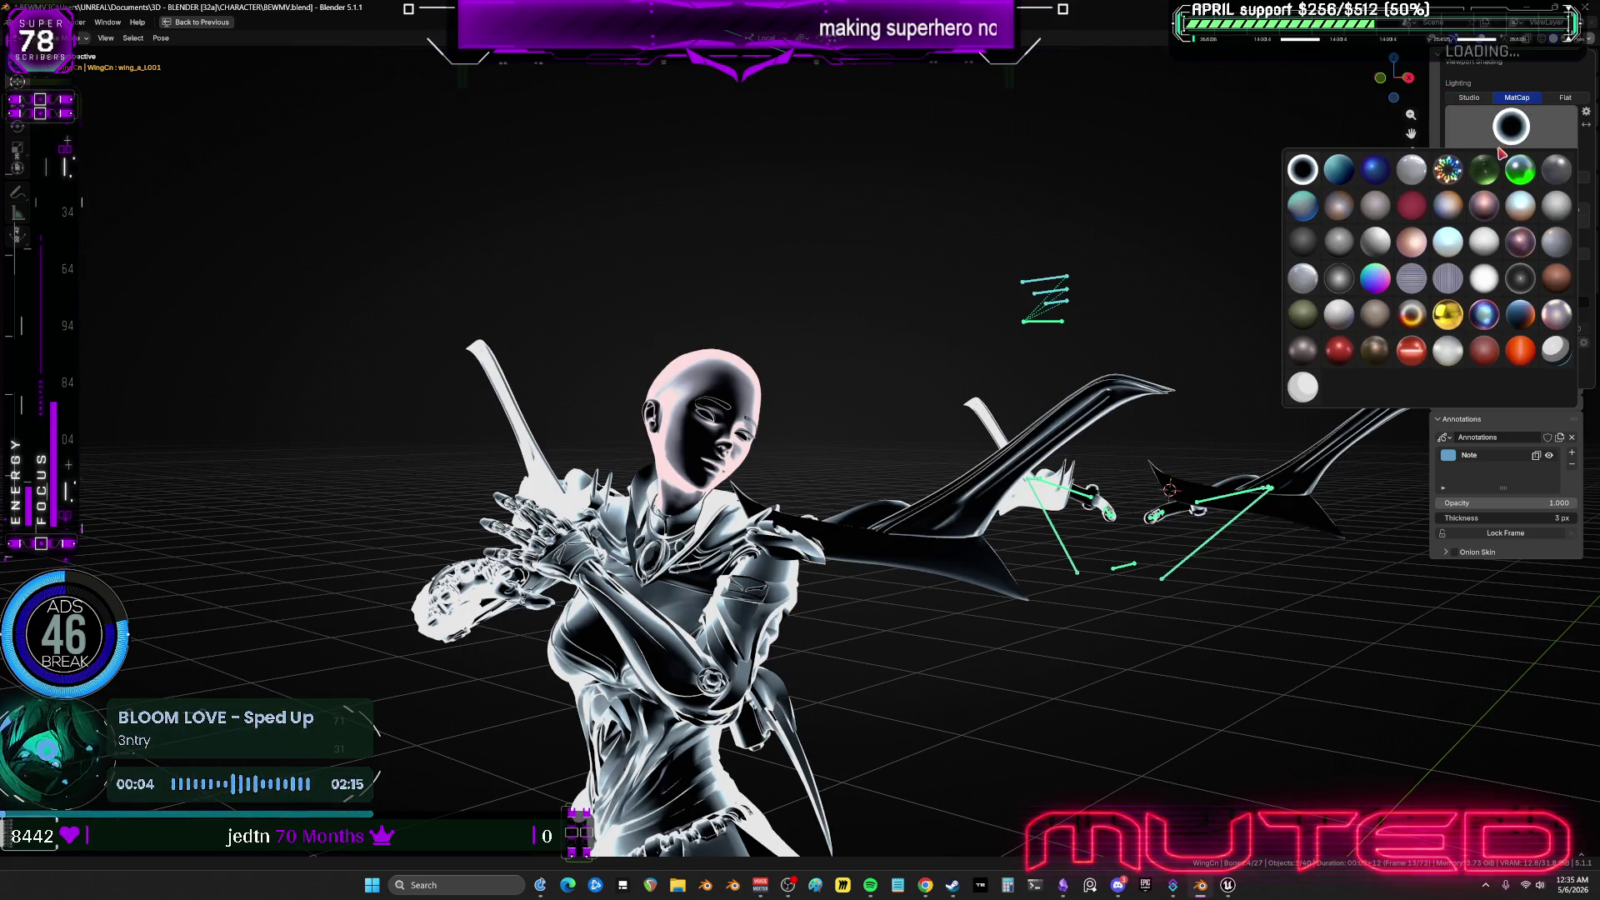
click(1488, 319)
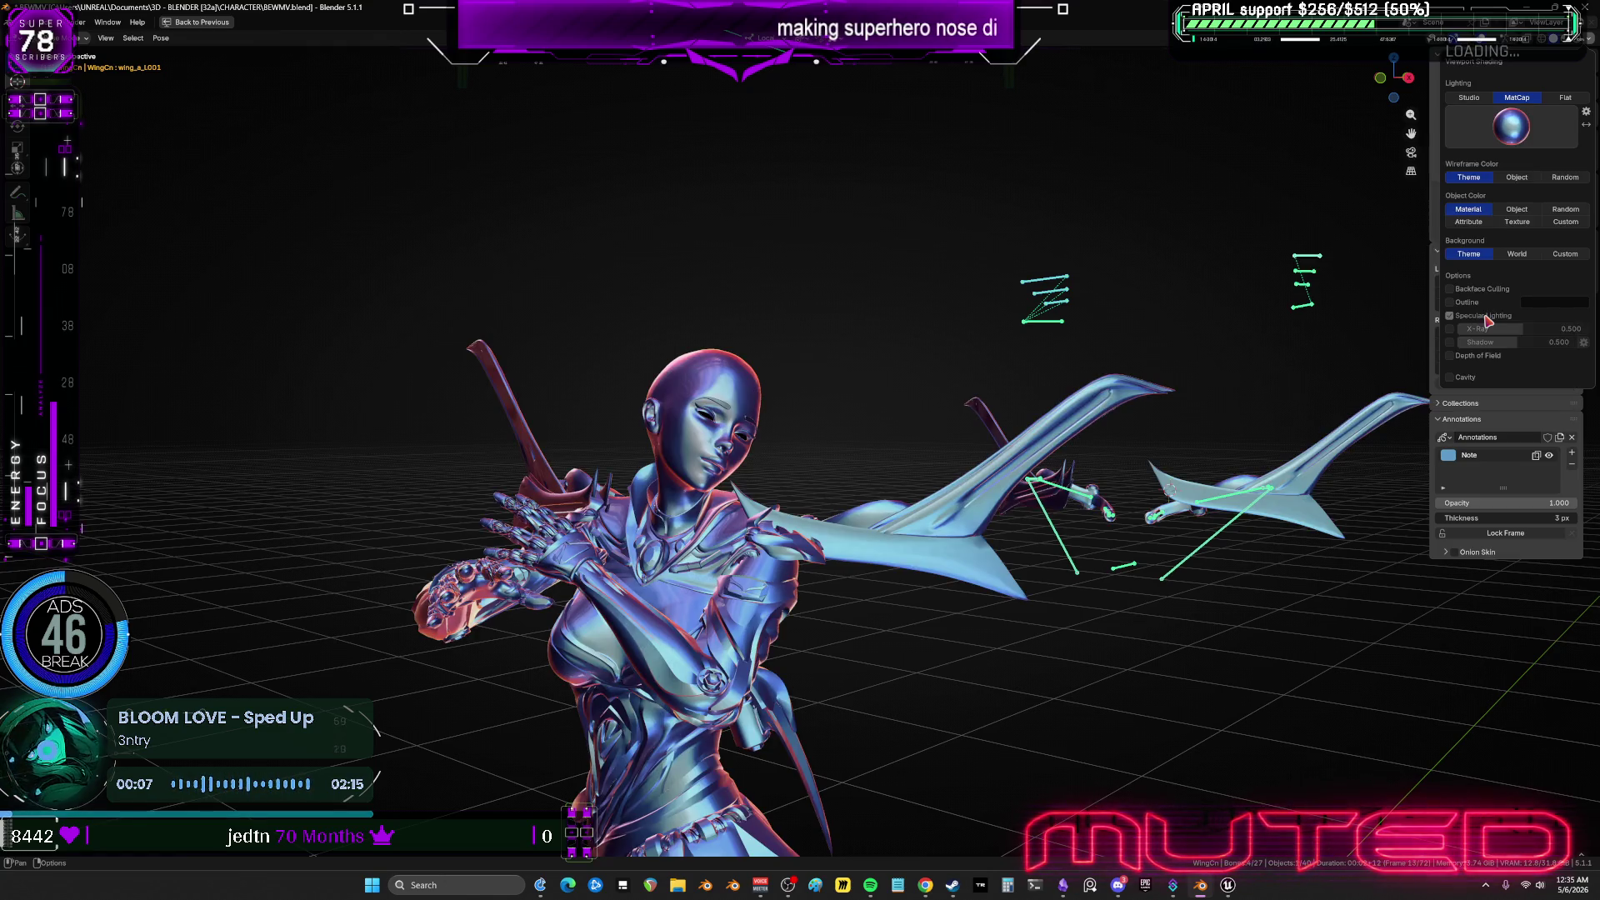
click(1511, 127)
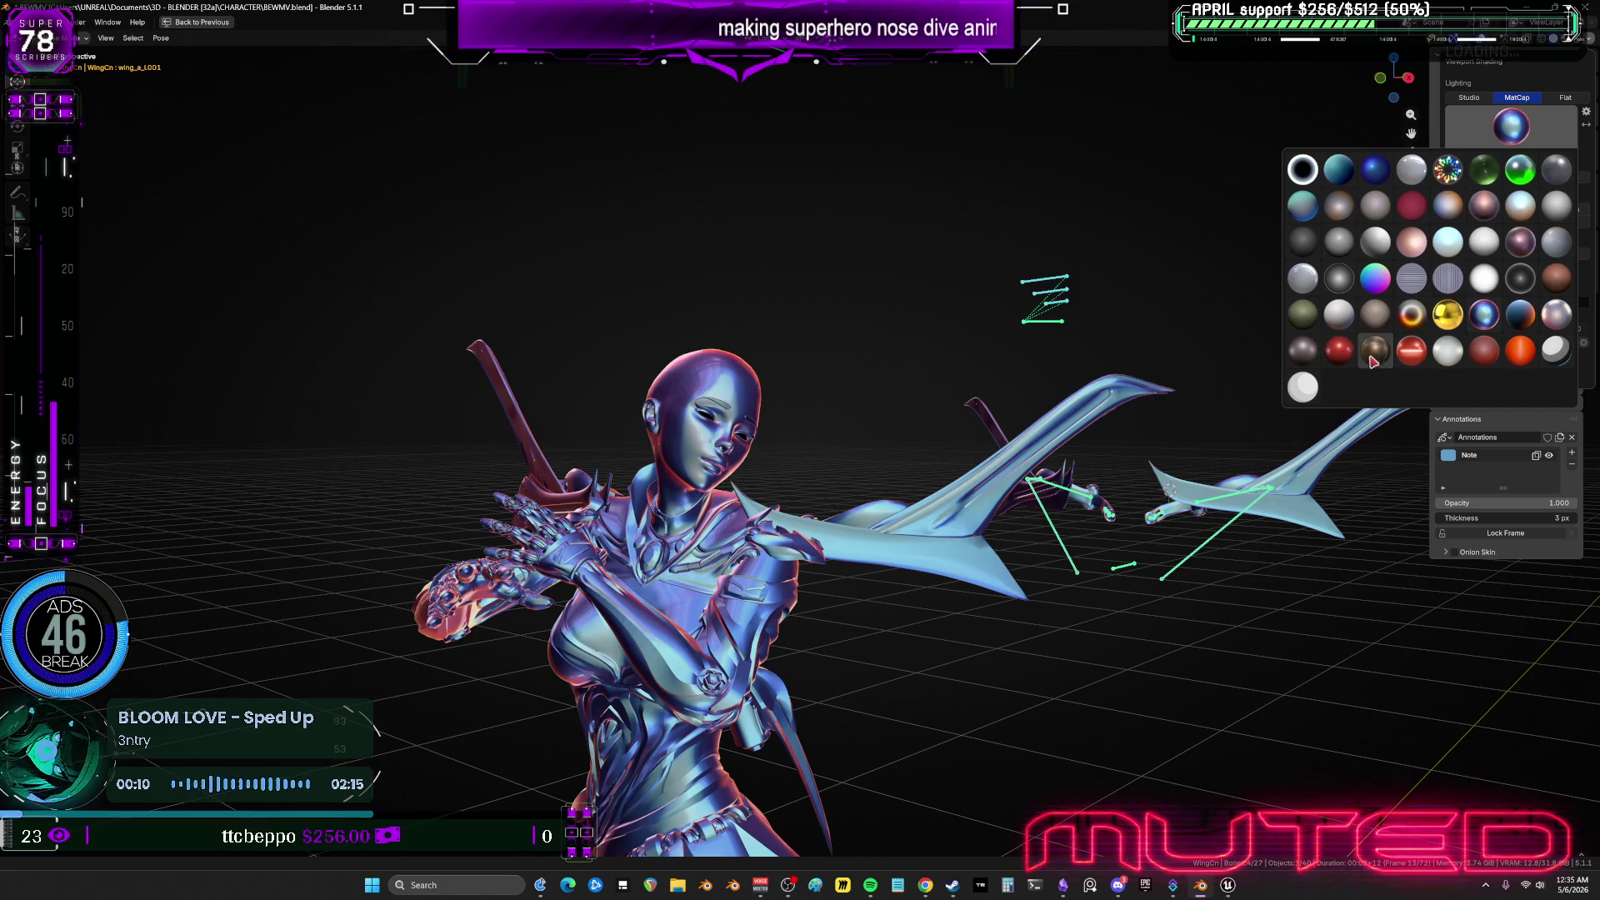
click(1304, 352)
Try a pink chrome matcap, then set Object Color to Random with a pale pearly matcap.
click(1511, 127)
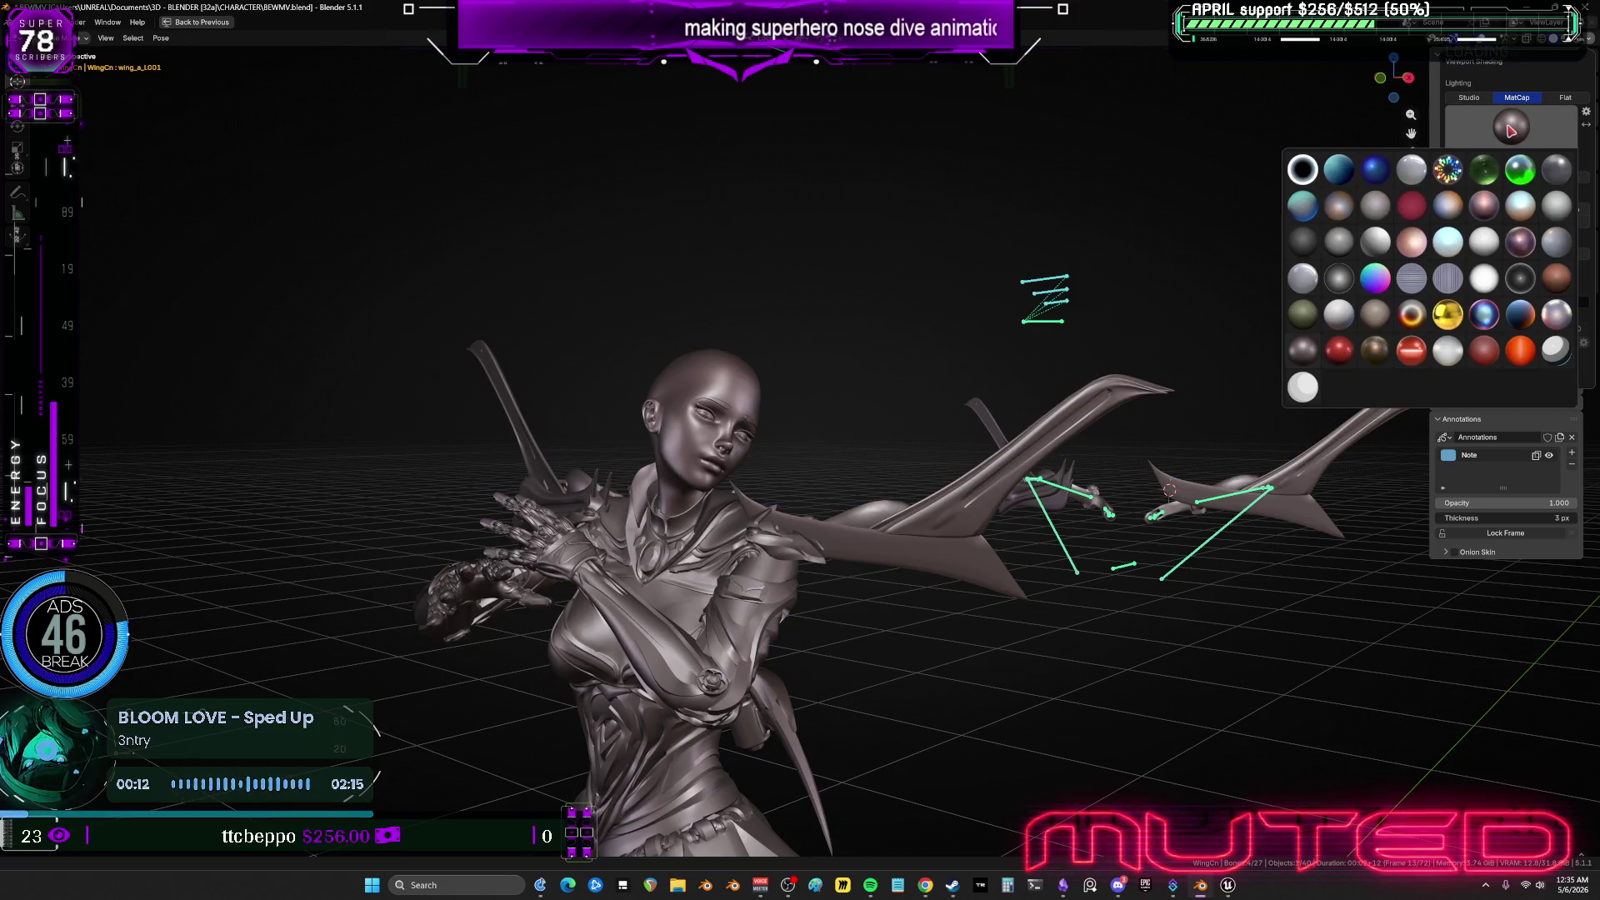
click(1524, 246)
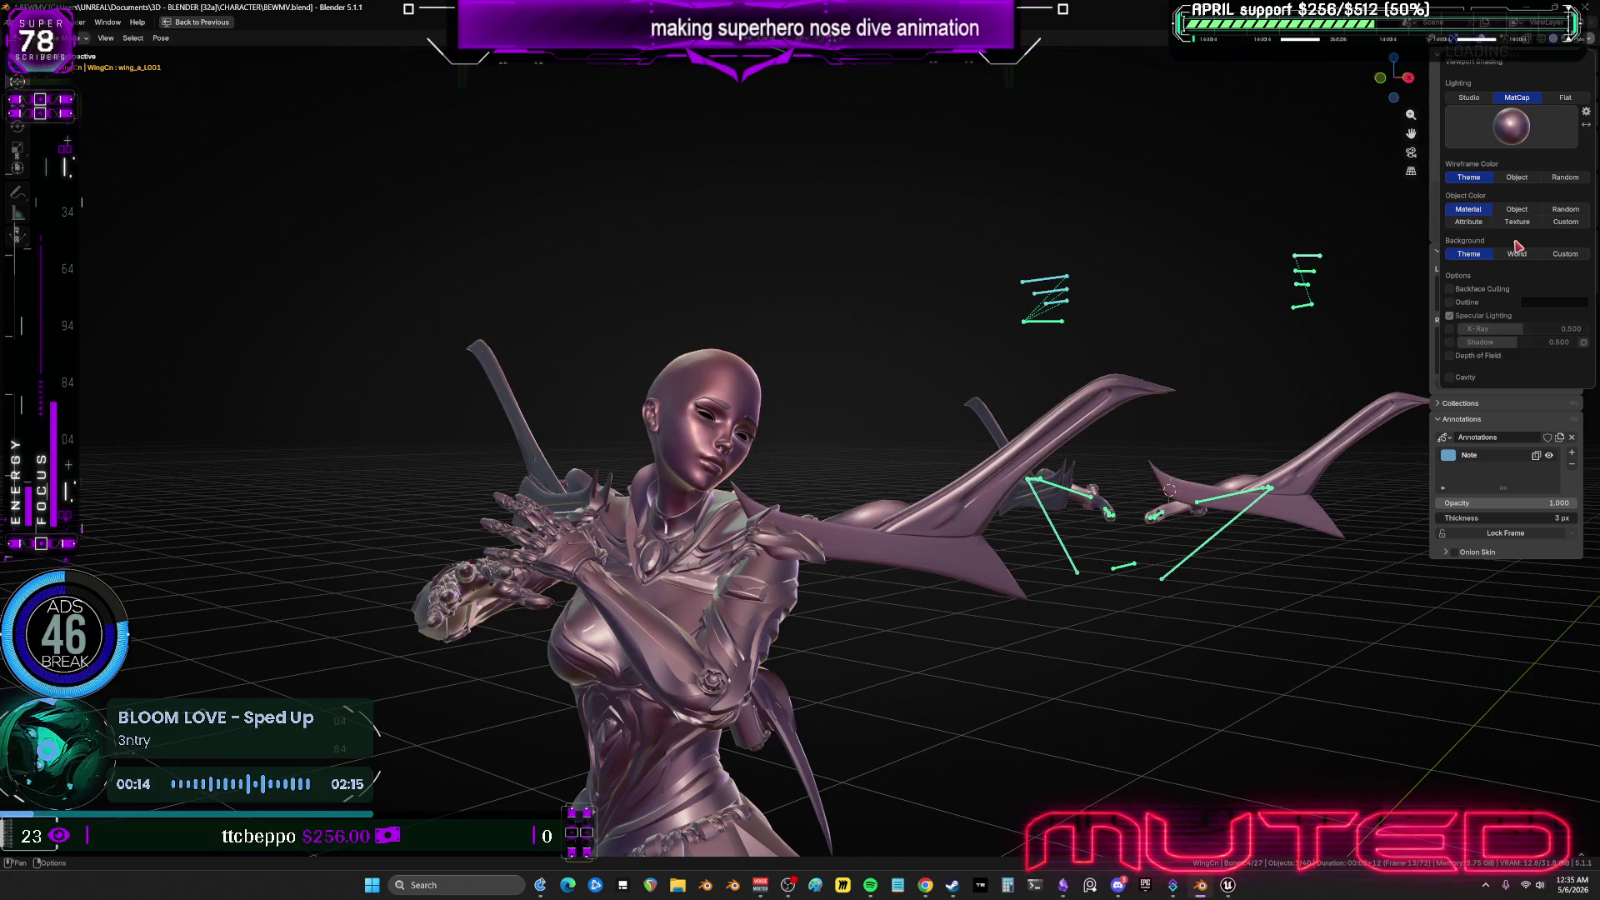
click(1564, 211)
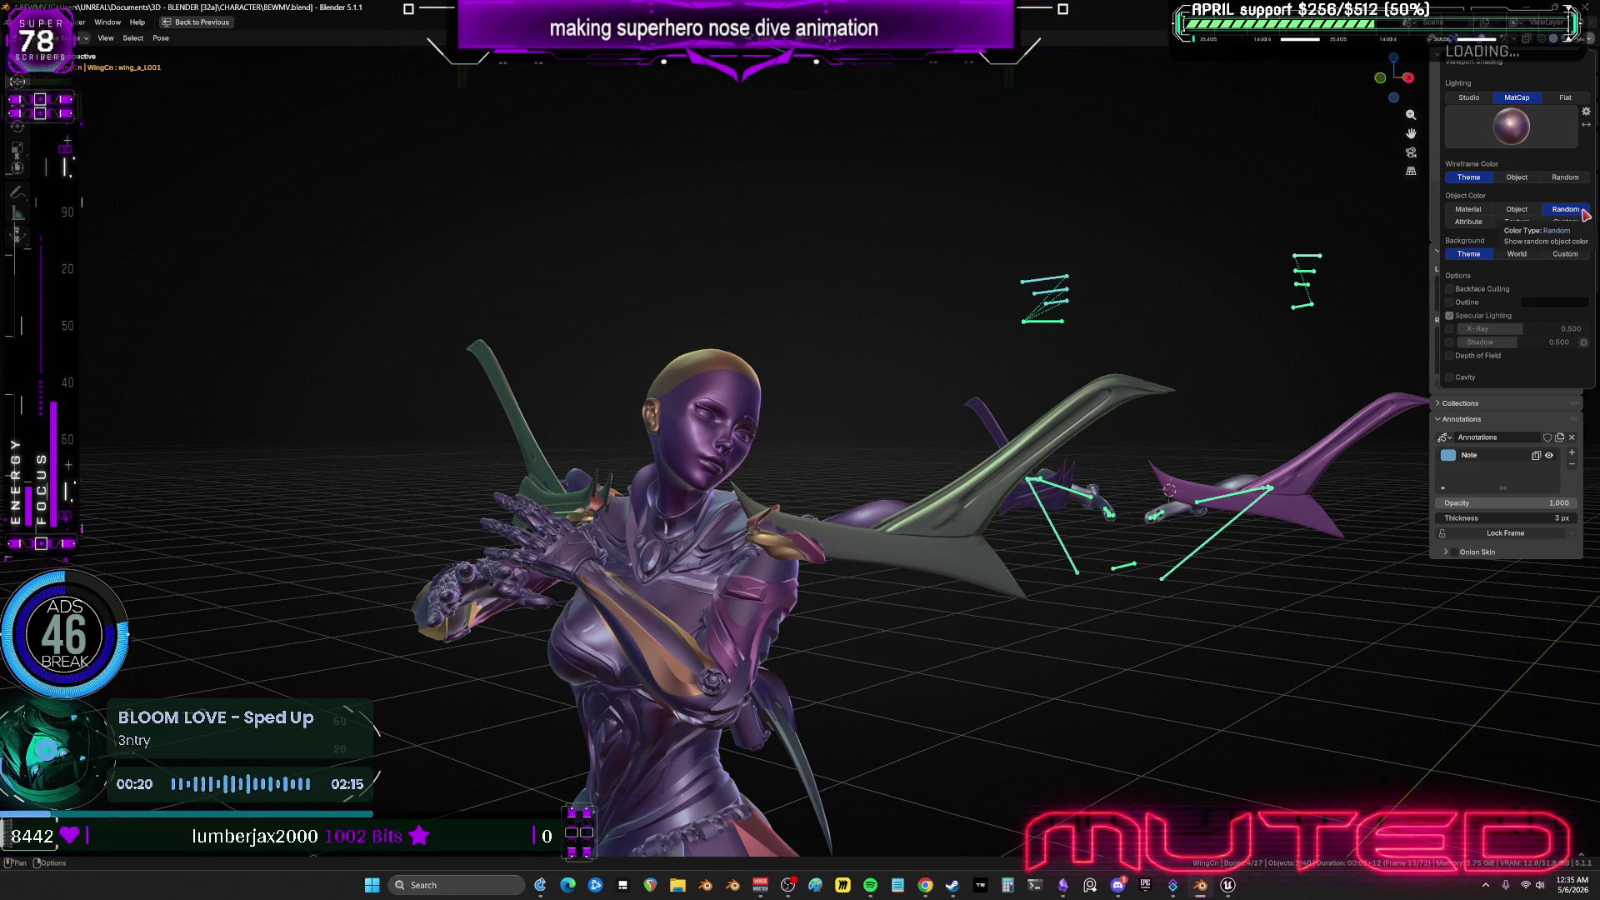
click(1511, 126)
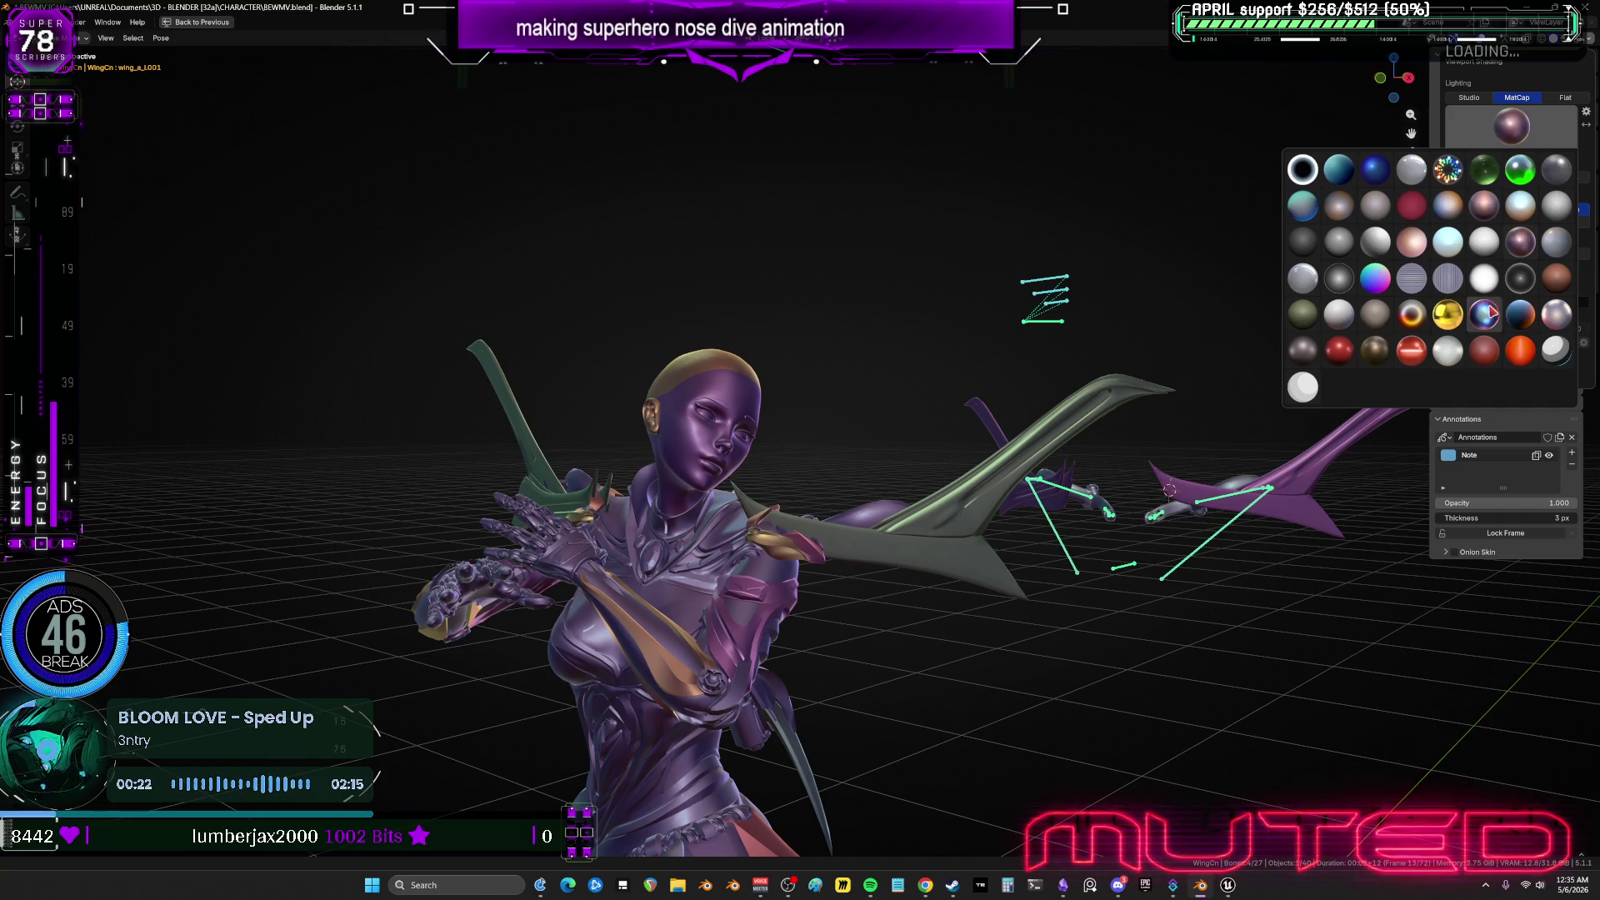
click(1547, 320)
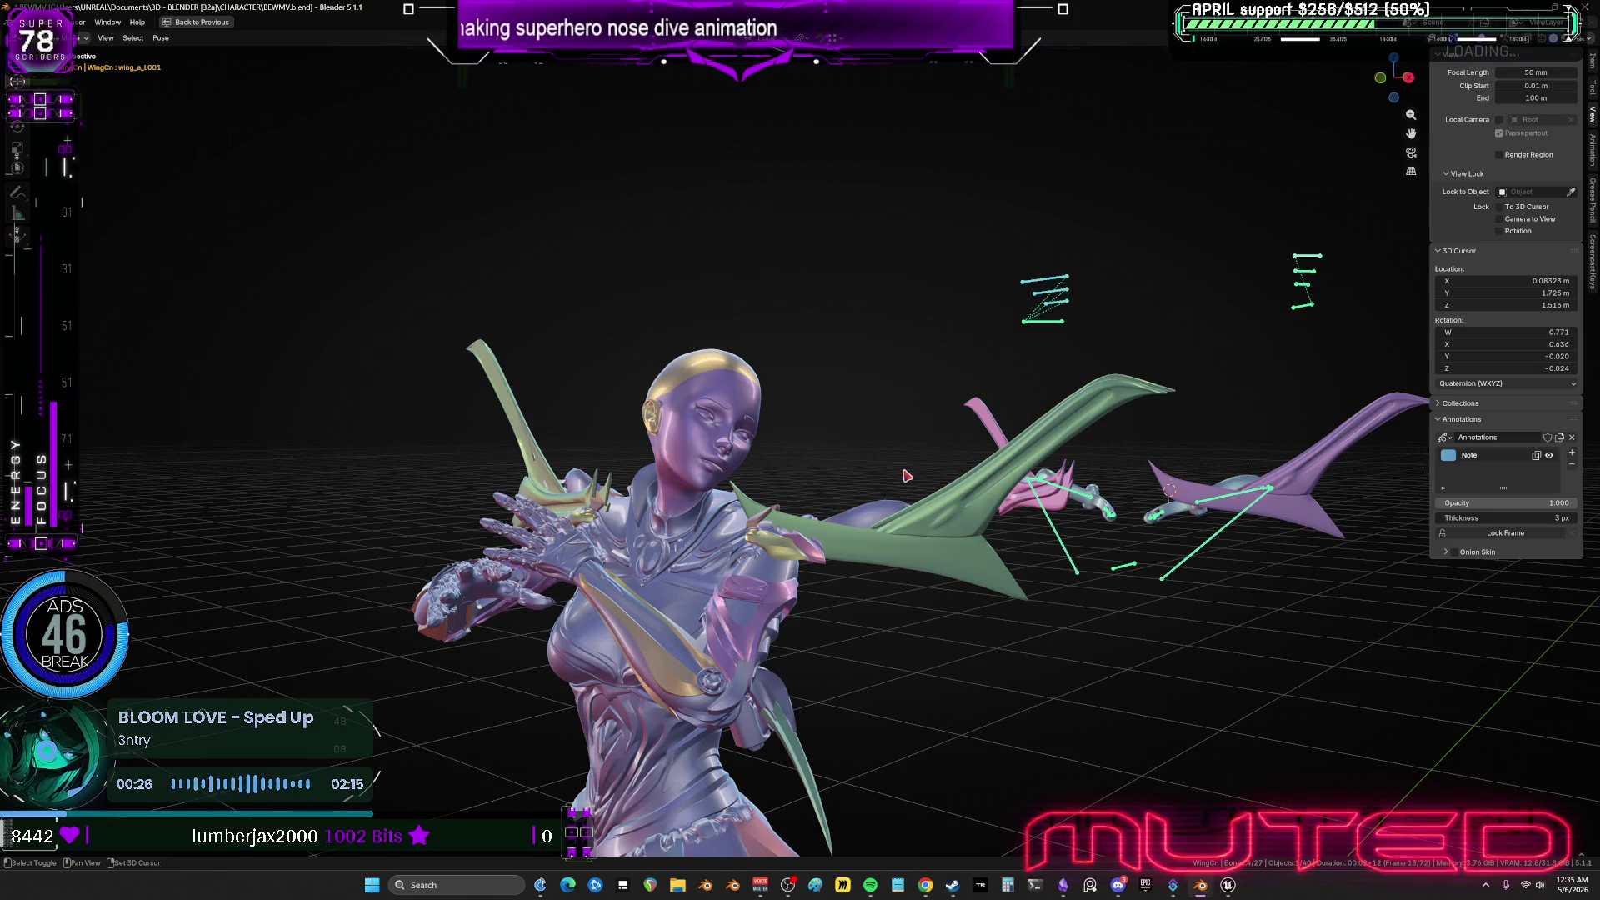
Play the nose-dive animation and orbit to watch it from behind the character.
key(space)
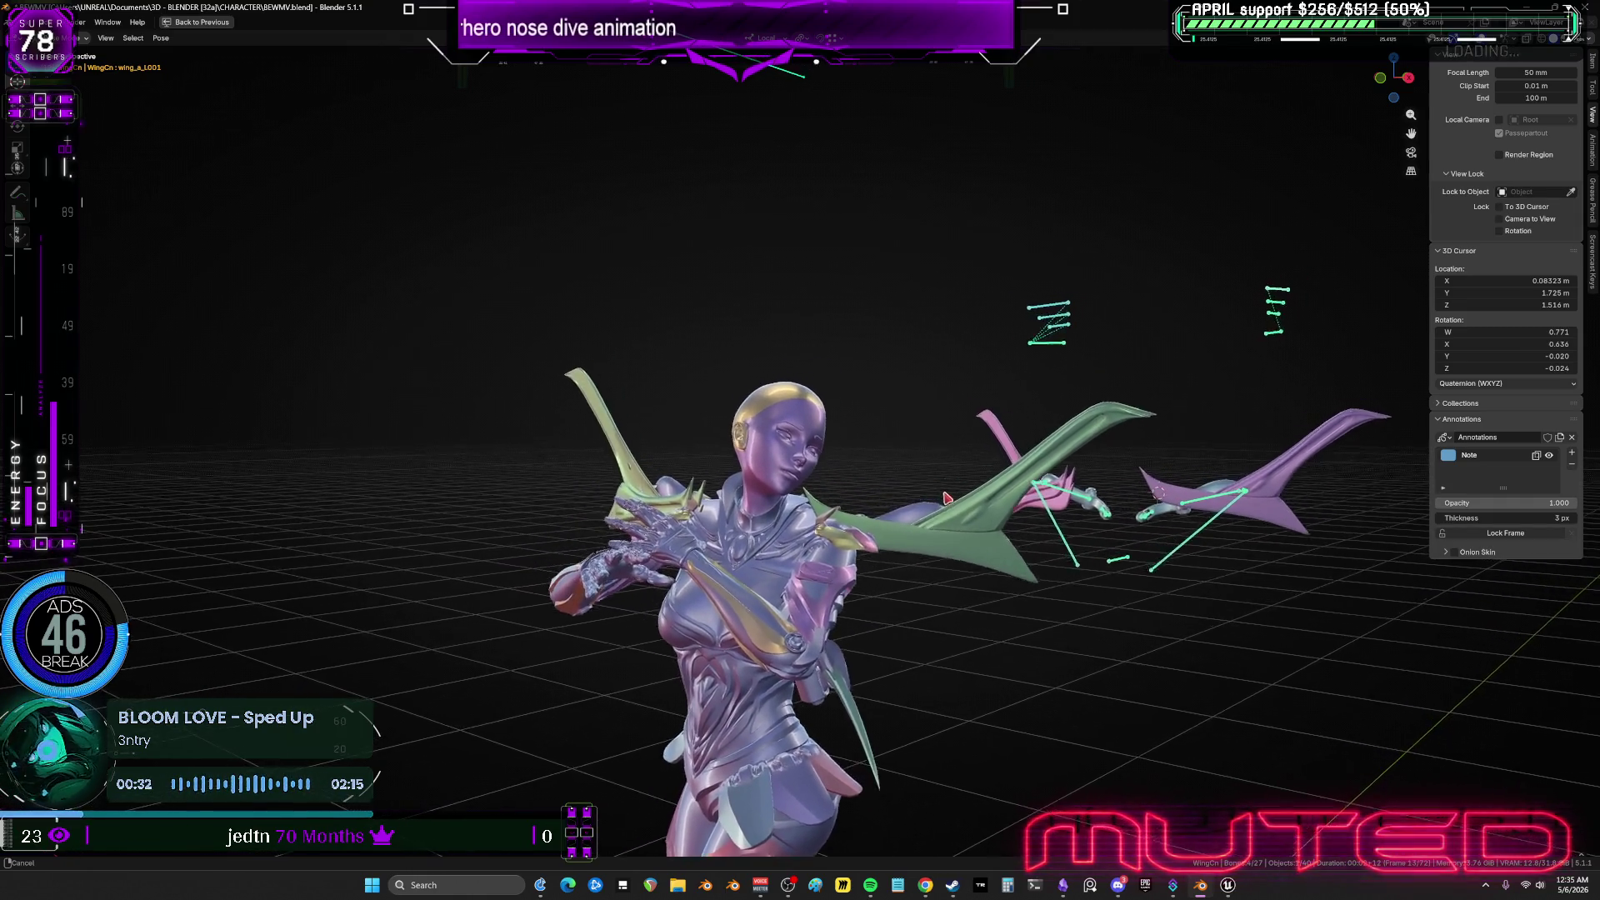
mouse_move(948, 498)
middle_down()
mouse_move(614, 528)
mouse_move(245, 513)
mouse_move(314, 500)
mouse_move(522, 490)
mouse_move(519, 525)
mouse_move(215, 558)
mouse_move(267, 542)
mouse_move(222, 546)
mouse_move(285, 560)
mouse_move(243, 547)
mouse_move(265, 565)
middle_up()
Restore the layout, maximize the Graph Editor and frame all curves with Home.
key(ctrl+alt+space)
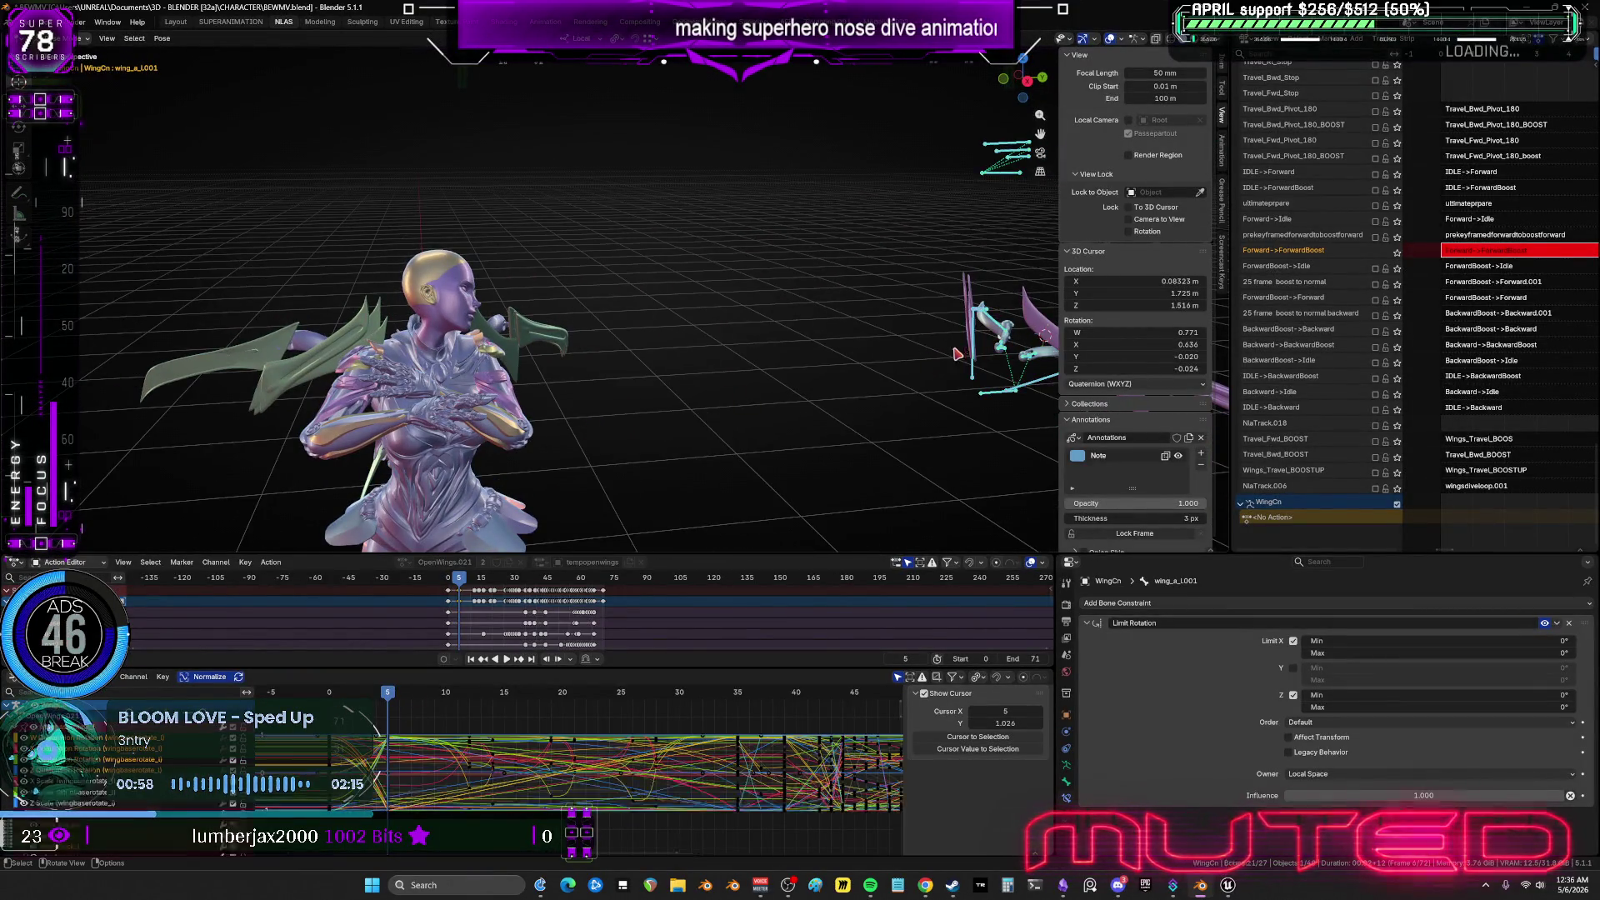
key(ctrl+space)
key(Home)
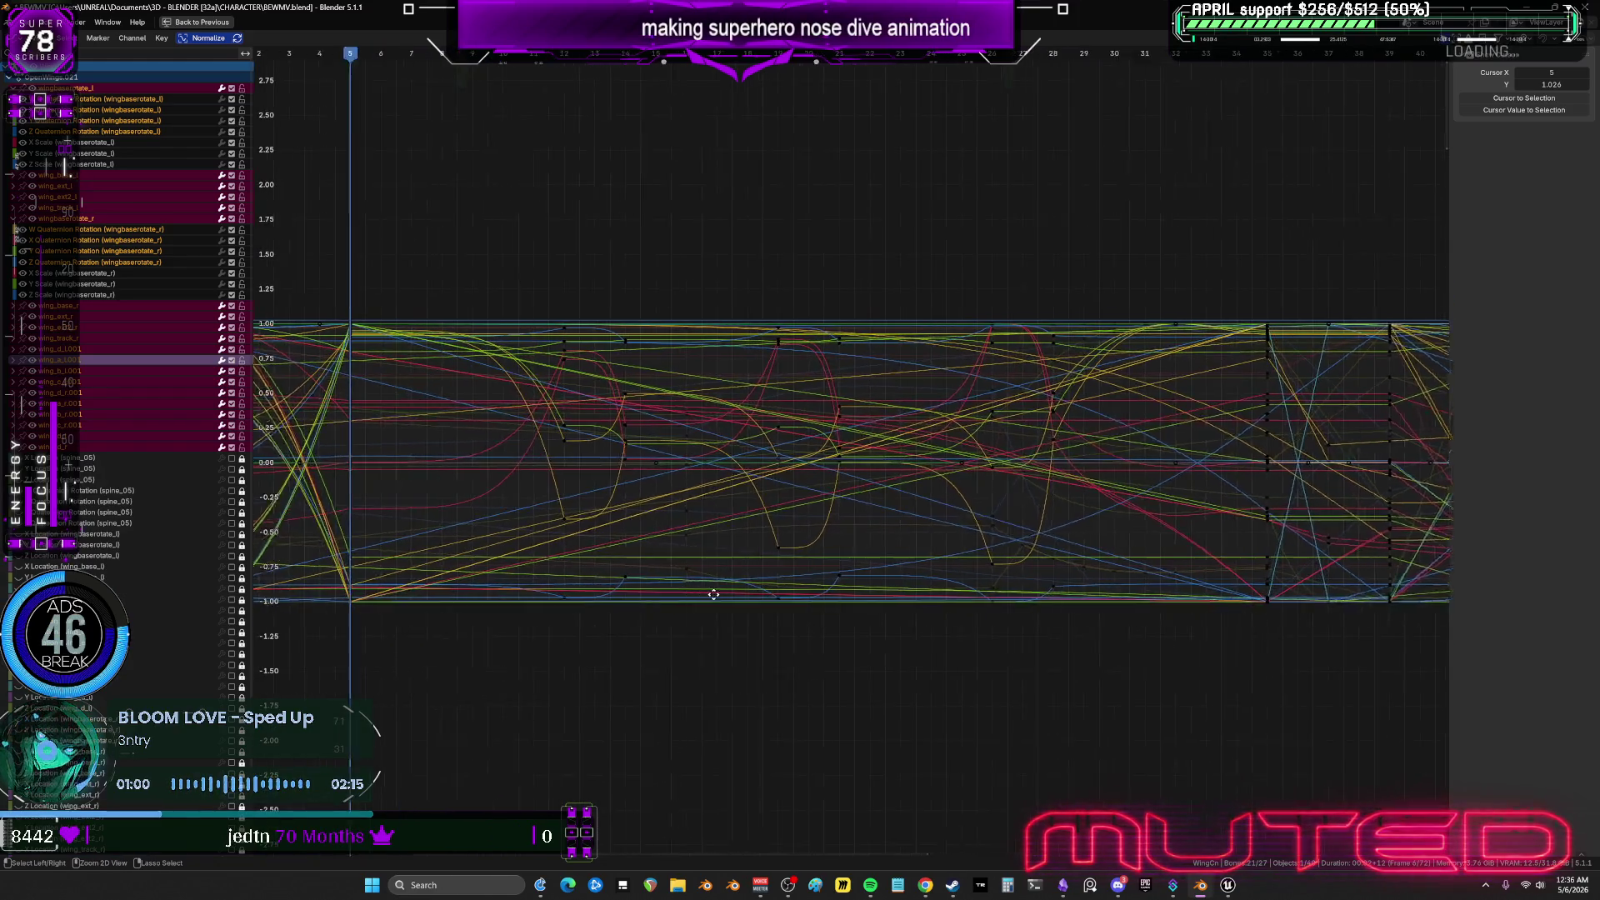
middle_drag(818, 592, 828, 590)
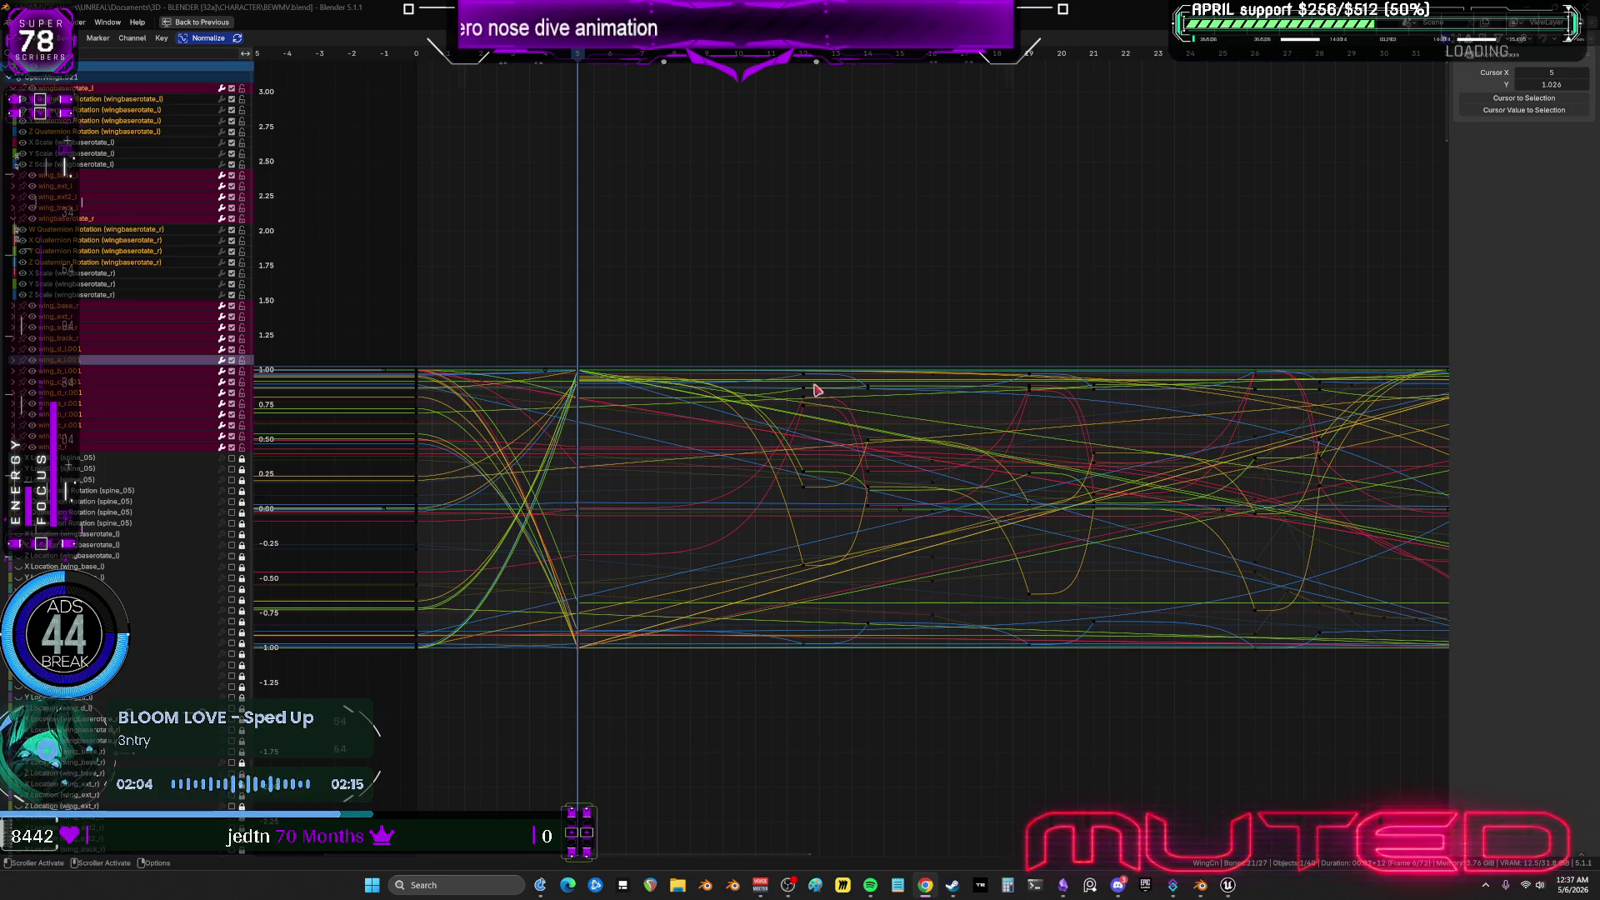
middle_drag(818, 393, 837, 403)
Un-maximize the Graph Editor, then orbit and pan to view the character from above, level and behind.
key(ctrl+space)
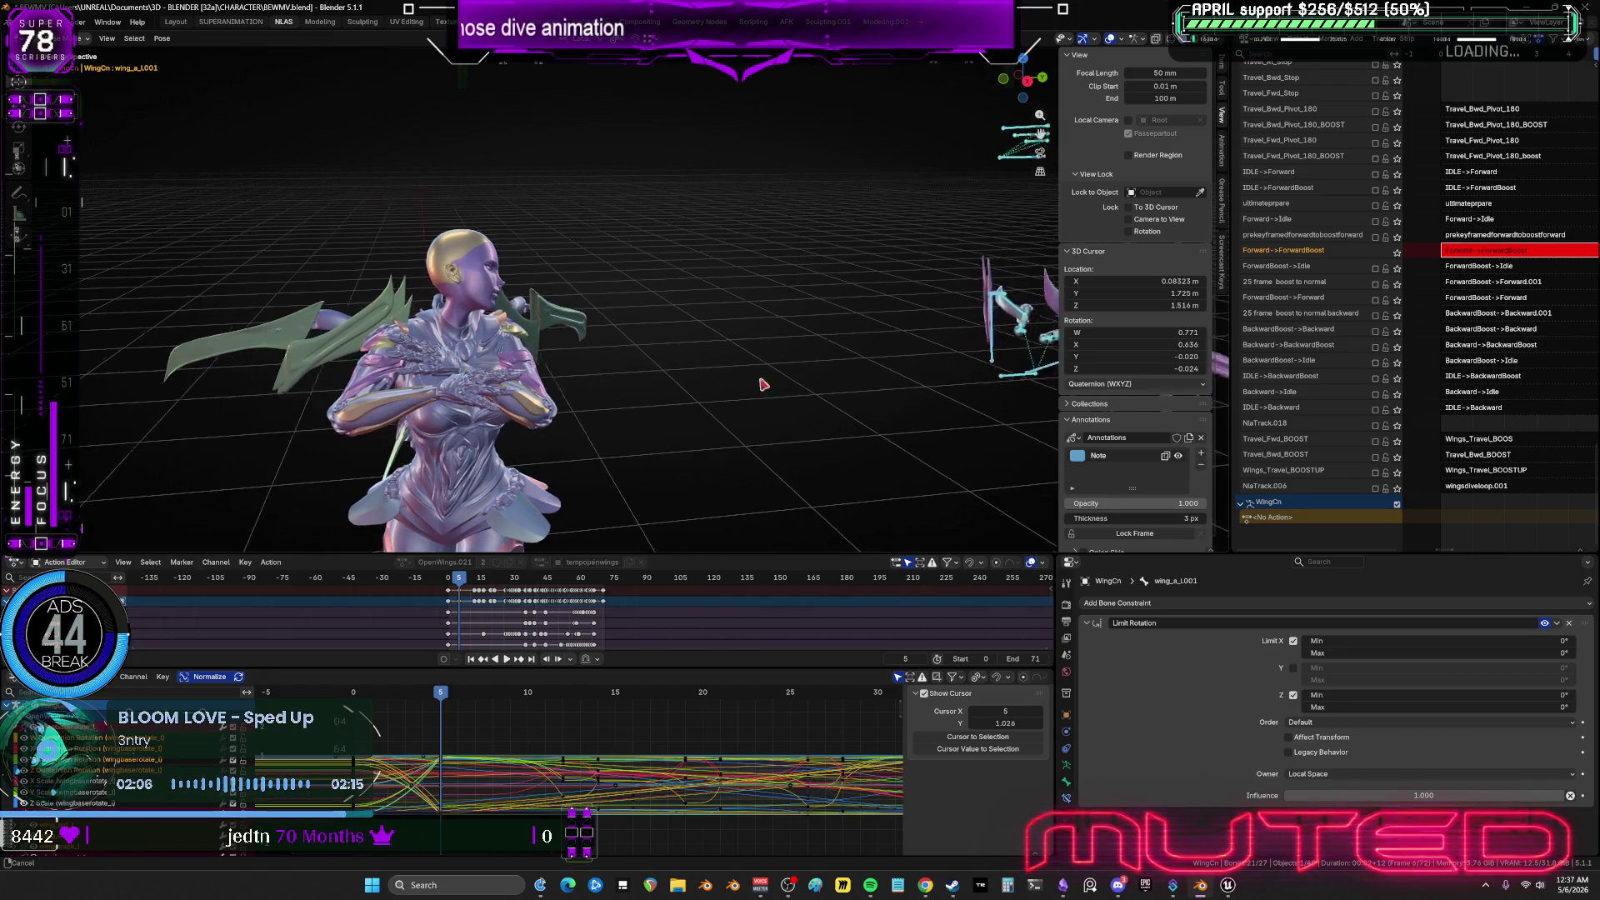
mouse_move(753, 364)
middle_down()
mouse_move(507, 403)
mouse_move(650, 375)
mouse_move(233, 346)
mouse_move(290, 346)
middle_up()
mouse_move(317, 342)
middle_down()
mouse_move(343, 343)
mouse_move(320, 398)
mouse_move(253, 415)
mouse_move(233, 451)
mouse_move(142, 347)
mouse_move(267, 393)
mouse_move(221, 357)
middle_up()
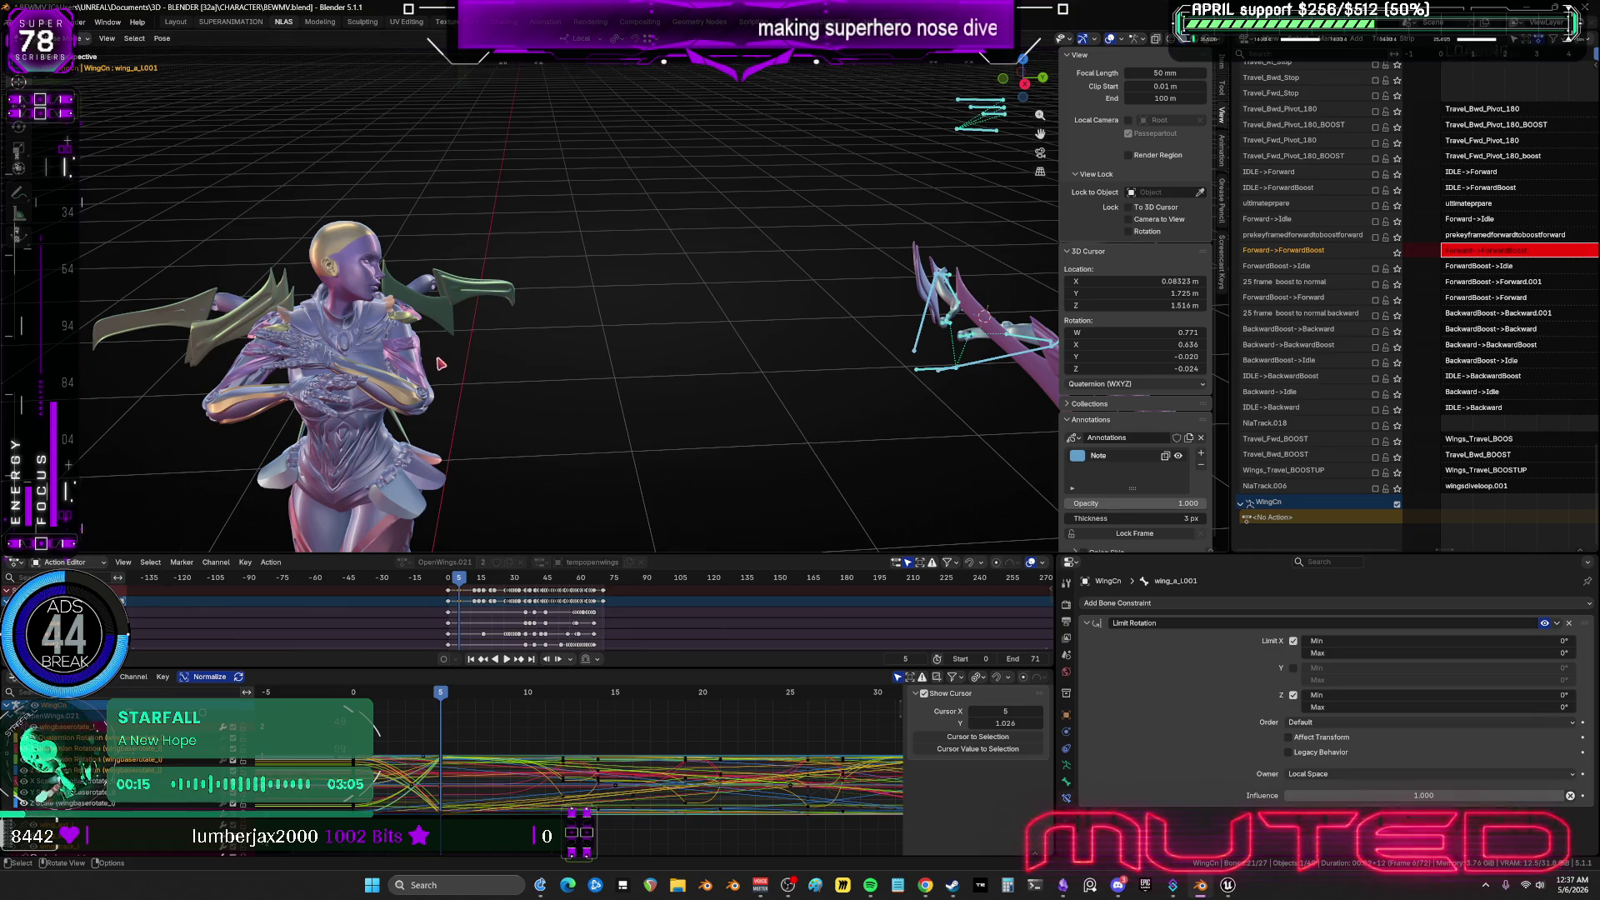
middle_drag(441, 363, 455, 457)
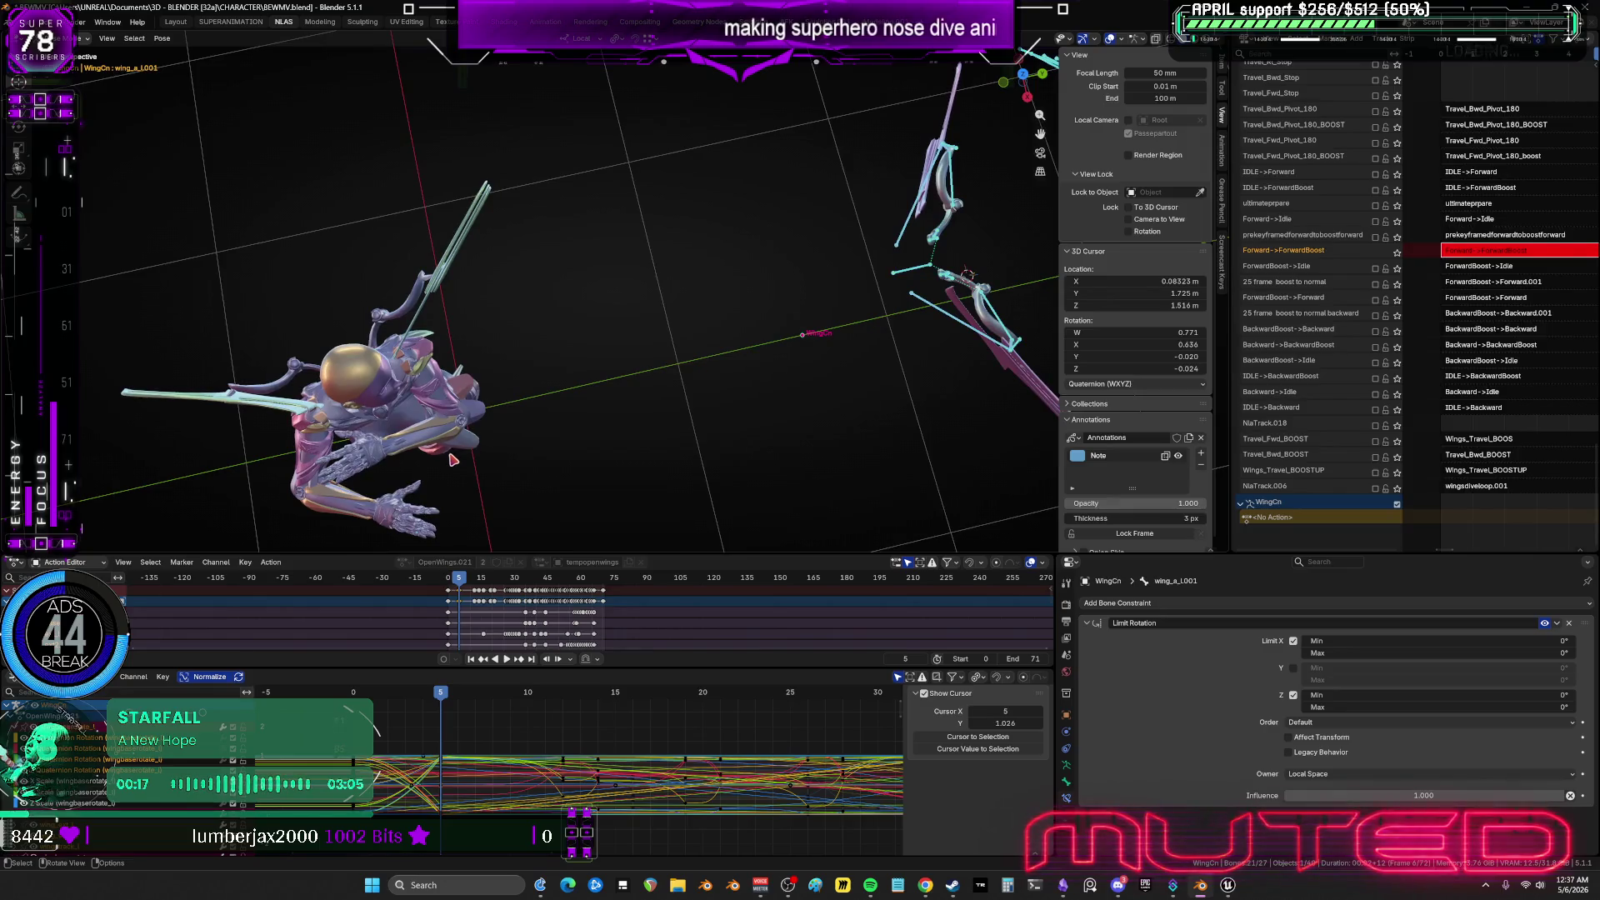
middle_drag(446, 307, 416, 283)
middle_drag(521, 328, 621, 324)
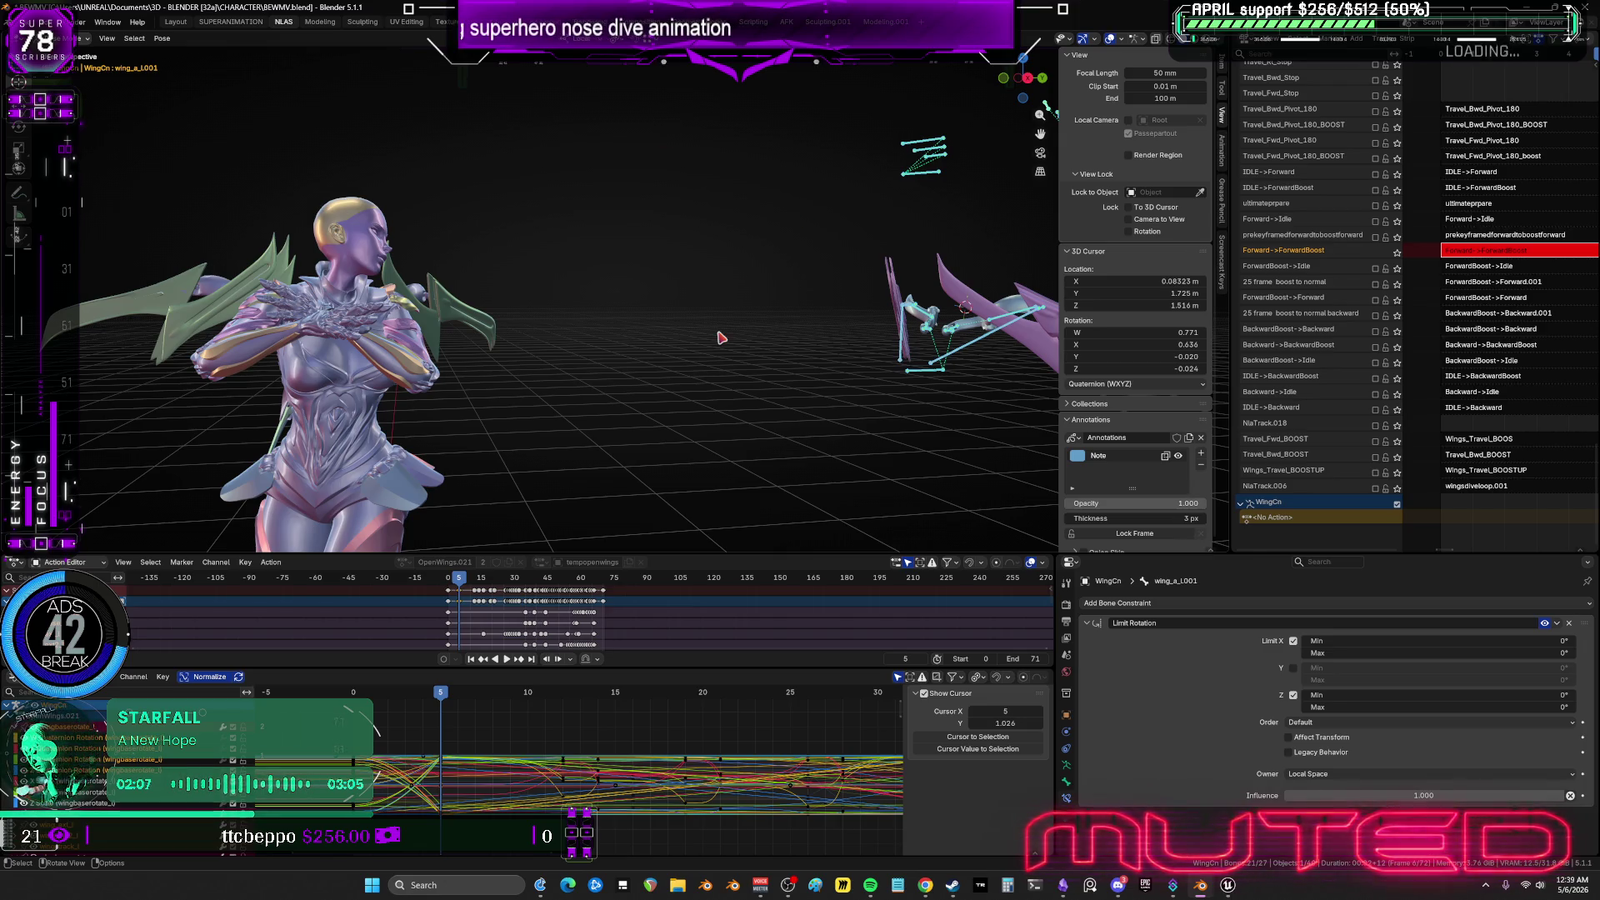
shift+middle_drag(729, 292, 233, 329)
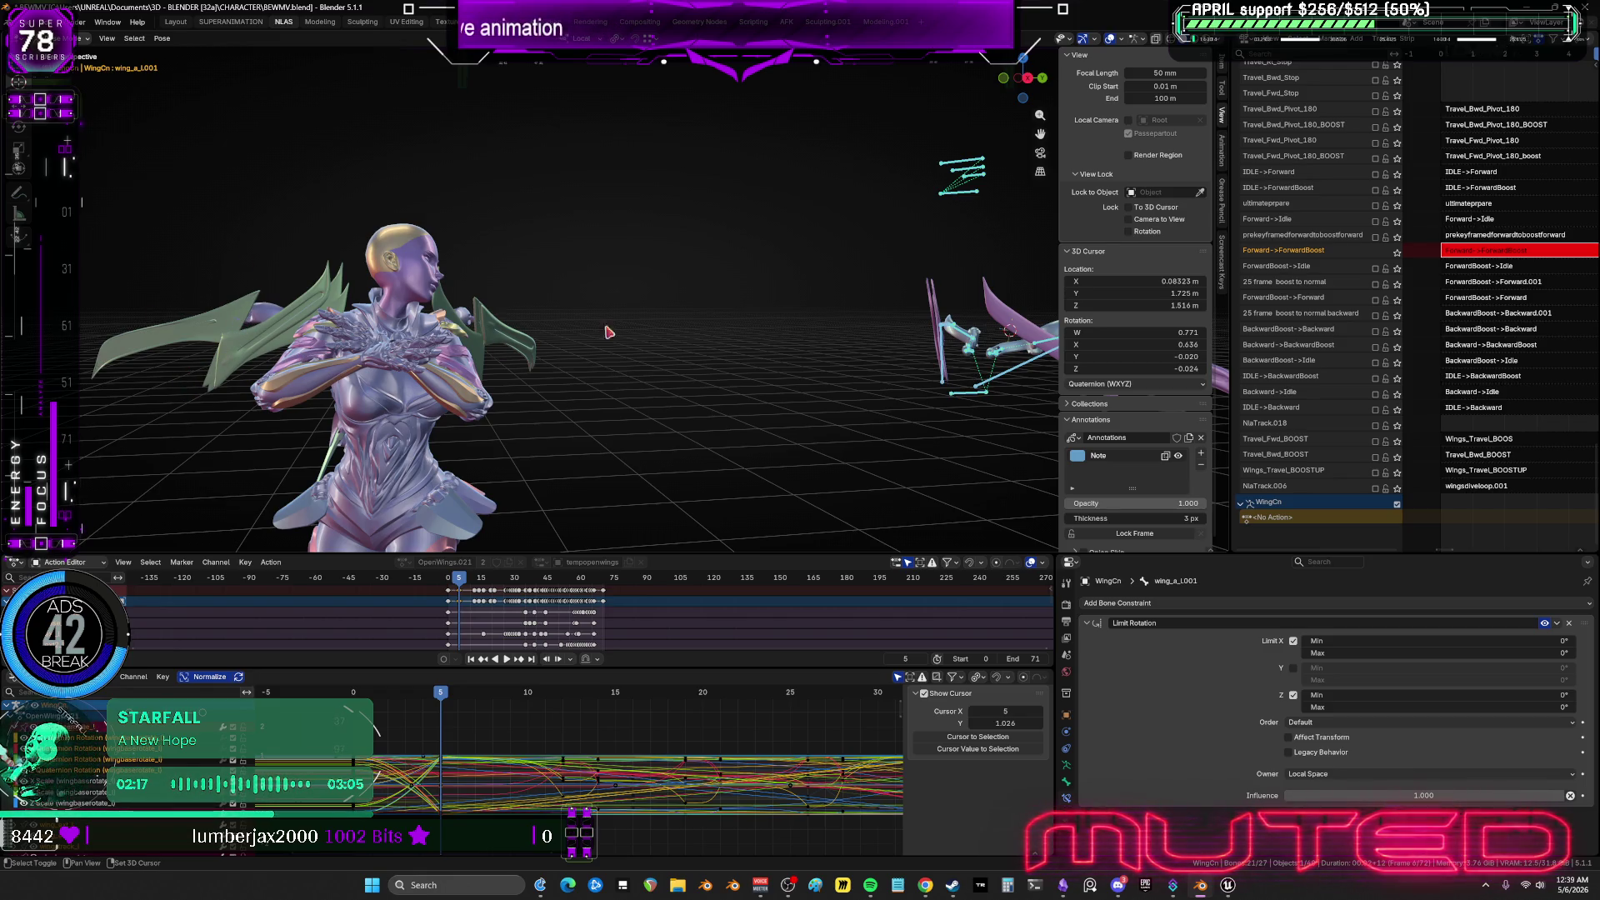
mouse_move(608, 329)
middle_down()
mouse_move(396, 320)
mouse_move(711, 269)
middle_up()
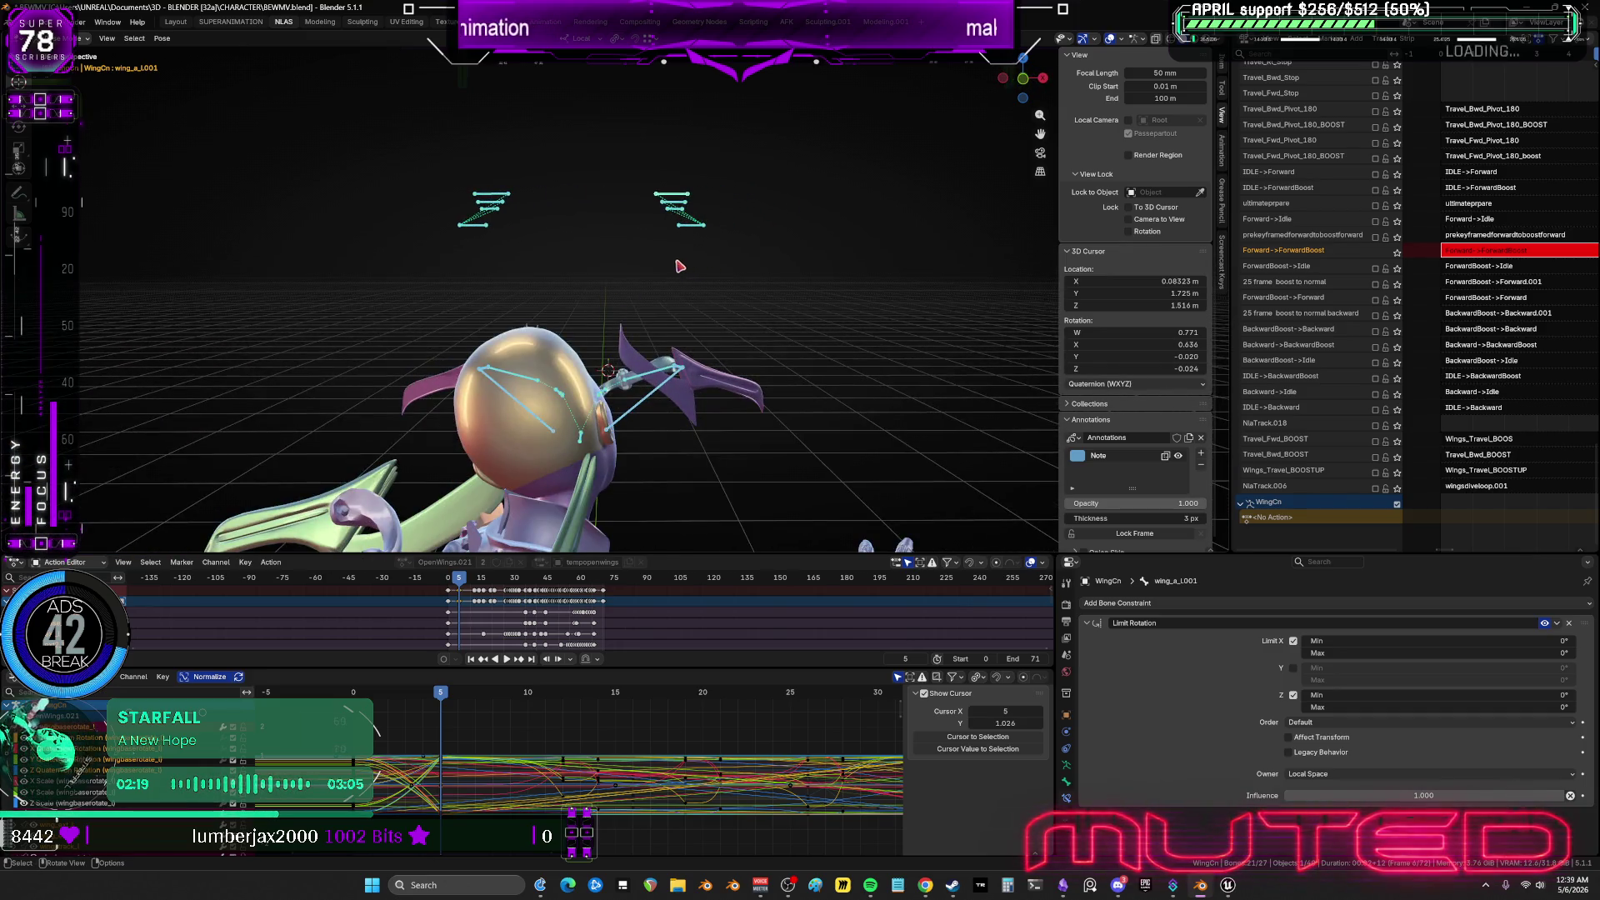
Isolate the wing rig in local view and rotate wing_b_L001 about its local Y axis.
key(KP_Divide)
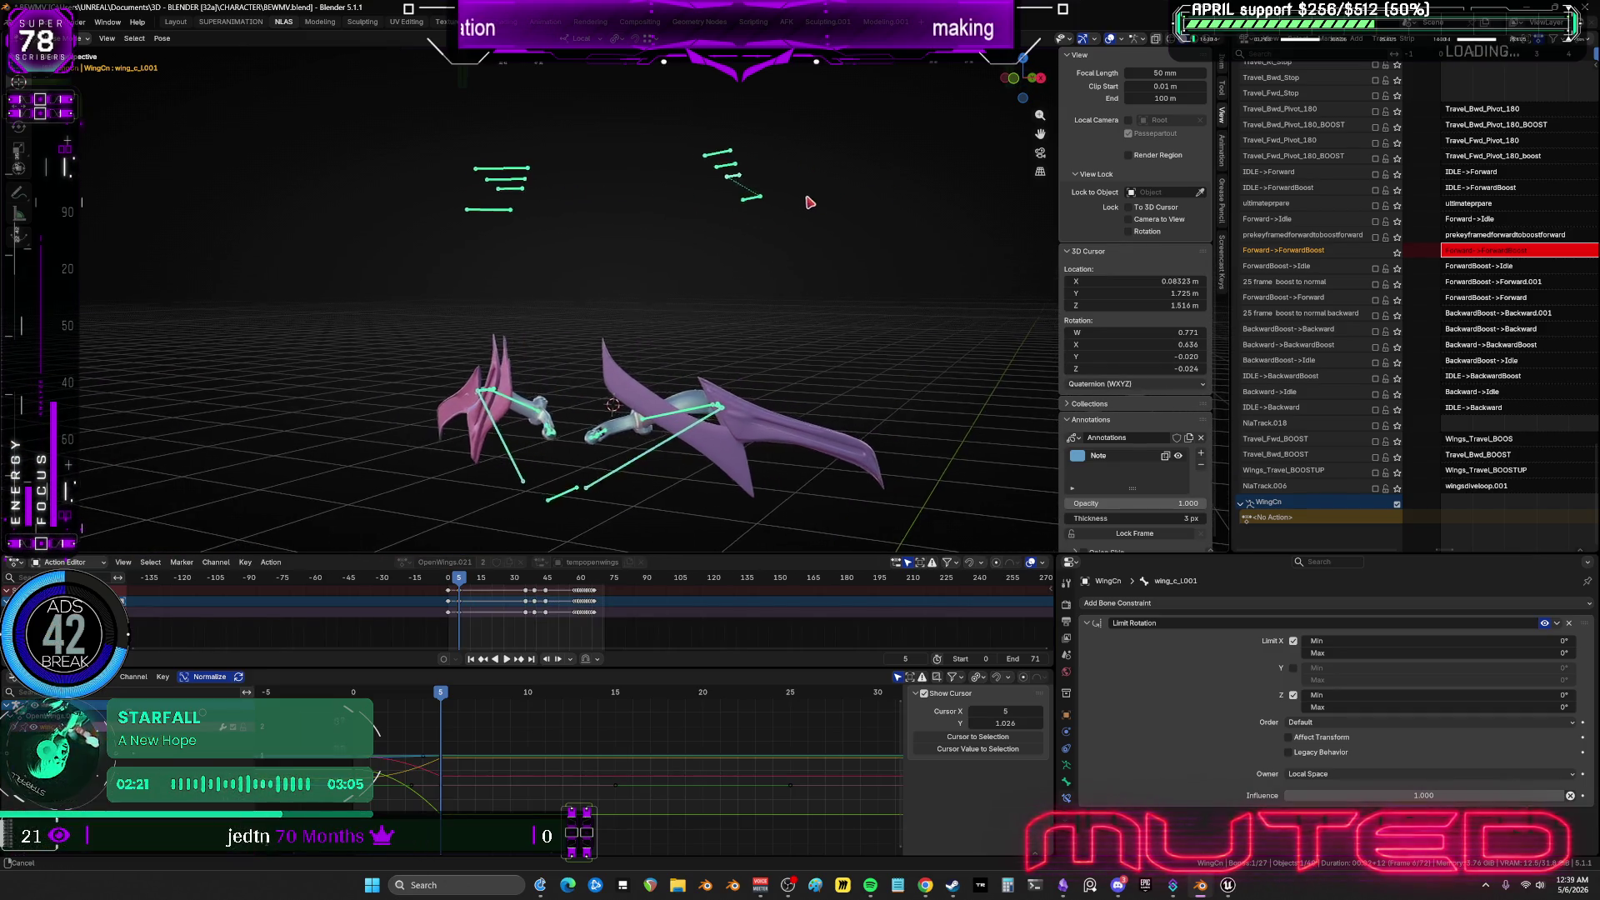
click(739, 192)
key(r)
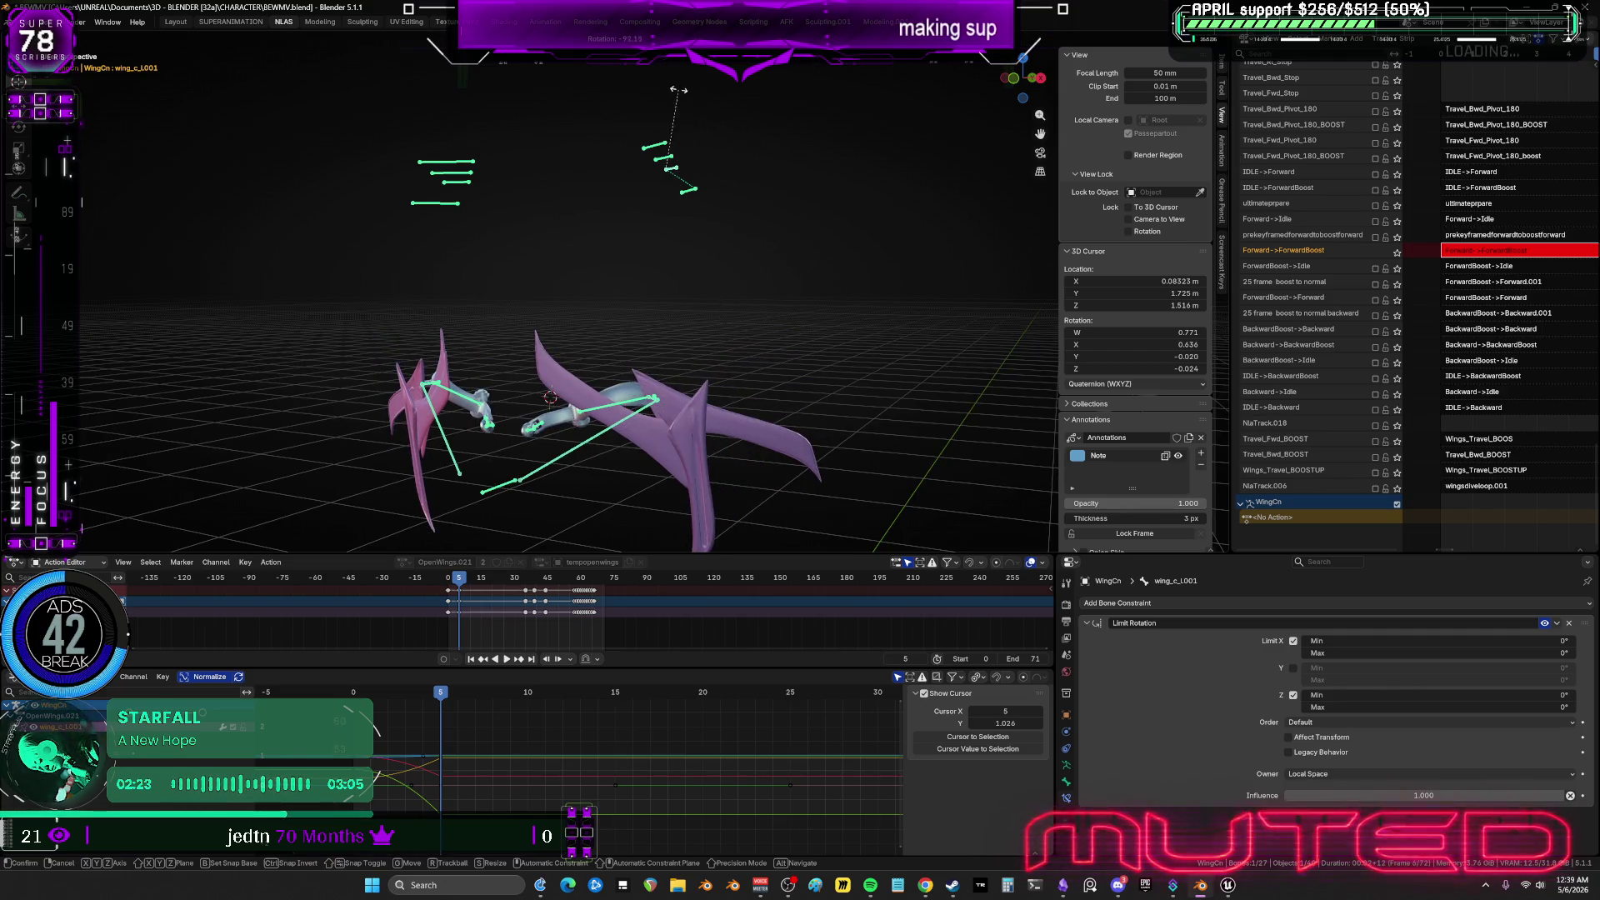
click(681, 164)
key(r)
key(r)
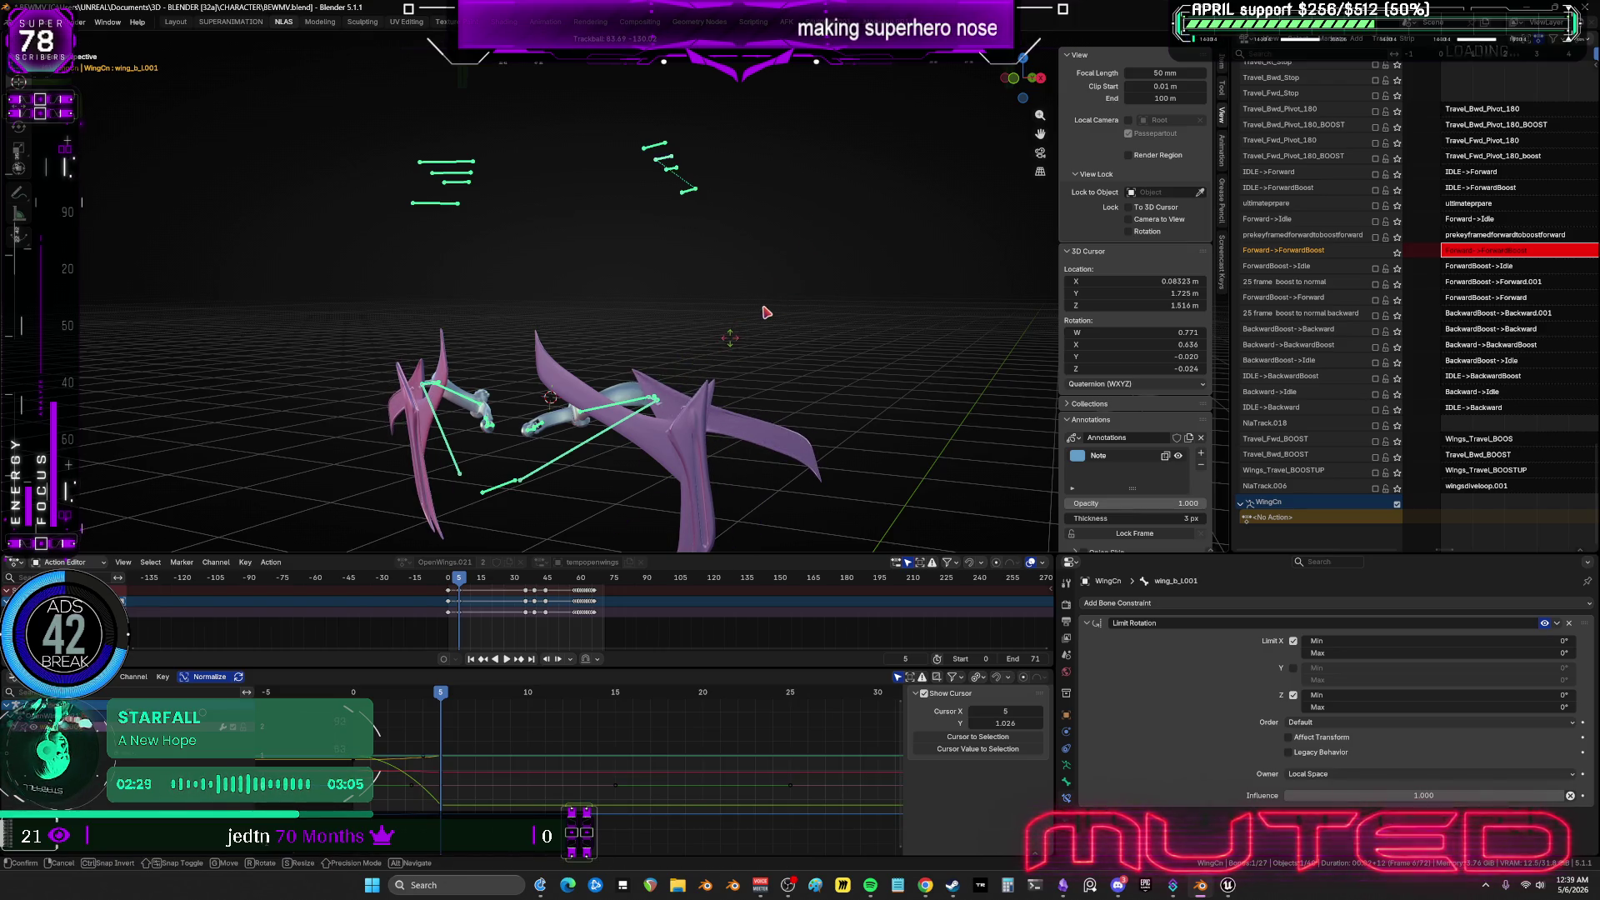
key(y)
key(y)
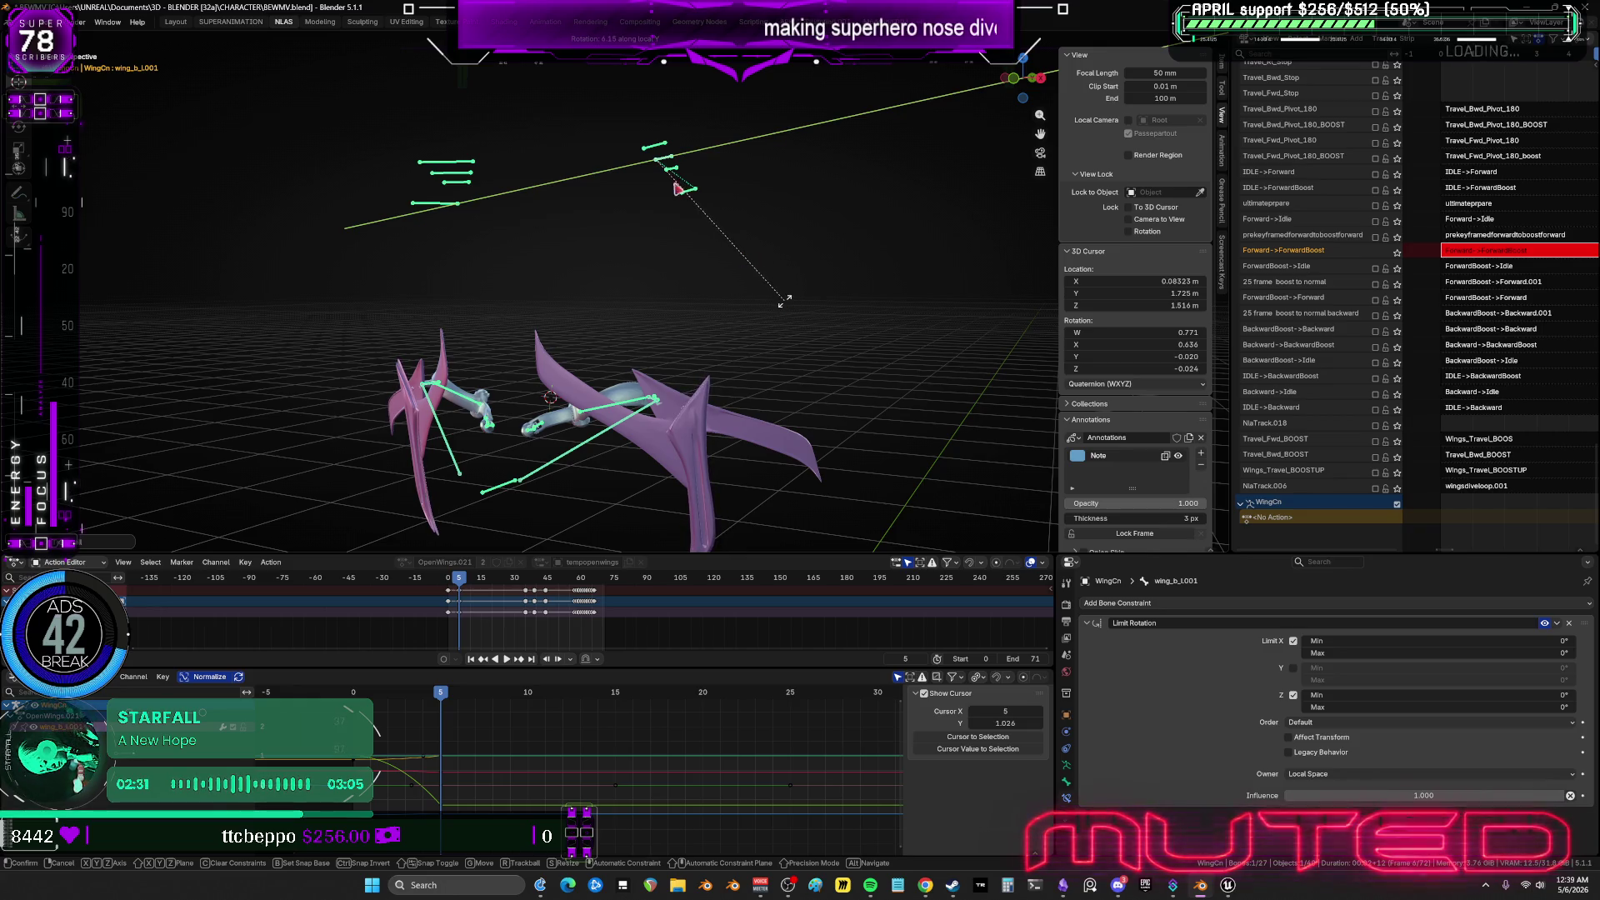
click(799, 297)
Rotate the wing twice more about local Y to refine its spread angle.
key(r)
key(y)
key(y)
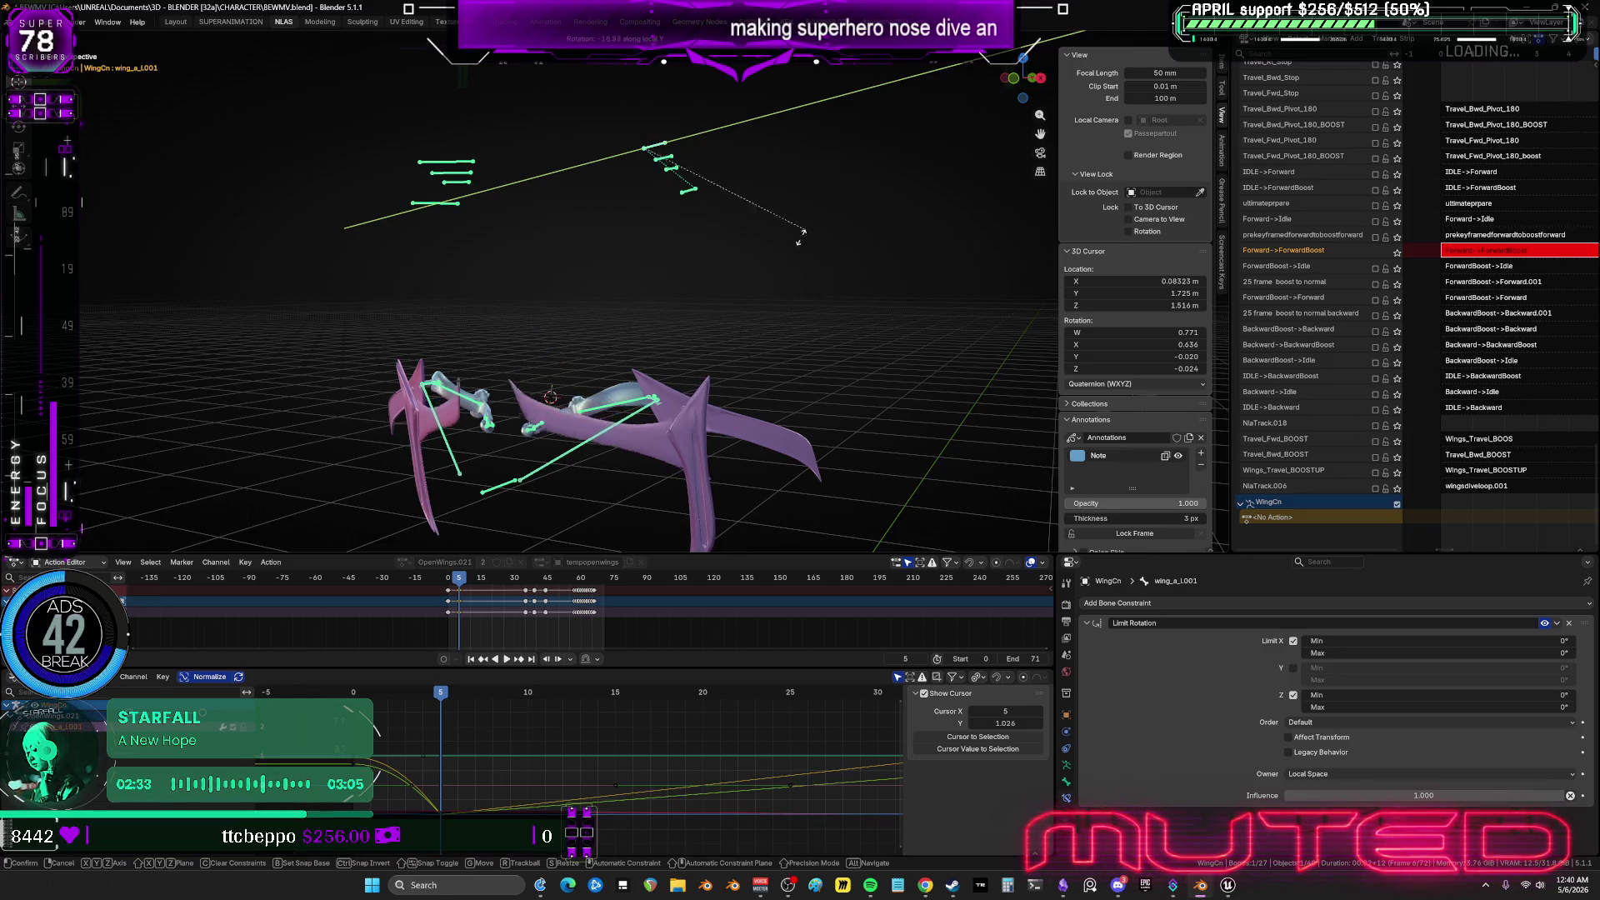
click(833, 213)
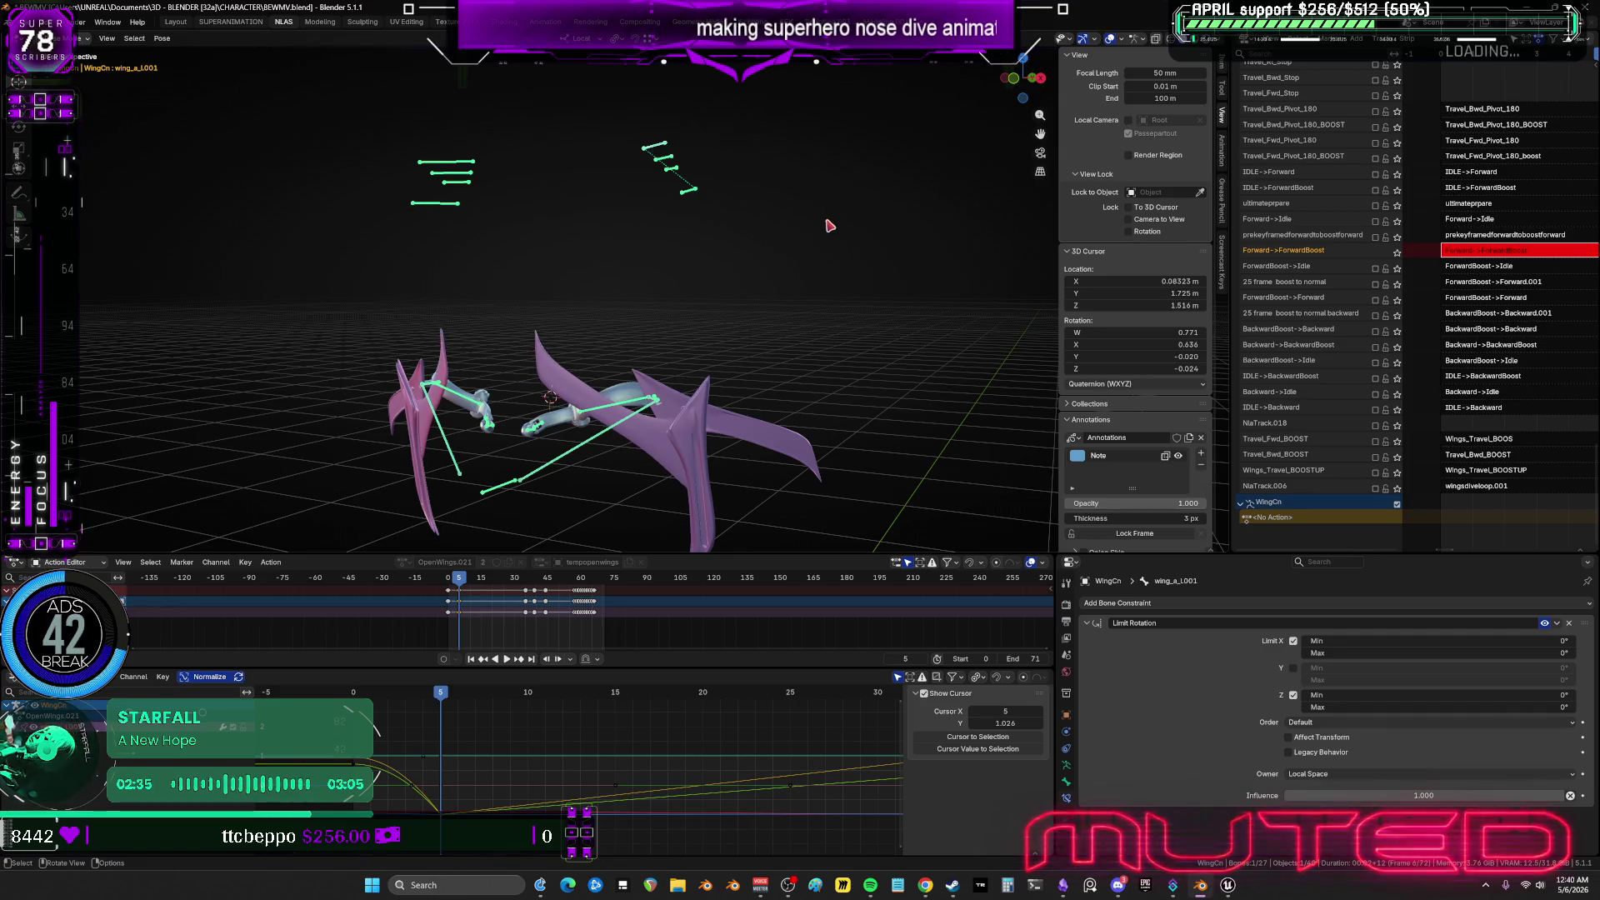
middle_drag(829, 225, 800, 238)
key(r)
key(y)
key(y)
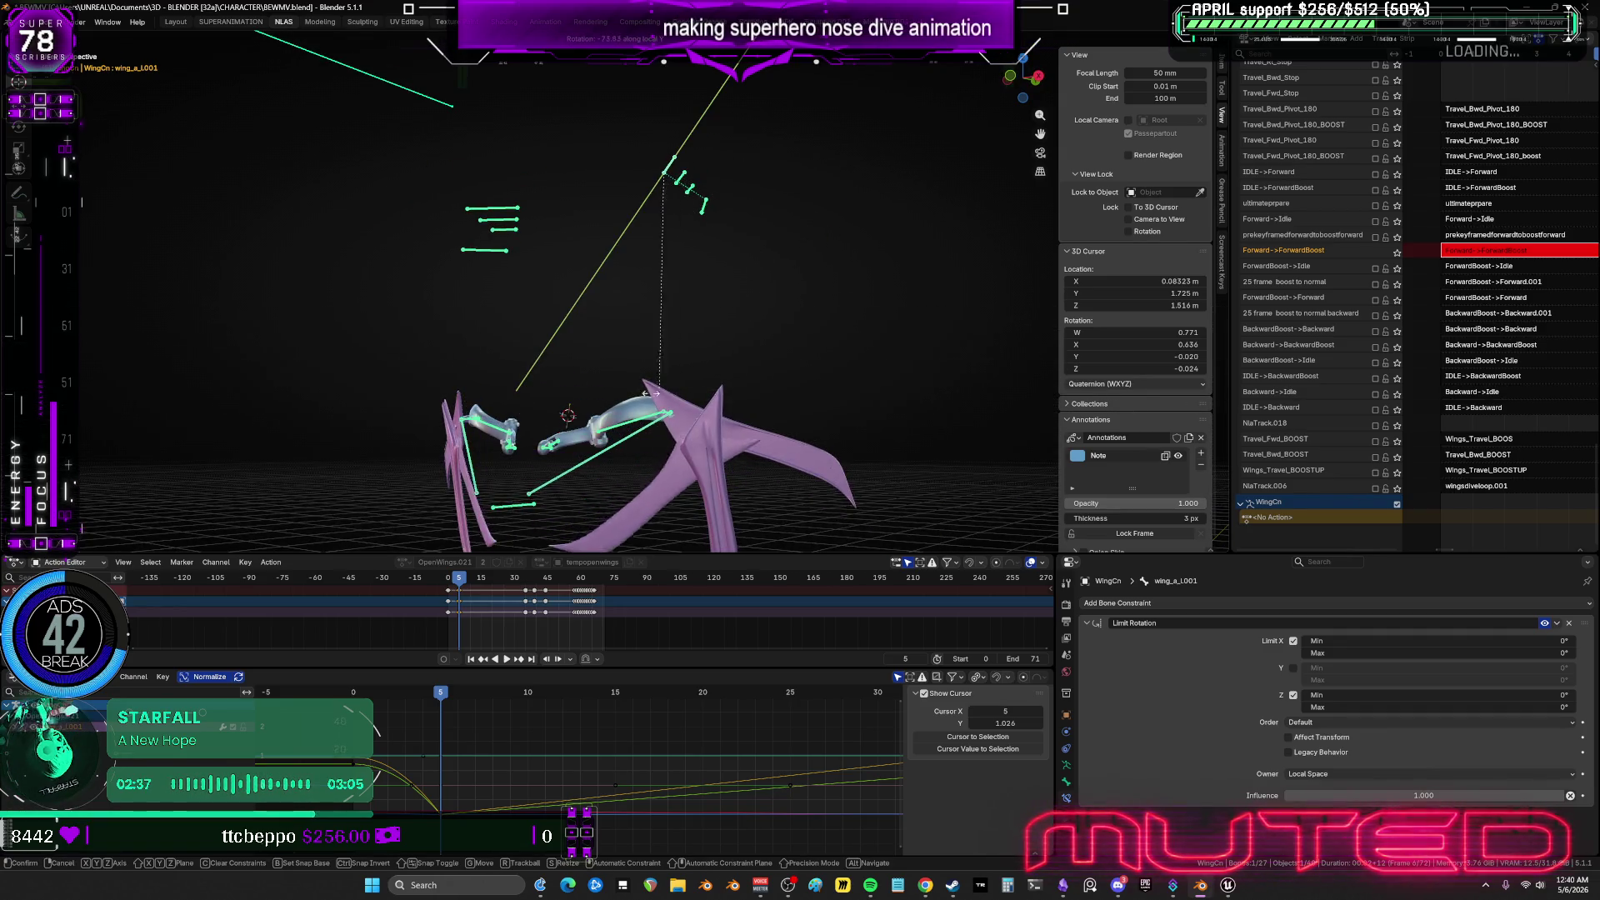
click(454, 331)
Box-select the upper wing bones and key their rotation at frame 5.
mouse_move(454, 331)
middle_down()
mouse_move(546, 220)
mouse_move(457, 197)
mouse_move(533, 216)
mouse_move(592, 325)
mouse_move(803, 226)
middle_up()
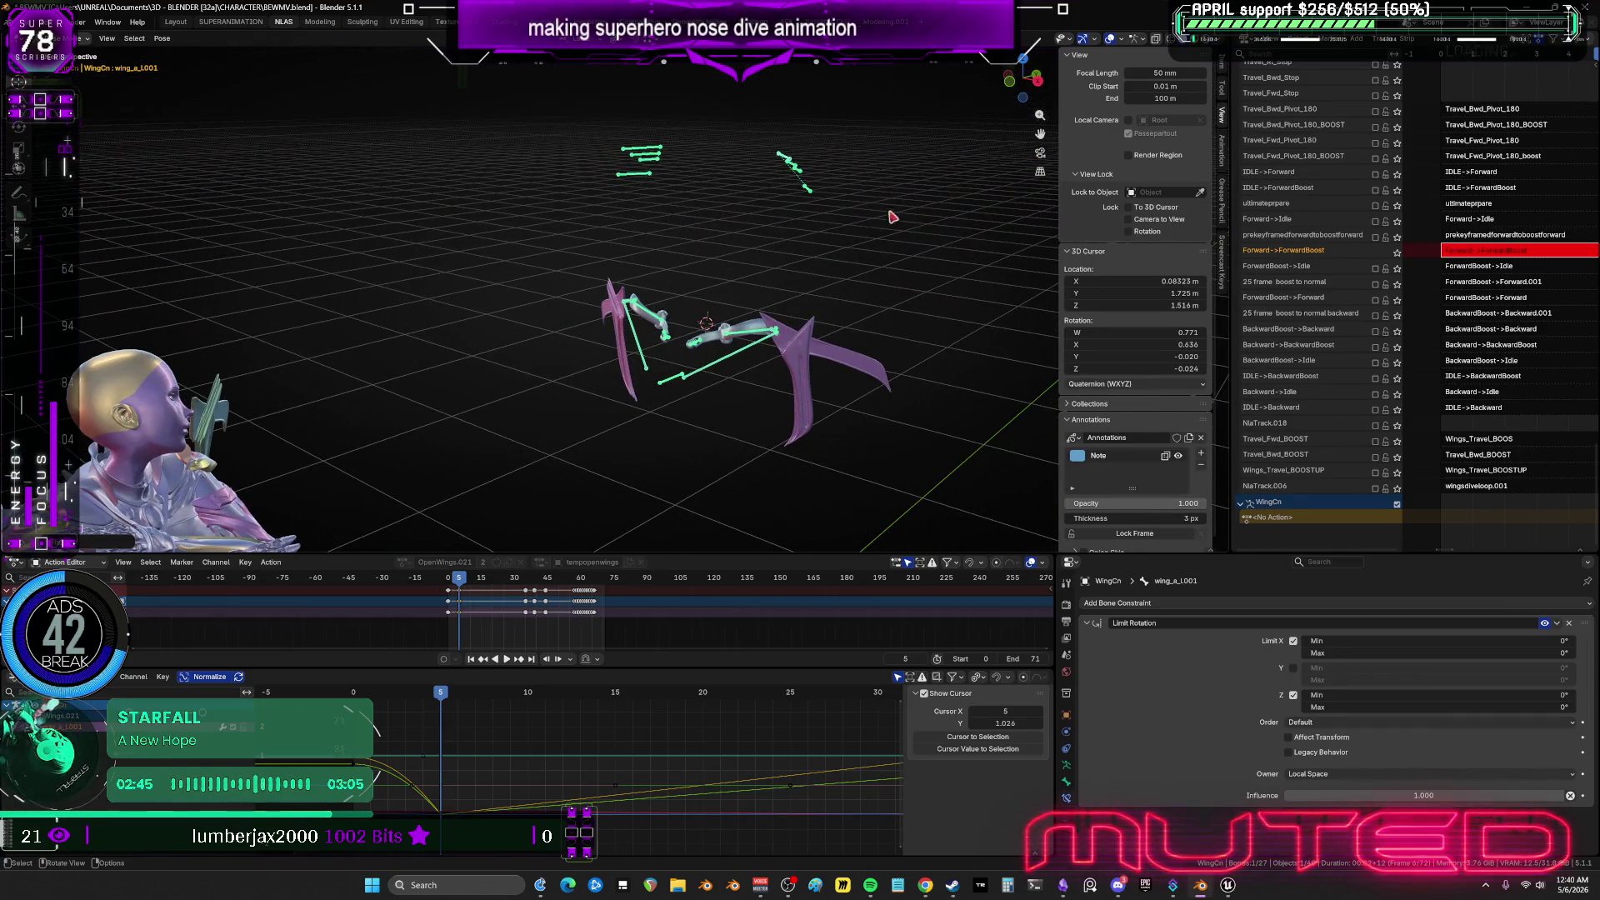
drag(892, 222, 567, 119)
right_click(663, 224)
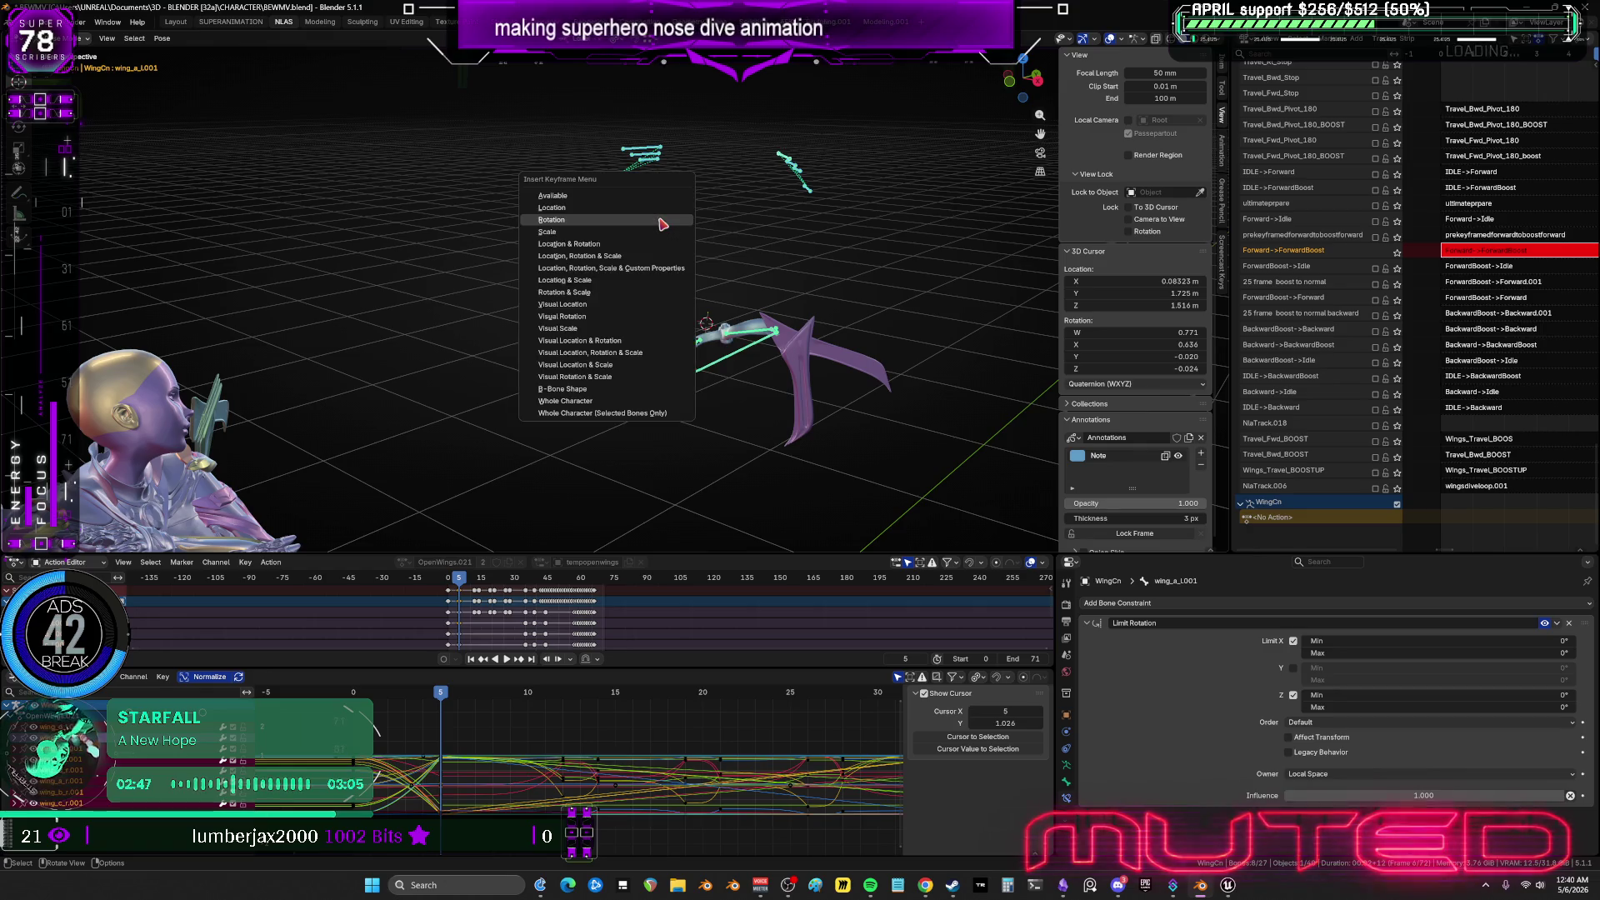
mouse_move(497, 519)
middle_down()
mouse_move(480, 426)
mouse_move(500, 367)
mouse_move(466, 367)
middle_up()
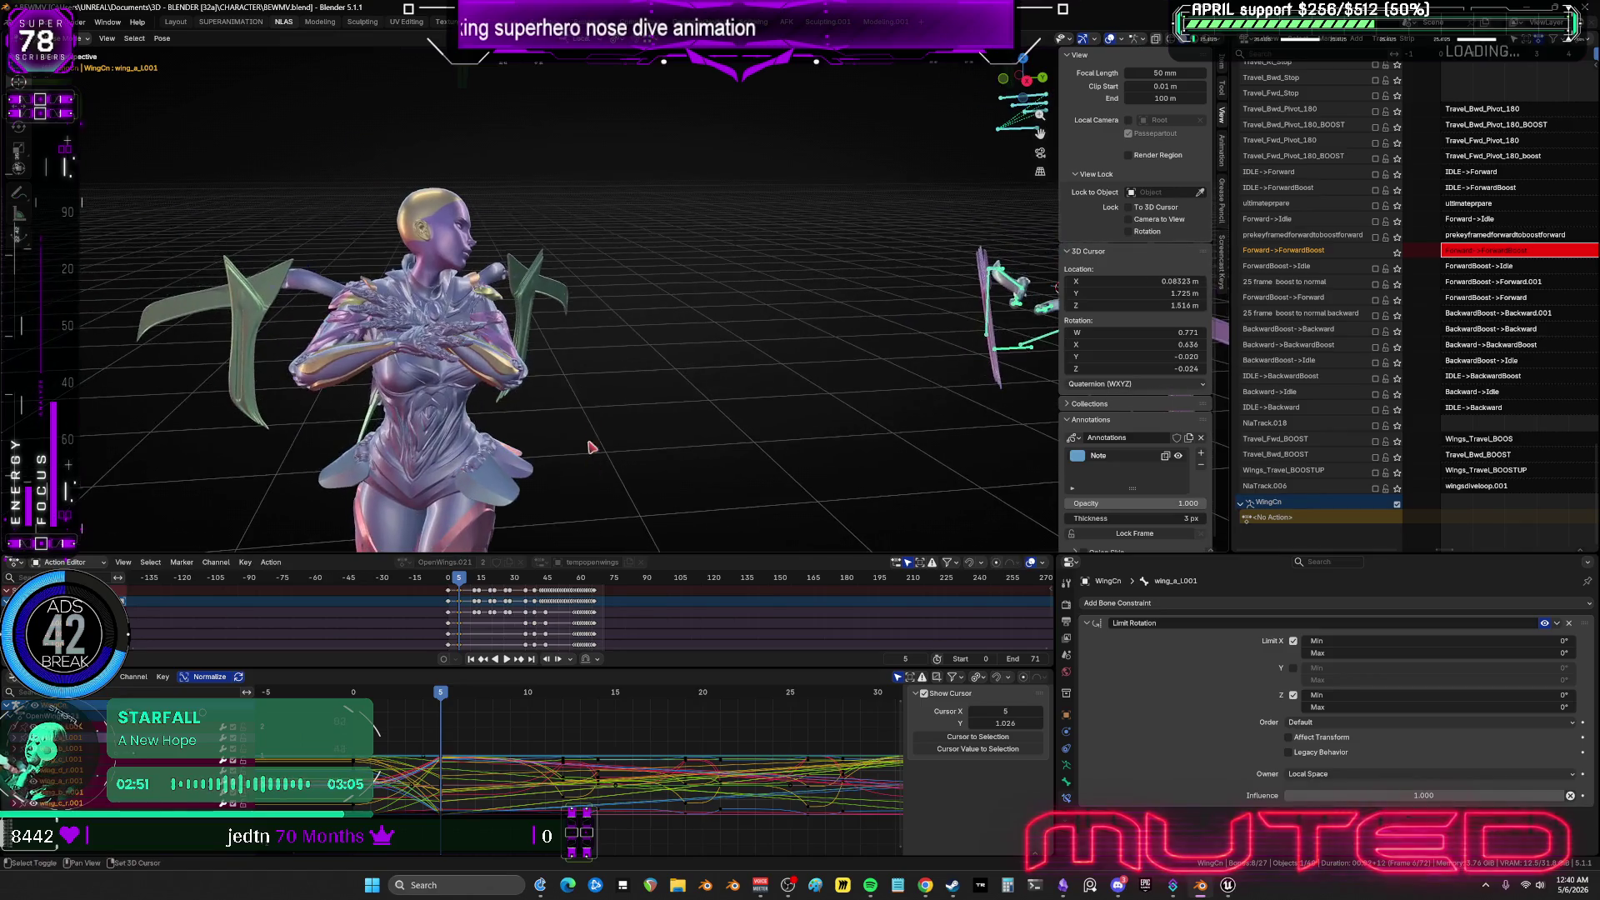
Orbit to centre the wing rig and select a wing bone, cancelling a stray rotation.
mouse_move(441, 693)
mouse_down()
mouse_move(354, 694)
mouse_move(585, 686)
mouse_move(441, 692)
mouse_up()
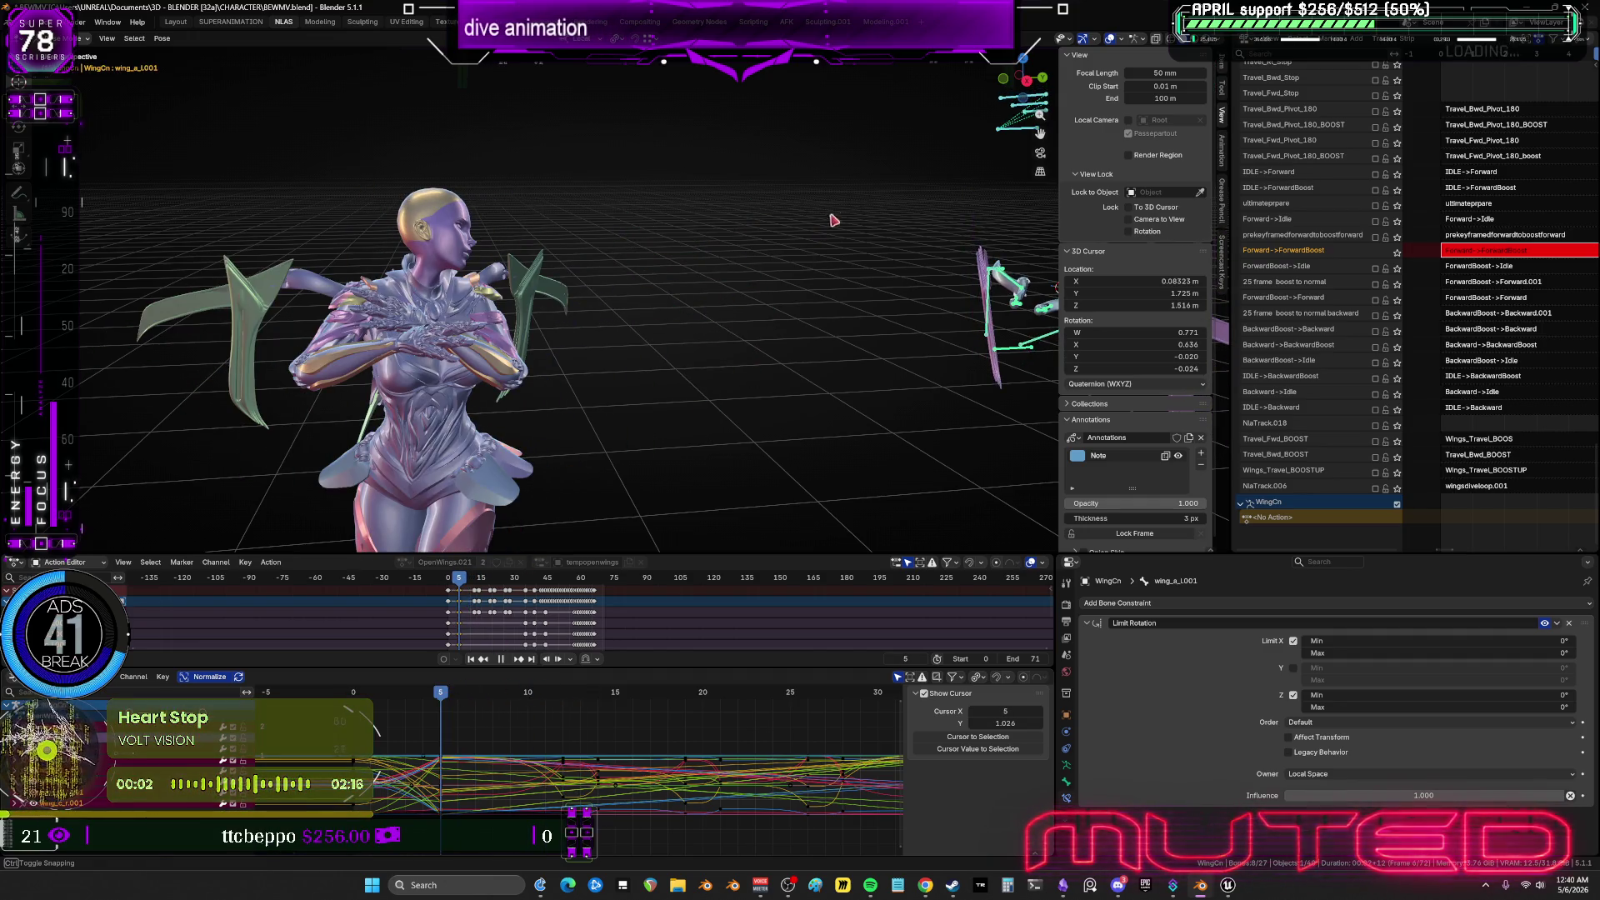
mouse_move(833, 225)
middle_down()
mouse_move(577, 269)
mouse_move(667, 286)
mouse_move(714, 117)
middle_up()
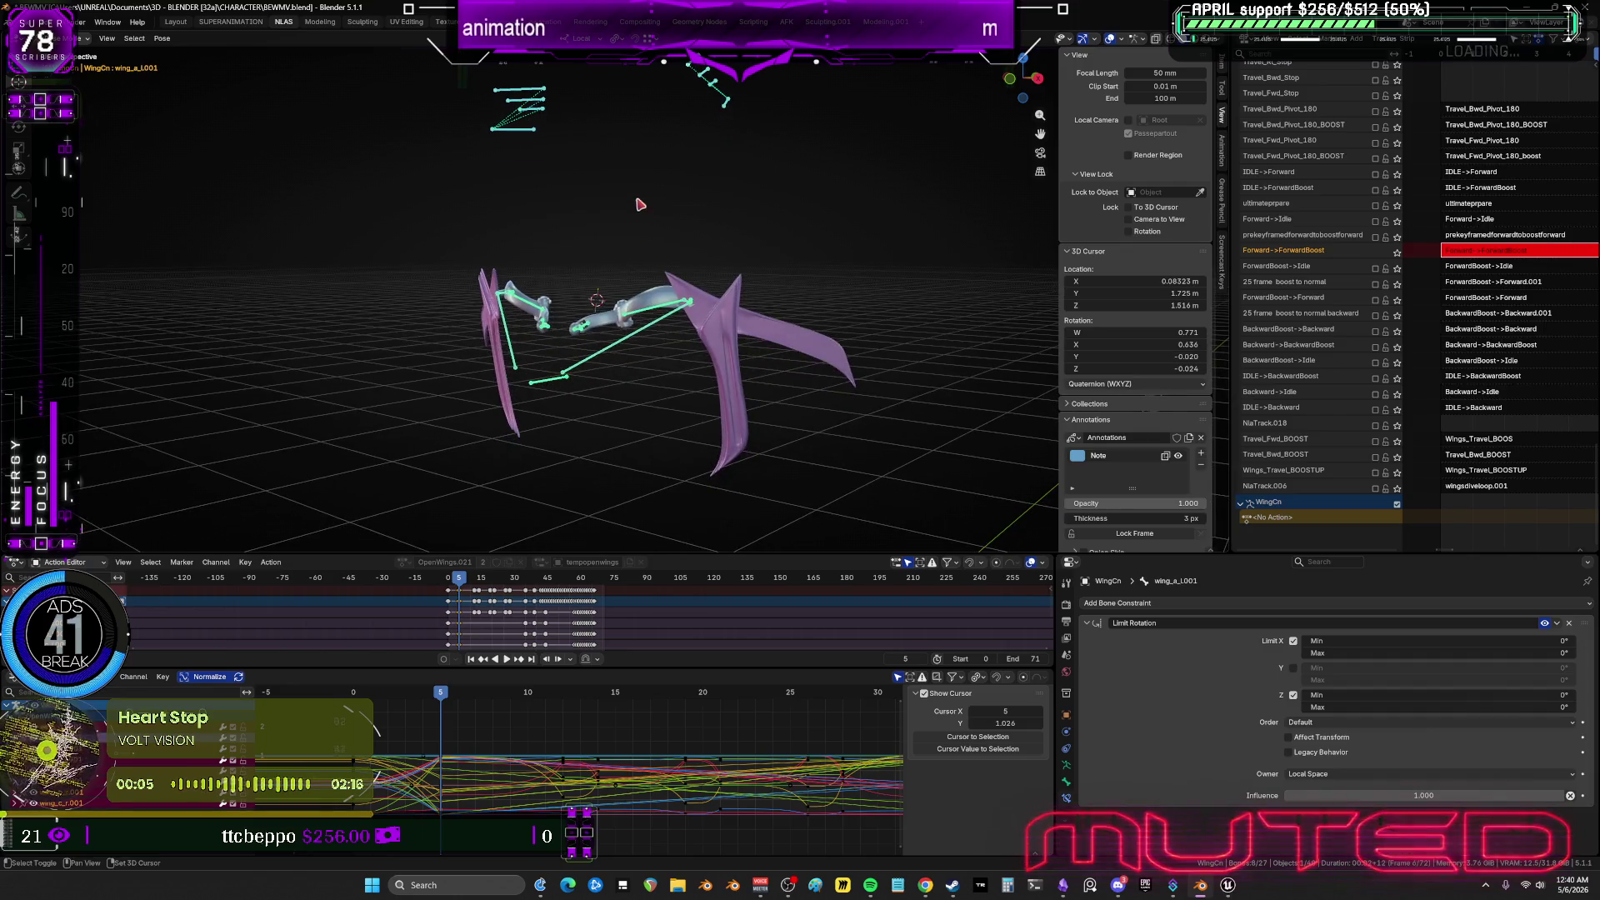
click(726, 105)
key(r)
right_click(781, 298)
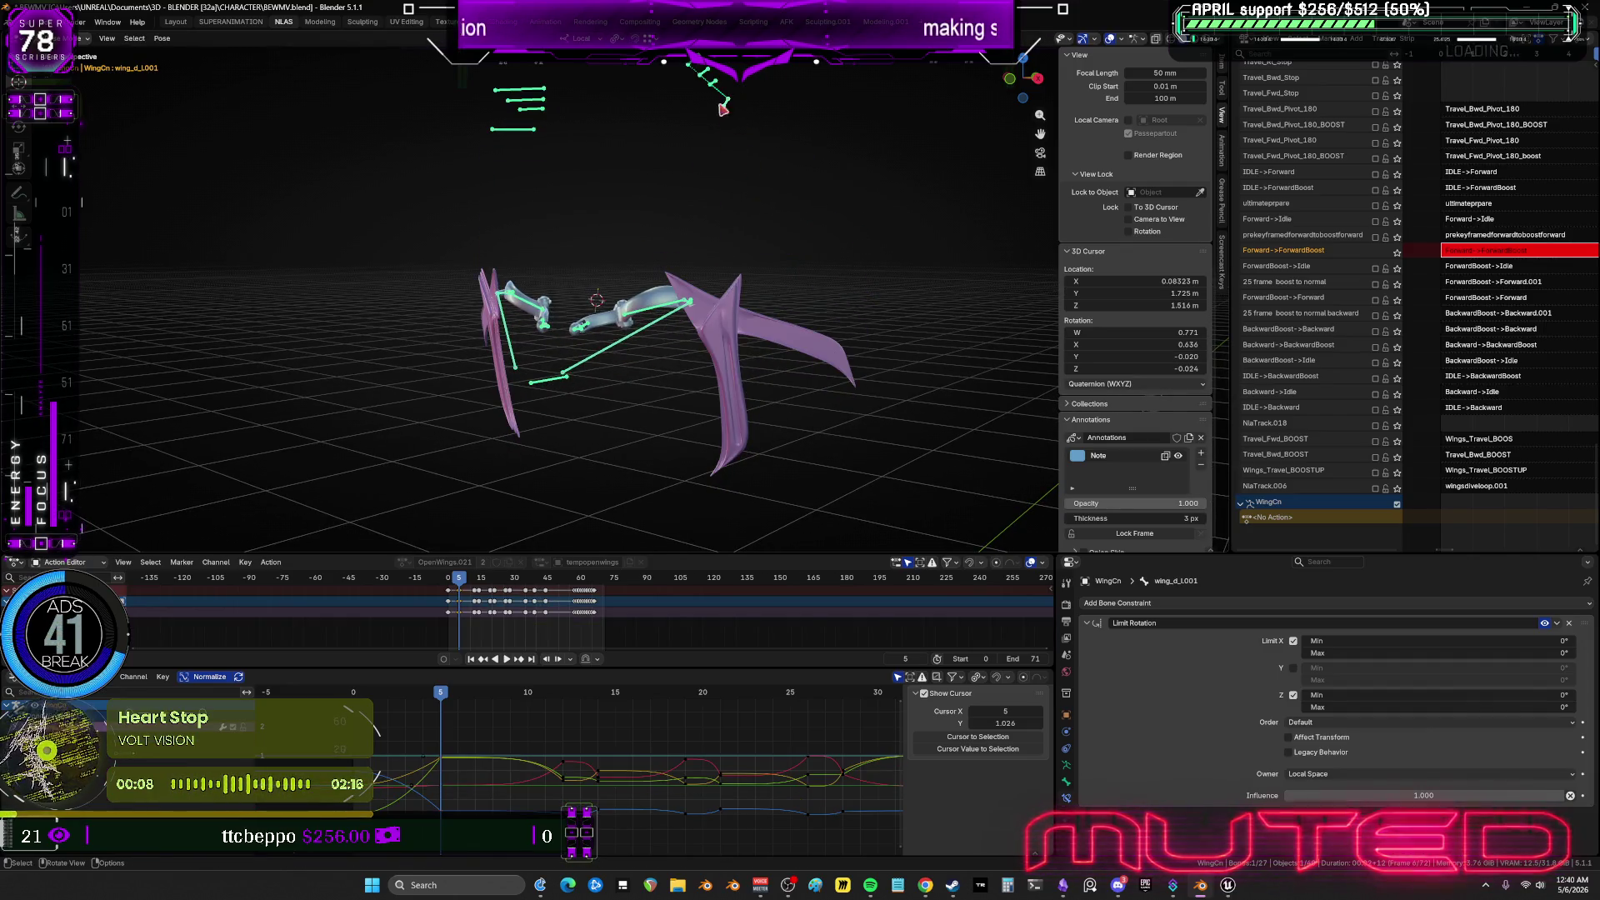
middle_drag(768, 113, 797, 172)
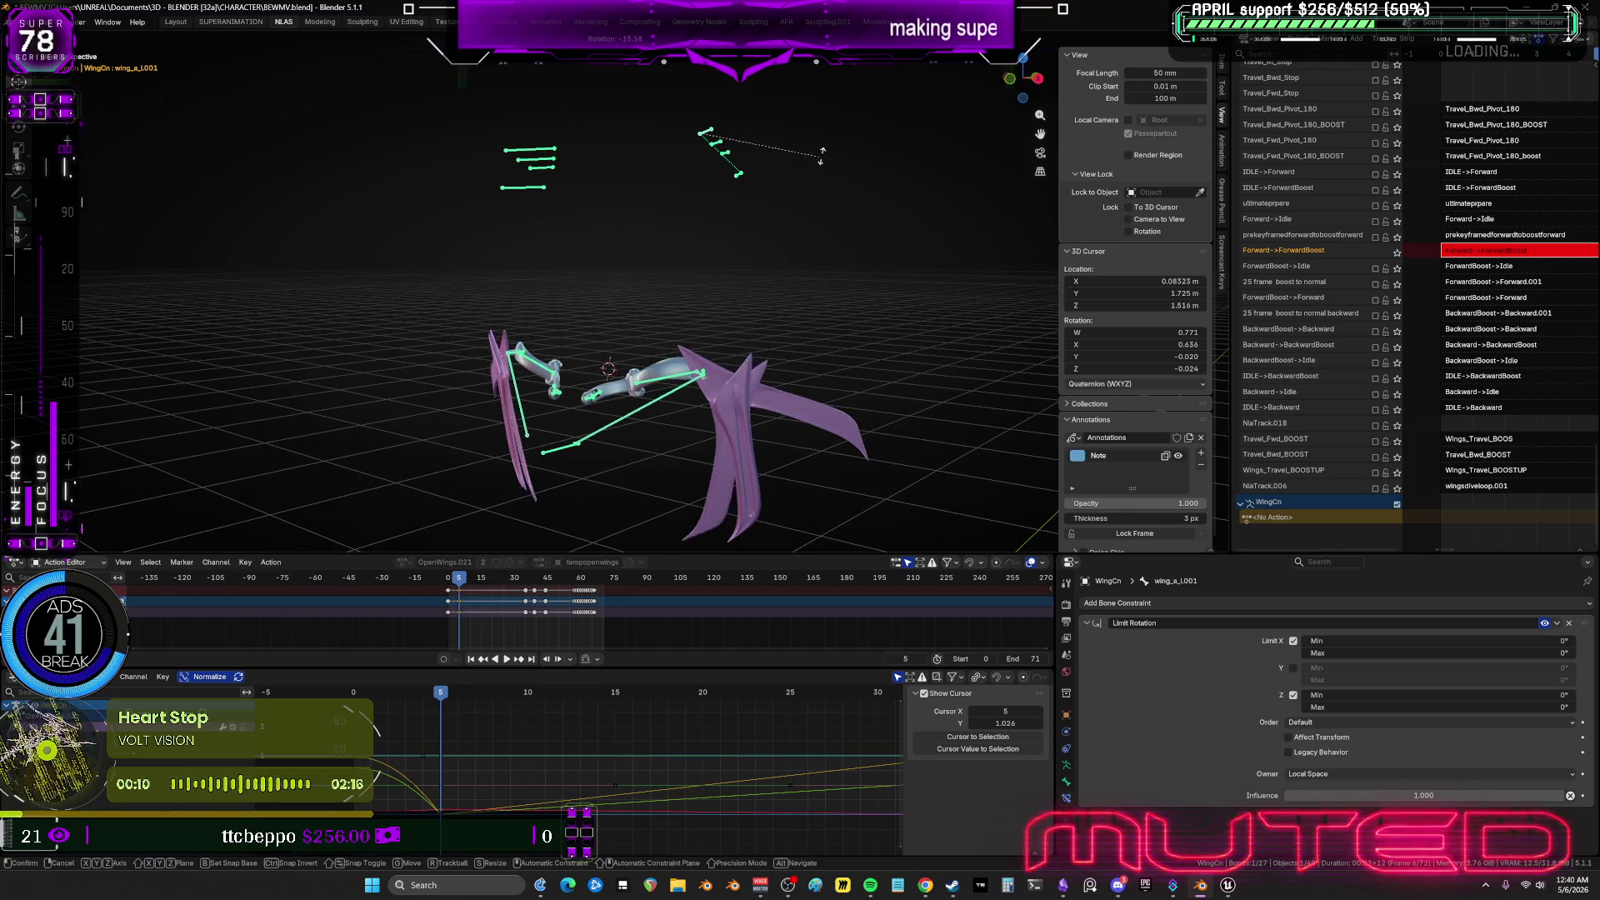
Select wing_c_r.001 and box-select its keys around frame 5 in the Graph Editor.
click(543, 177)
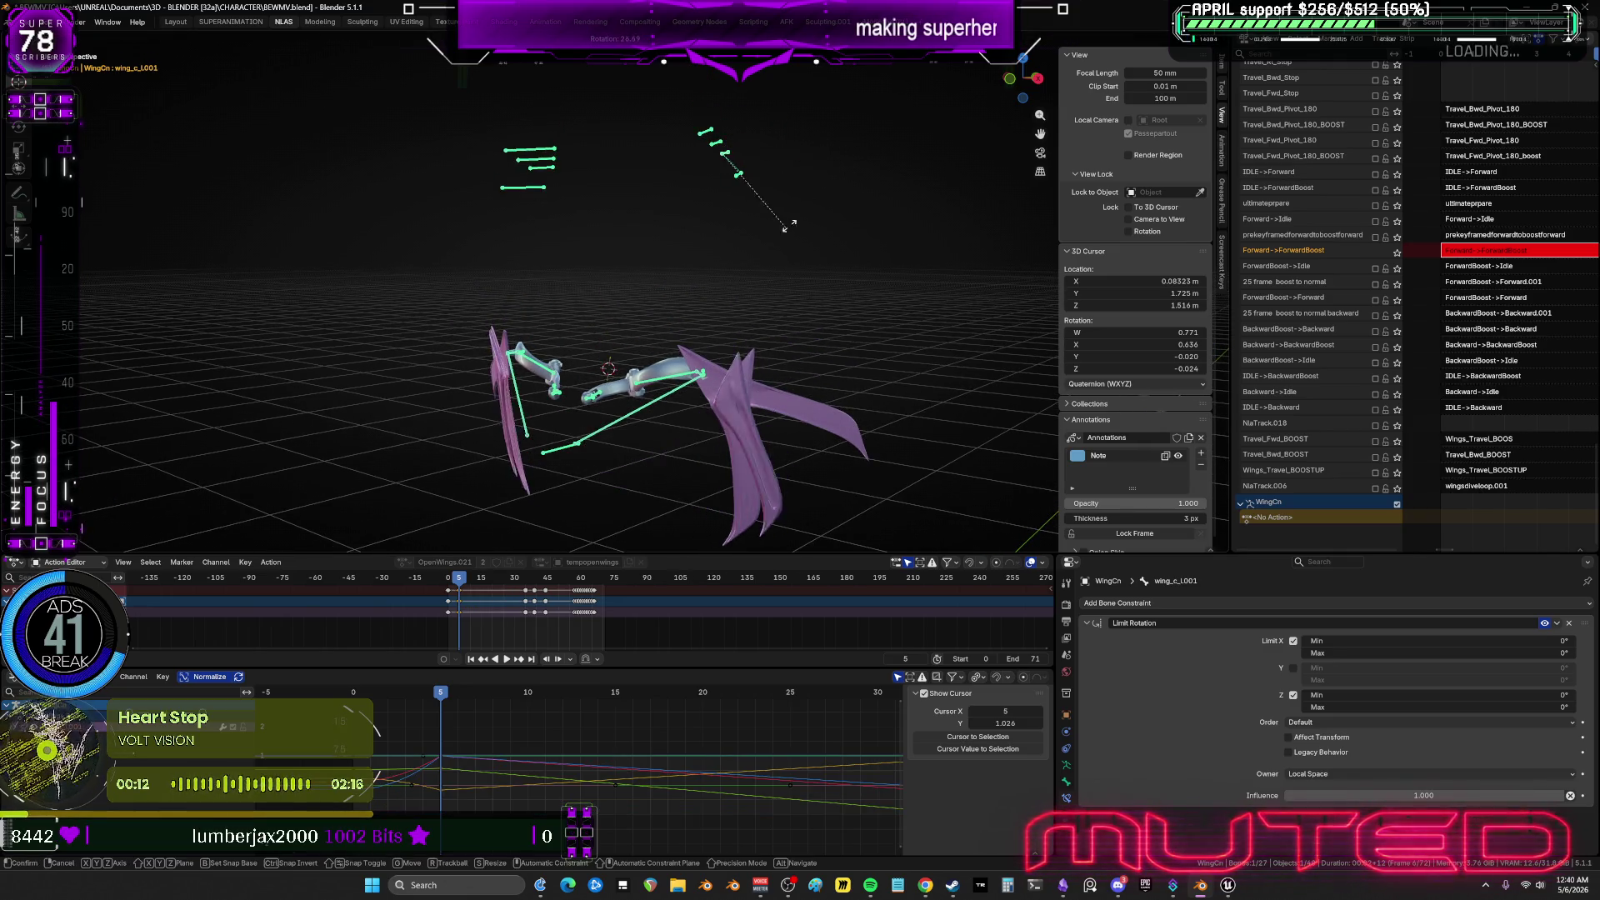
shift+click(542, 177)
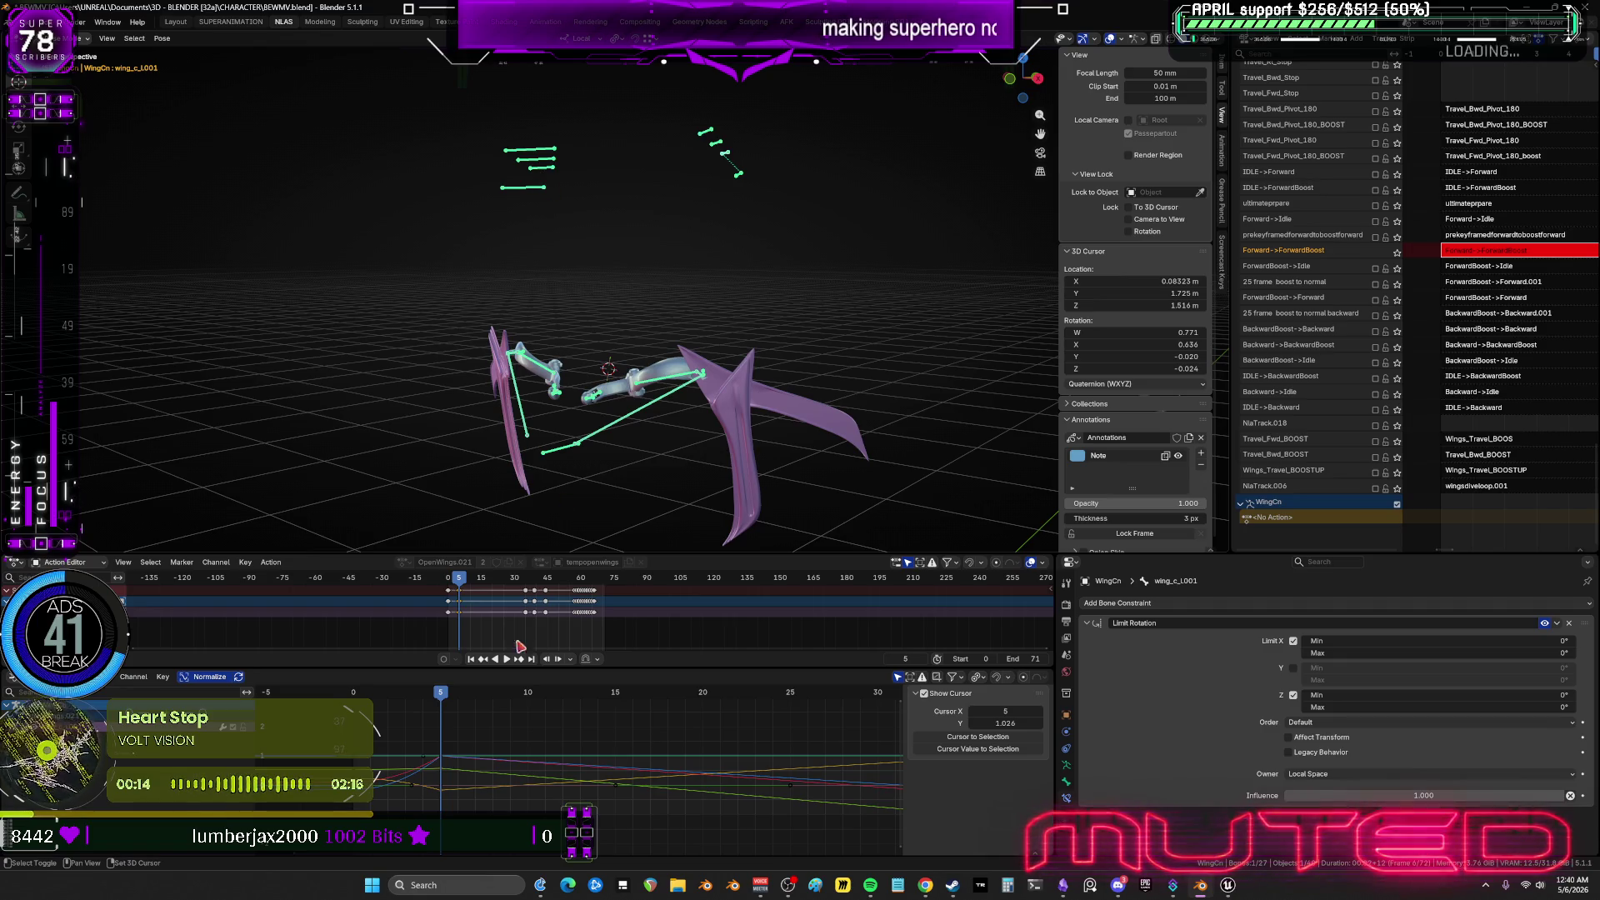
click(447, 802)
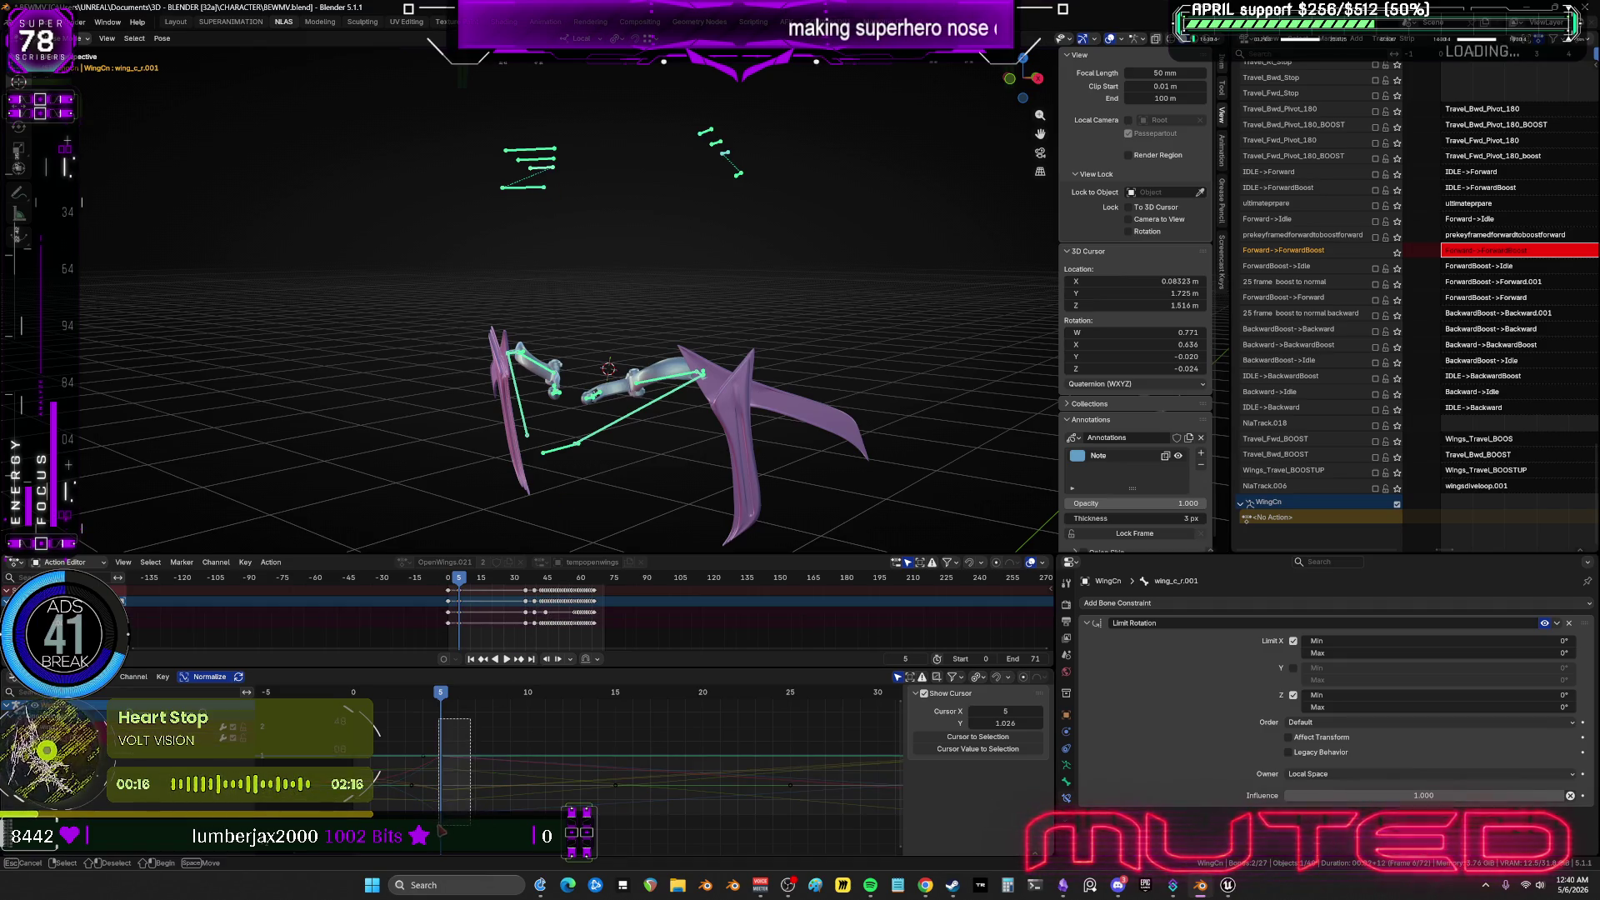
click(574, 762)
scroll(561, 504, down, 3)
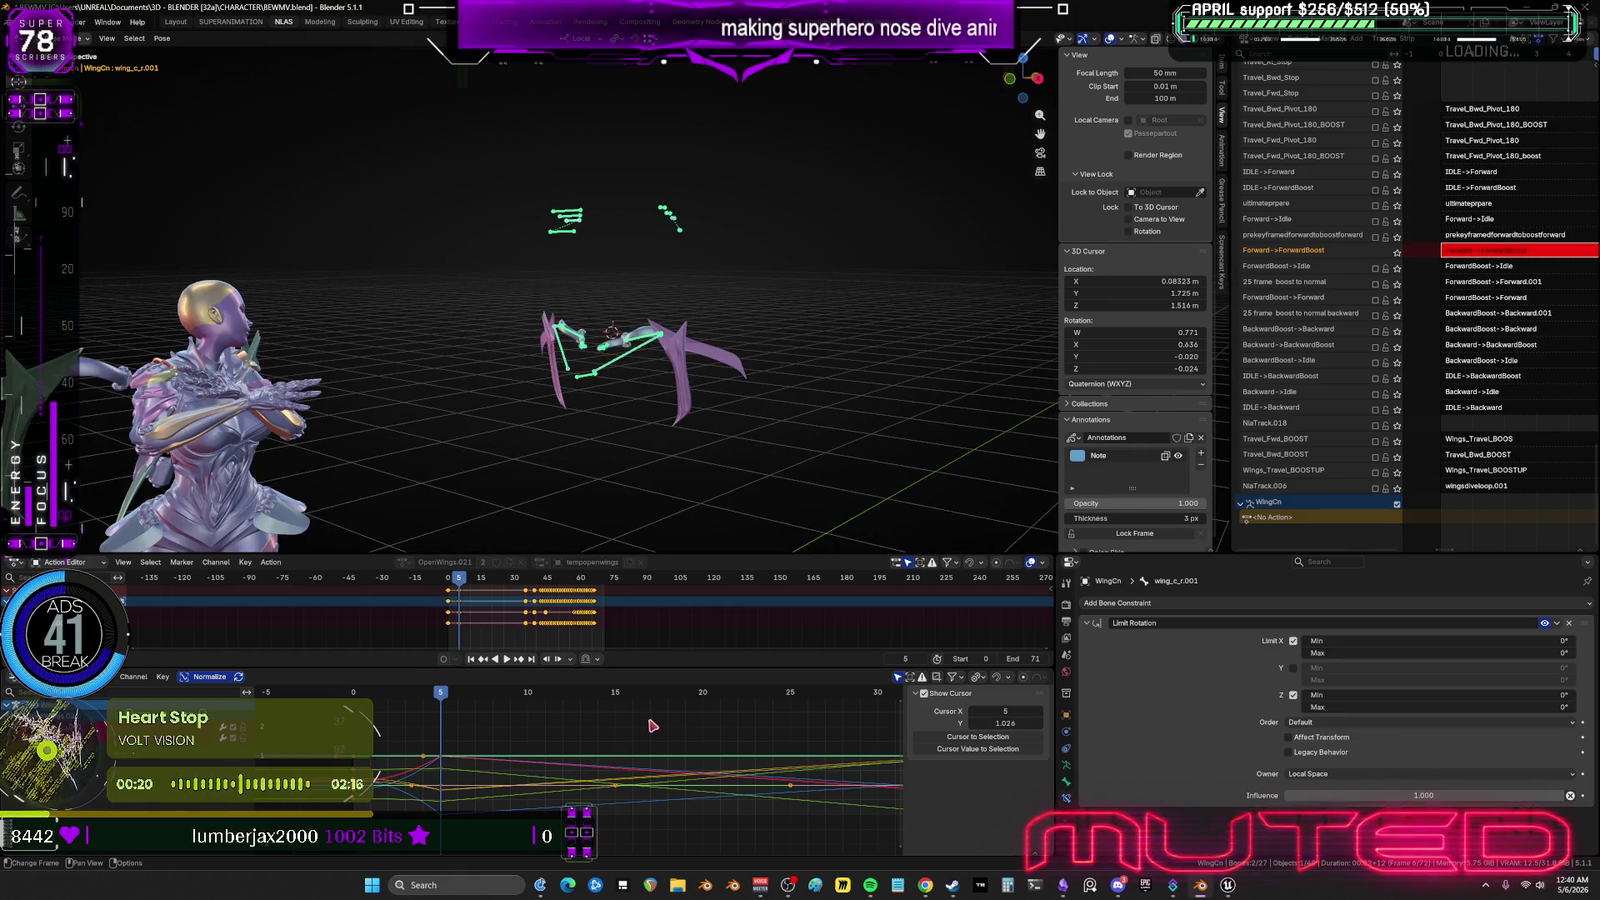
Select all wing bones and play the dive, stopping near frame 21 and replaying.
middle_drag(643, 357, 636, 356)
key(a)
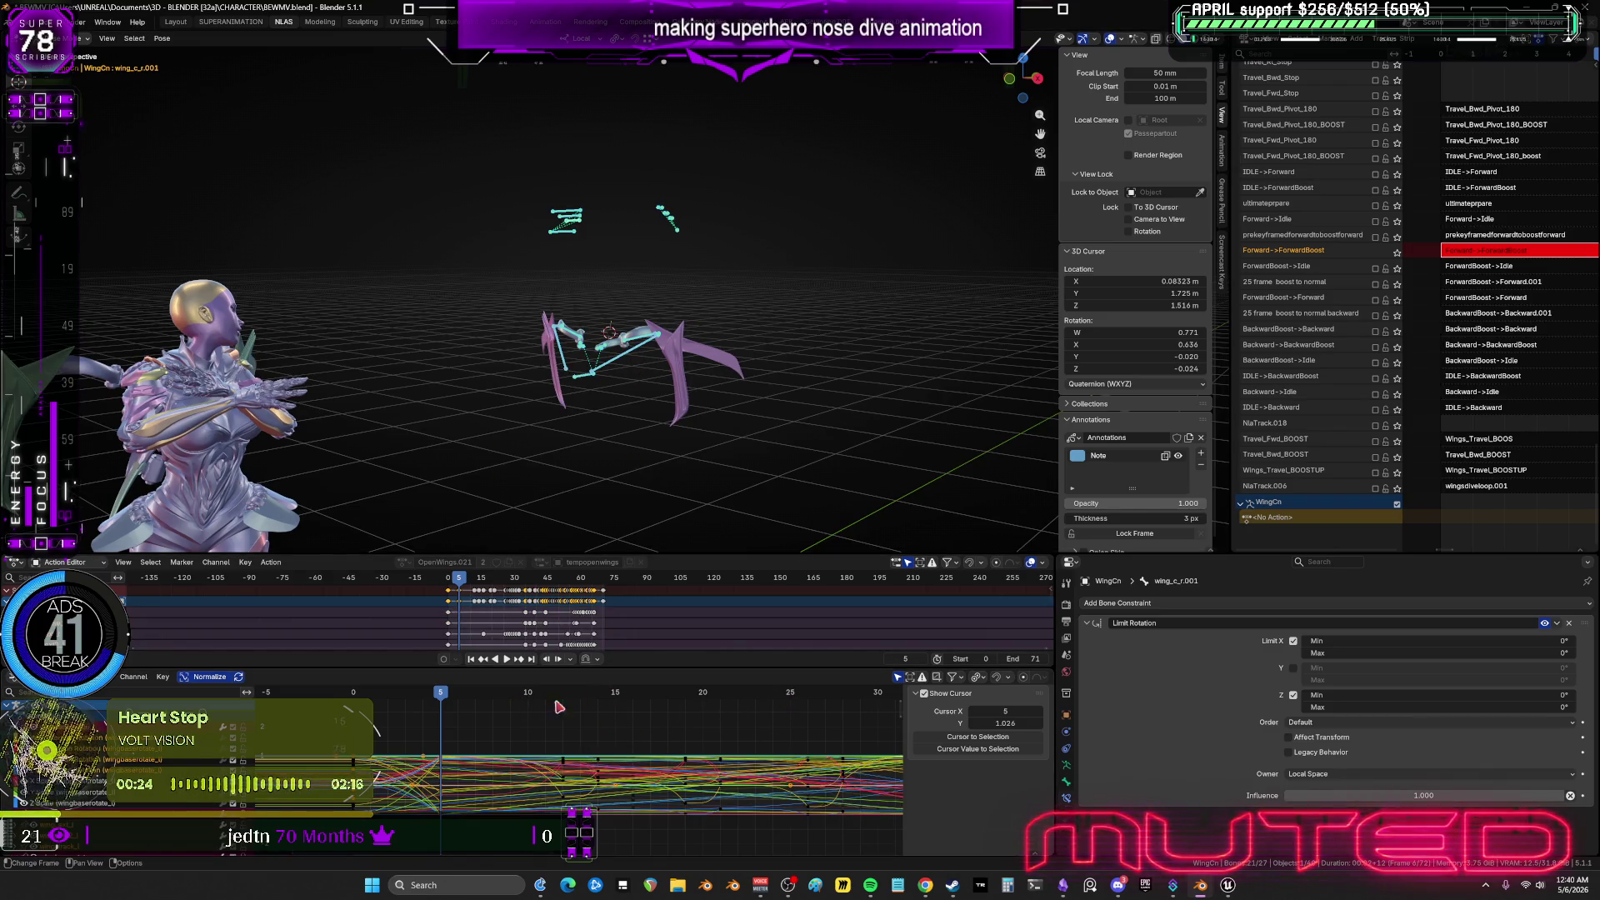
key(space)
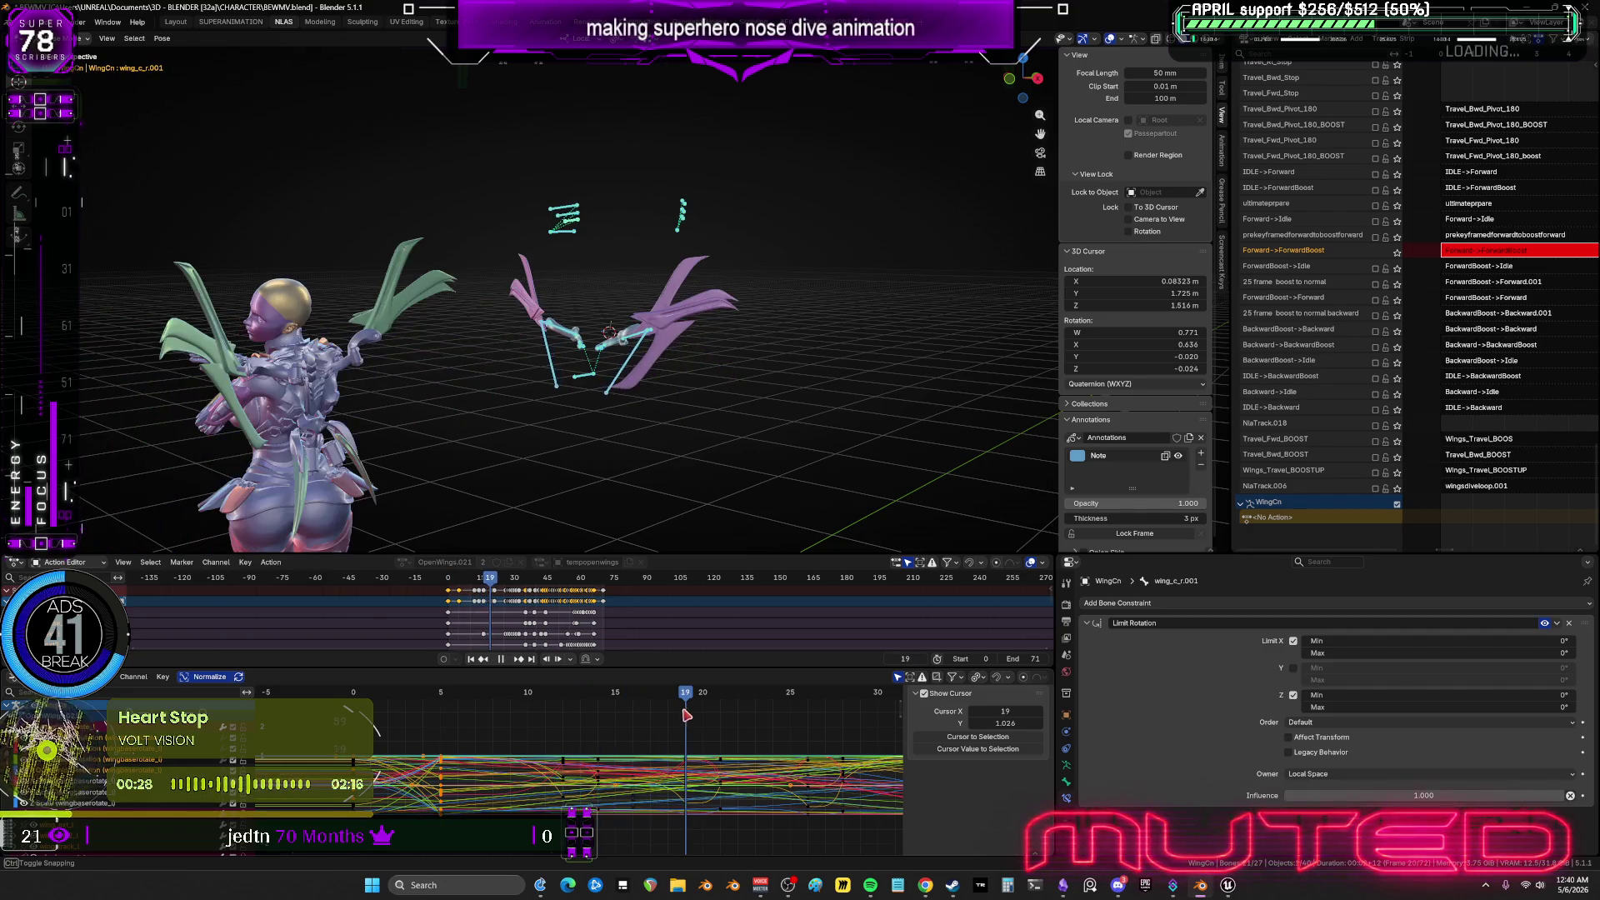
key(space)
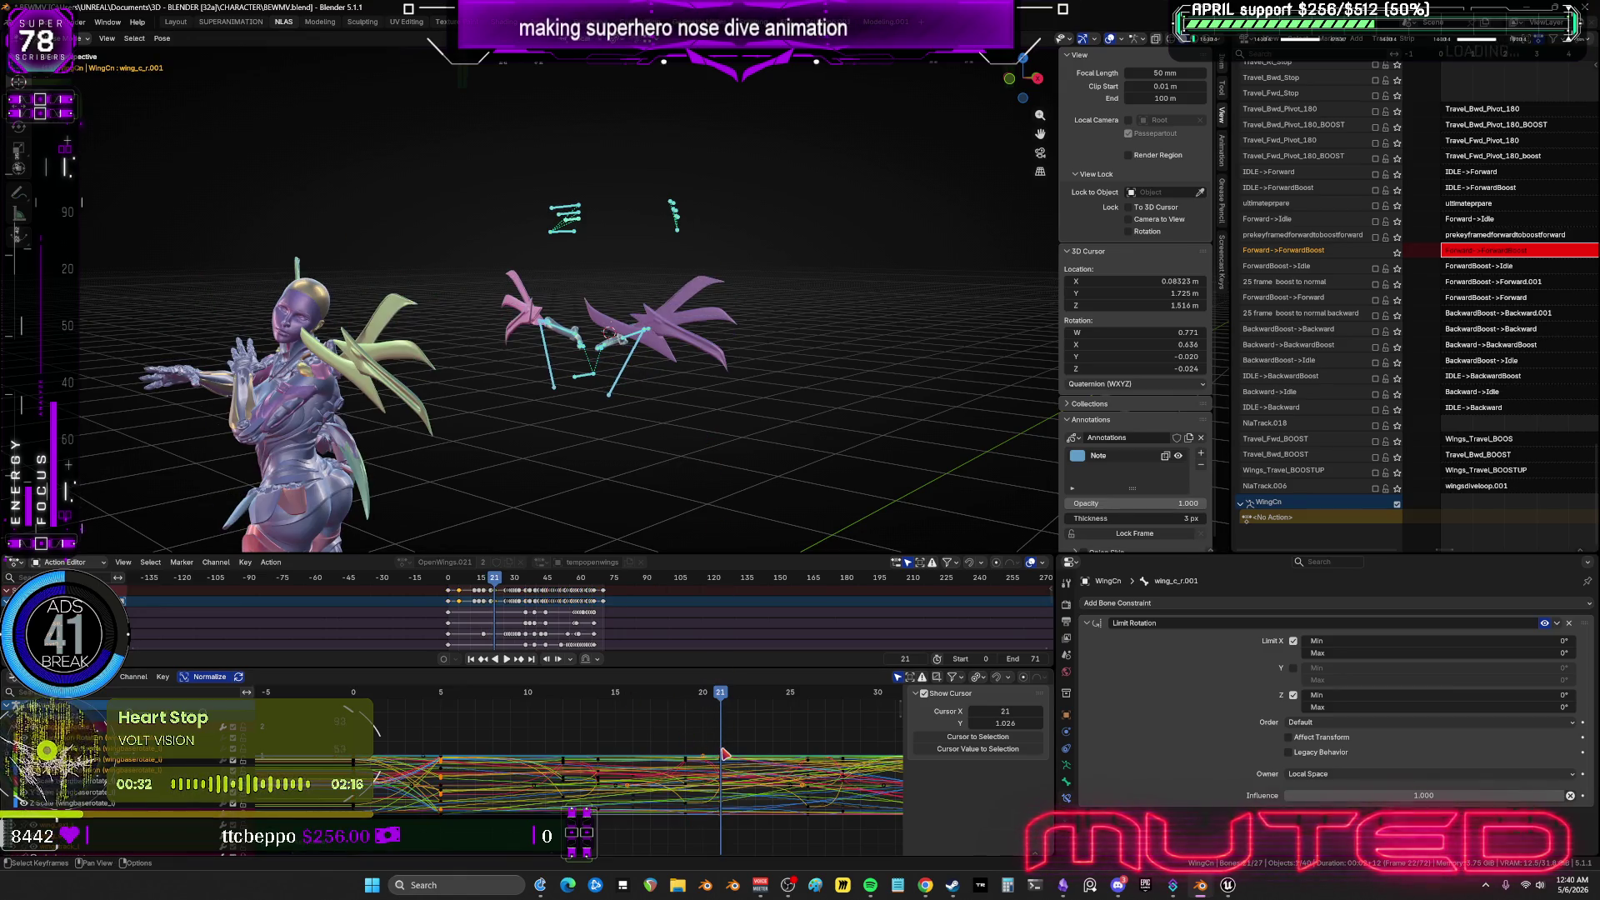
key(space)
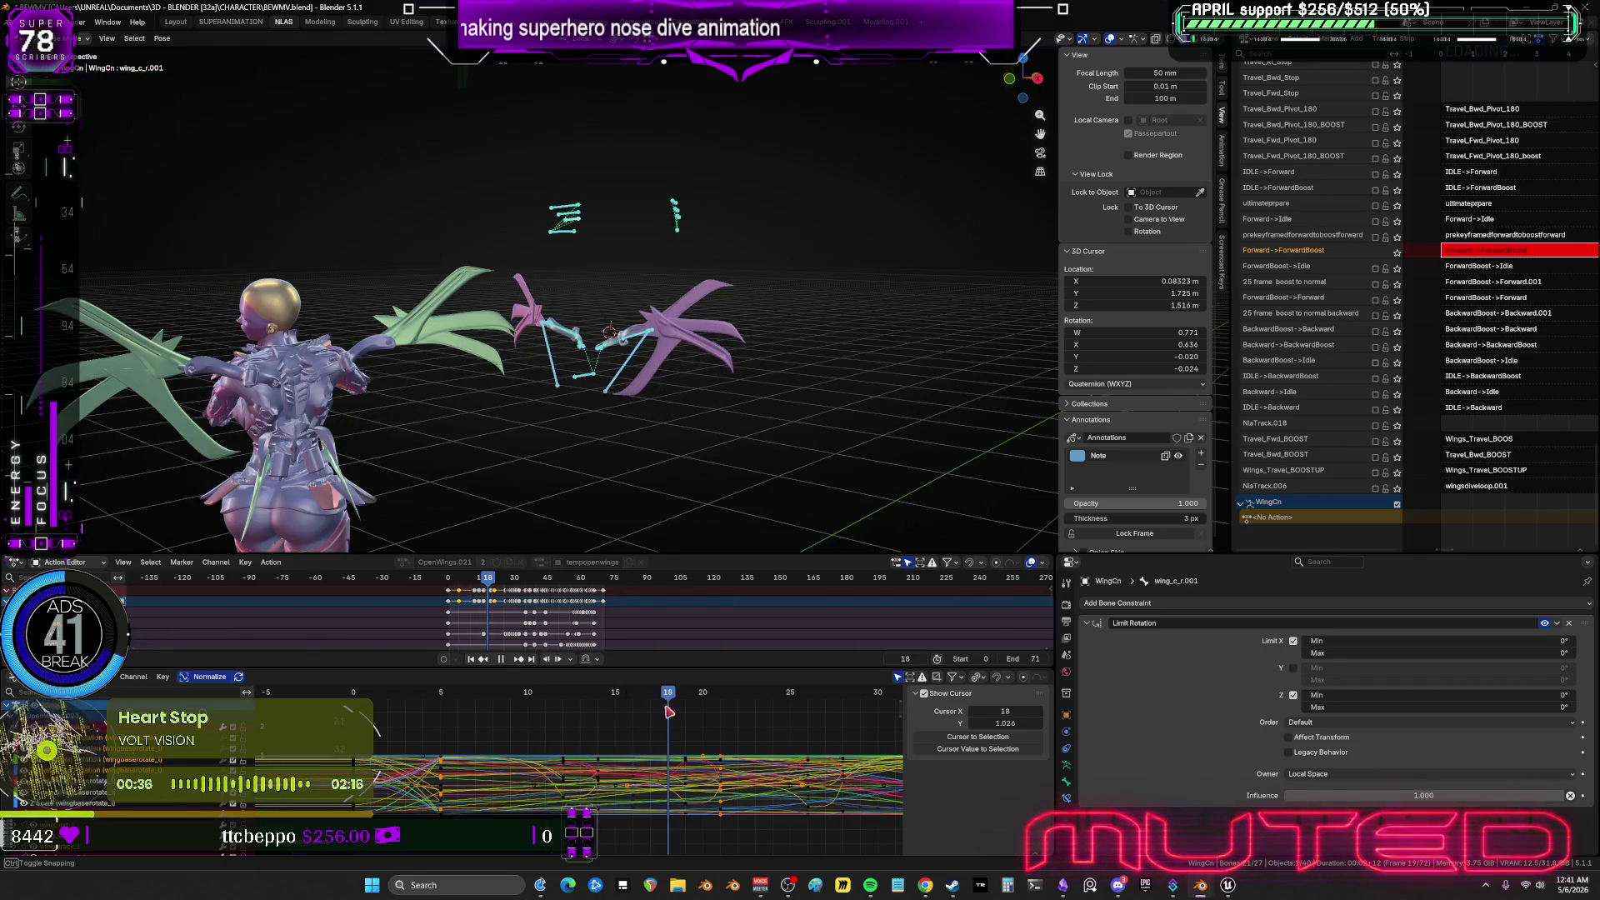
At frame 26, rotate the wing_c wing bones into a new pose and keyframe their rotation.
drag(704, 714, 809, 721)
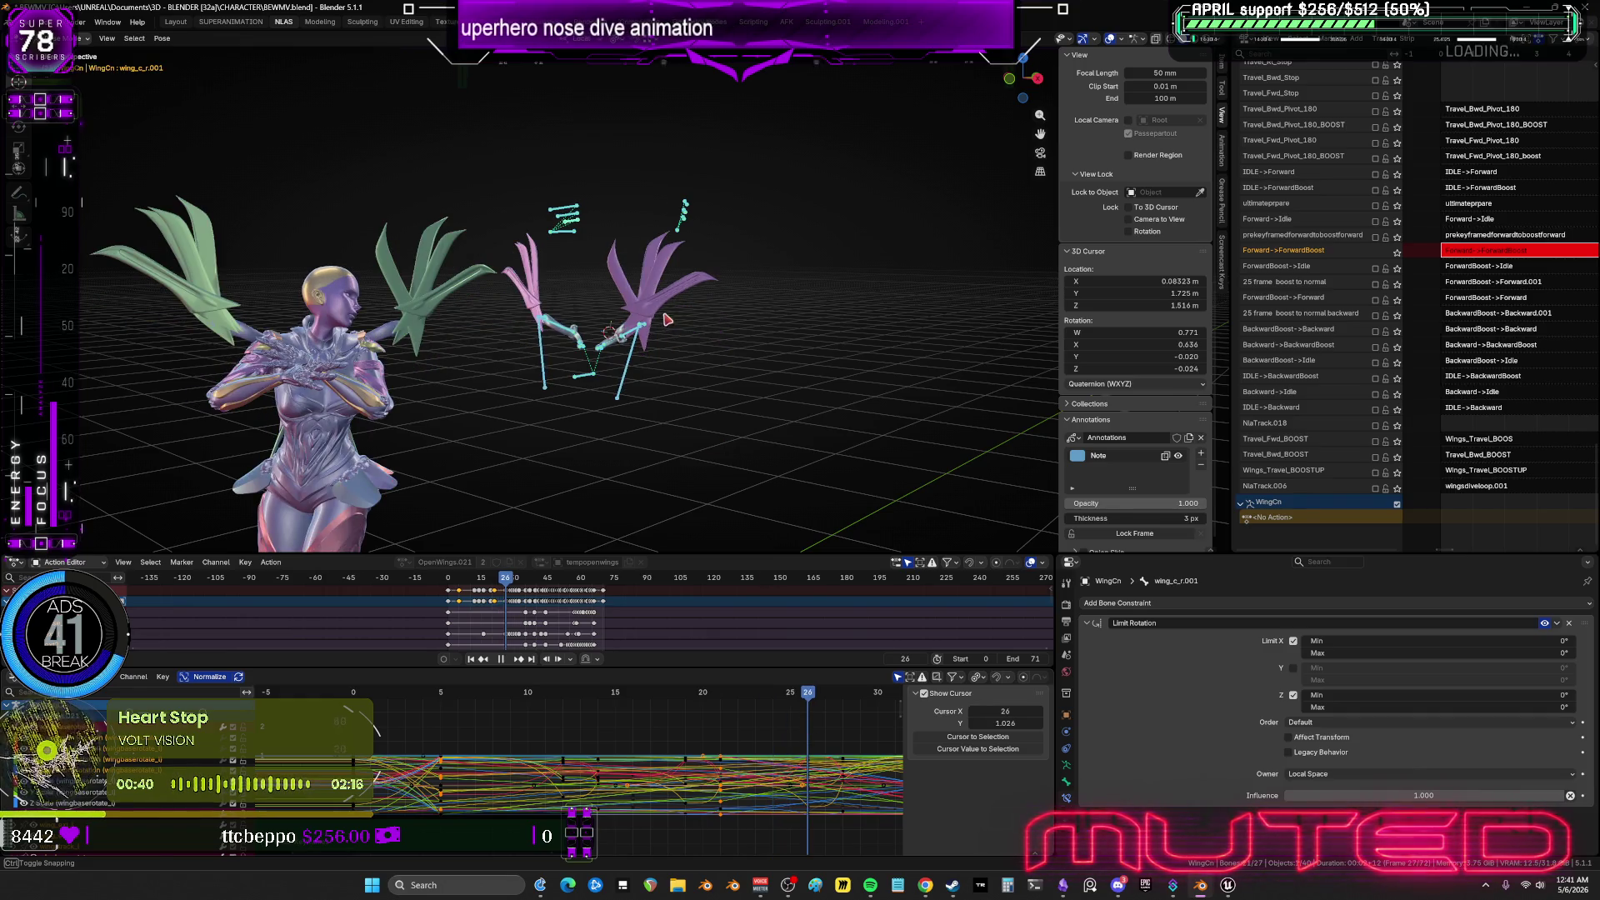
scroll(667, 319, up, 5)
middle_drag(658, 316, 634, 310)
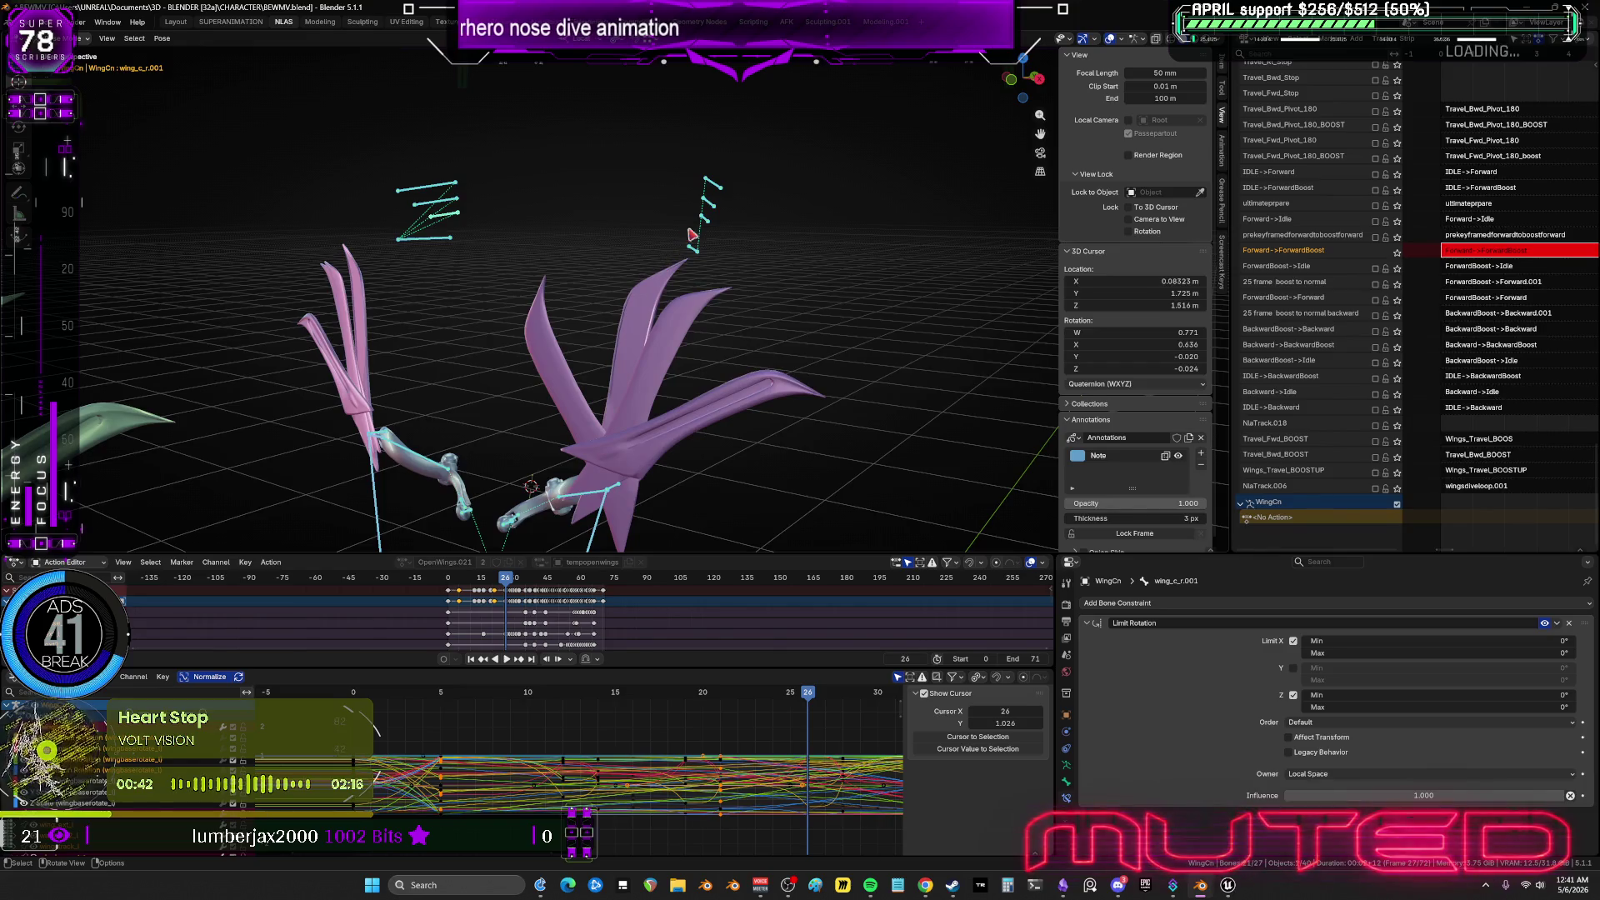
key(ctrl+shift+m)
key(r)
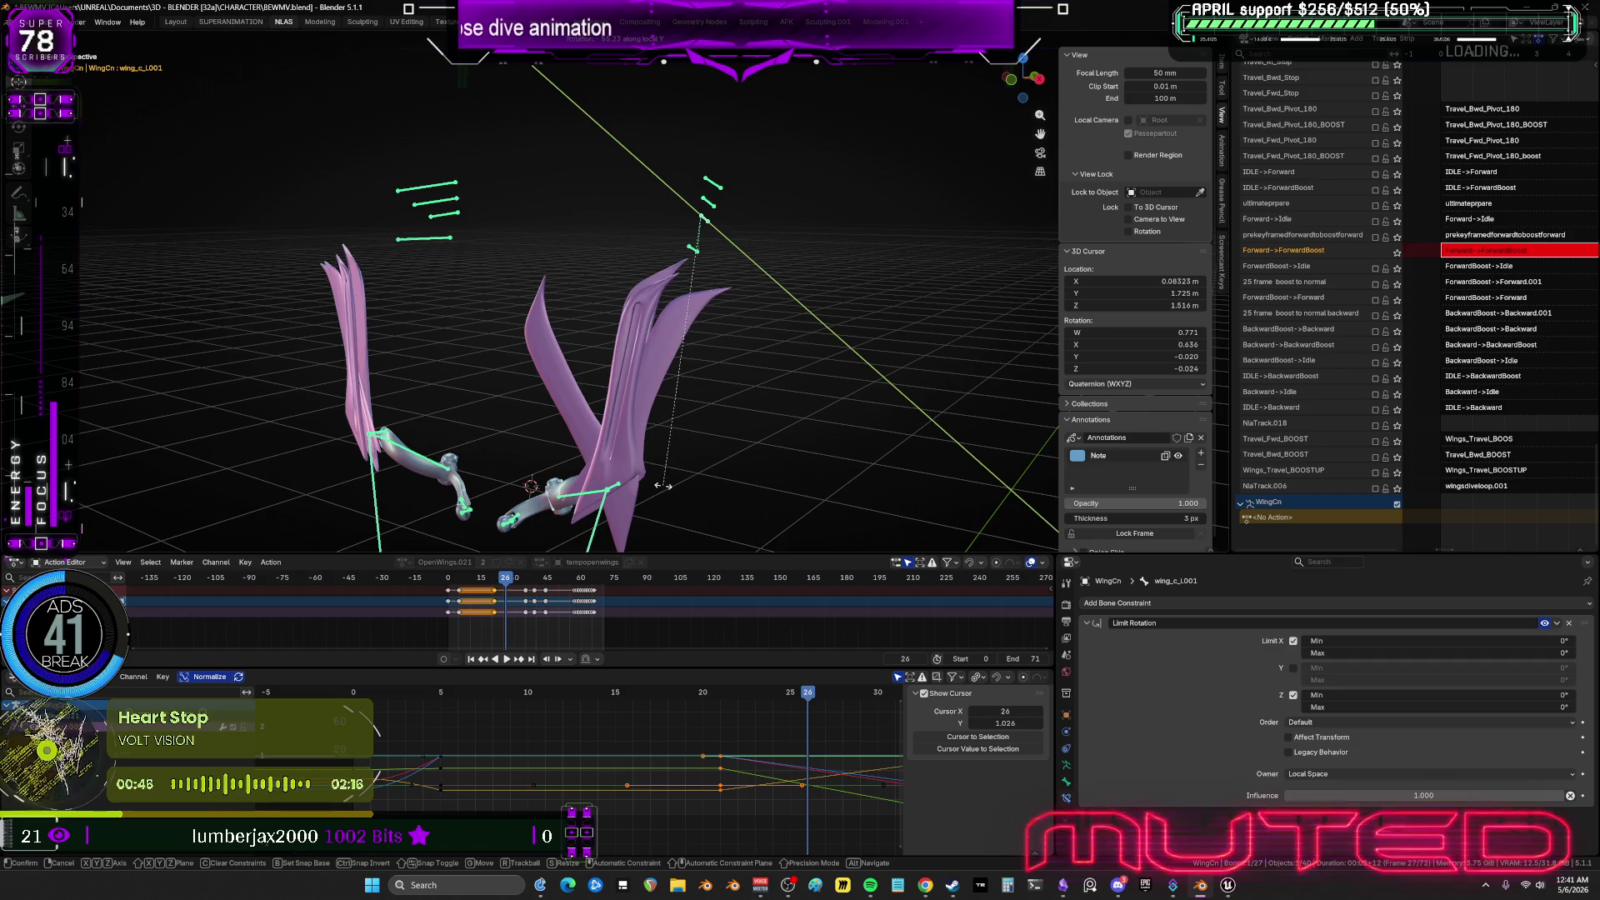
click(660, 467)
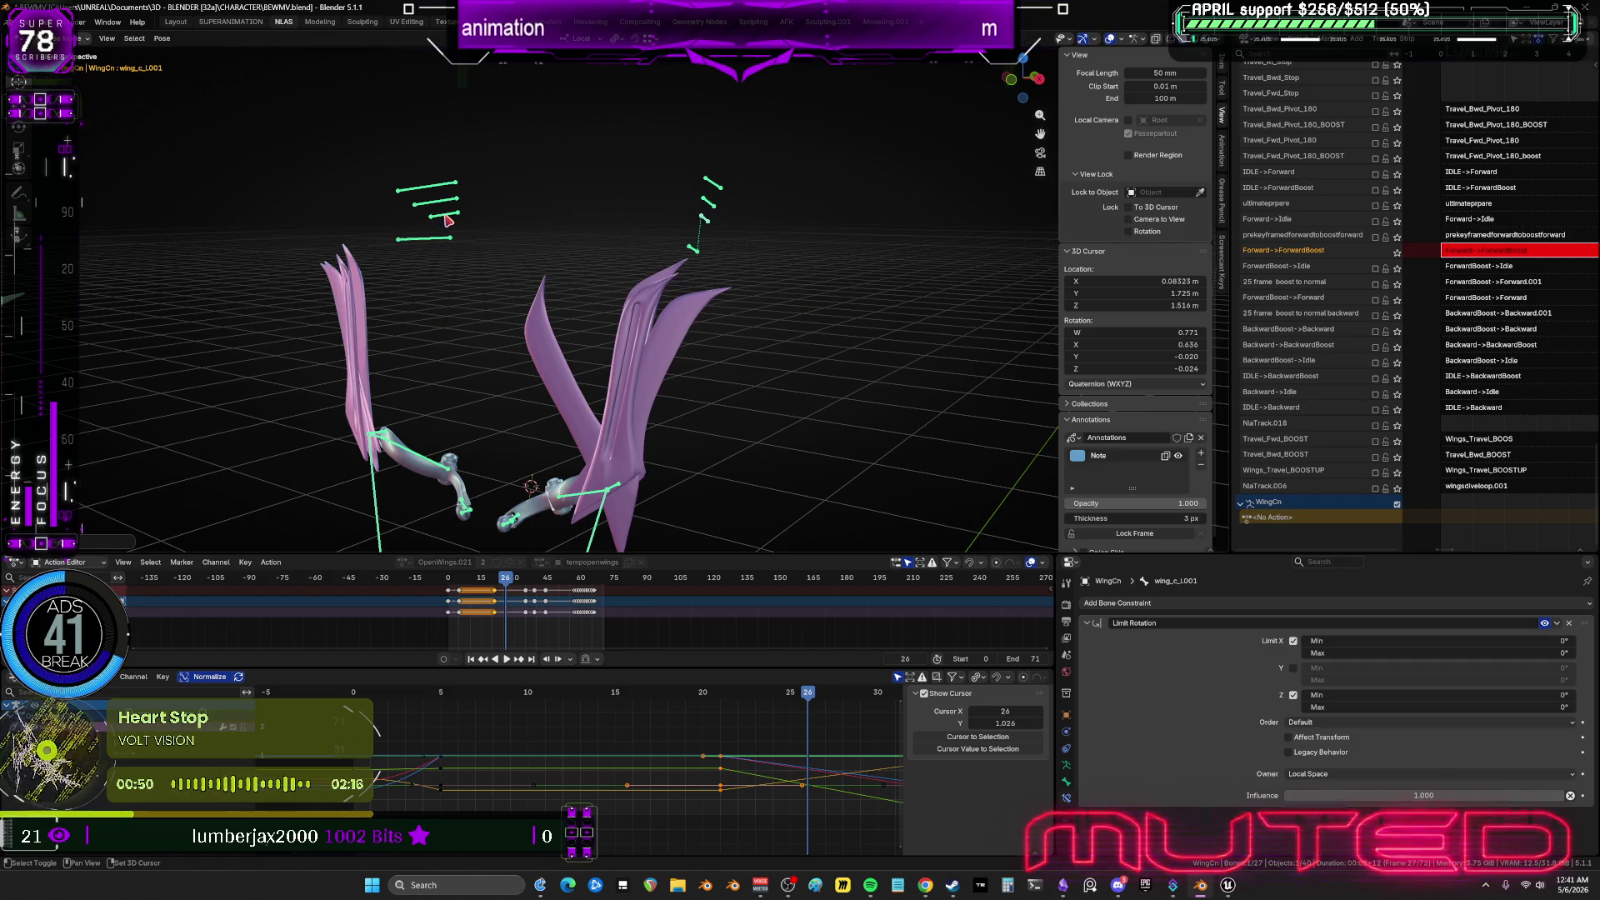
key(ctrl+shift+m)
key(k)
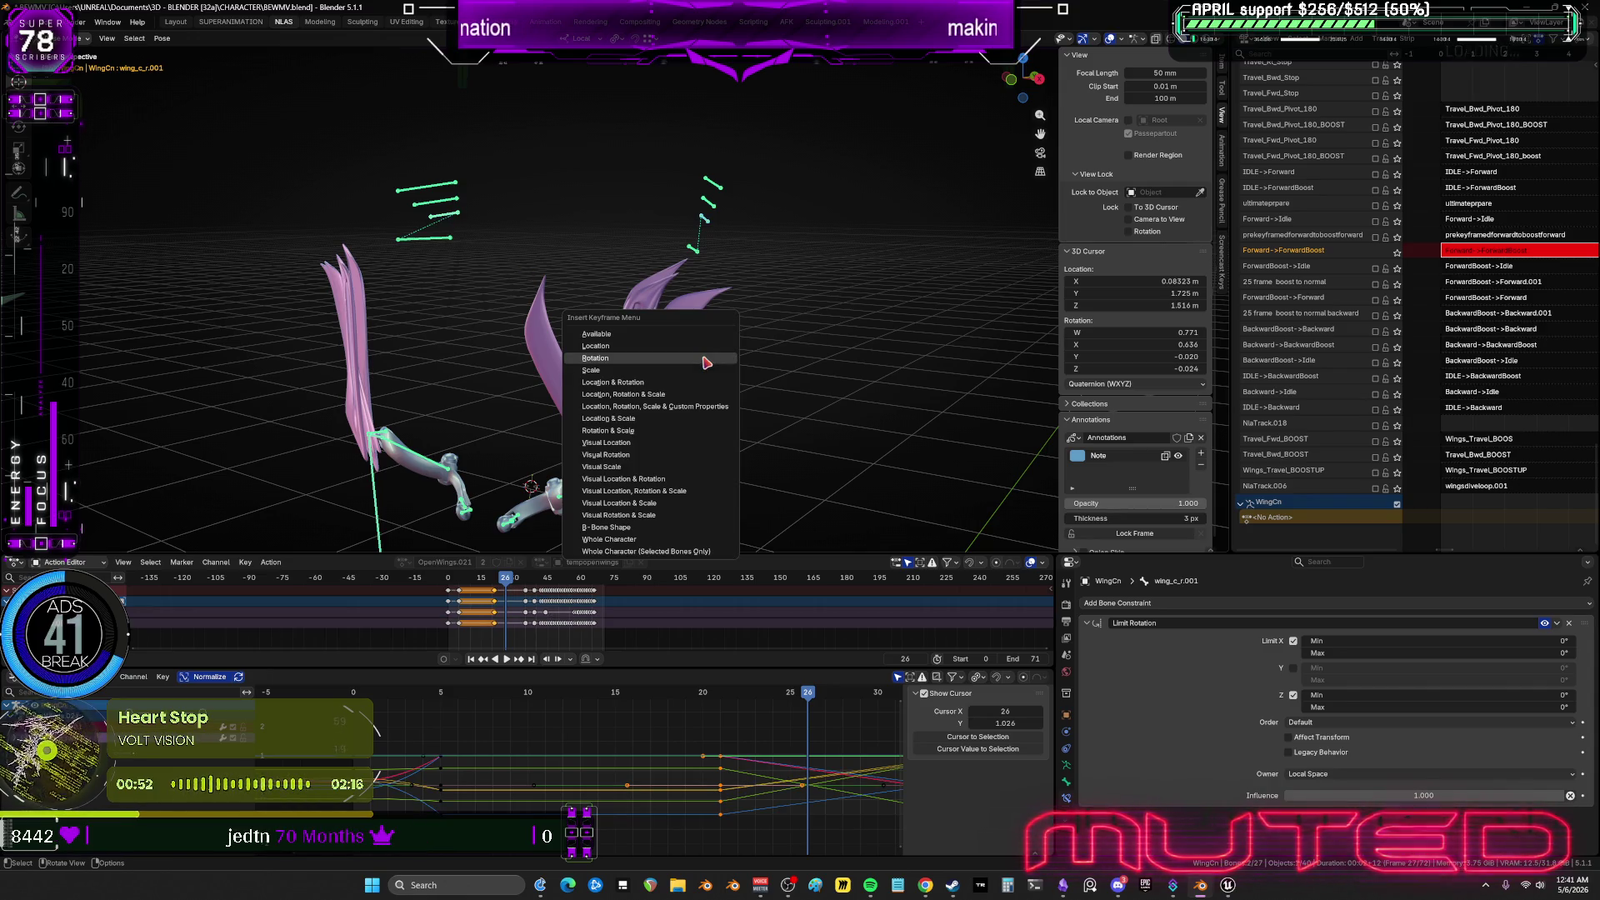
click(704, 358)
At frame 19, select wing_b_l.001 and wing_b_r.001 on both wings.
drag(810, 692, 690, 688)
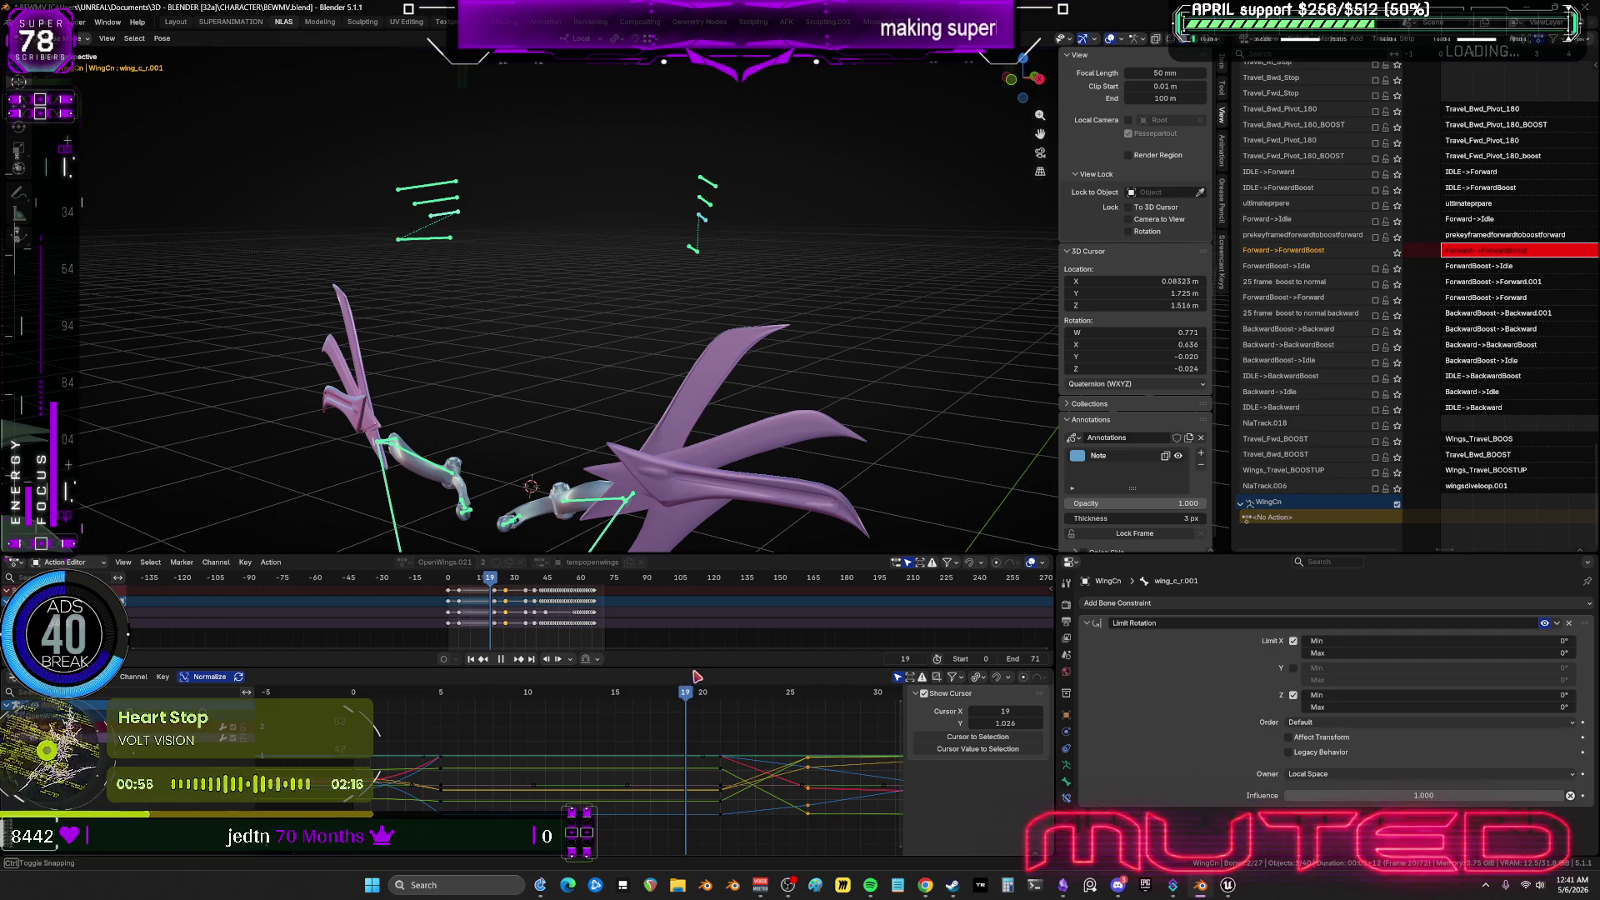
key(Escape)
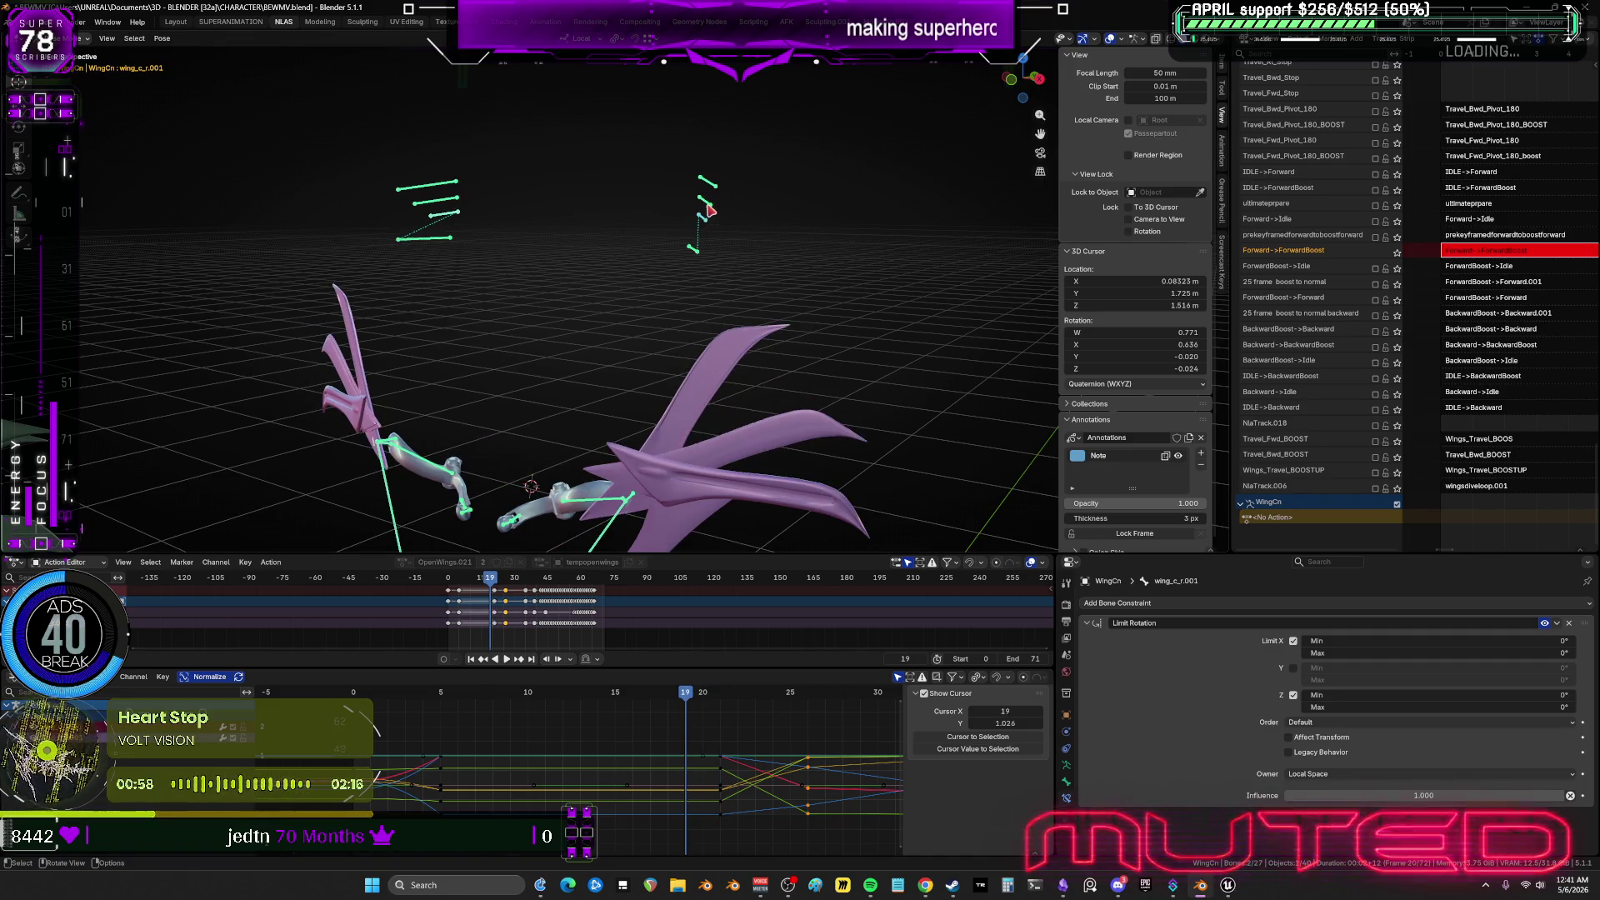
click(696, 258)
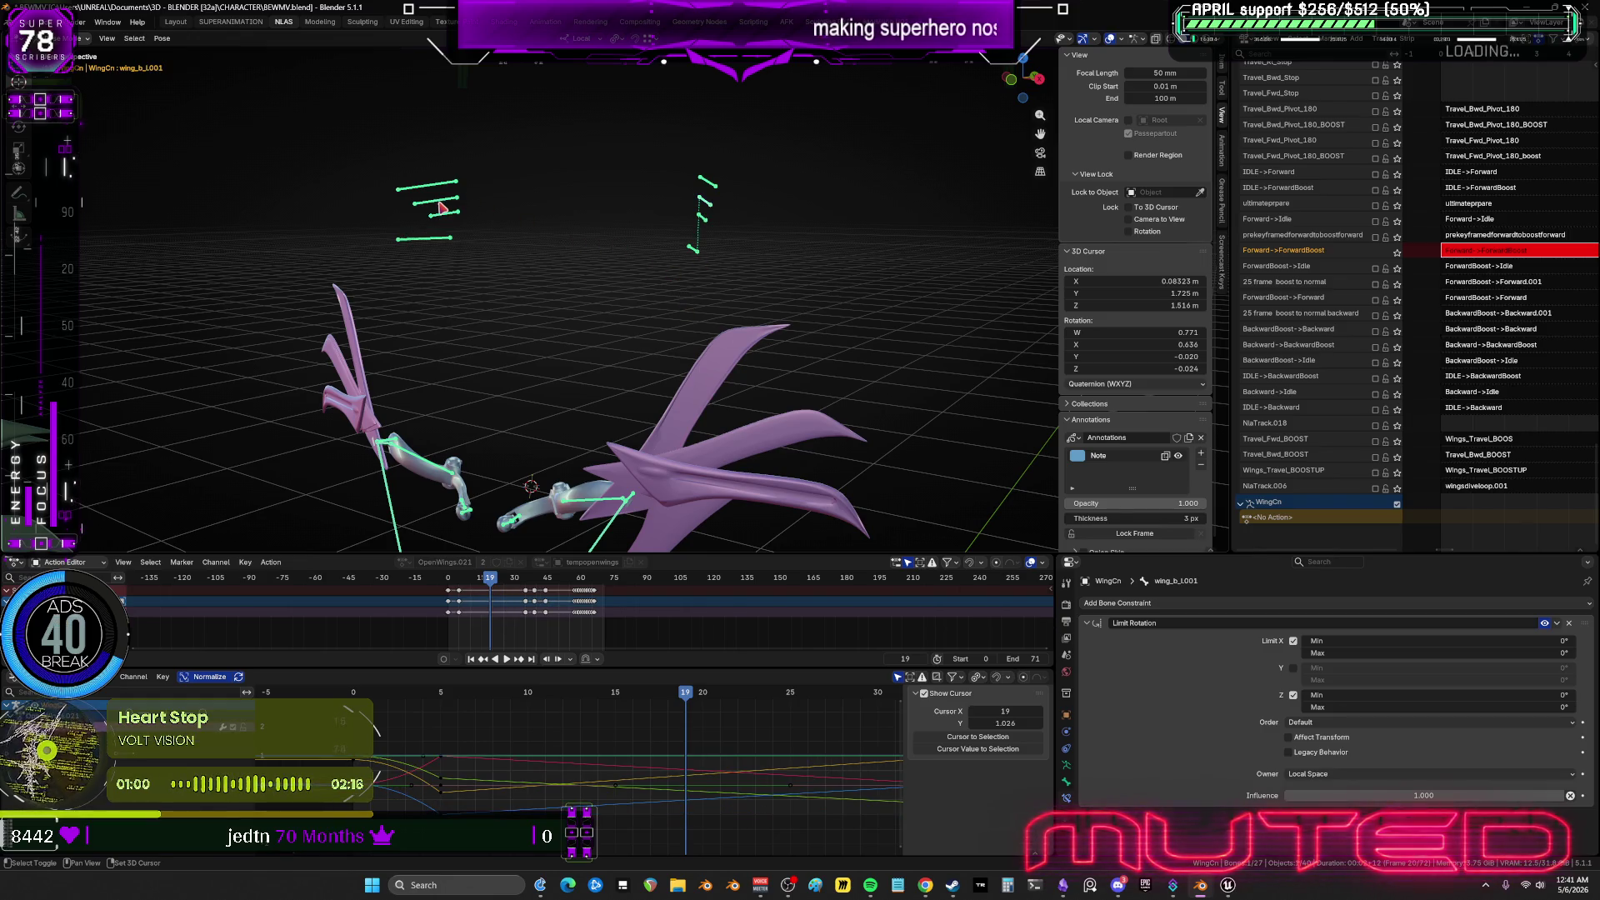
shift+click(691, 347)
mouse_move(660, 475)
middle_down()
mouse_move(504, 402)
mouse_move(536, 372)
mouse_move(585, 405)
mouse_move(575, 434)
middle_up()
mouse_move(662, 694)
mouse_down()
mouse_move(471, 709)
mouse_move(496, 703)
mouse_up()
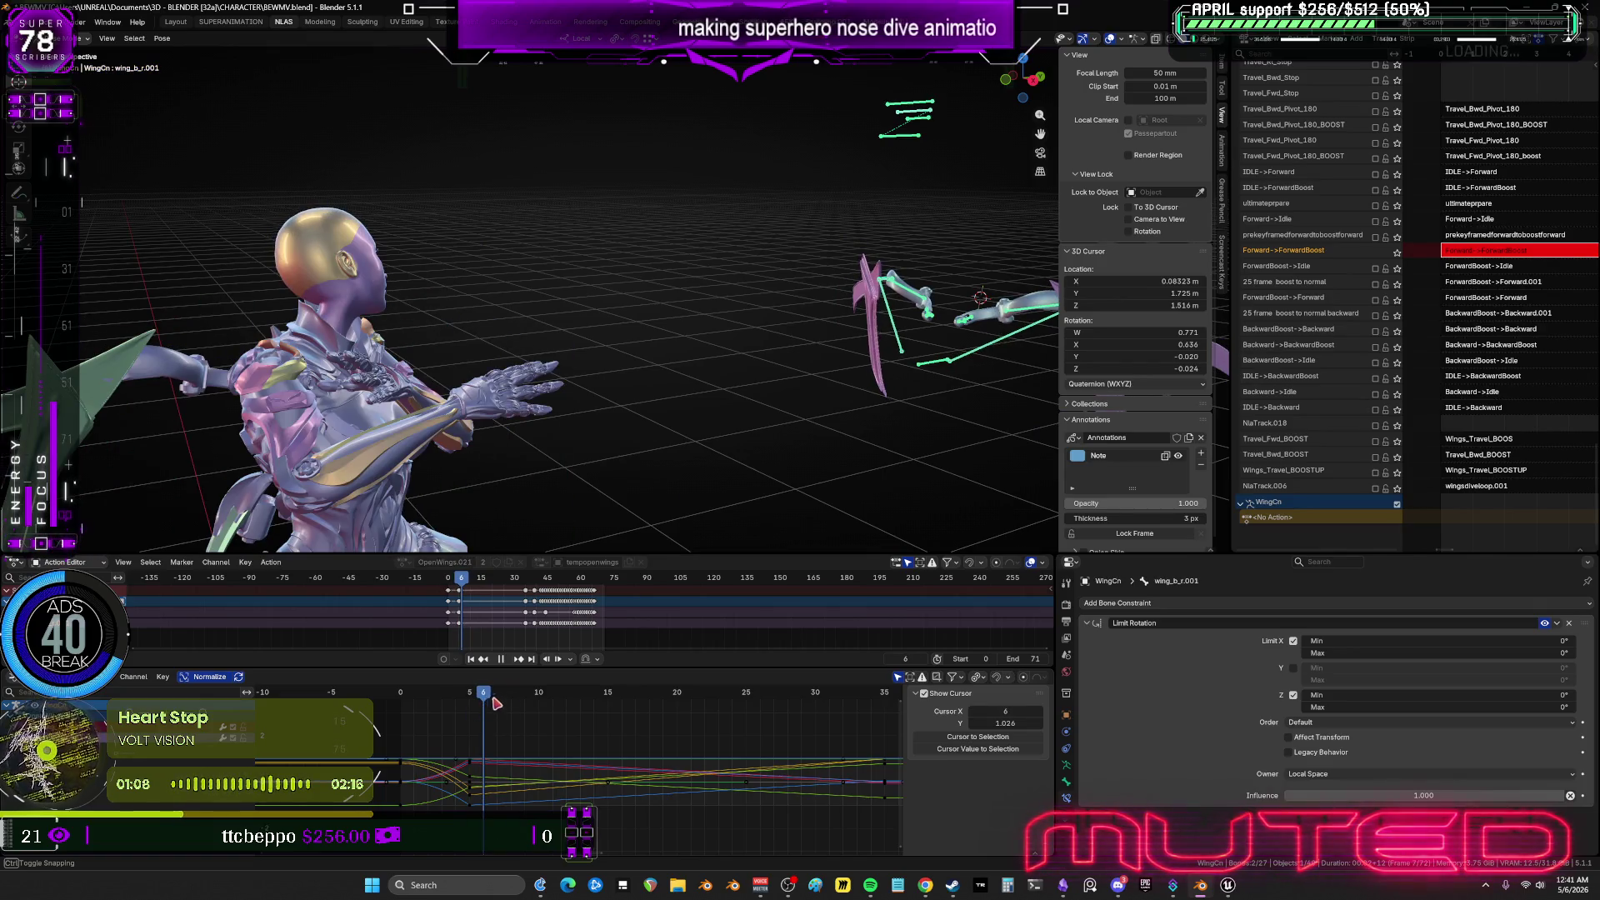
At frame 12, rotate the selected wing_b bones into a flared nose-dive pose.
middle_drag(842, 336, 774, 368)
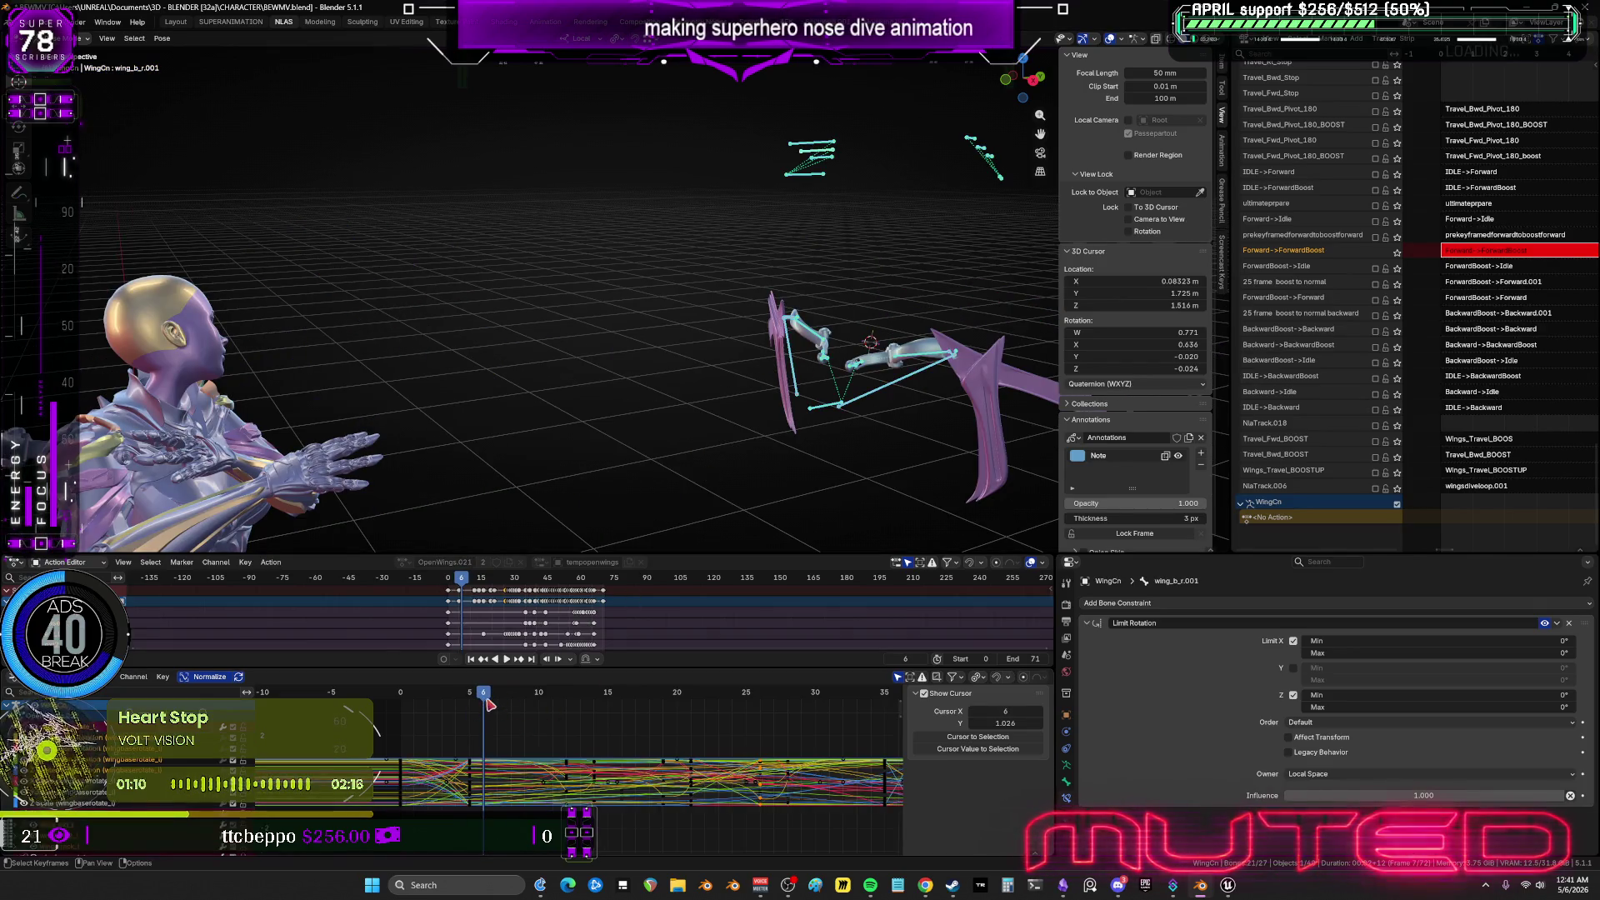
drag(487, 696, 567, 703)
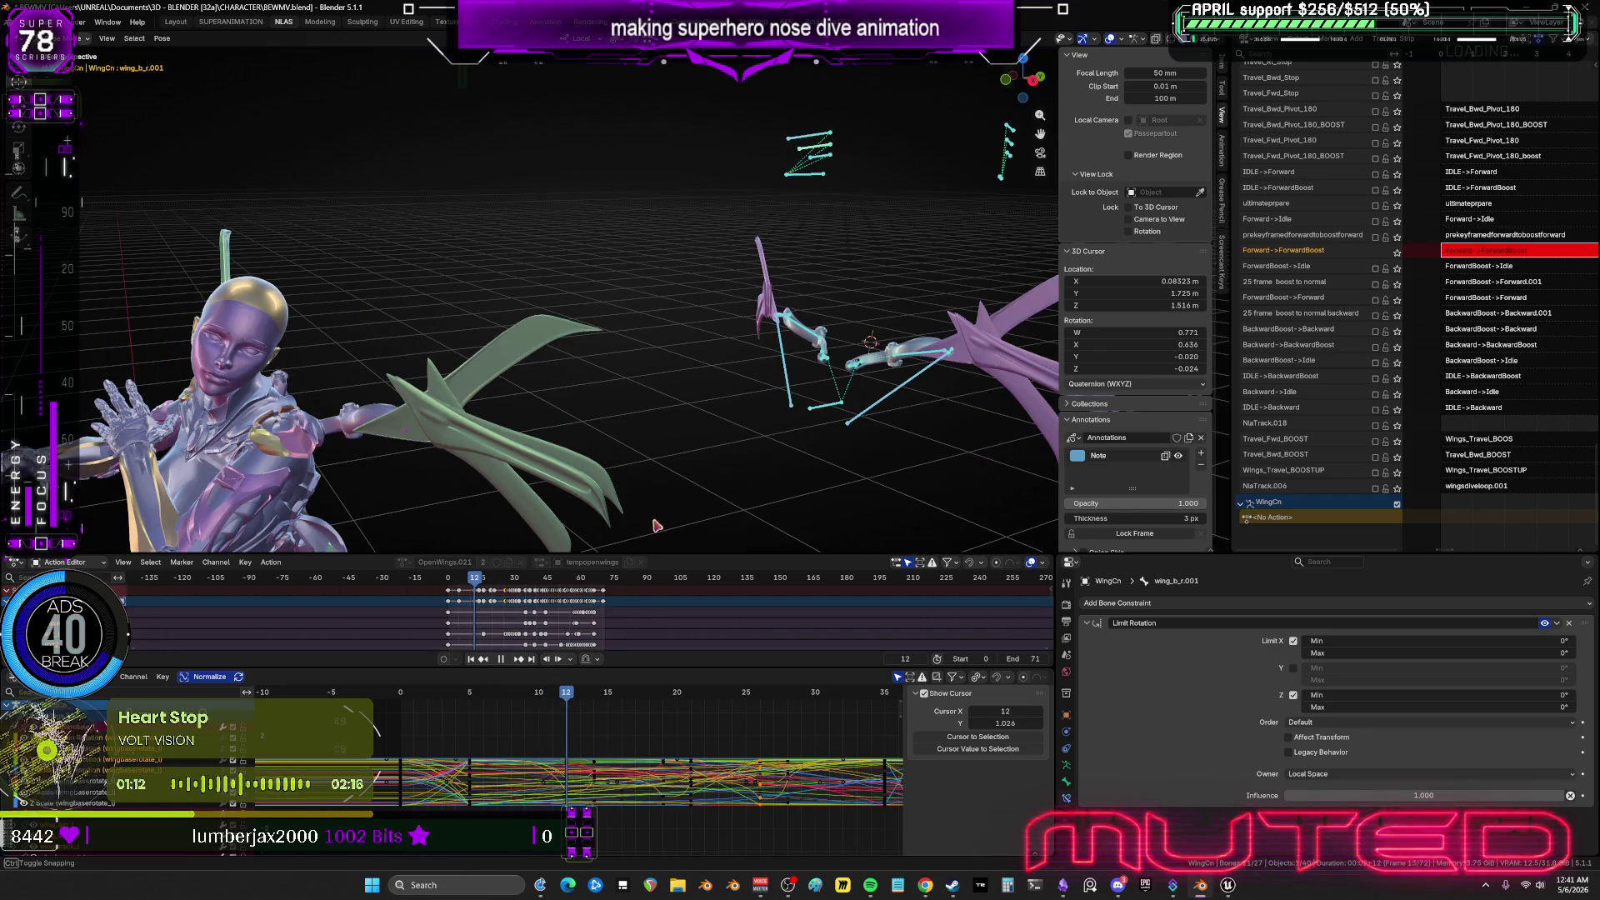
mouse_move(904, 280)
middle_down()
mouse_move(753, 250)
mouse_move(813, 208)
mouse_move(900, 181)
middle_up()
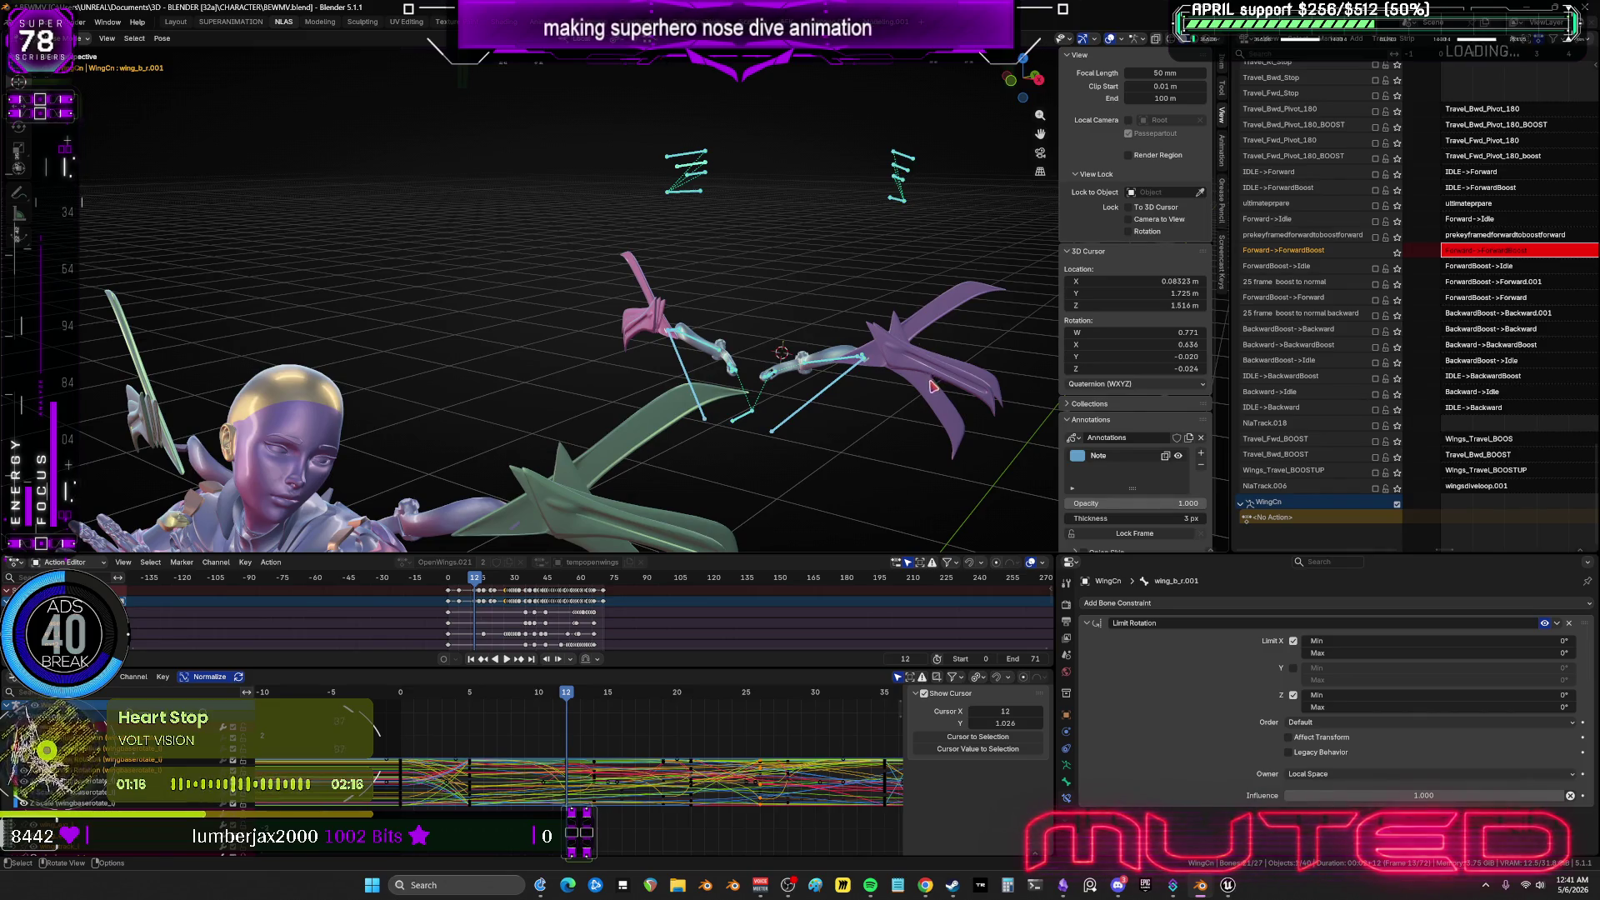
click(934, 386)
middle_drag(934, 386, 842, 192)
key(r)
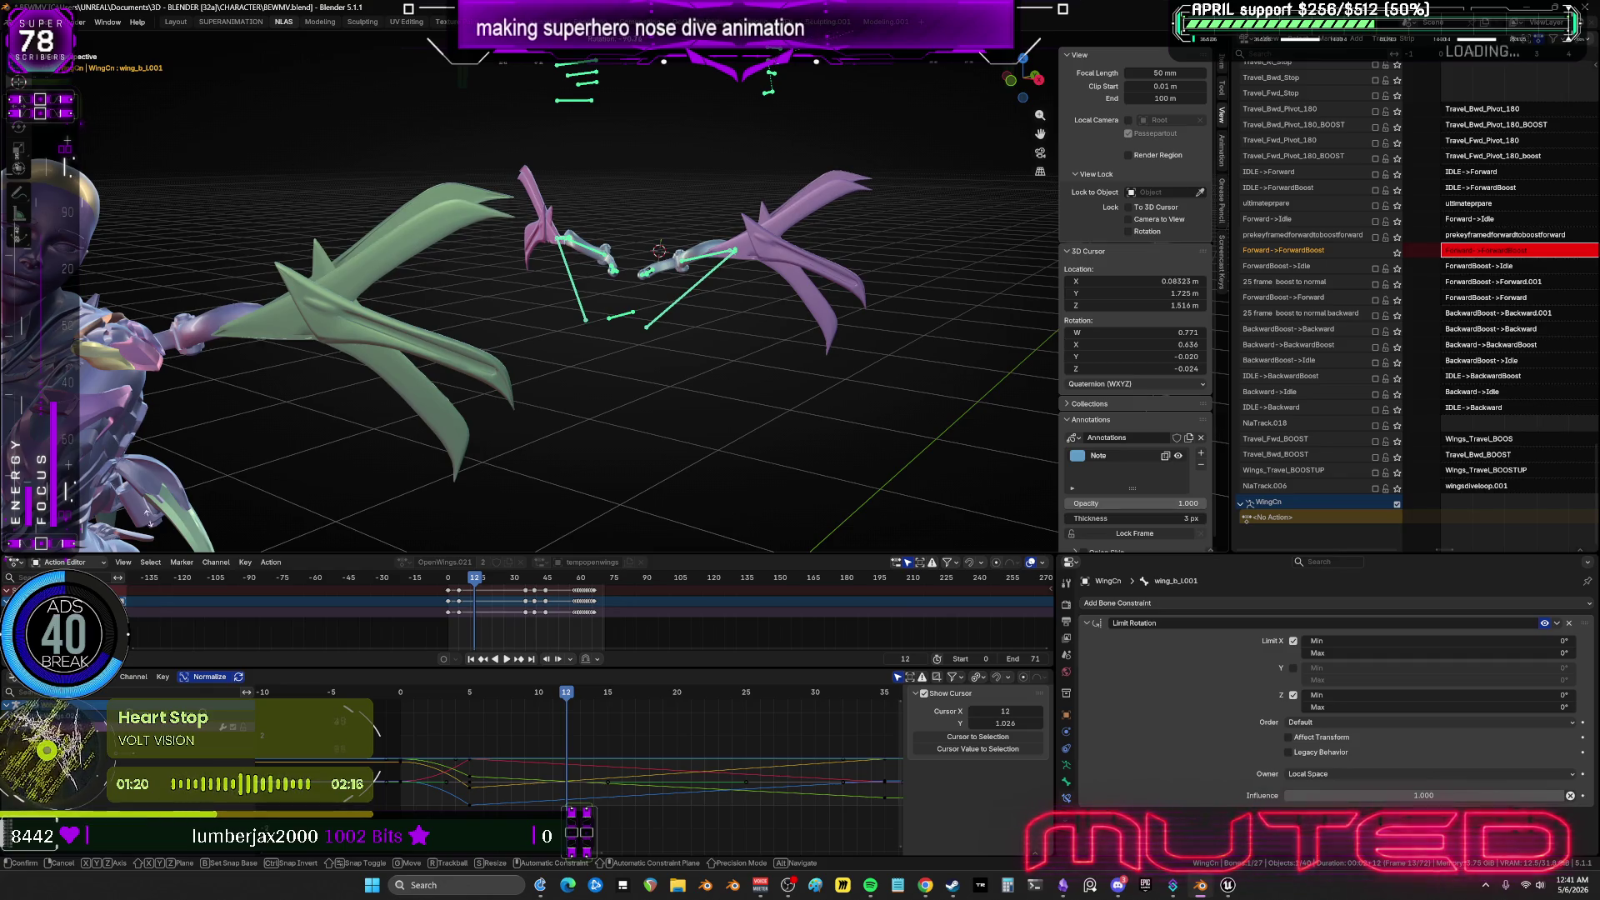
click(219, 397)
Add the mirrored wing bone, keyframe the wing pose, and check it at frame 21.
mouse_move(671, 154)
middle_down()
mouse_move(632, 250)
mouse_move(703, 260)
mouse_move(657, 334)
middle_up()
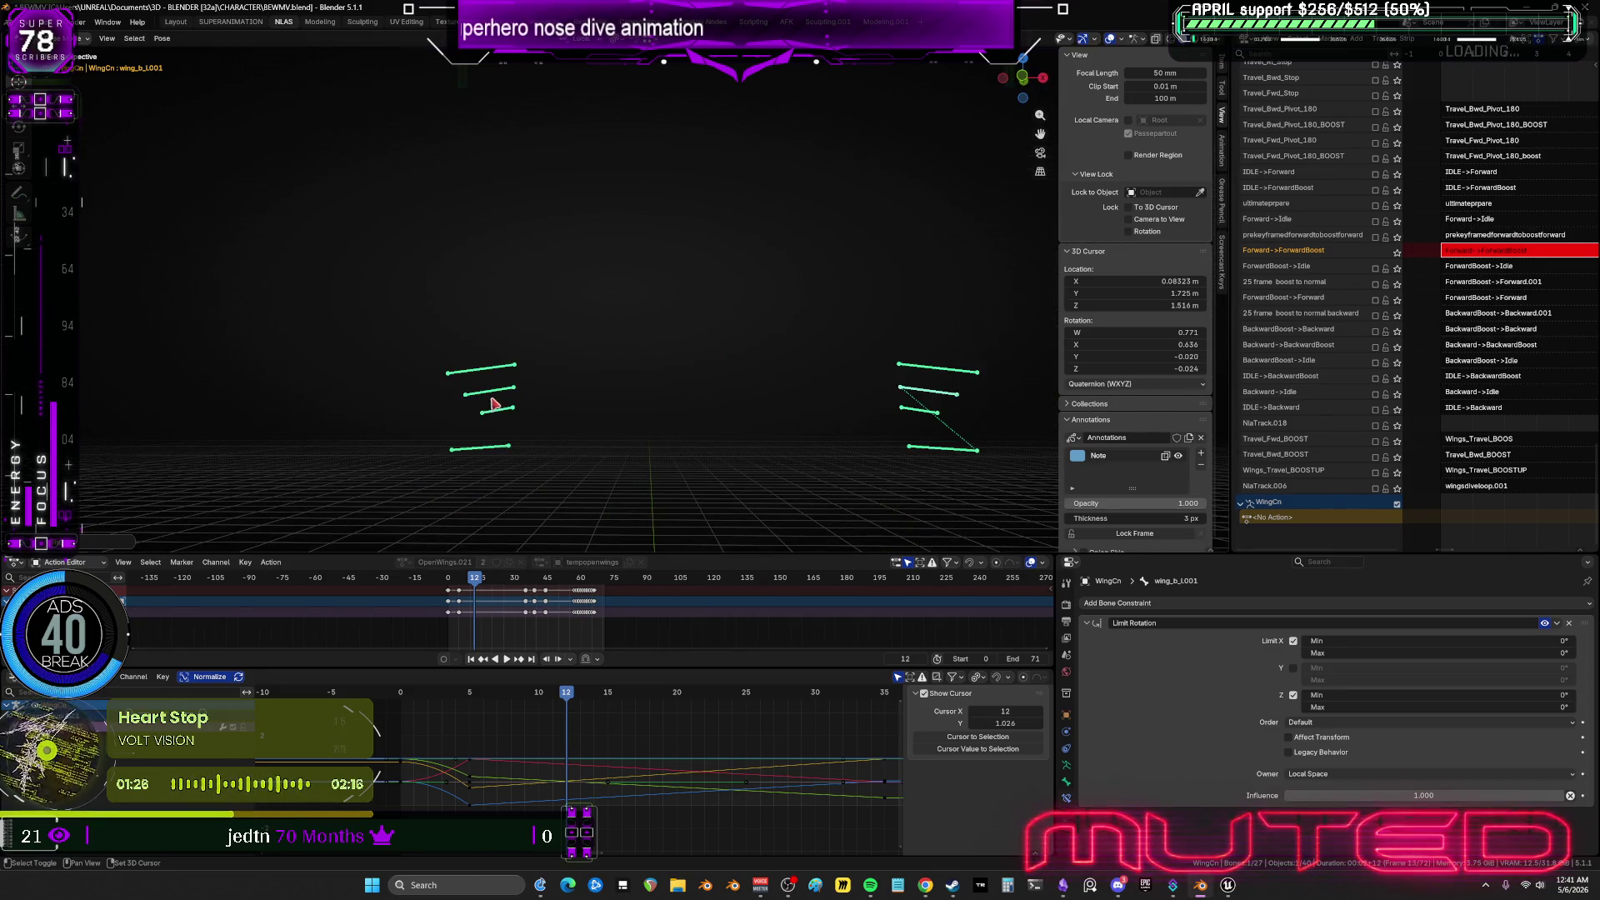
key(ctrl+shift+m)
key(k)
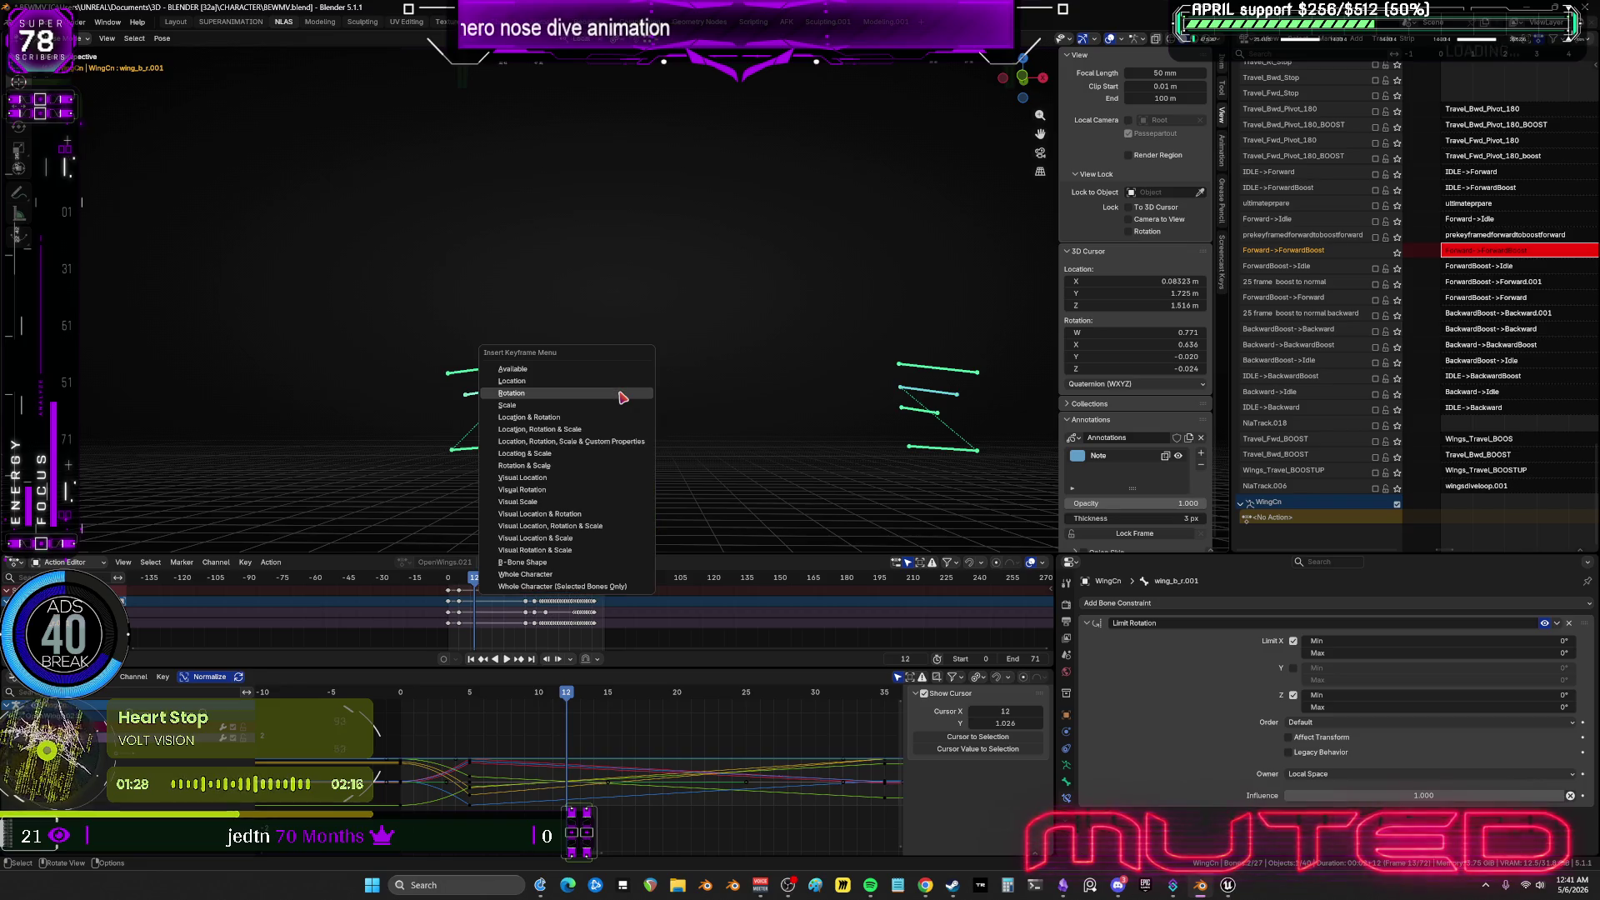
mouse_move(621, 467)
middle_down()
mouse_move(621, 360)
mouse_move(593, 361)
middle_up()
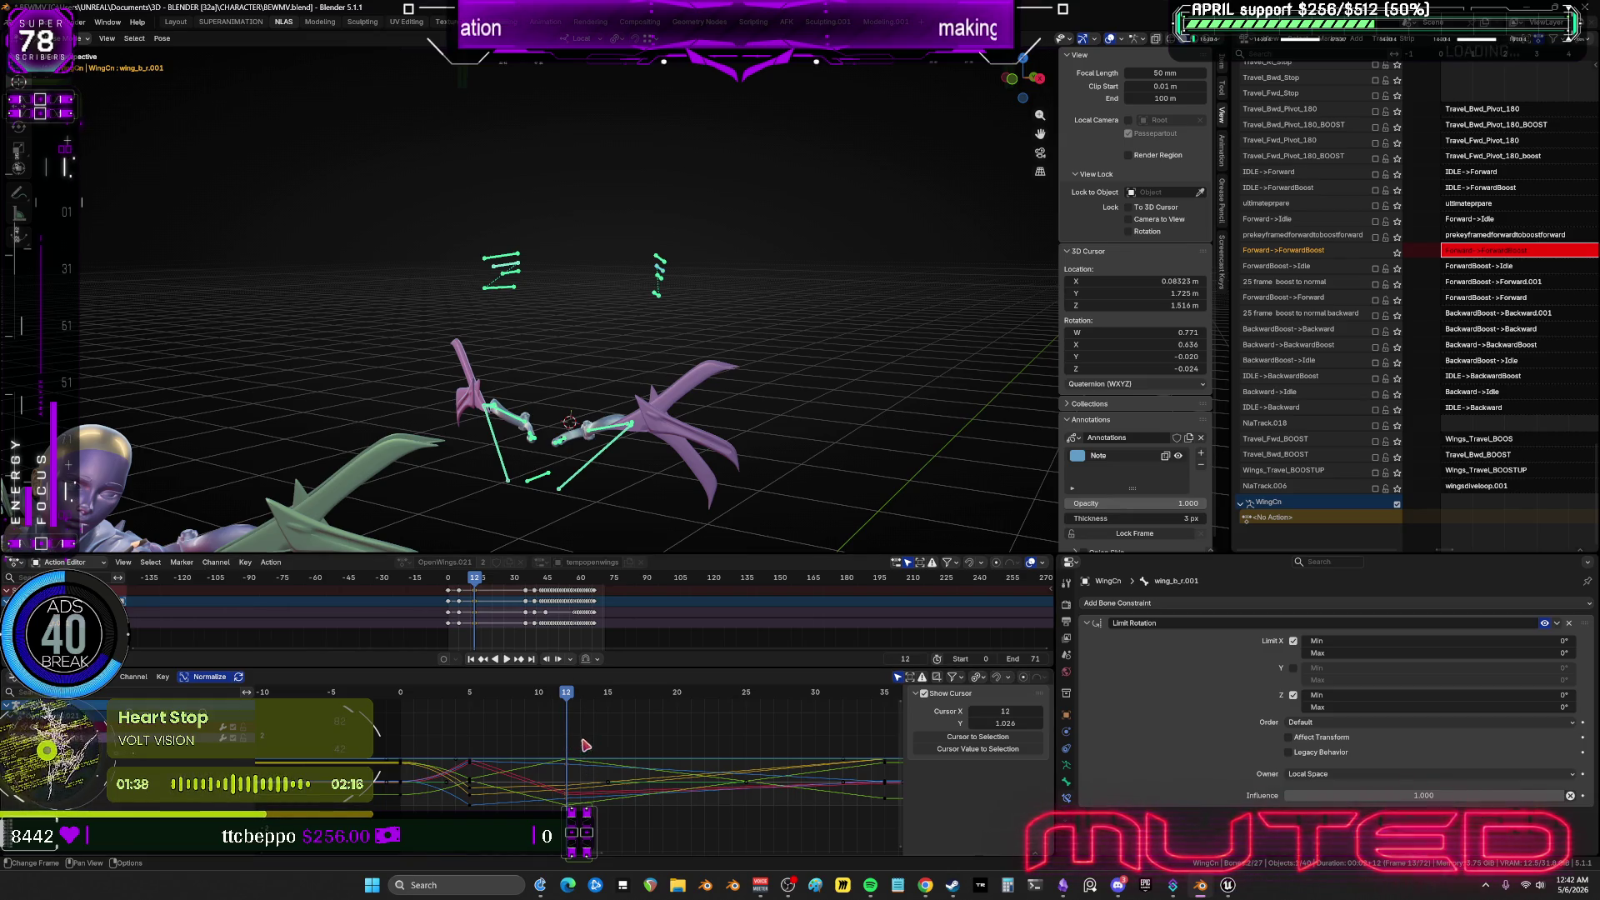
drag(582, 742, 558, 833)
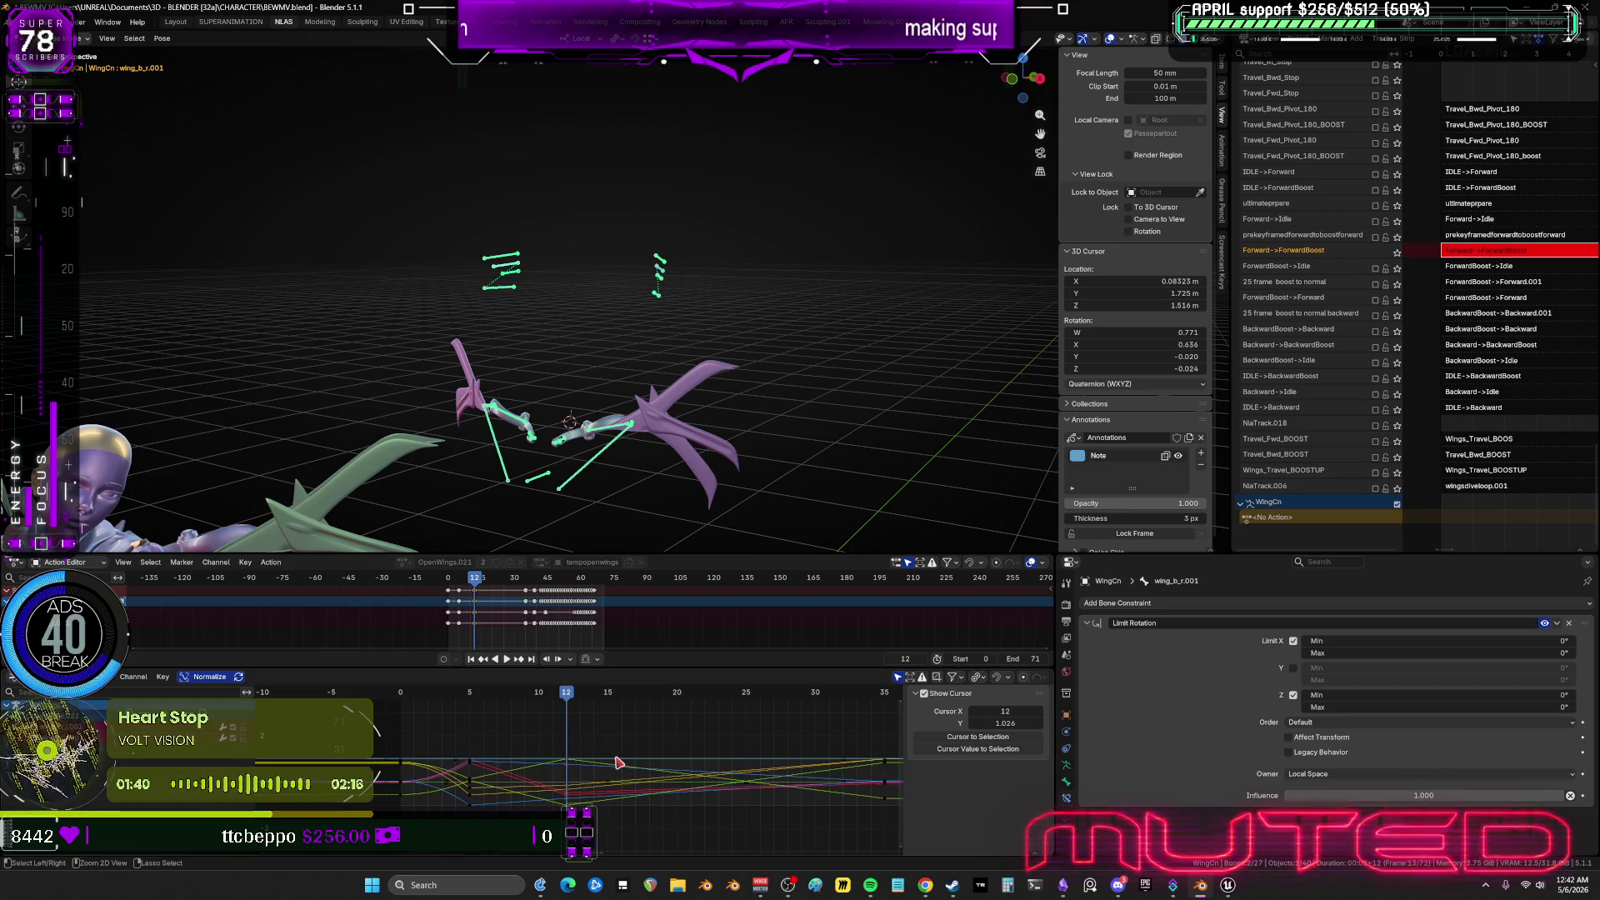
mouse_move(570, 704)
mouse_down()
mouse_move(877, 734)
mouse_move(869, 706)
mouse_move(497, 697)
mouse_move(669, 694)
mouse_up()
Play the wing animation and review the first feather bones at frames 19 and 12.
key(space)
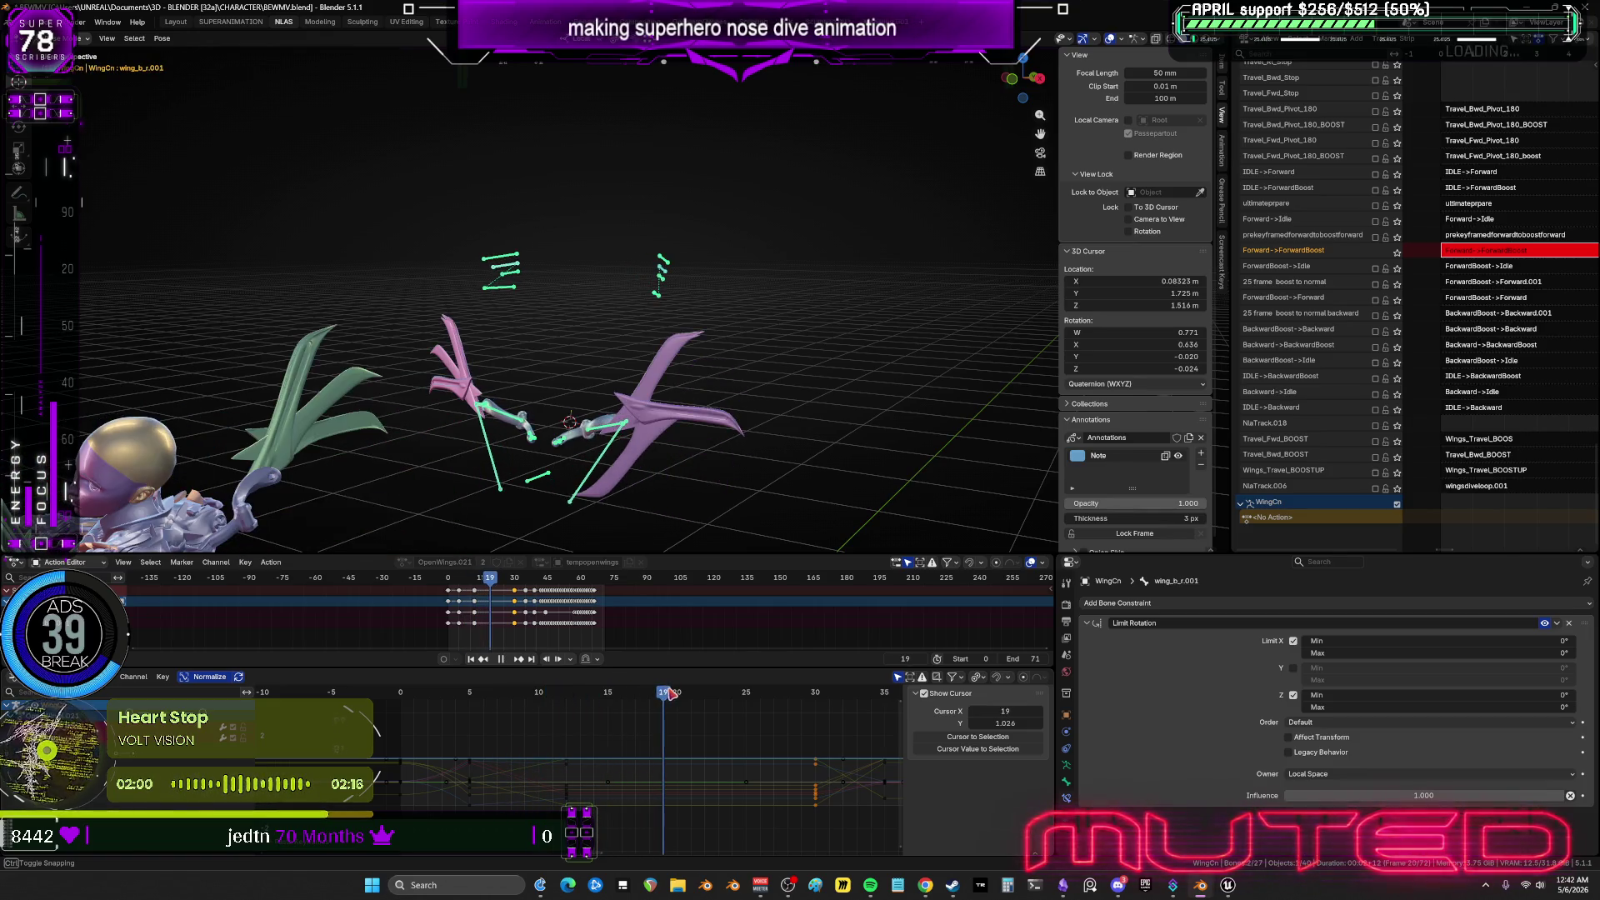
key(space)
scroll(647, 272, up, 2)
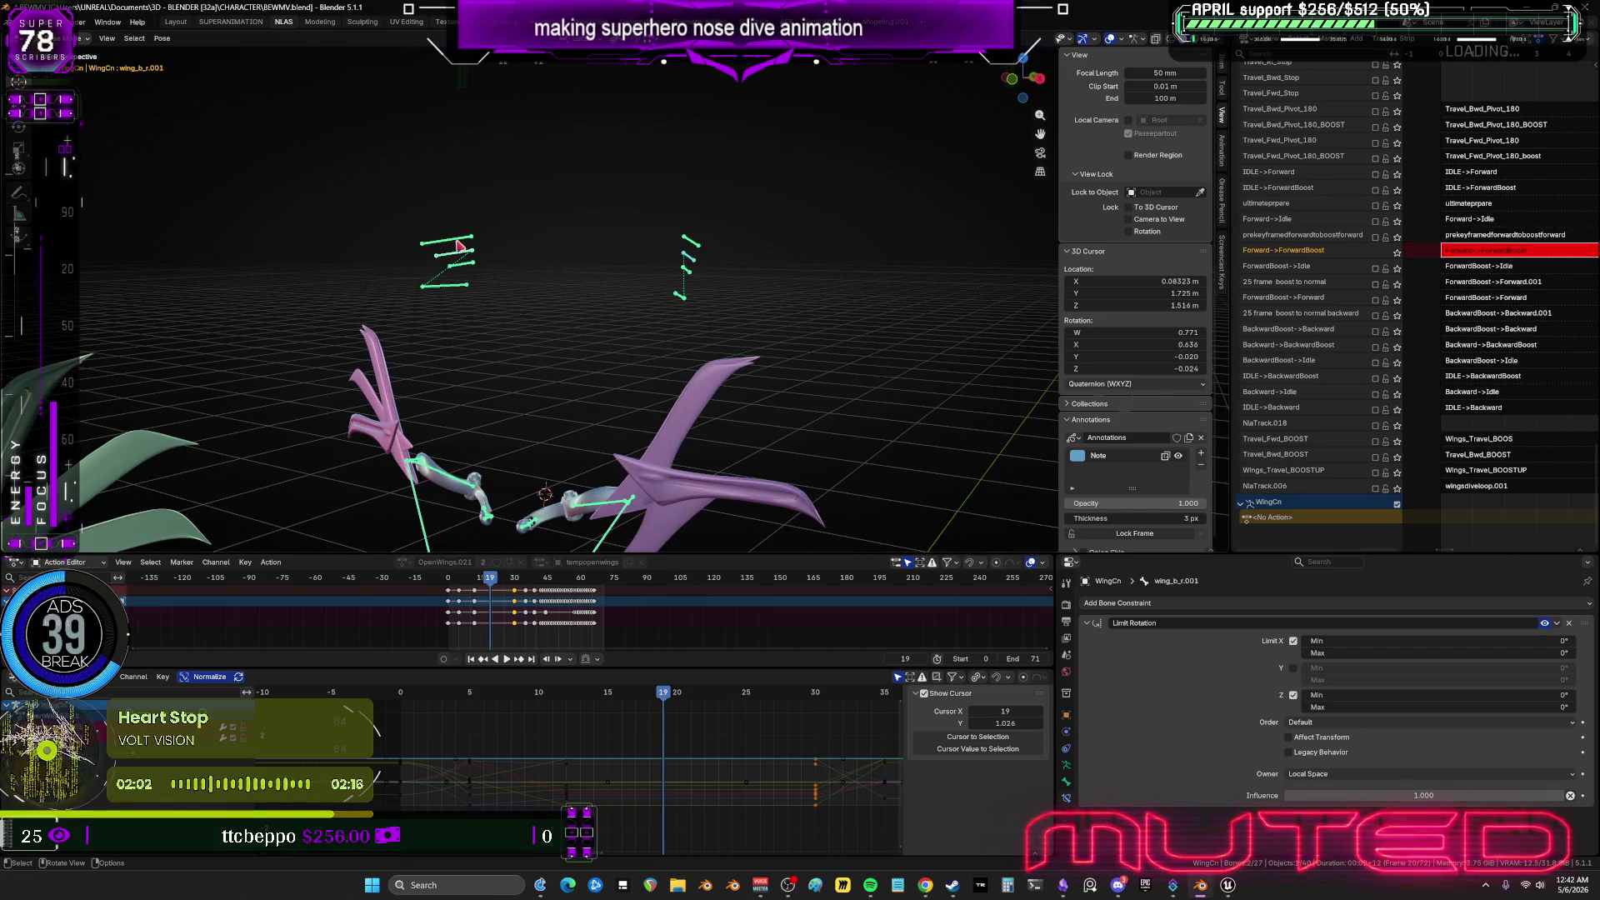
click(696, 283)
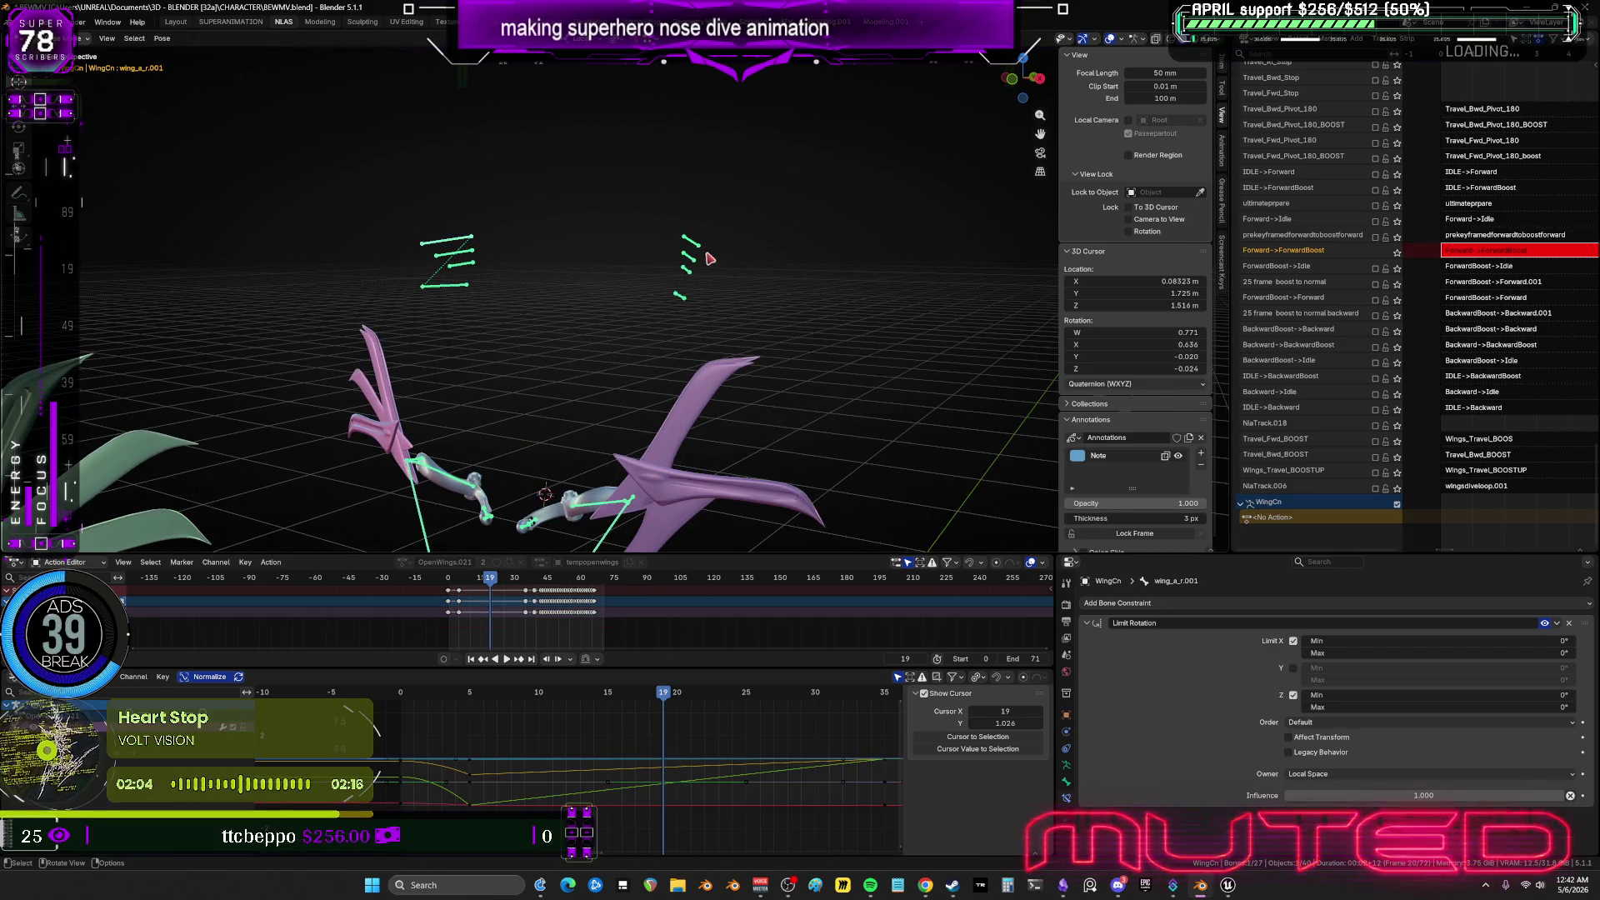
shift+click(700, 336)
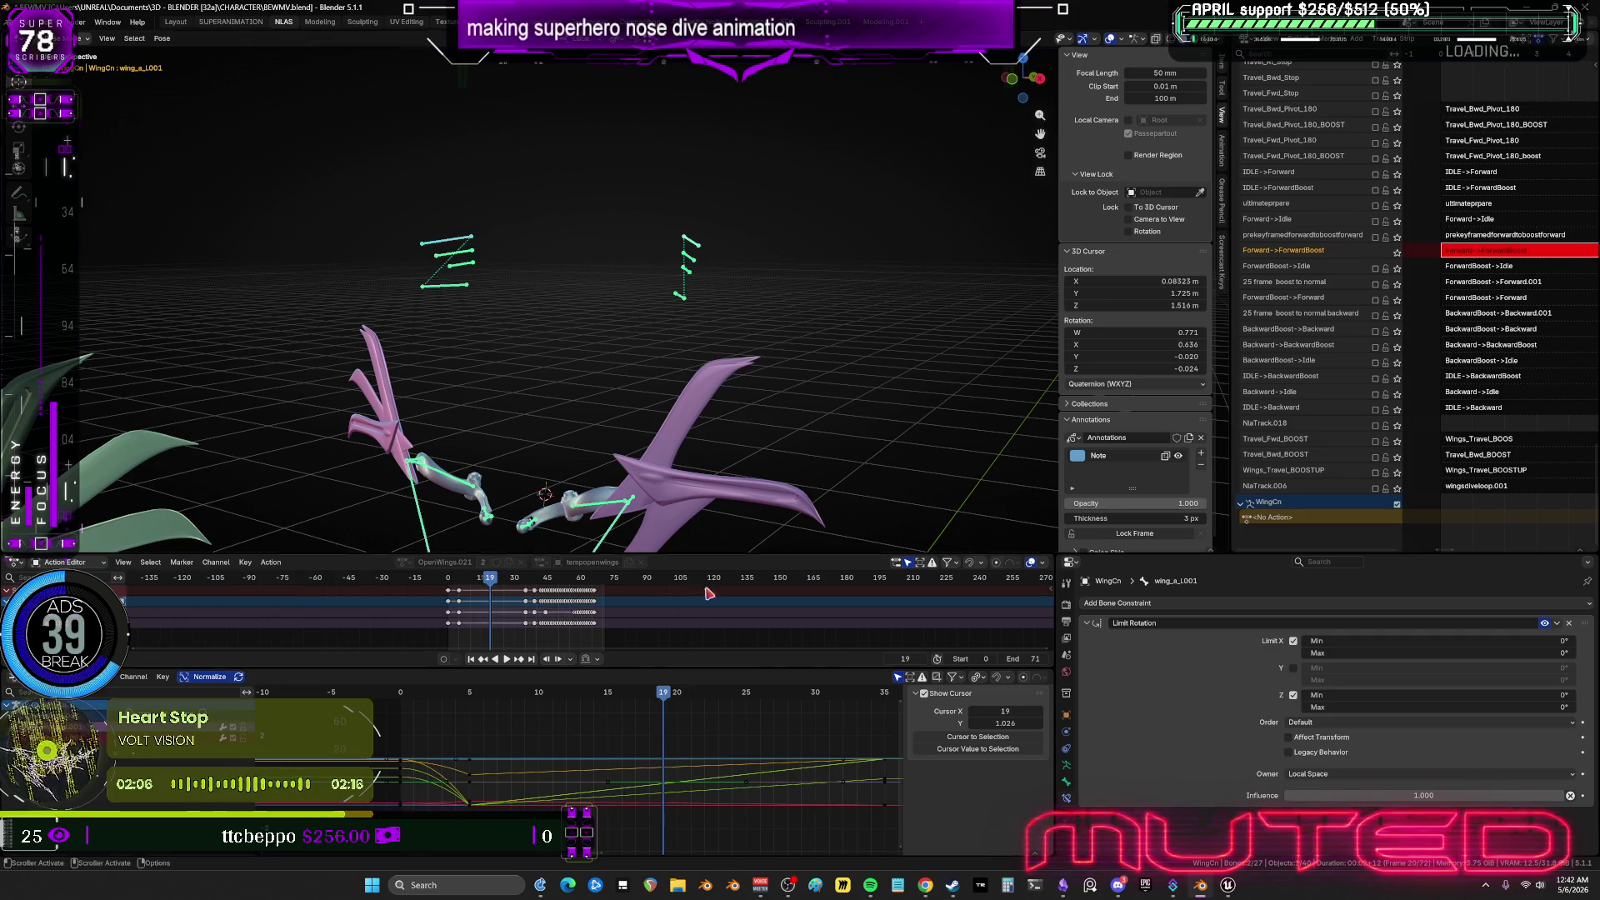
key(a)
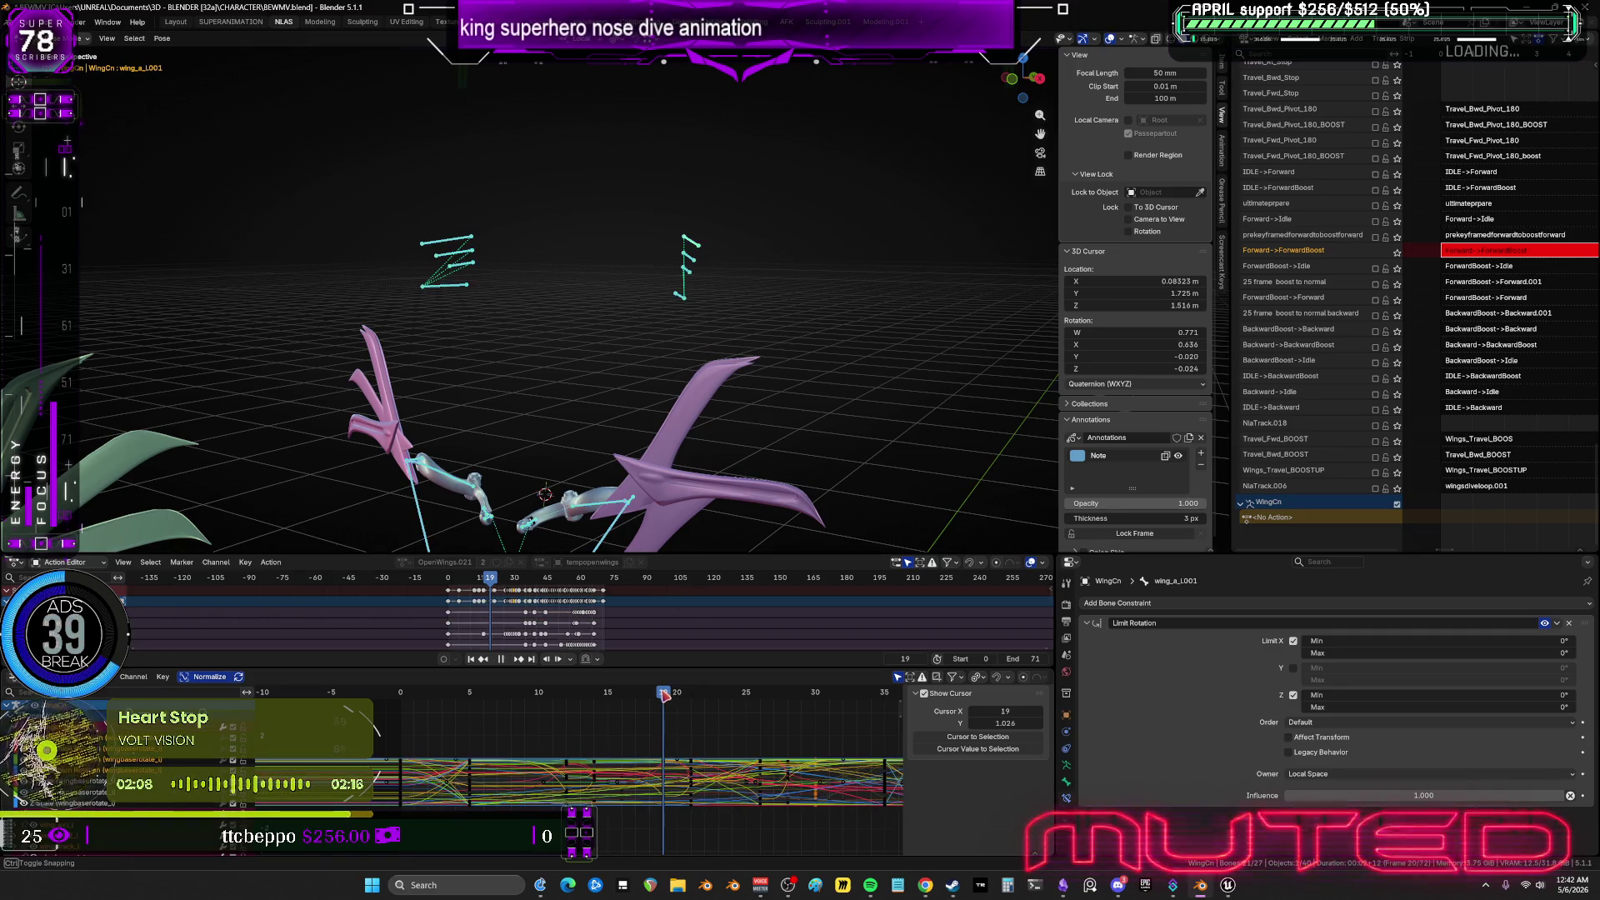
mouse_move(664, 695)
mouse_down()
mouse_move(493, 704)
mouse_move(600, 705)
mouse_up()
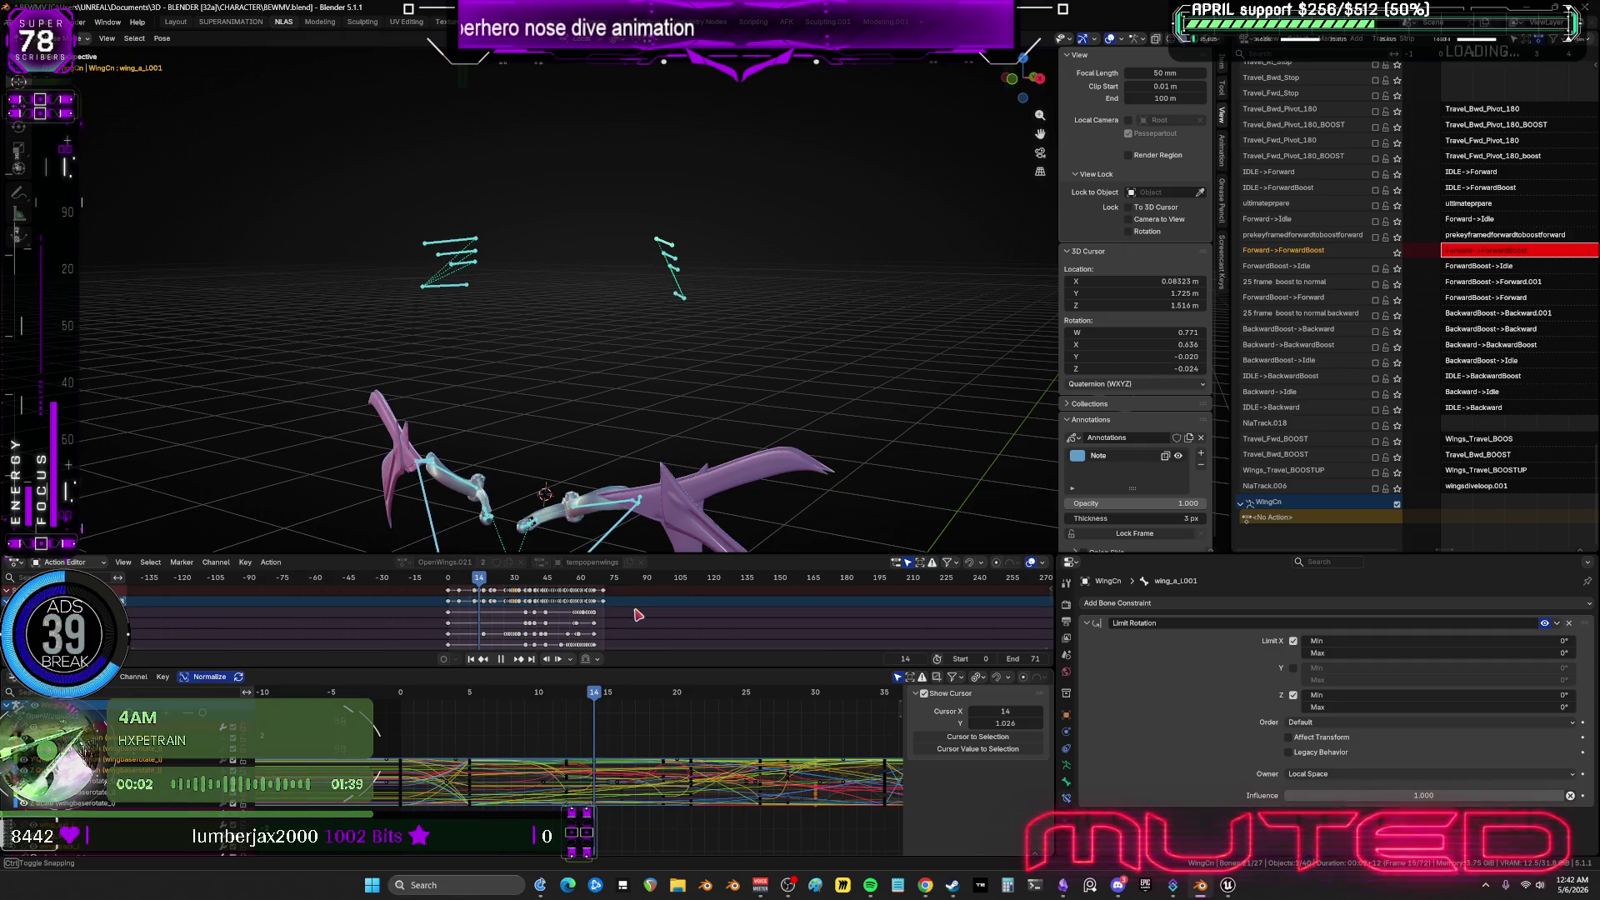
key(Escape)
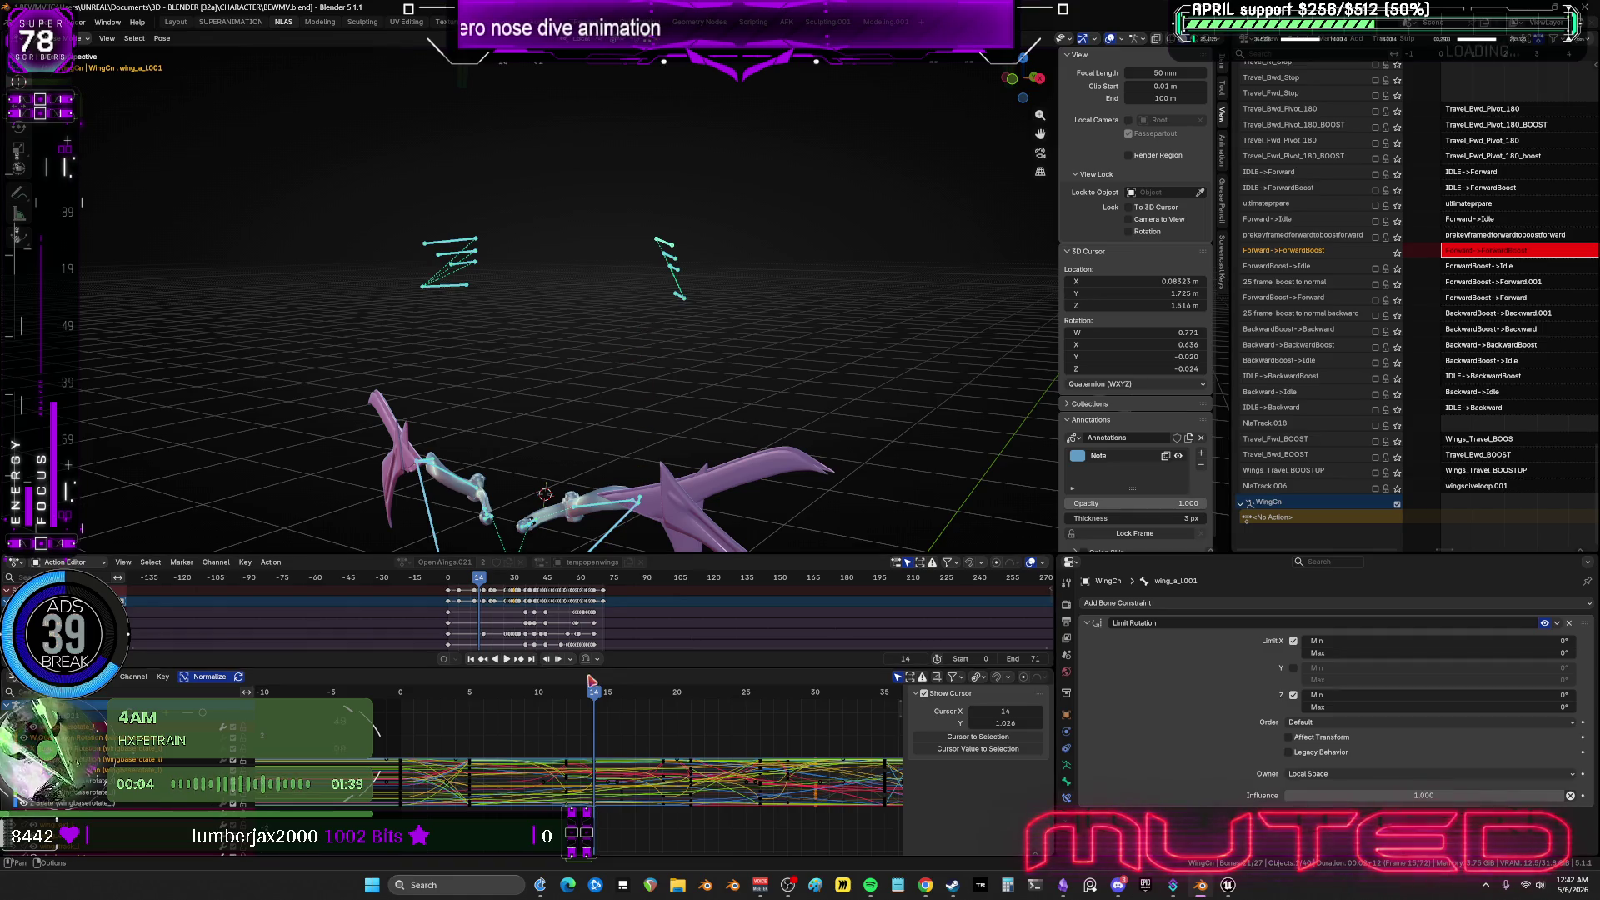
Inspect a single wing bone's curve keys at frames 5 and 14.
drag(478, 699, 471, 698)
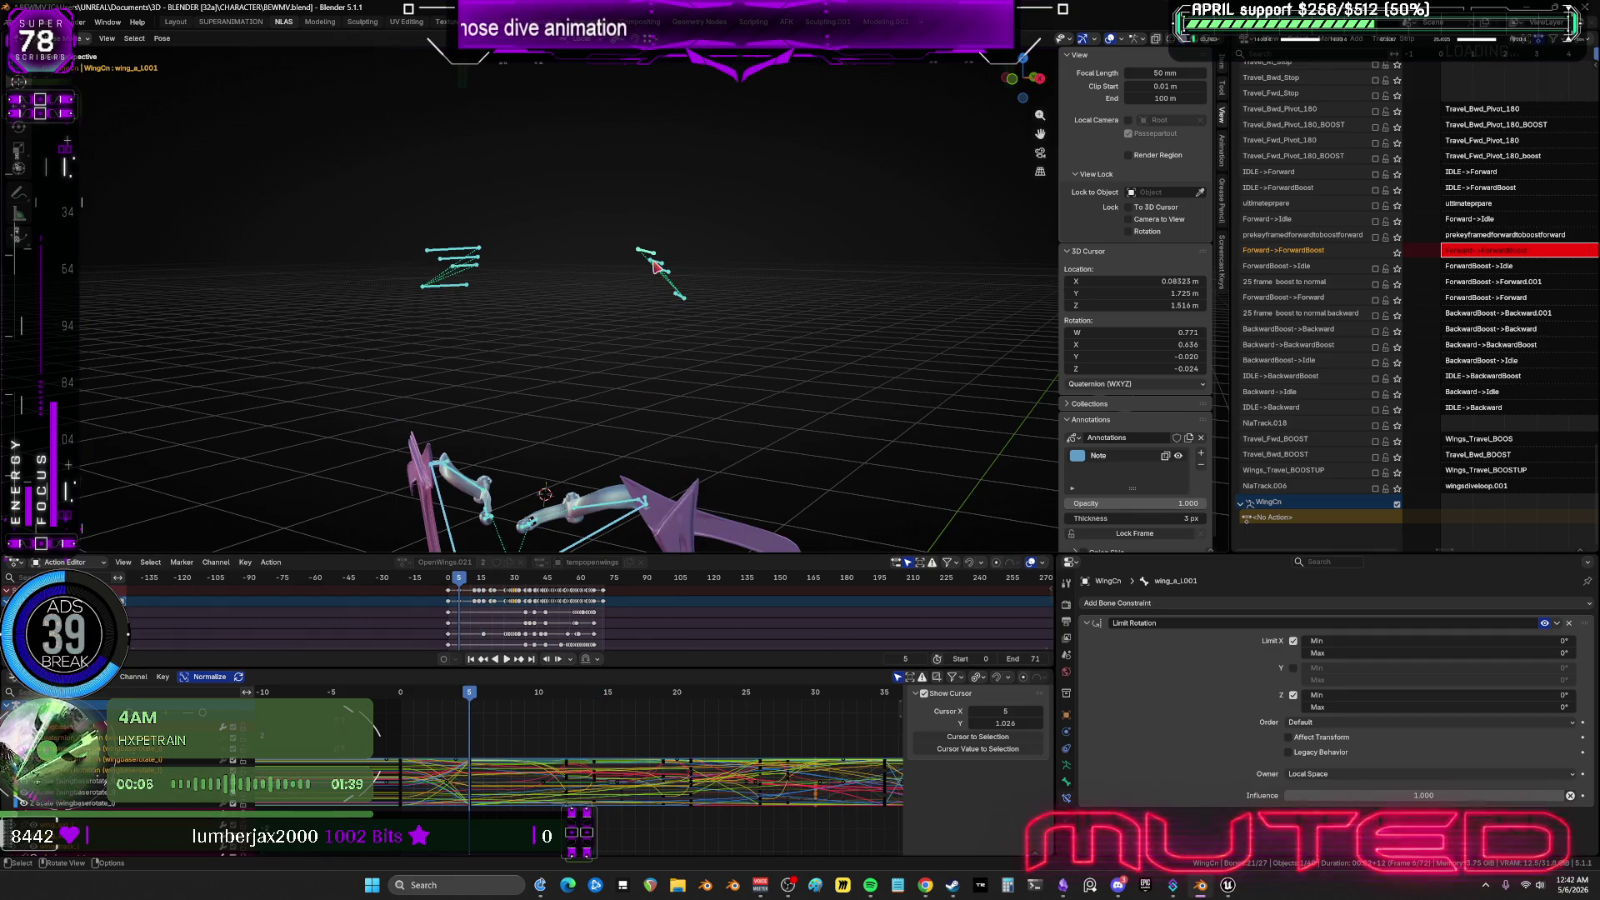
shift+click(459, 253)
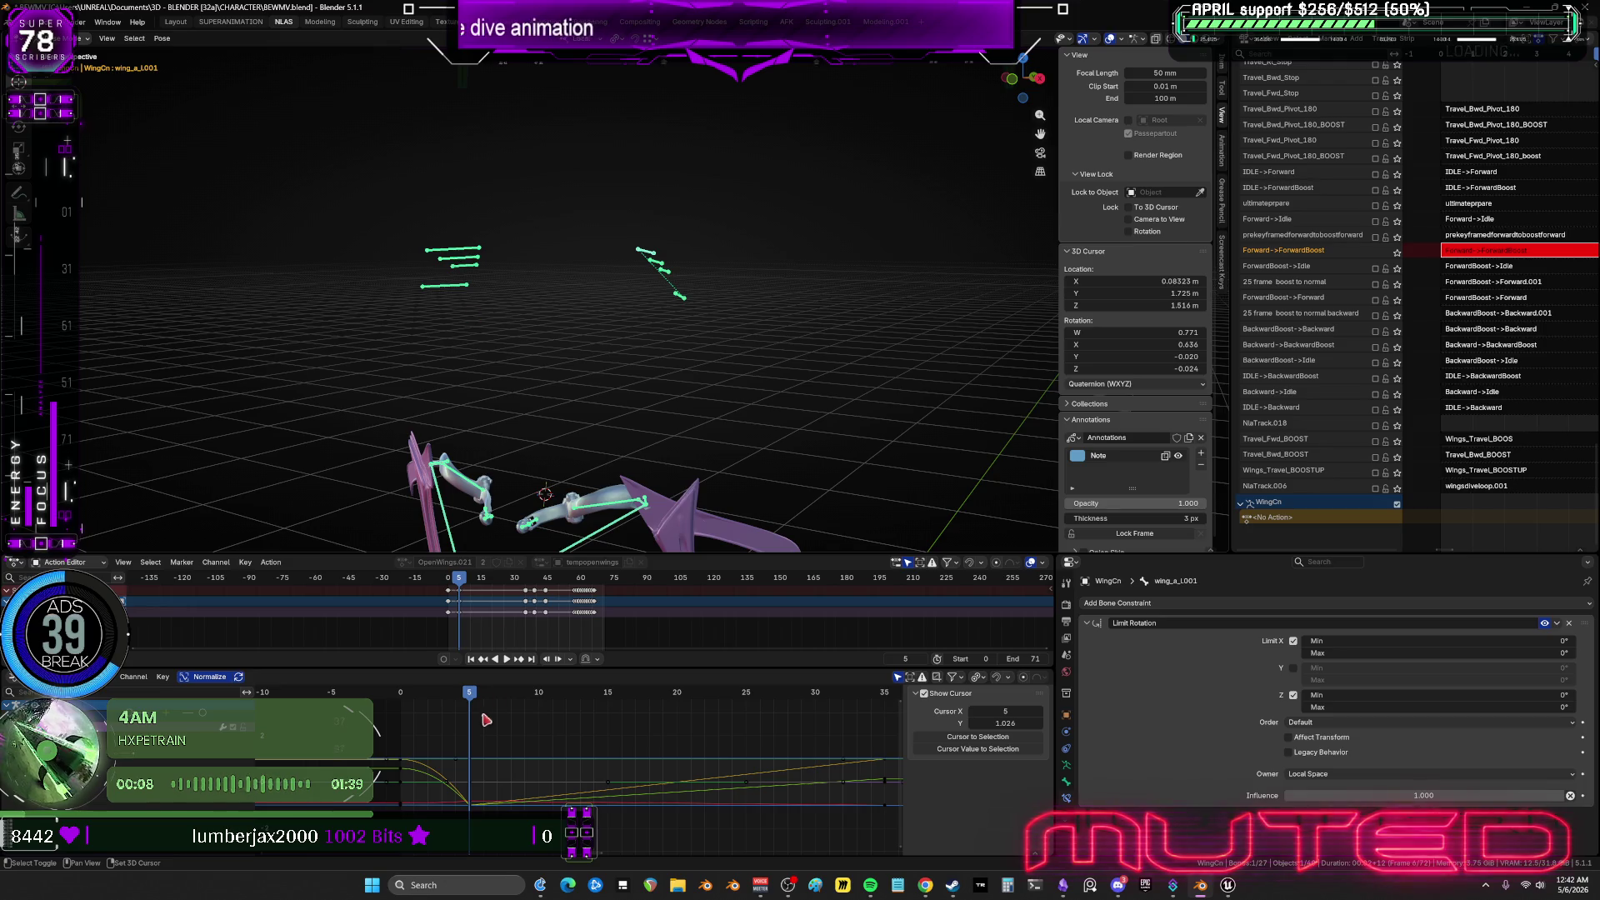
mouse_move(501, 740)
mouse_down()
mouse_move(465, 824)
mouse_move(481, 814)
mouse_up()
drag(468, 704, 595, 707)
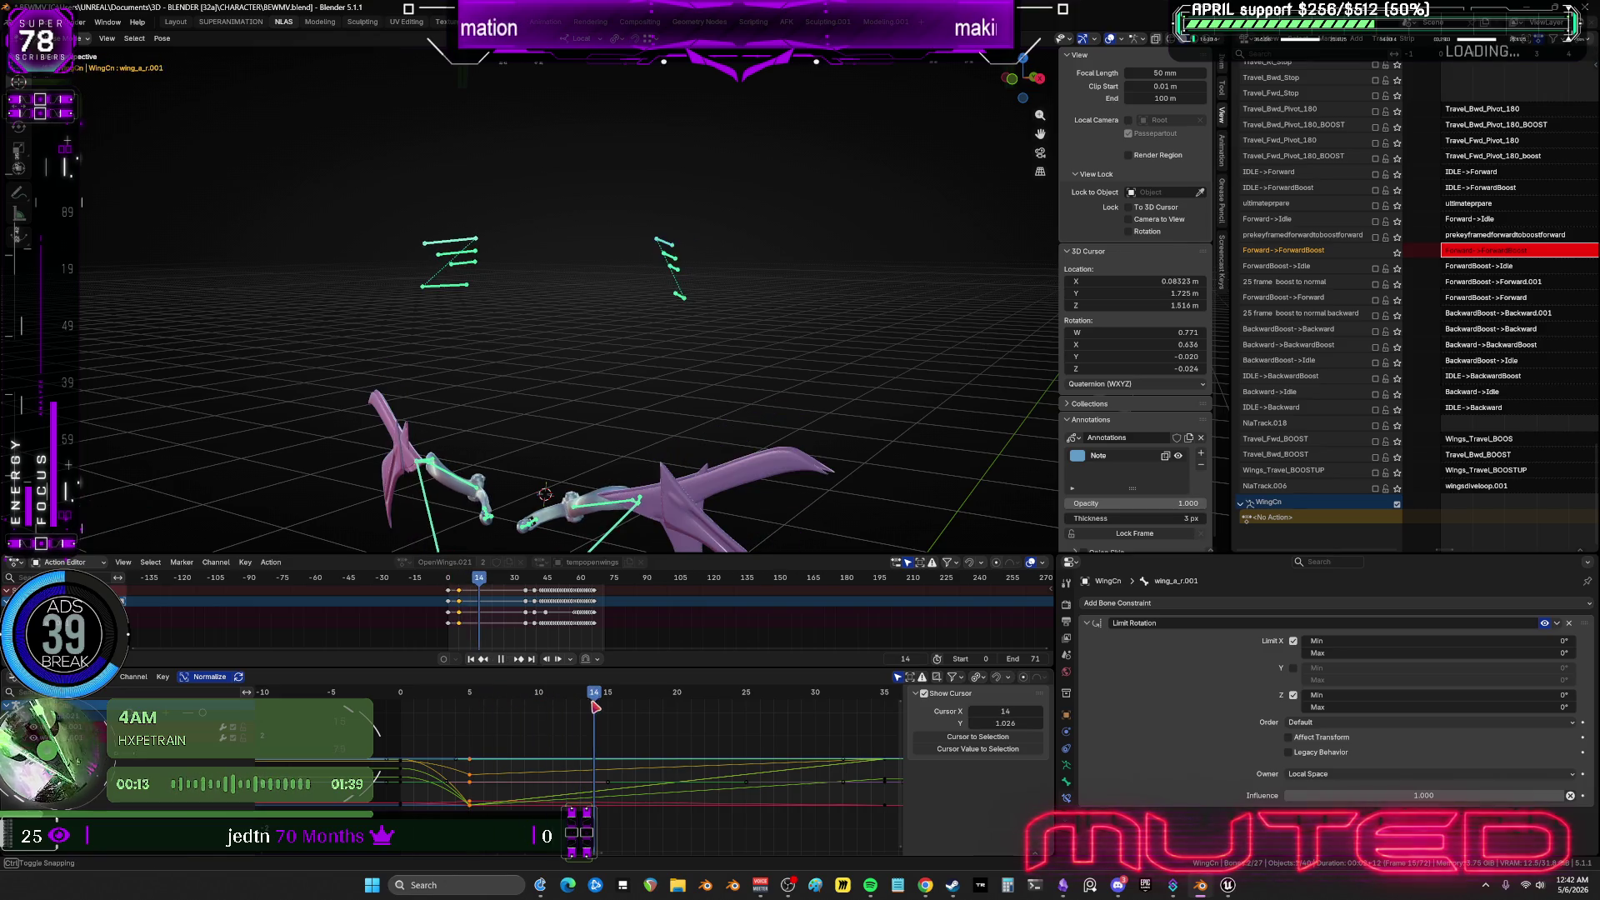
click(639, 767)
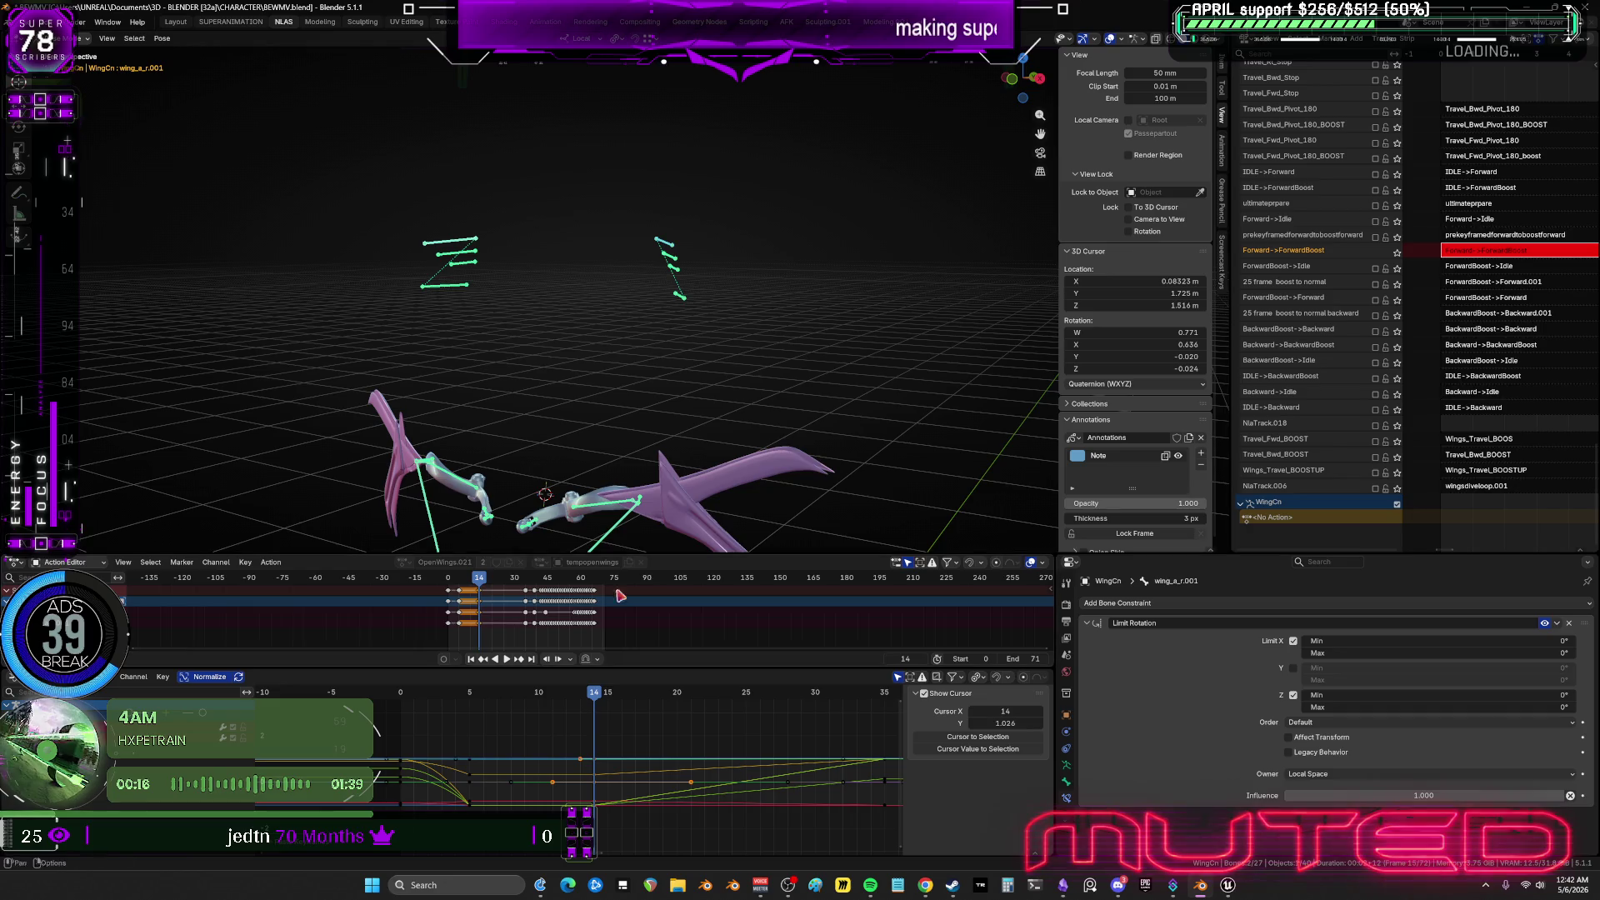
At frame 19, rotate wing_a_l.001 and key the rotation of both first feather bones.
key(a)
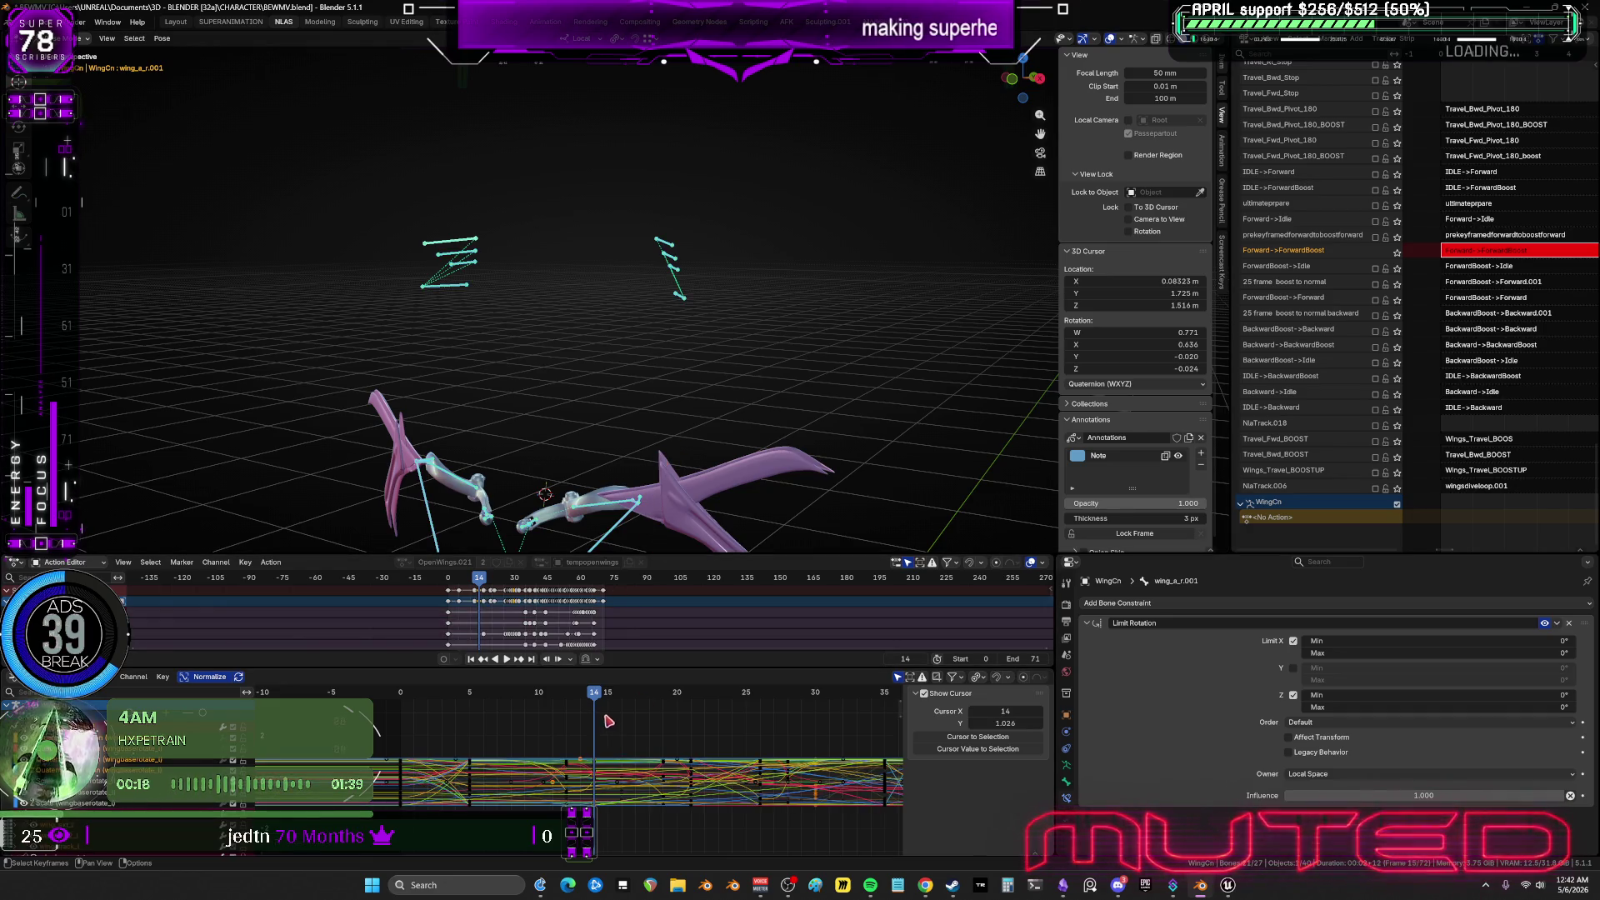
drag(597, 699, 665, 694)
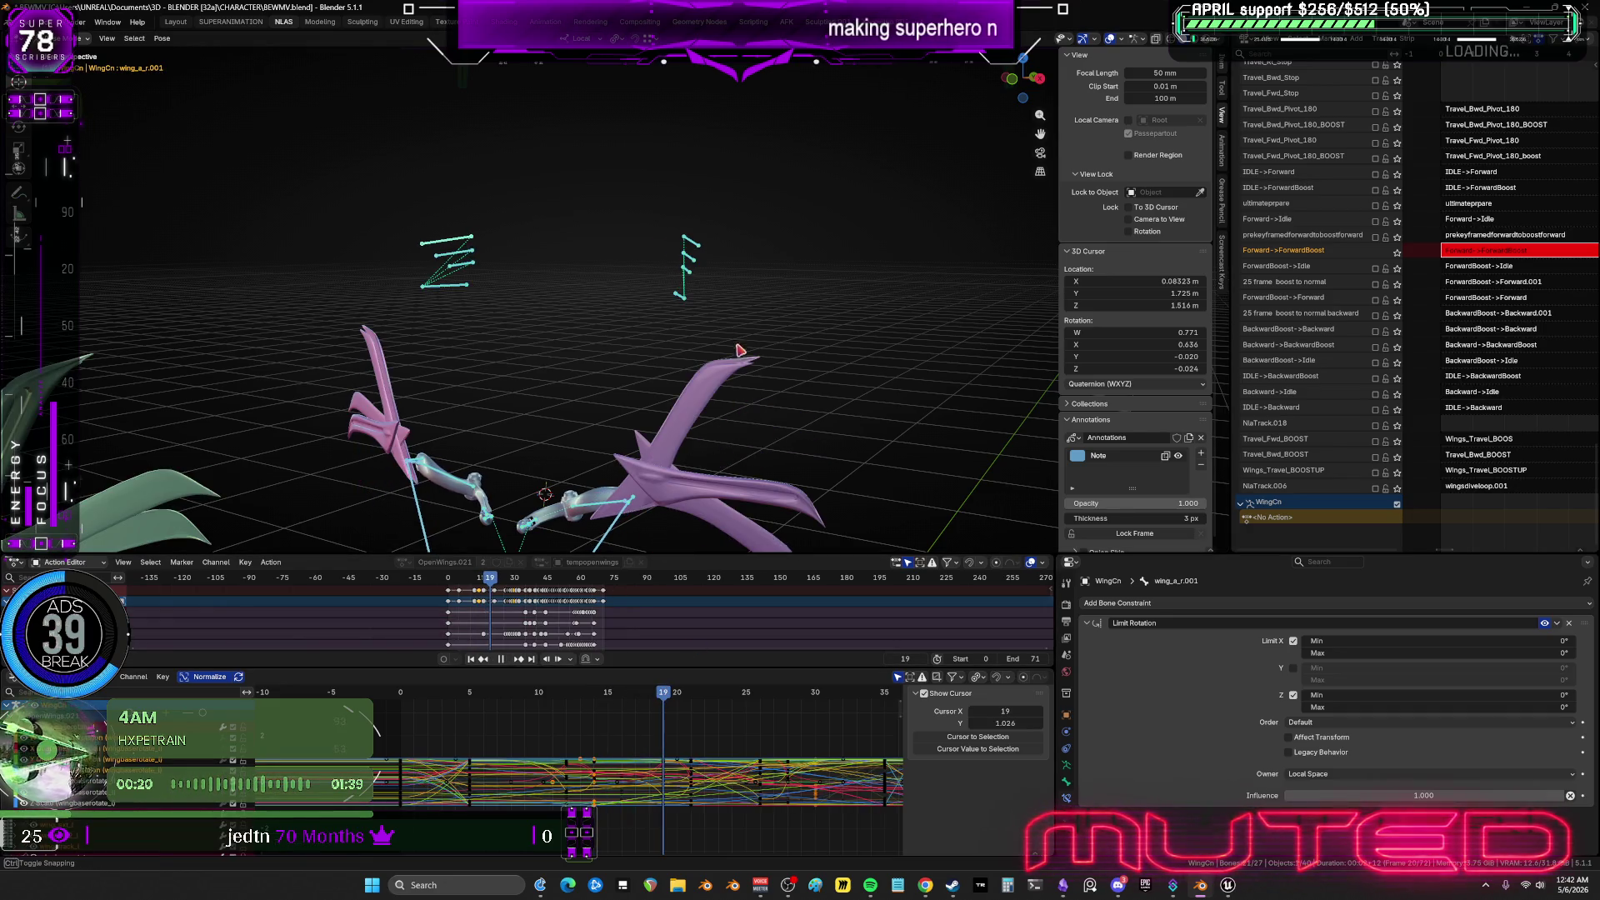
click(448, 235)
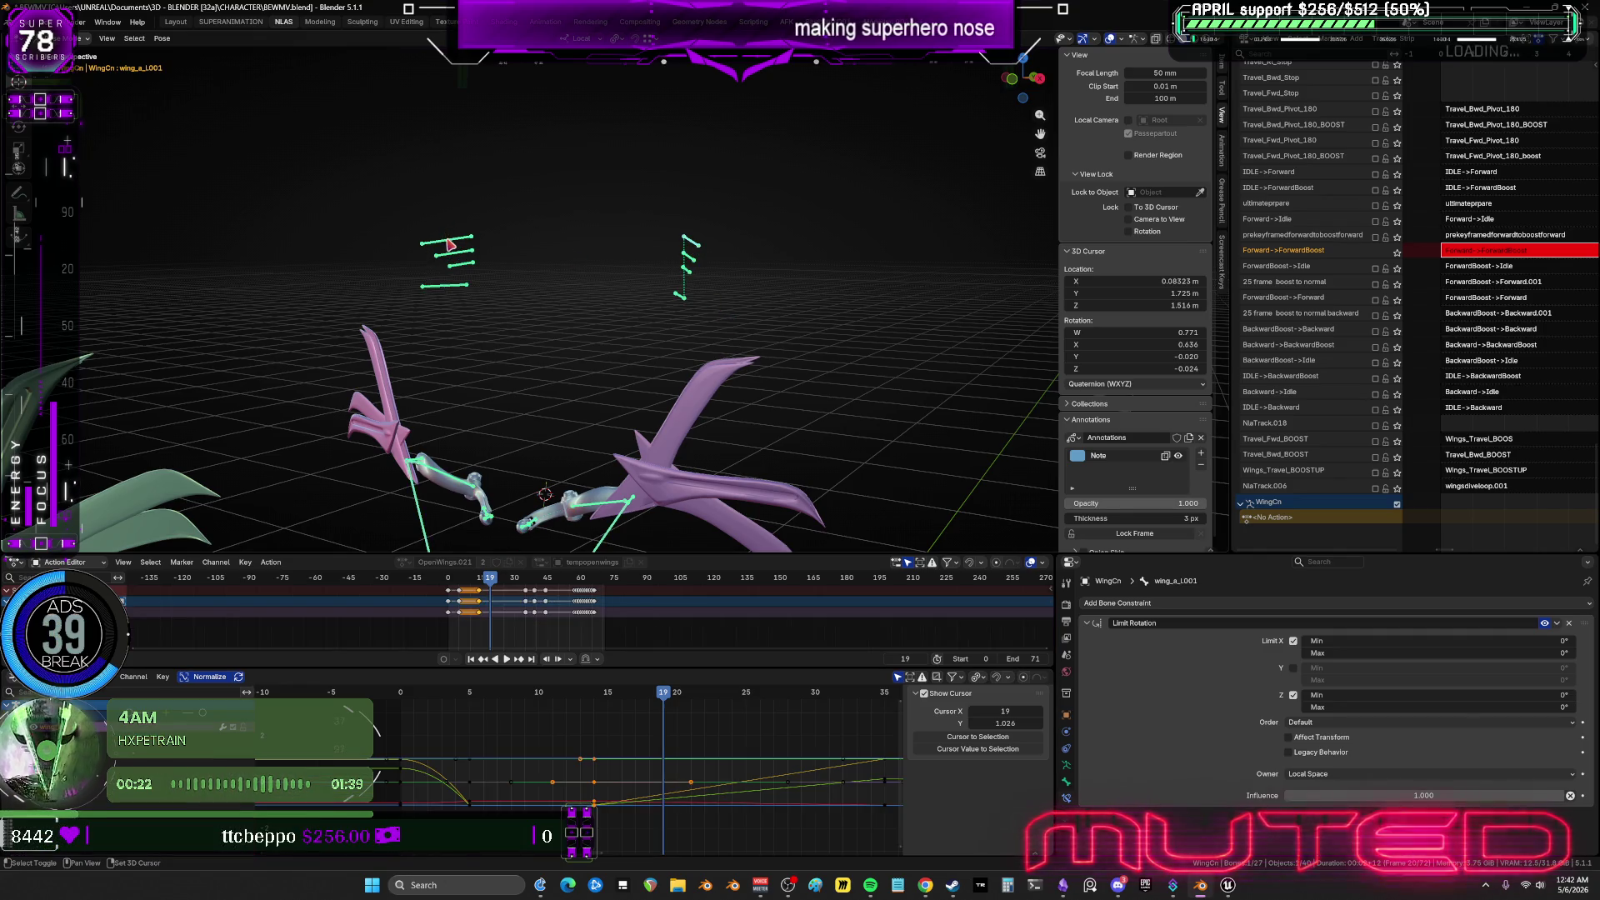
middle_drag(776, 365, 740, 310)
key(r)
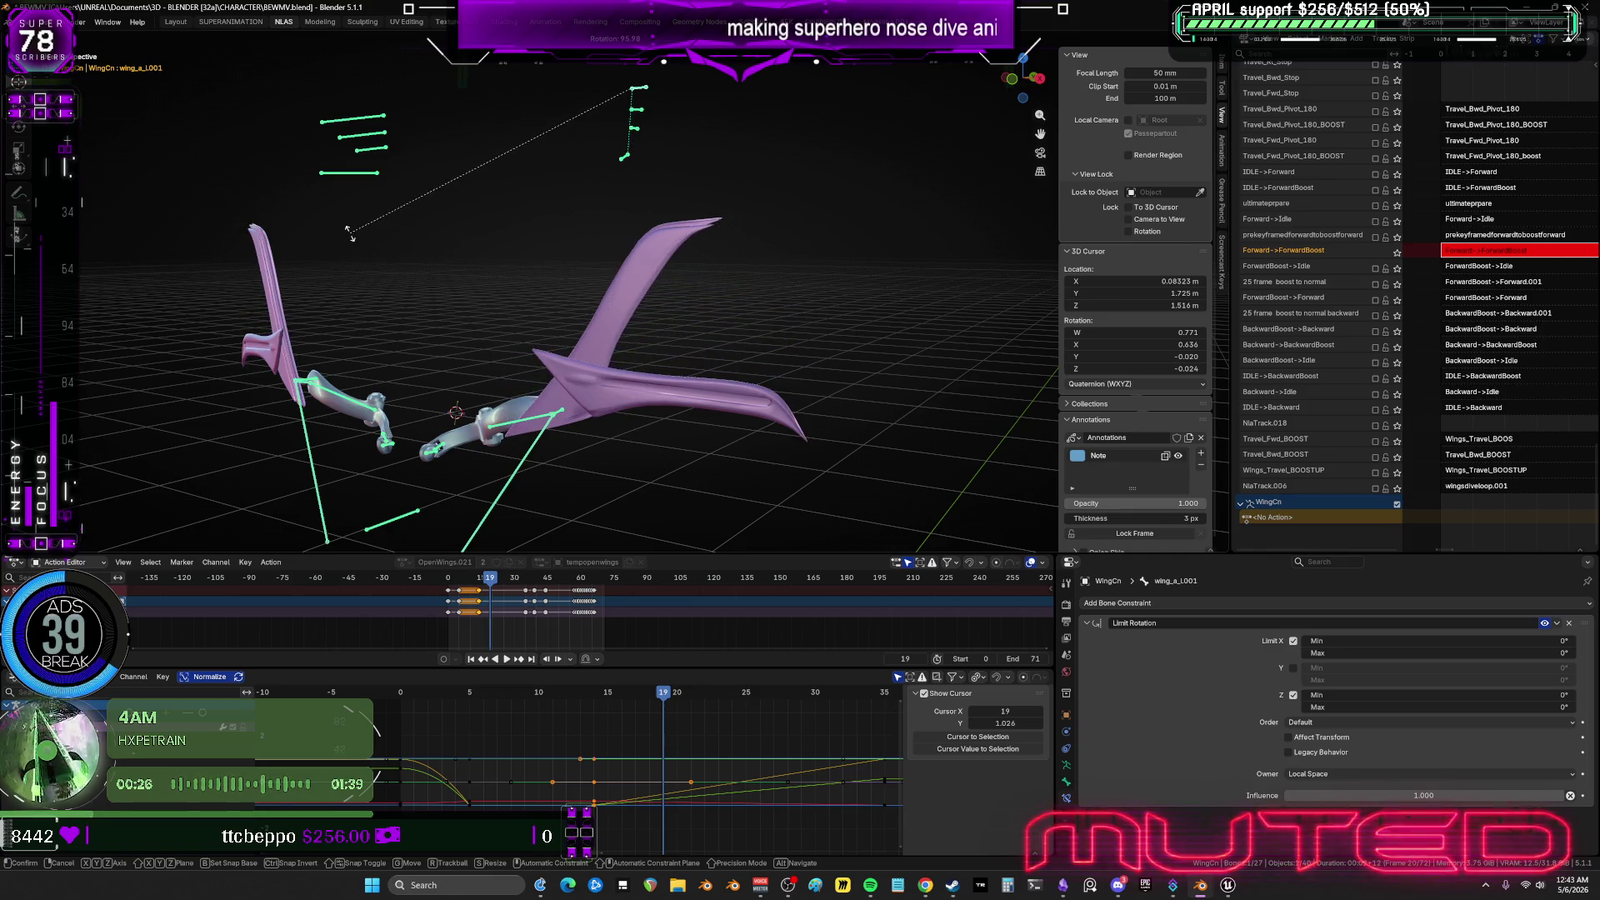
click(371, 125)
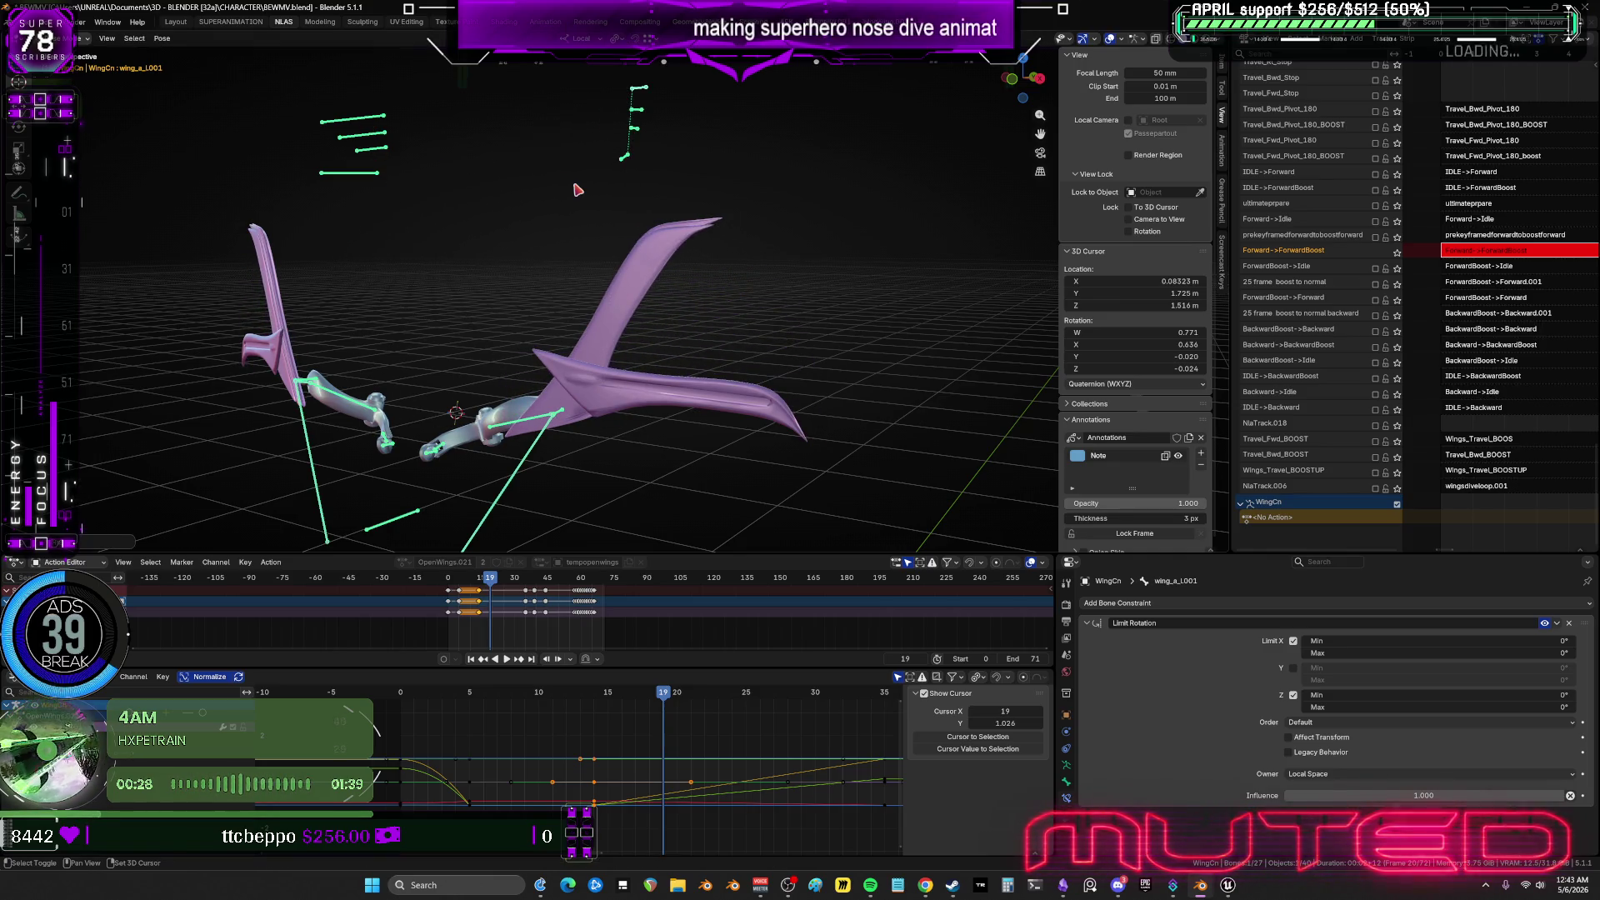
key(ctrl+shift+m)
key(k)
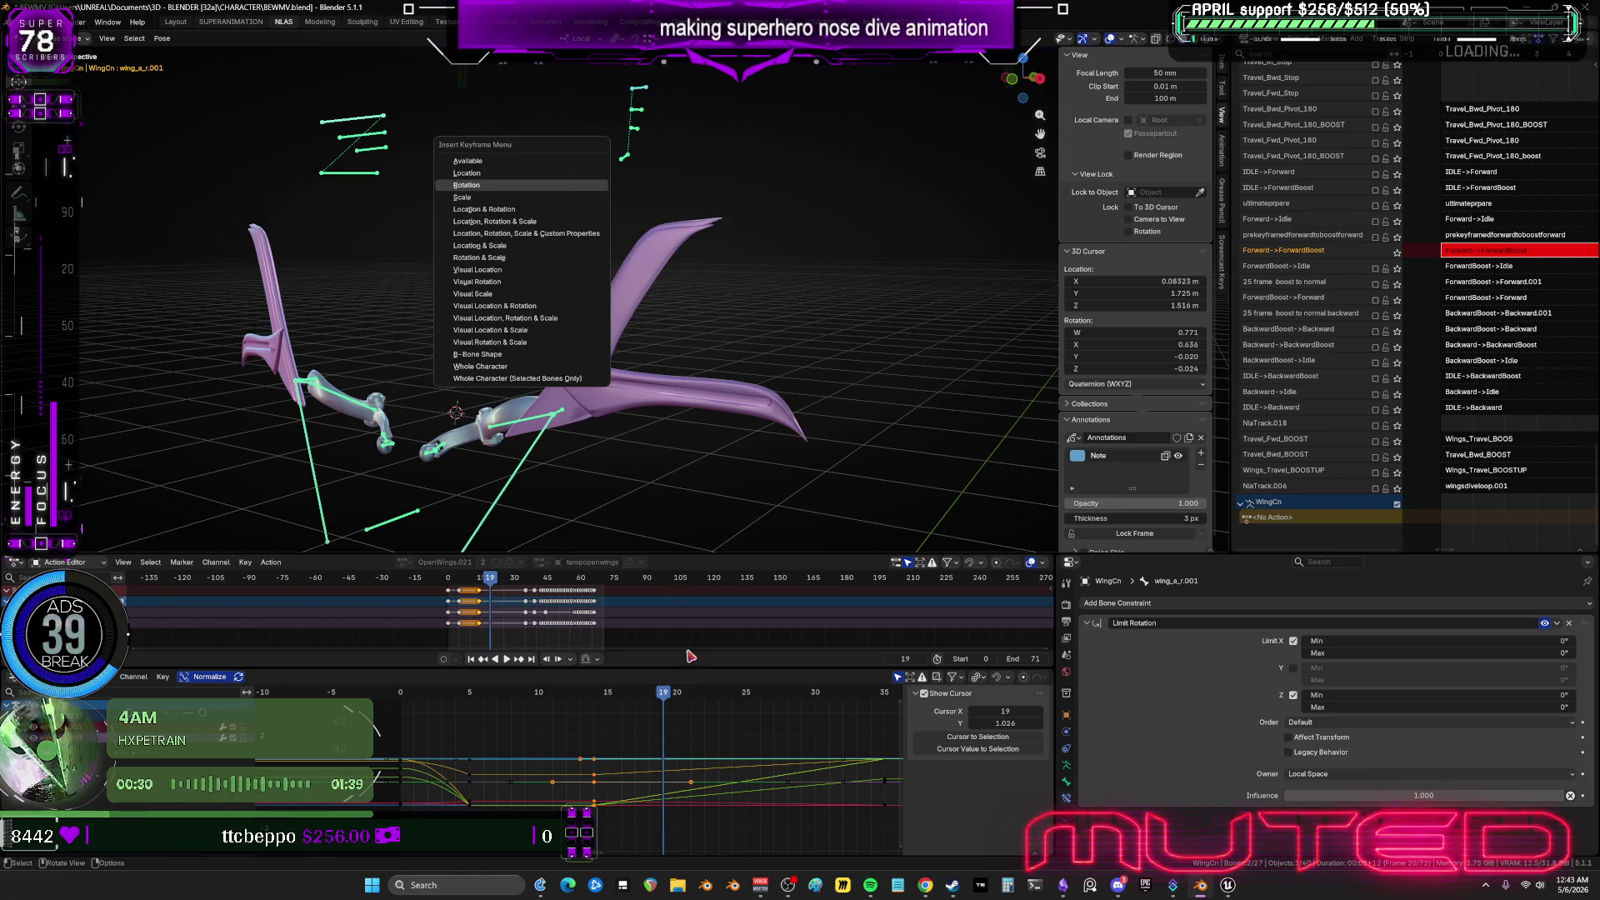
key(Return)
mouse_move(644, 391)
middle_down()
mouse_move(629, 400)
mouse_move(672, 422)
mouse_move(539, 432)
mouse_move(289, 396)
mouse_move(123, 418)
mouse_move(946, 391)
mouse_move(790, 365)
mouse_move(425, 403)
mouse_move(128, 411)
mouse_move(1025, 421)
mouse_move(1082, 442)
mouse_move(250, 417)
mouse_move(786, 350)
mouse_move(955, 384)
mouse_move(742, 438)
middle_up()
Maximize the 3D view and step through the wing flap from a closer frontal angle.
key(ctrl+space)
alt+middle_drag(867, 476, 866, 477)
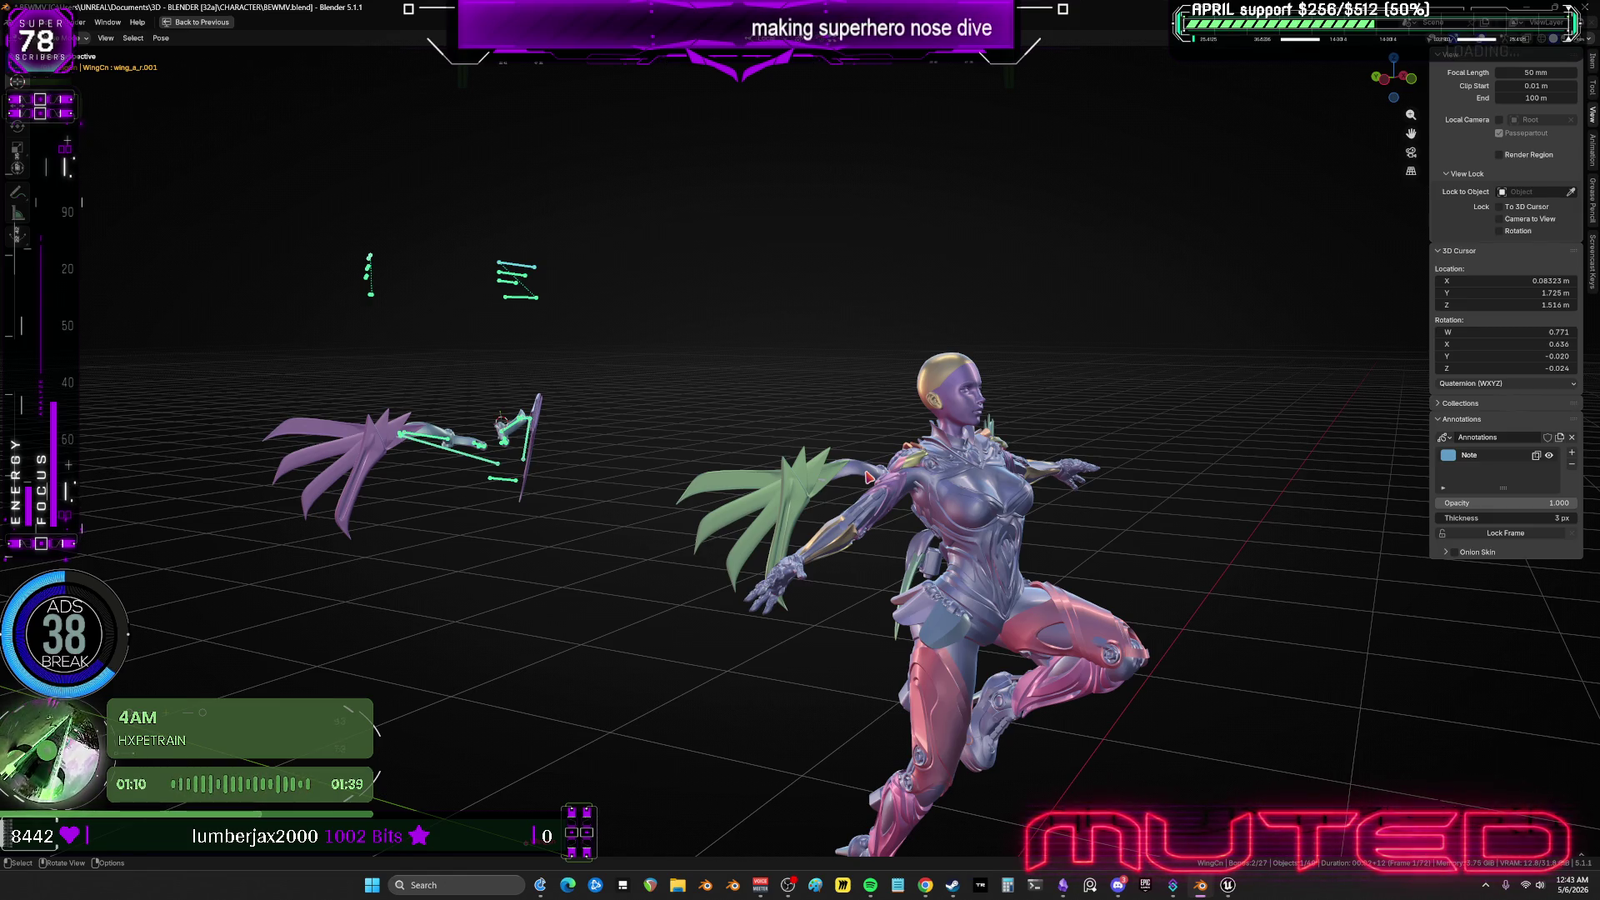
mouse_move(869, 476)
middle_down()
mouse_move(978, 435)
mouse_move(1099, 432)
mouse_move(1000, 436)
mouse_move(991, 479)
mouse_move(700, 467)
mouse_move(655, 504)
middle_up()
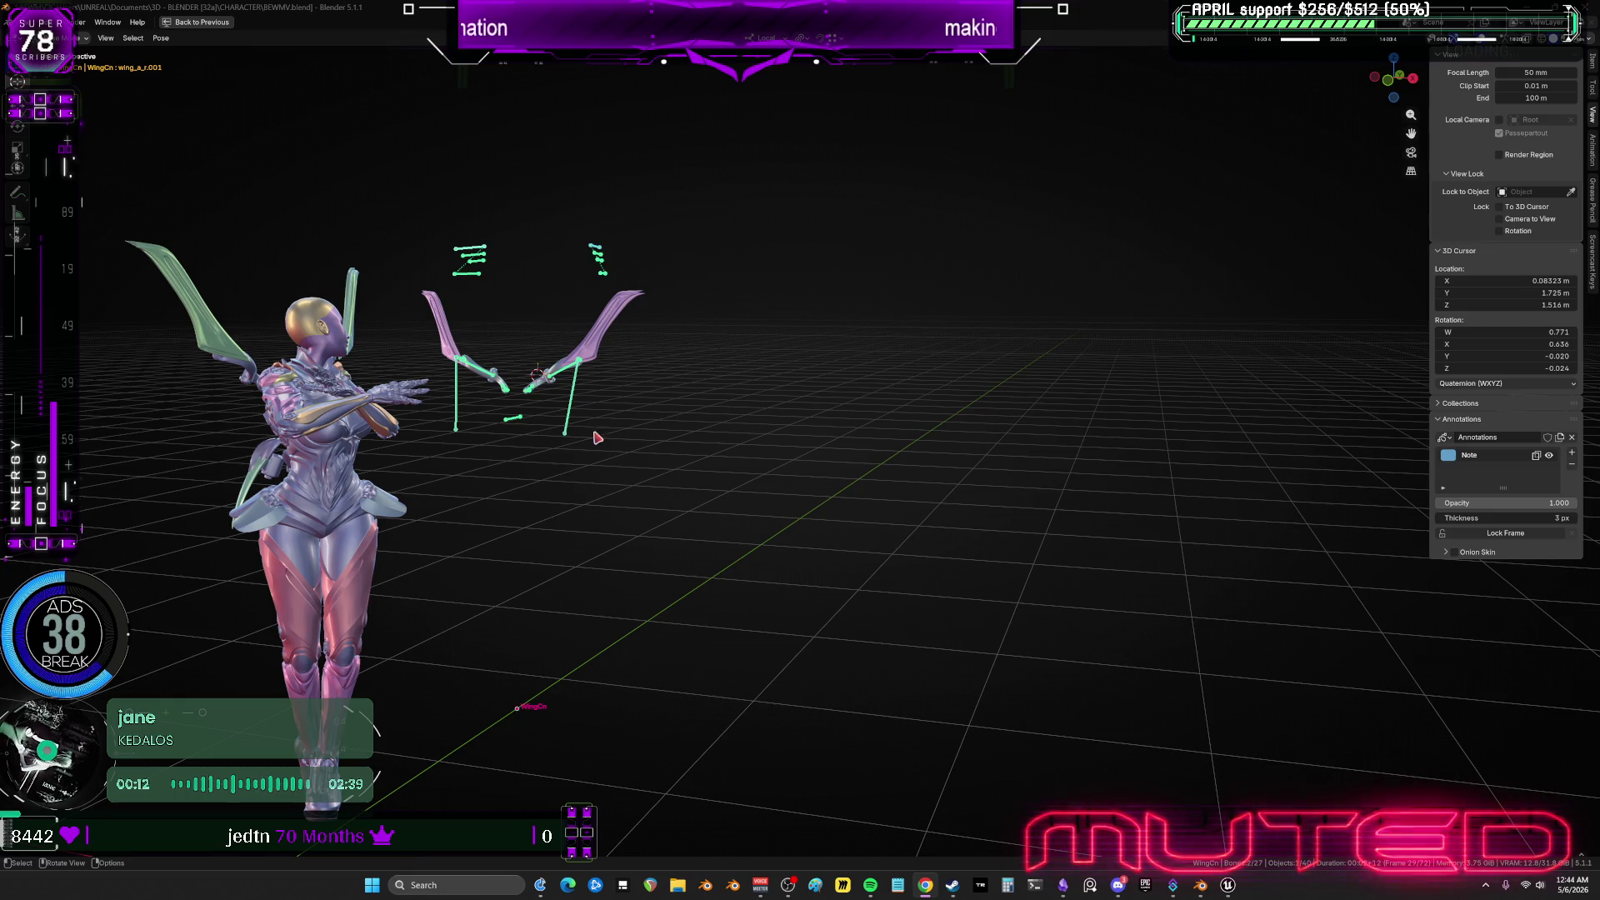
mouse_move(596, 437)
middle_down()
mouse_move(525, 464)
mouse_move(700, 474)
middle_up()
Restore the layout and maximize the Graph Editor showing the wing curves.
key(ctrl+space)
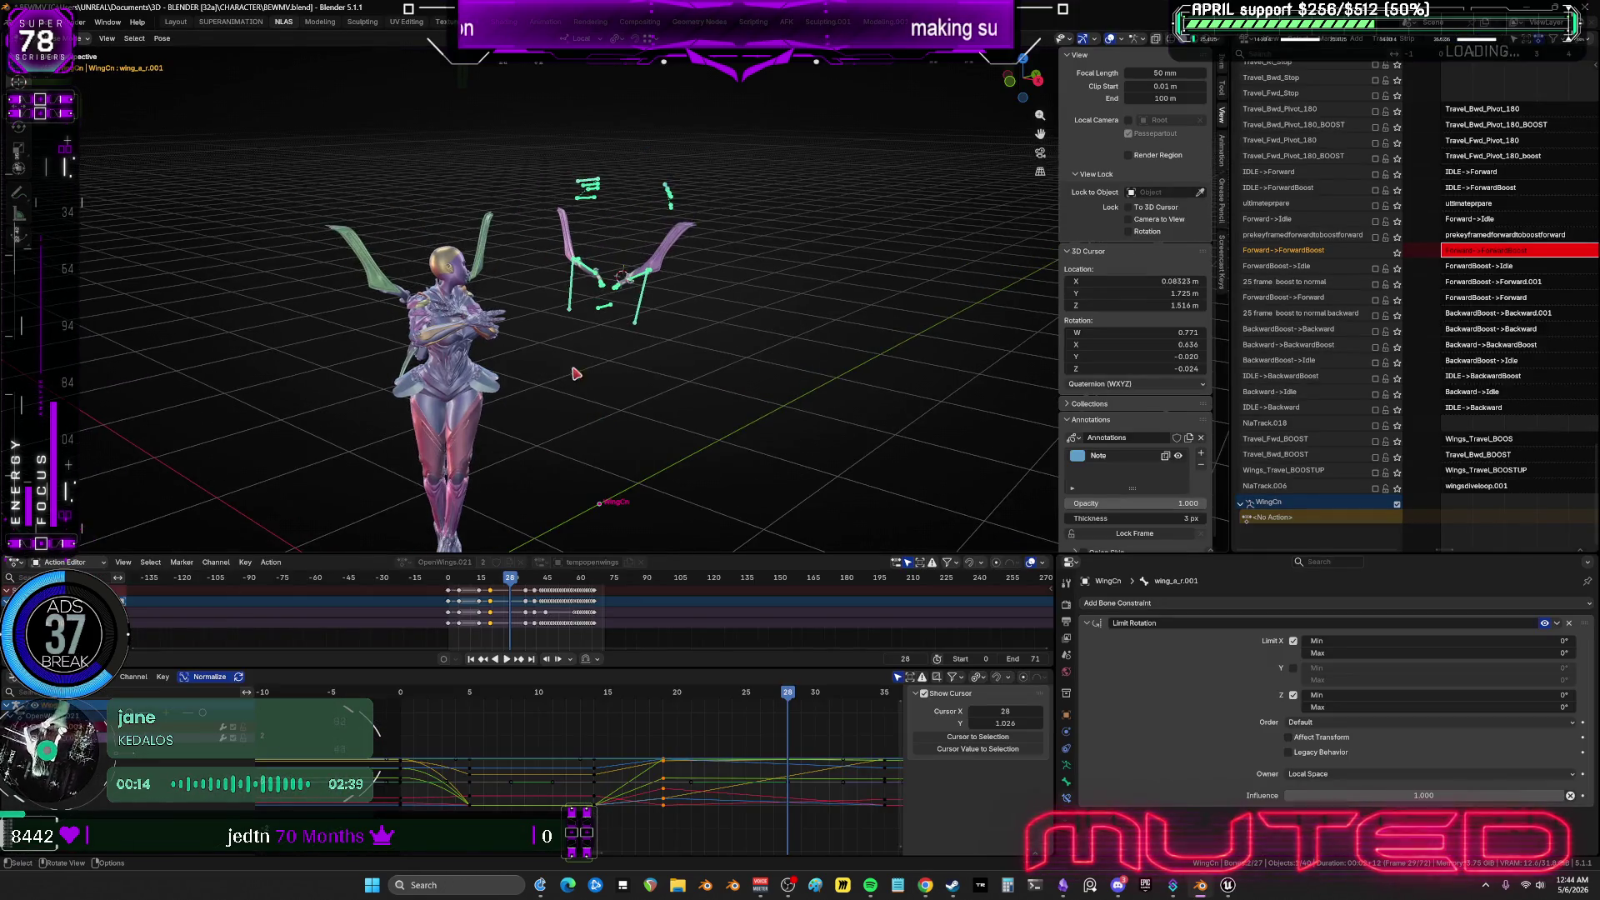
scroll(575, 374, up, 3)
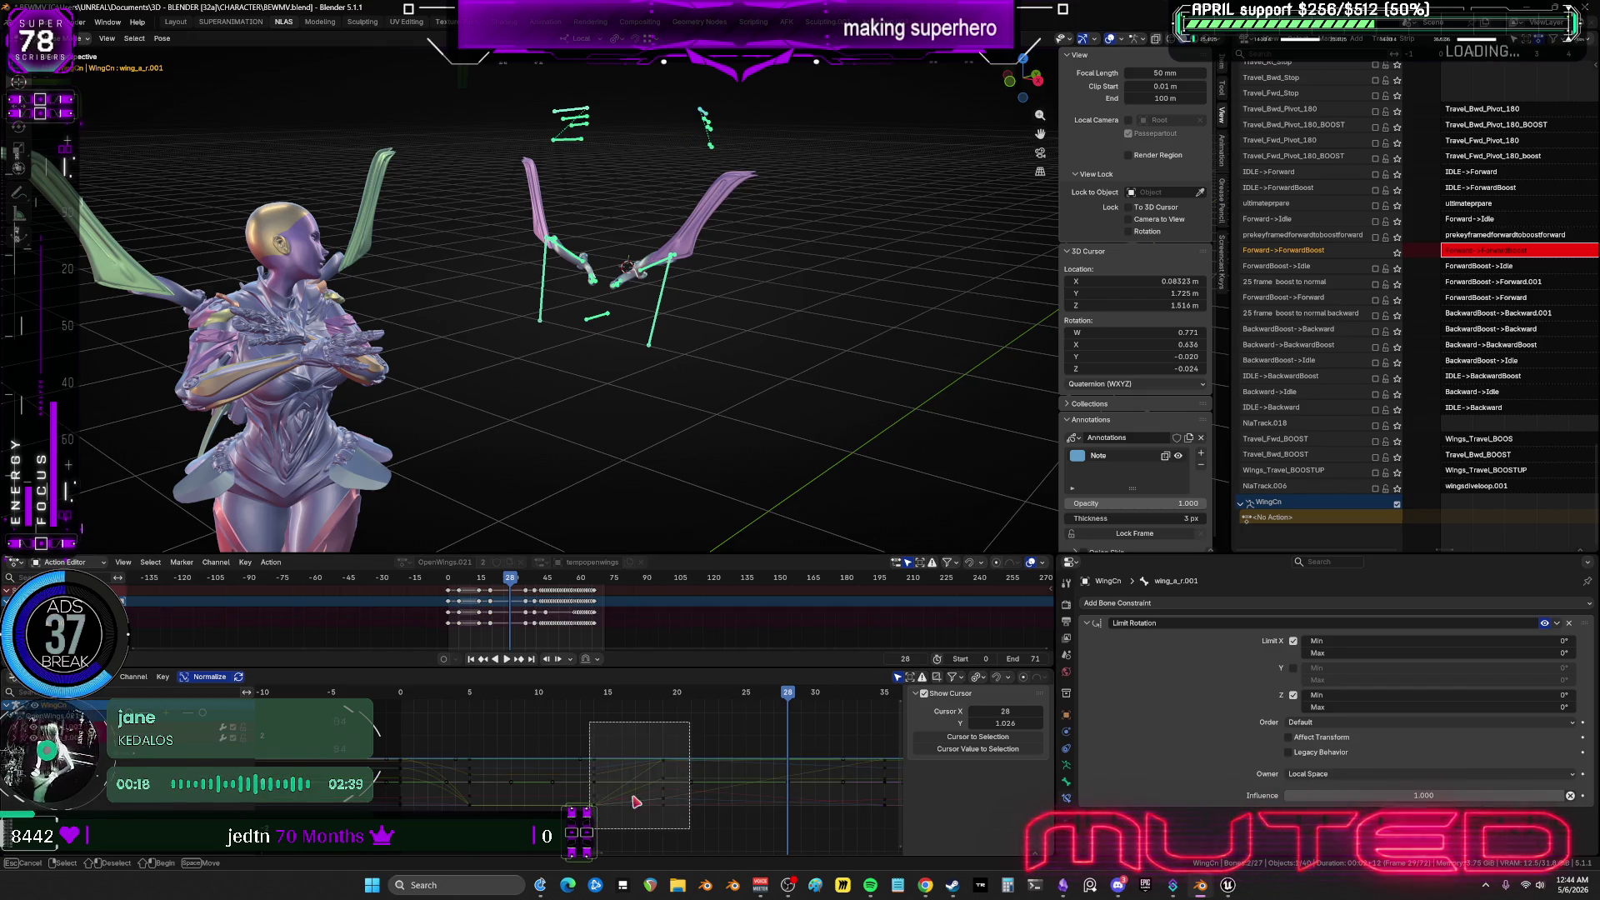
key(ctrl+space)
right_click(1017, 477)
Try Back and Bounce interpolation on the wing curves, settle on Cubic, and check around frame 20.
mouse_move(1017, 477)
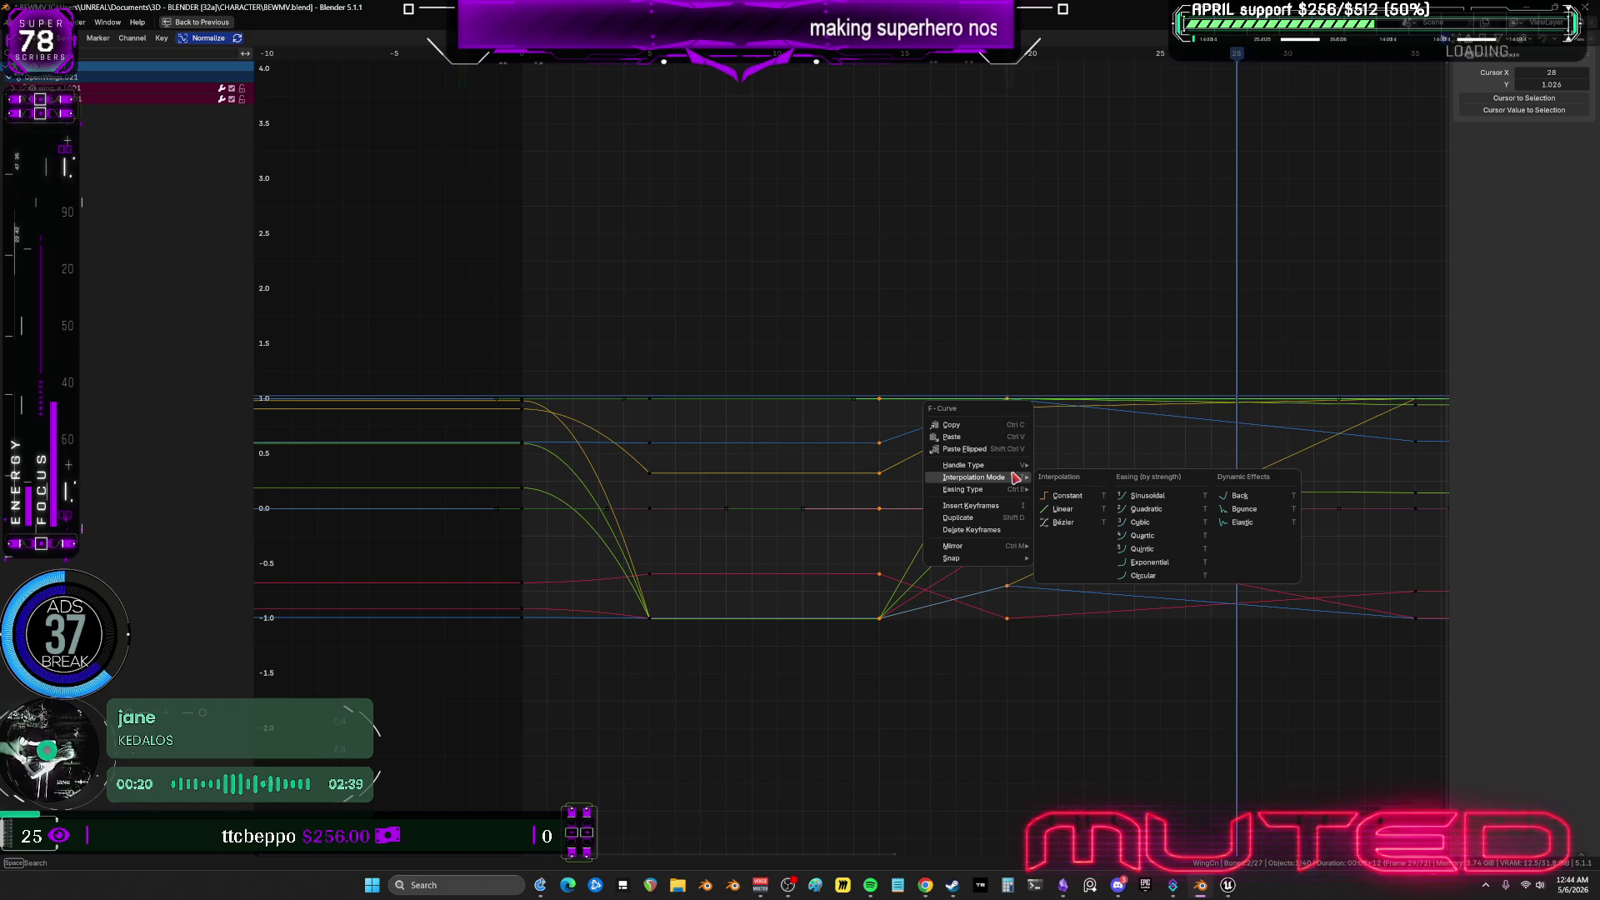
click(1240, 496)
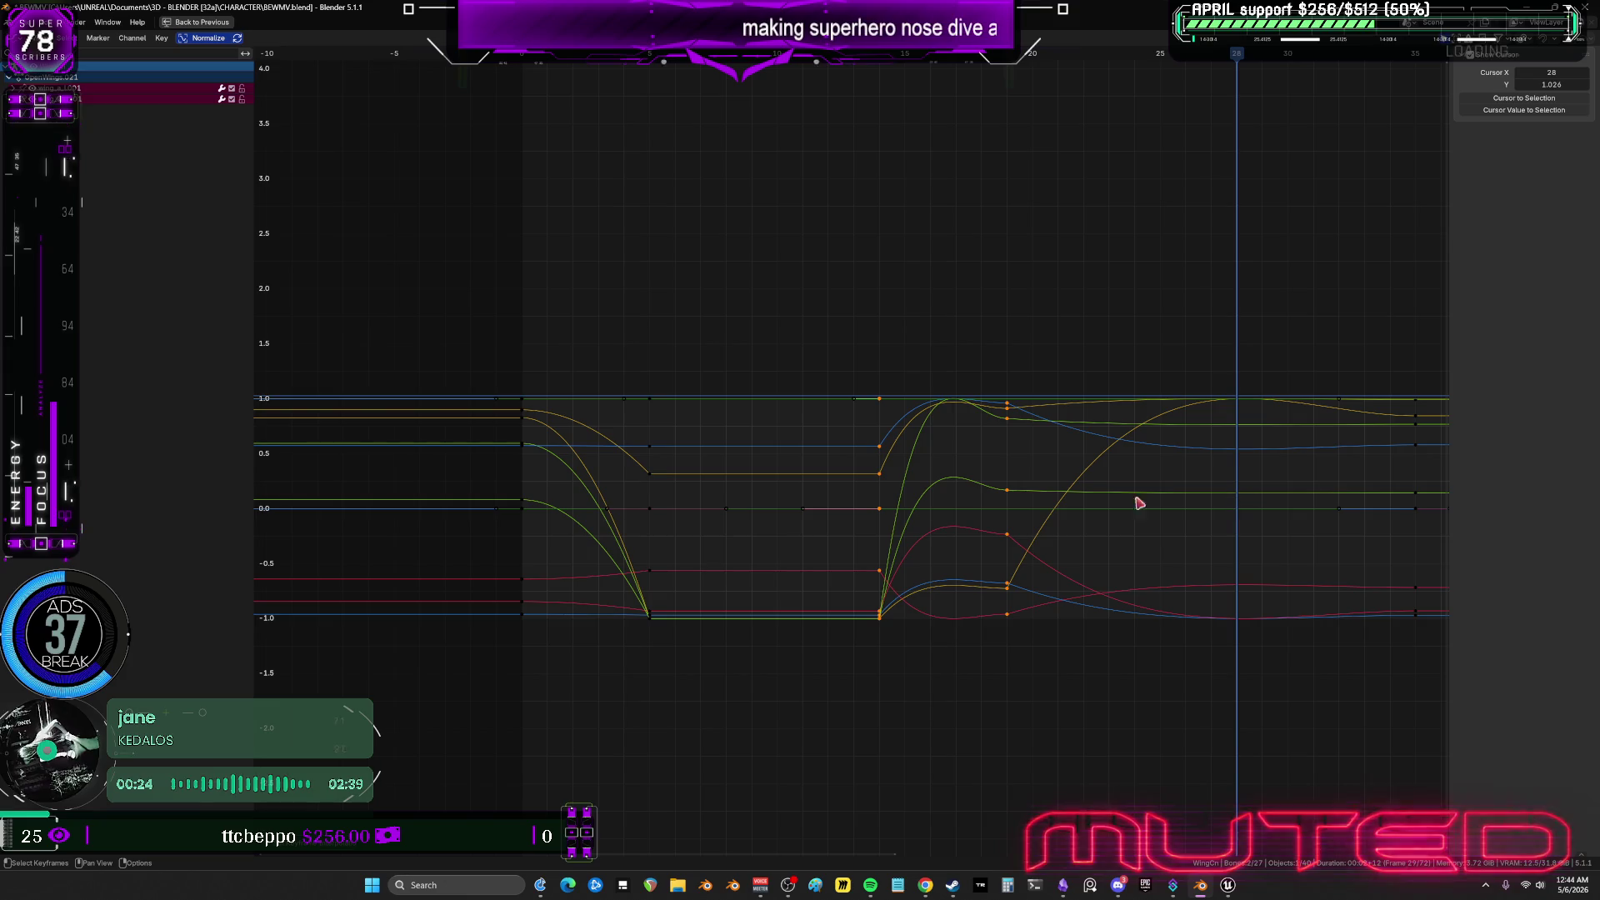
right_click(1017, 423)
mouse_move(1015, 421)
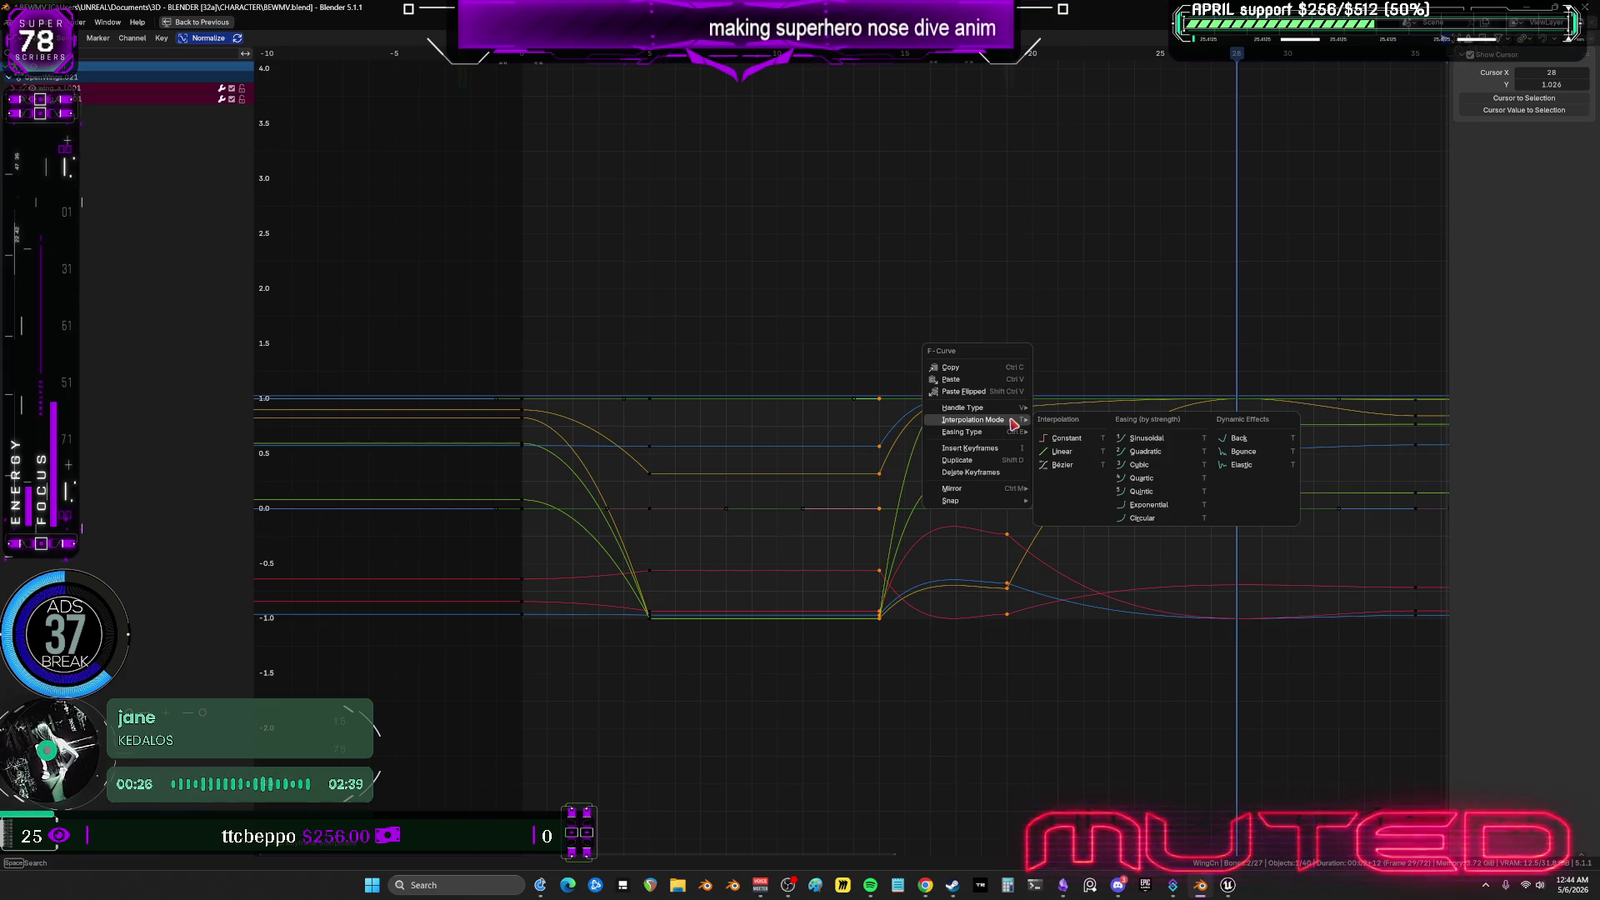
click(1237, 457)
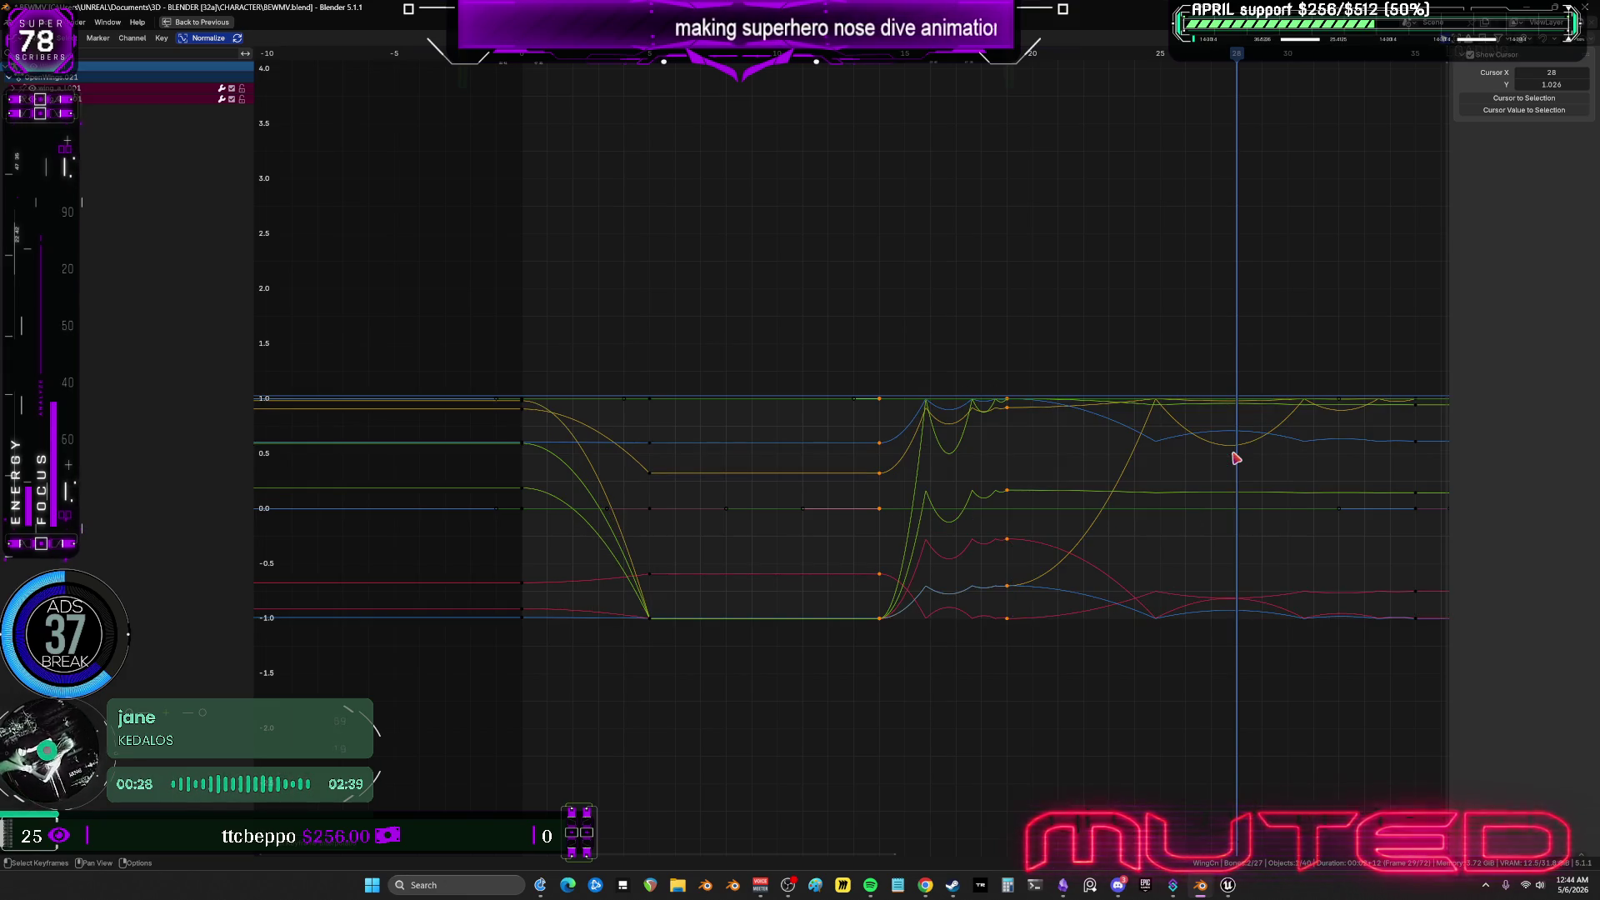
right_click(1011, 403)
mouse_move(1012, 405)
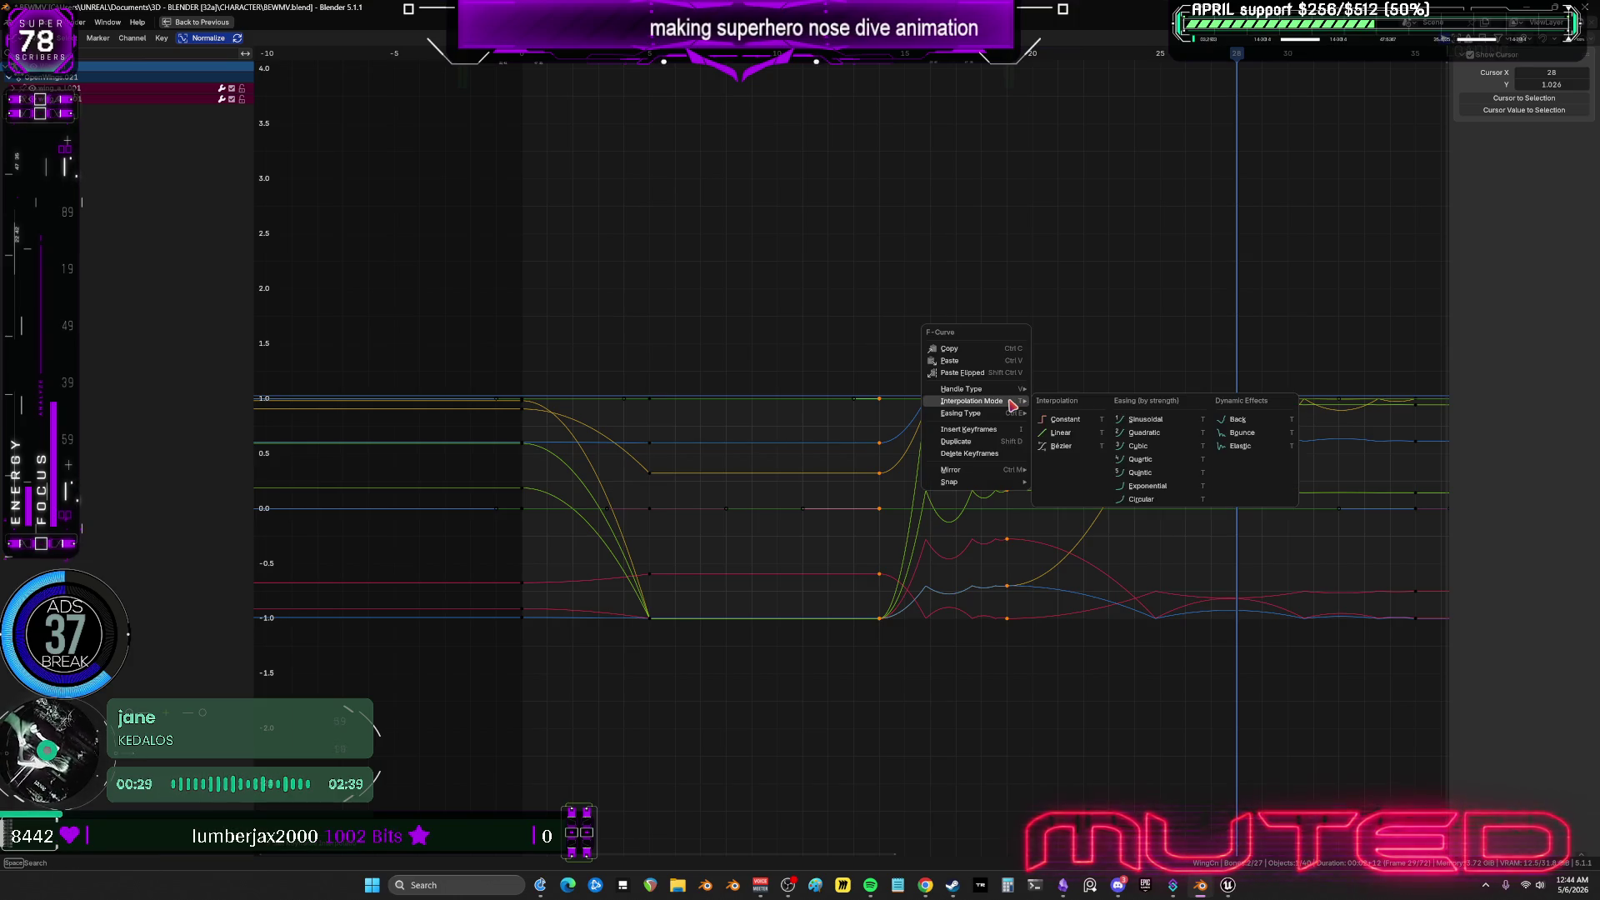
click(1125, 447)
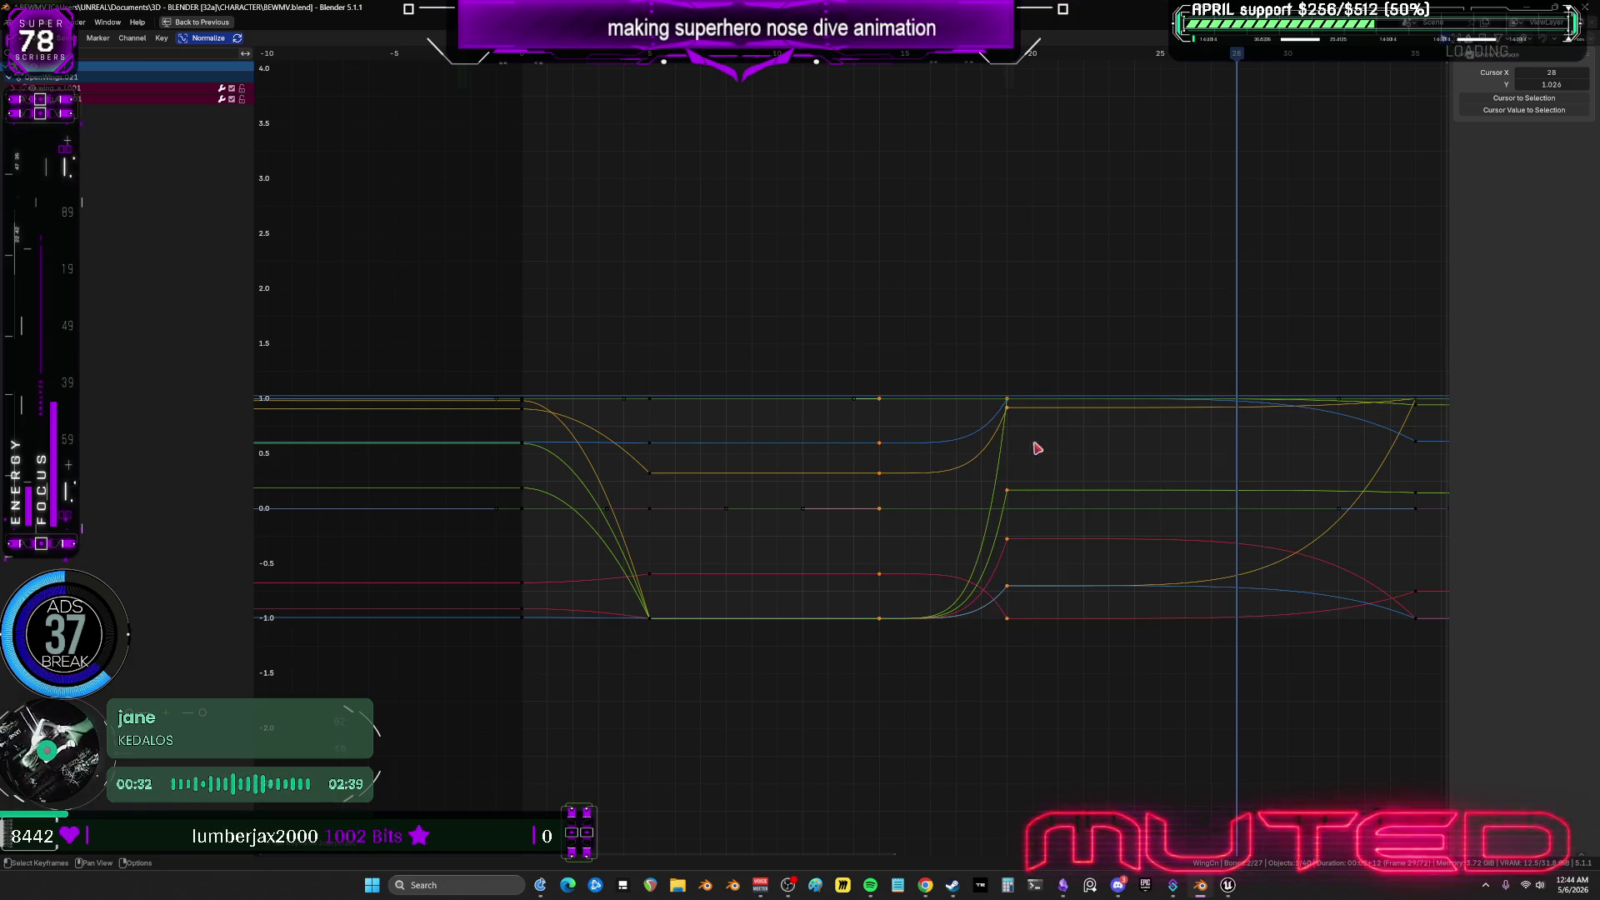
mouse_move(1012, 65)
mouse_down()
mouse_move(1034, 63)
mouse_move(1020, 65)
mouse_up()
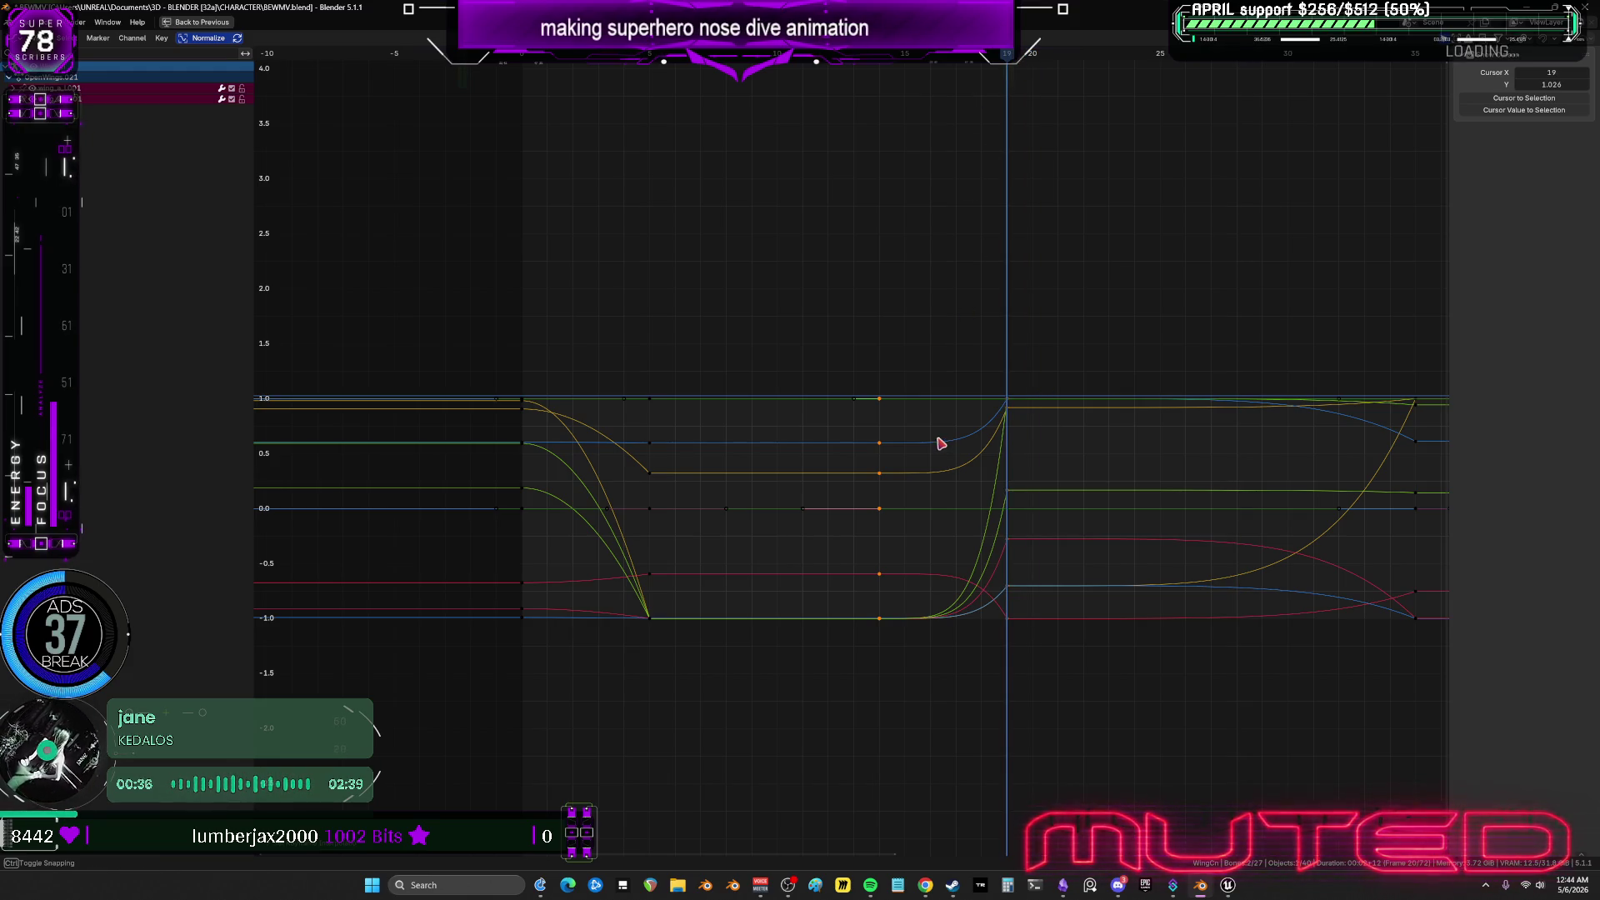
key(ctrl+space)
middle_drag(781, 747, 742, 753)
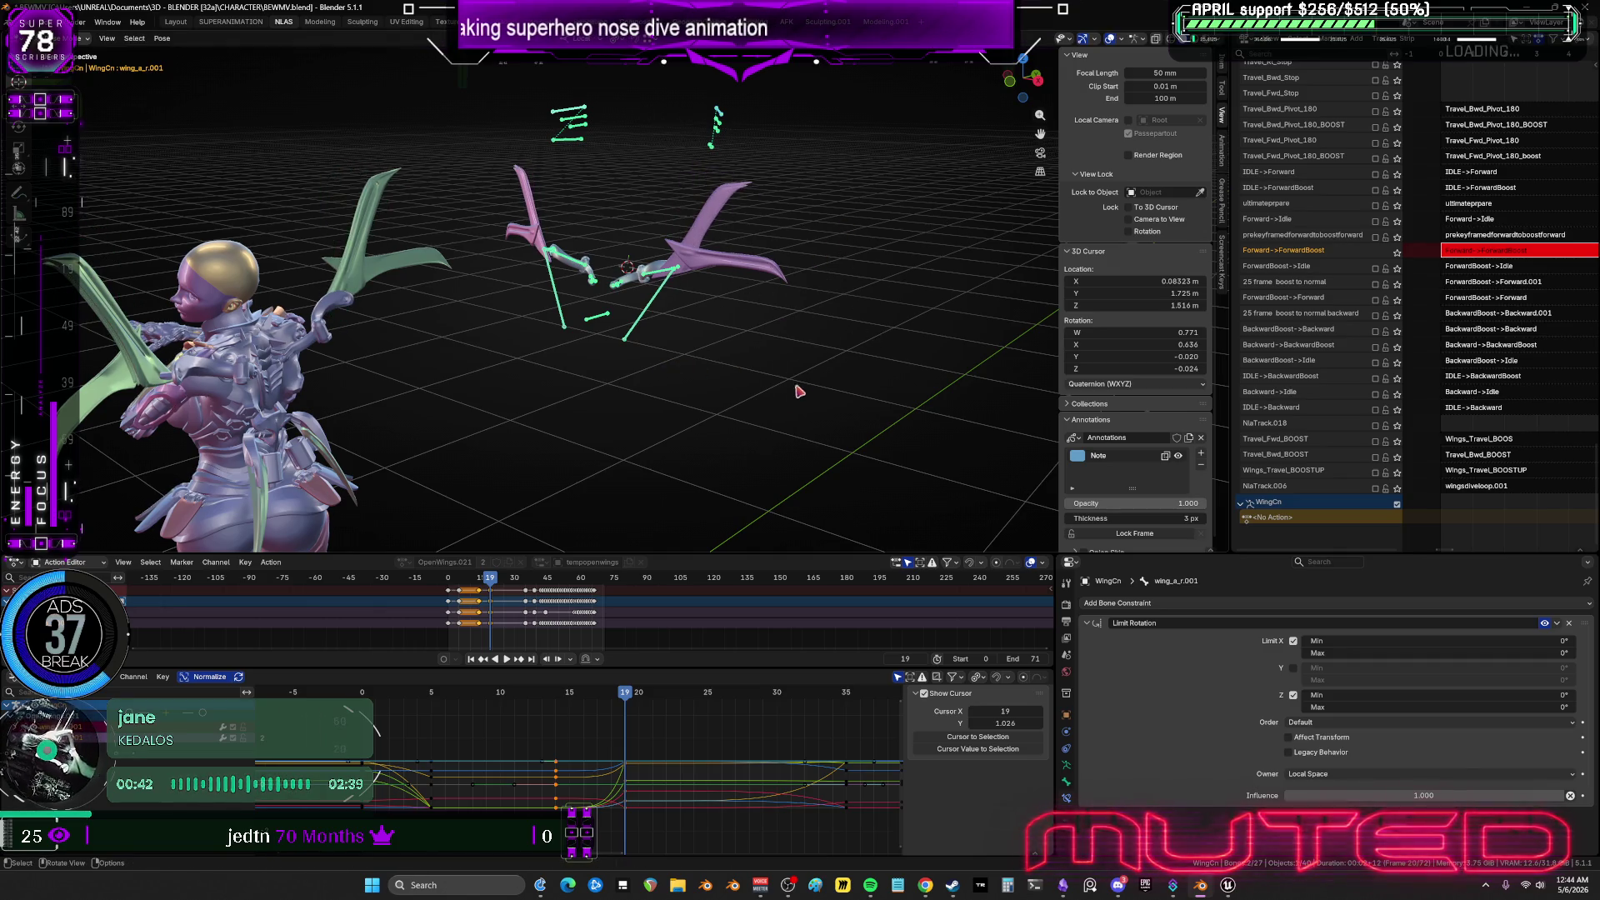
Make the left wing_b bone active and review its curves in the maximized Graph Editor, scrubbing frames 5–20.
mouse_move(627, 694)
mouse_down()
mouse_move(758, 710)
mouse_move(628, 743)
mouse_up()
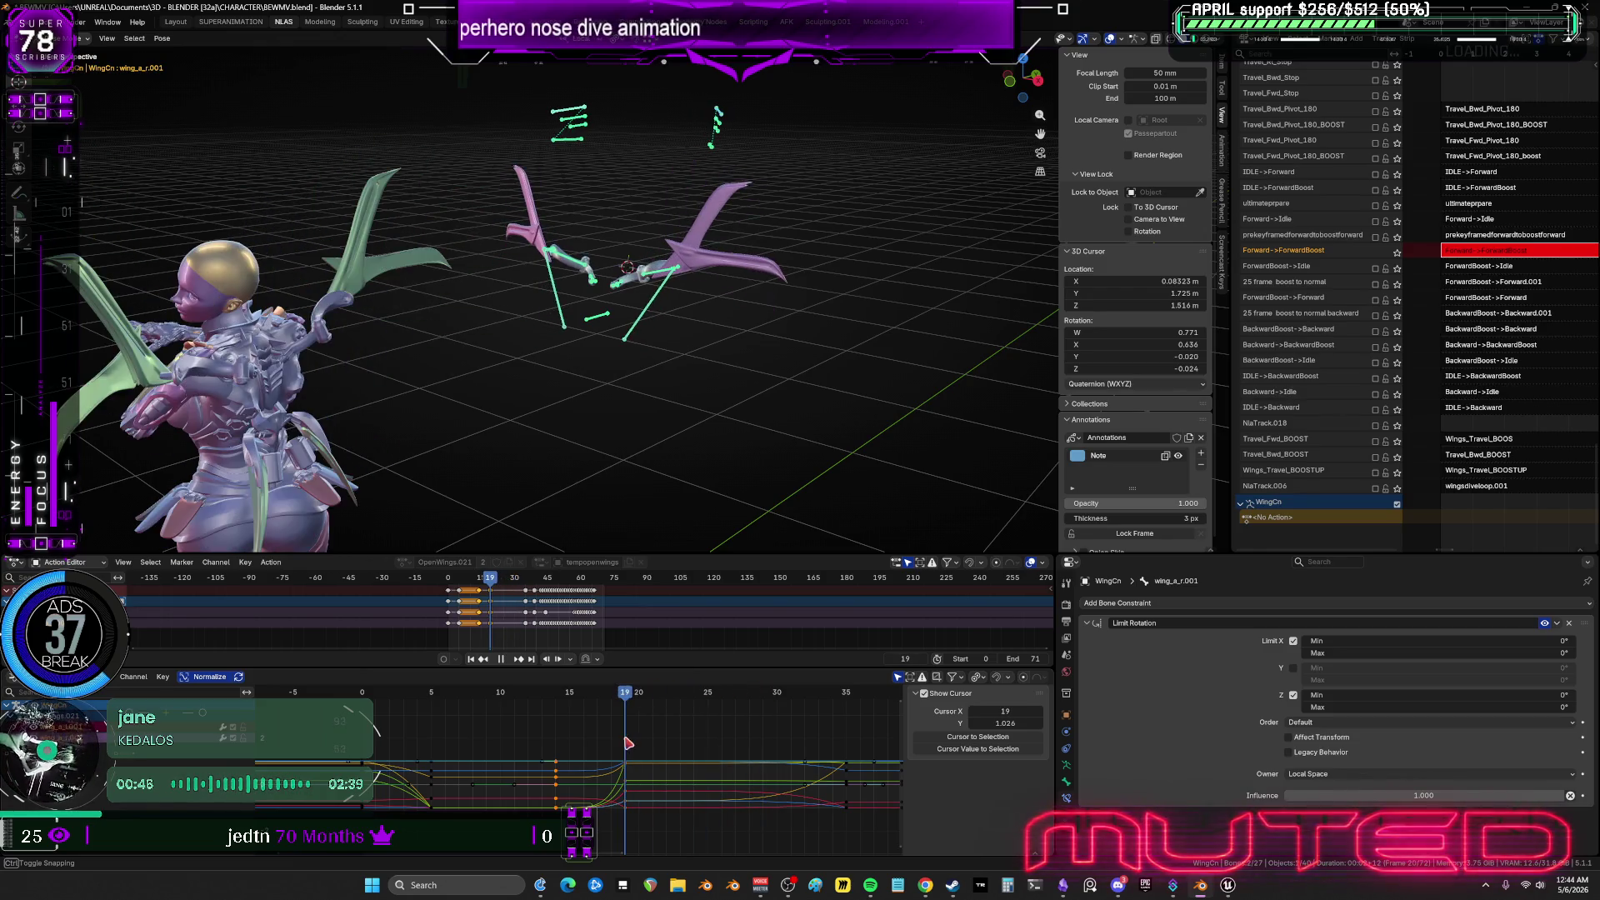
click(691, 187)
scroll(616, 148, up, 3)
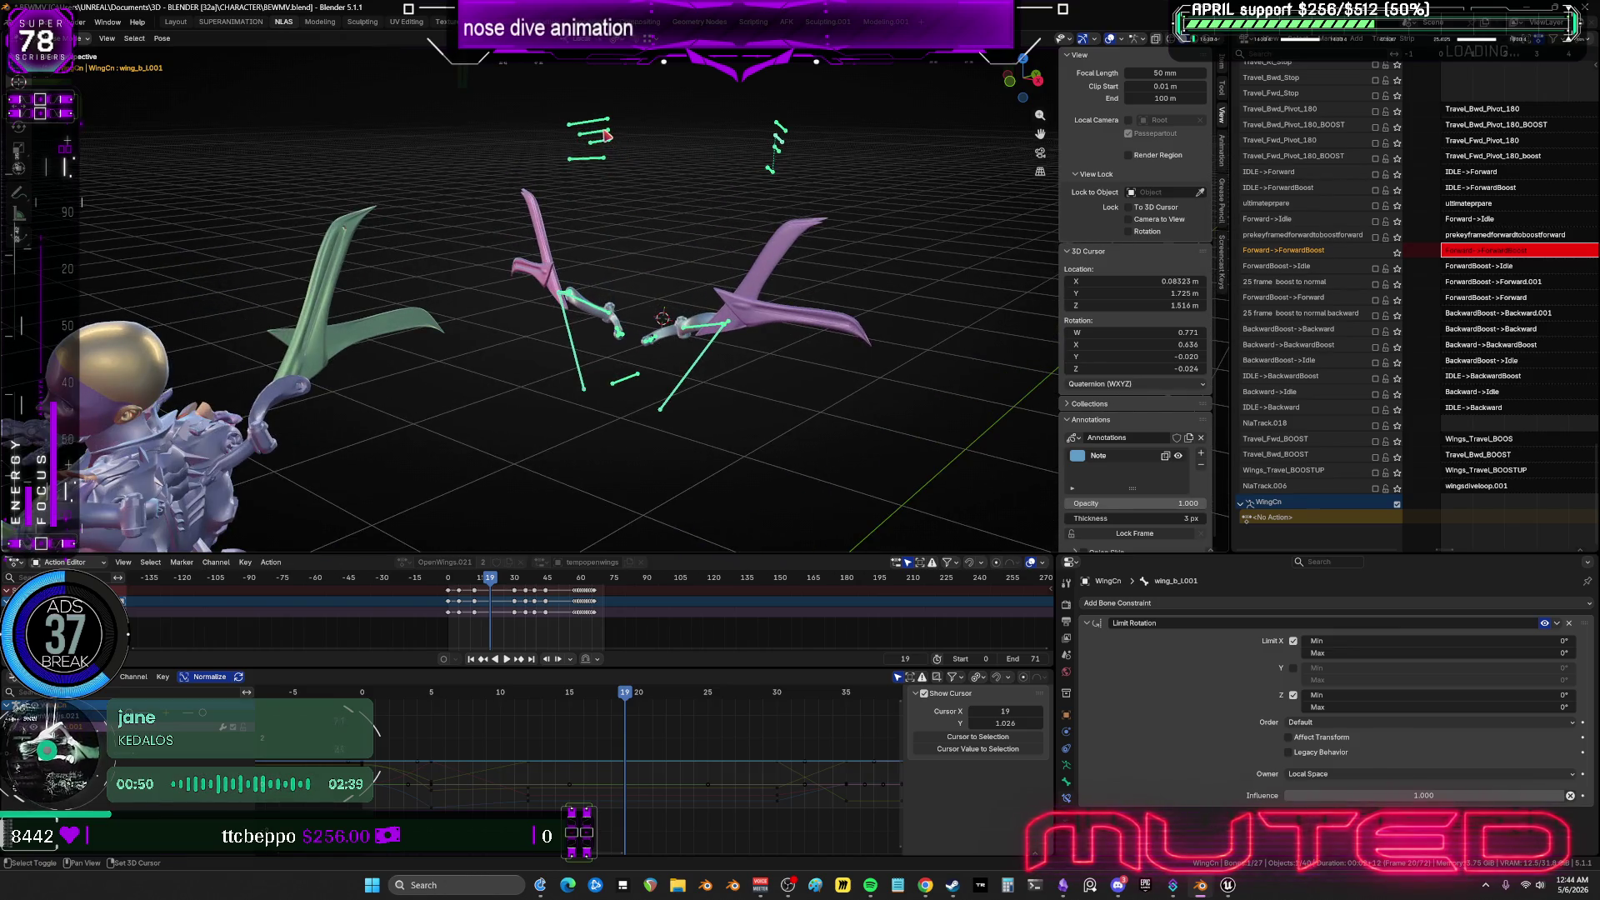
key(ctrl+space)
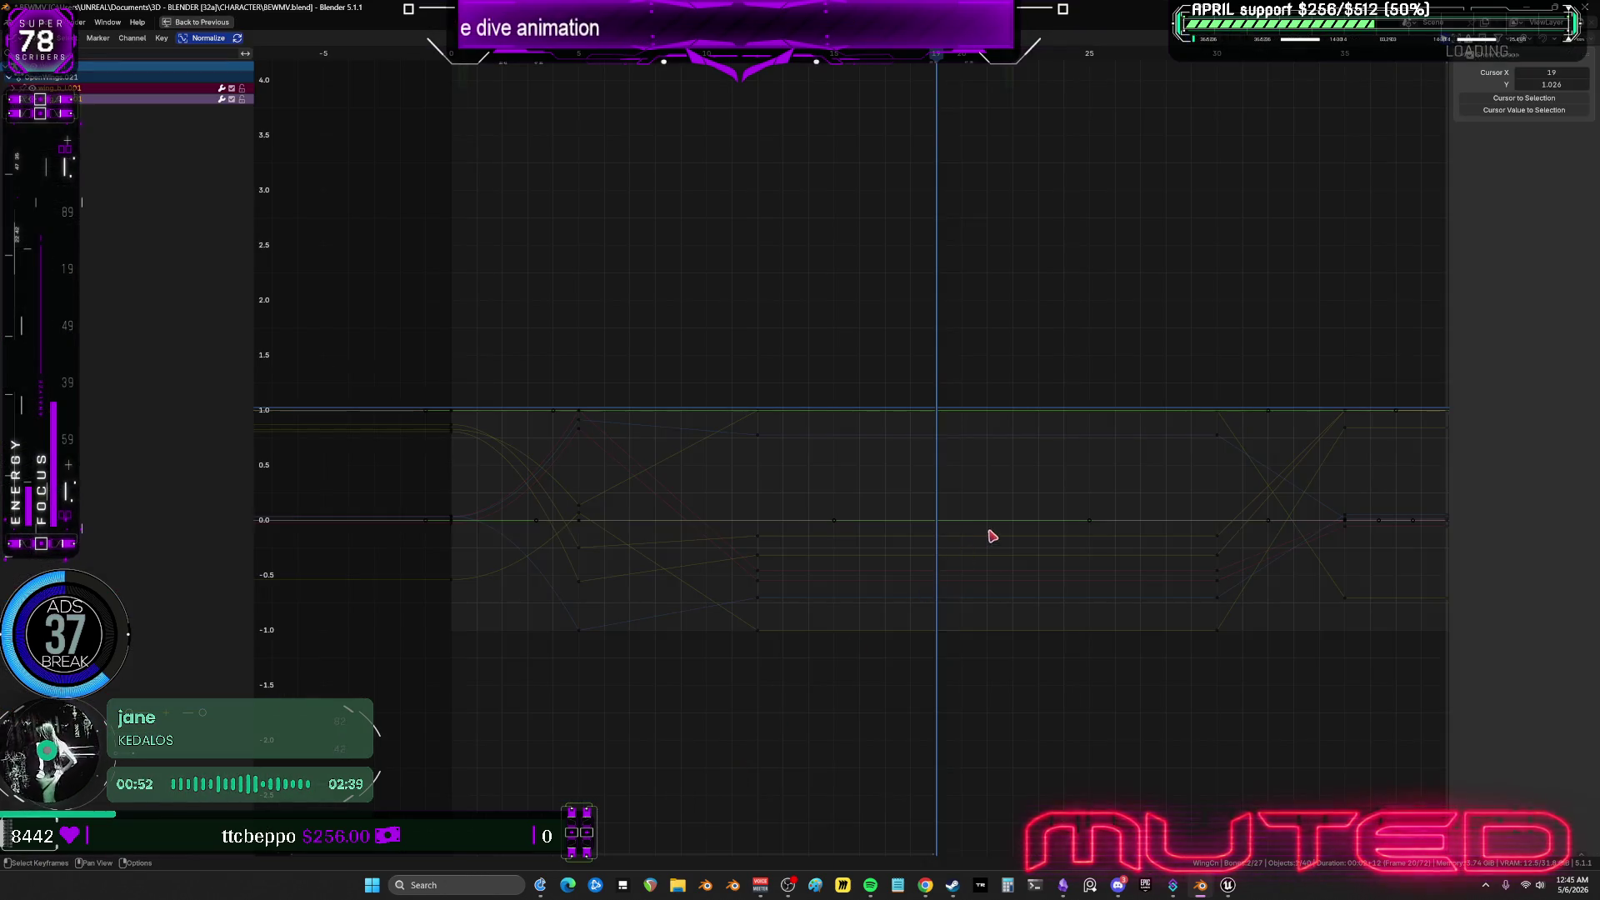
mouse_move(1114, 544)
middle_down()
mouse_move(971, 570)
mouse_move(1117, 562)
middle_up()
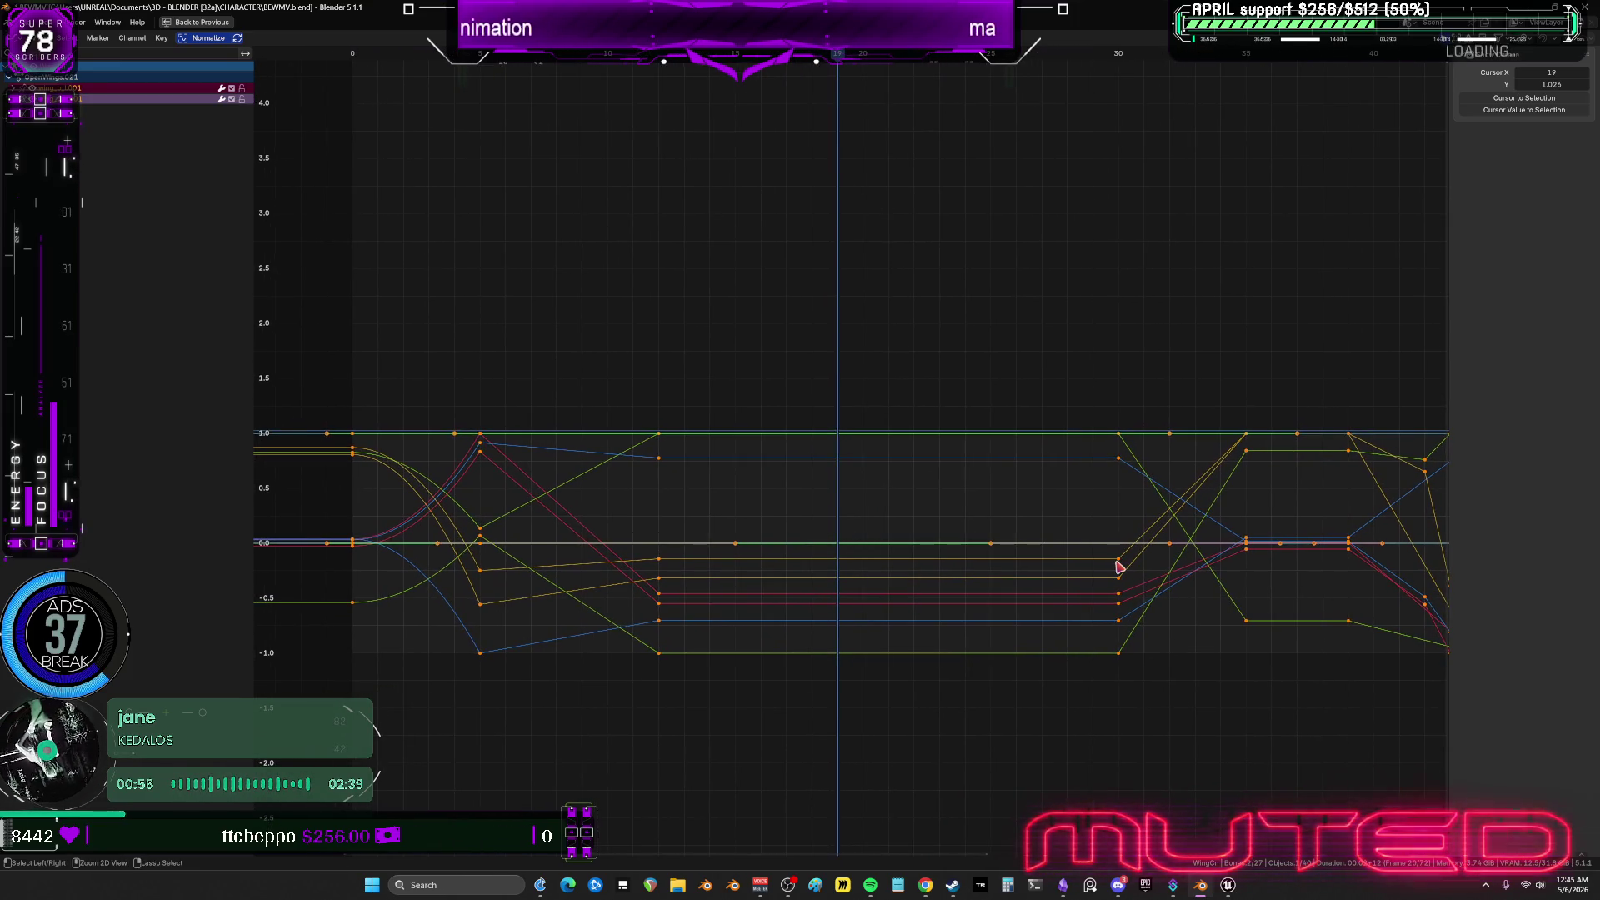
key(ctrl+space)
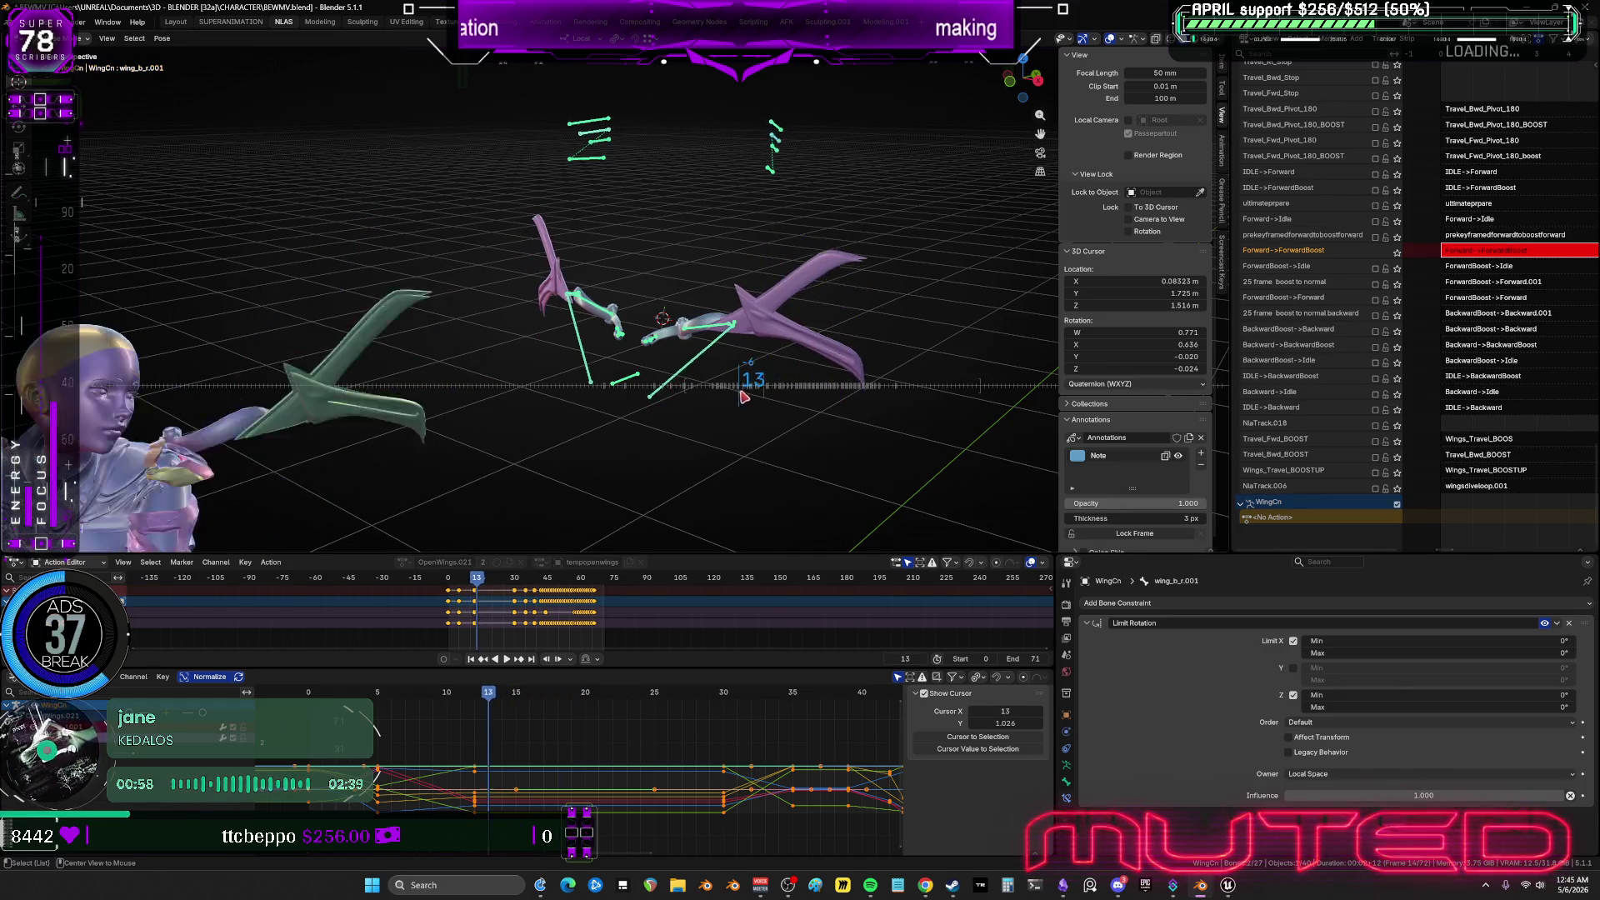
mouse_move(744, 398)
mouse_down()
mouse_move(708, 403)
mouse_move(739, 400)
mouse_up()
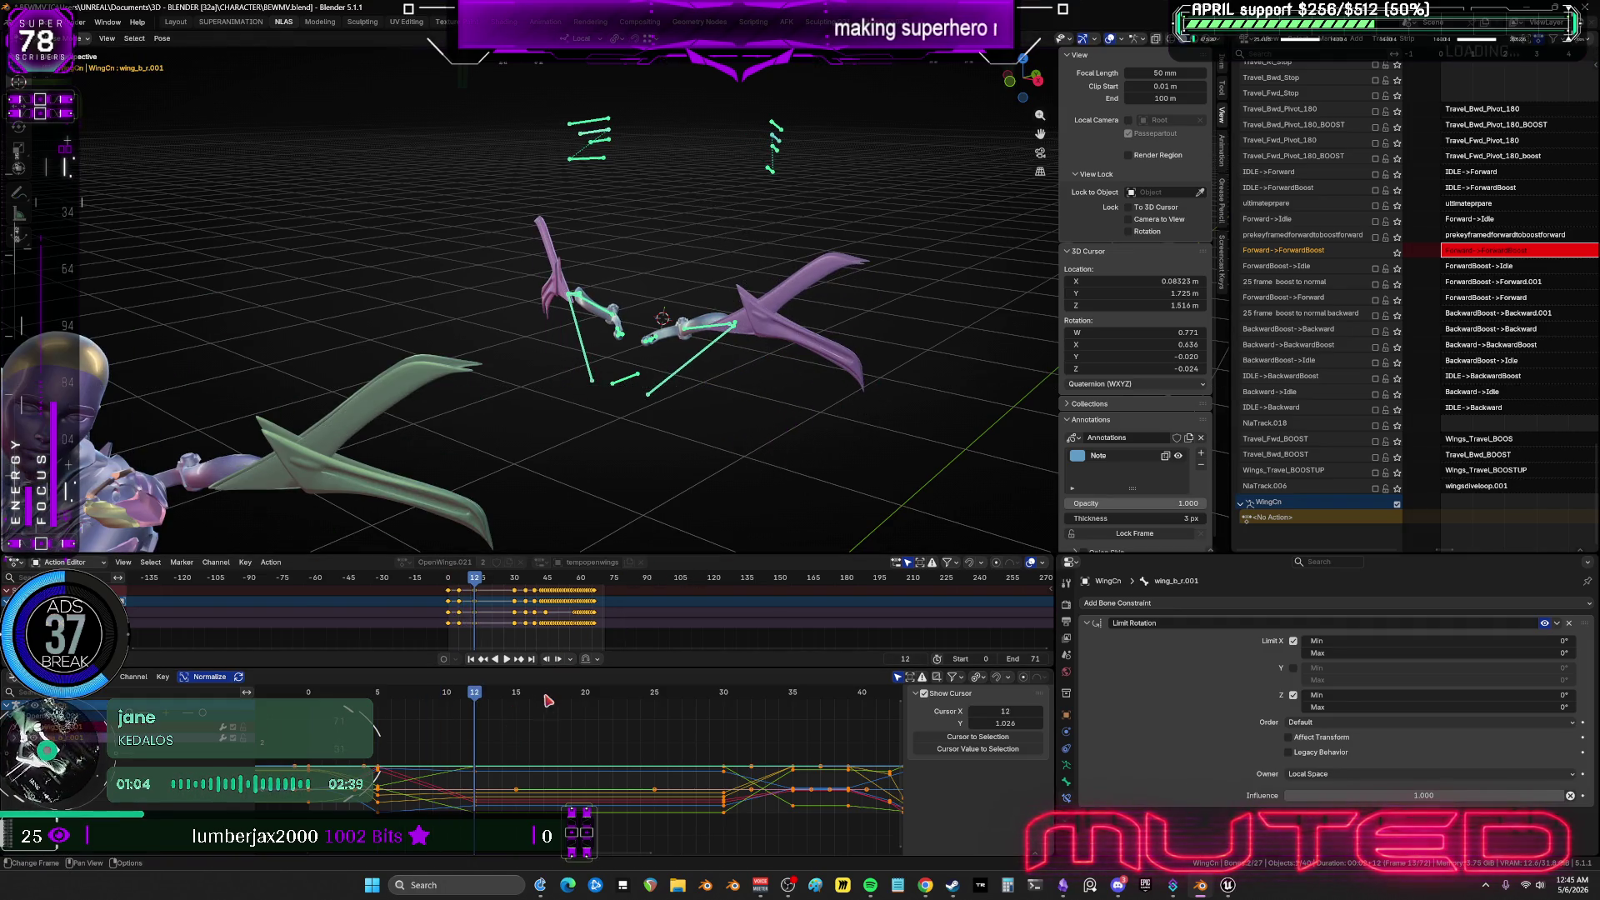
mouse_move(477, 699)
mouse_down()
mouse_move(450, 709)
mouse_move(472, 710)
mouse_up()
mouse_move(486, 844)
mouse_down()
mouse_move(373, 741)
mouse_move(463, 783)
mouse_up()
Apply Quartic interpolation to the selected wing_b keys.
right_click(463, 783)
mouse_move(467, 773)
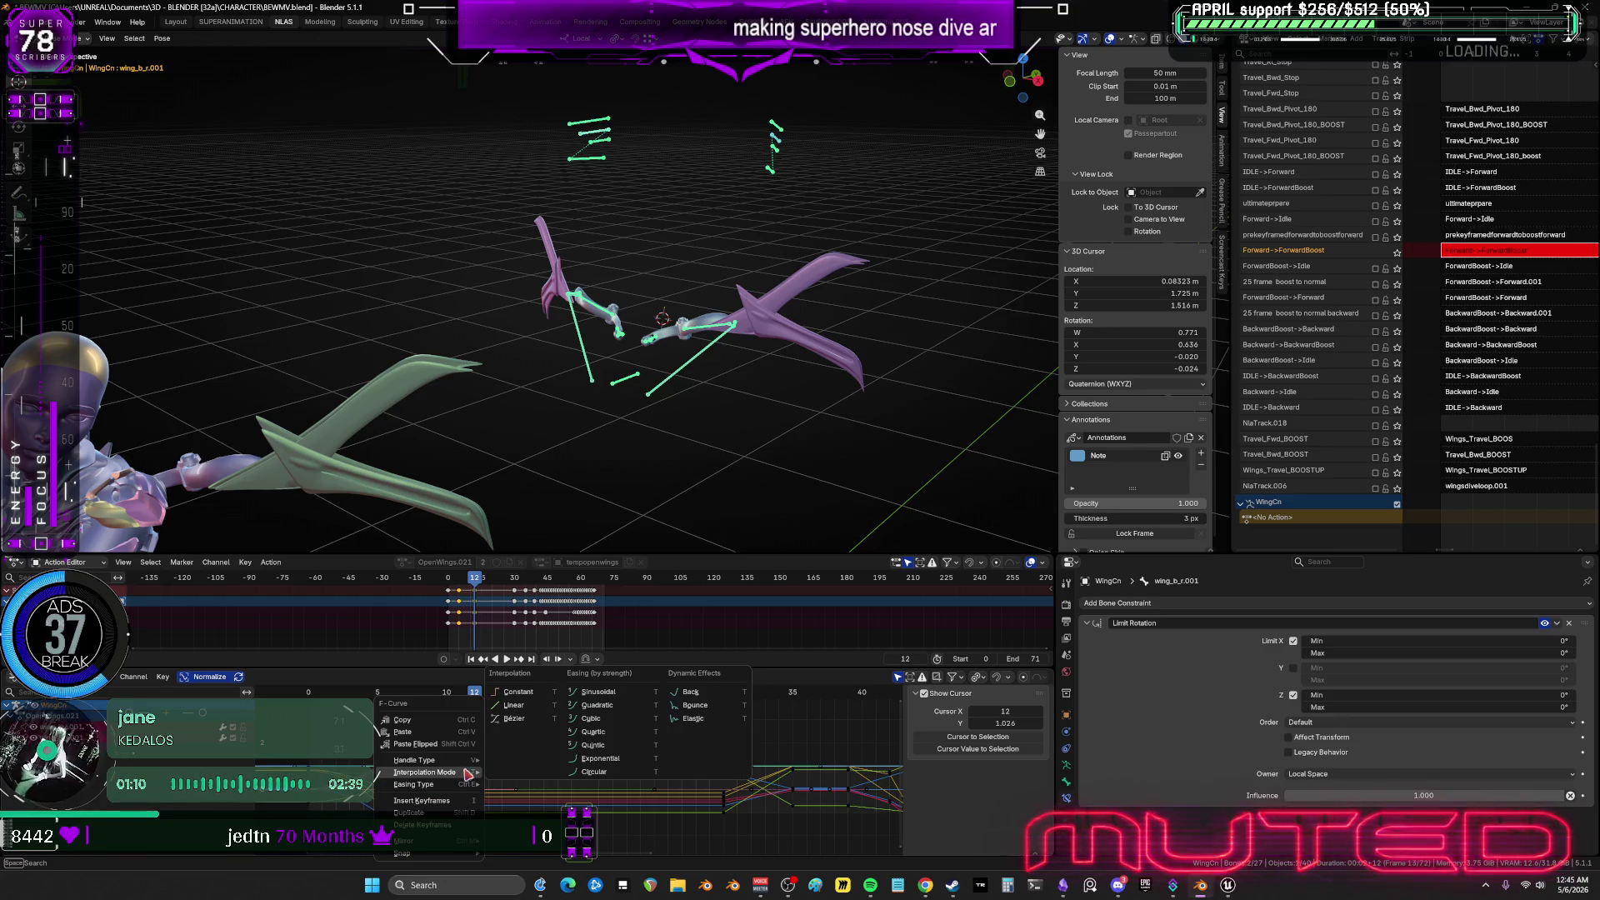
click(586, 731)
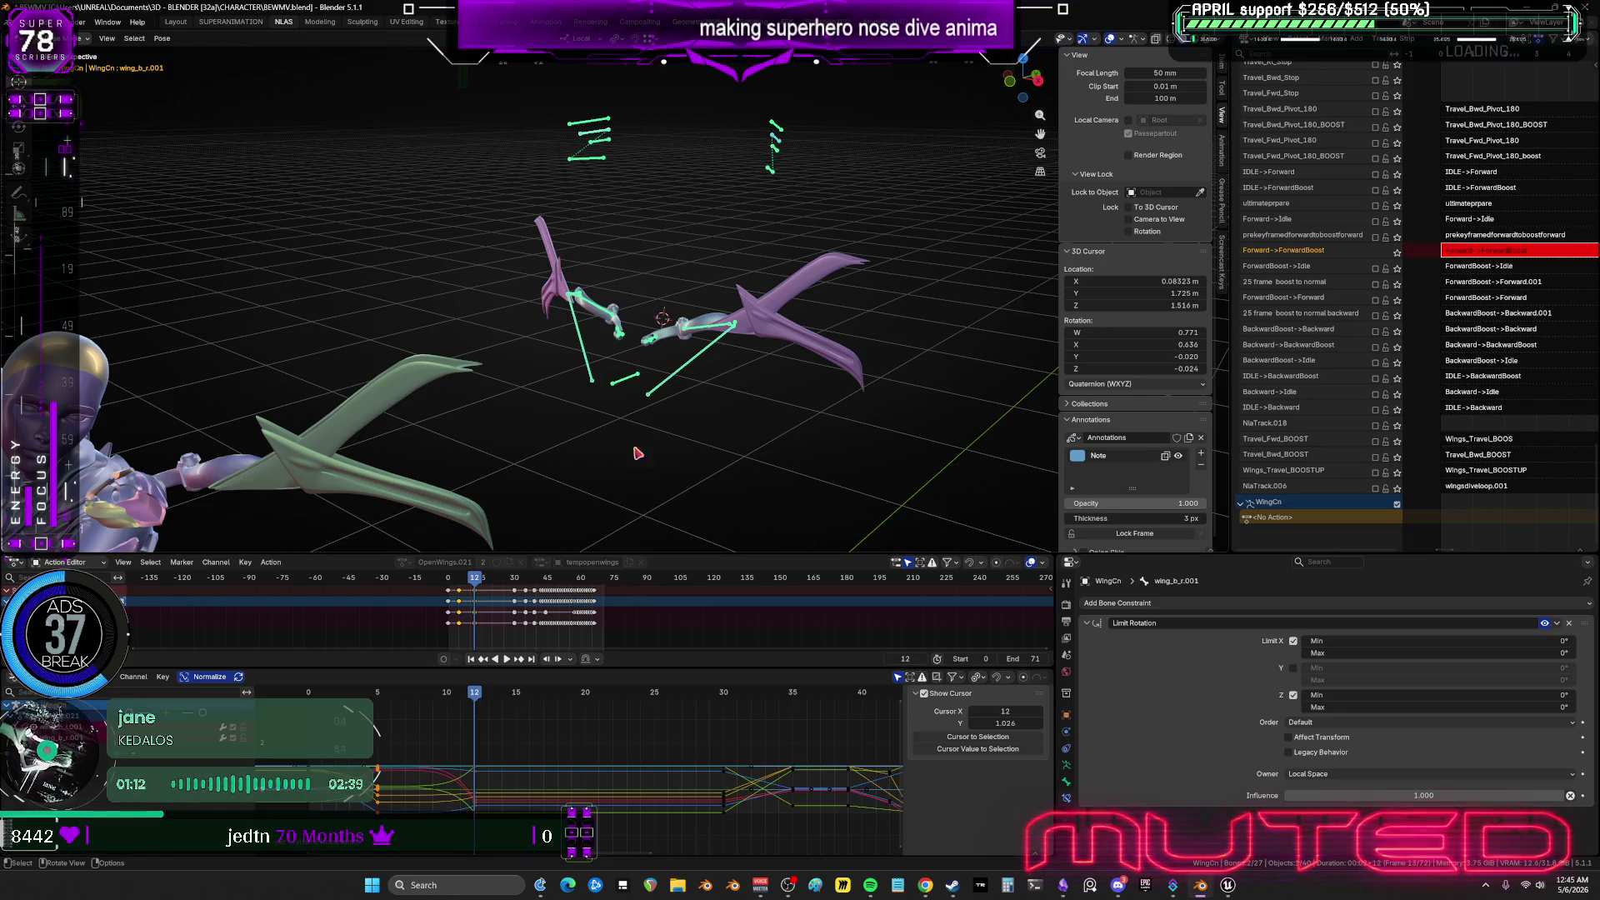
Select both wing_c bones and give their keys Quintic interpolation.
click(774, 155)
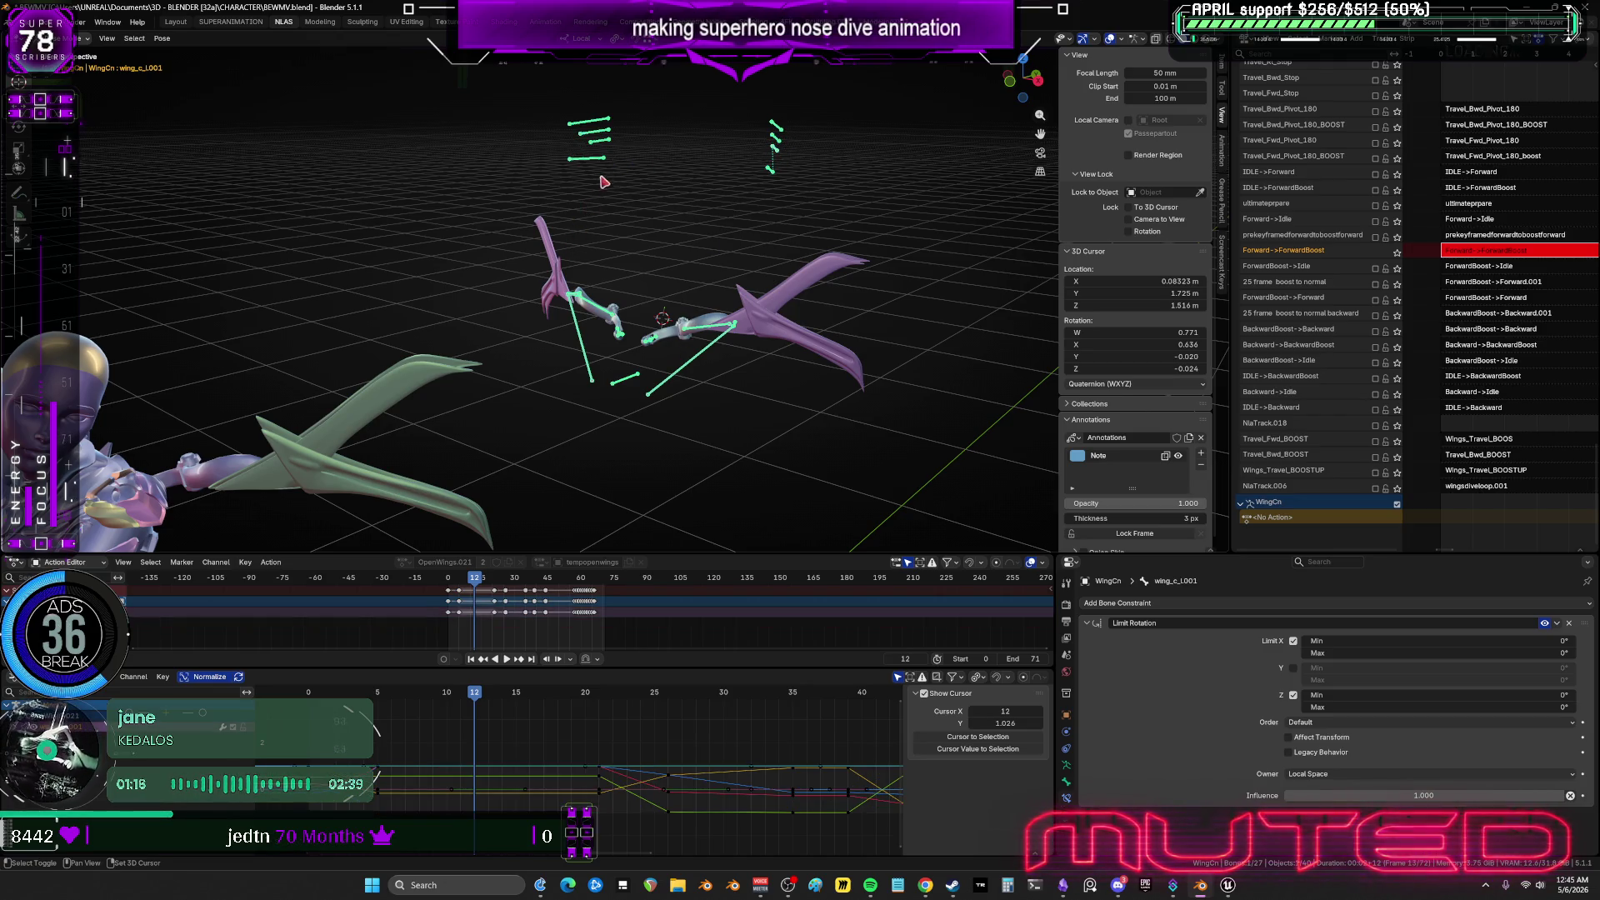
shift+click(667, 795)
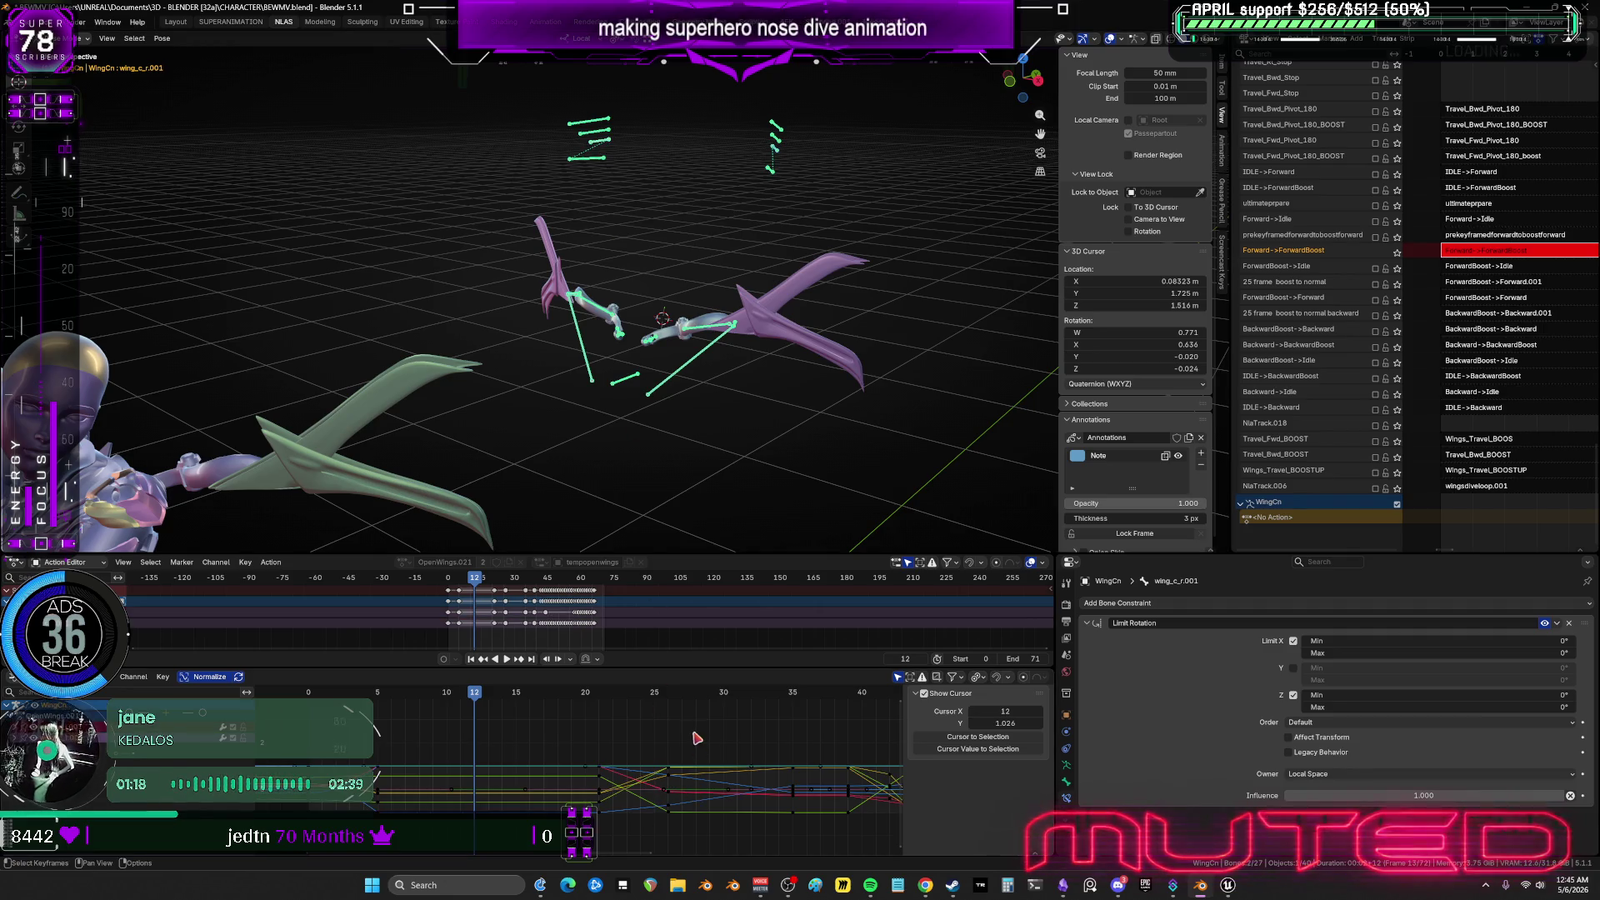
mouse_move(694, 733)
mouse_down()
mouse_move(588, 832)
mouse_move(611, 783)
mouse_up()
right_click(611, 779)
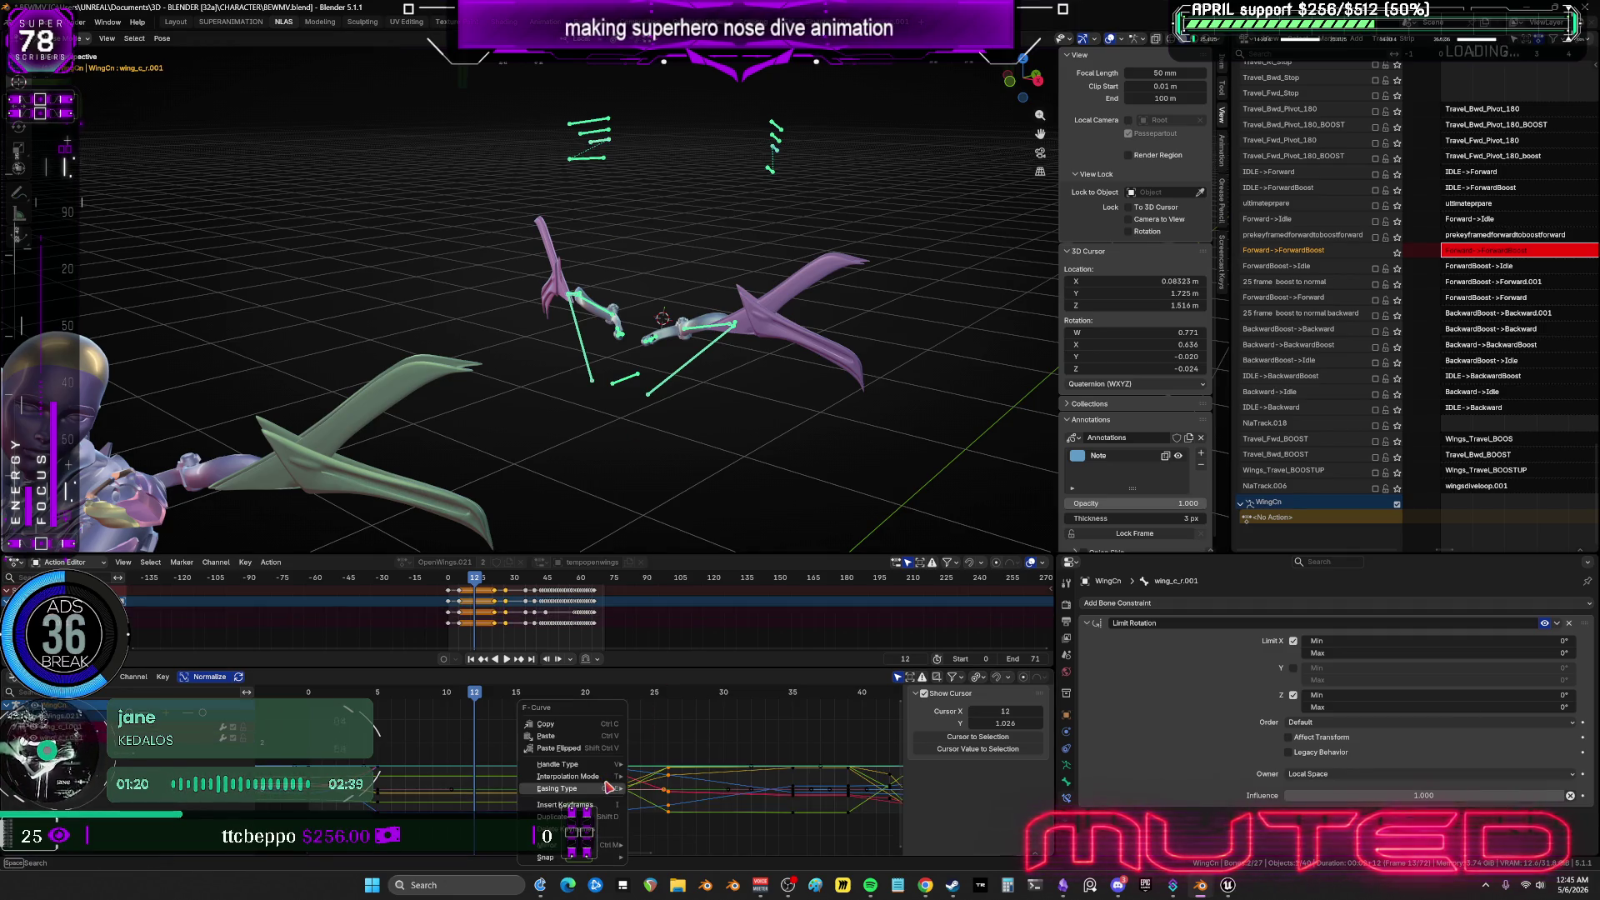
mouse_move(617, 776)
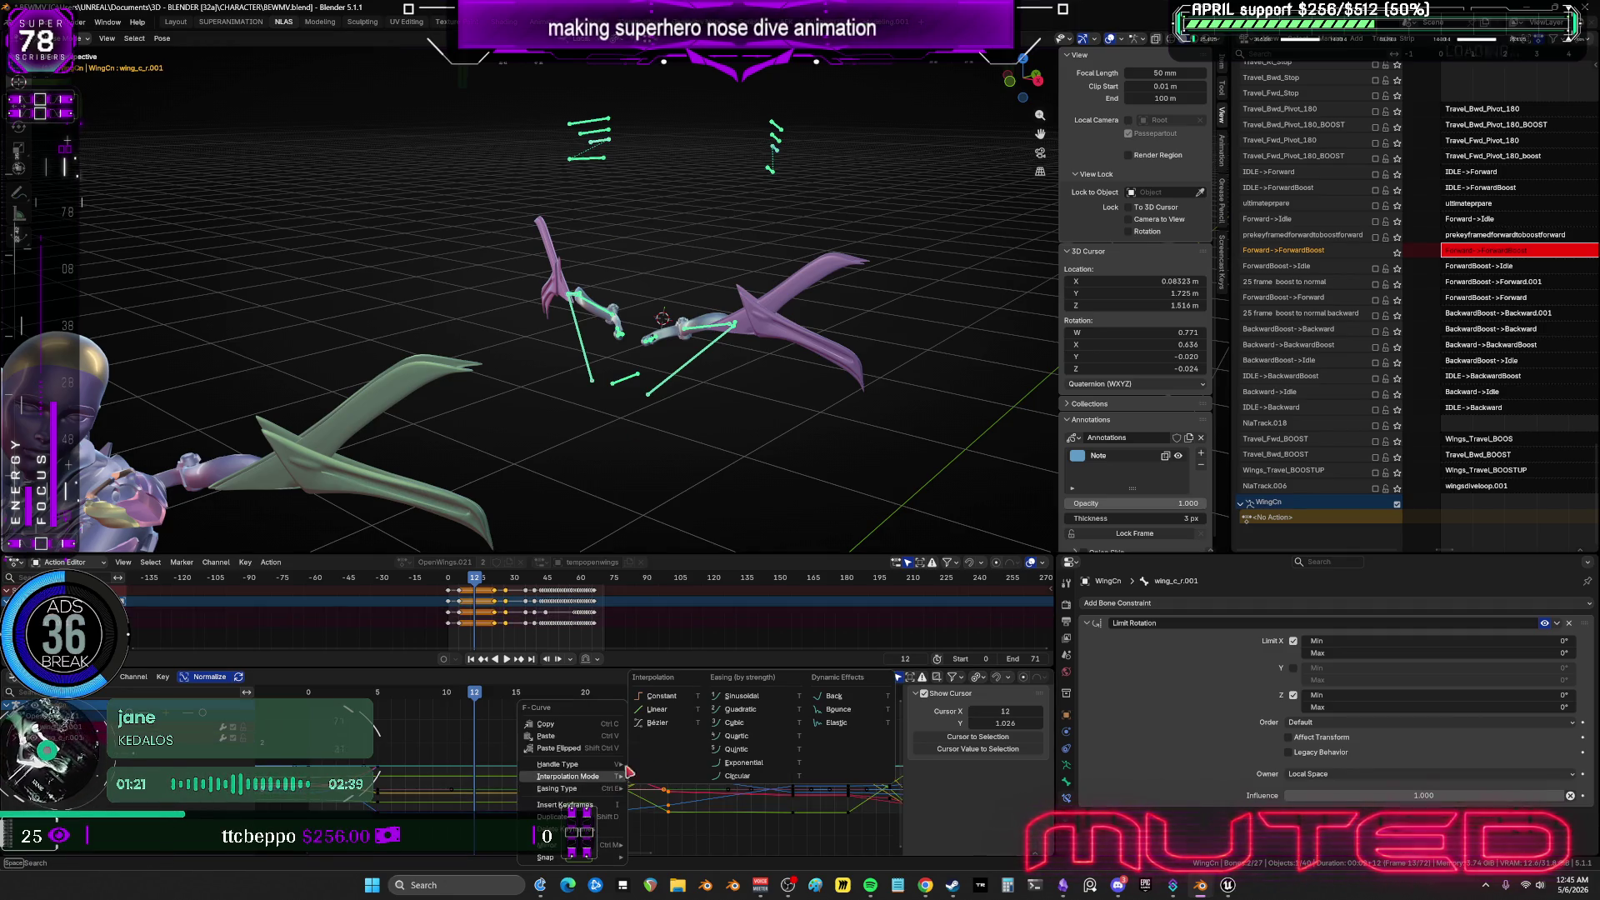
click(737, 750)
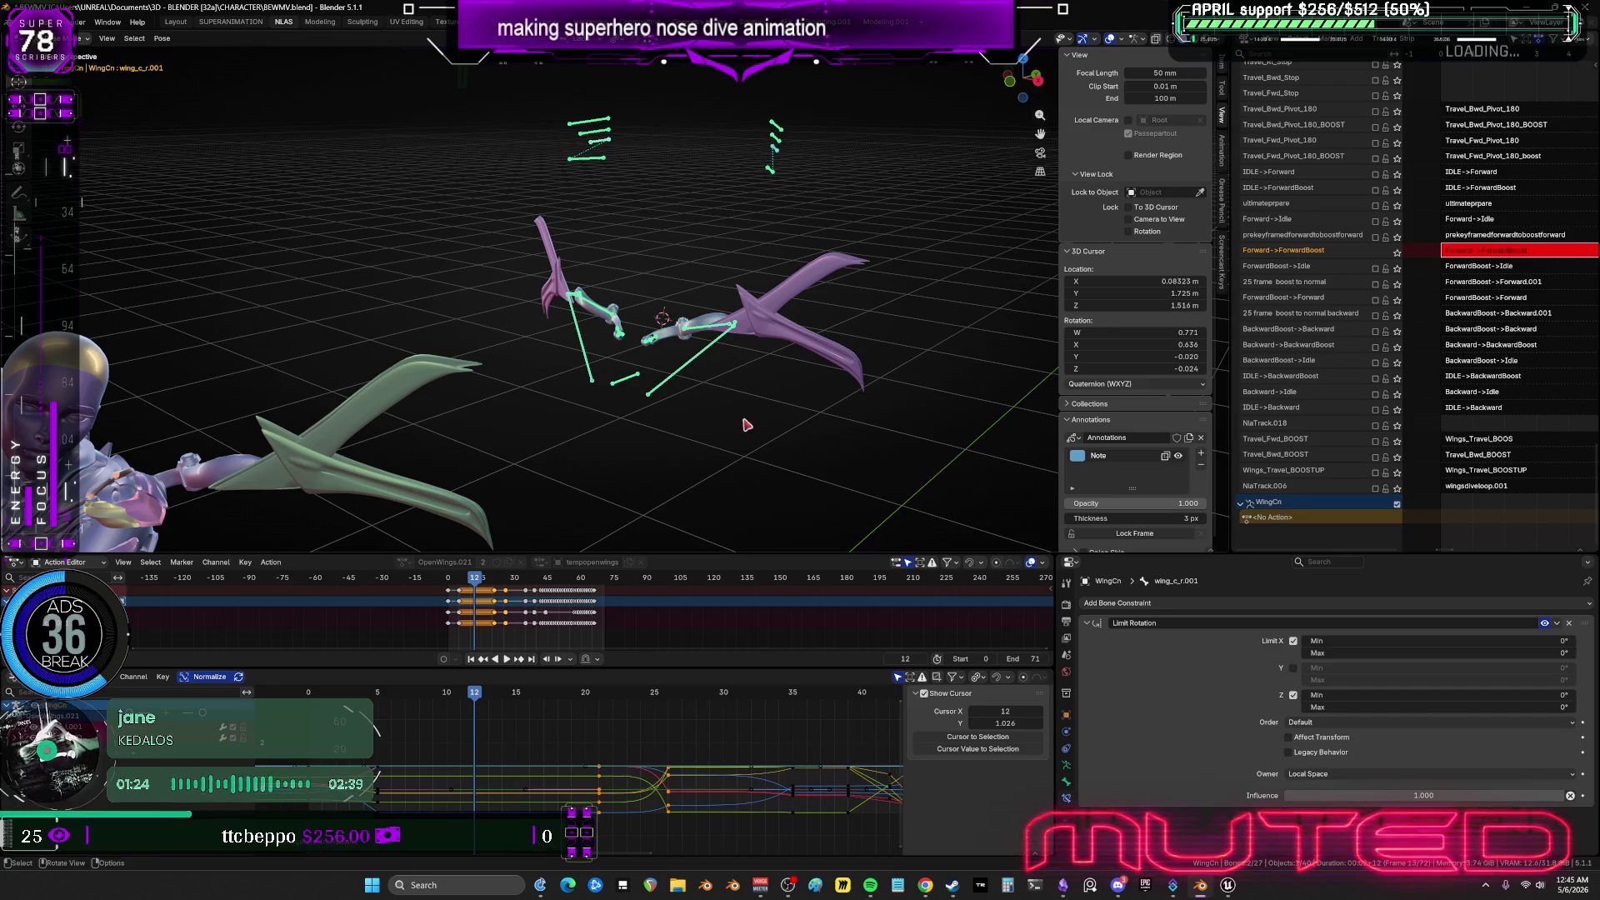
mouse_move(747, 423)
middle_down()
mouse_move(939, 358)
mouse_move(610, 403)
mouse_move(742, 383)
mouse_move(550, 375)
mouse_move(733, 417)
mouse_move(715, 418)
middle_up()
key(ctrl+space)
Switch the character to wireframe, orbit to a front view during playback, then restore the layout.
key(shift+z)
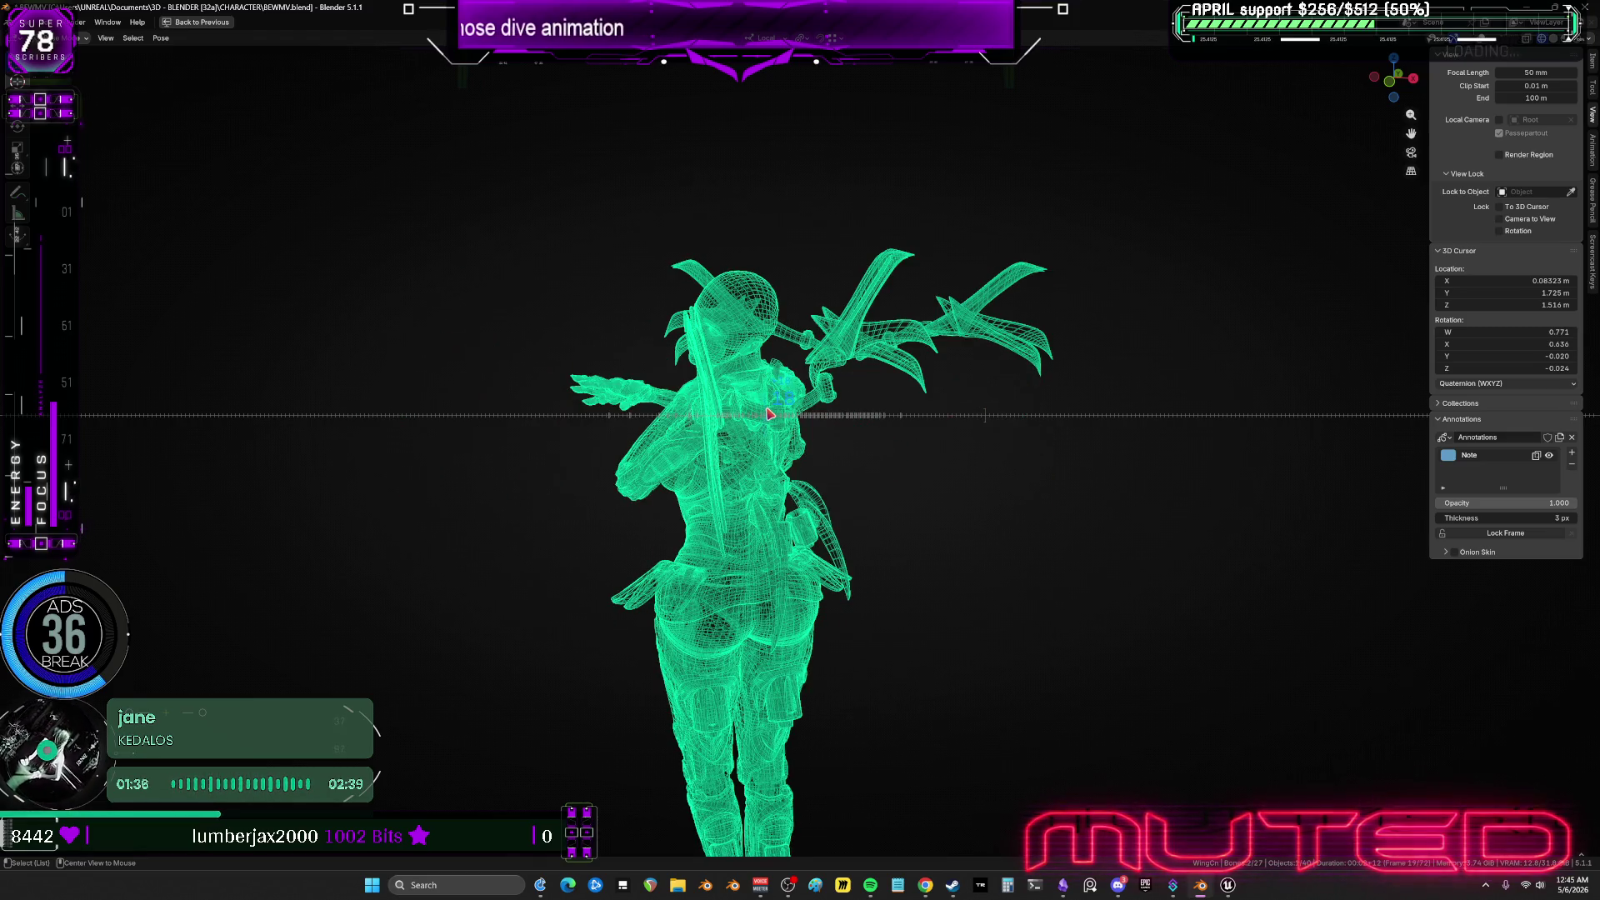
mouse_move(736, 433)
middle_down()
mouse_move(1024, 436)
mouse_move(661, 431)
mouse_move(826, 401)
mouse_move(857, 375)
mouse_move(921, 376)
mouse_move(715, 389)
middle_up()
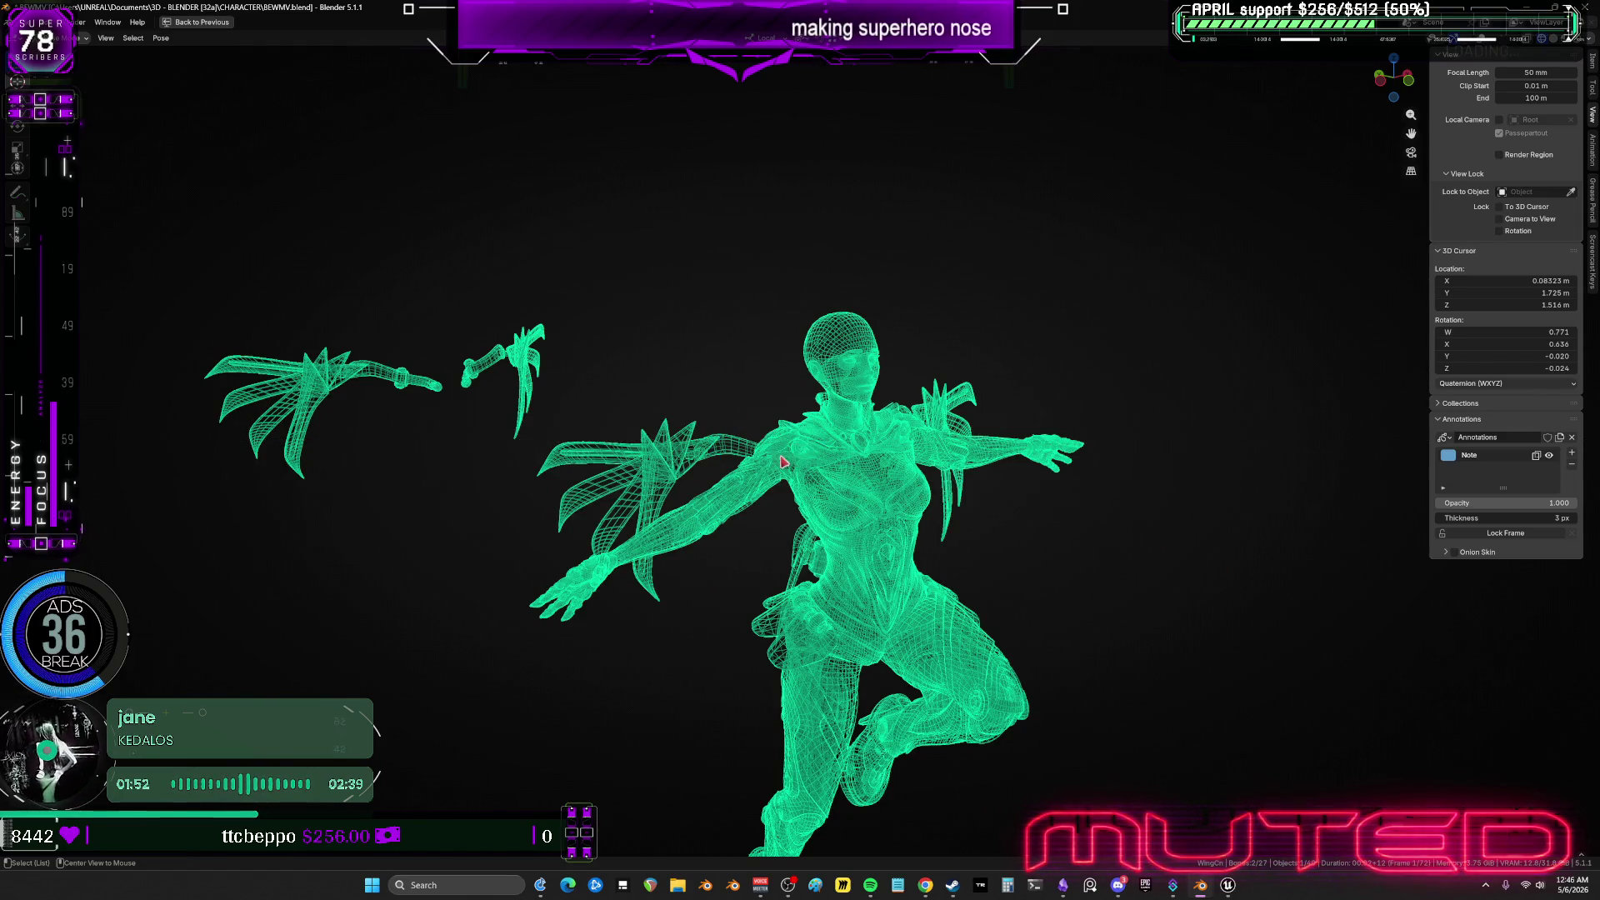
mouse_move(783, 461)
alt+middle_down()
mouse_move(830, 495)
mouse_move(818, 490)
mouse_move(852, 437)
mouse_move(953, 454)
alt+middle_up()
key(ctrl+space)
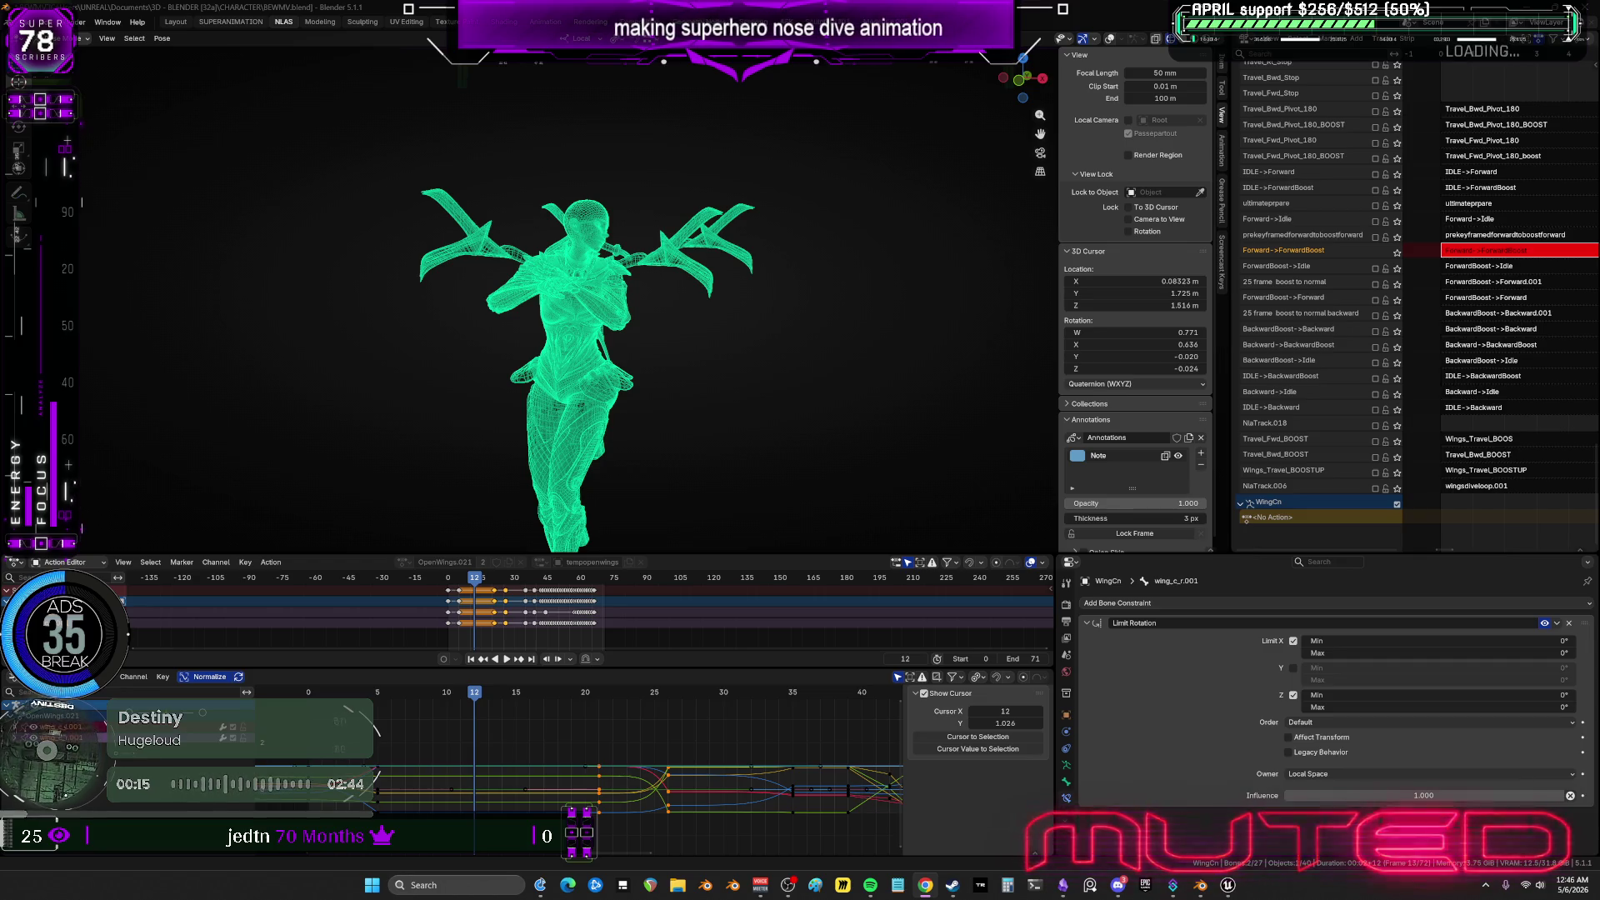
Play the nose-dive with the 3D view maximized, orbiting until the floor grid shows.
key(shift+ctrl+space)
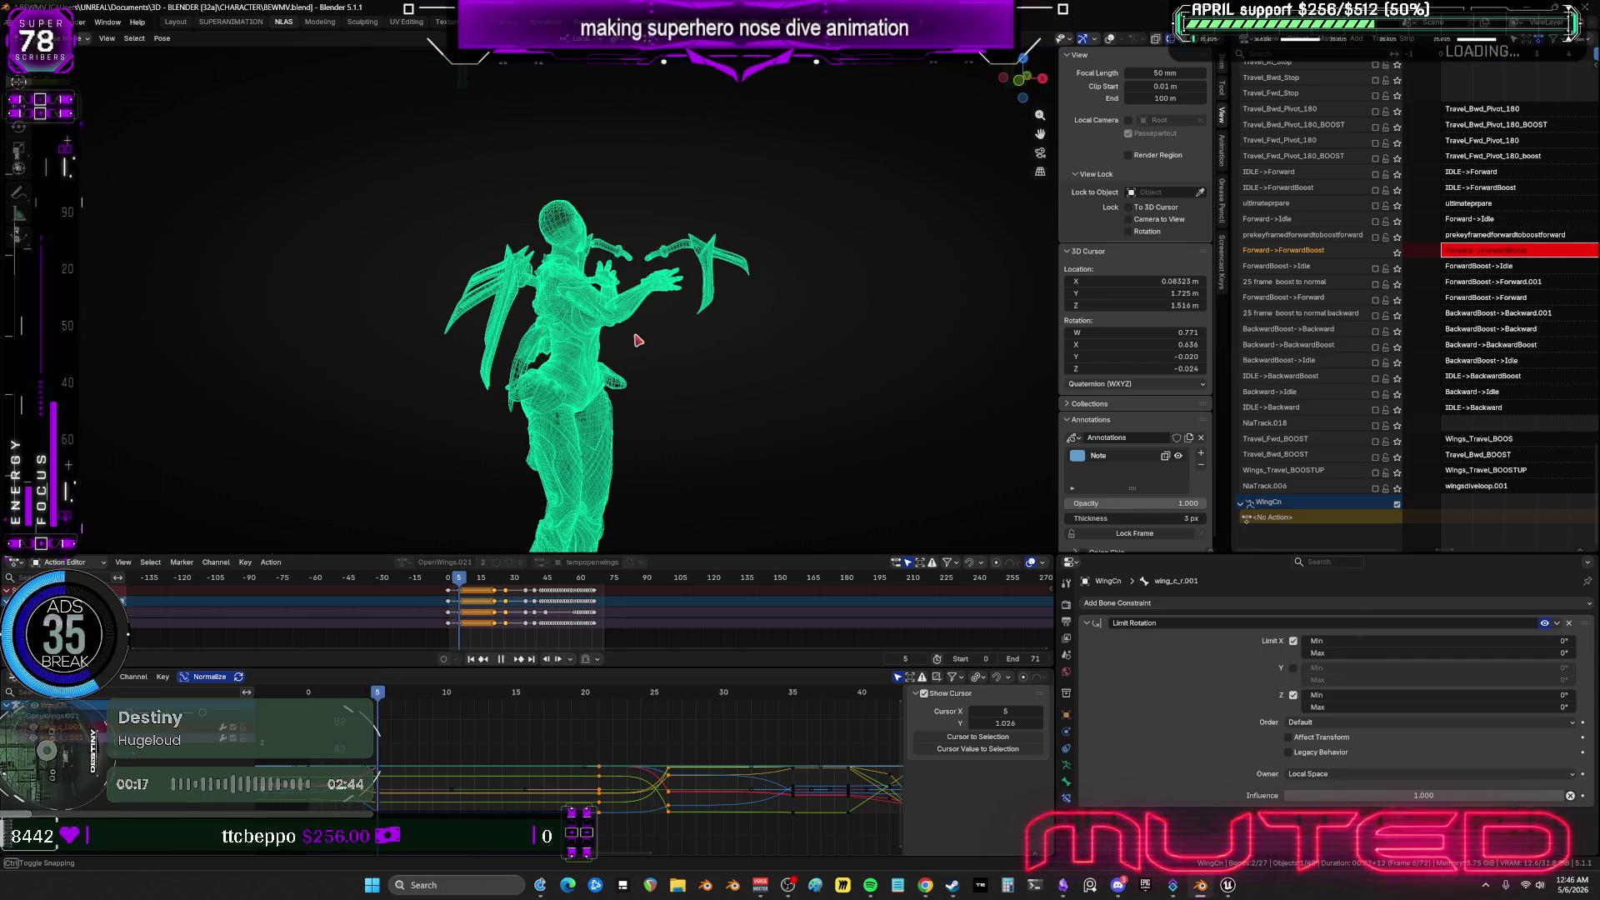
key(ctrl+space)
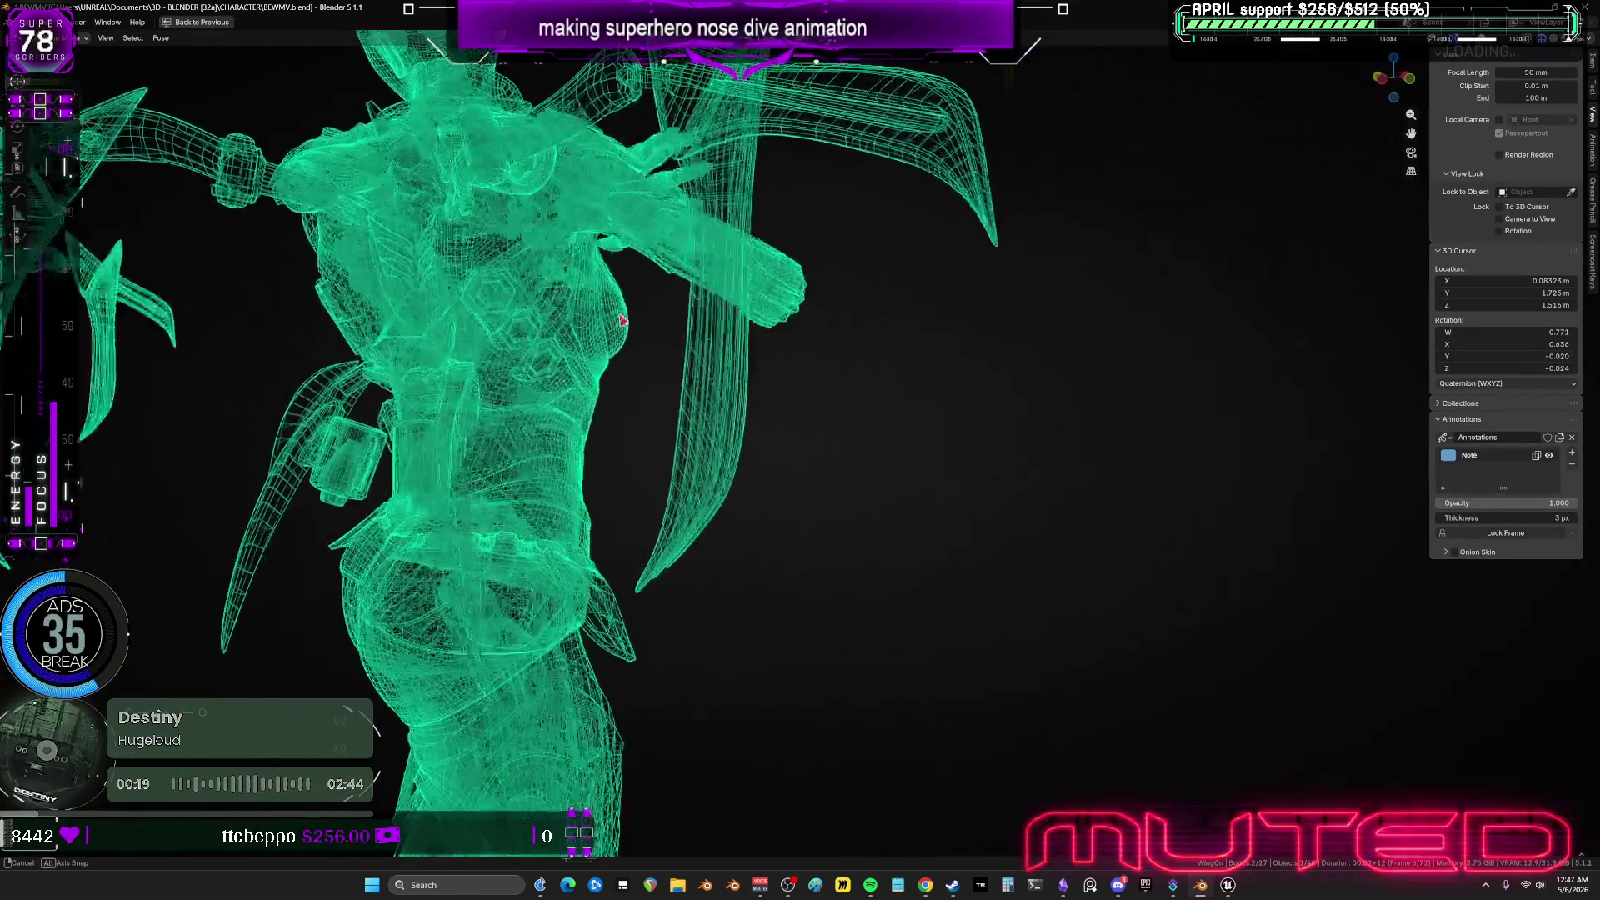
mouse_move(571, 320)
middle_down()
mouse_move(815, 365)
mouse_move(797, 400)
mouse_move(1225, 543)
middle_up()
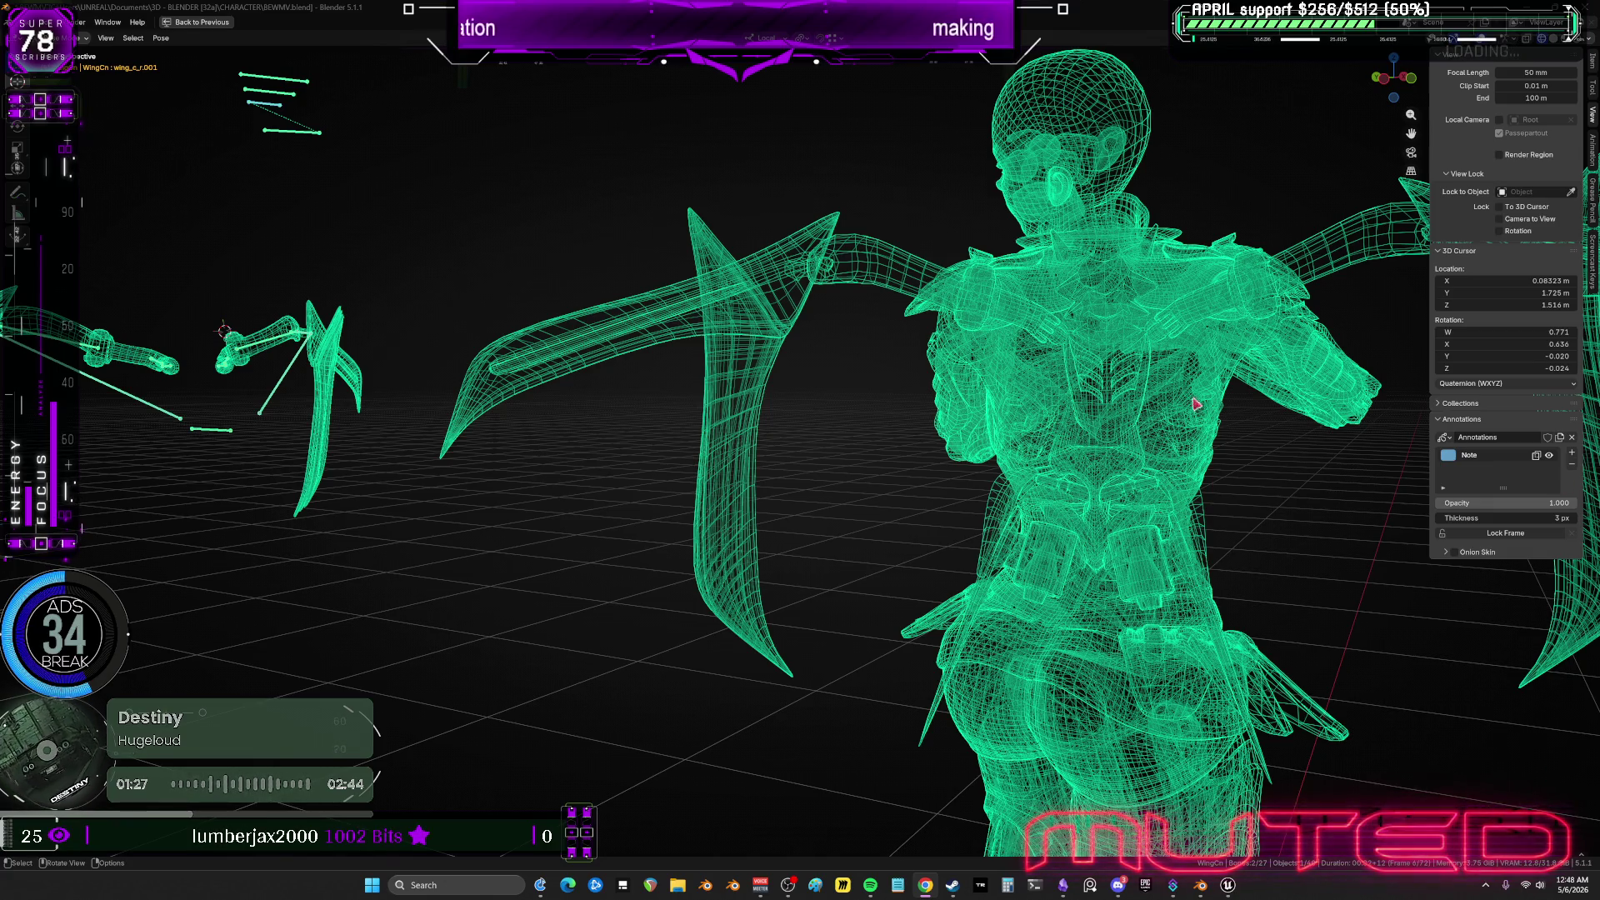
Step back and forth through the dive frames, then orbit to view the character from behind.
alt+scroll(858, 483, down, 4)
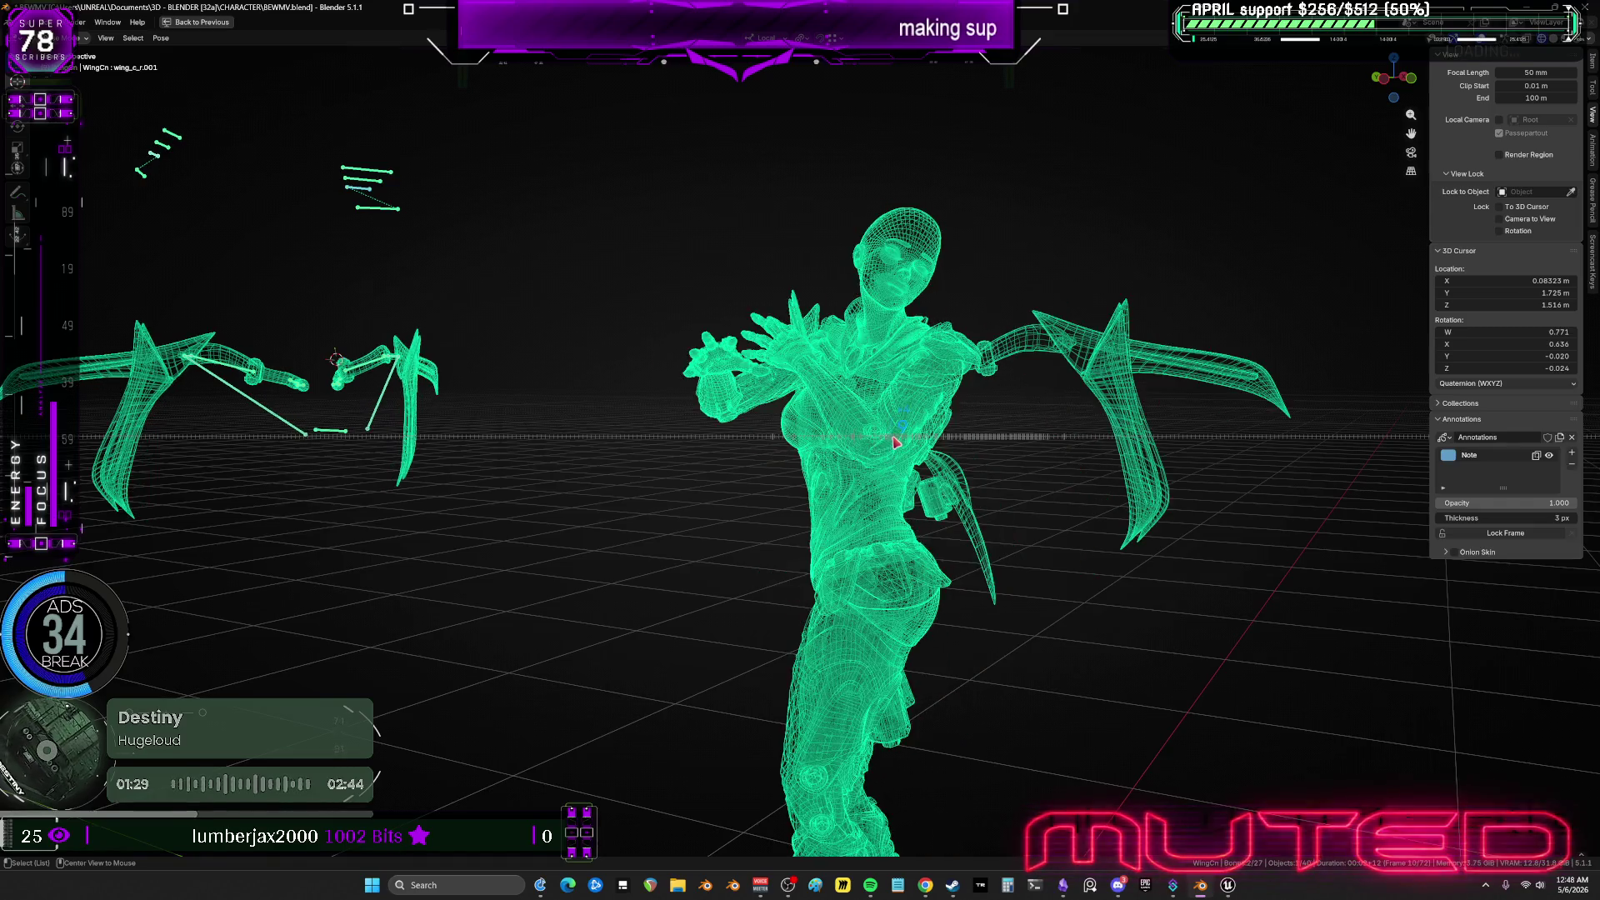
alt+scroll(896, 442, down, 3)
alt+scroll(898, 441, up, 2)
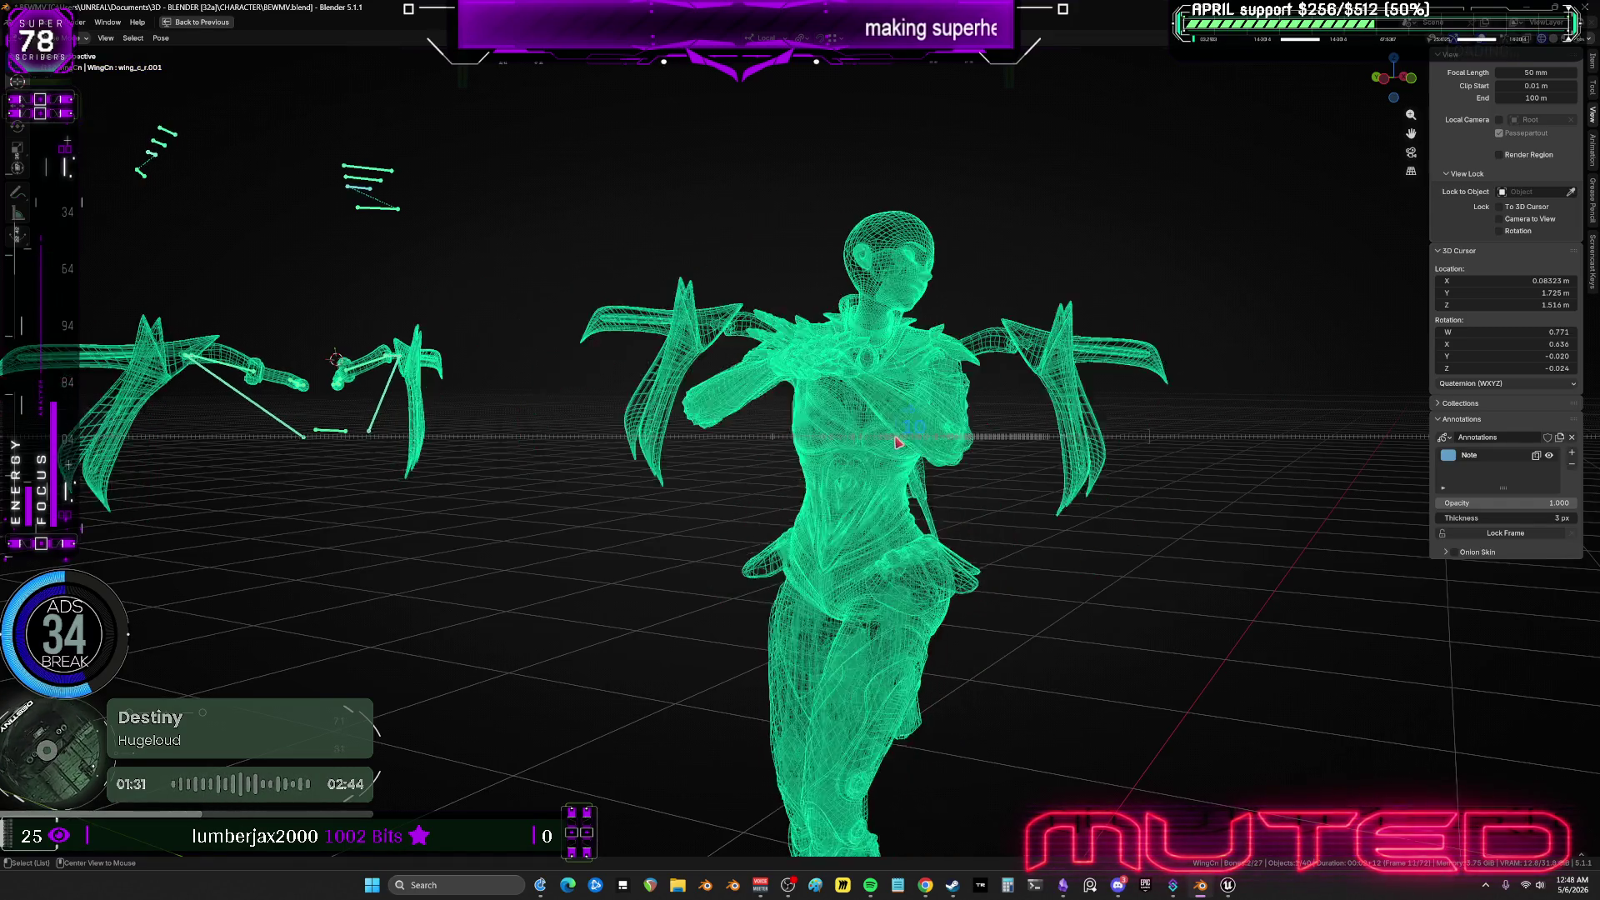
alt+scroll(892, 444, down, 1)
mouse_move(209, 415)
middle_down()
mouse_move(722, 421)
mouse_move(745, 437)
mouse_move(1025, 469)
mouse_move(944, 476)
middle_up()
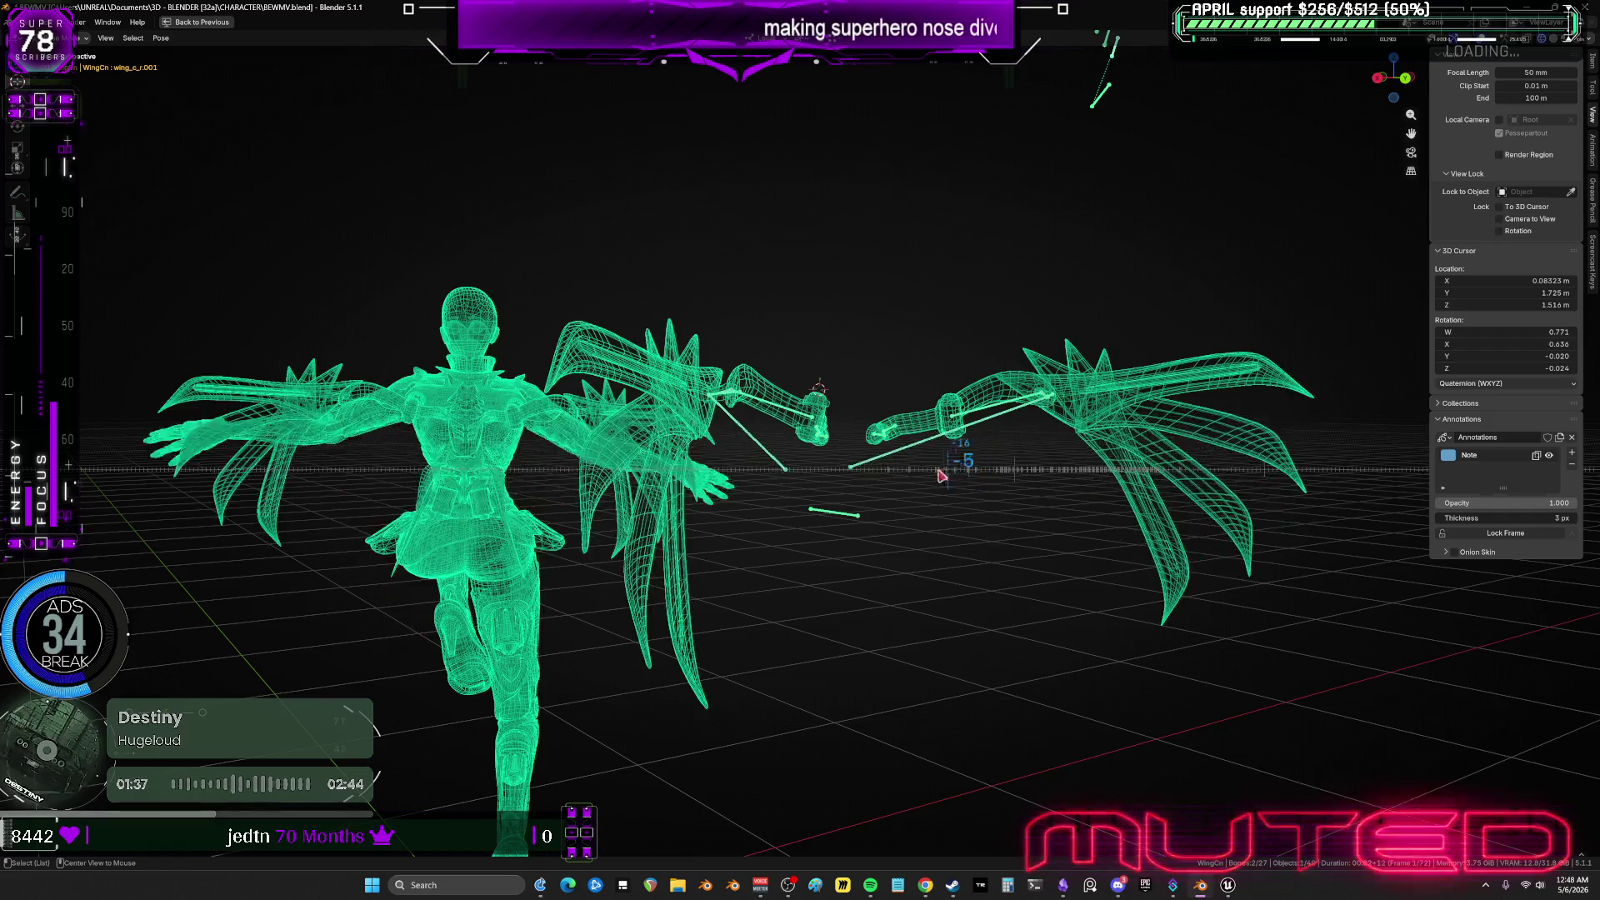
Replay the animation and scrub from frame 9 to 18, orbiting to a new angle.
key(space)
drag(1010, 473, 1086, 480)
middle_drag(1014, 429, 984, 457)
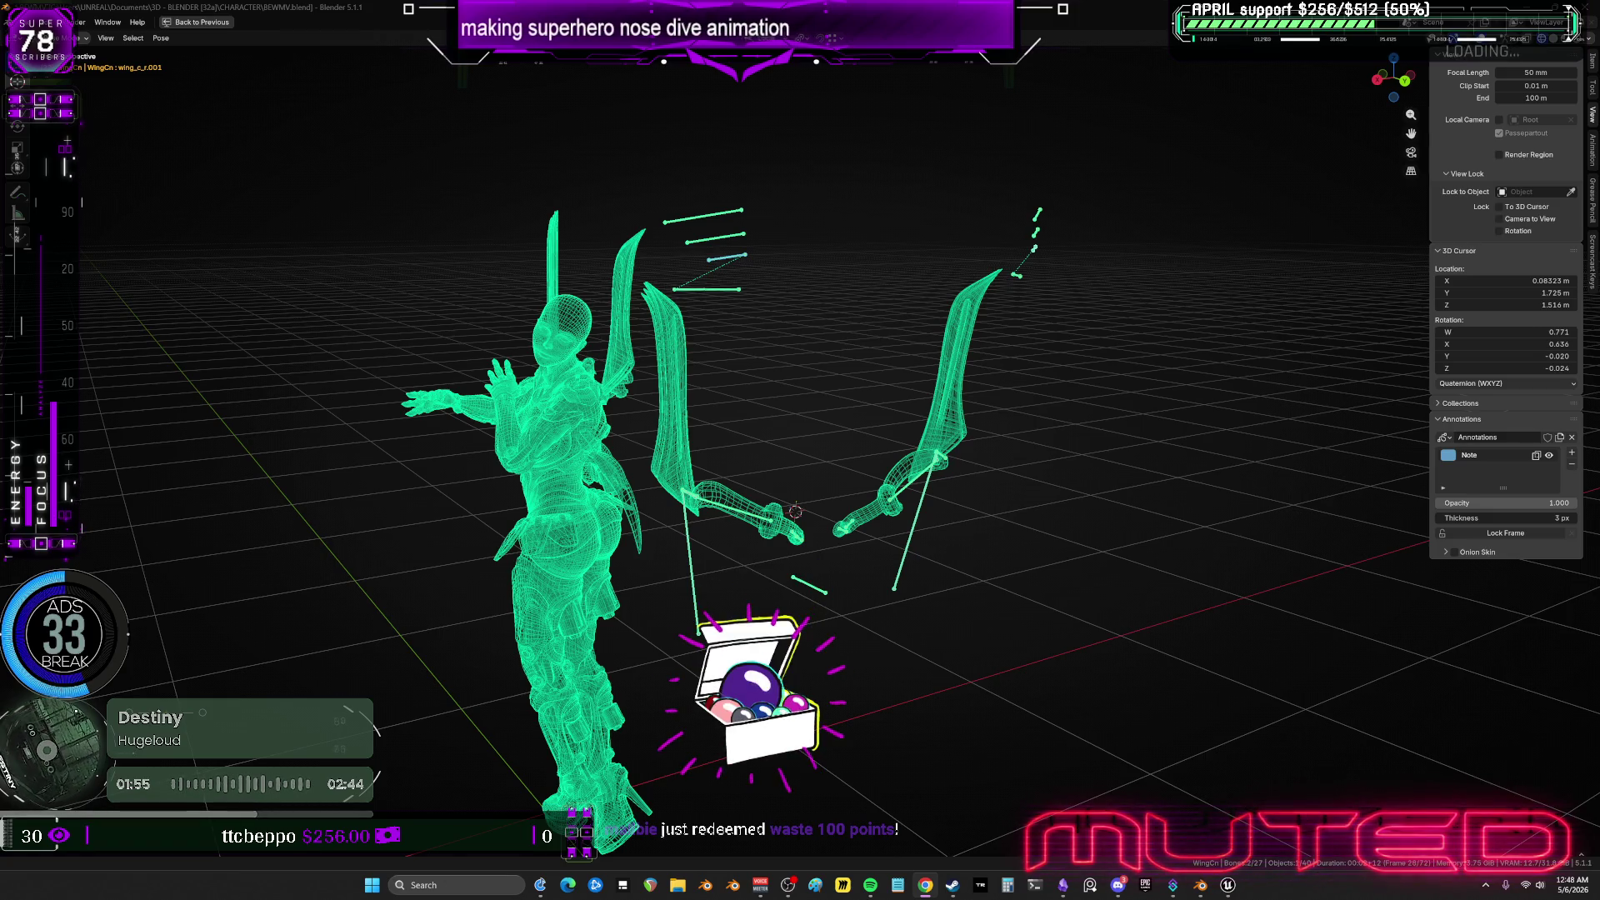
key(alt+Tab)
Pan around the to-do canvas and nudge the pasted code image right and down.
scroll(893, 547, down, 10)
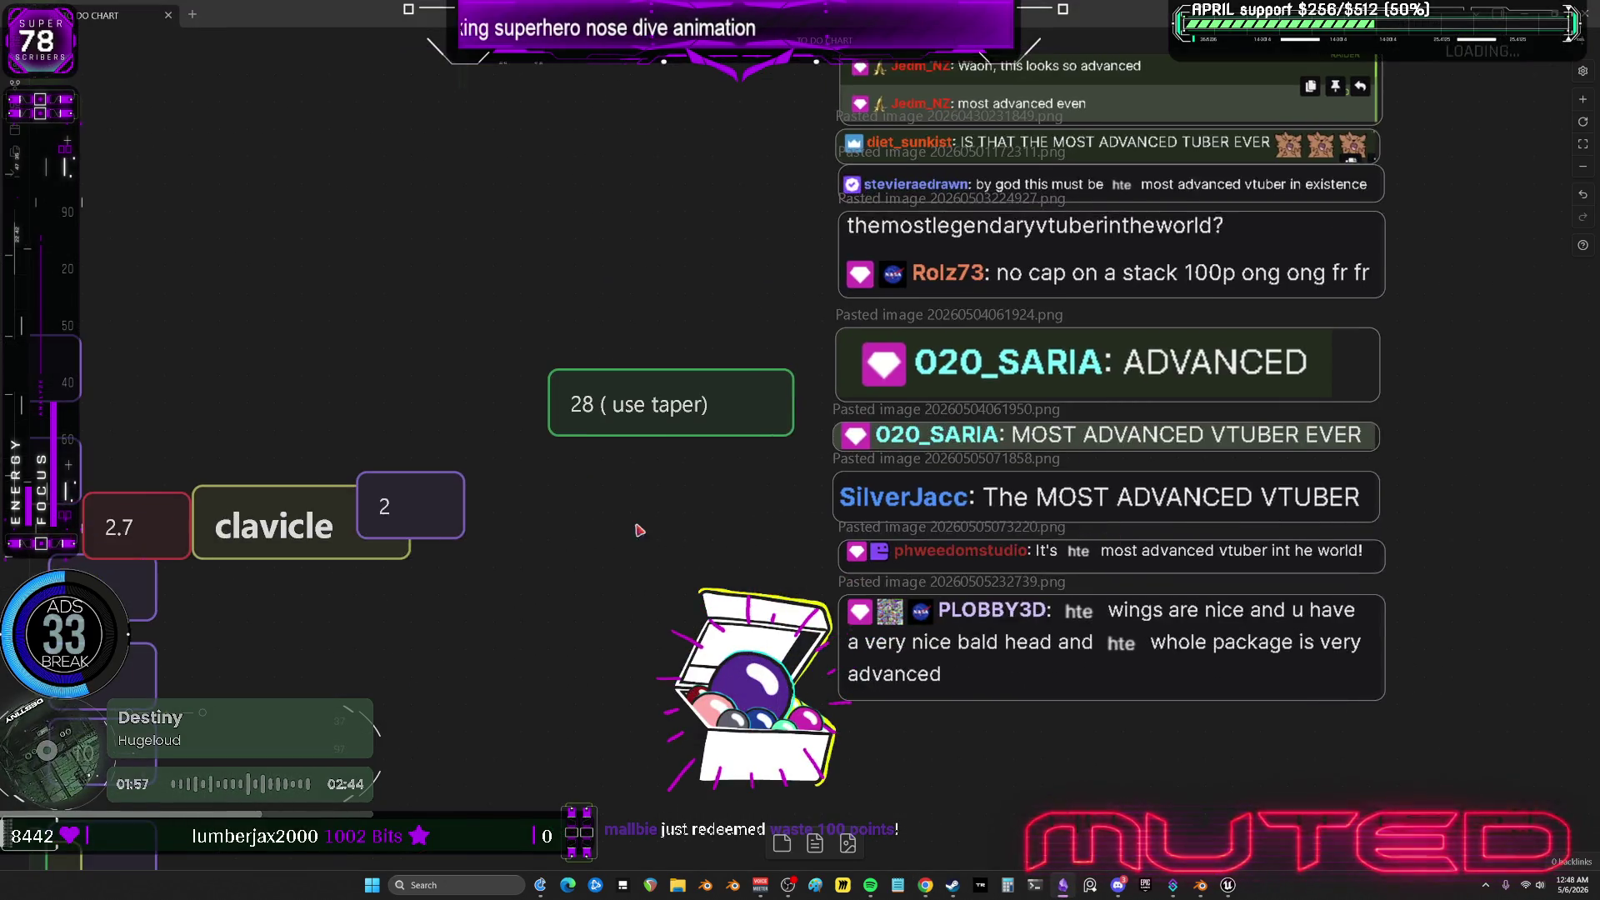
scroll(717, 496, up, 5)
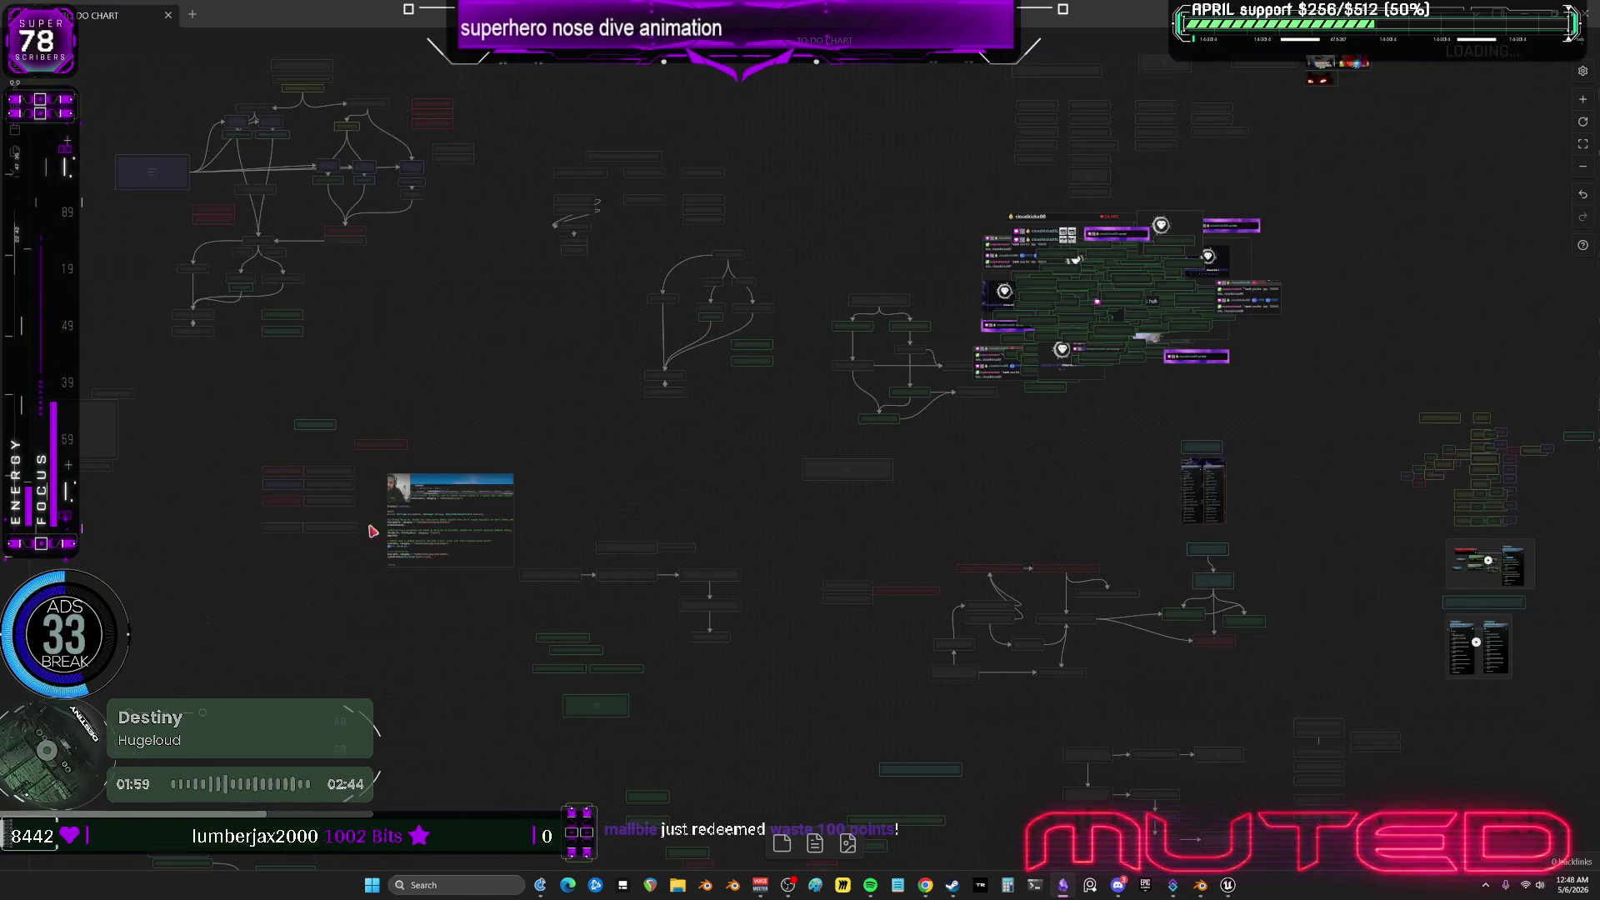
mouse_move(447, 547)
mouse_down()
mouse_move(1092, 482)
mouse_move(1035, 469)
mouse_up()
scroll(1034, 469, up, 10)
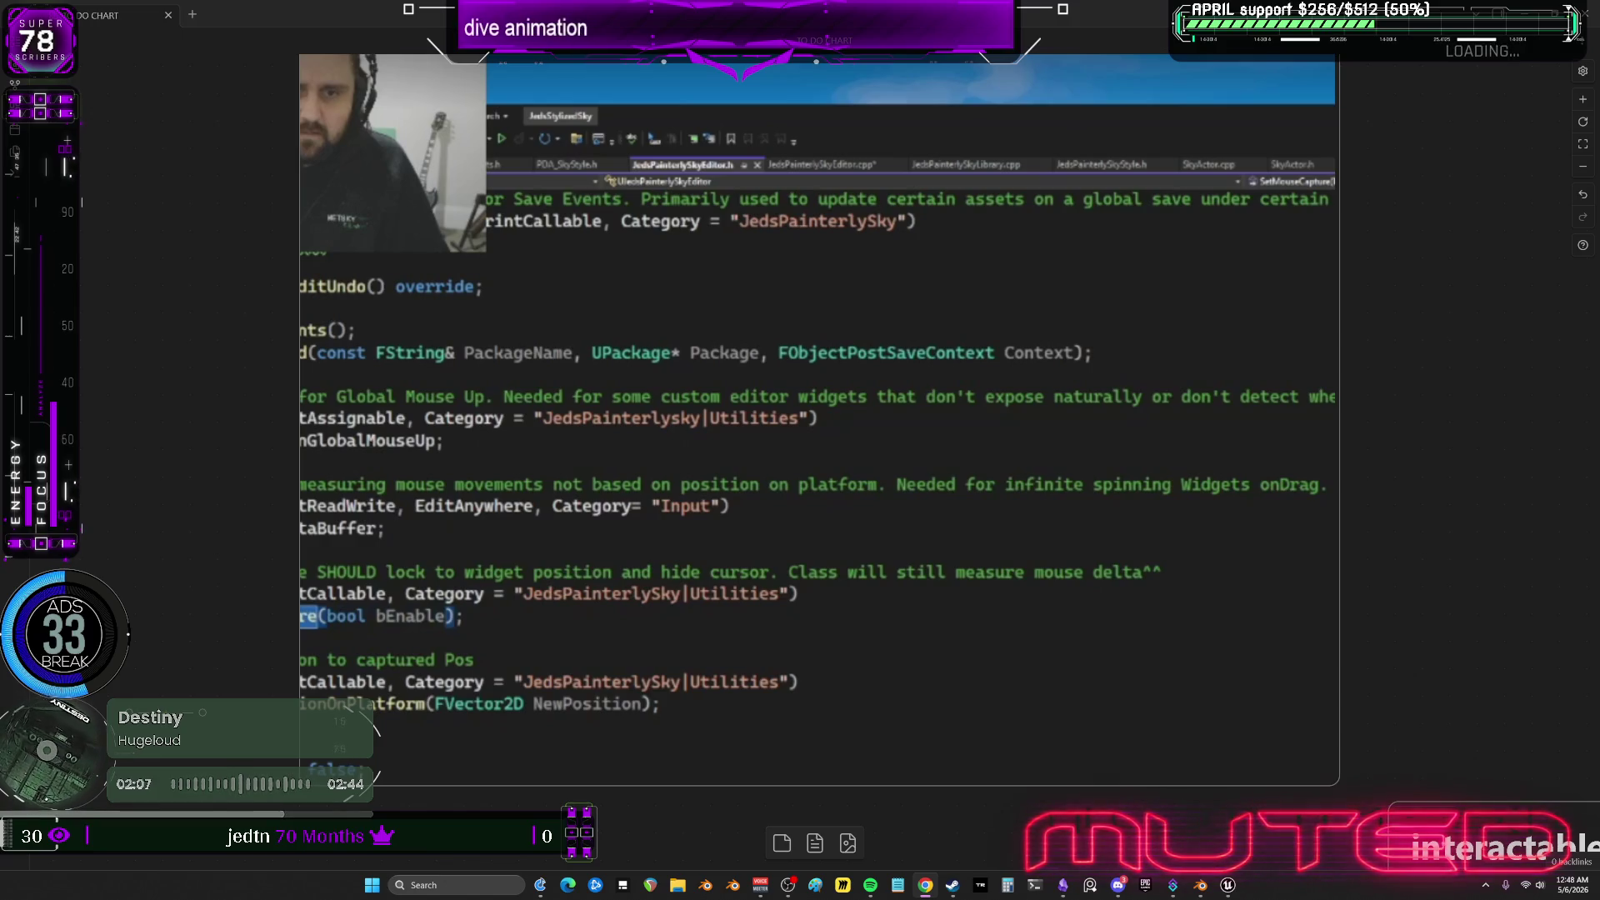
drag(733, 425, 771, 475)
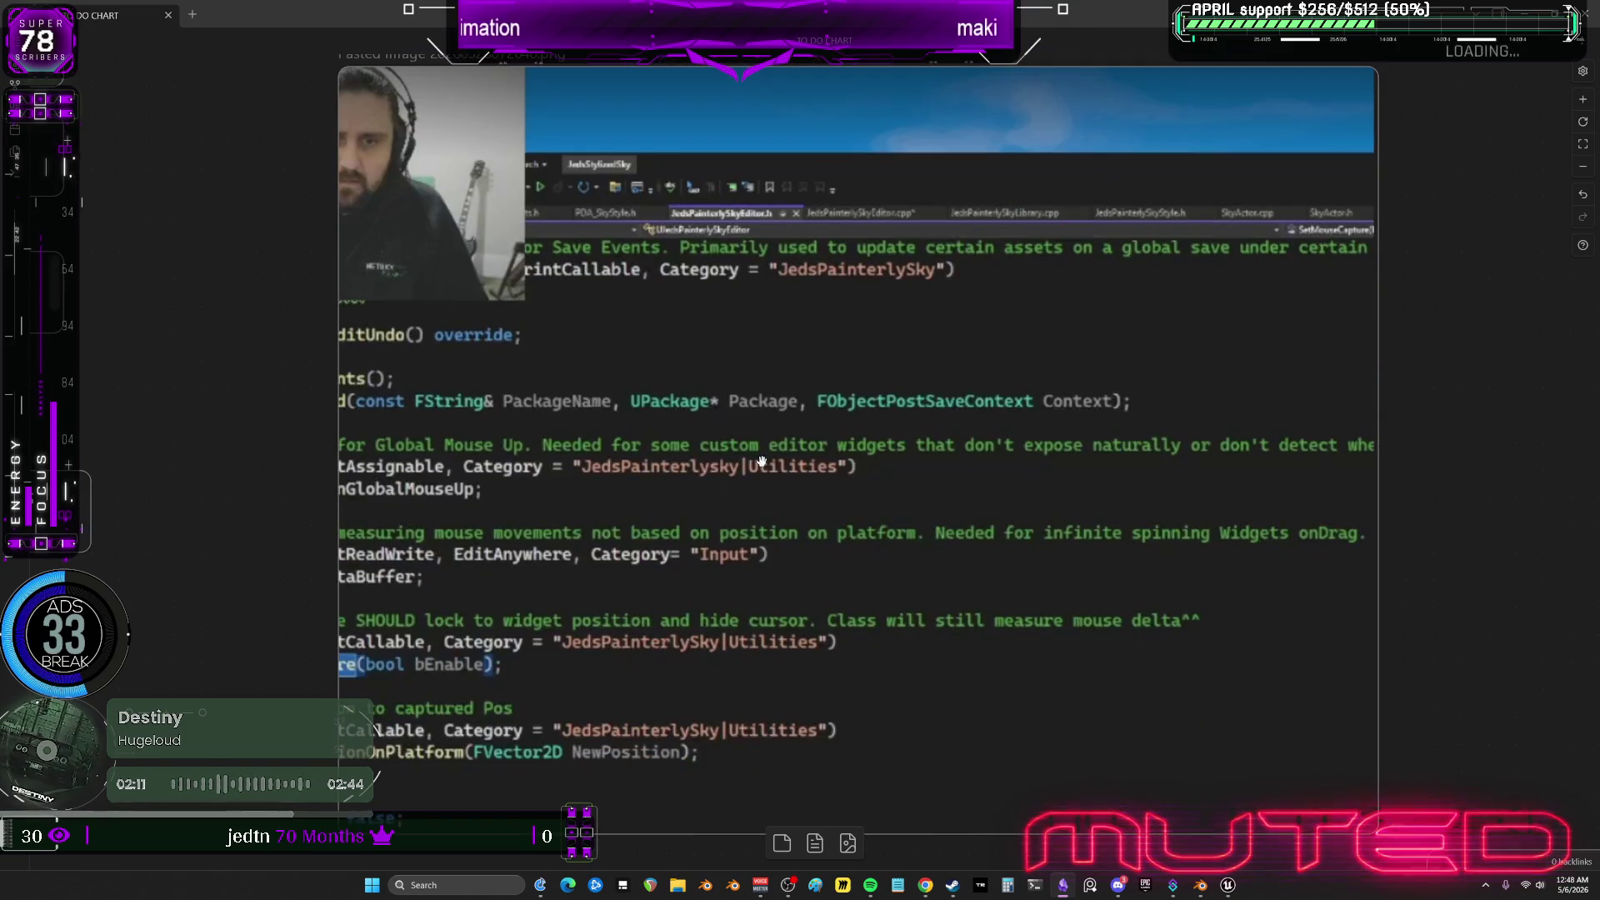
Reach the start/loop/land/flare cards and place a pasted copy of the start card beside them.
ctrl+scroll(758, 465, down, 3)
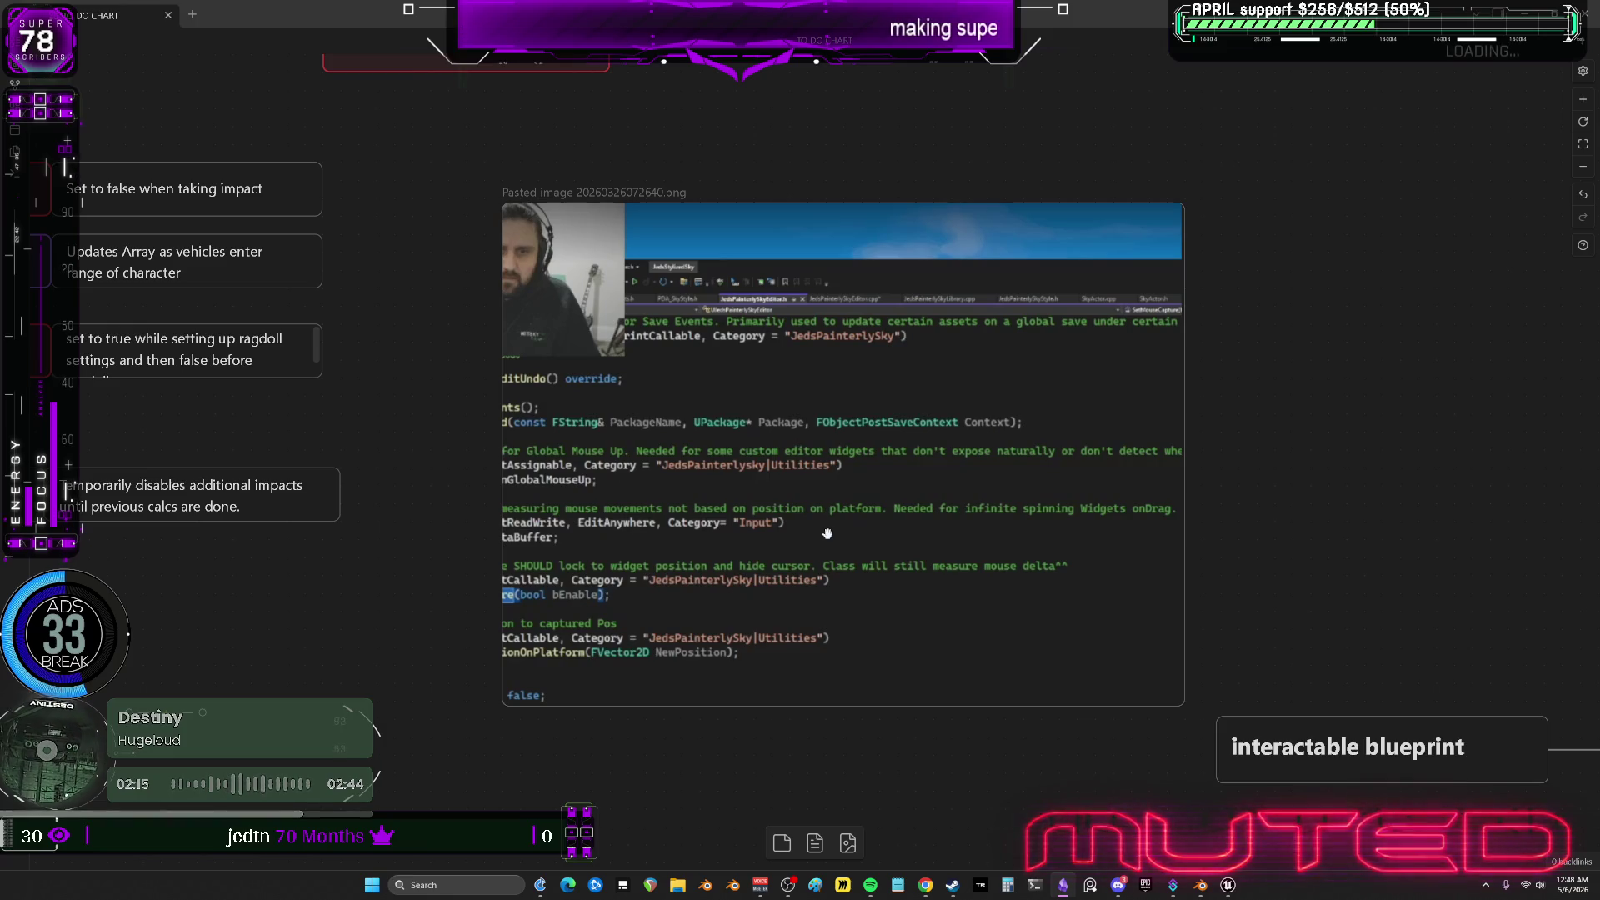
ctrl+scroll(827, 534, down, 4)
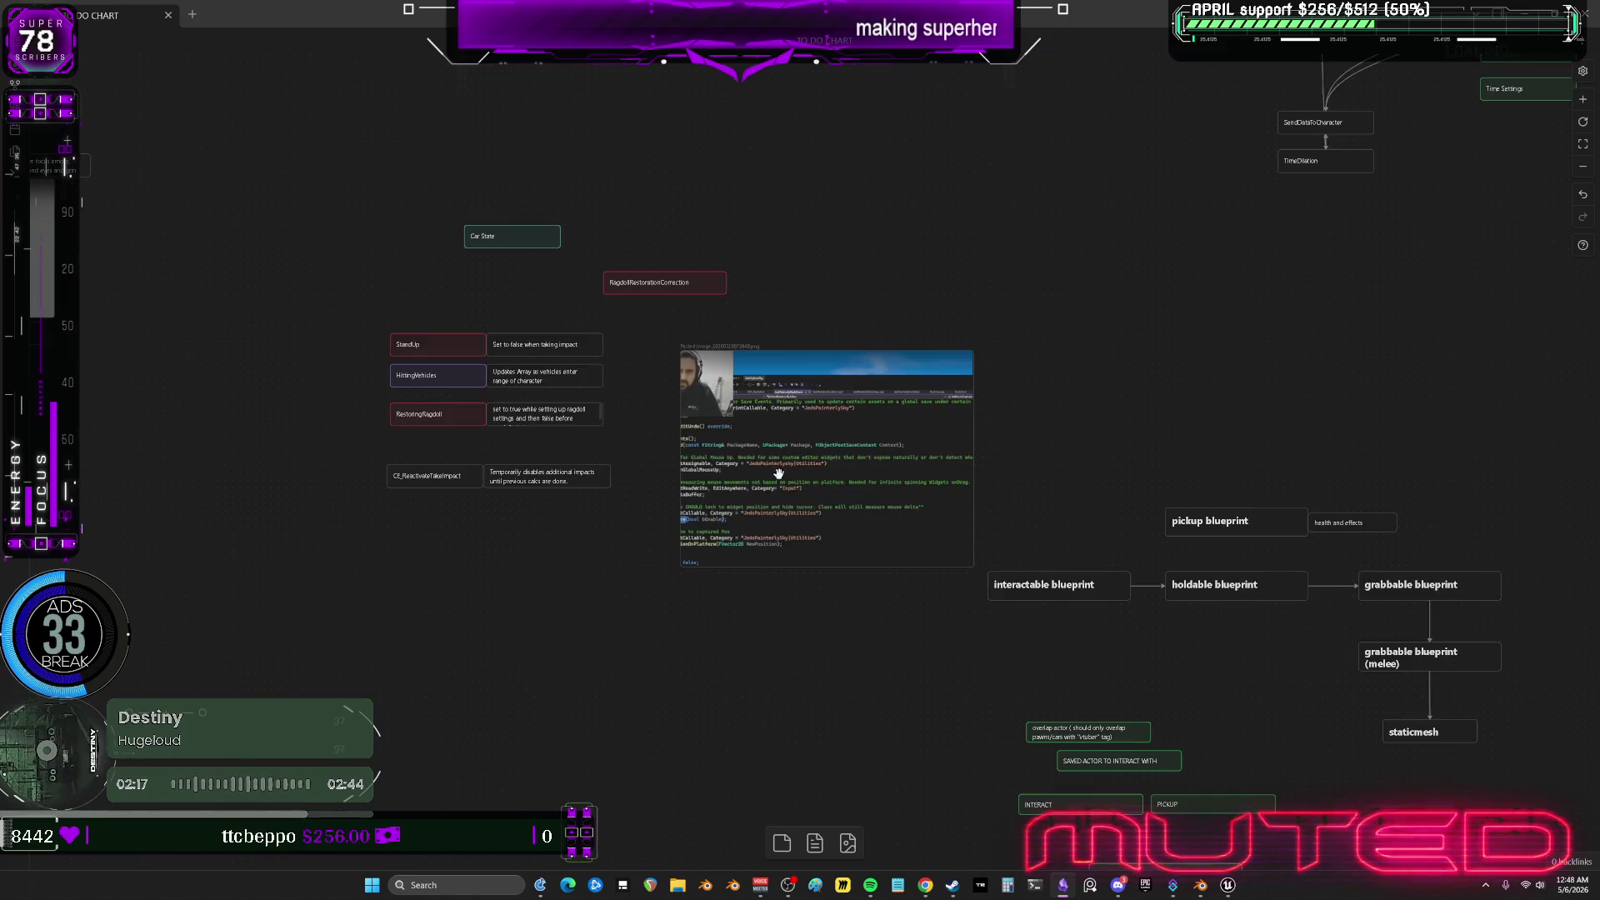
ctrl+scroll(464, 442, down, 8)
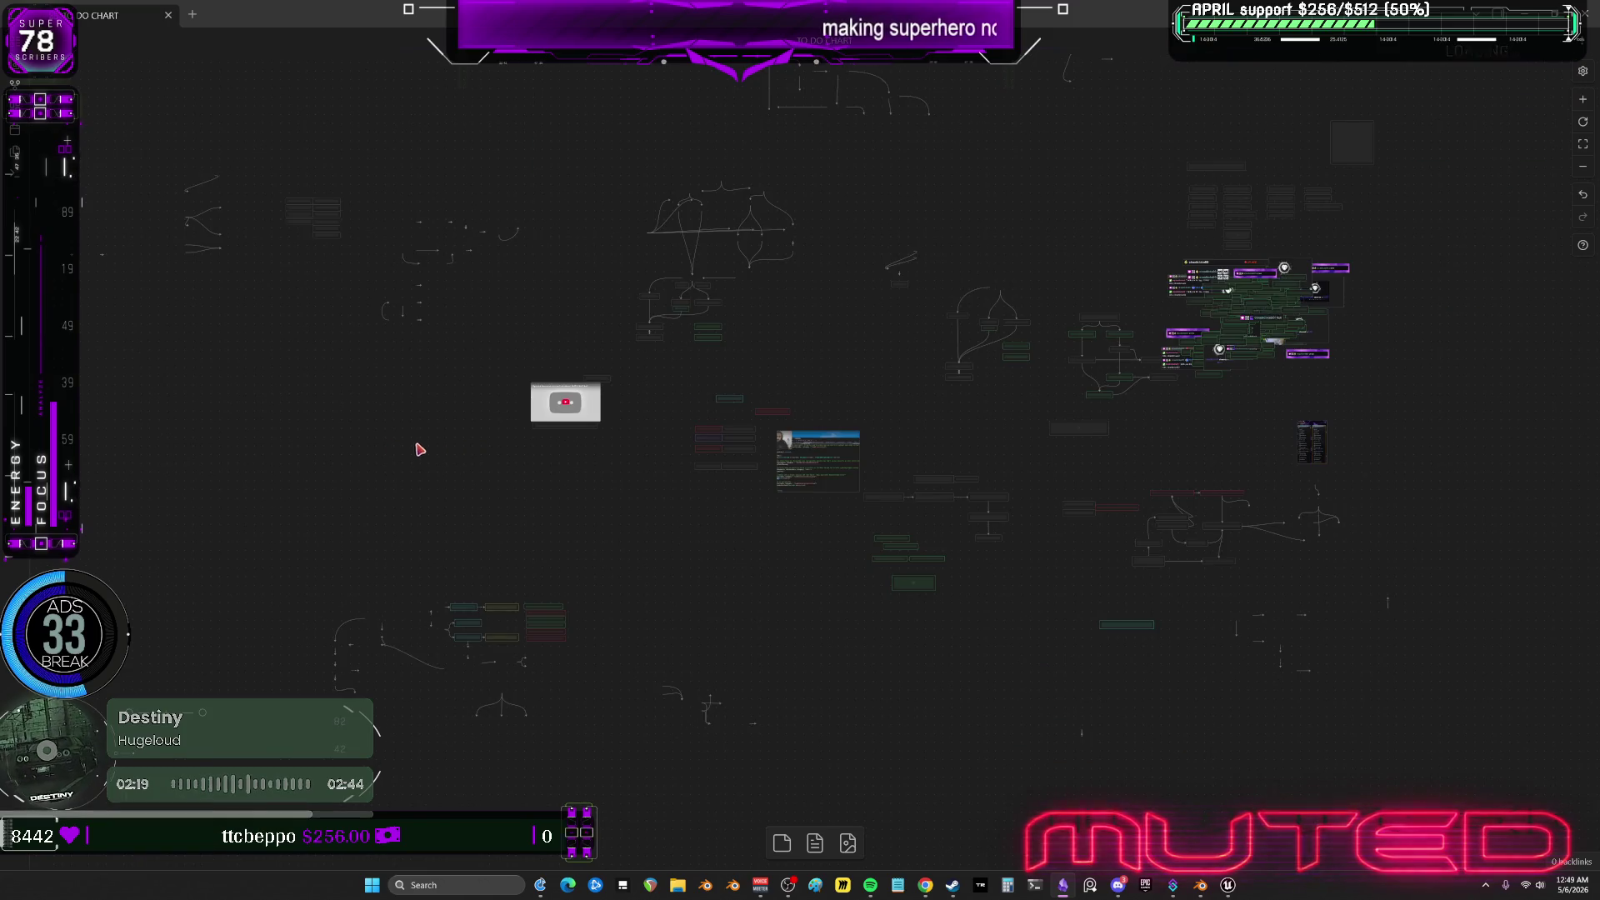
mouse_move(536, 354)
middle_down()
mouse_move(882, 361)
mouse_move(343, 489)
middle_up()
ctrl+scroll(838, 502, up, 3)
ctrl+scroll(839, 503, up, 3)
ctrl+scroll(747, 396, up, 3)
middle_drag(747, 397, 470, 513)
ctrl+scroll(862, 363, up, 3)
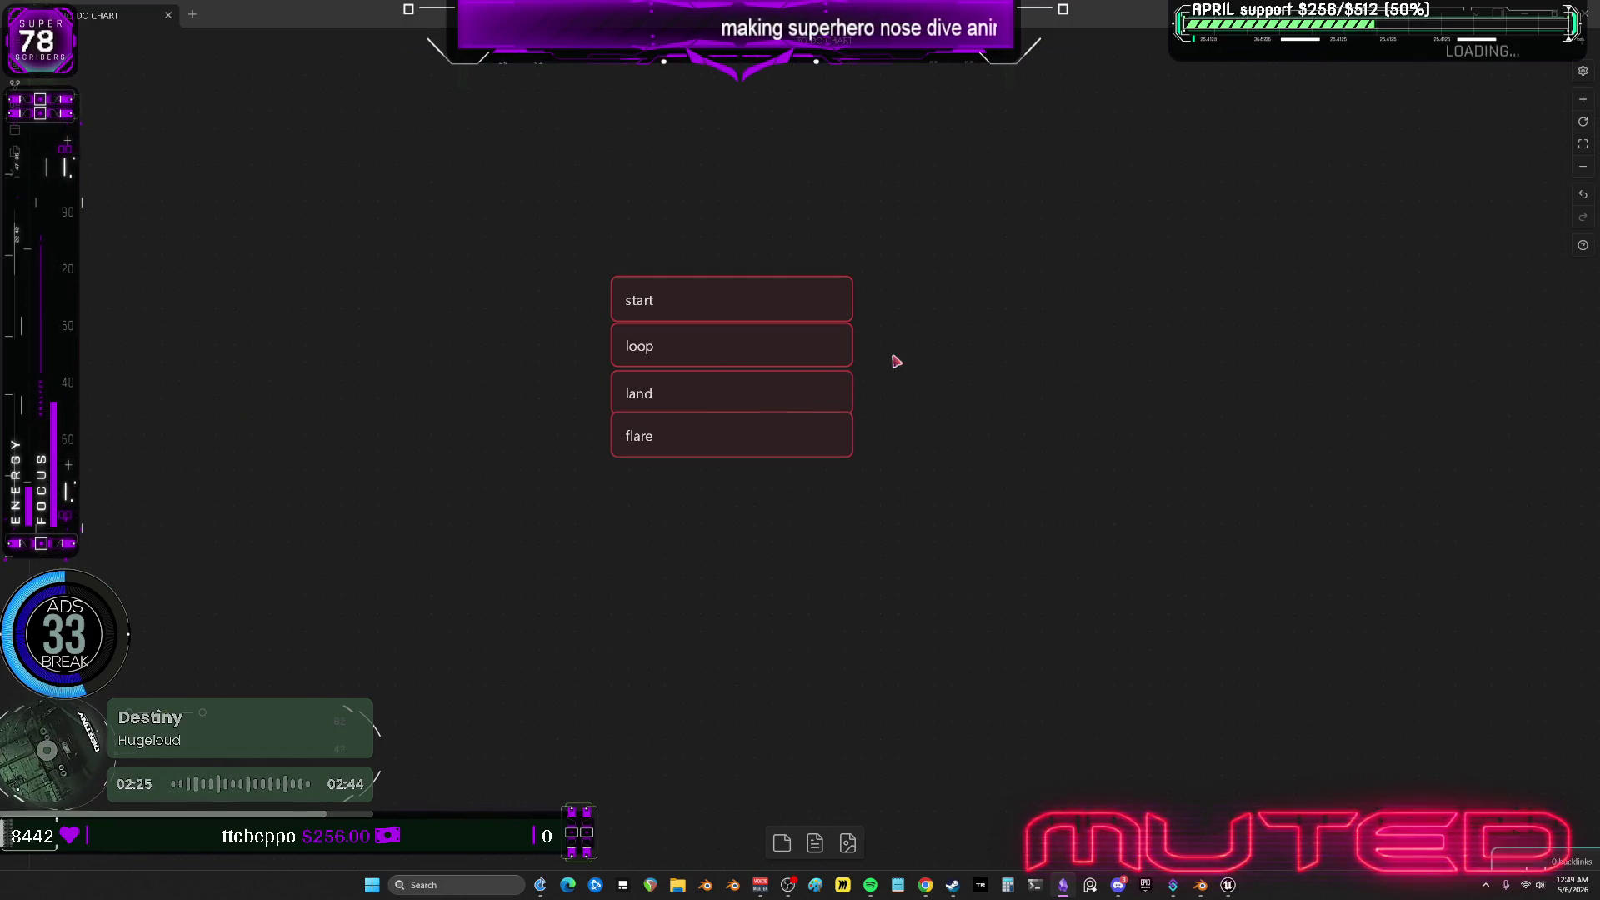
scroll(797, 271, up, 1)
key(ctrl+v)
drag(822, 465, 1118, 313)
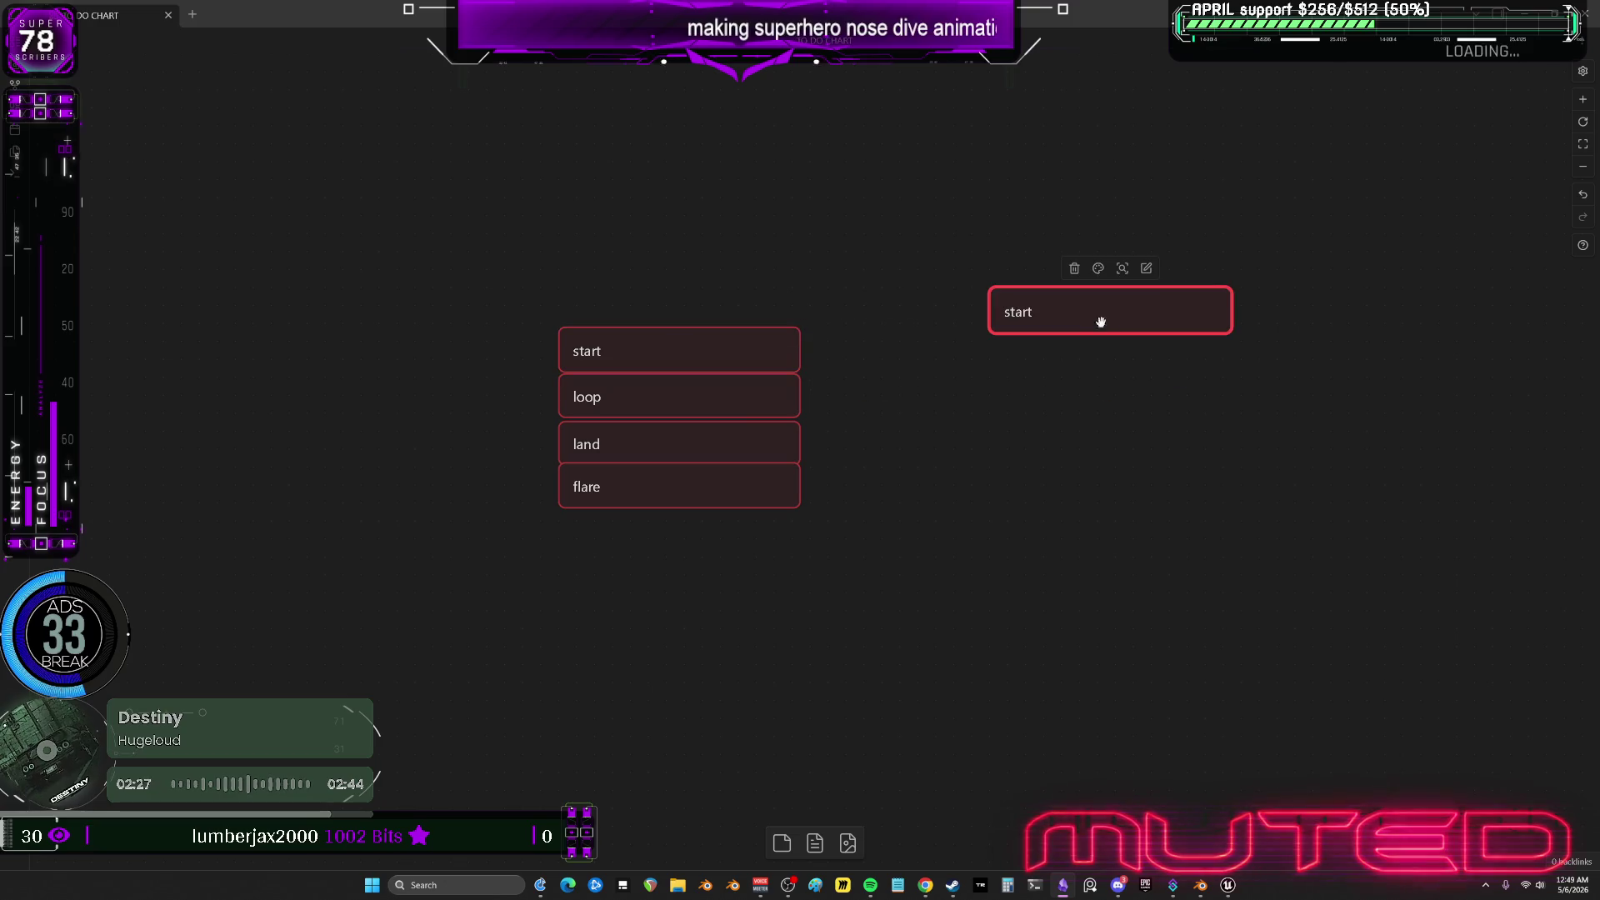
Make the new card taller and replace its text with 'surrounded by mechs, fly up.'.
mouse_move(1222, 339)
mouse_down()
mouse_move(1317, 525)
mouse_move(1232, 538)
mouse_up()
double_click(1119, 351)
key(ctrl+a)
text(surr)
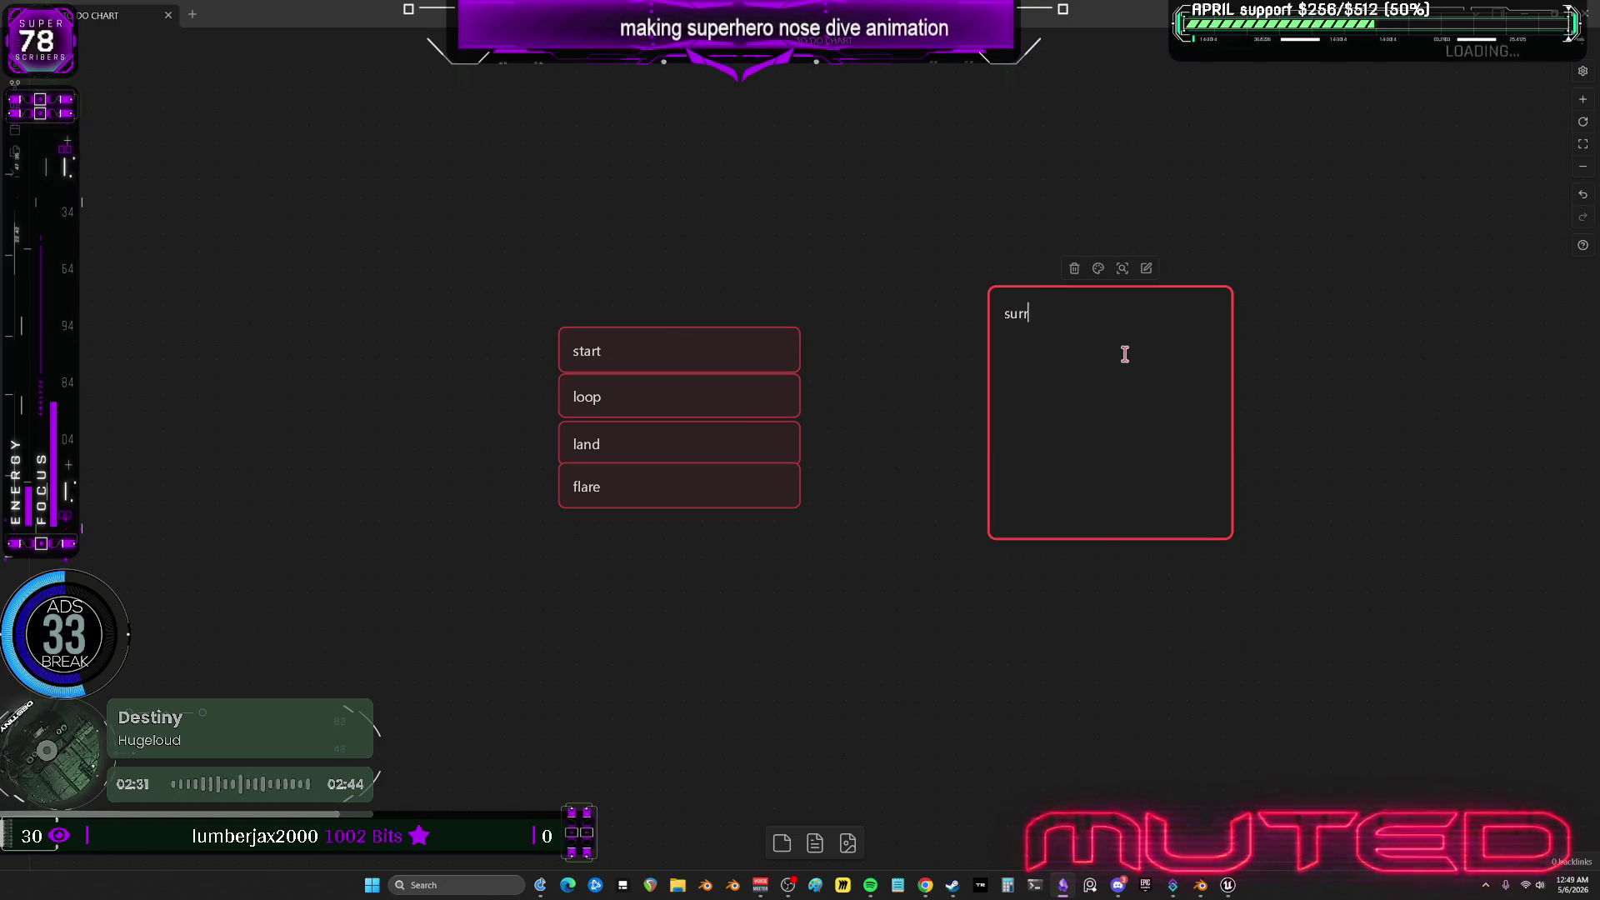
text(ounded by me)
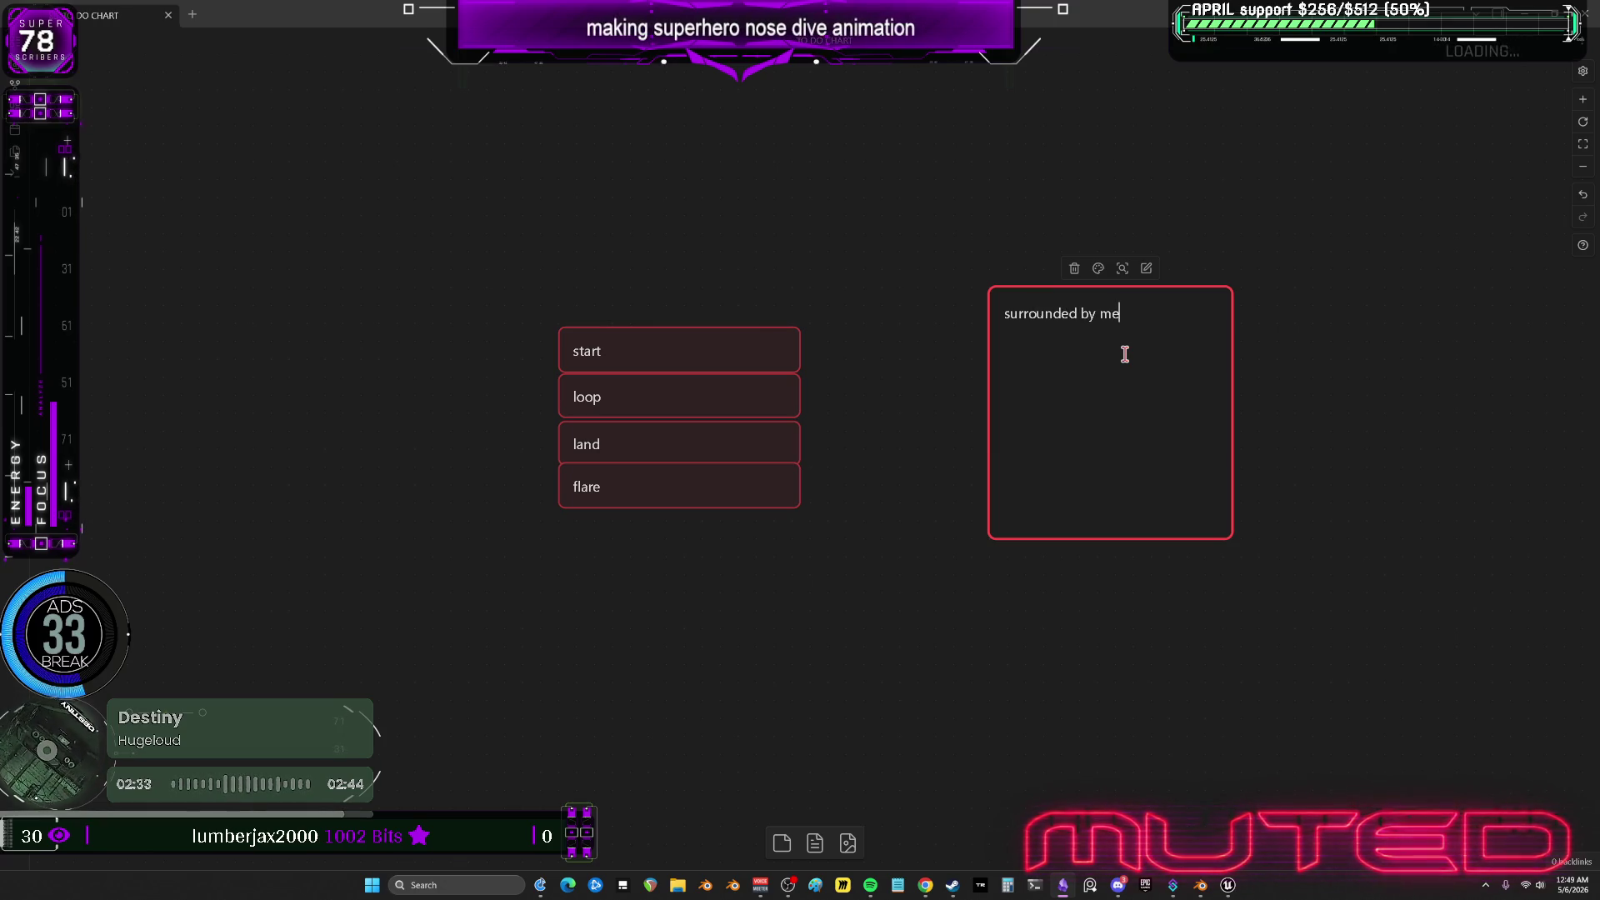
text(chs,)
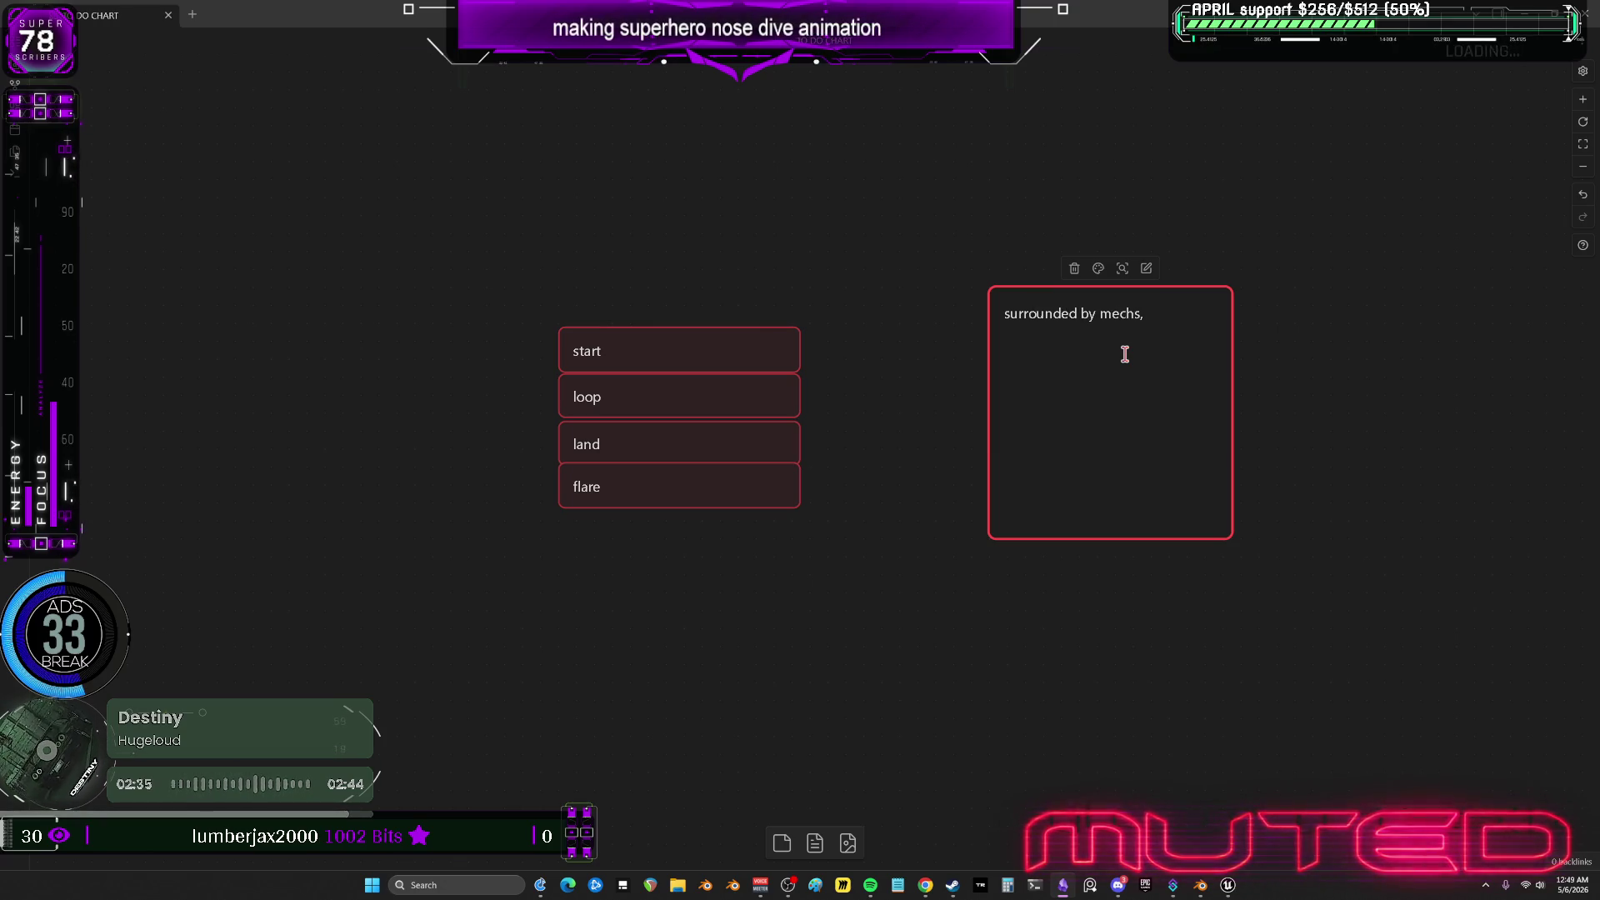
text( fly up.)
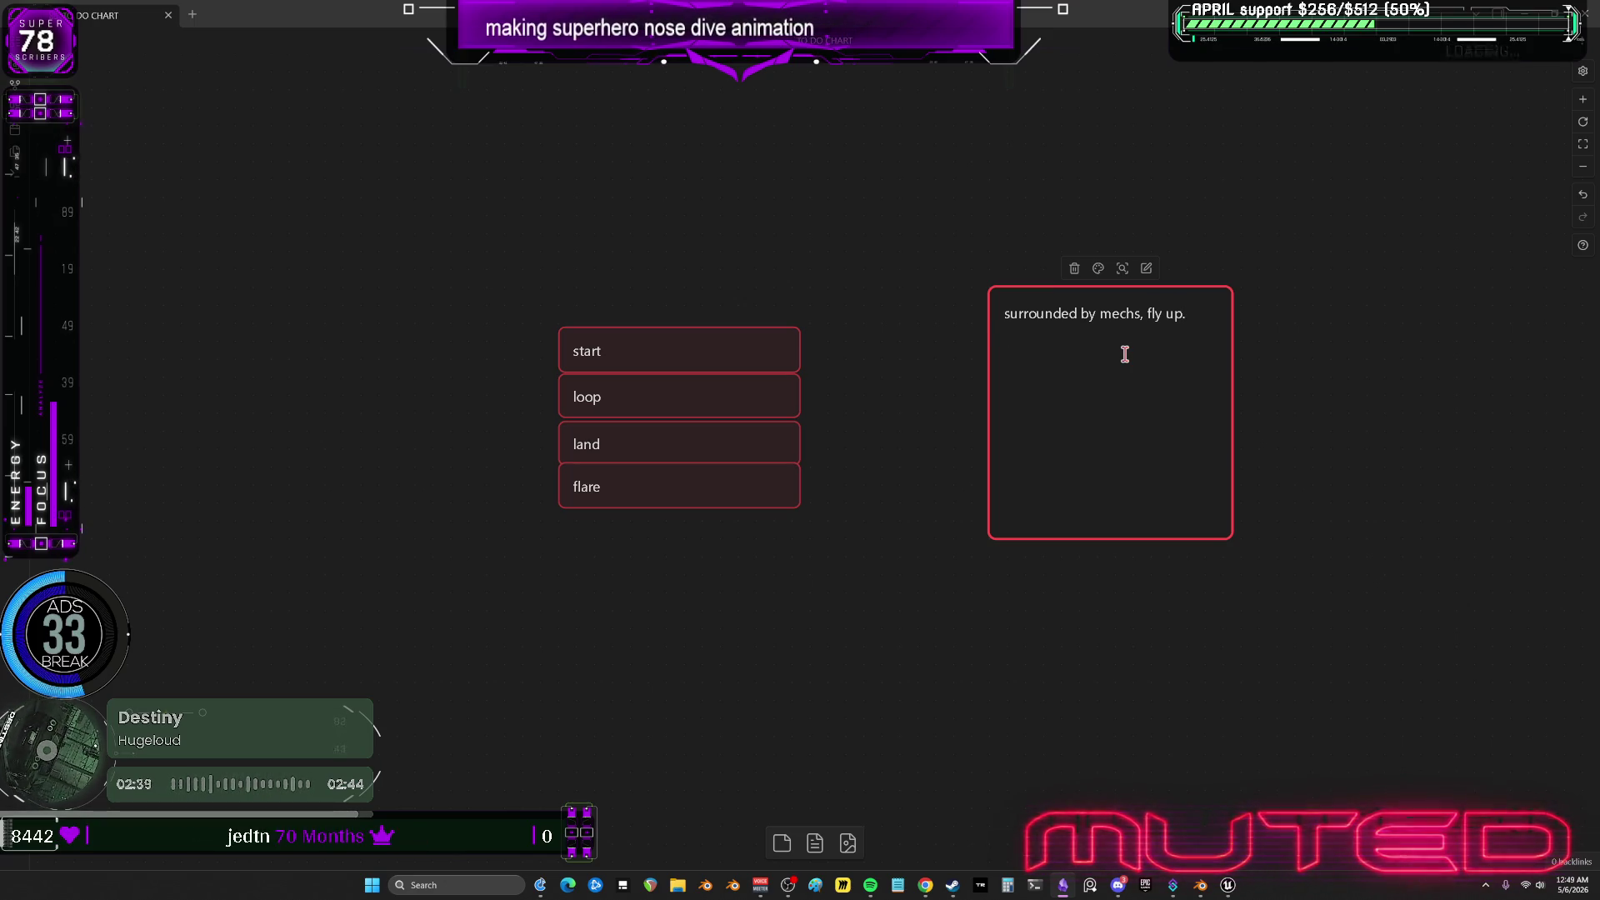
text(  mechs)
key(Return)
Add the story of mechs spinning, wing energy slices, and a ground beam disintegrating them.
text(spin,)
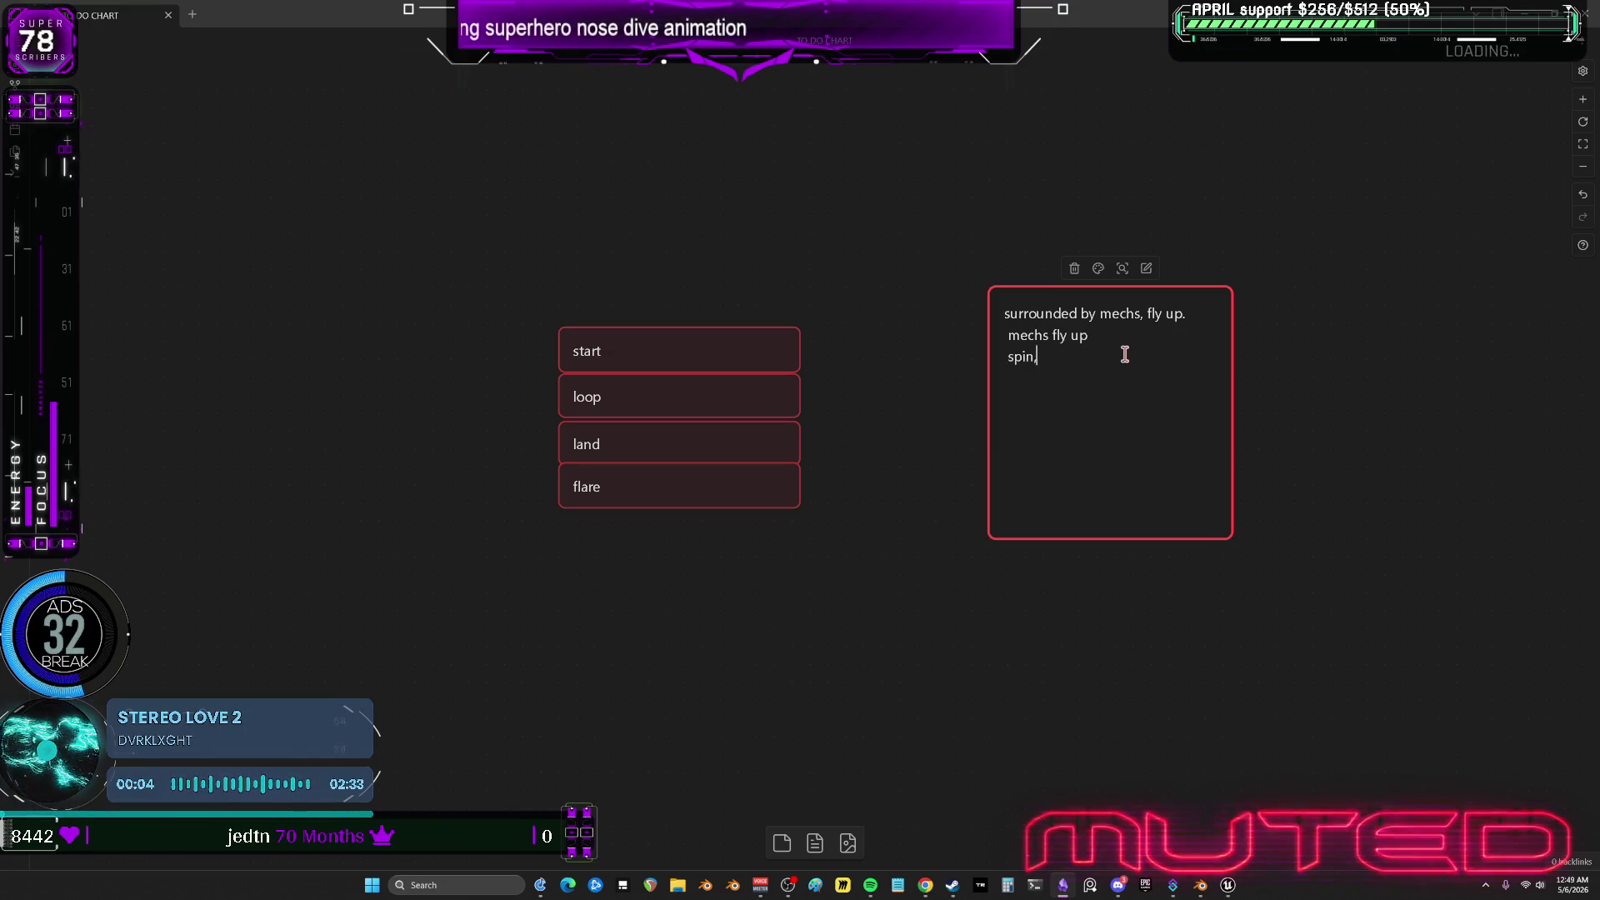
text( eaach wing makes knife energy that sslices ttthe mechs)
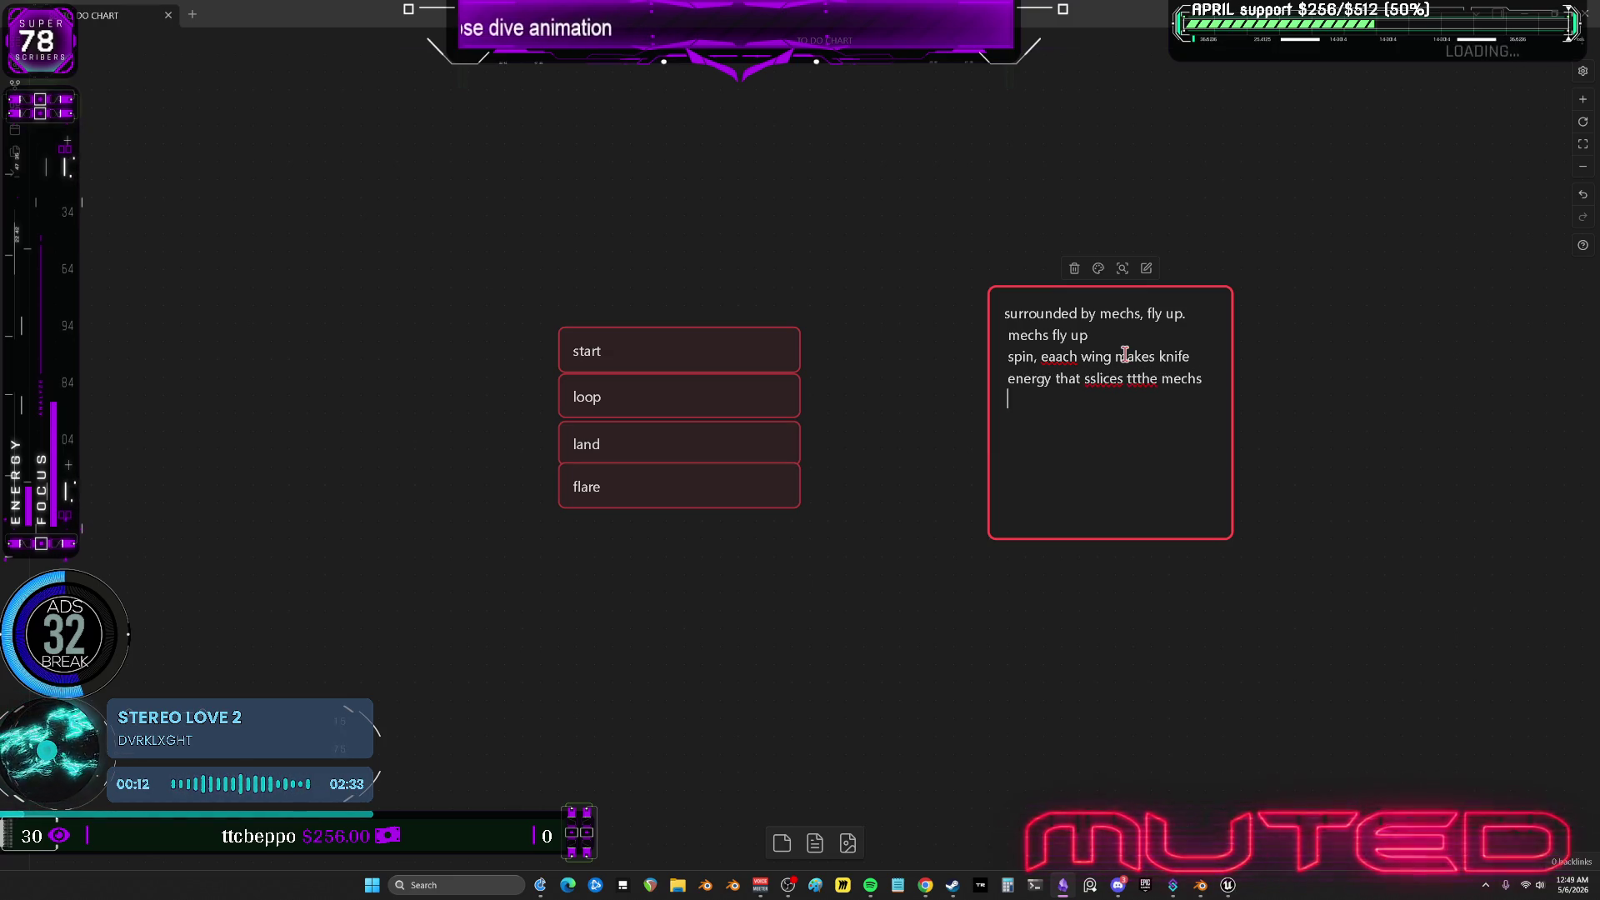
text( down, hit the ground )
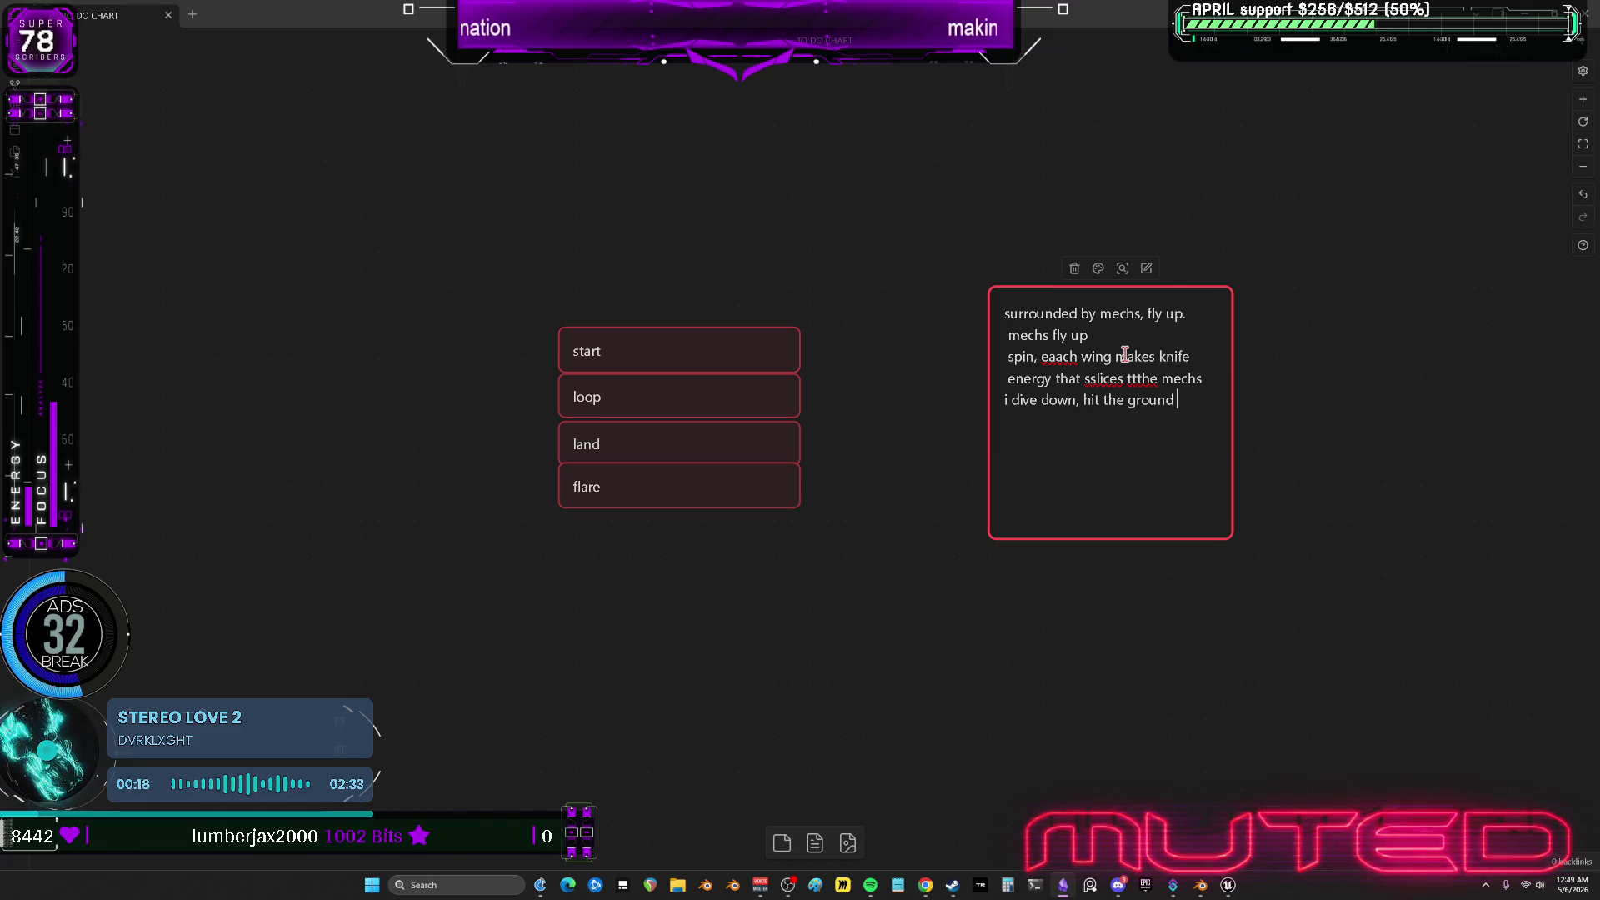
text(realiz)
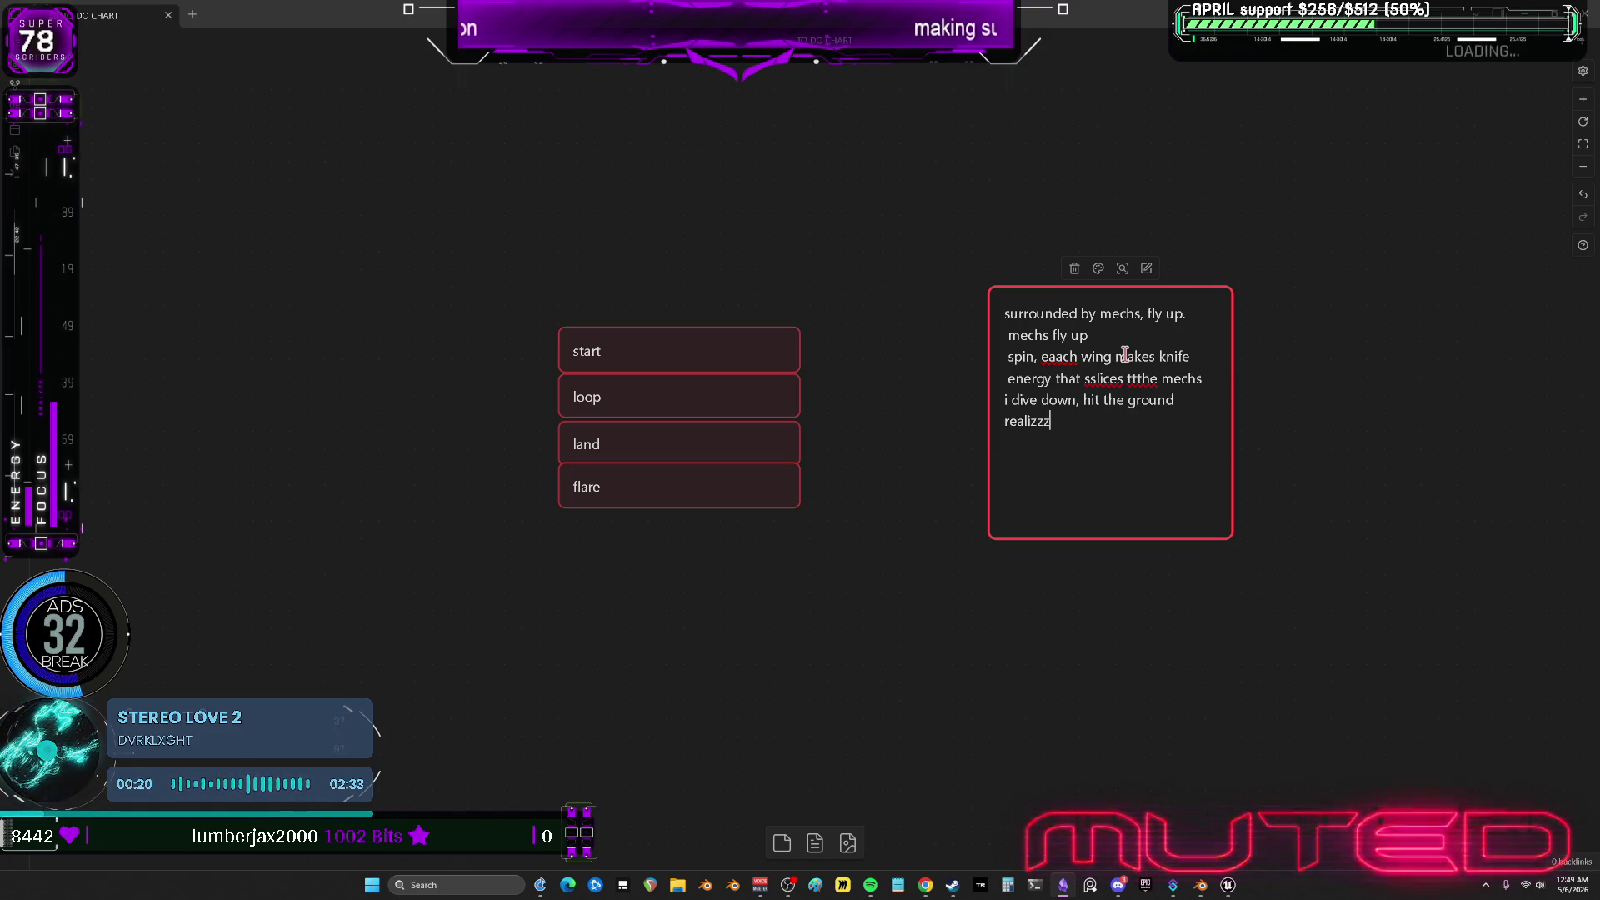
key(BackSpace)
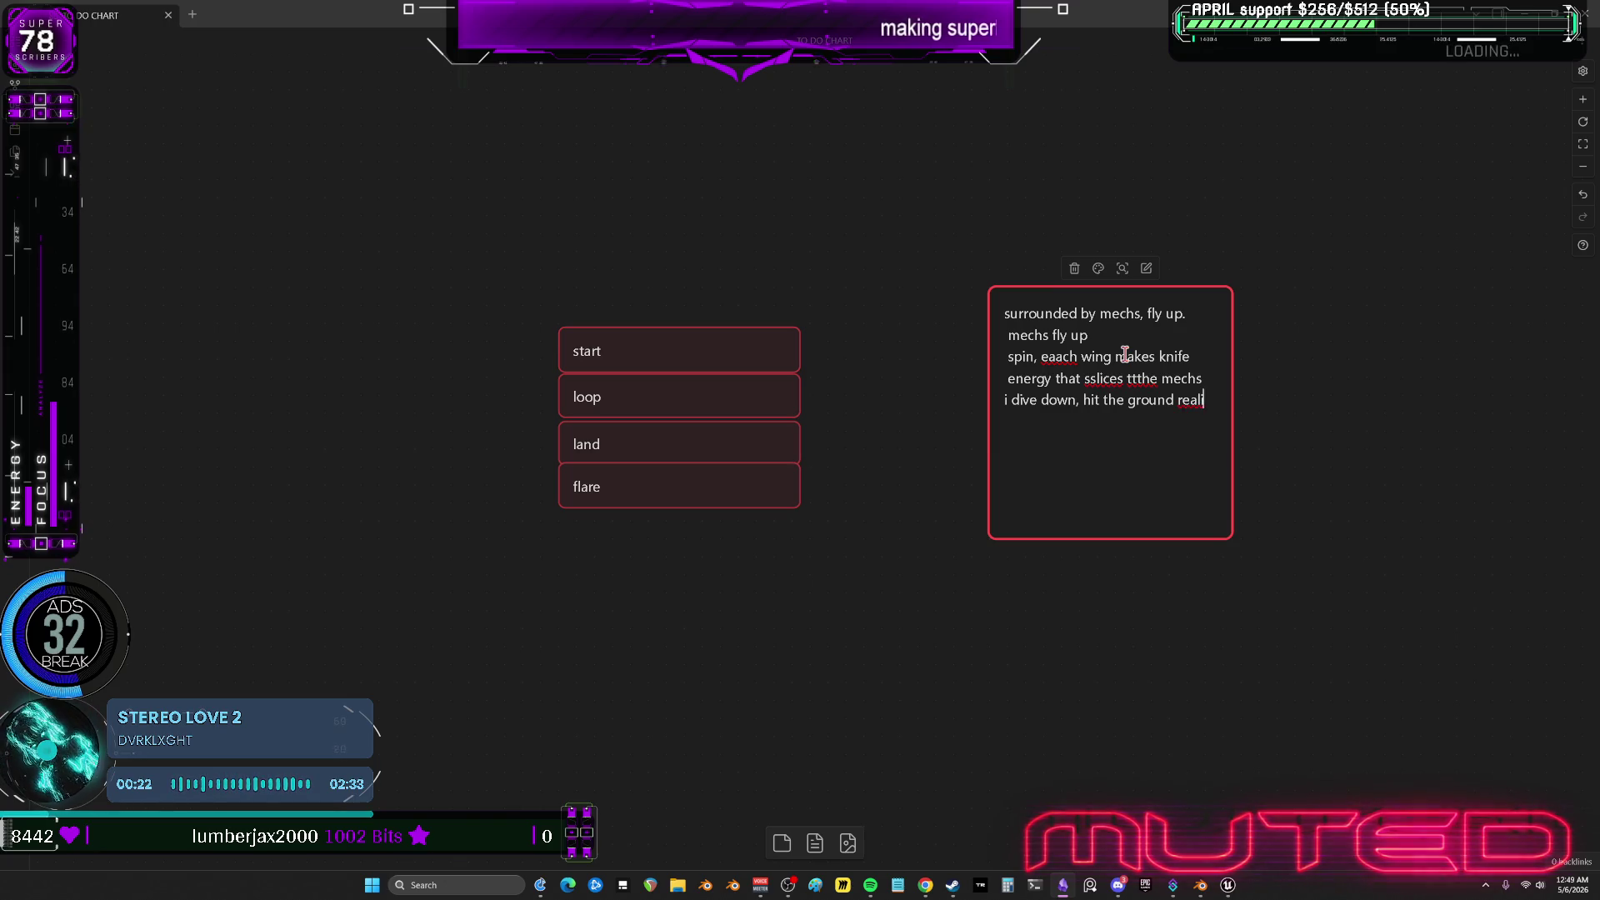
key(BackSpace)
text(leasing a )
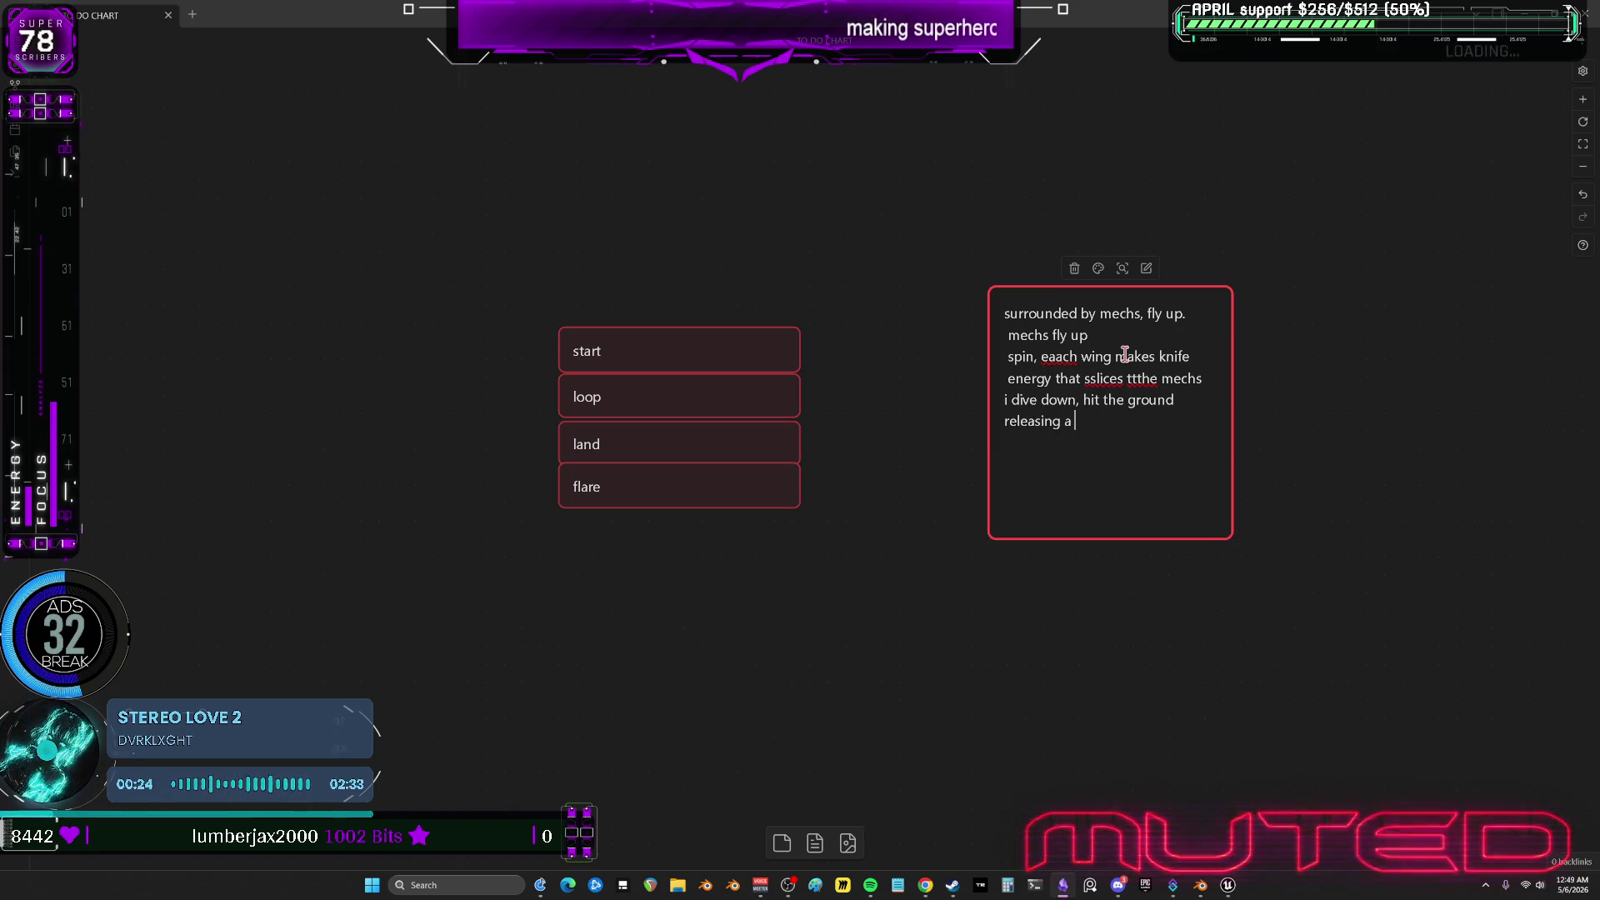
text(giant beam from the ground up d)
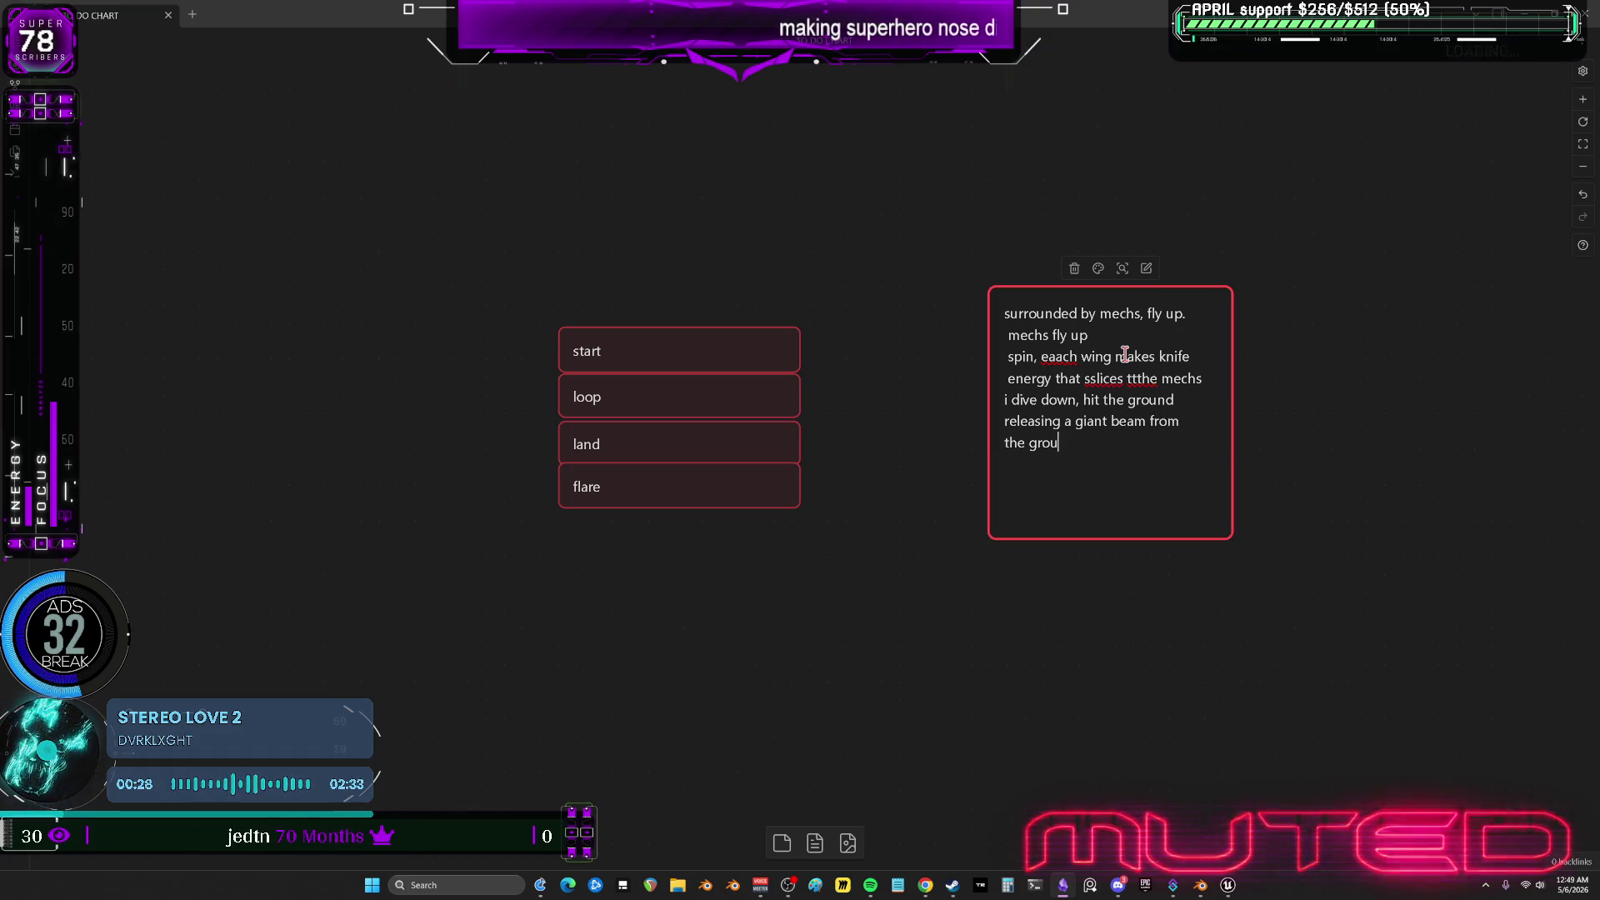
text(isintegrating the)
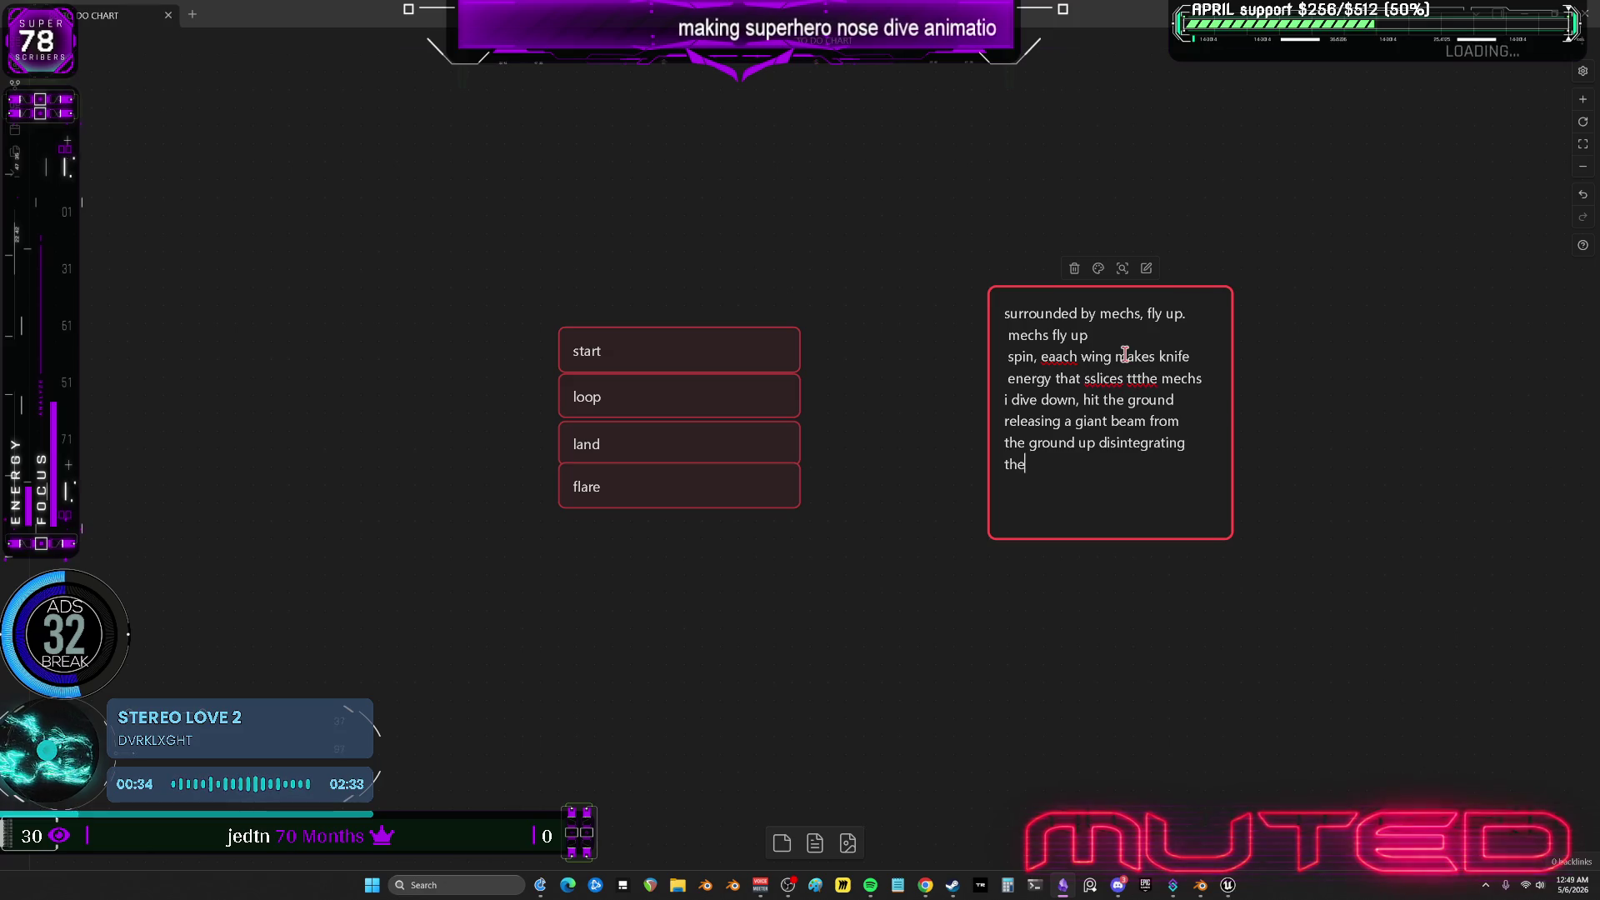
text( slices mechs above)
click(943, 348)
scroll(891, 383, down, 2)
scroll(914, 364, up, 3)
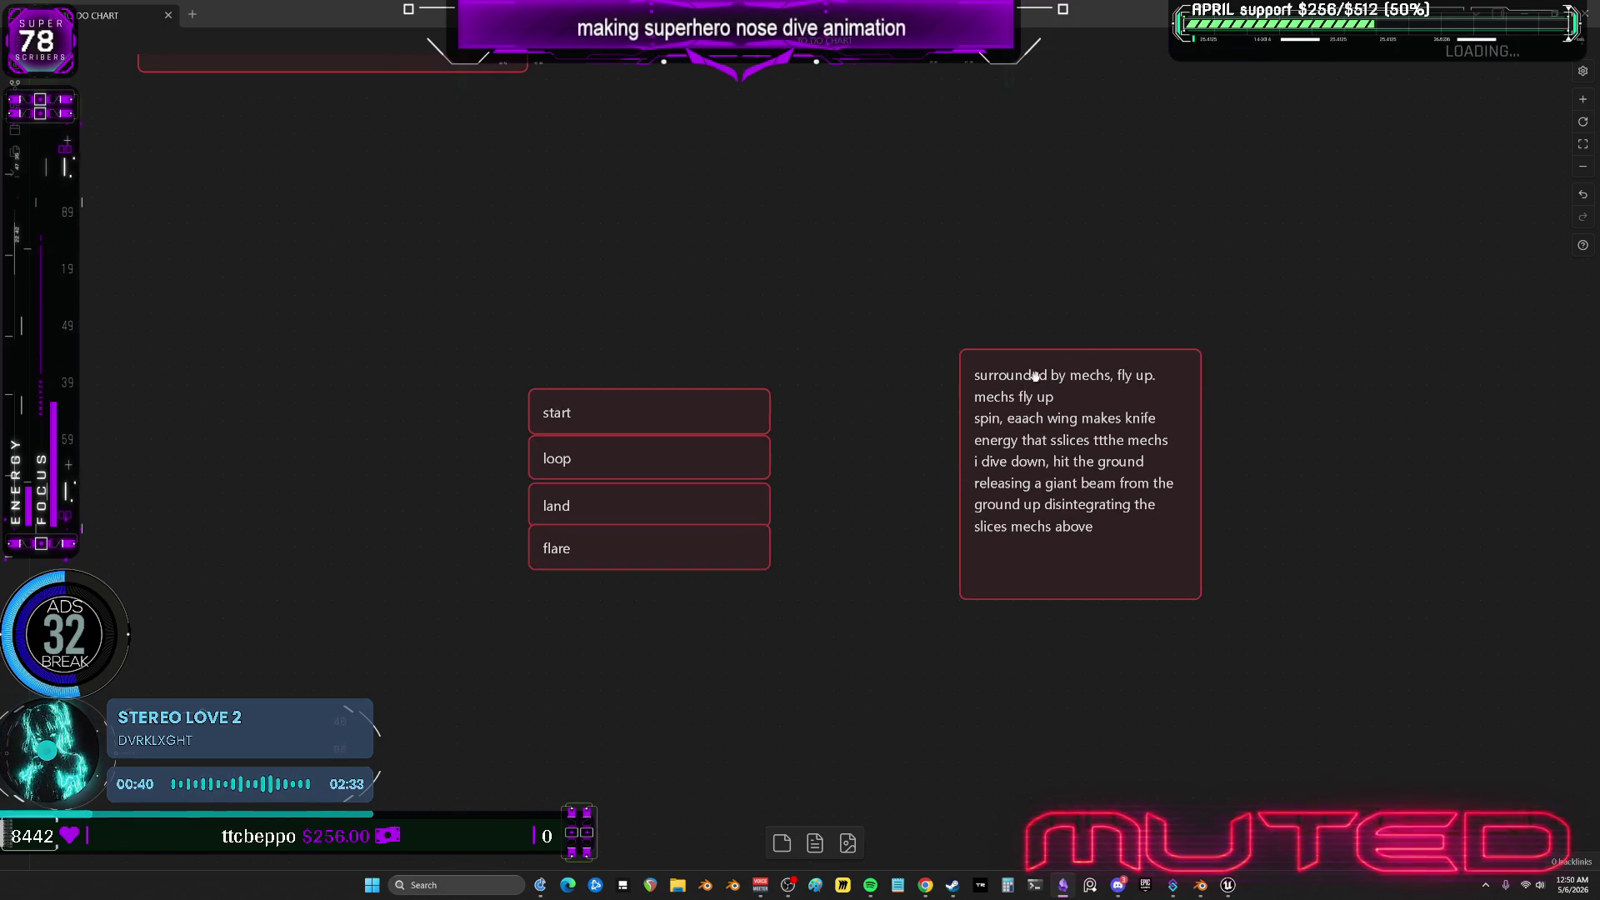
Duplicate the start card and retitle the copy 'ultimate attaack animation'.
click(760, 398)
key(ctrl+c)
key(ctrl+v)
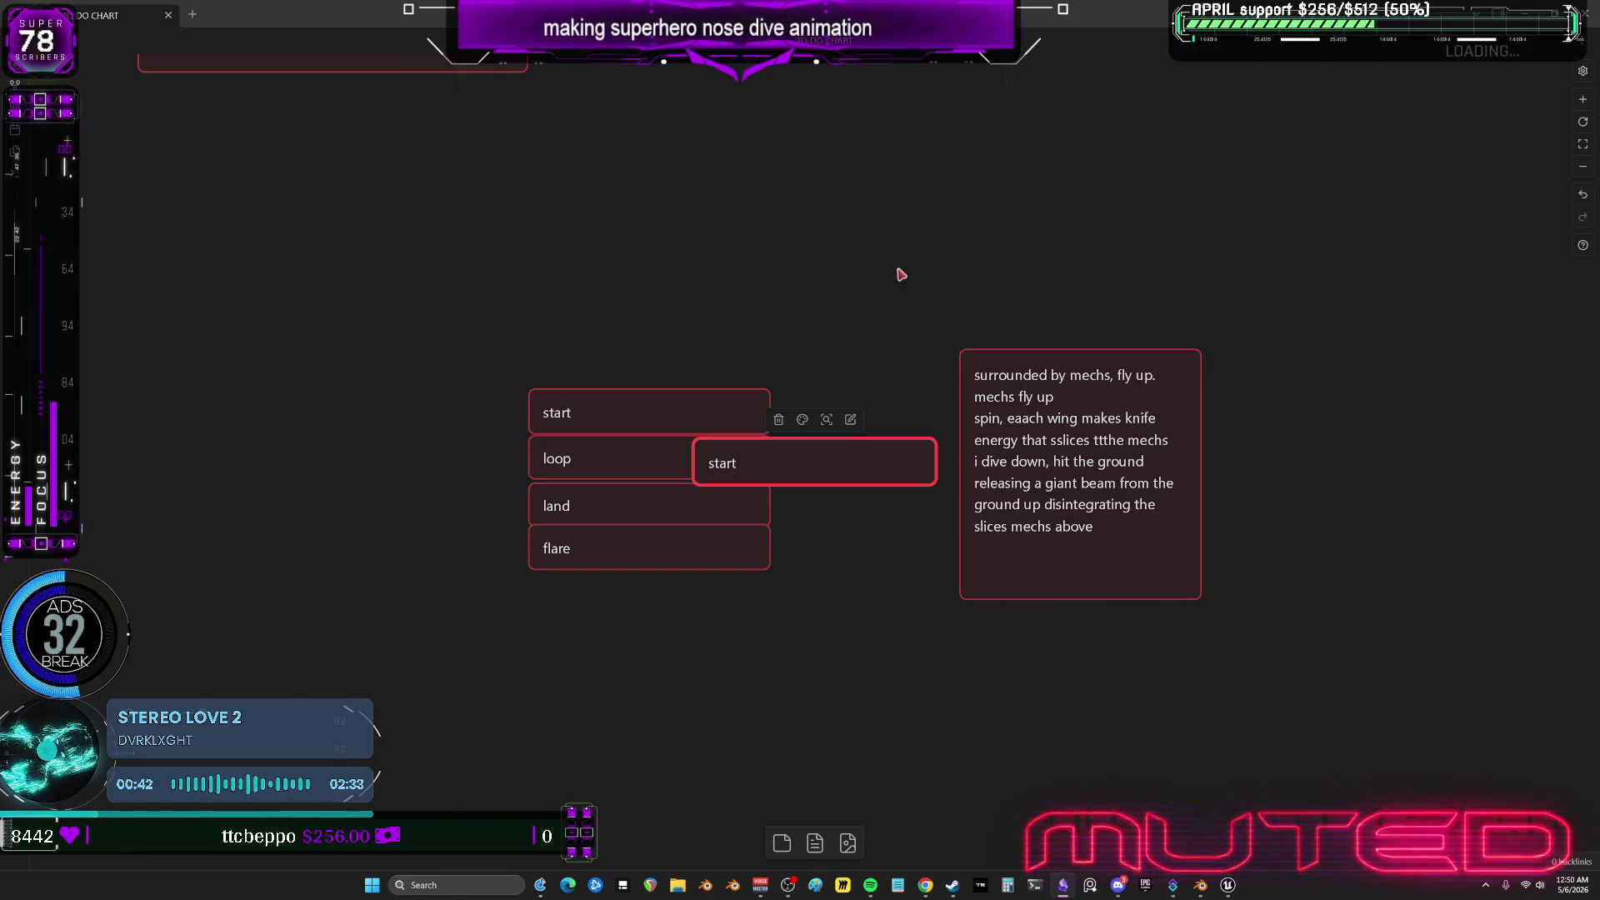
key(BackSpace)
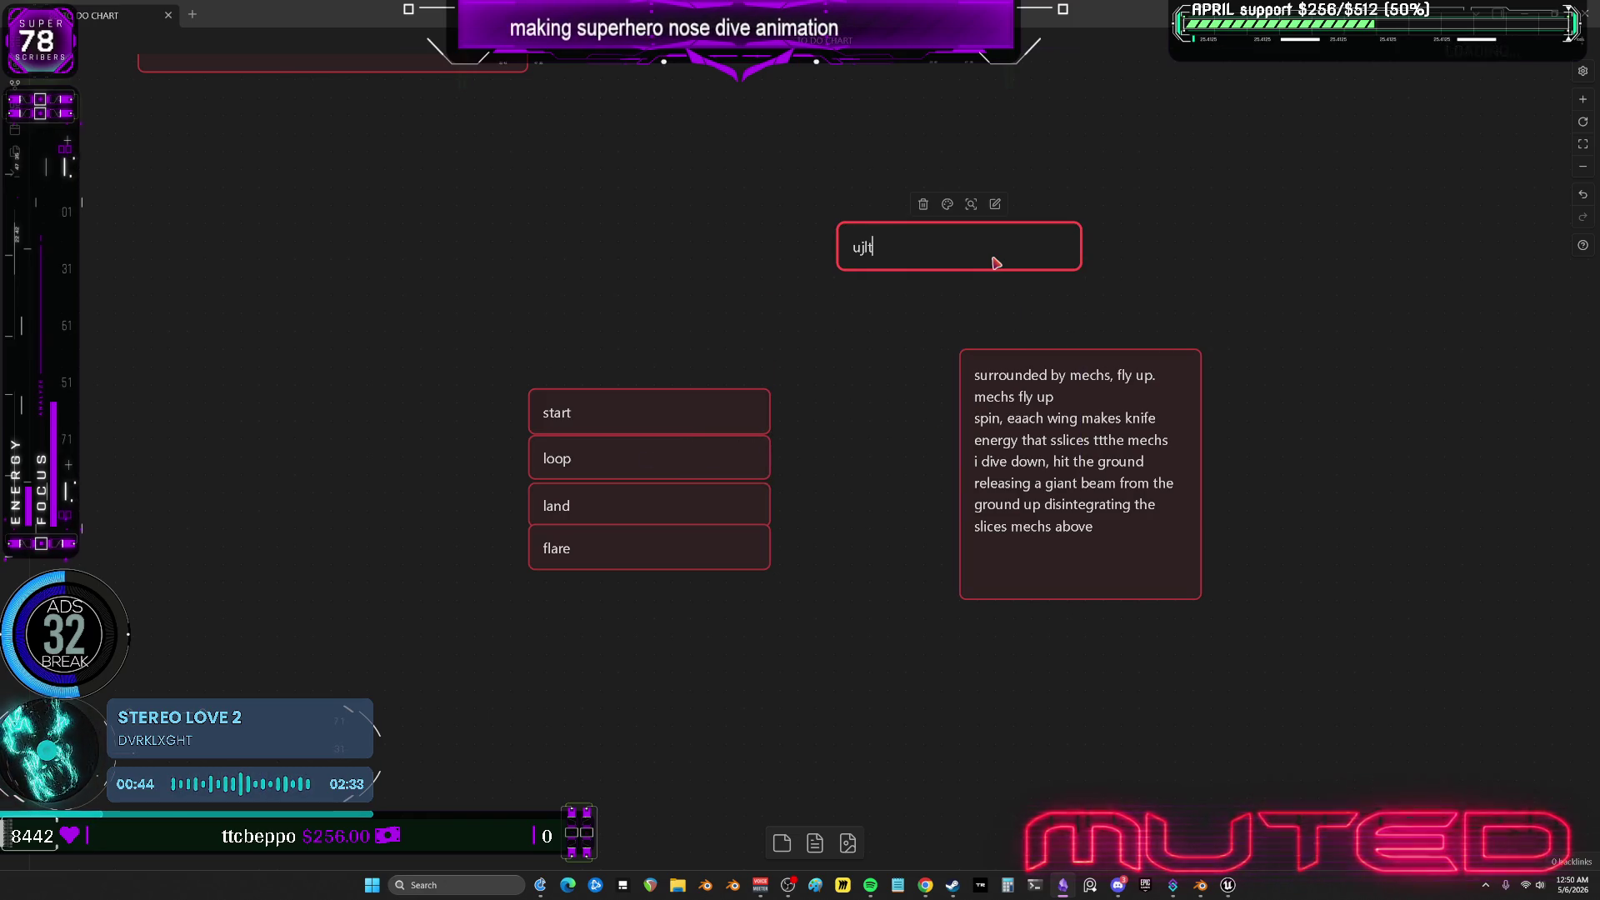
text(u)
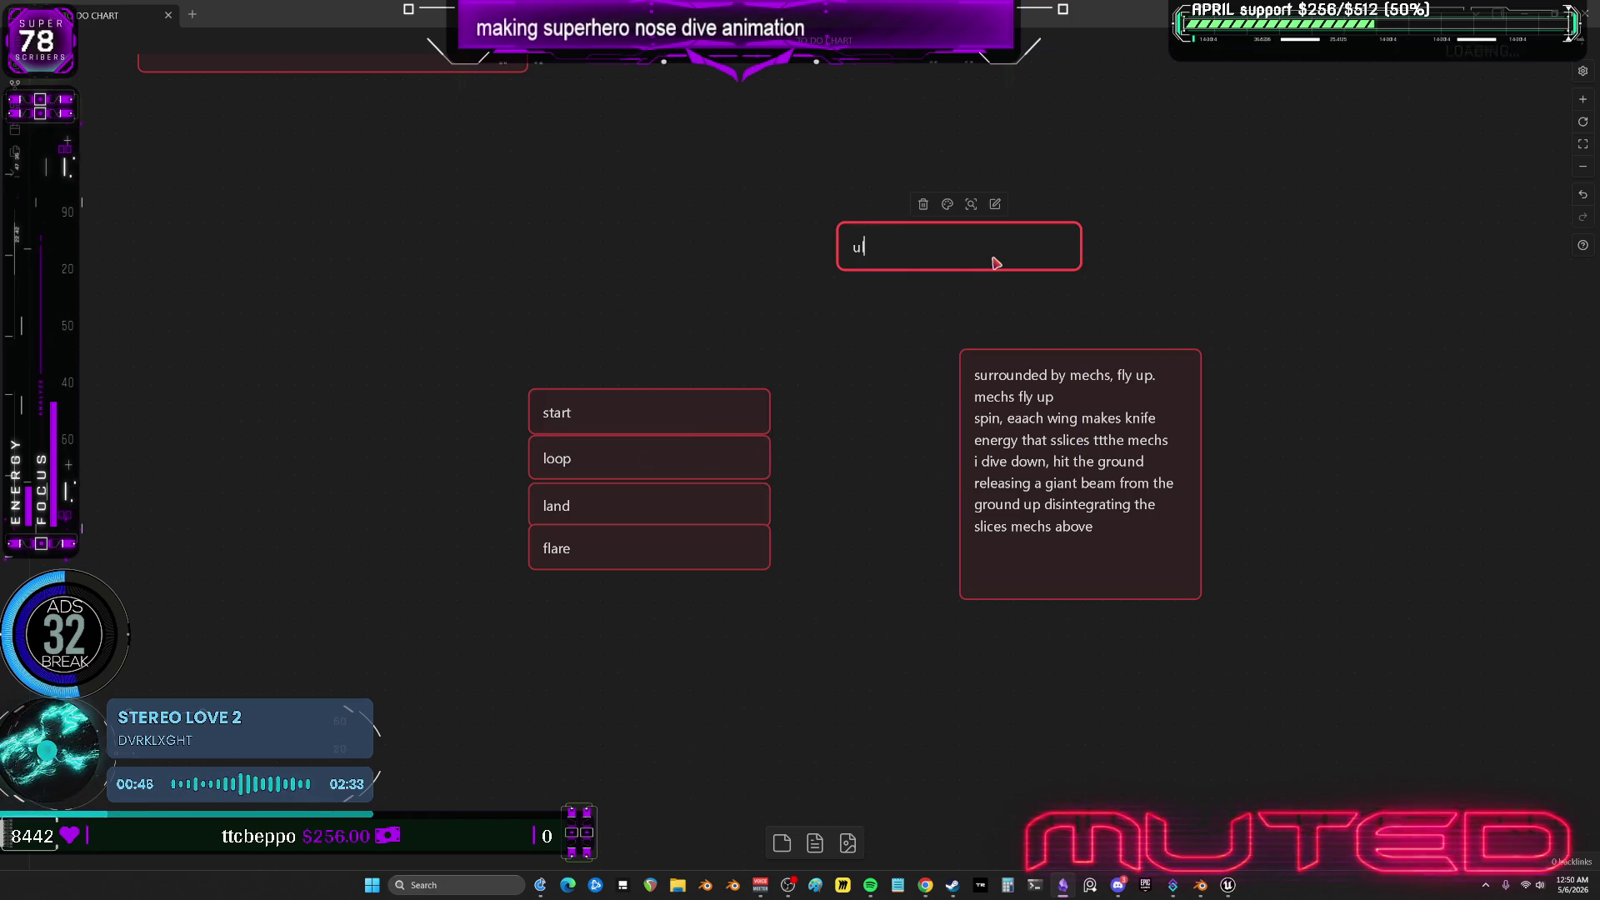
text(ltimate attaacj animation)
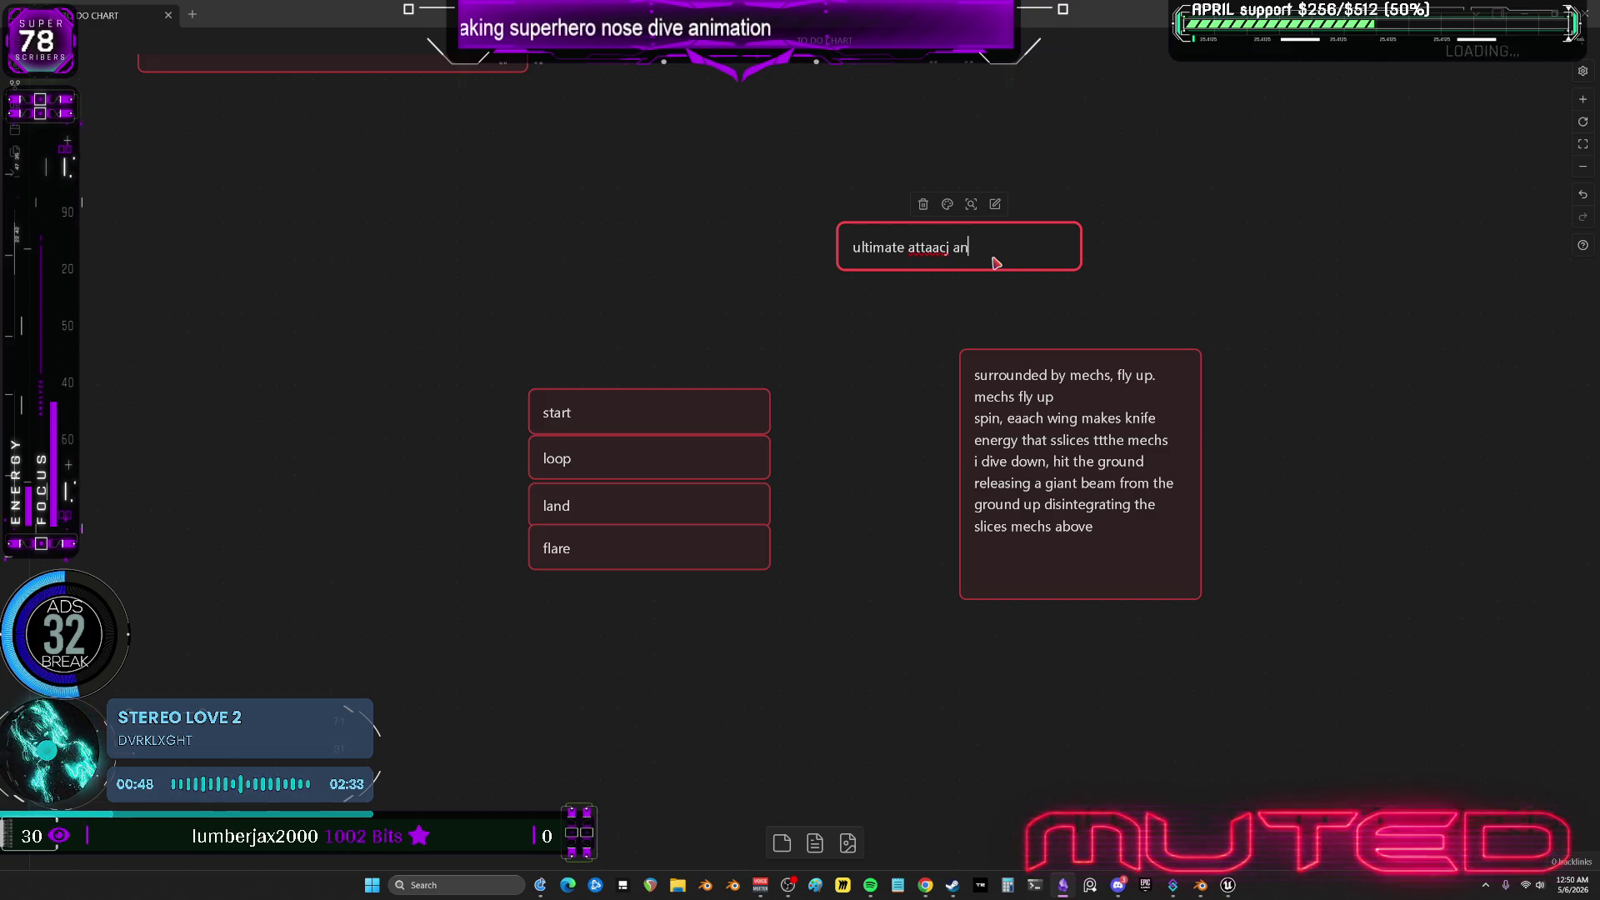
Remove the stray characters from the new title card and zoom out the canvas.
right_click(951, 244)
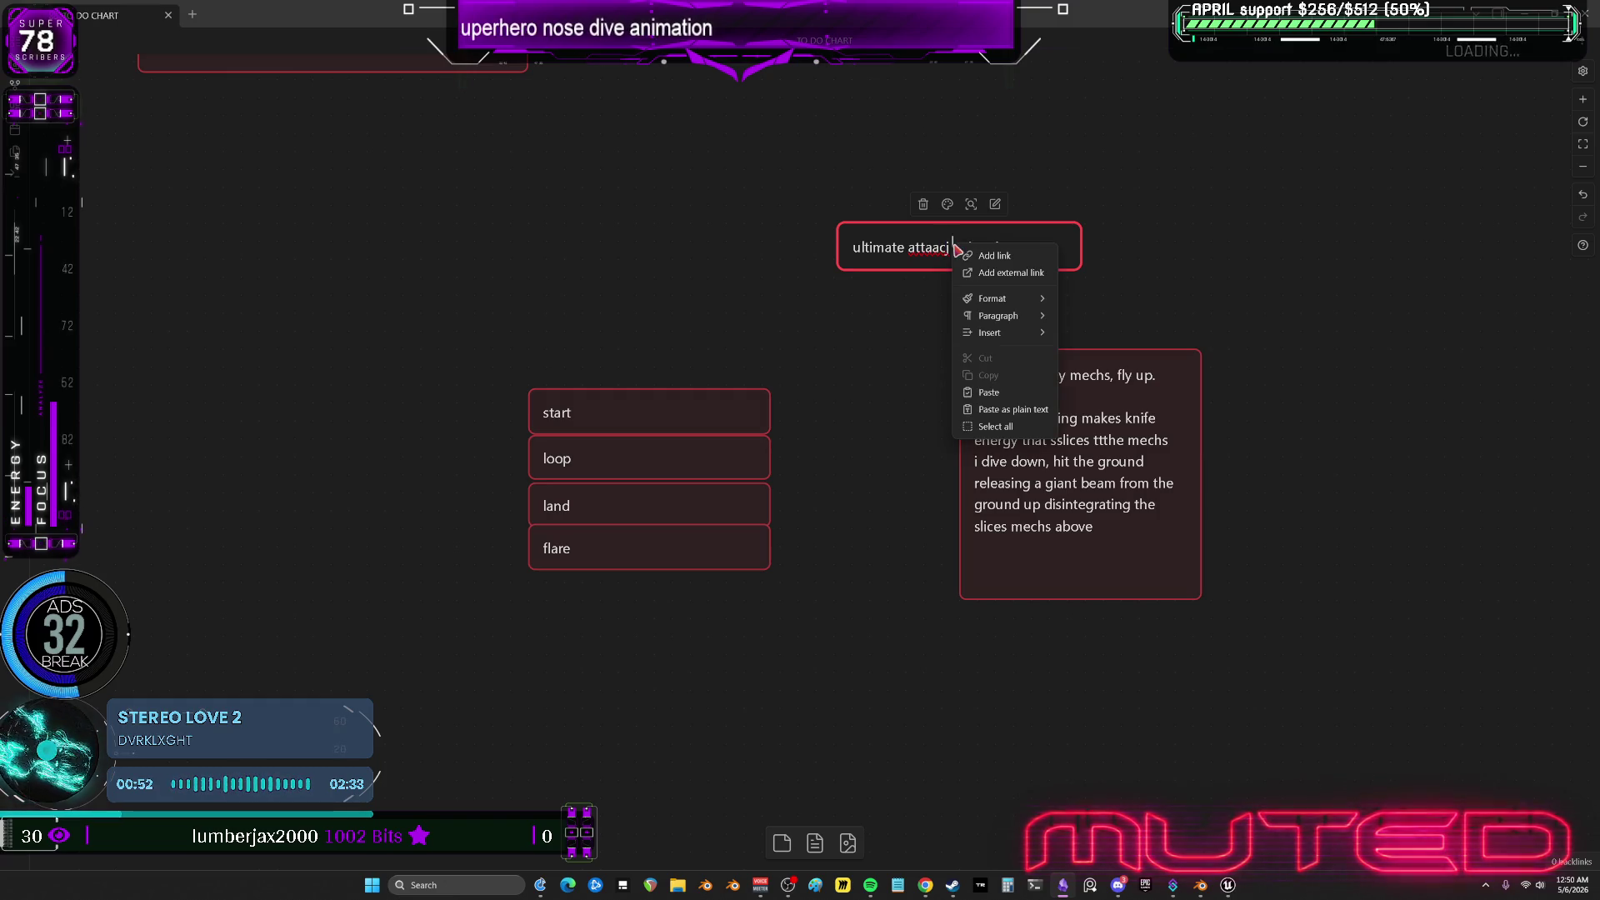
click(1201, 215)
double_click(958, 245)
key(BackSpace)
key(BackSpace)
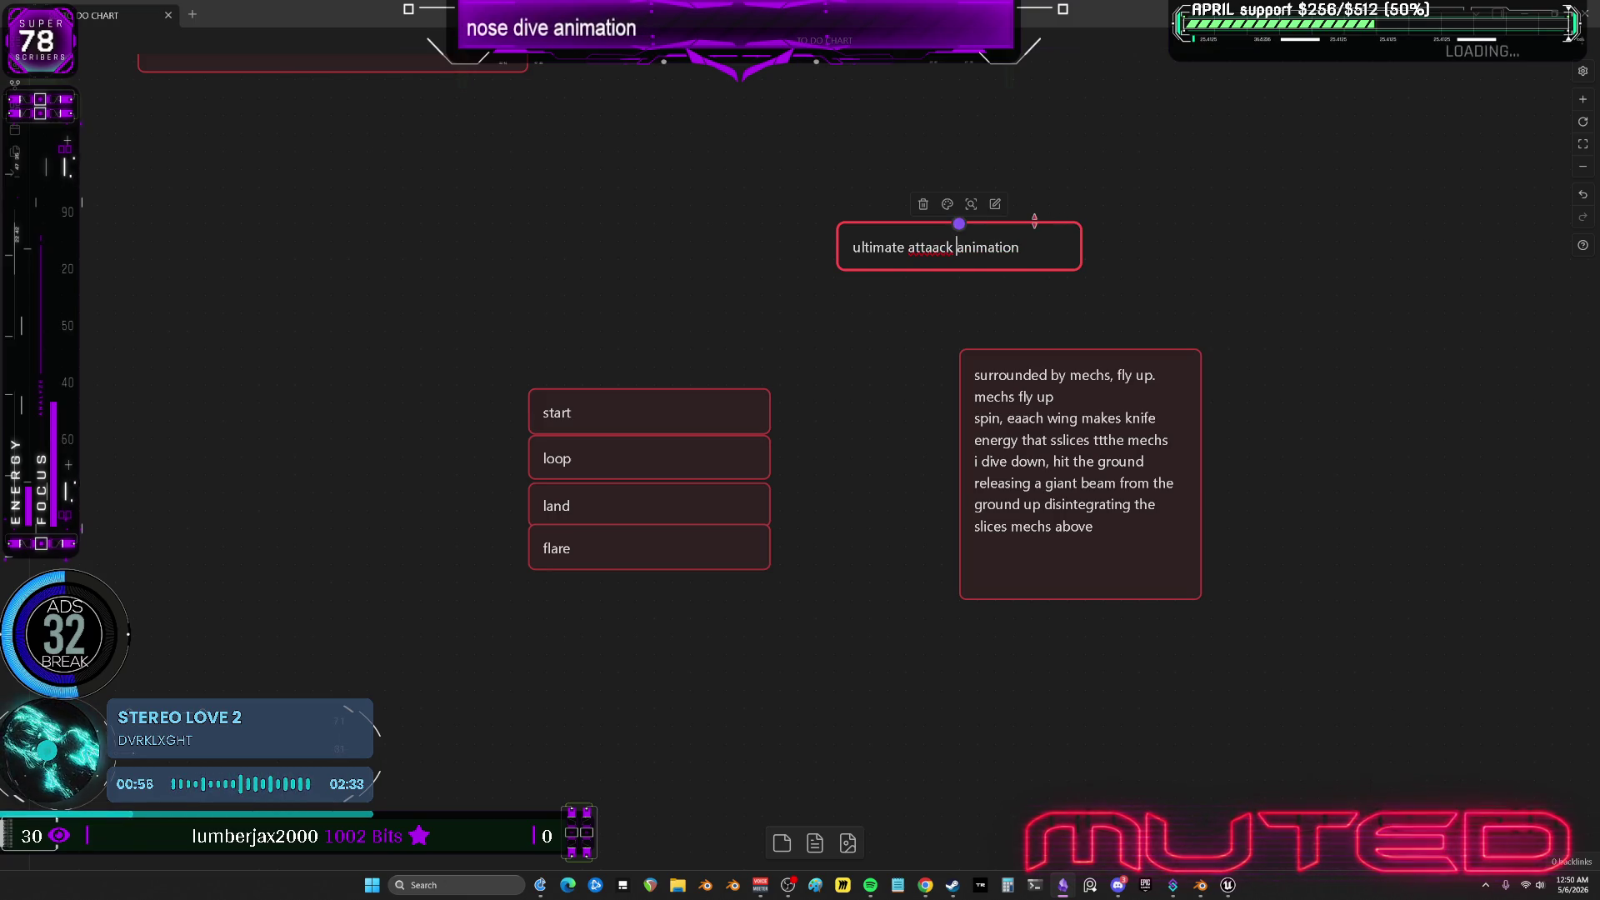
click(1122, 214)
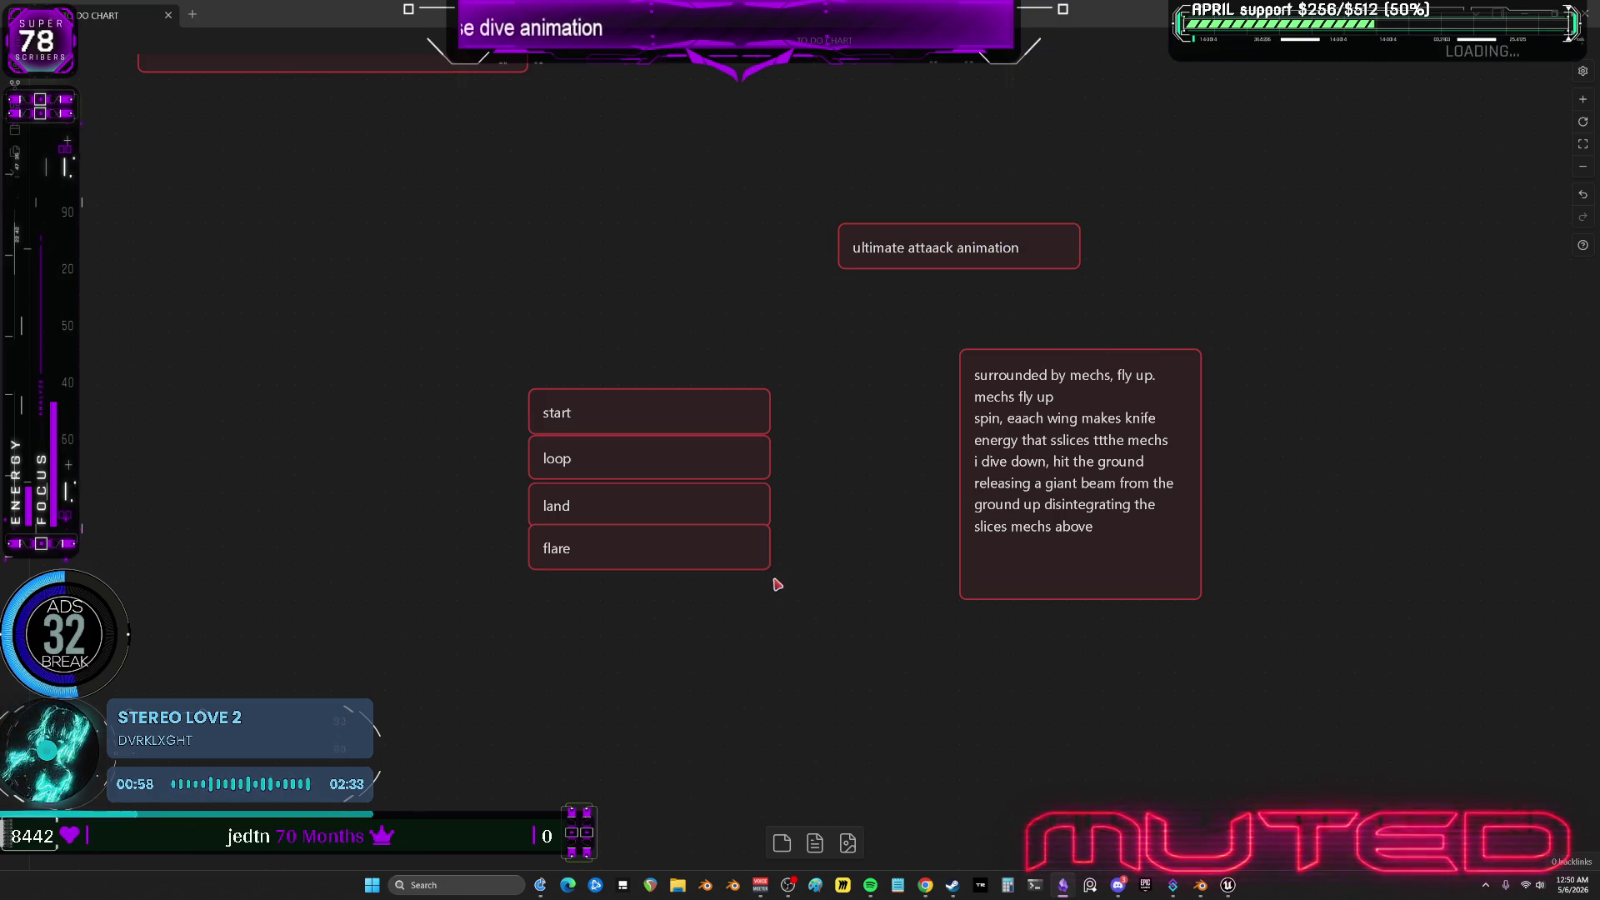
ctrl+scroll(778, 582, down, 5)
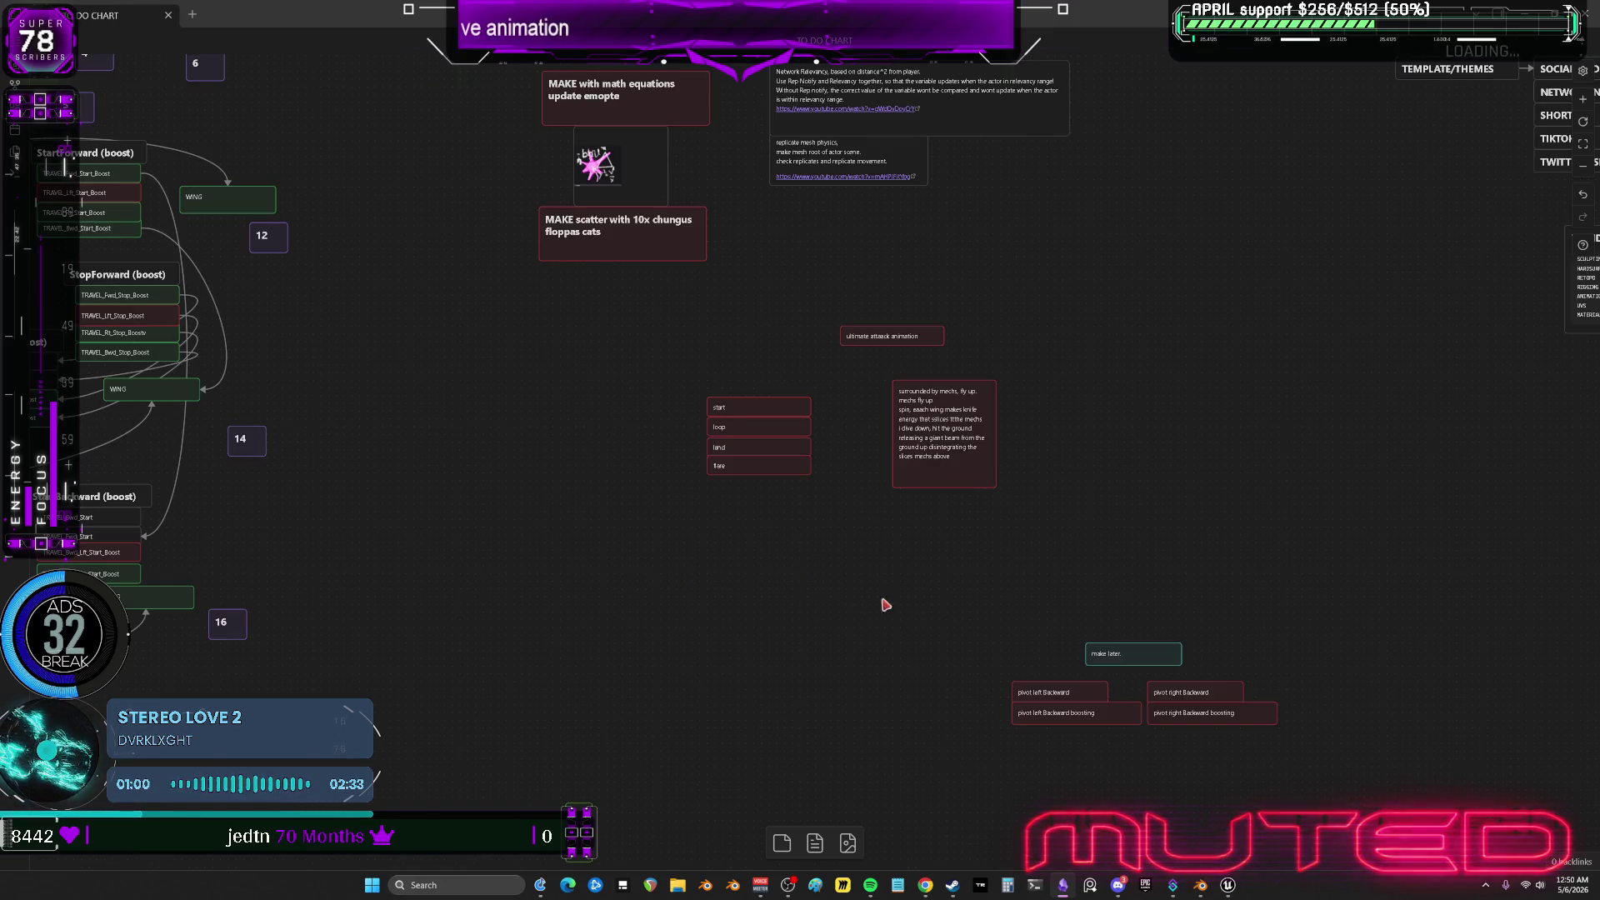
click(1229, 885)
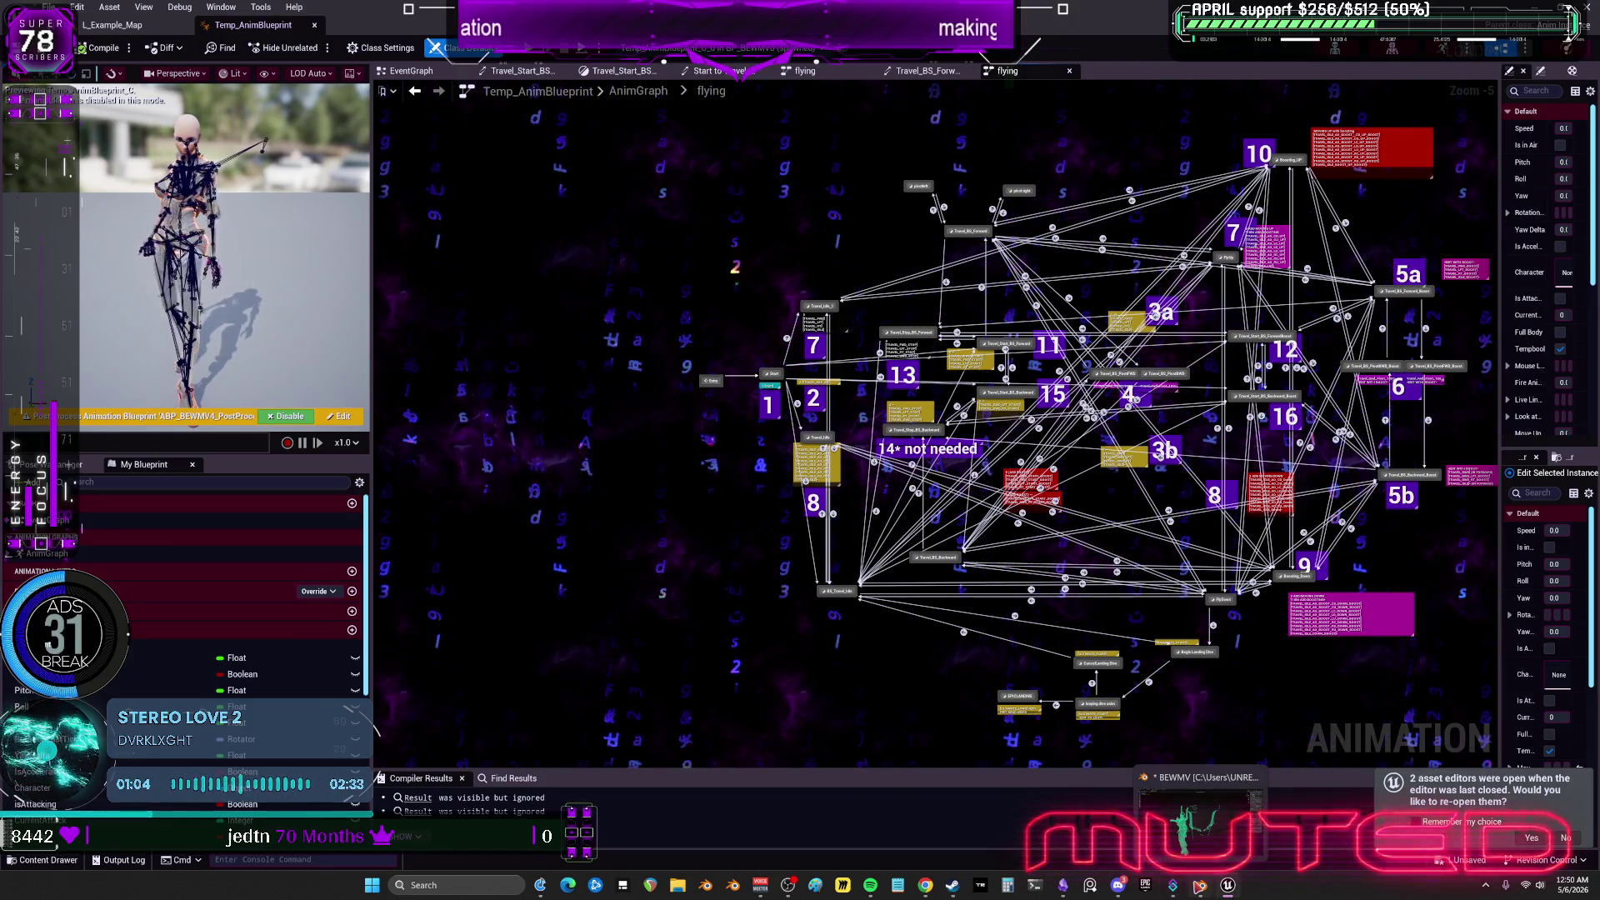
Switch from the Unreal flying AnimGraph back to the Blender rig scene.
click(1201, 812)
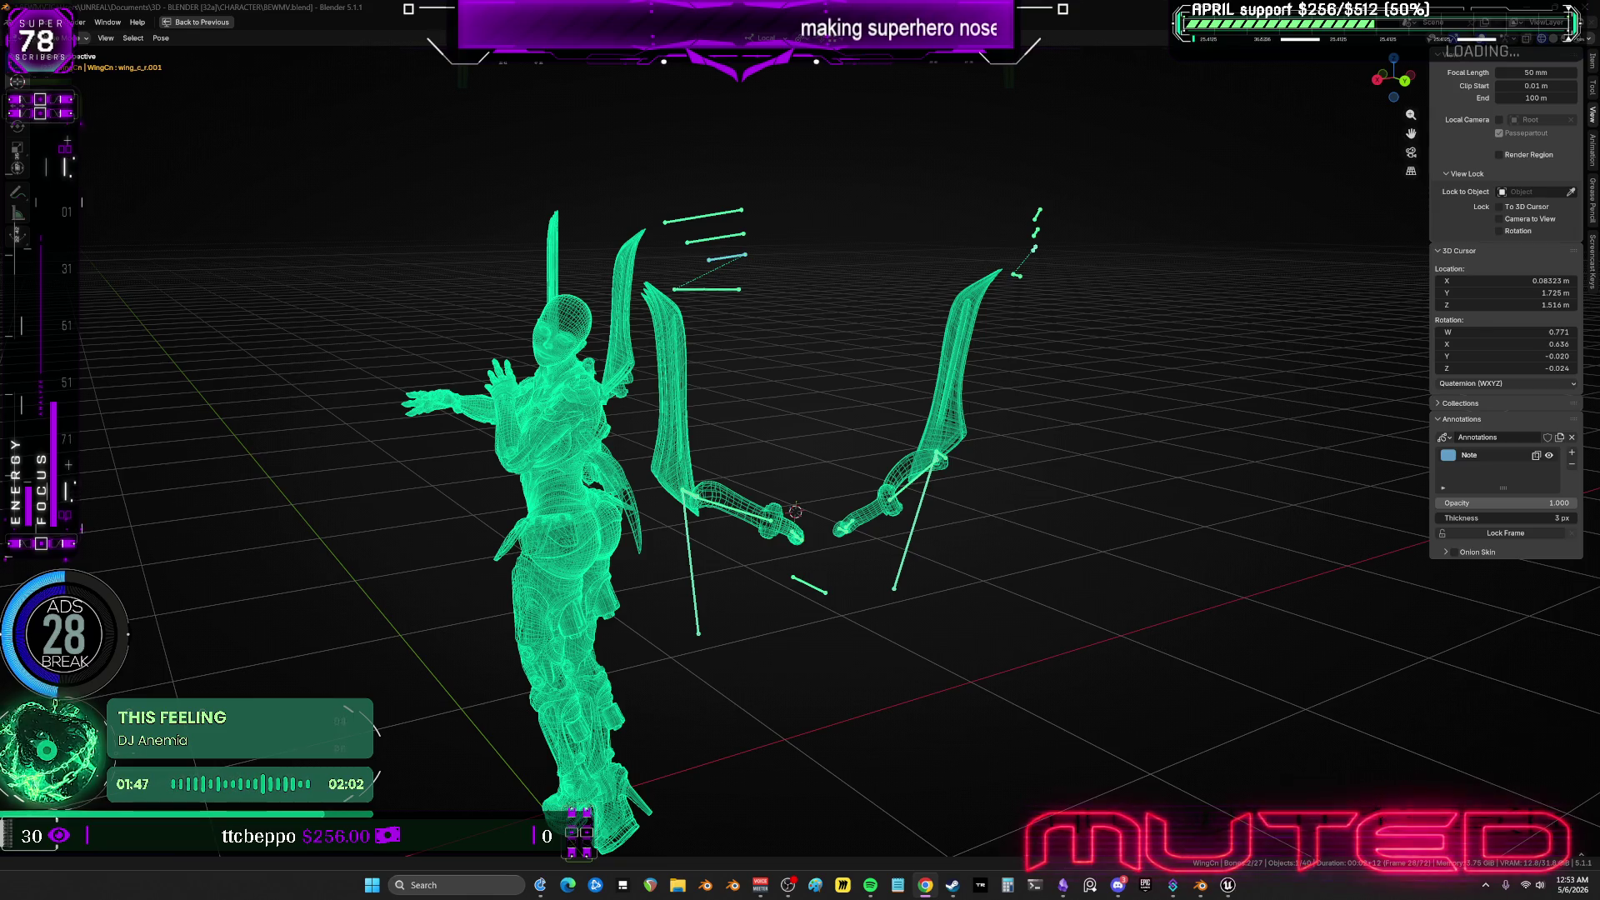
Orbit behind the hero, play the animation, and scrub between frames 36 and 10.
scroll(761, 361, up, 2)
scroll(761, 361, down, 1)
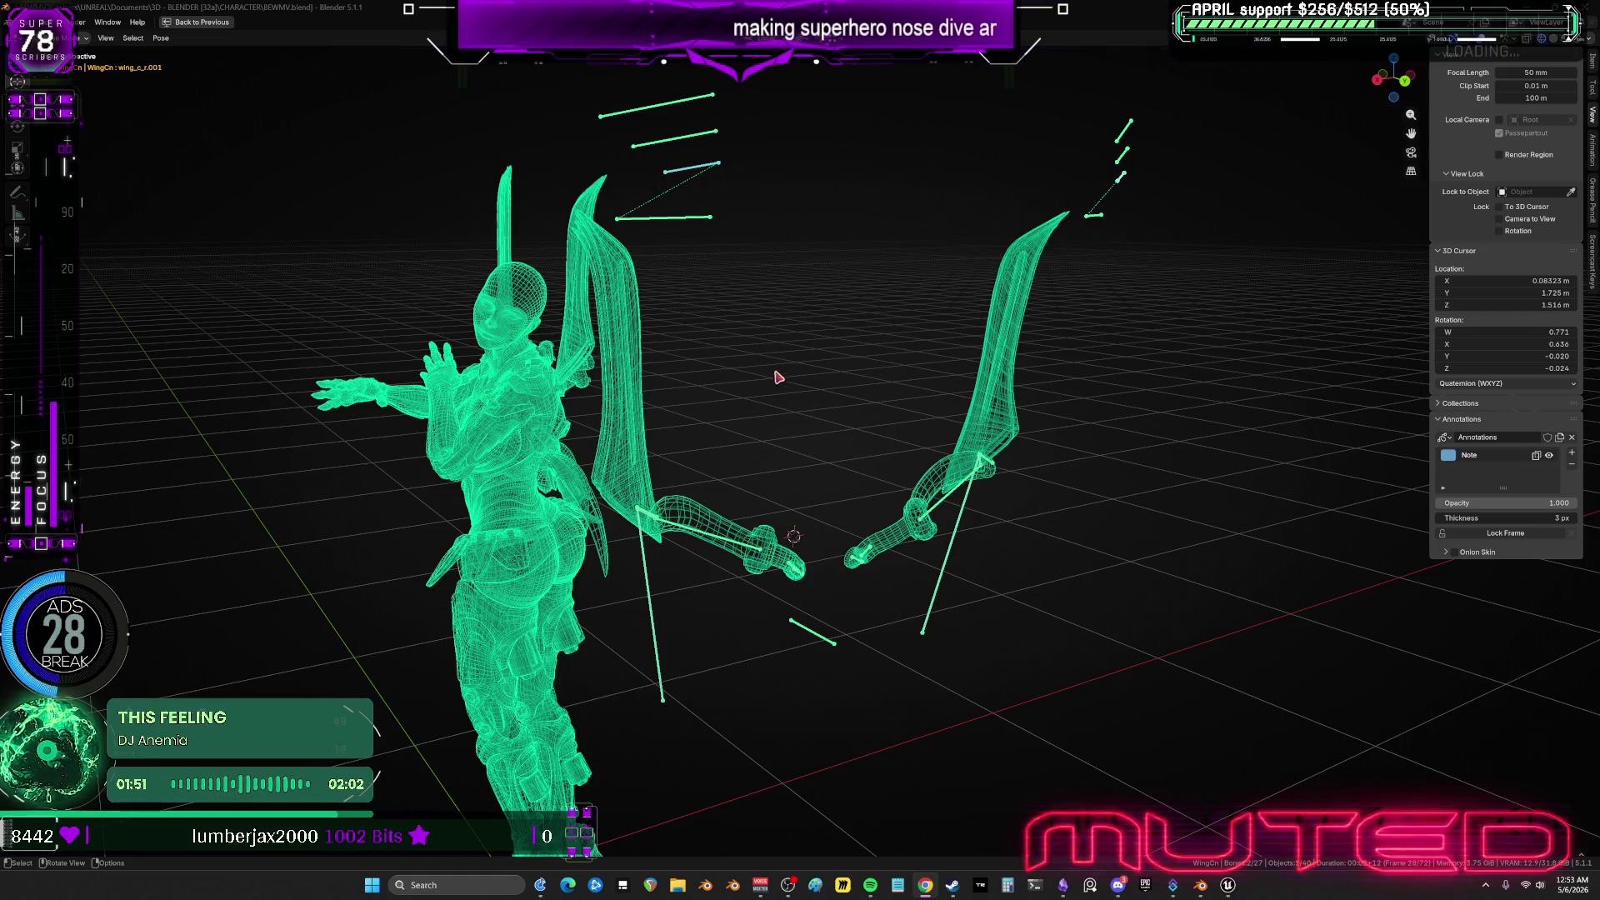
mouse_move(793, 403)
middle_down()
mouse_move(861, 403)
mouse_move(838, 408)
middle_up()
key(space)
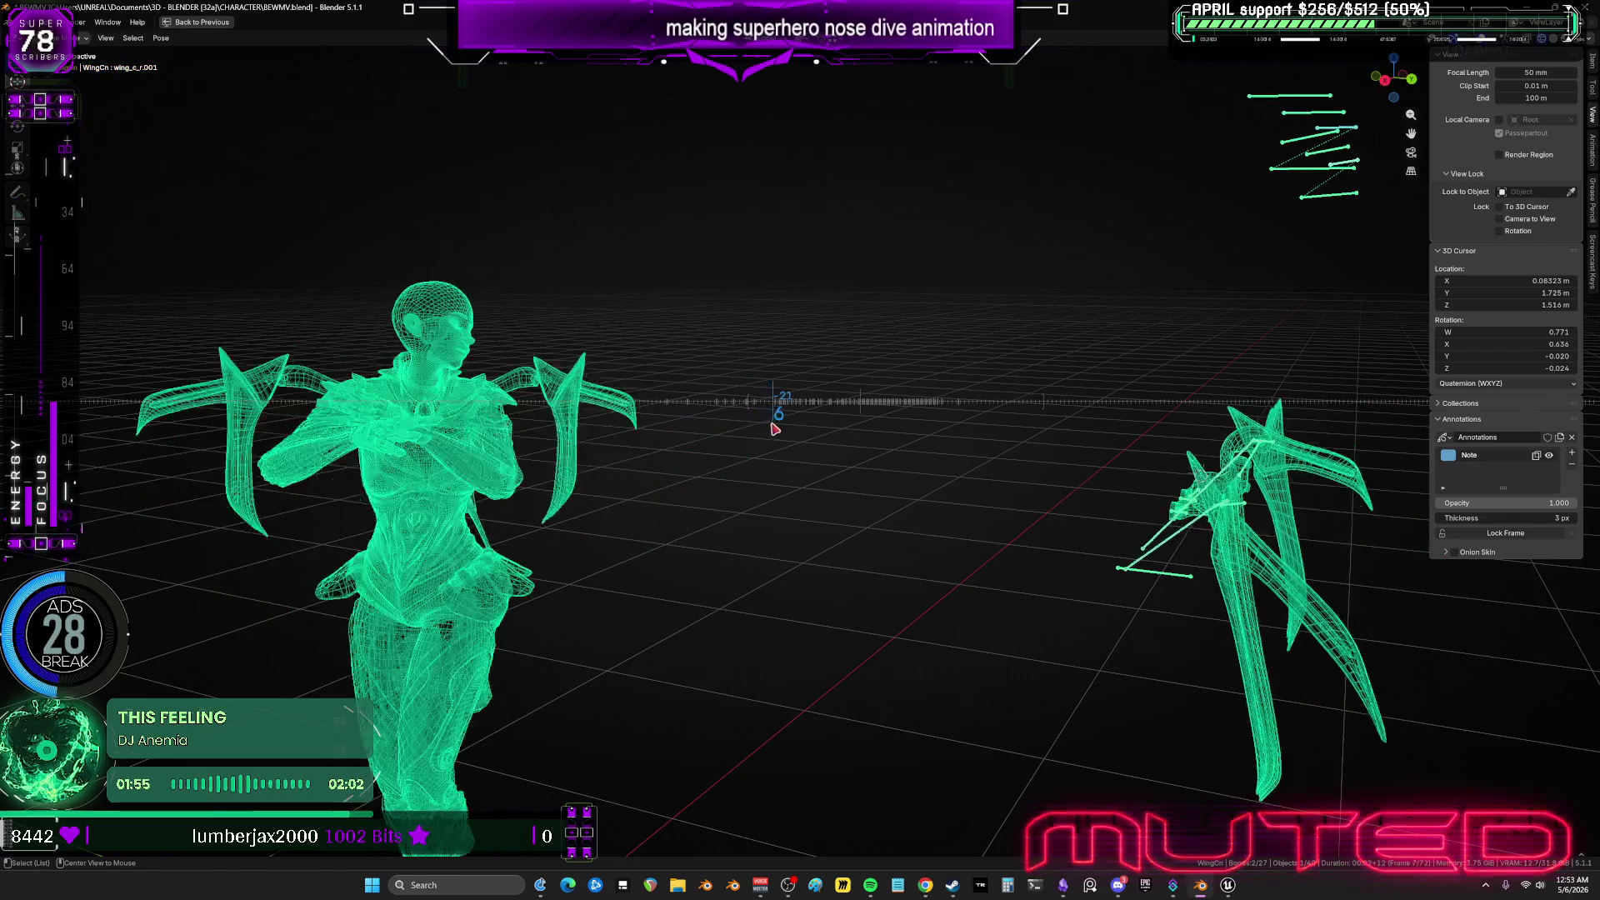
mouse_move(836, 425)
mouse_down()
mouse_move(902, 392)
mouse_move(1009, 433)
mouse_up()
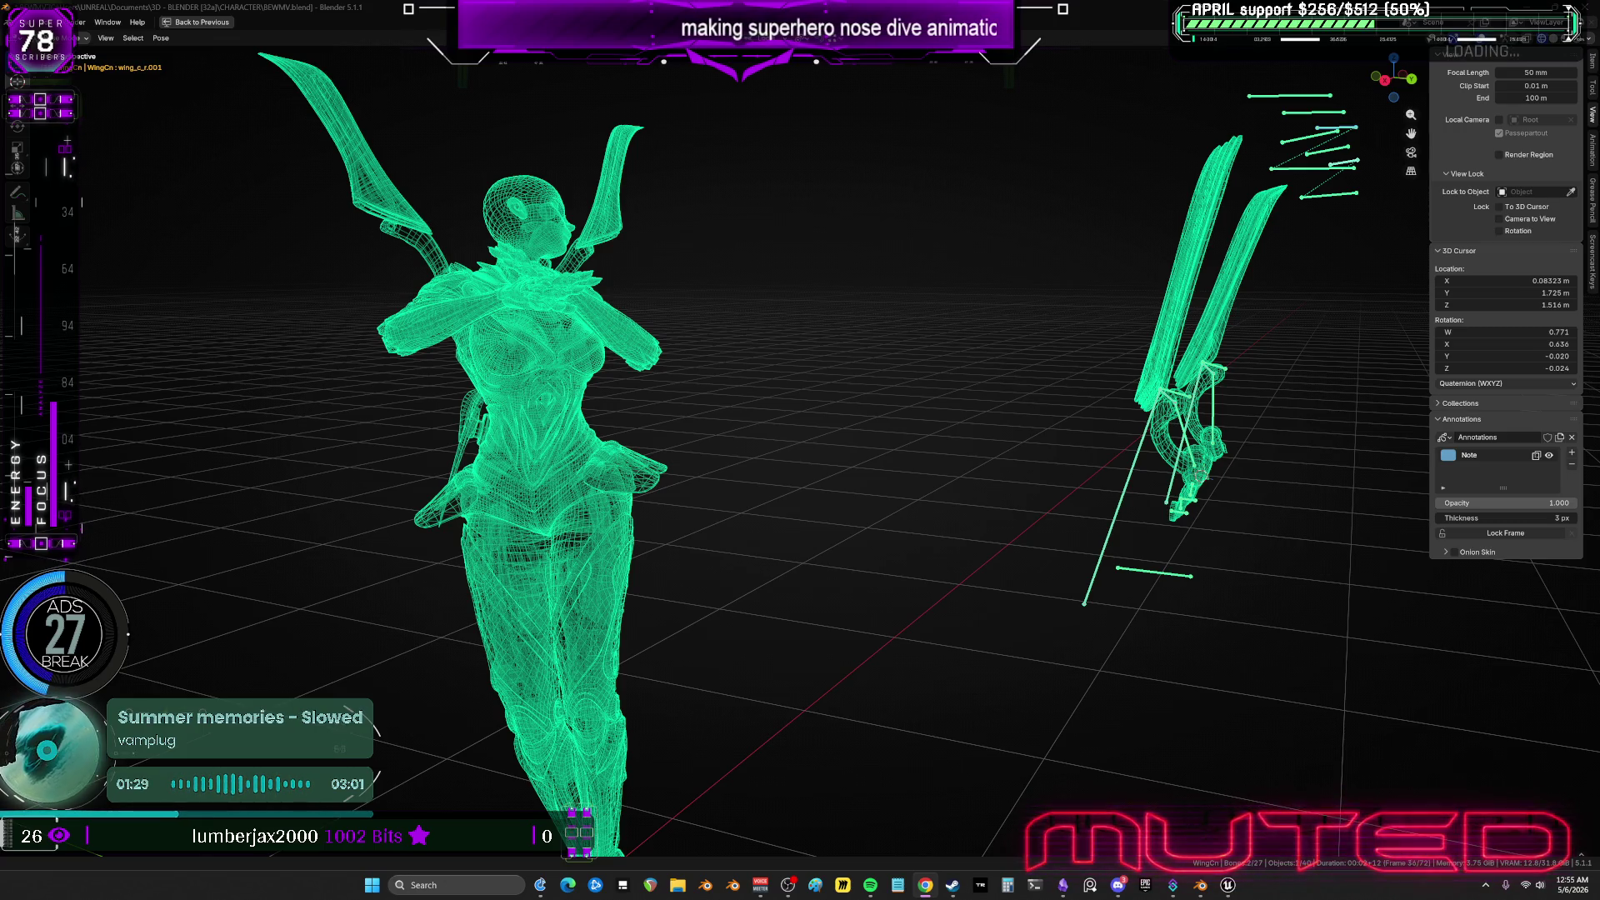
mouse_move(768, 414)
alt+mouse_down()
mouse_move(667, 432)
mouse_move(704, 417)
mouse_move(629, 417)
mouse_move(784, 422)
mouse_move(698, 408)
mouse_move(781, 428)
alt+mouse_up()
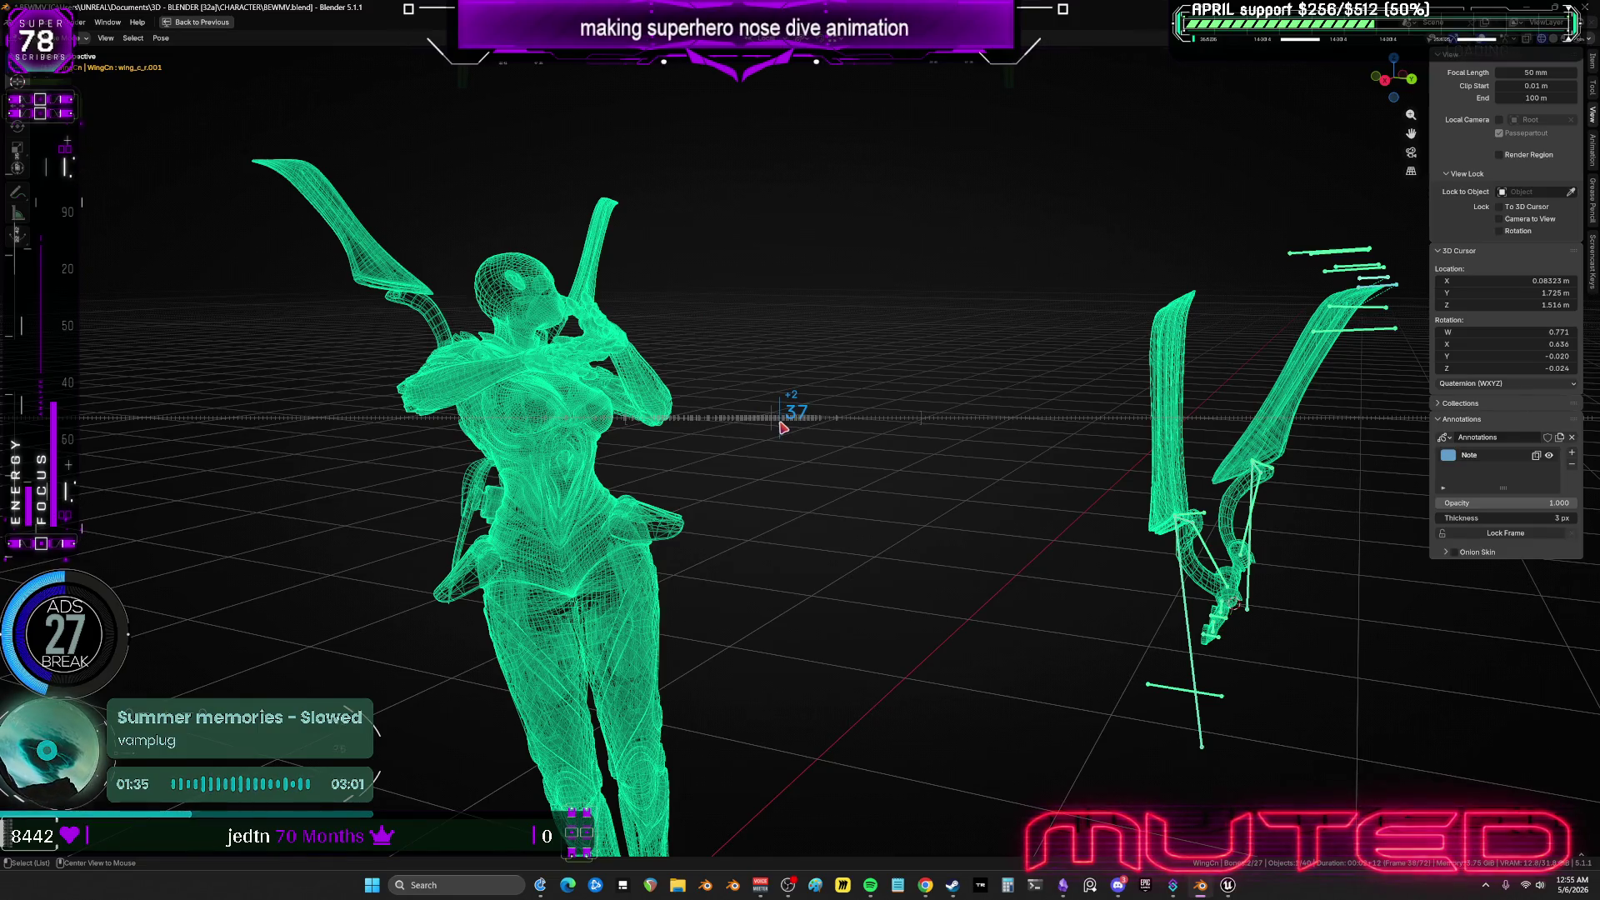
key(ctrl+space)
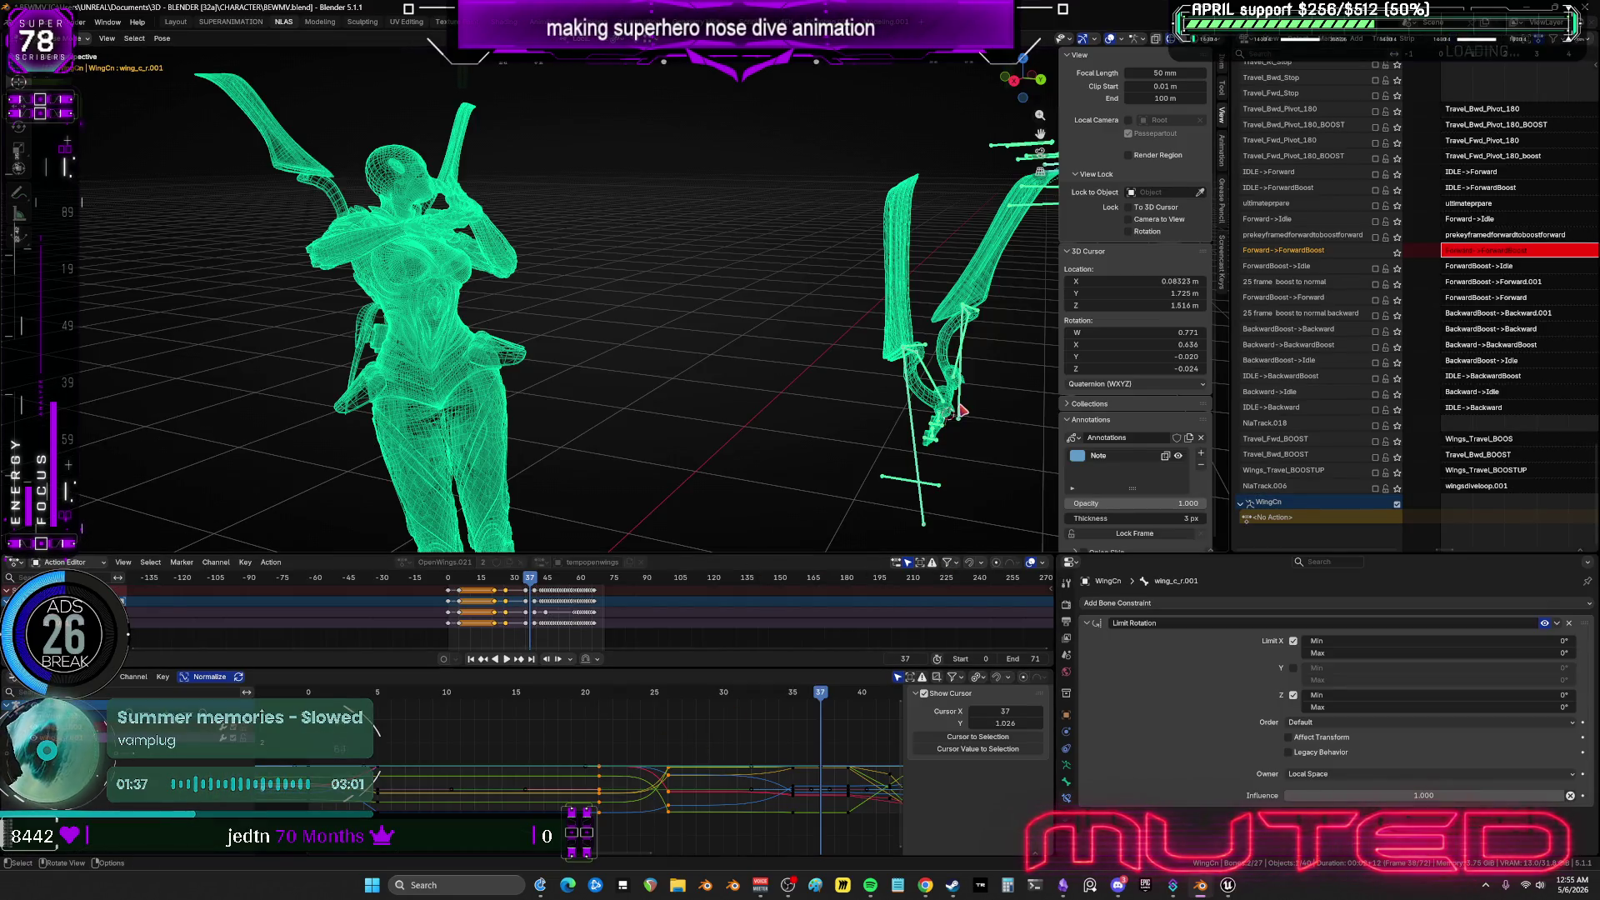
Maximize the Graph Editor, zoom in on curves near frame 37, and box-select a group of keys.
key(ctrl+space)
mouse_move(1356, 590)
middle_down()
mouse_move(1004, 564)
mouse_move(1003, 519)
middle_up()
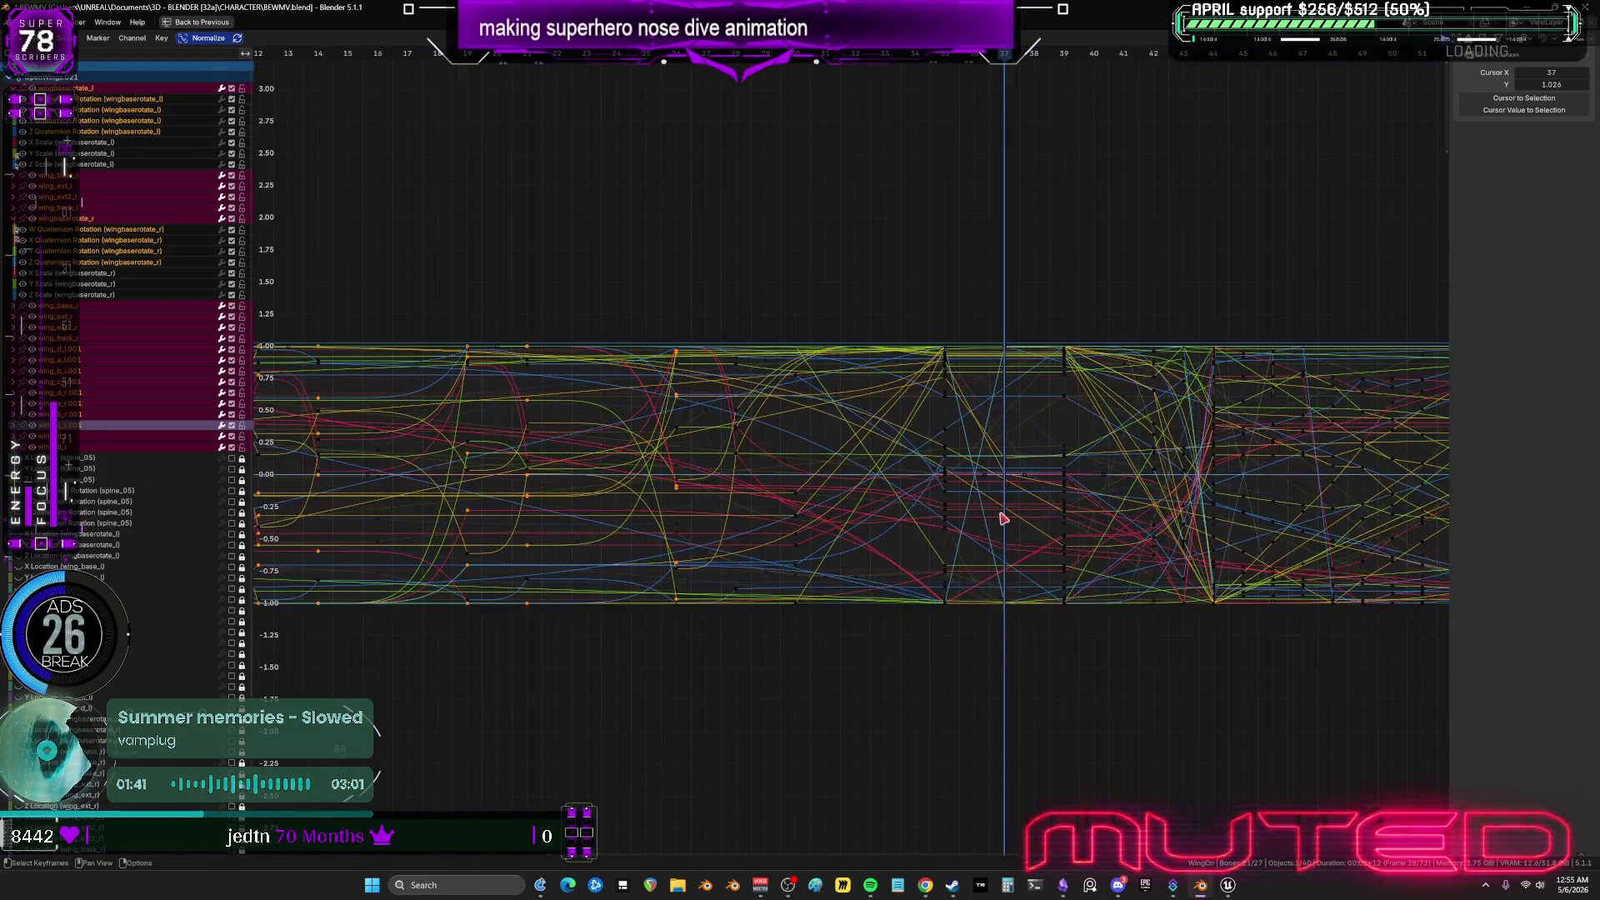
scroll(1004, 518, up, 1)
mouse_move(1037, 712)
mouse_down()
mouse_move(1011, 245)
mouse_move(939, 272)
mouse_move(1068, 770)
mouse_move(1064, 757)
mouse_up()
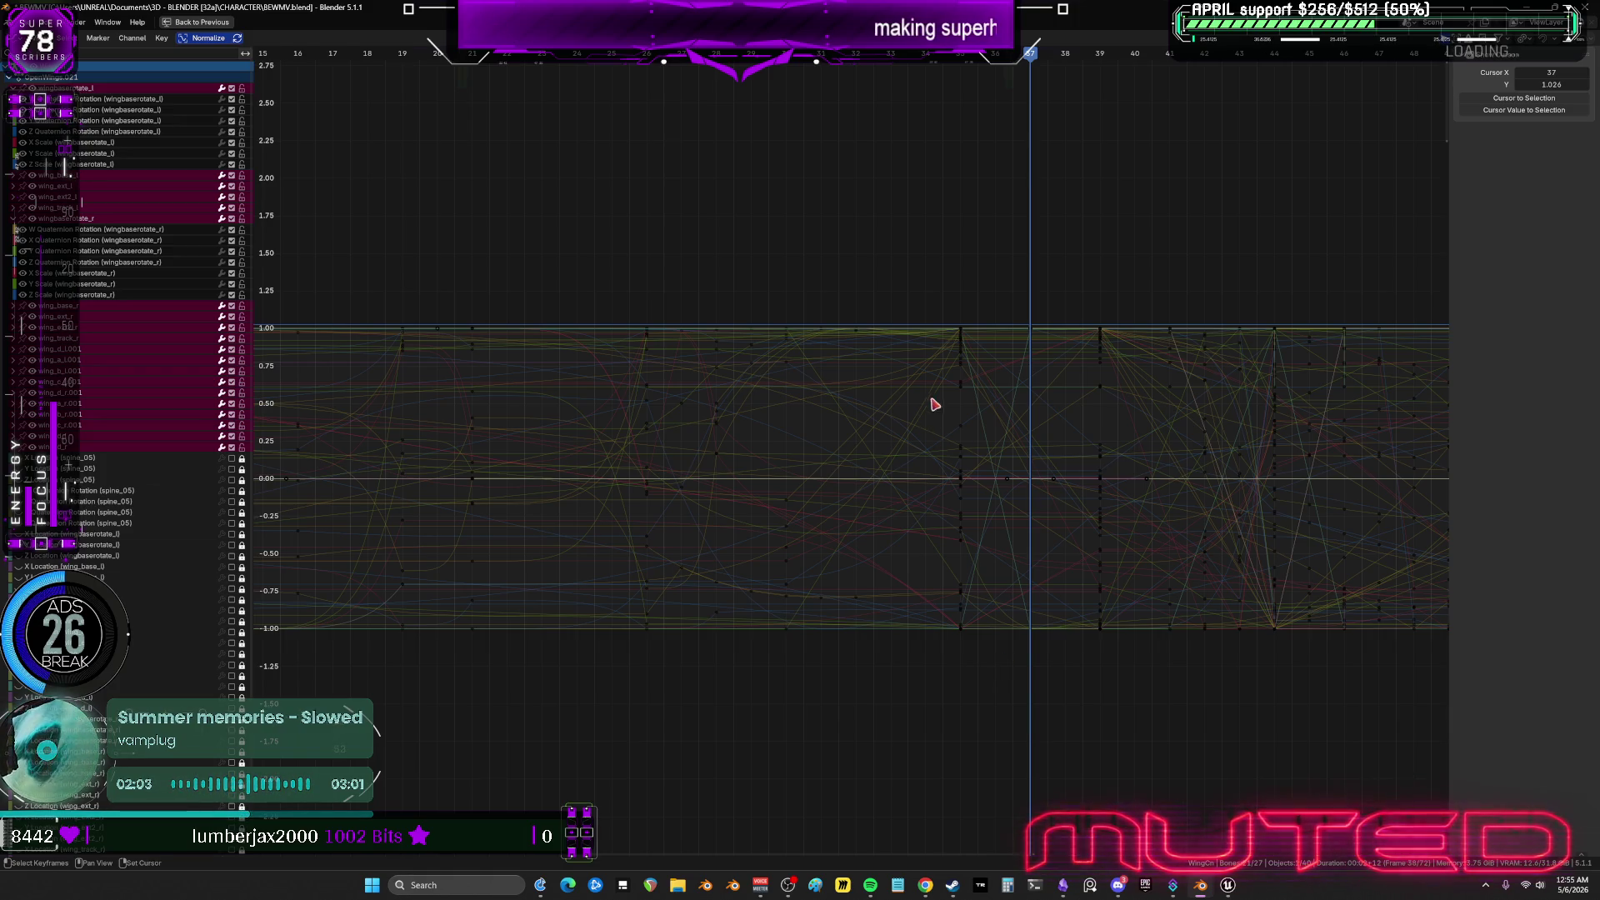
key(ctrl+space)
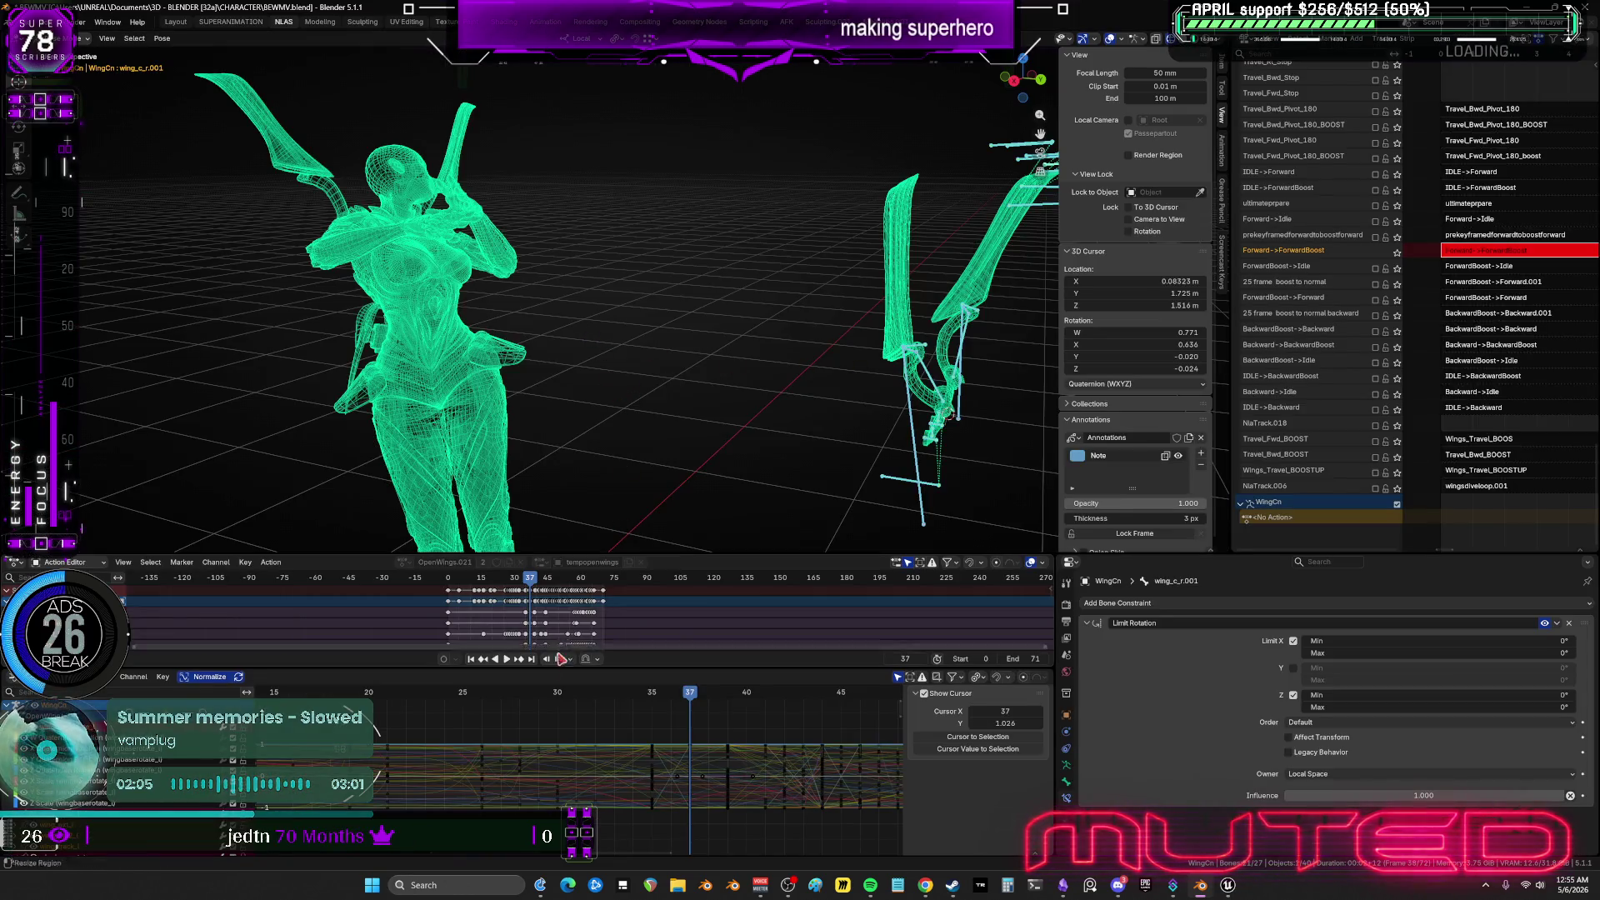
Play the animation in a full-screen 3D view without the sidebar, orbiting to the front.
key(space)
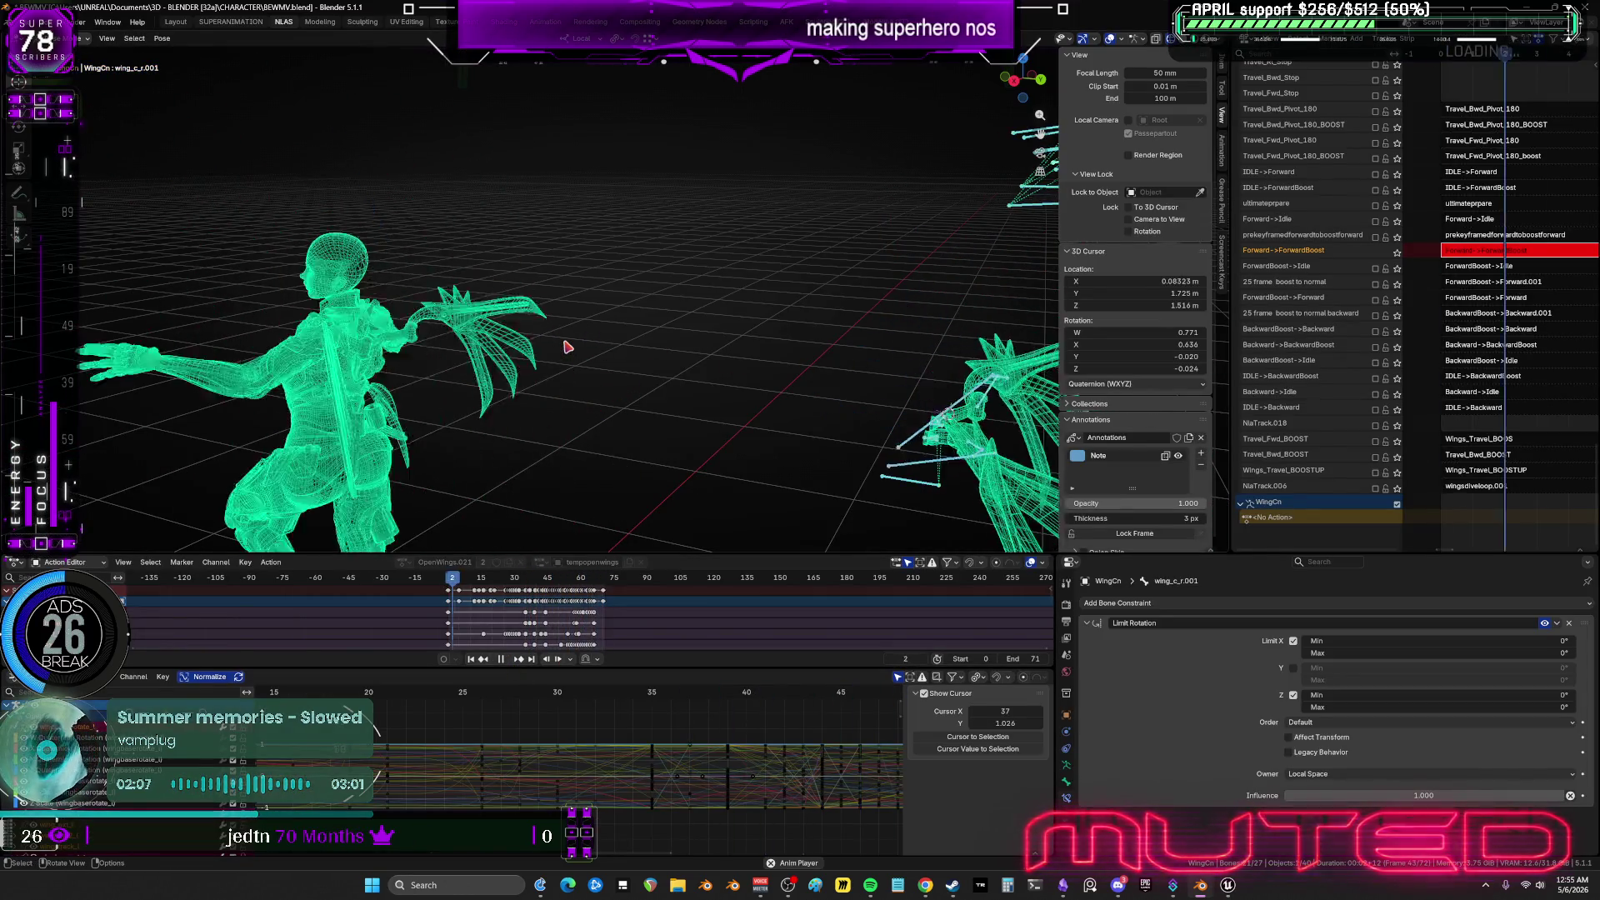
key(ctrl+space)
key(ctrl+space)
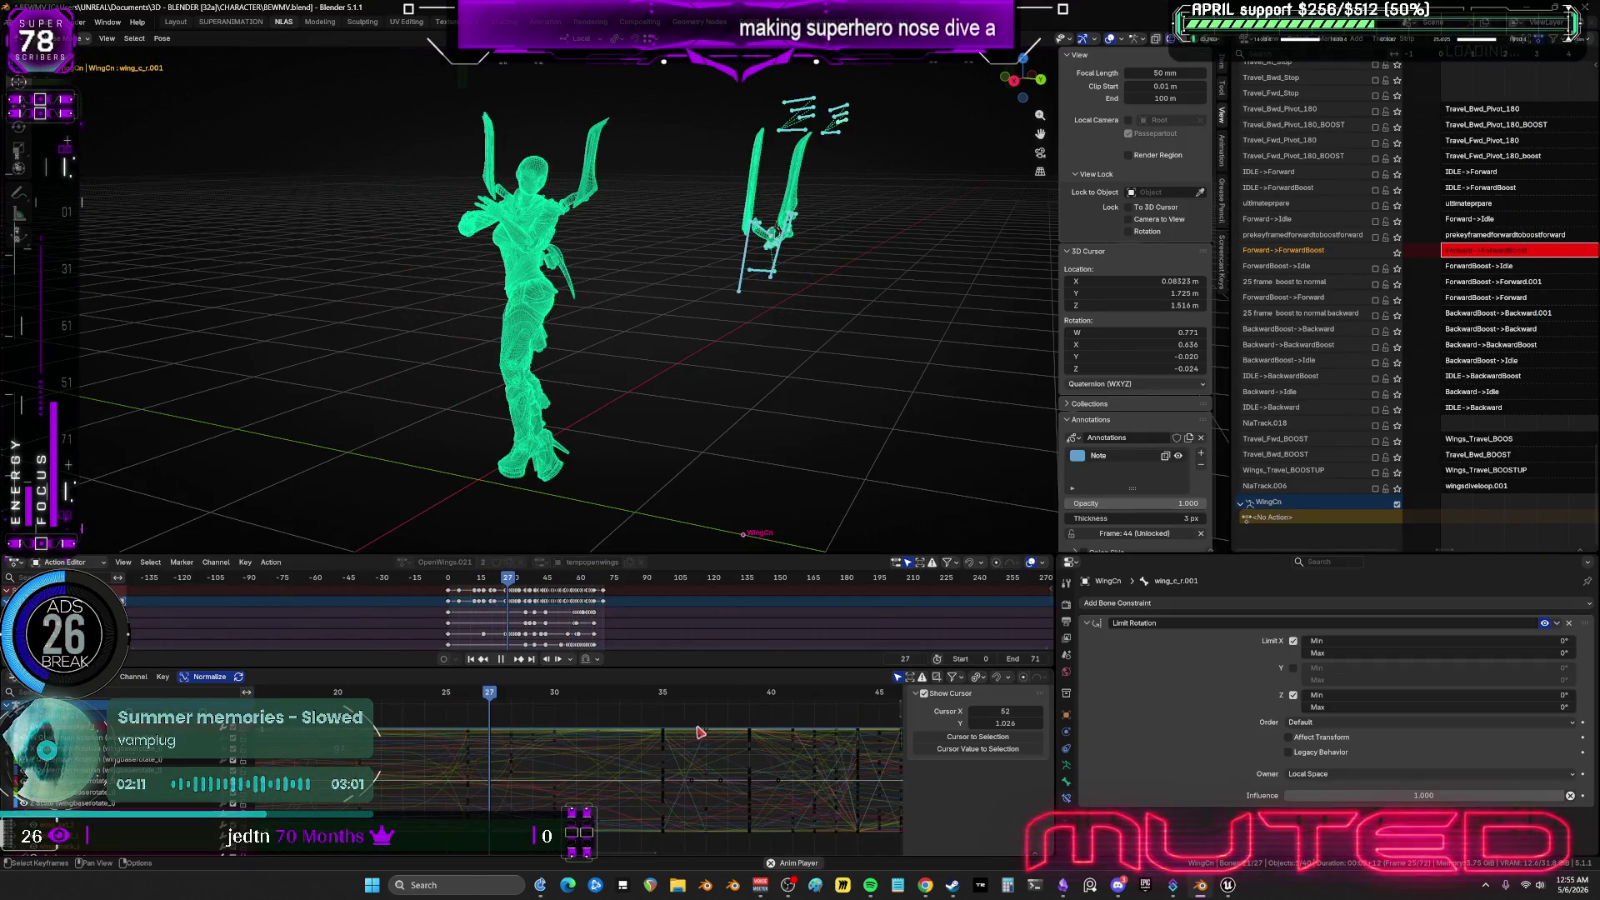
key(a)
scroll(572, 757, down, 2)
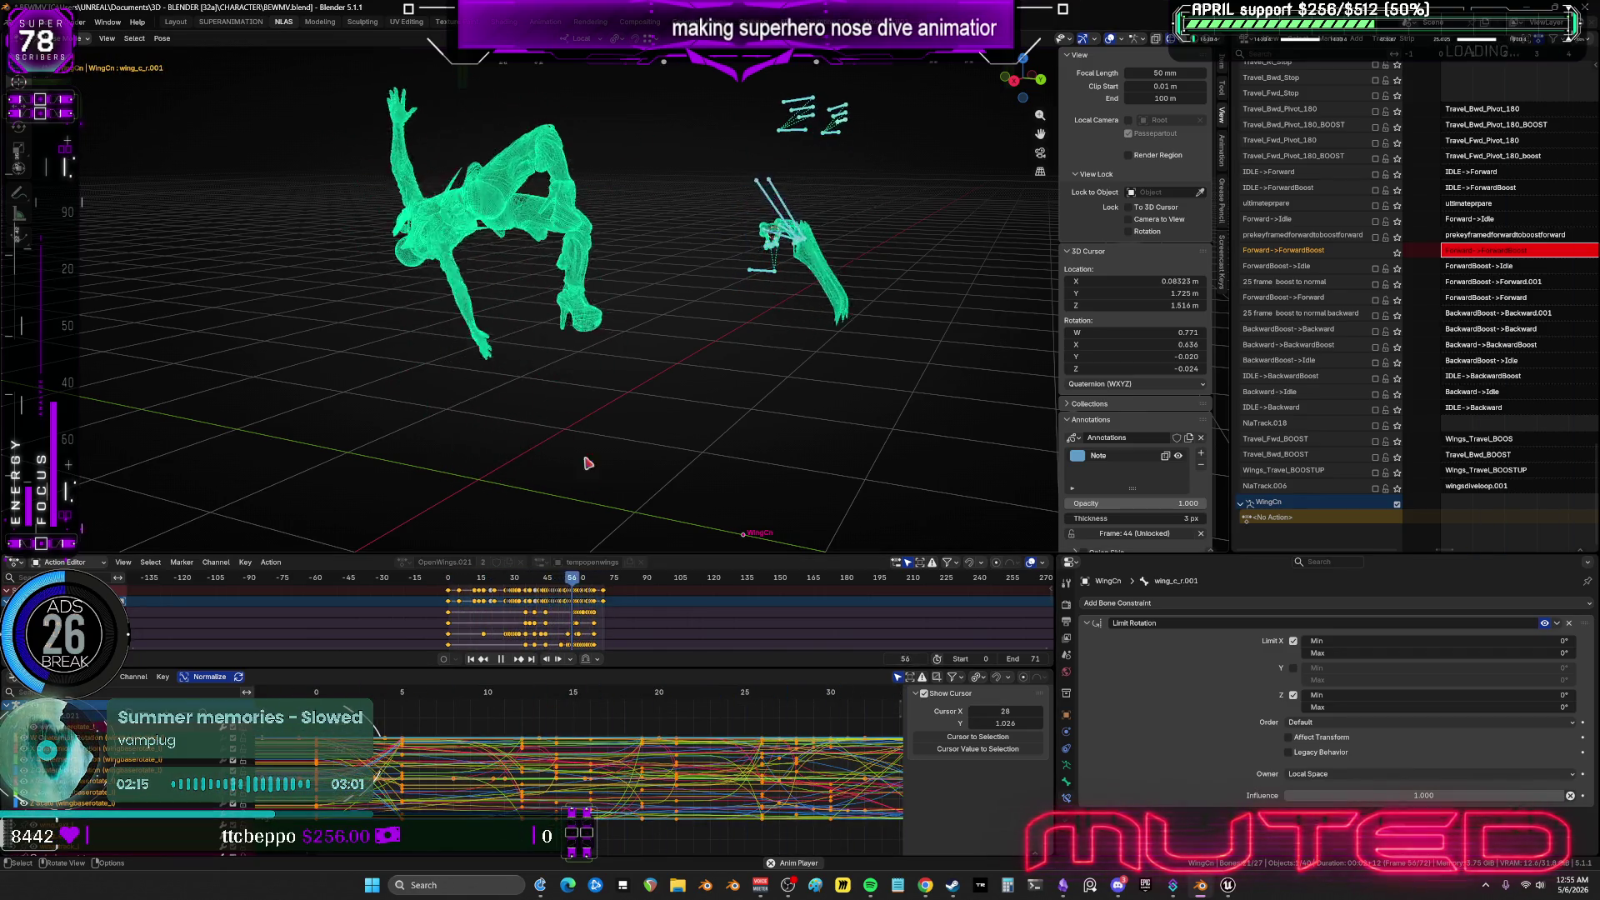
drag(1052, 384, 1184, 384)
mouse_move(842, 357)
middle_down()
mouse_move(843, 300)
mouse_move(950, 293)
middle_up()
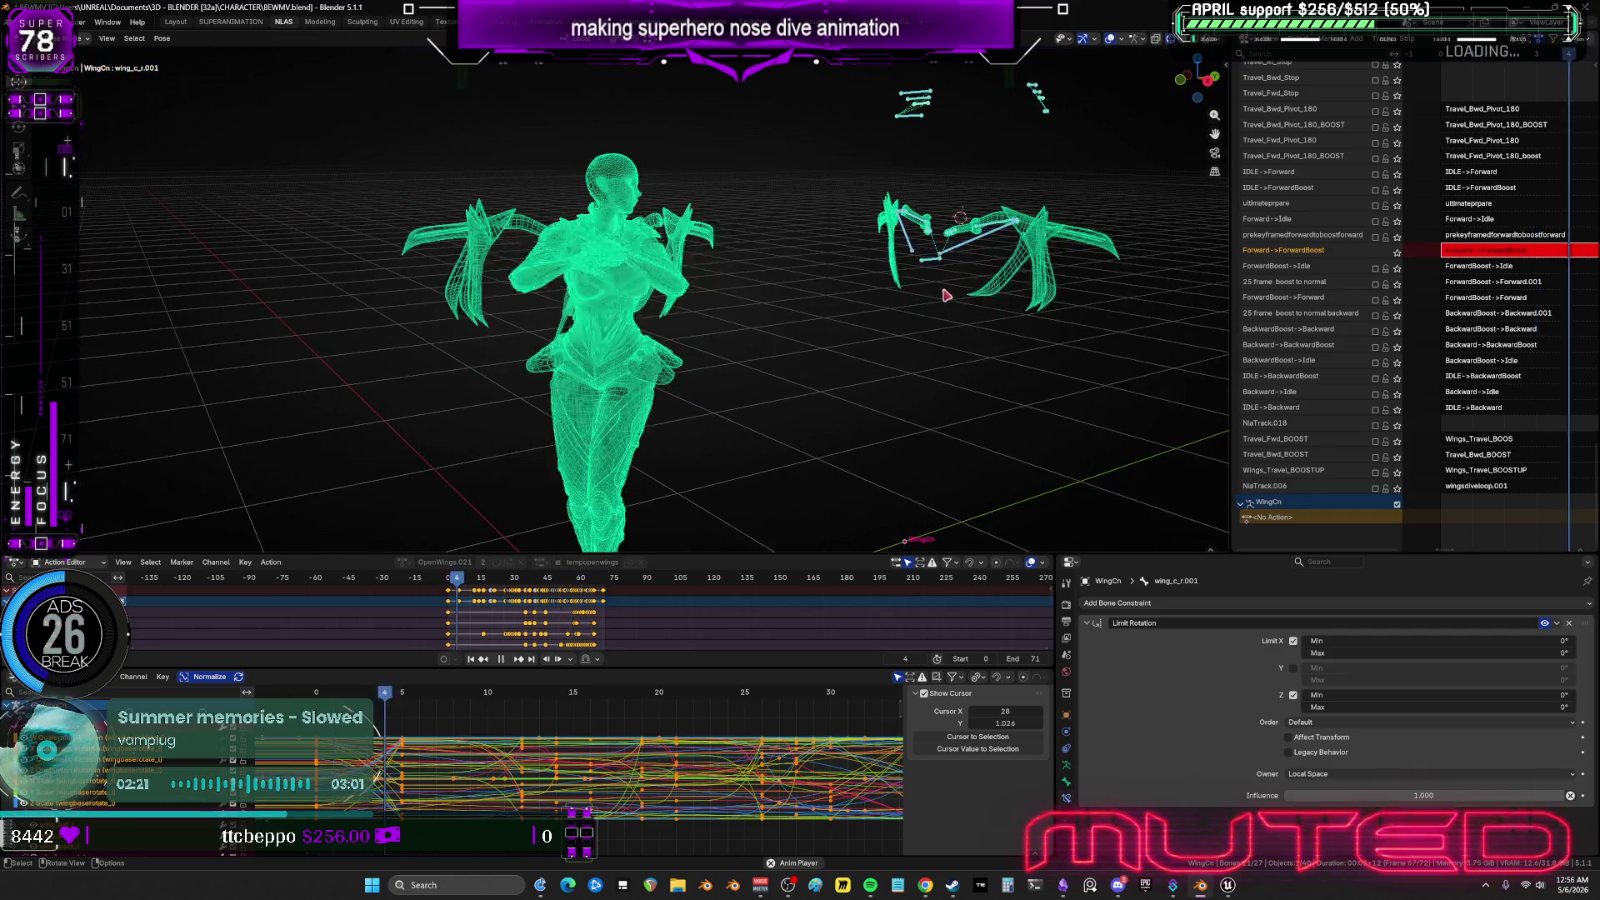
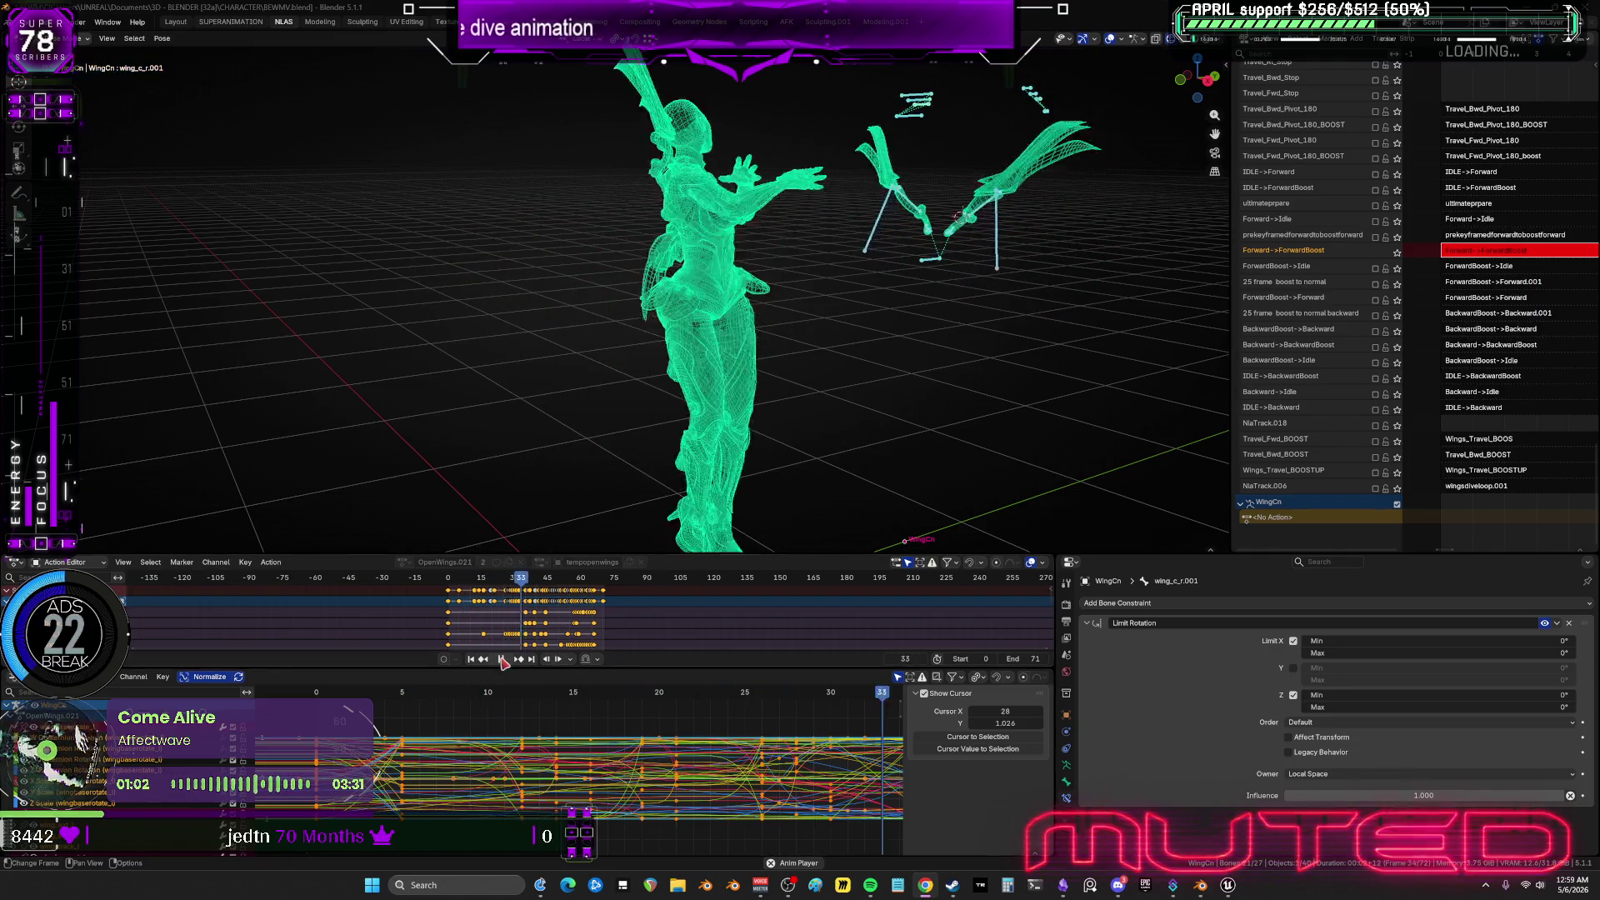
Stop the animation playback and box-select the wing bones.
key(space)
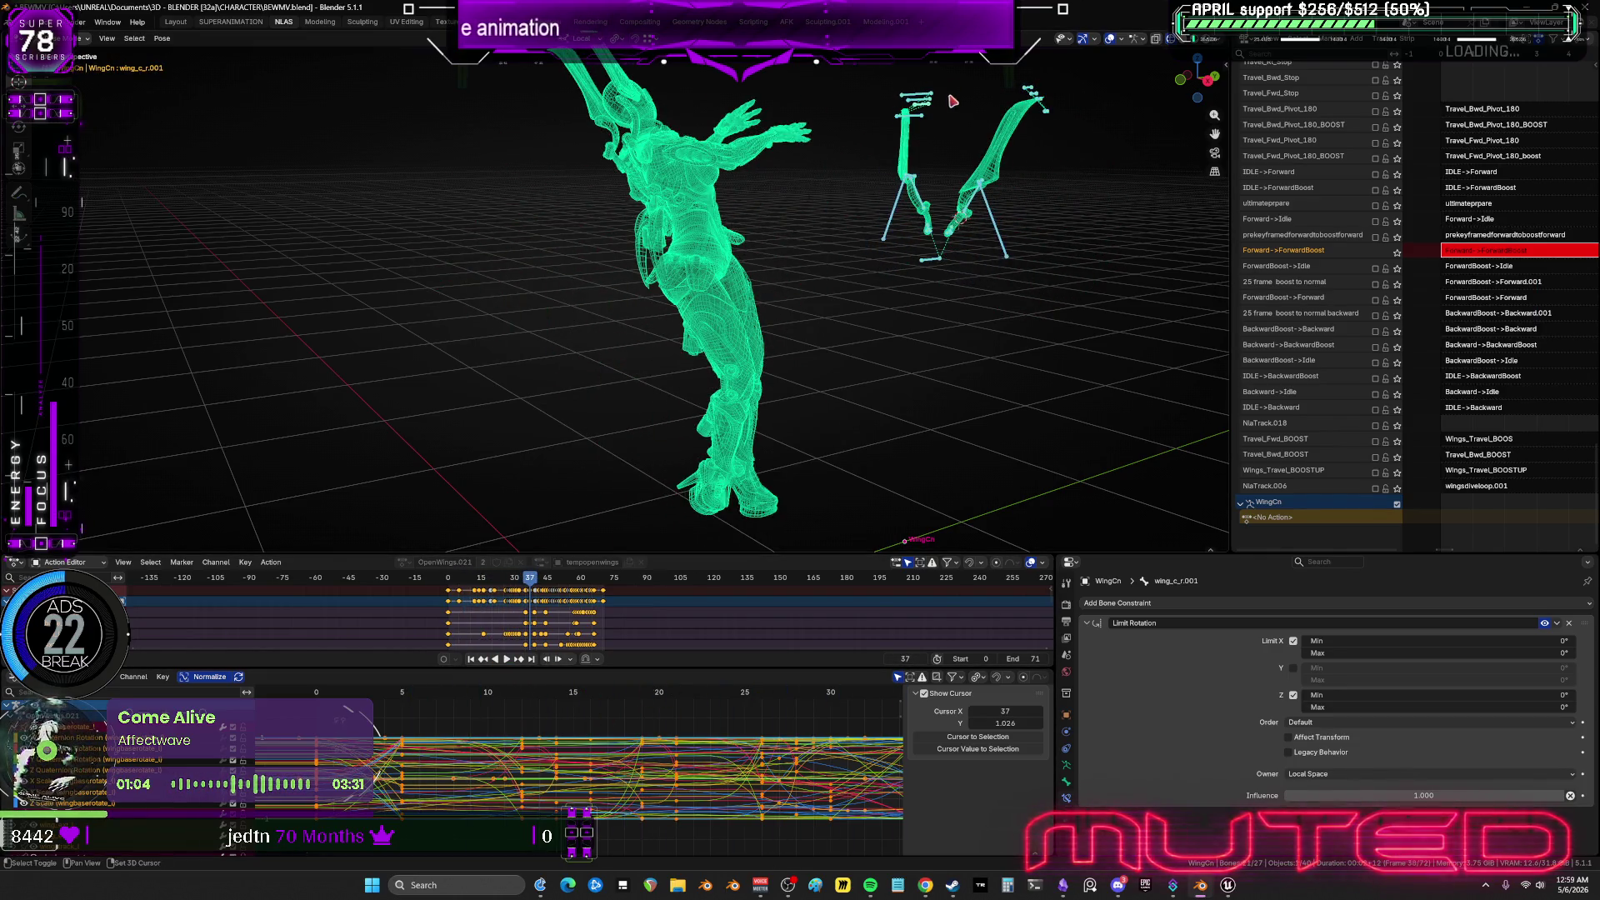
middle_drag(800, 267, 866, 201)
drag(1009, 220, 786, 148)
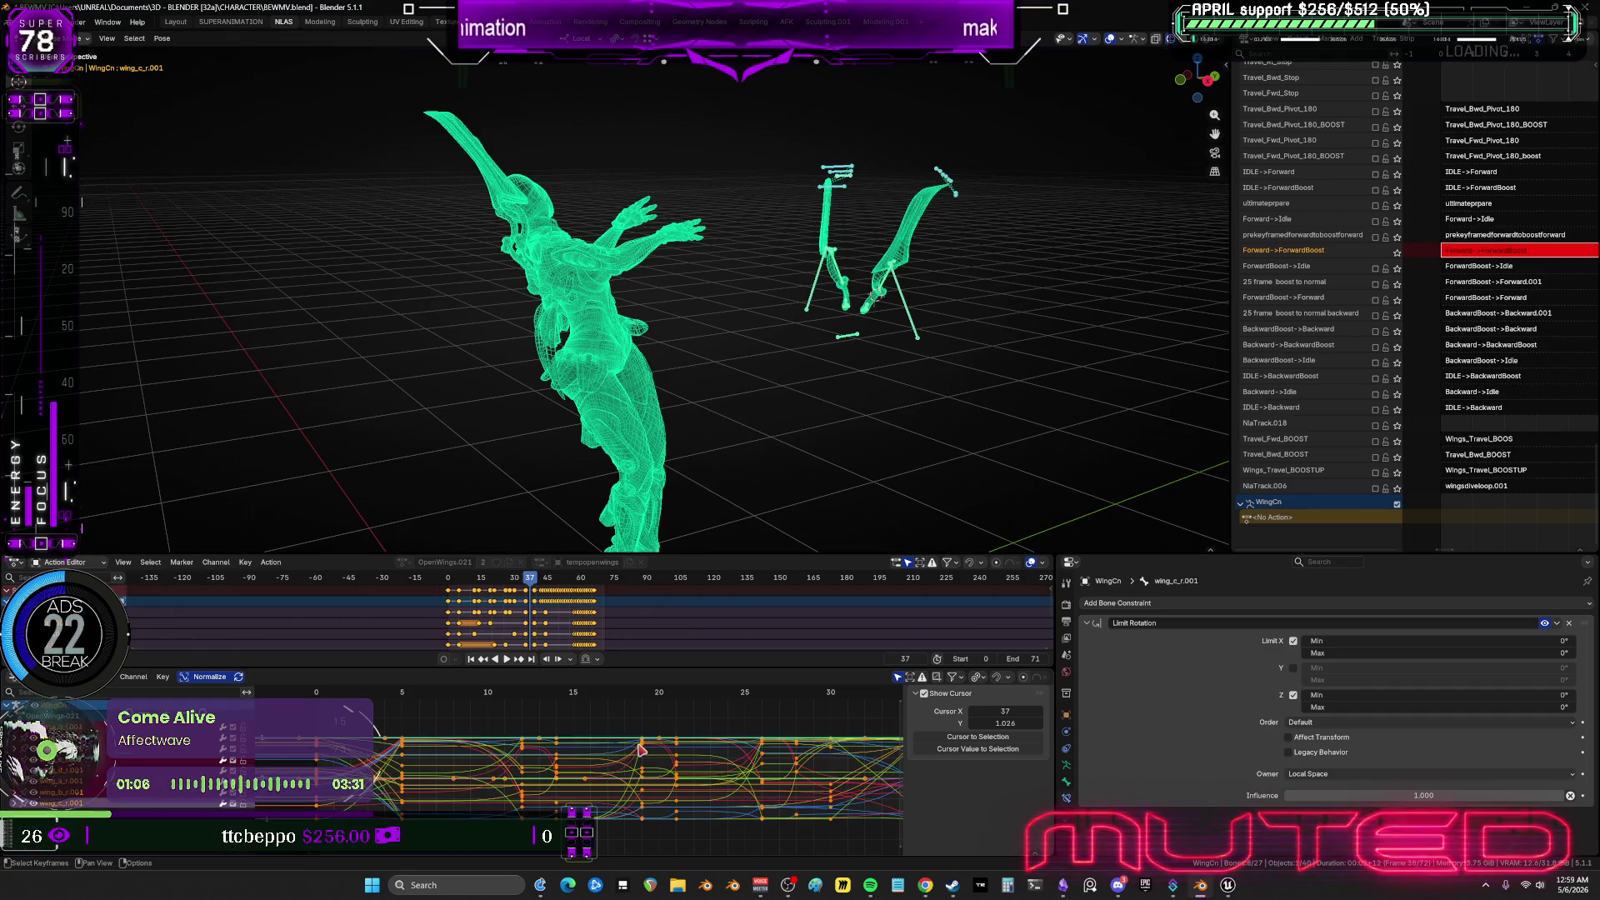
mouse_move(621, 741)
middle_down()
mouse_move(640, 732)
mouse_move(614, 733)
middle_up()
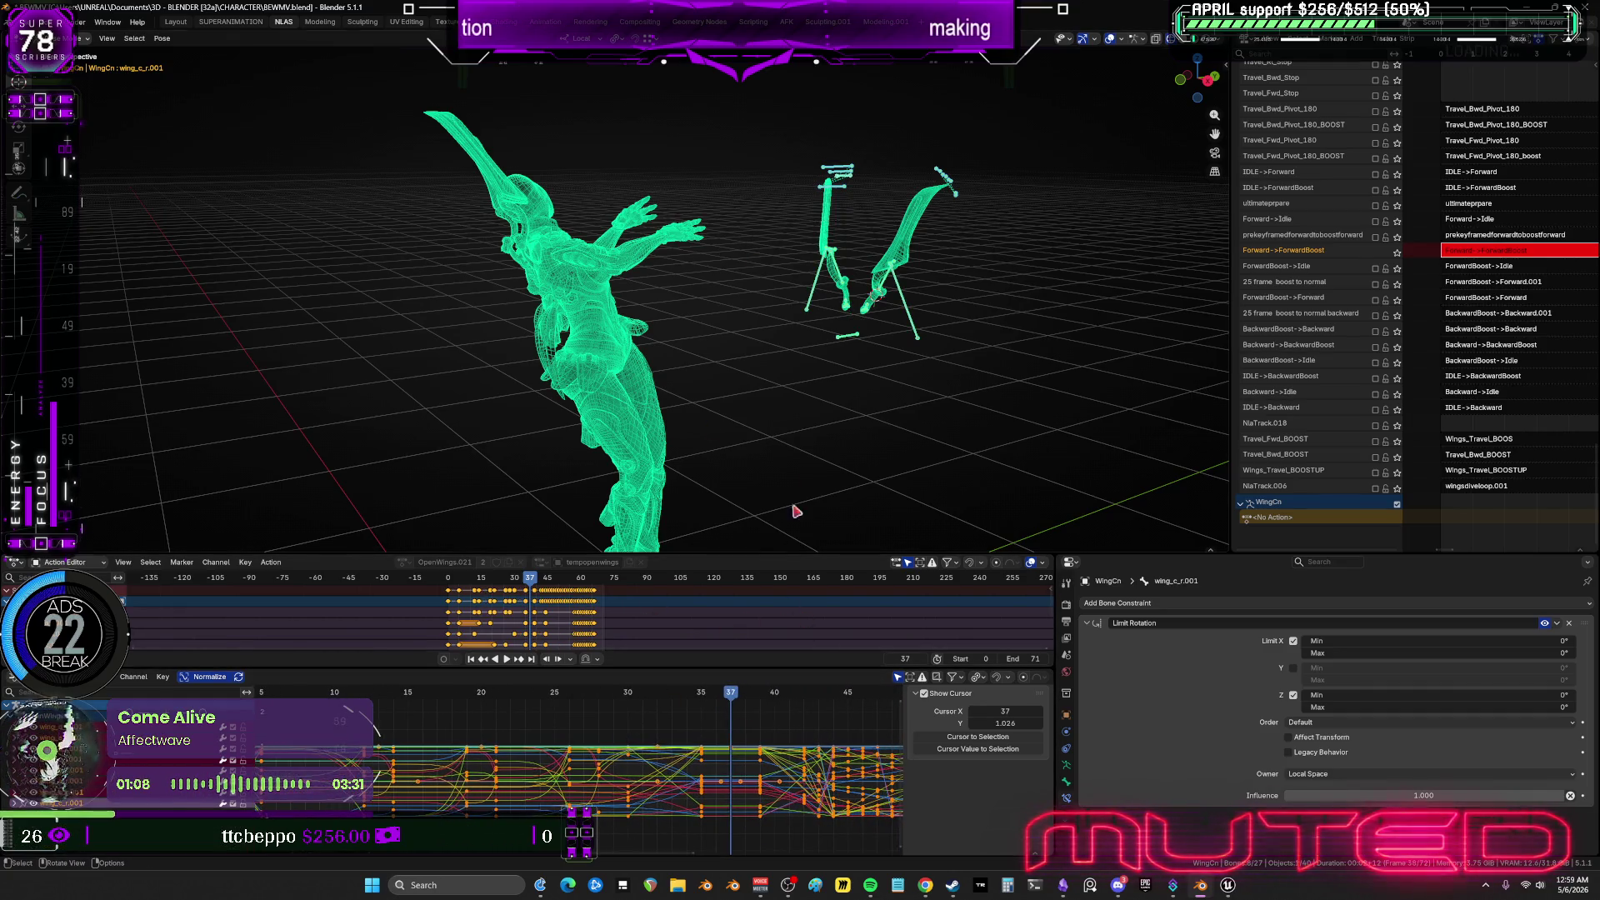
Scrub the timeline to frame 37 and enlarge the curve graph to fill the window.
alt+scroll(558, 379, down, 16)
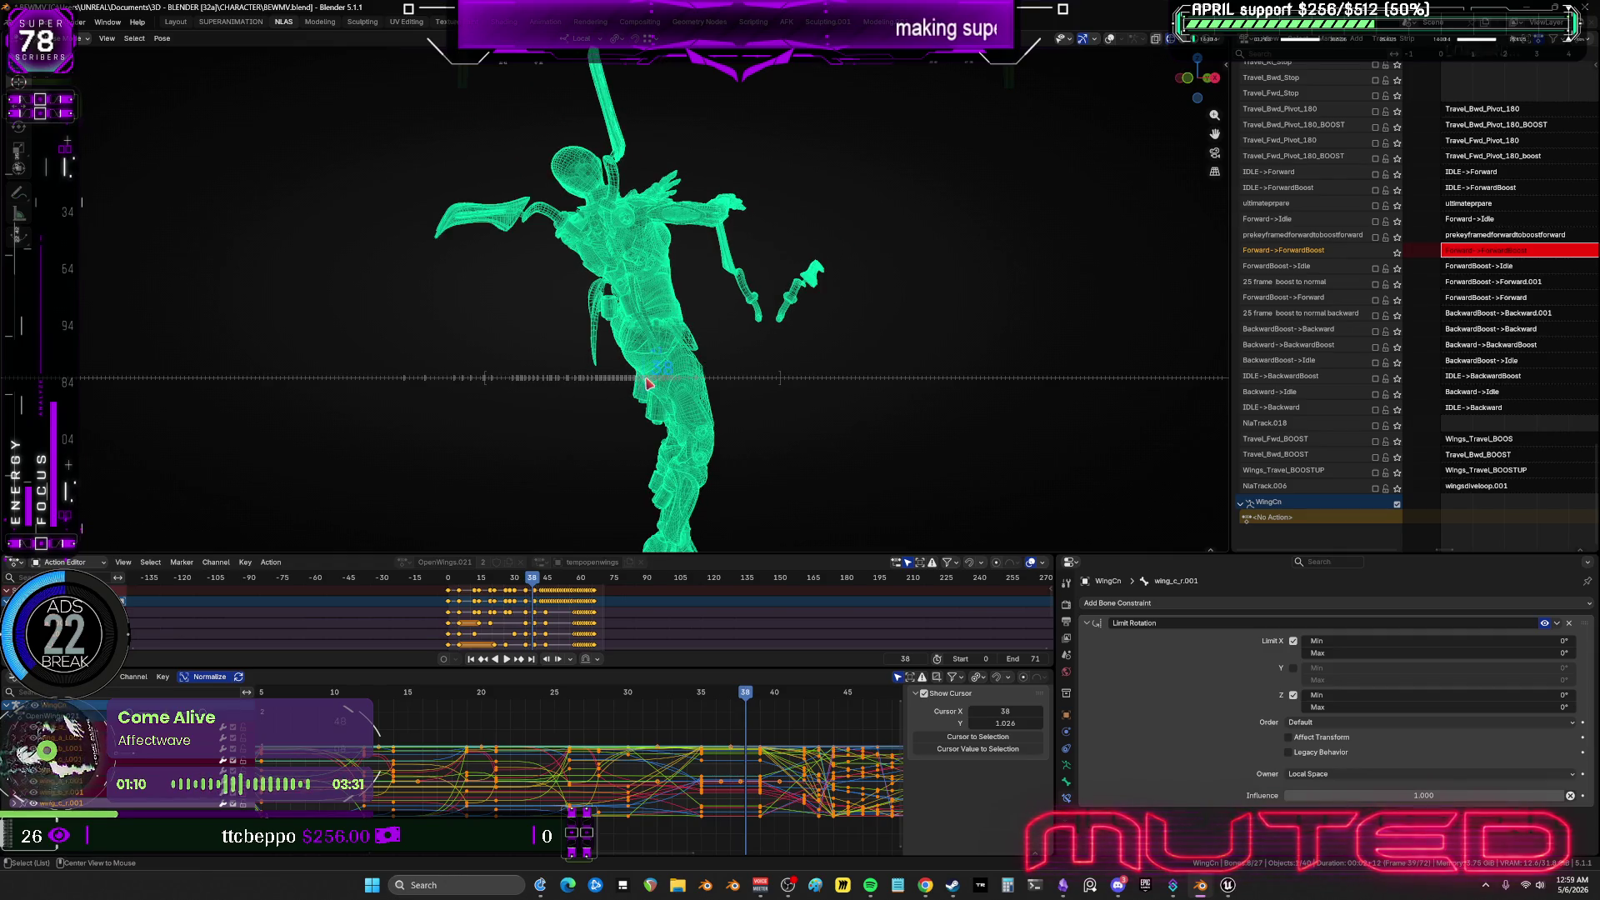
alt+scroll(558, 380, up, 12)
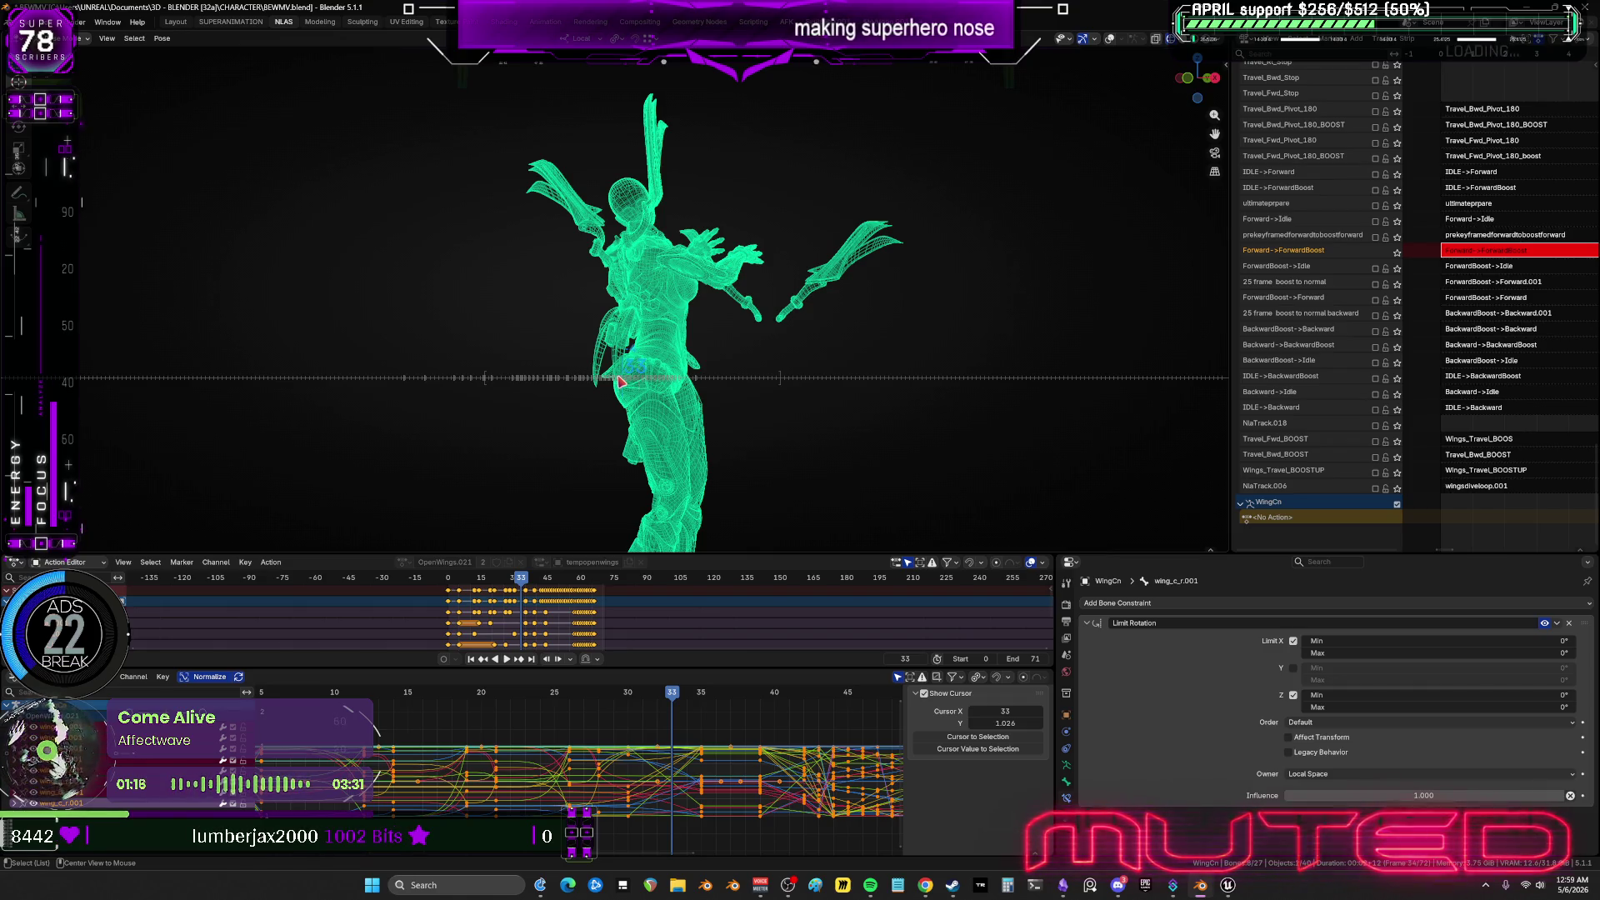
alt+scroll(621, 382, up, 4)
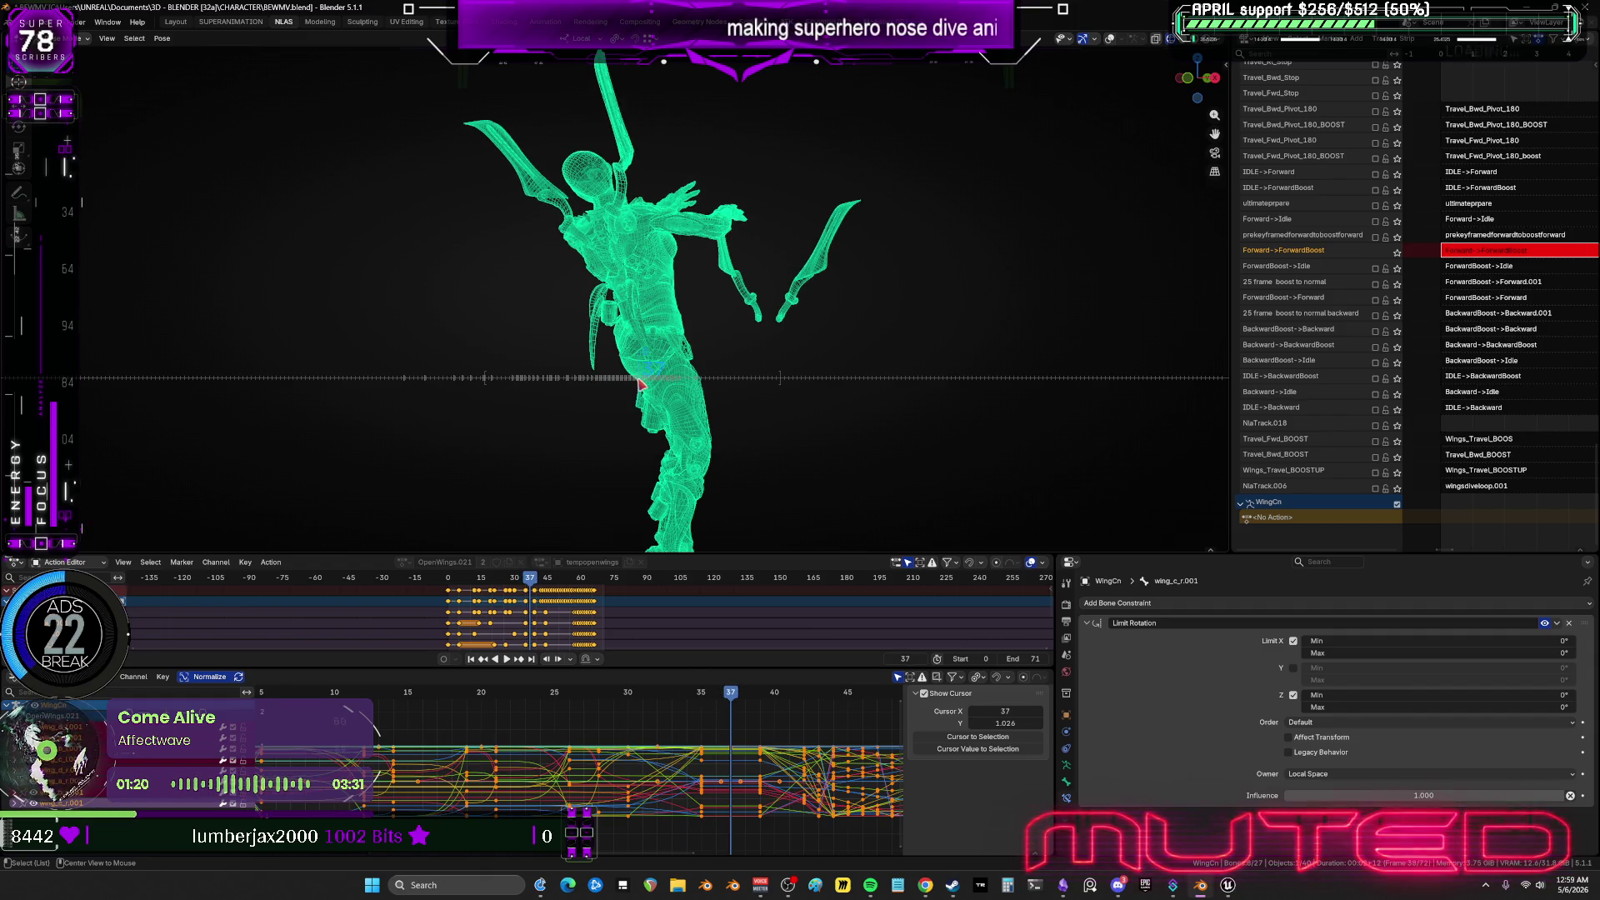
alt+scroll(646, 385, up, 1)
alt+scroll(646, 386, down, 1)
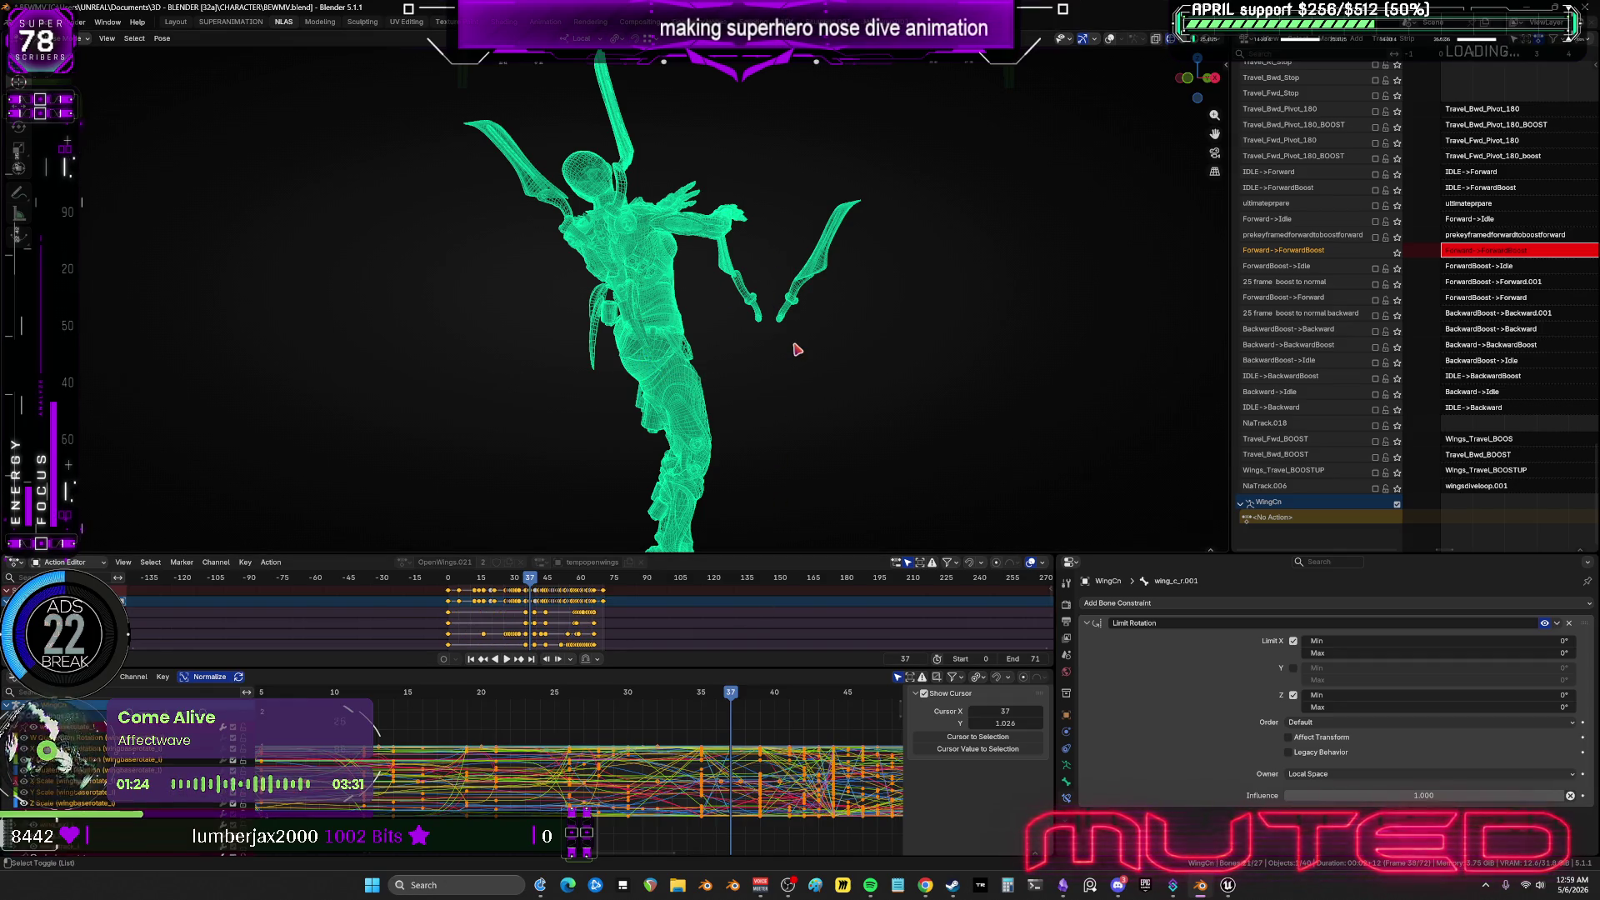
key(ctrl+space)
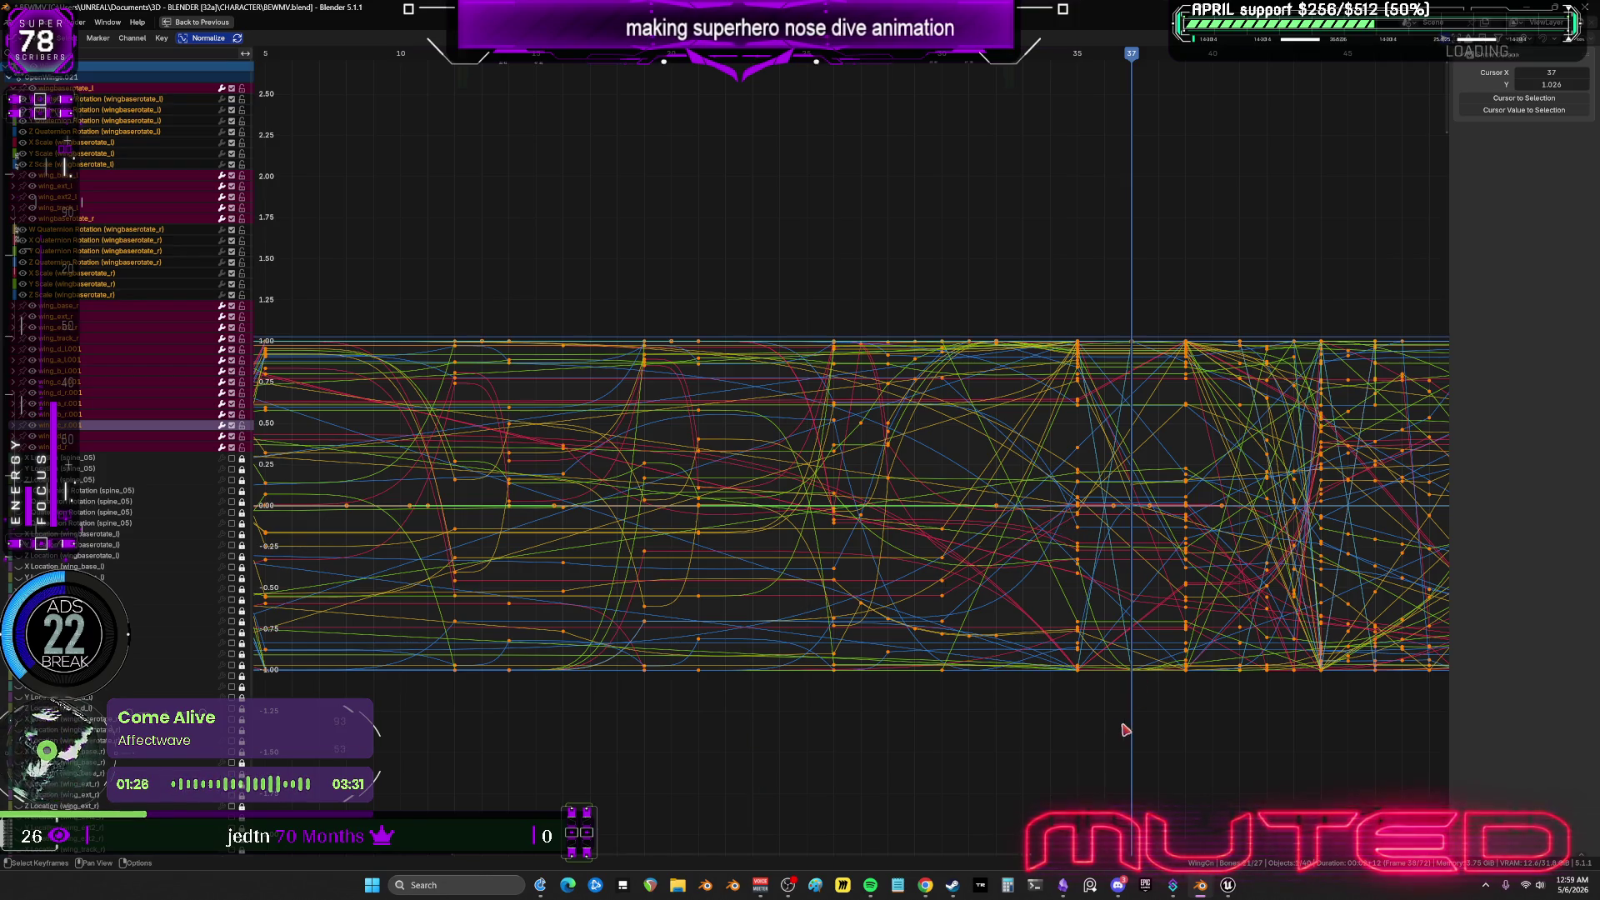
Slide a column of wing keyframes along time so it lands on frame 37.
drag(1113, 719, 1071, 296)
key(g)
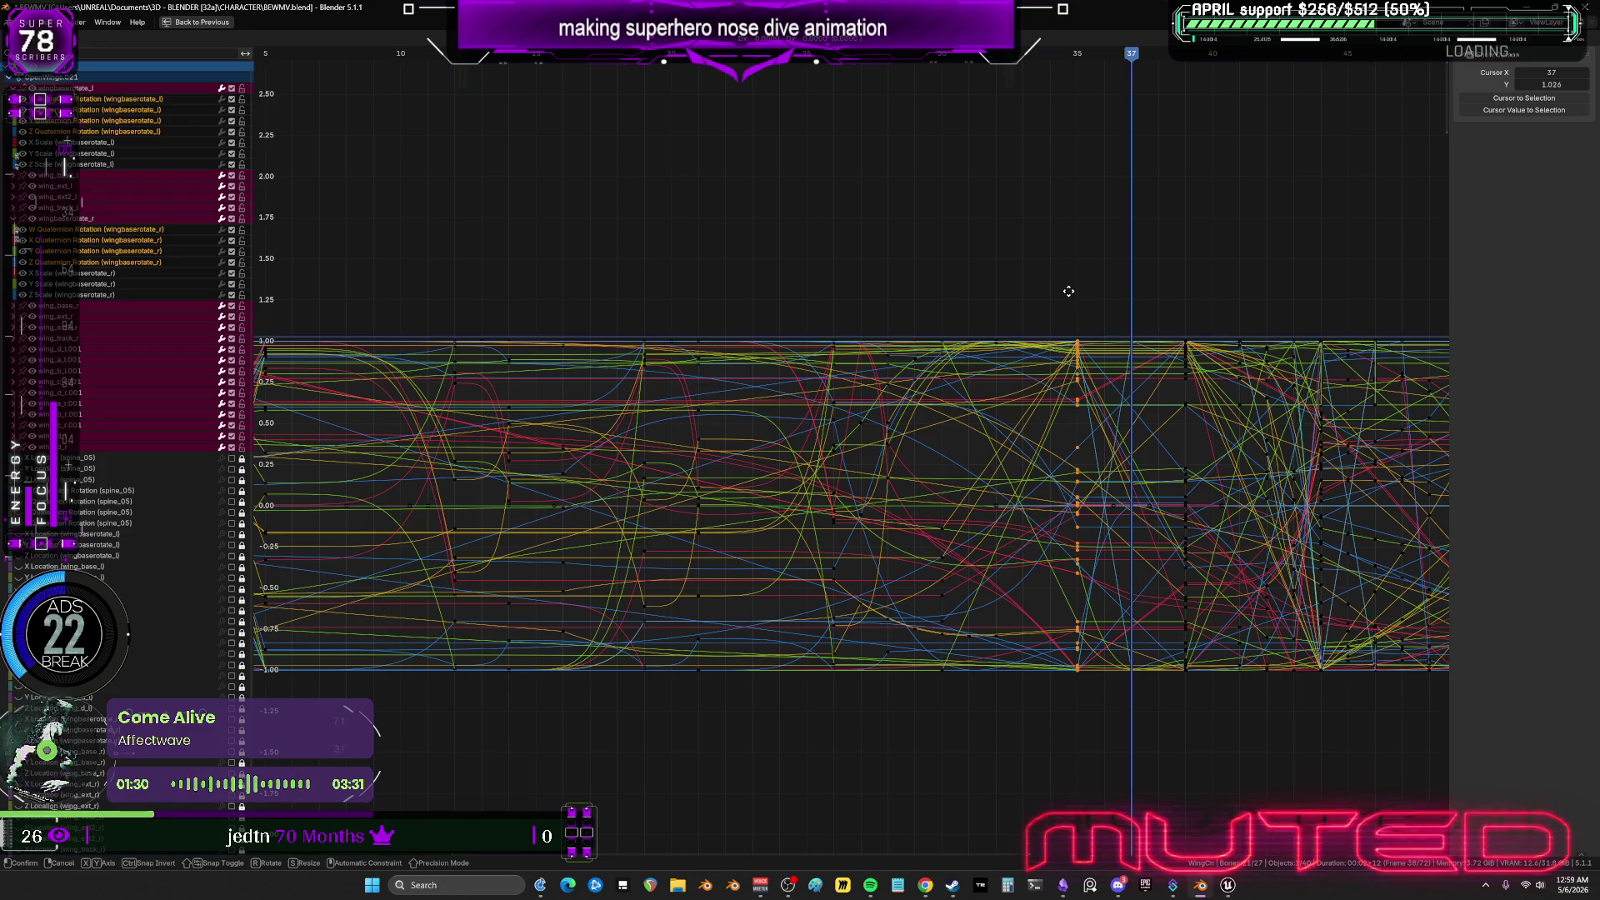
key(x)
key(2)
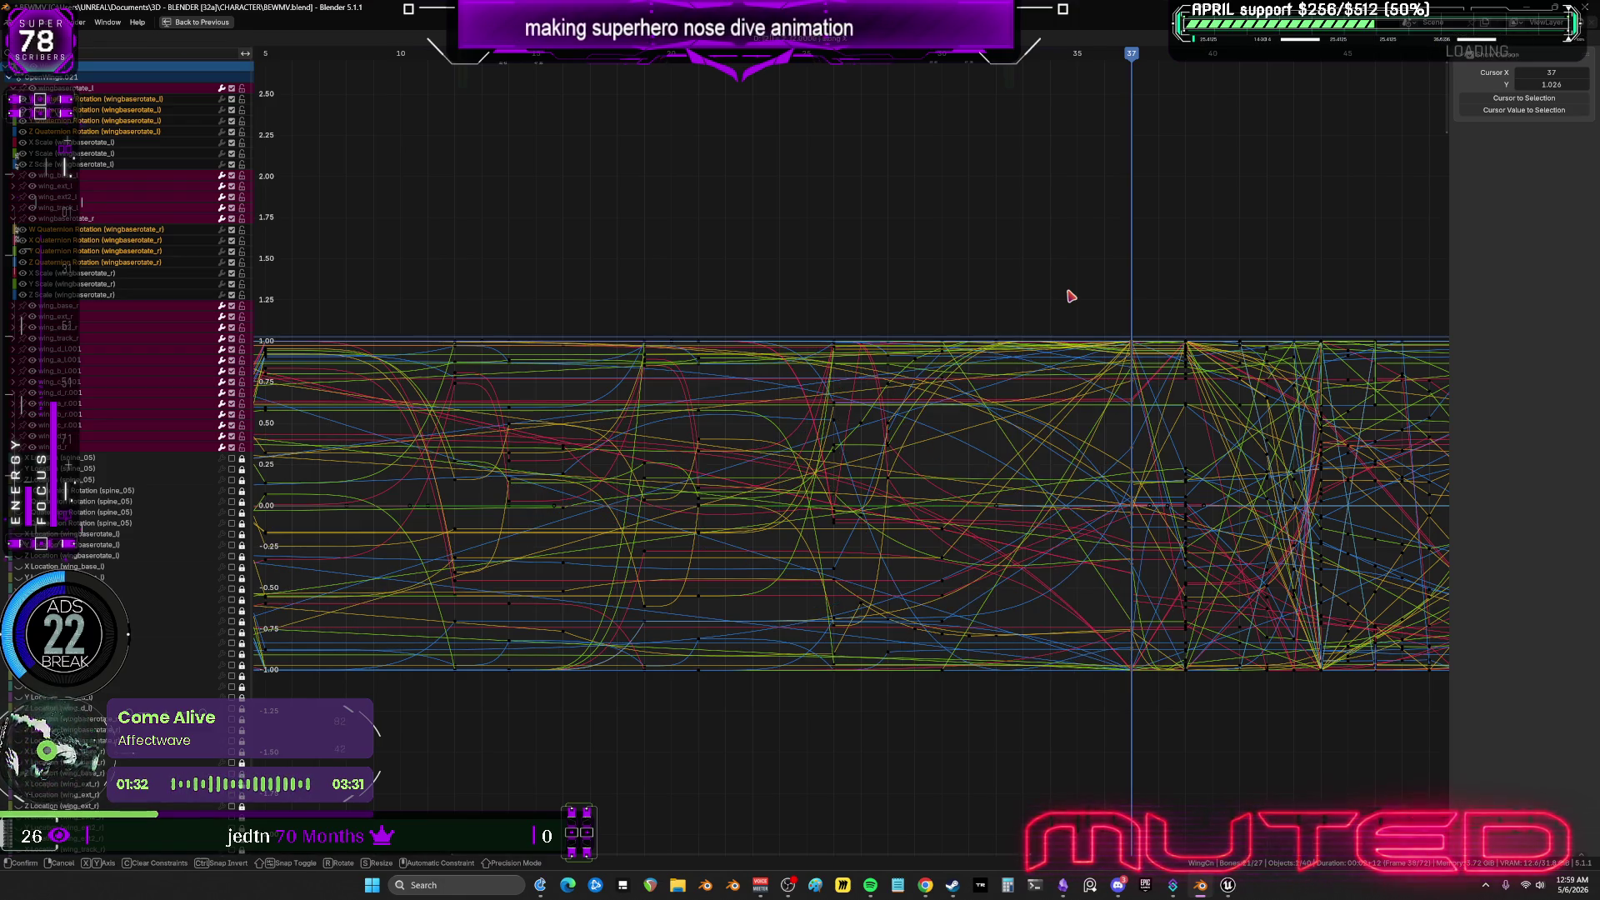
key(Return)
key(ctrl+space)
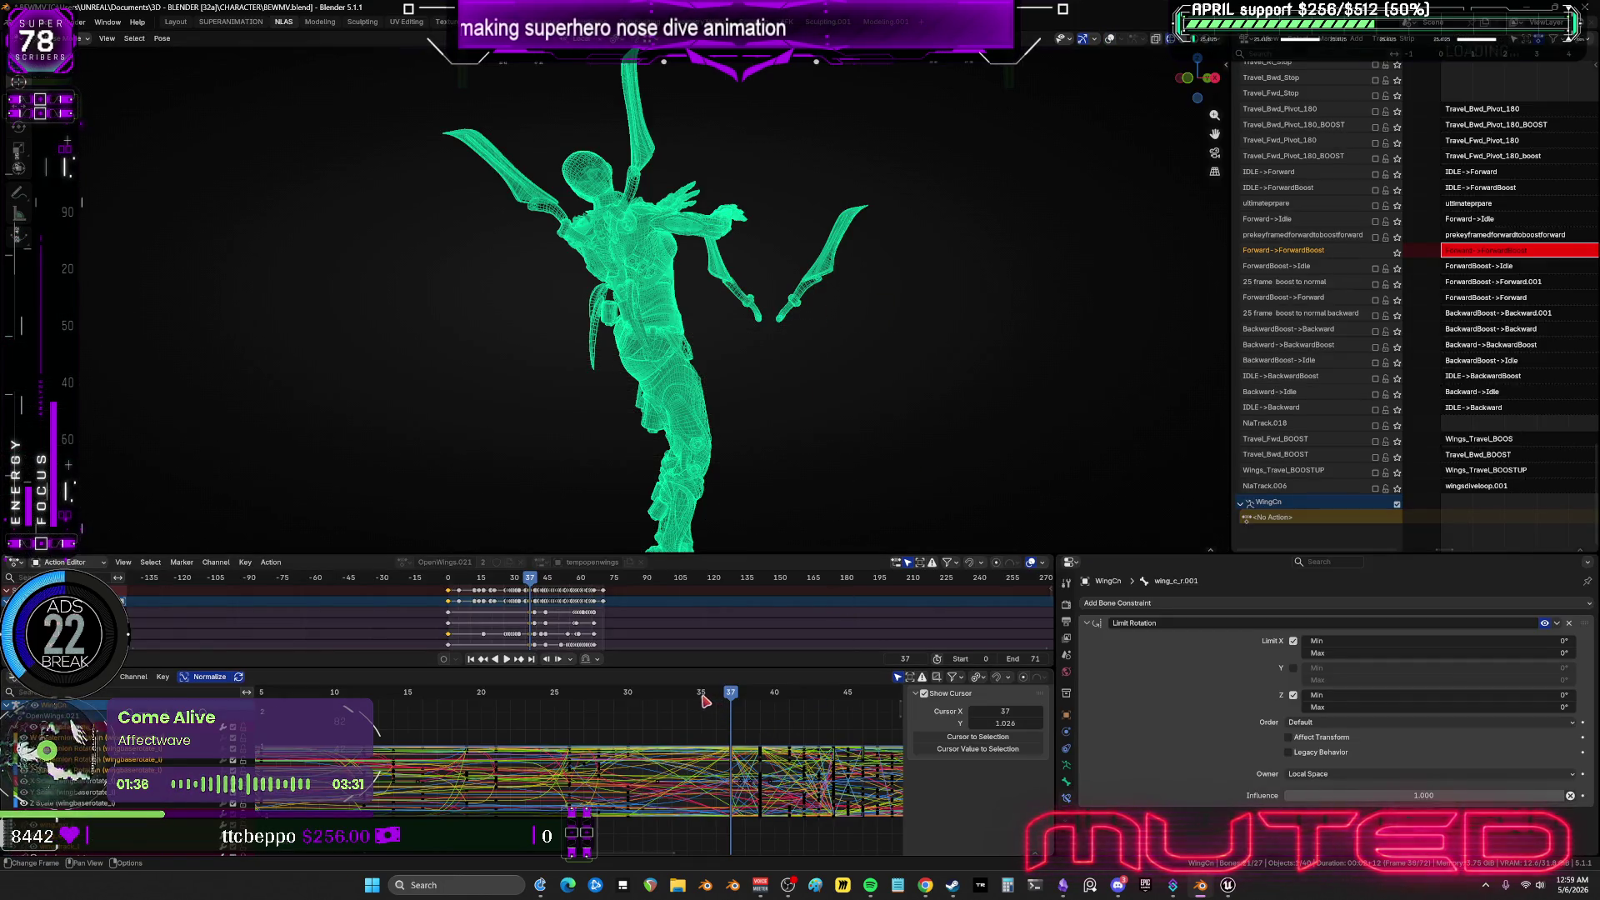
Shift a block of later wing keyframes one frame later.
key(ctrl+space)
middle_drag(598, 536, 638, 457)
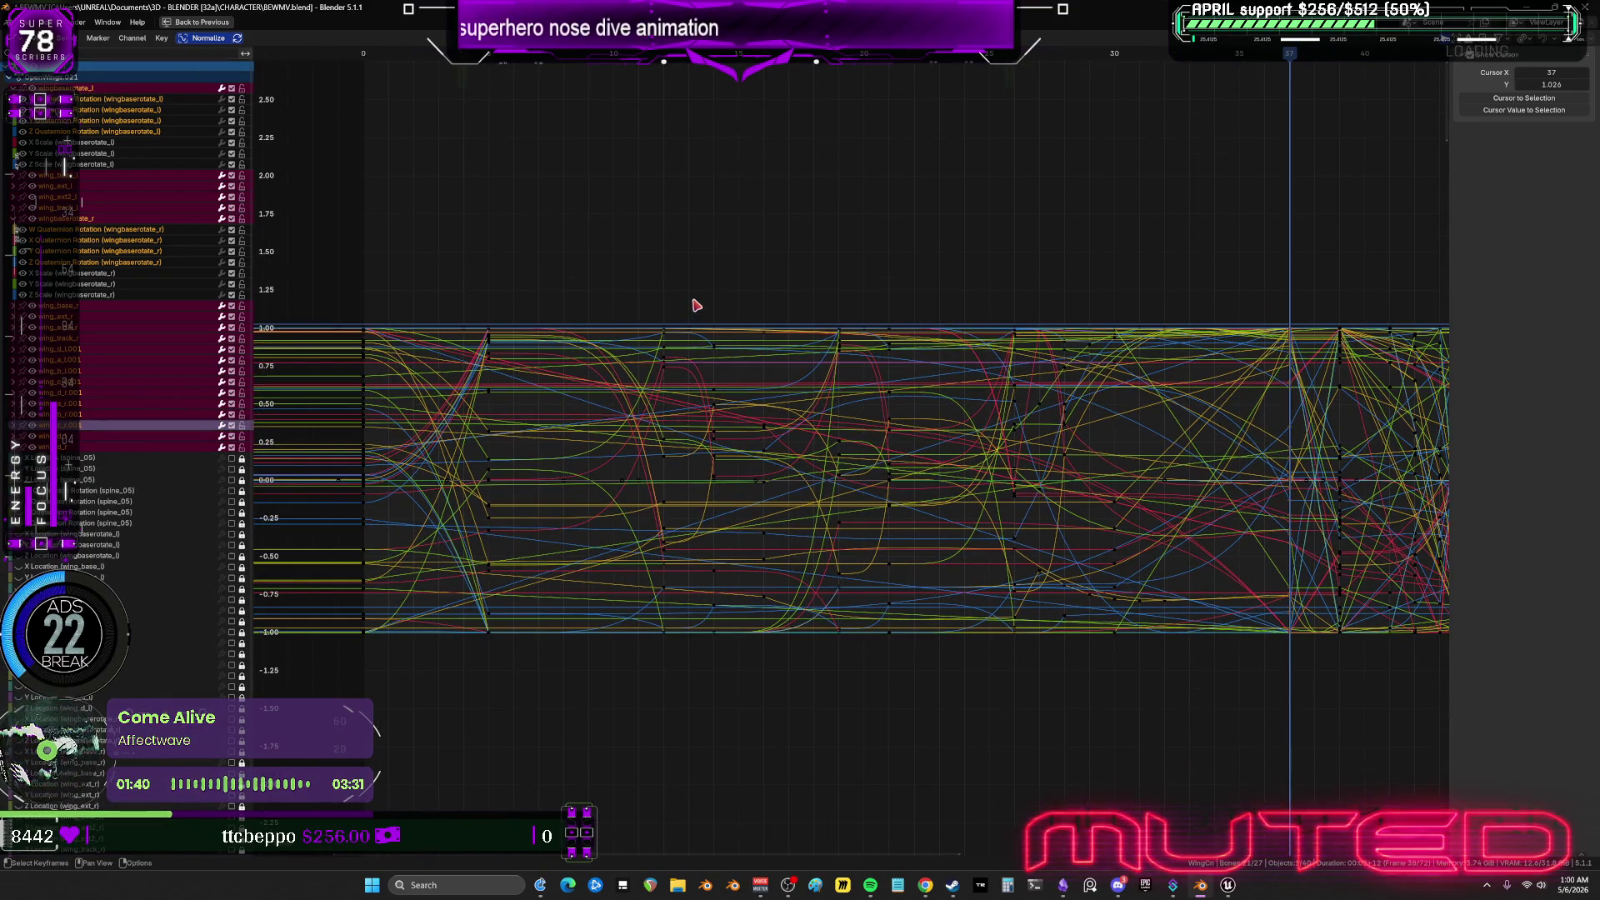
click(698, 393)
key(b)
mouse_move(705, 464)
mouse_down()
mouse_move(736, 639)
mouse_move(886, 675)
mouse_move(1197, 688)
mouse_up()
key(g)
key(x)
key(1)
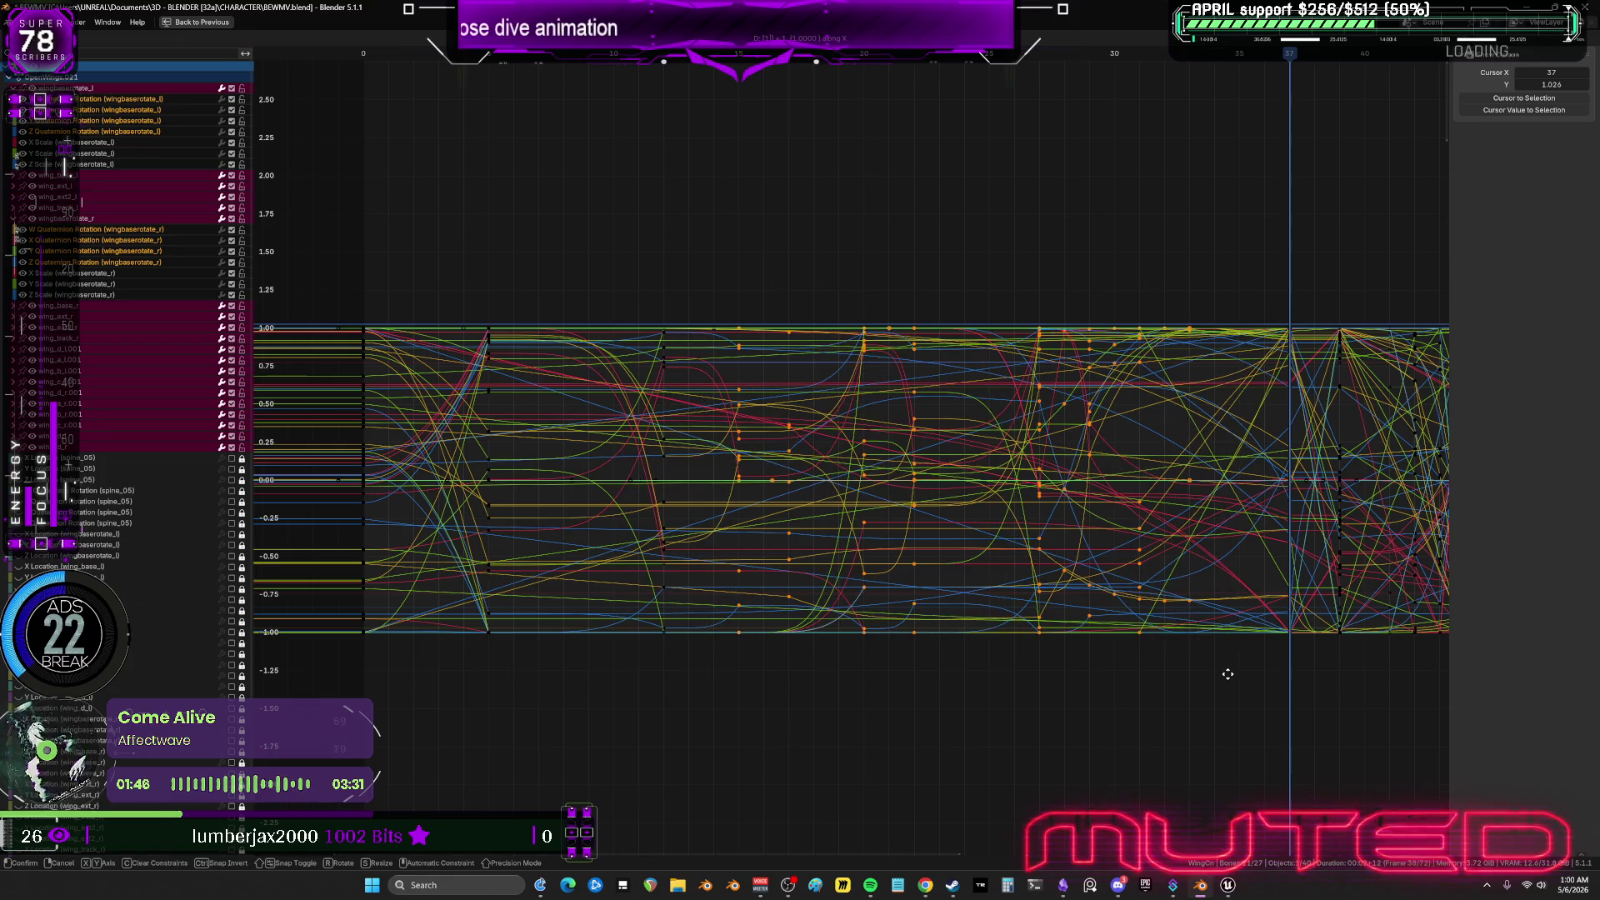
key(Return)
Try sliding two other keyframe groups in time, leaving them unchanged.
middle_drag(1032, 581, 799, 581)
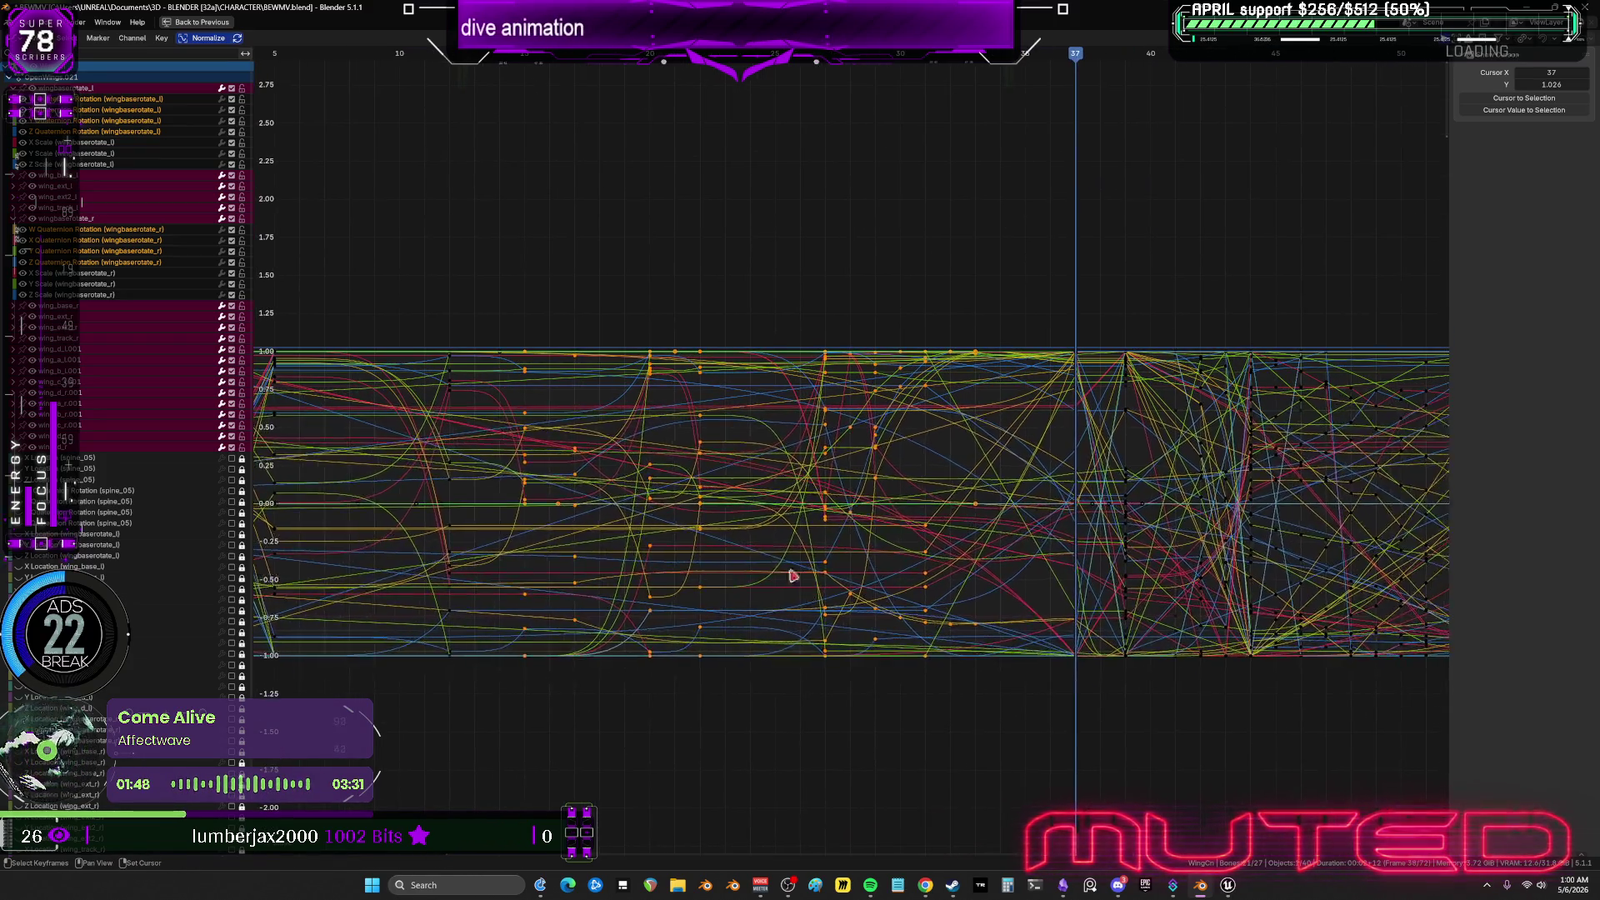
mouse_move(697, 282)
mouse_down()
mouse_move(778, 668)
mouse_move(854, 742)
mouse_move(961, 761)
mouse_move(1007, 754)
mouse_move(1015, 734)
mouse_up()
key(g)
key(x)
click(998, 725)
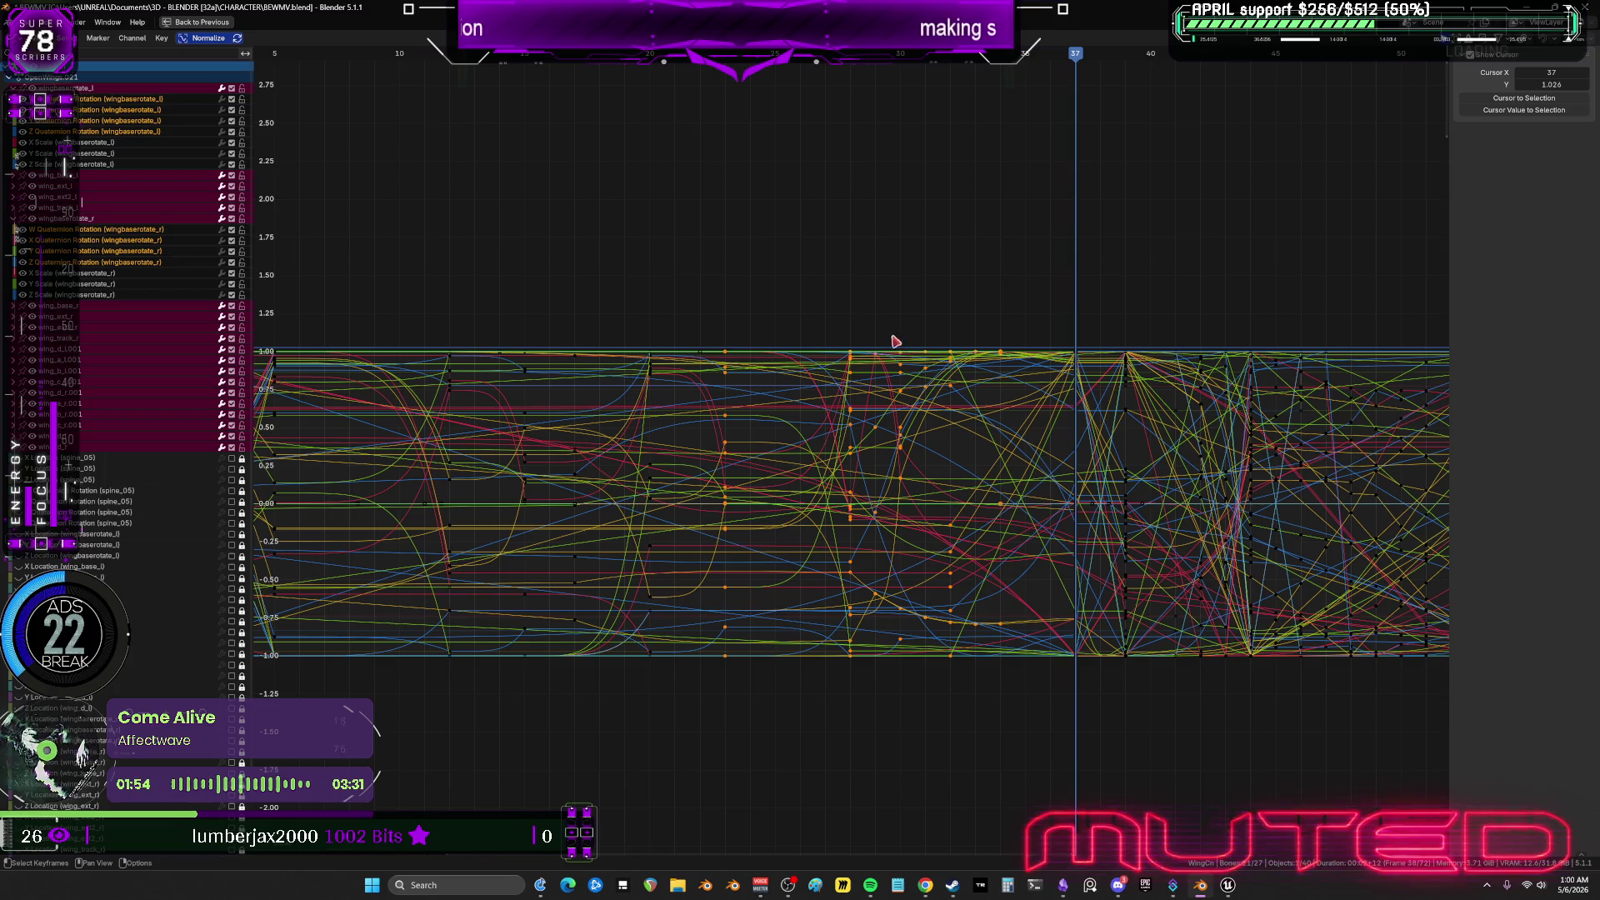
drag(882, 305, 1023, 690)
key(g)
key(x)
click(1027, 695)
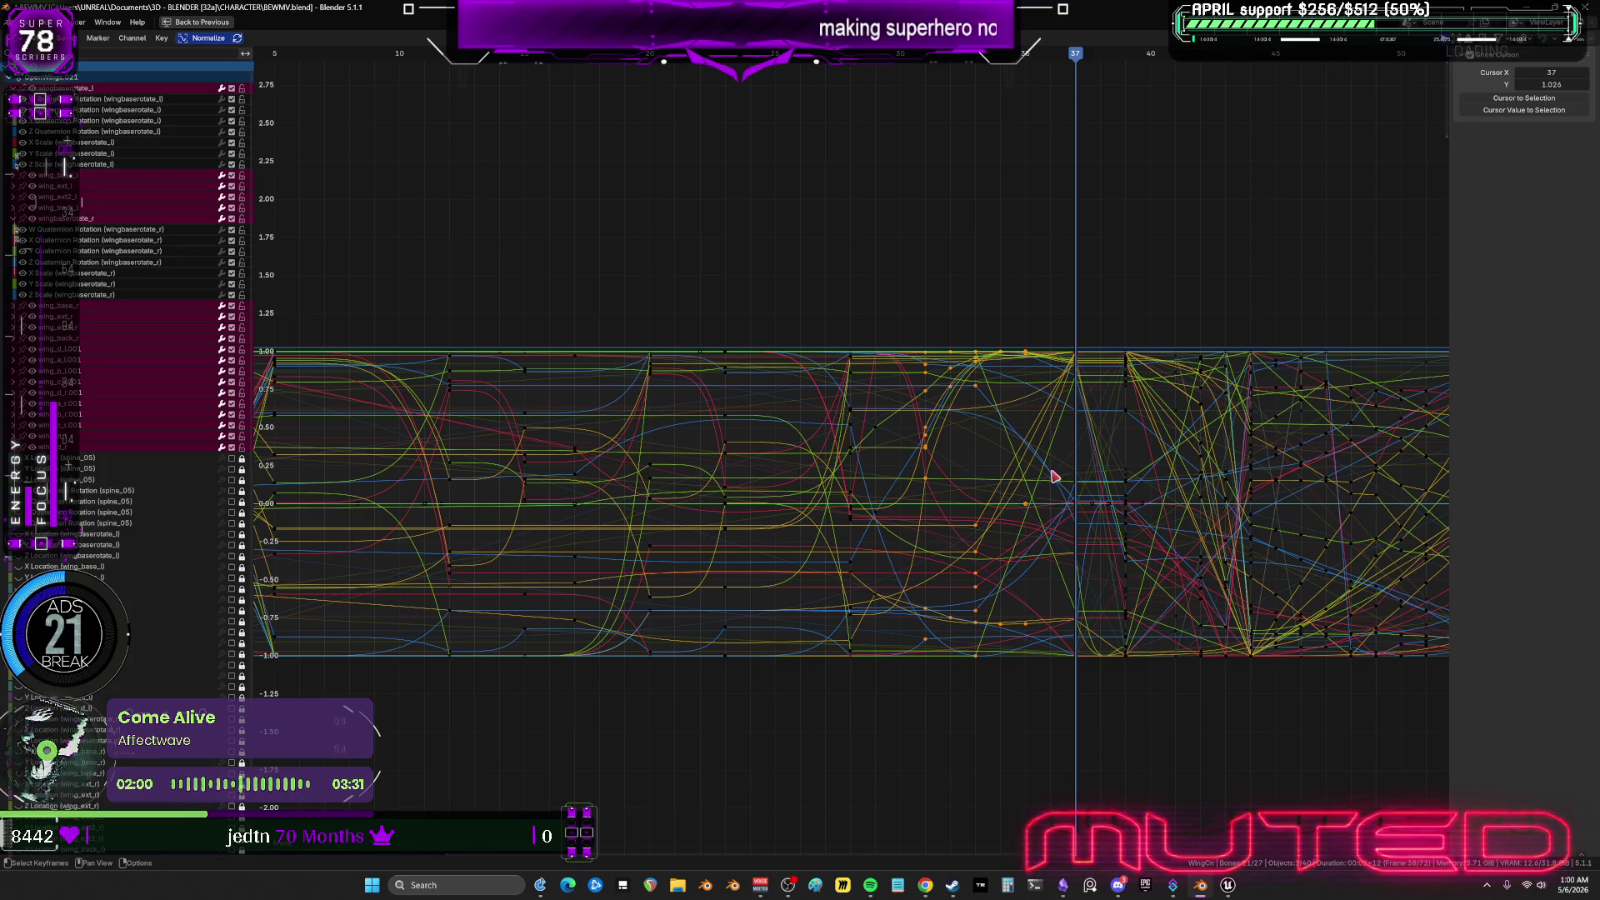
scroll(879, 527, down, 1)
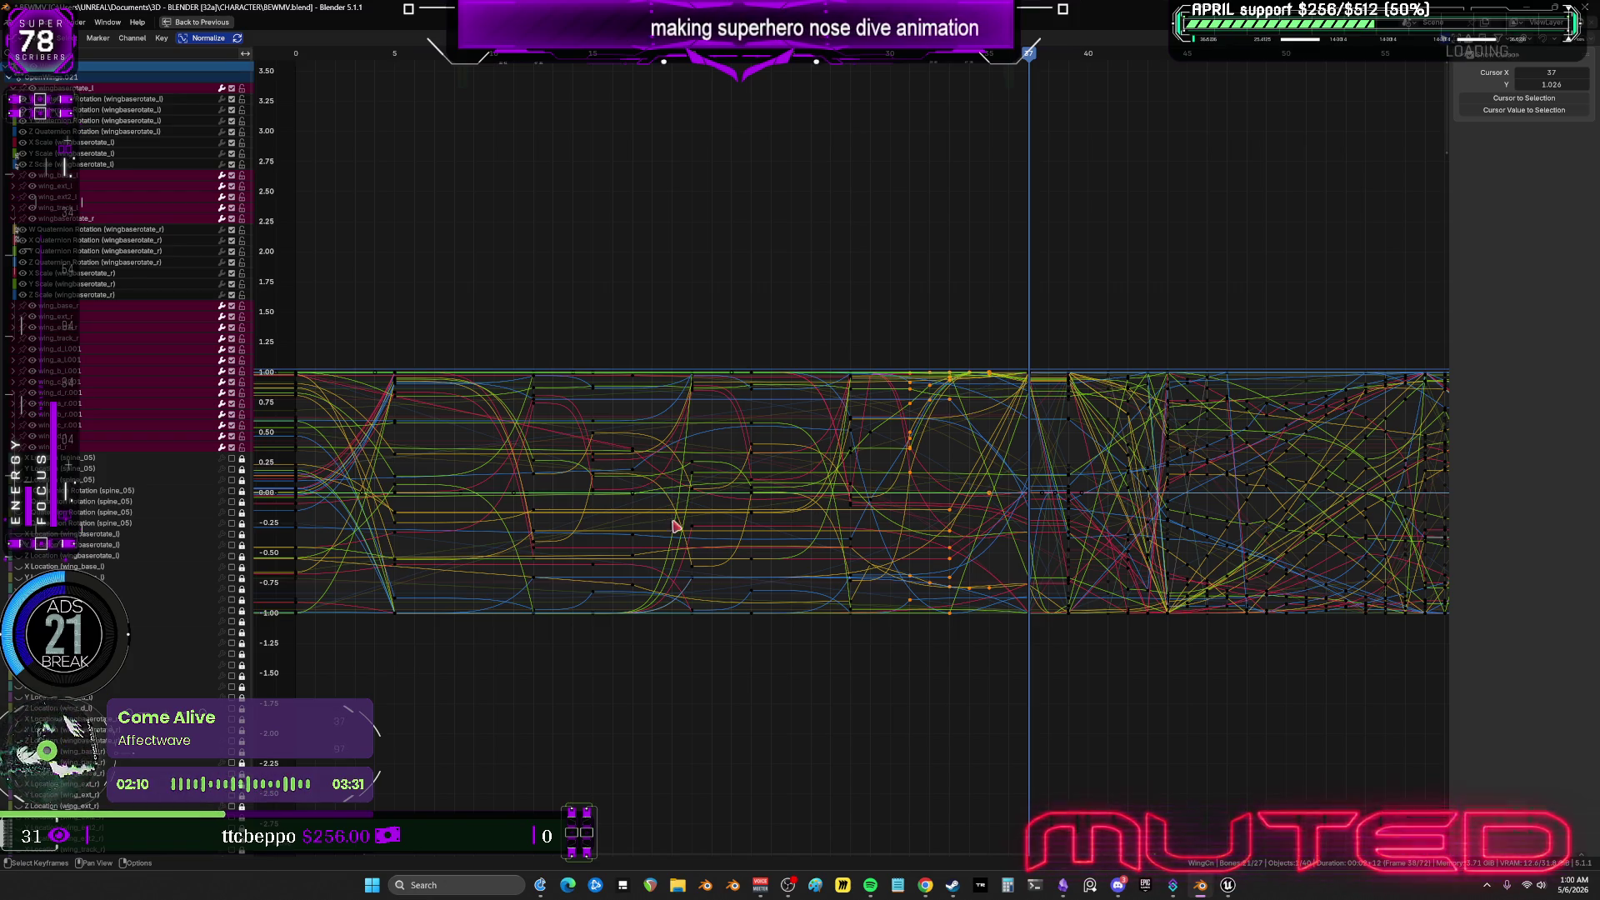
Select keys near the action's start, cancel their move, and review frames 13–29.
mouse_move(403, 67)
mouse_down()
mouse_move(553, 97)
mouse_move(647, 89)
mouse_move(531, 118)
mouse_move(696, 105)
mouse_move(527, 125)
mouse_up()
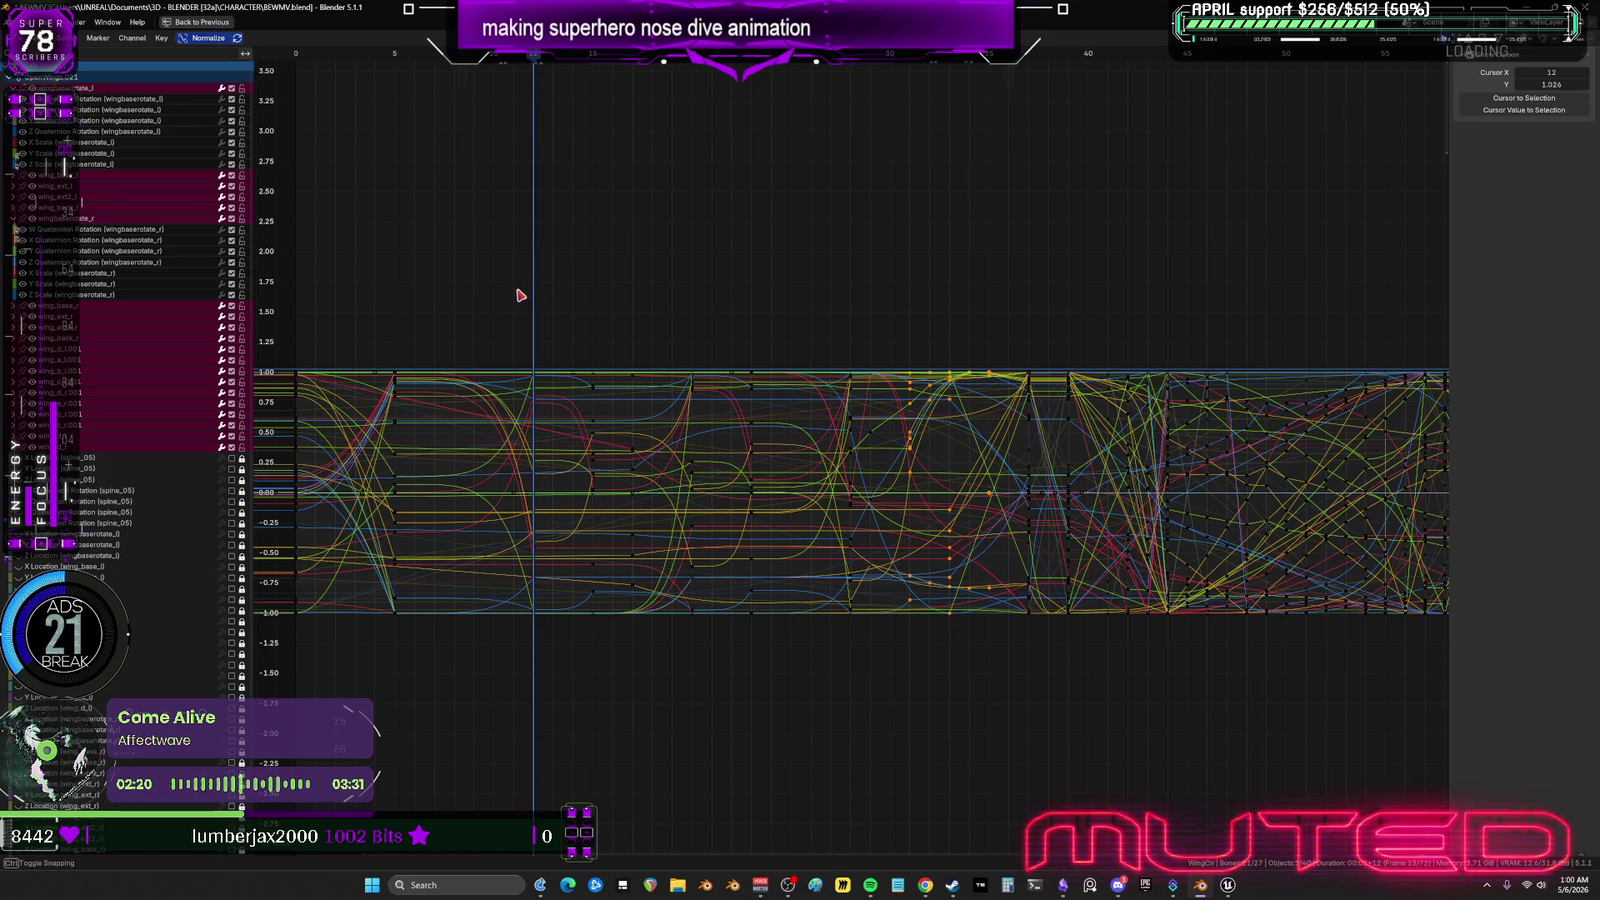
mouse_move(518, 290)
mouse_down()
mouse_move(875, 650)
mouse_move(984, 689)
mouse_up()
key(g)
key(Escape)
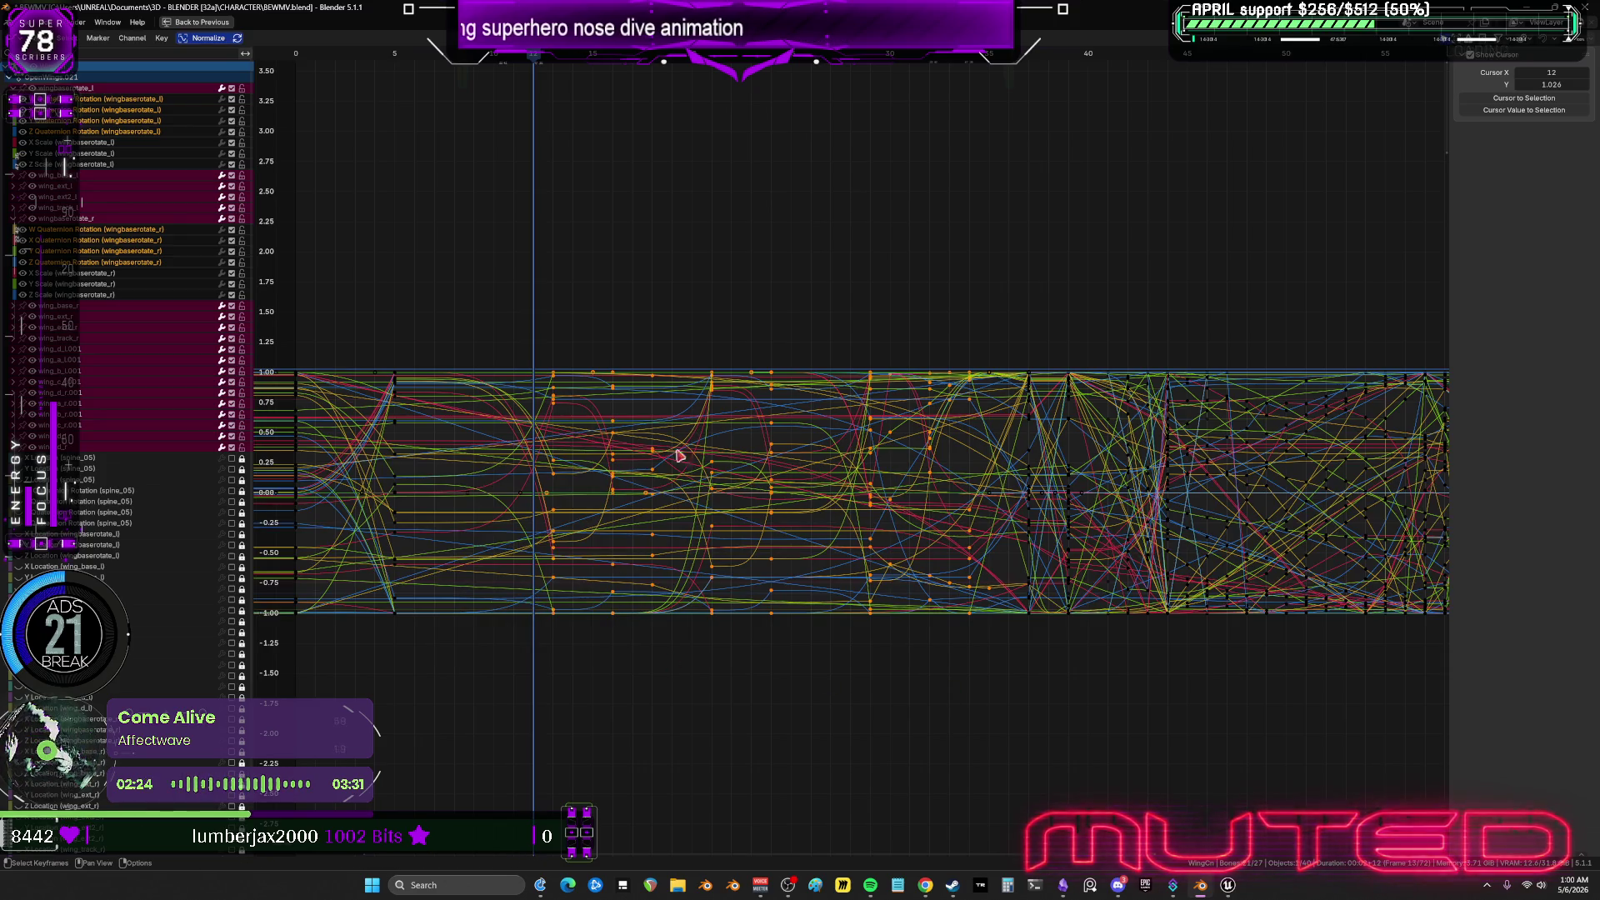
mouse_move(721, 84)
mouse_down()
mouse_move(874, 100)
mouse_move(559, 130)
mouse_up()
mouse_move(556, 132)
mouse_down()
mouse_move(411, 167)
mouse_move(914, 203)
mouse_move(932, 218)
mouse_up()
Check the frame 15 pose from several angles, then open Edit > Undo History.
key(ctrl+space)
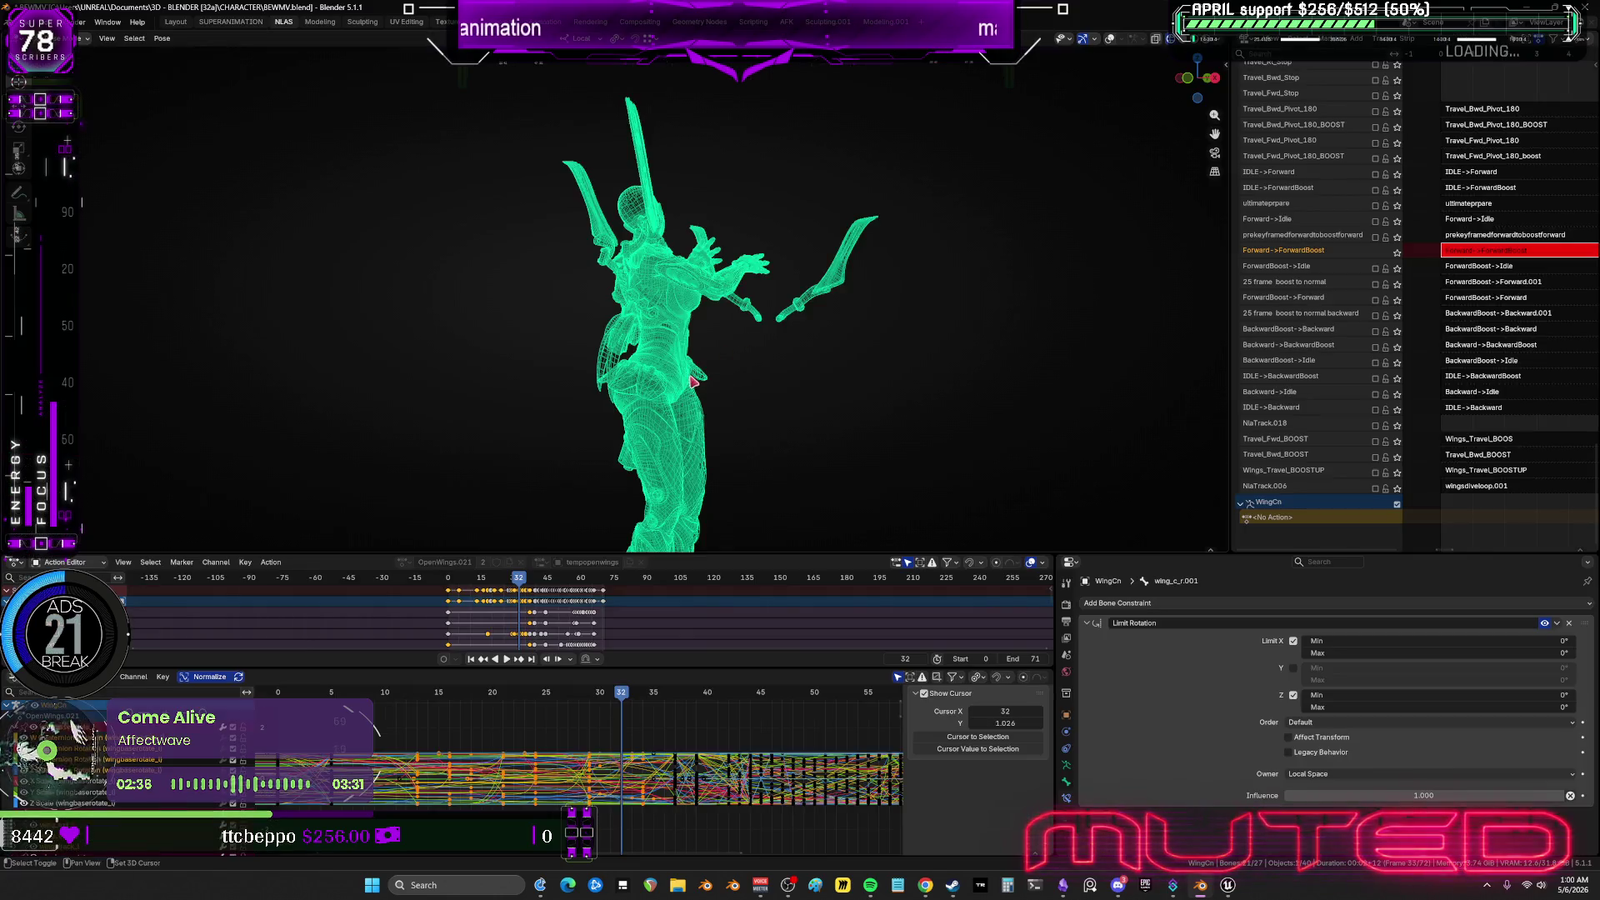
mouse_move(653, 357)
mouse_down()
mouse_move(525, 333)
mouse_move(592, 327)
mouse_move(668, 261)
mouse_move(702, 257)
mouse_move(680, 270)
mouse_up()
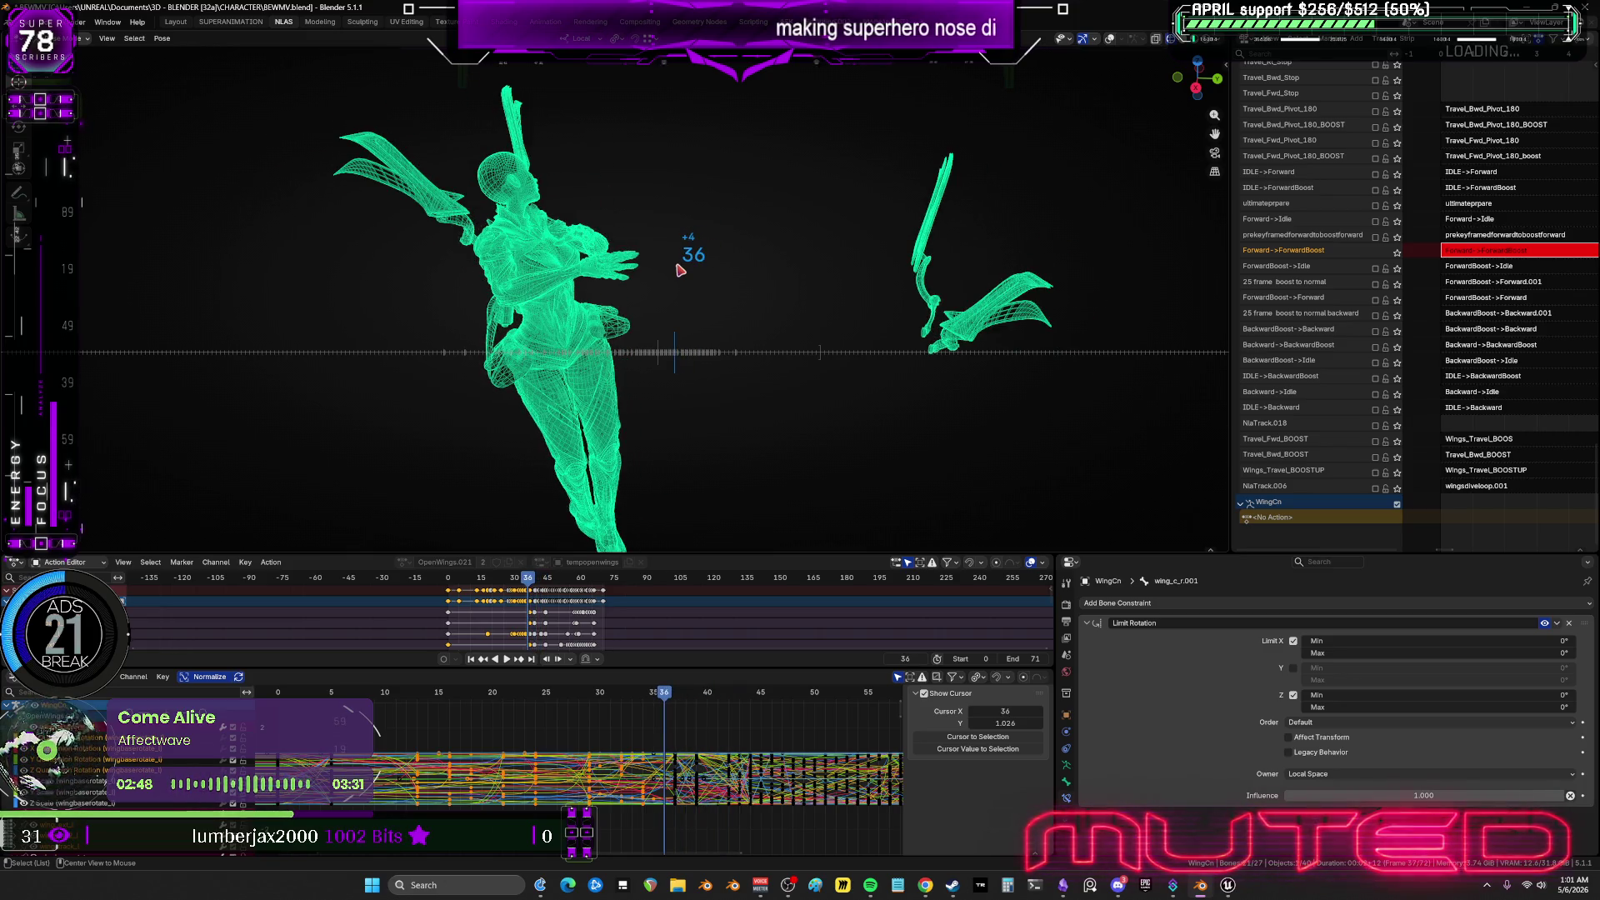
middle_drag(606, 290, 599, 286)
drag(598, 287, 586, 285)
middle_drag(581, 286, 707, 293)
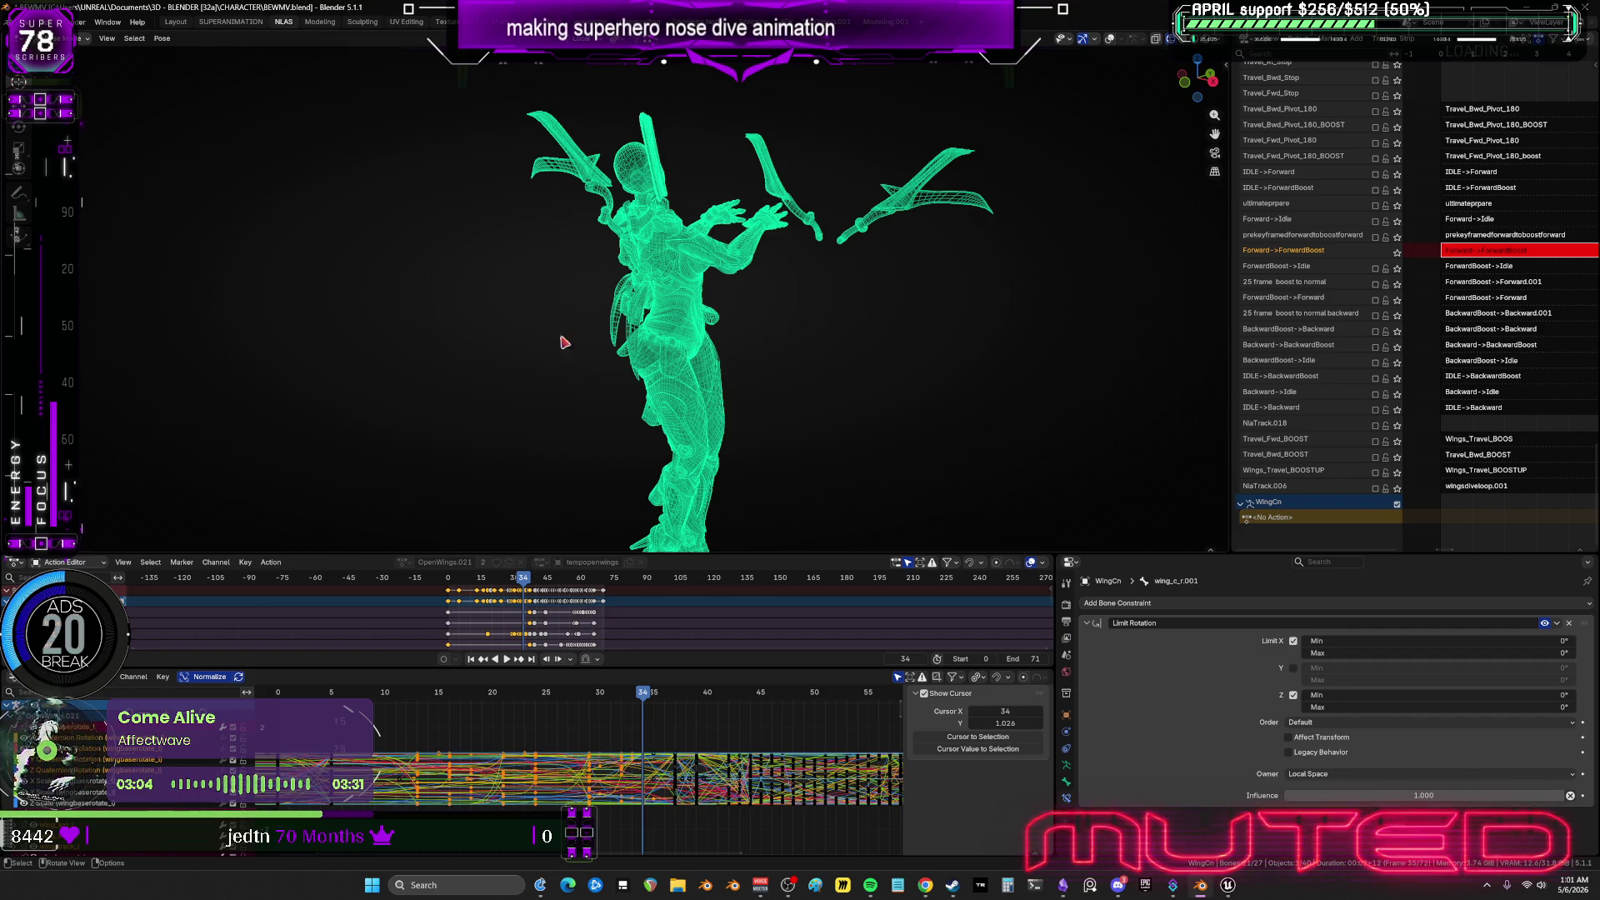
click(60, 22)
mouse_move(96, 60)
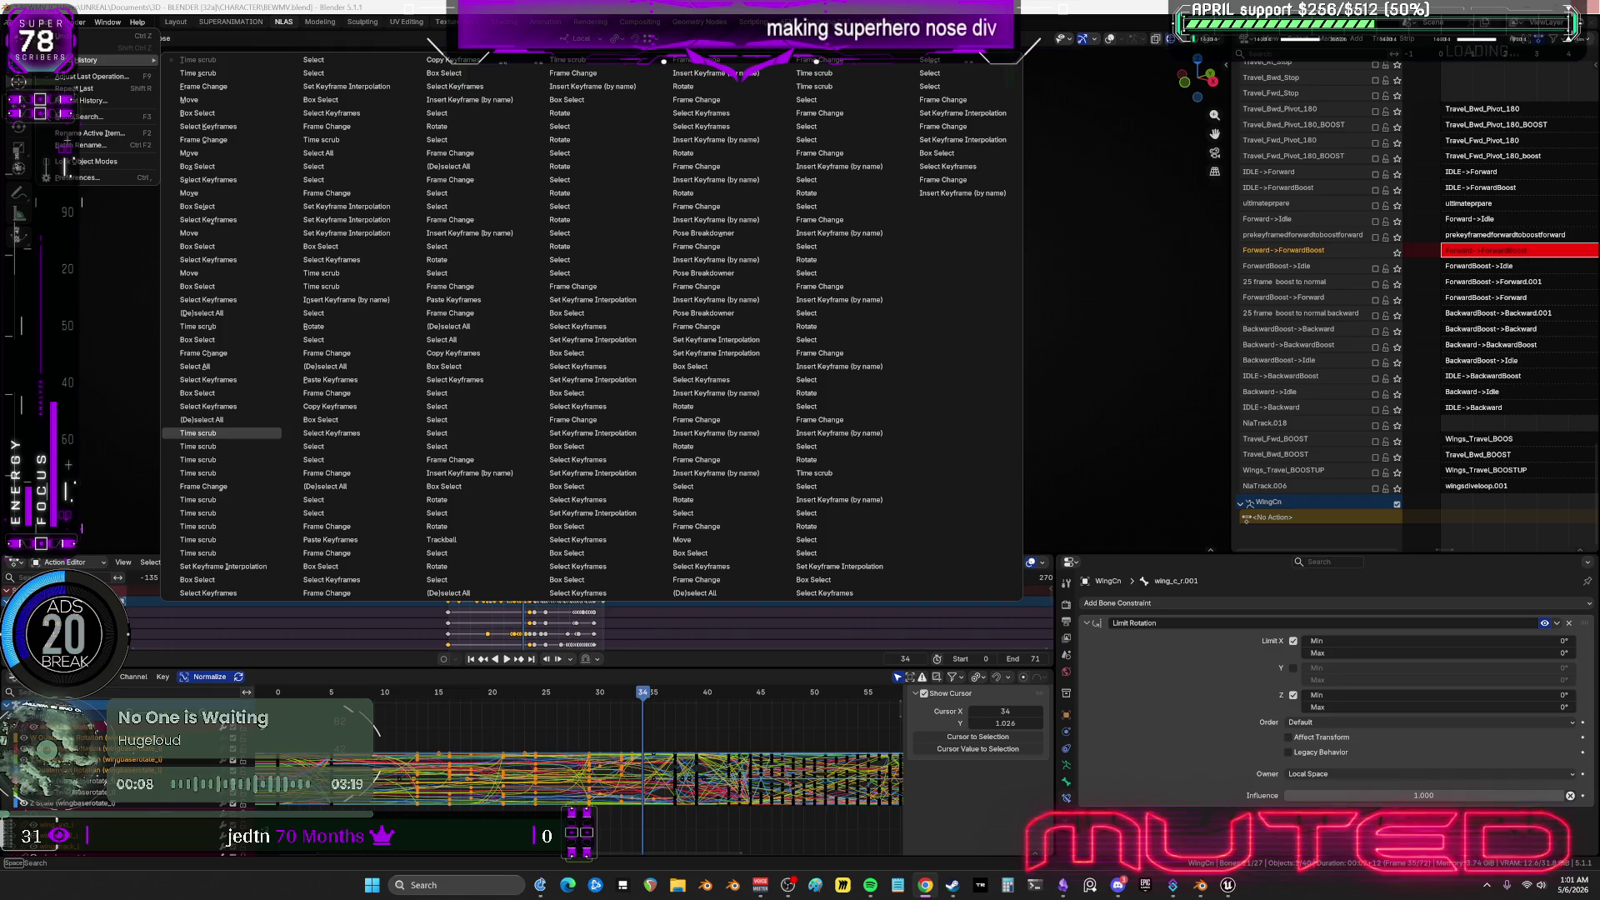
Revert to an earlier undo history entry and check the restored pose at frame 24.
click(199, 432)
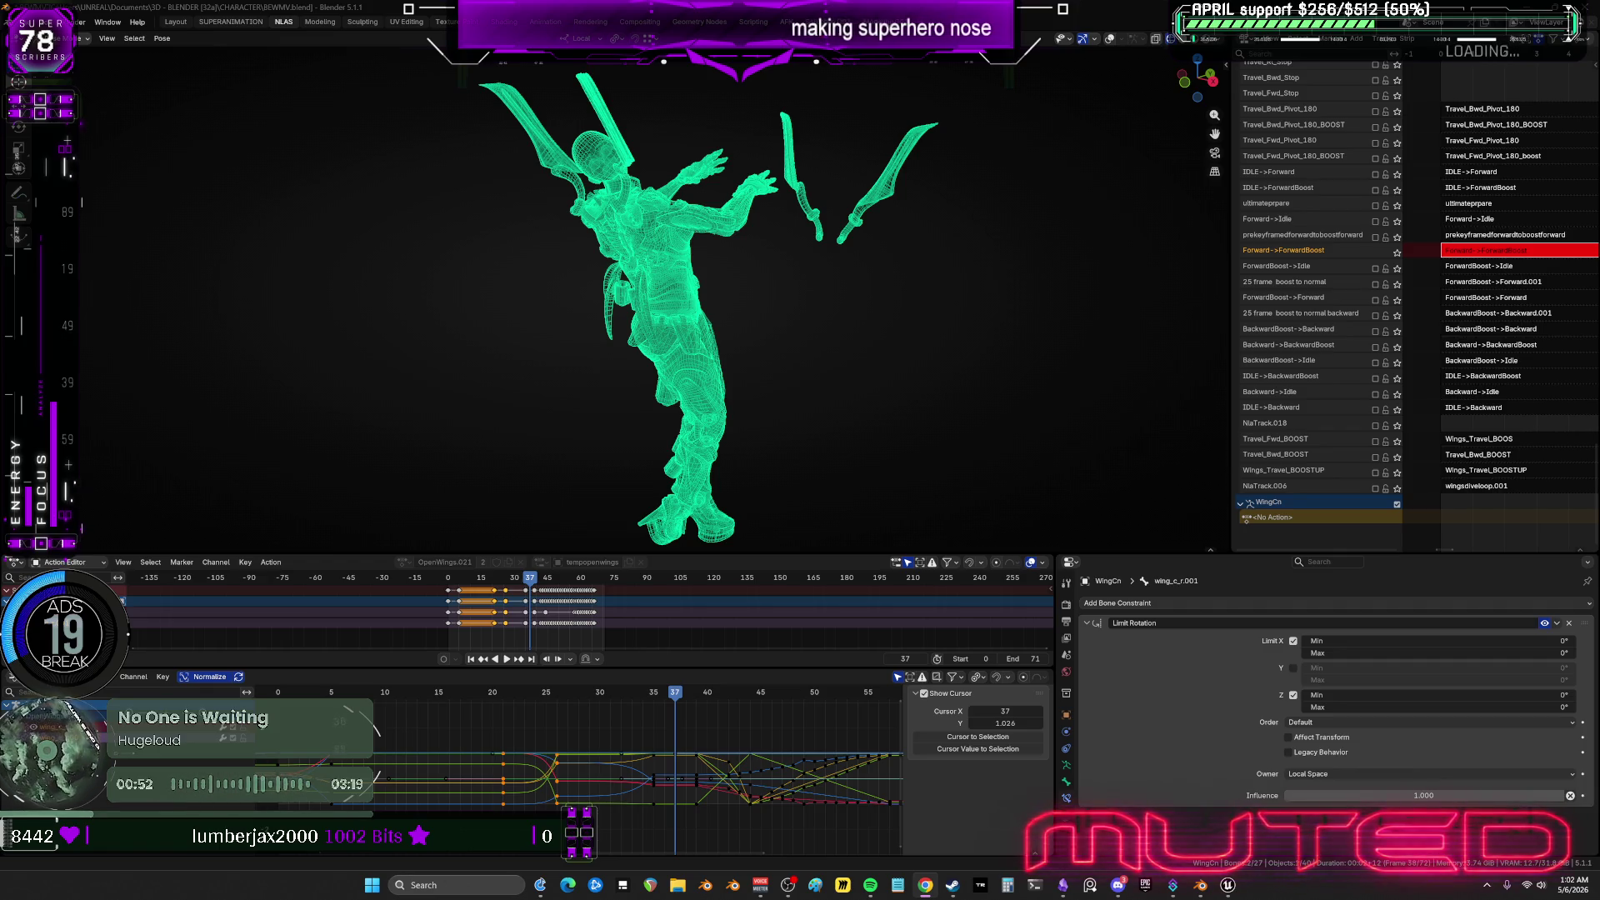
mouse_move(683, 704)
mouse_down()
mouse_move(351, 709)
mouse_move(321, 726)
mouse_move(623, 708)
mouse_up()
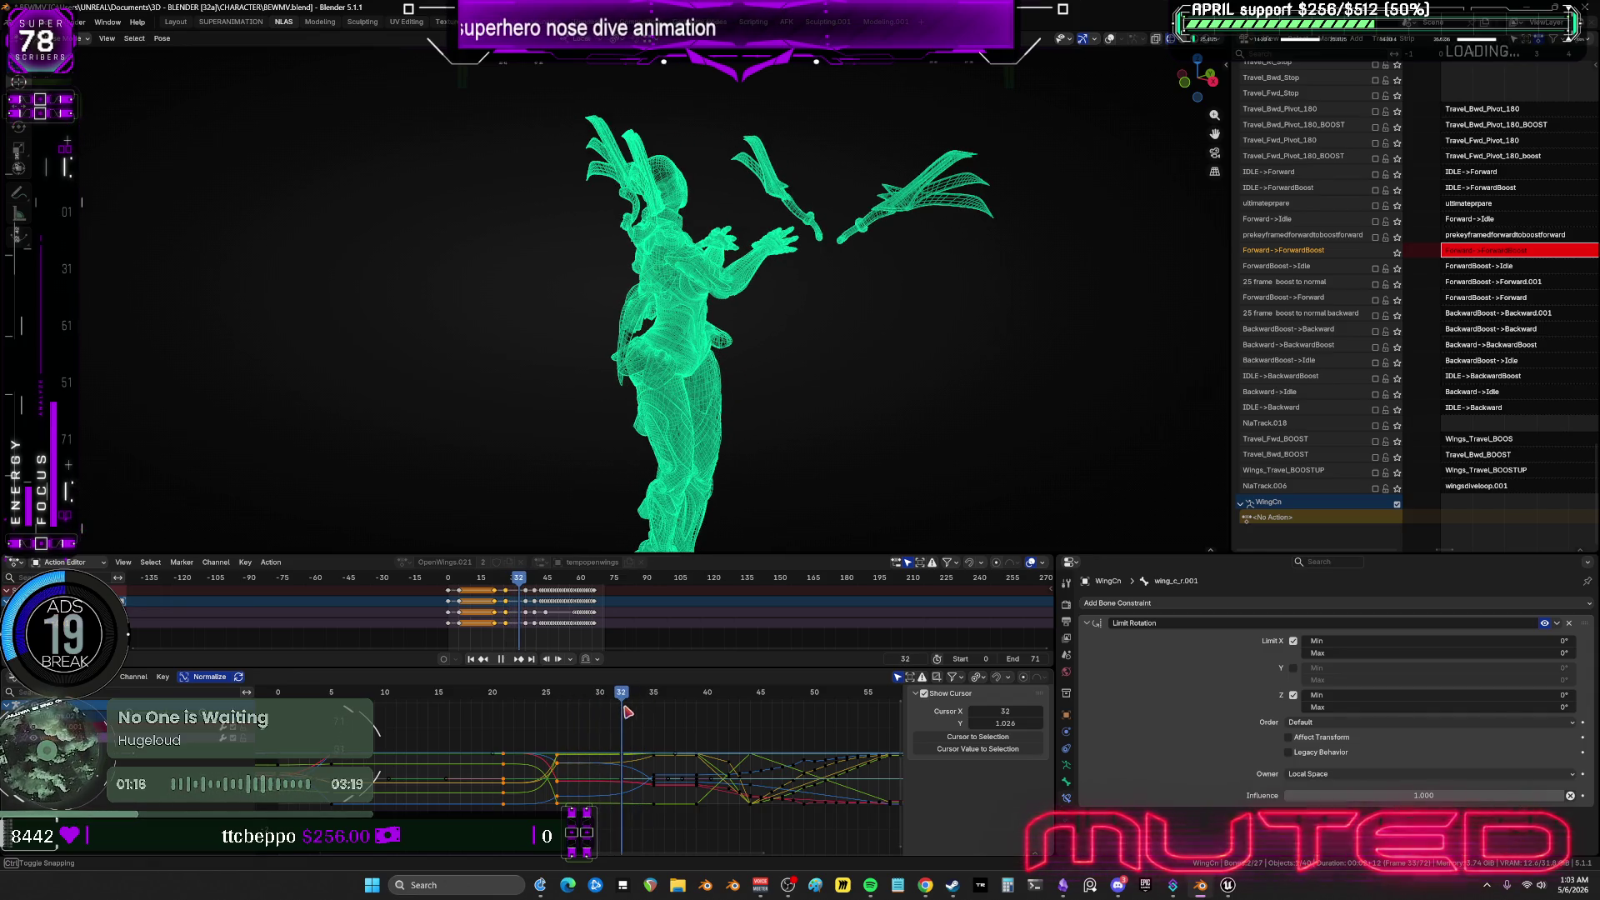
key(shift+alt+z)
middle_drag(743, 364, 735, 356)
drag(888, 275, 689, 167)
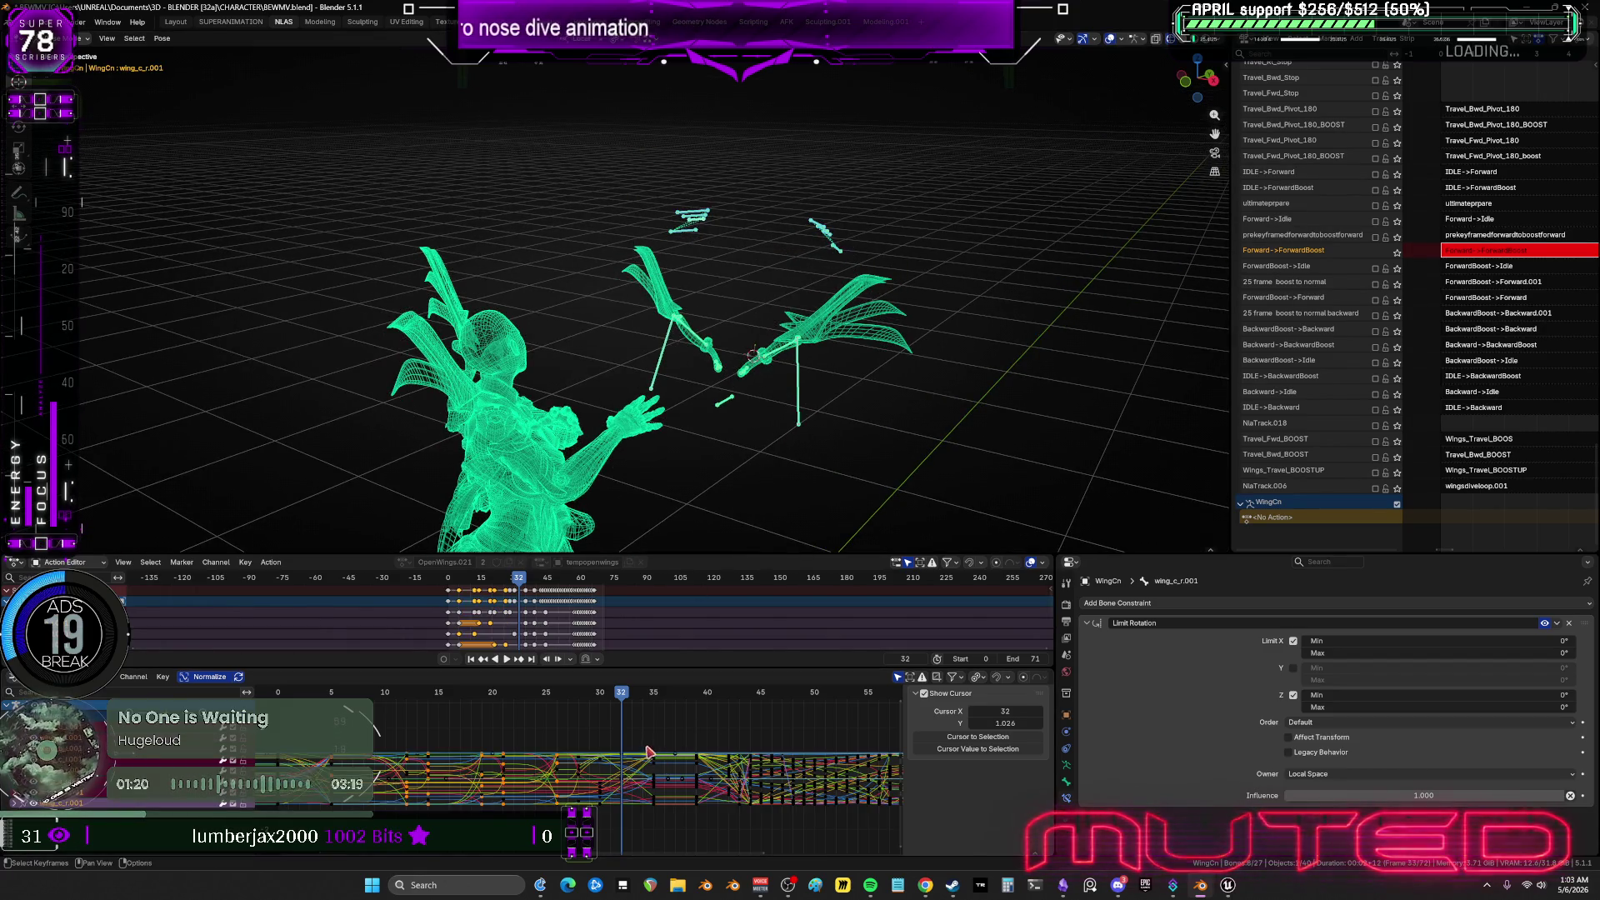
drag(623, 698, 699, 712)
drag(673, 810, 671, 833)
alt+click(664, 785)
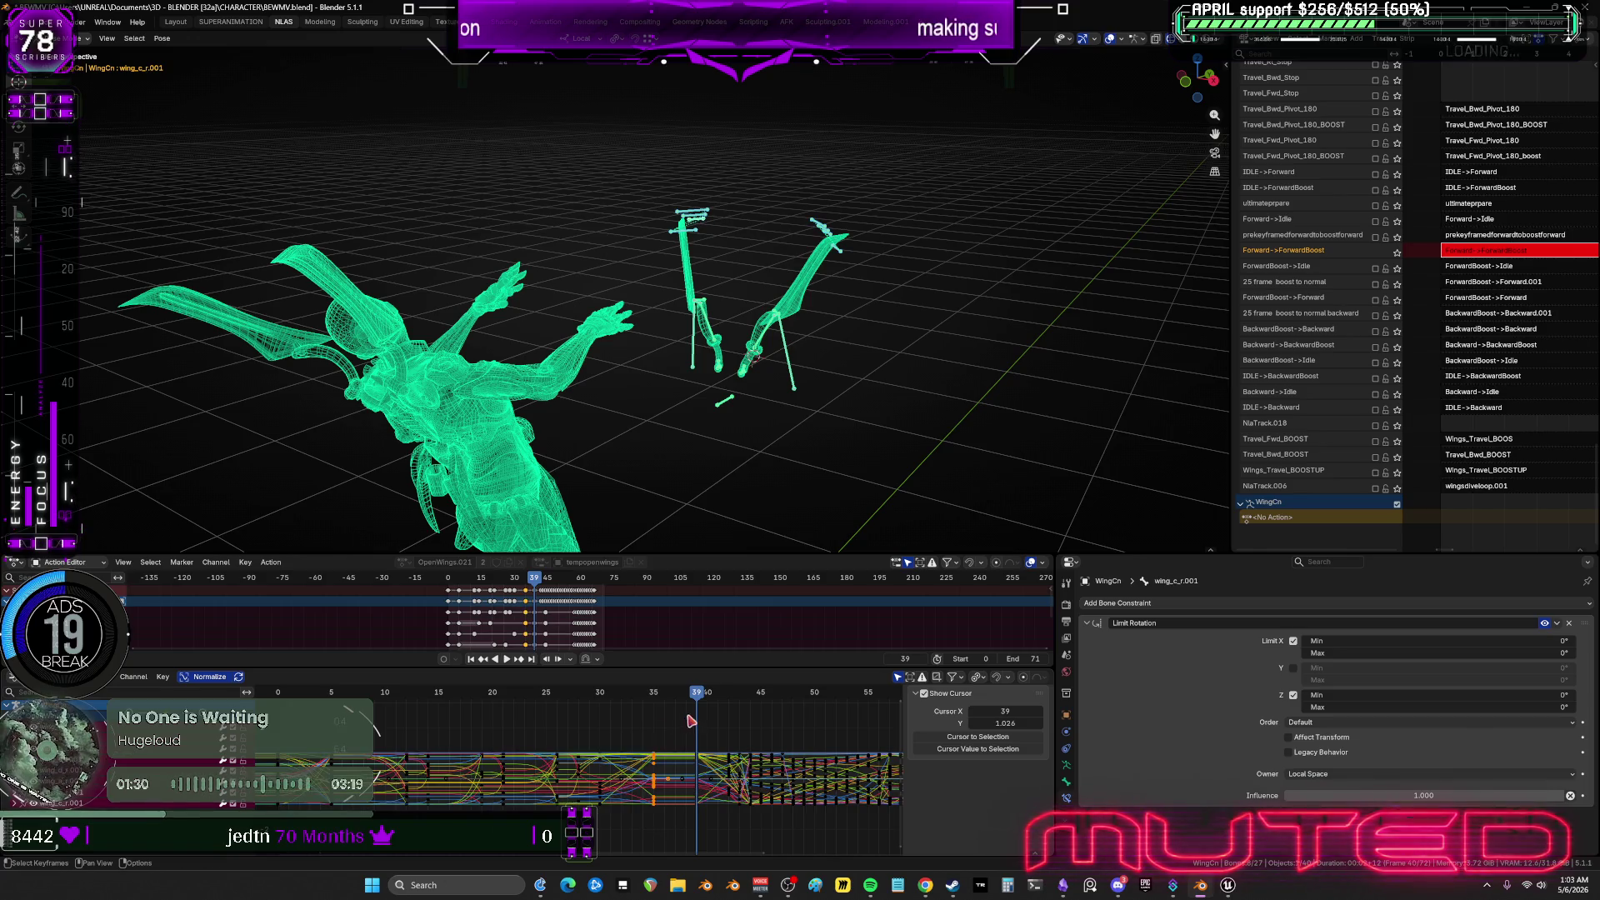
drag(700, 697, 599, 702)
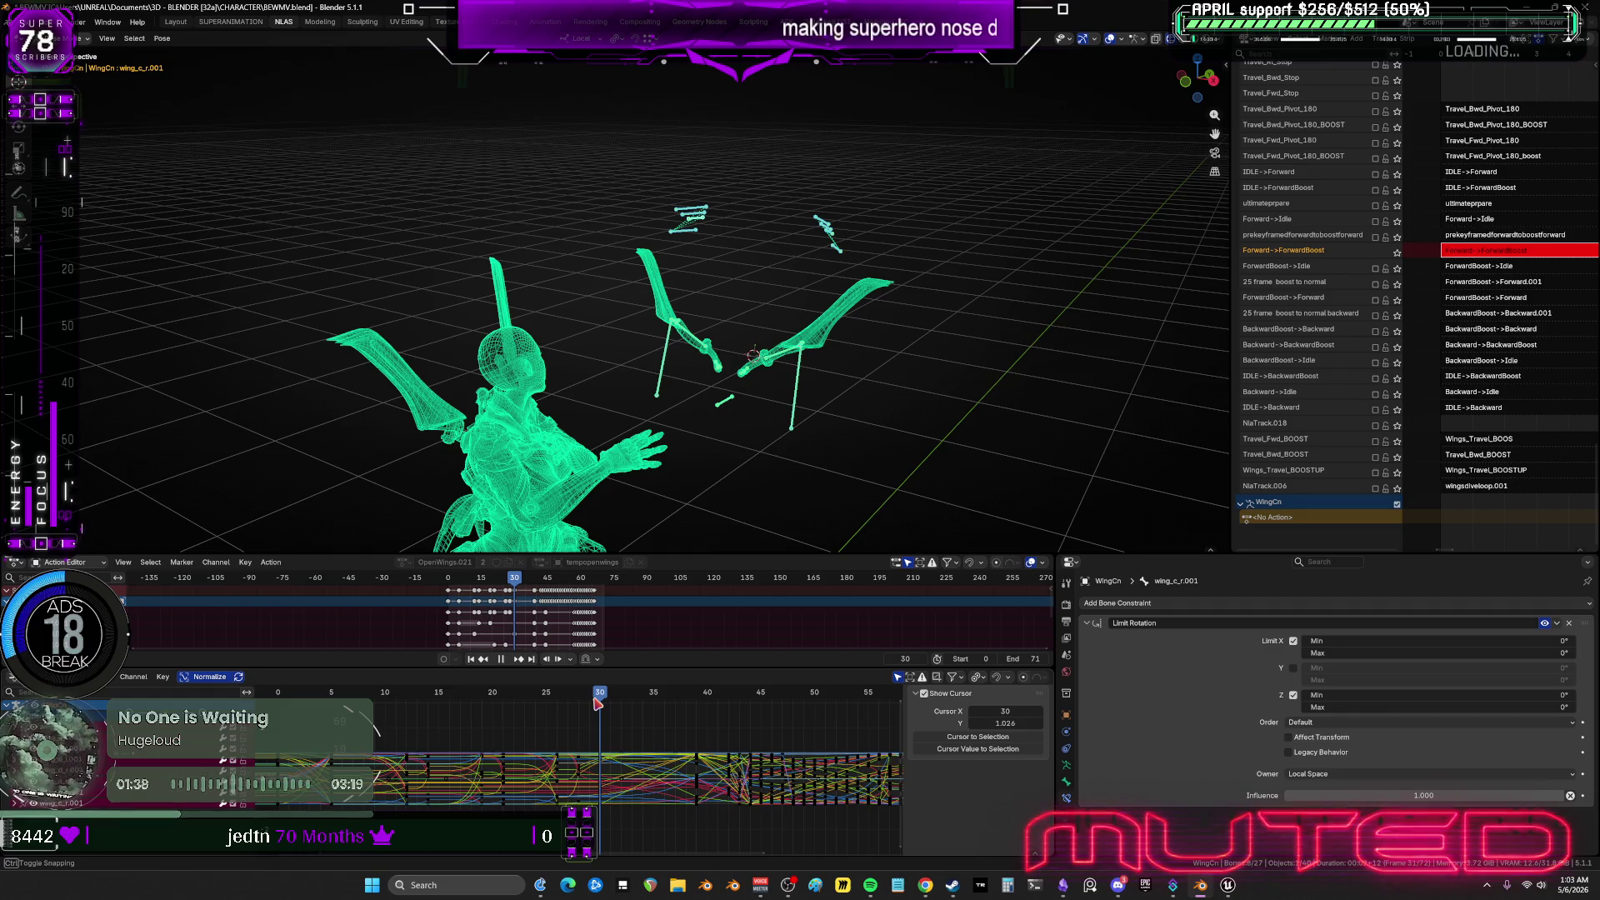
drag(602, 703, 651, 702)
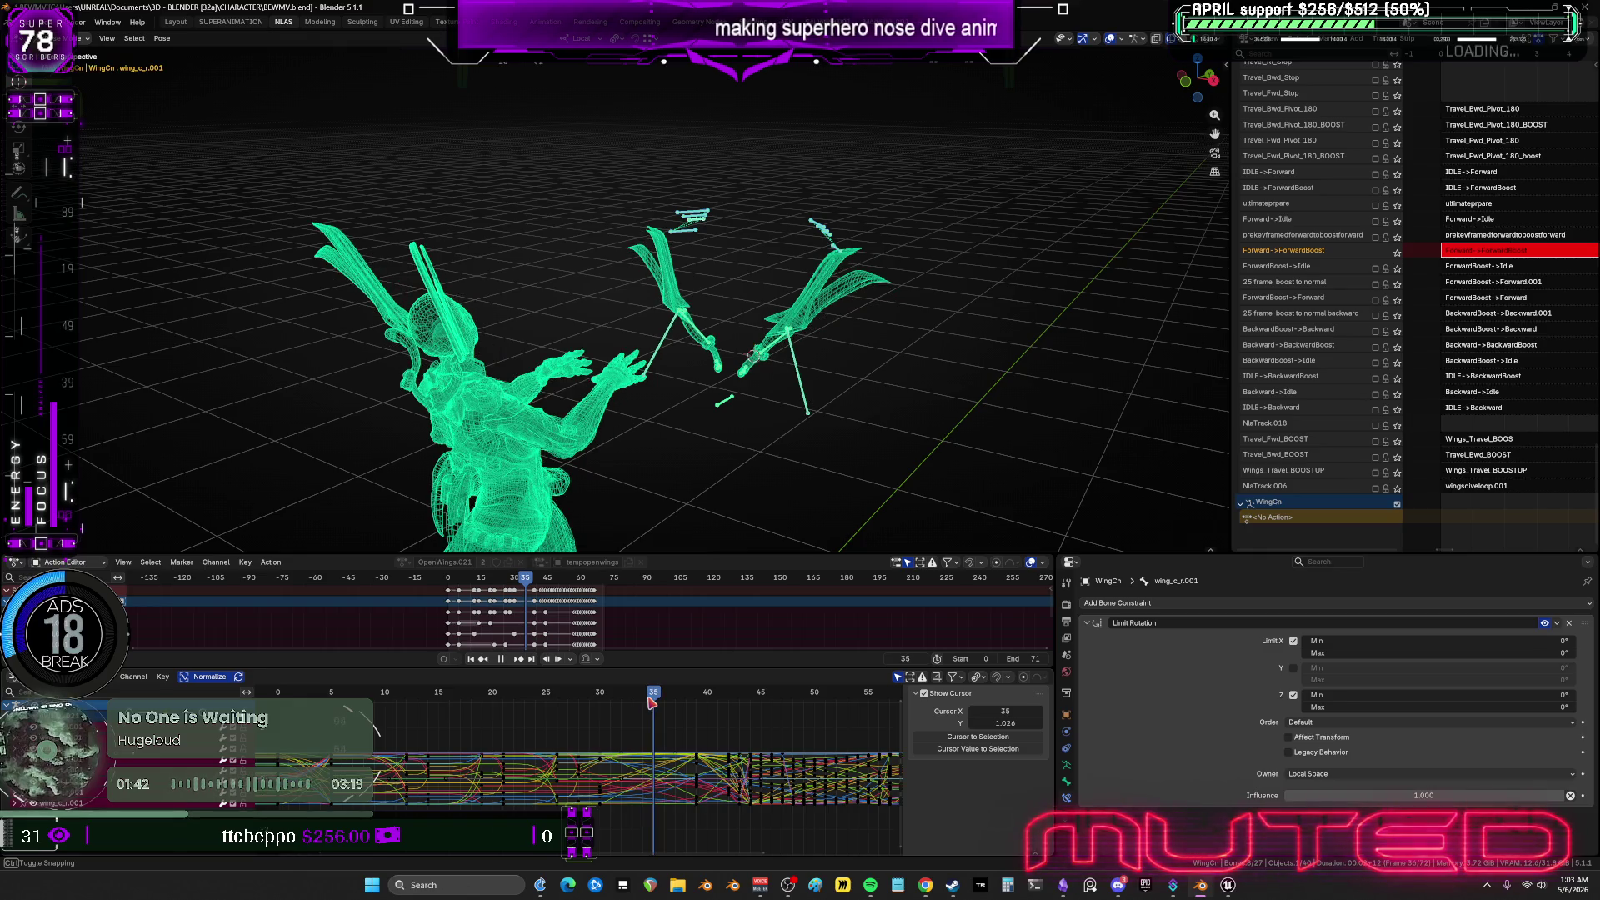
middle_drag(807, 353, 818, 314)
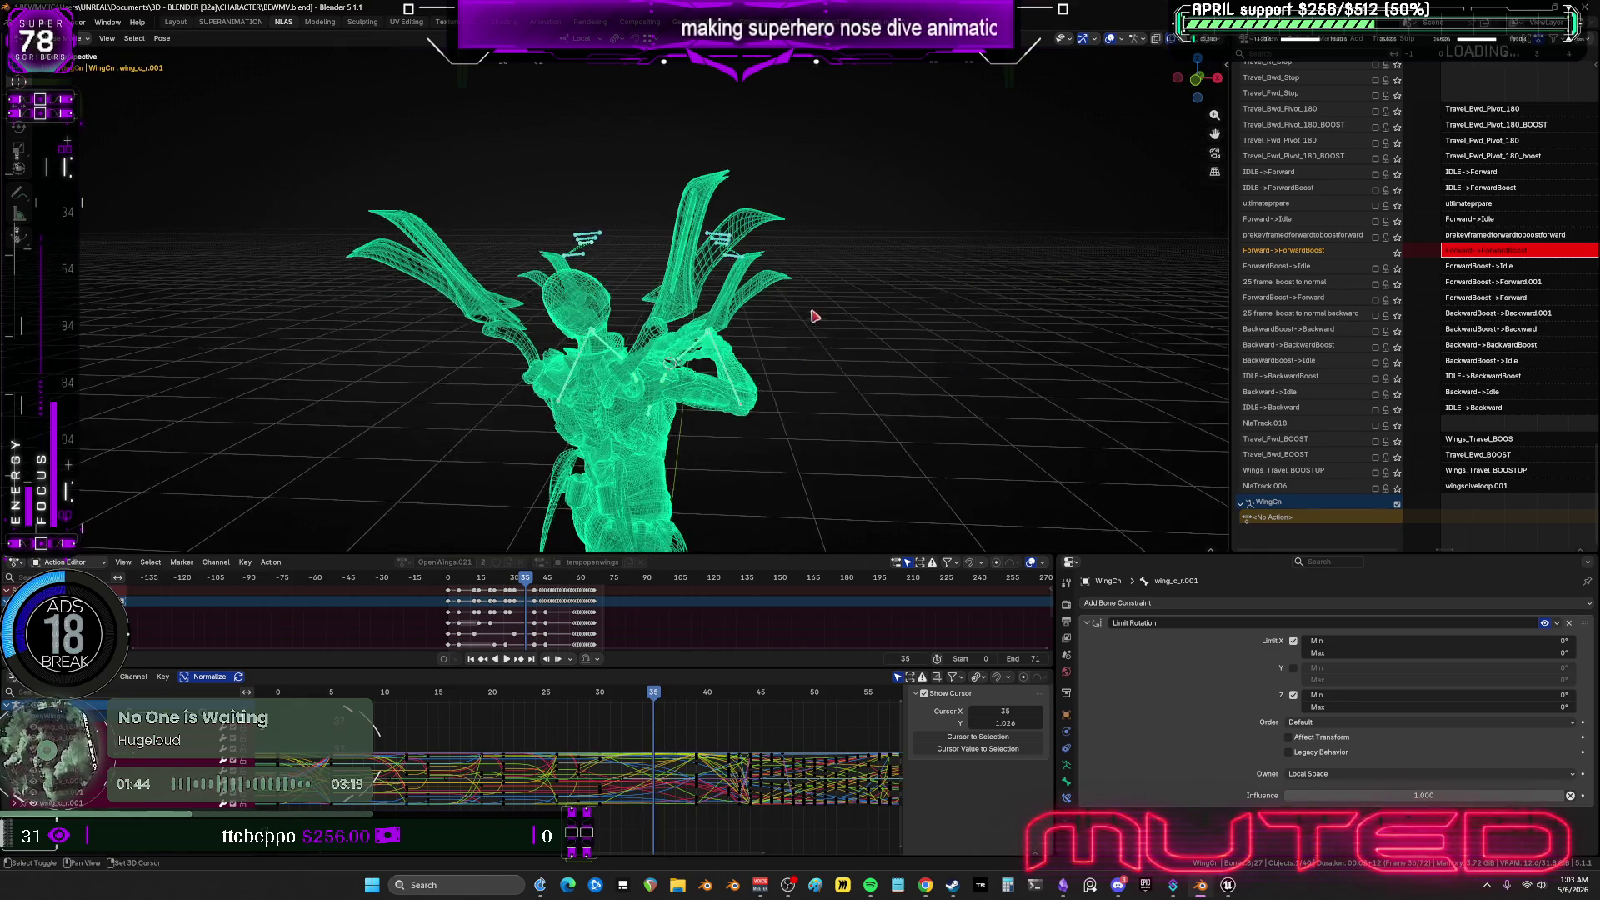
Pick the wing_d_l.001 and wing_c_l.001 bones, cancelling a trial rotation.
scroll(775, 340, up, 5)
scroll(775, 340, down, 3)
mouse_move(725, 339)
middle_down()
mouse_move(622, 272)
mouse_move(782, 286)
middle_up()
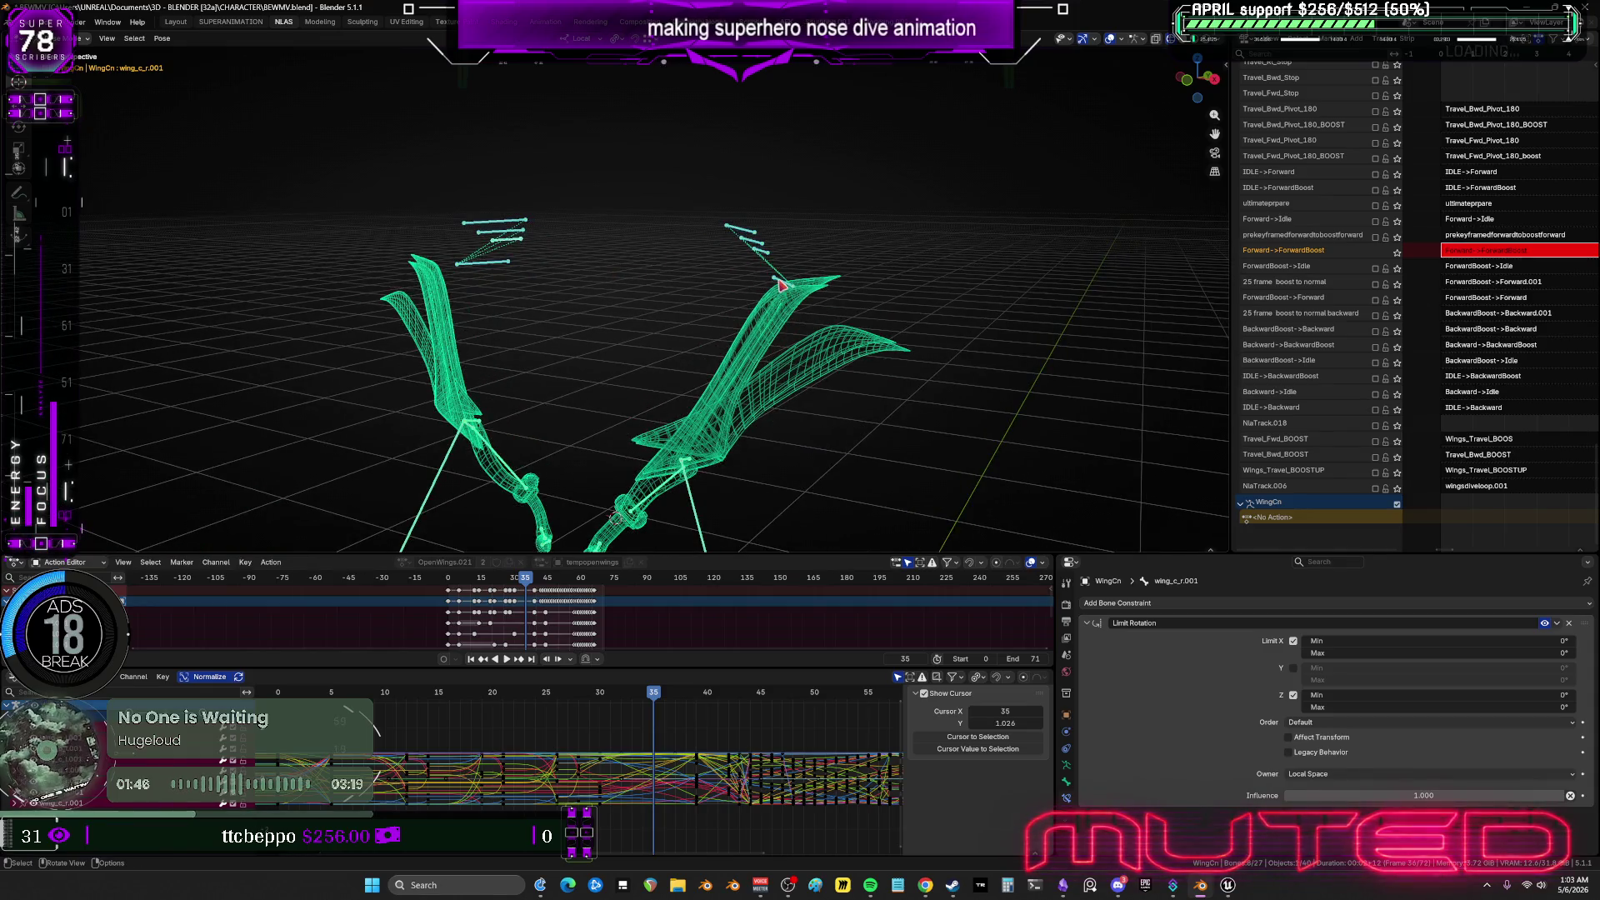
click(927, 363)
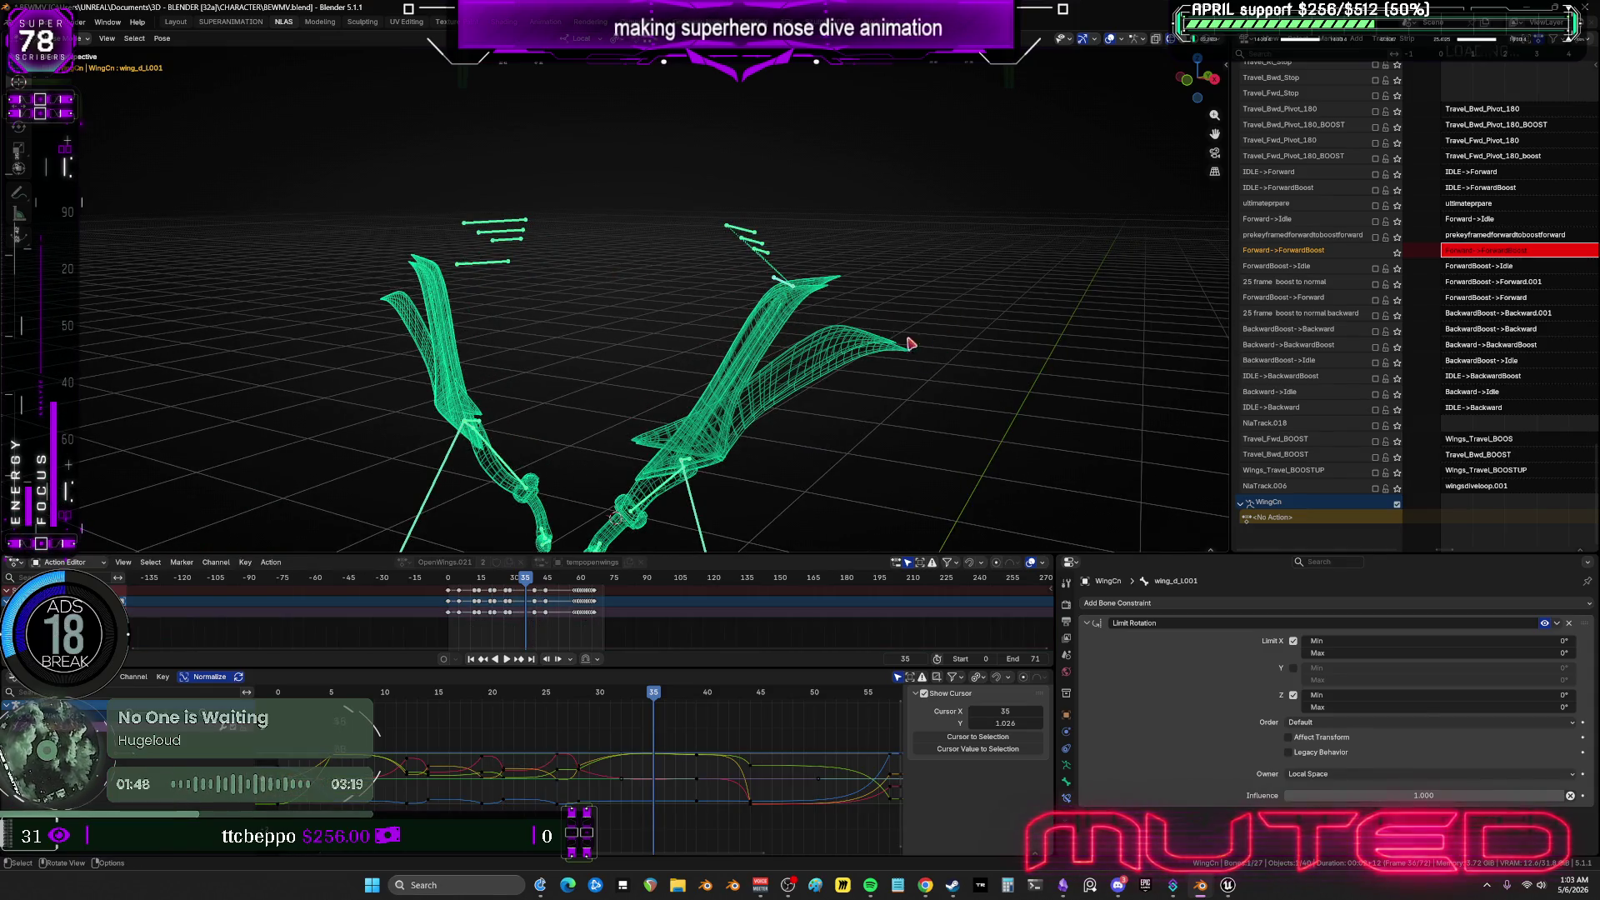
click(943, 260)
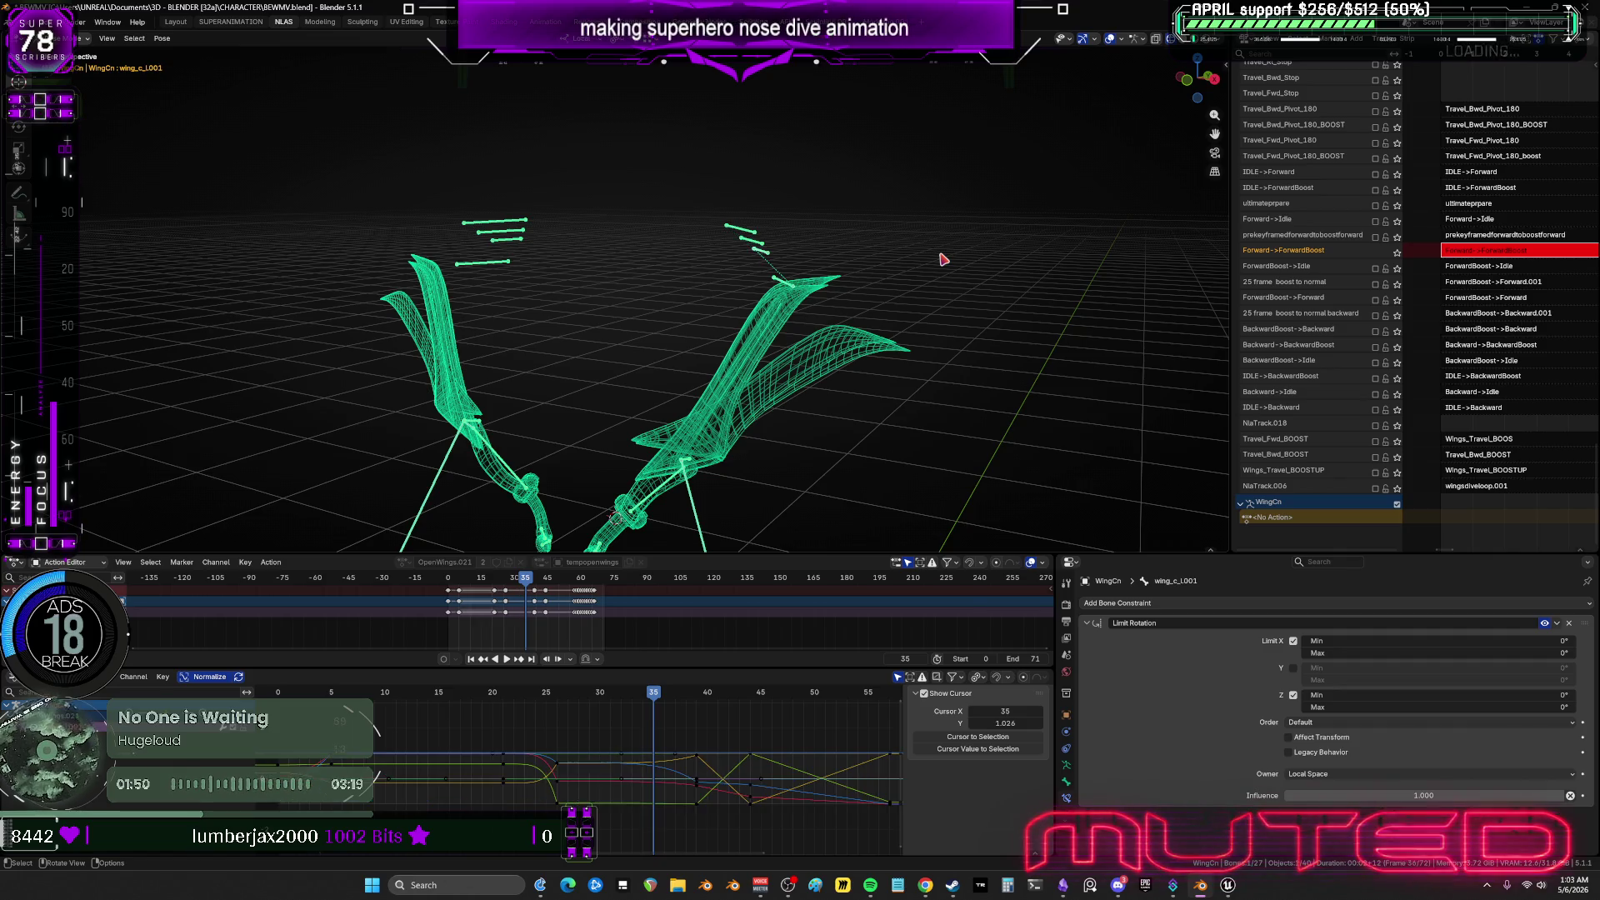
key(r)
key(Escape)
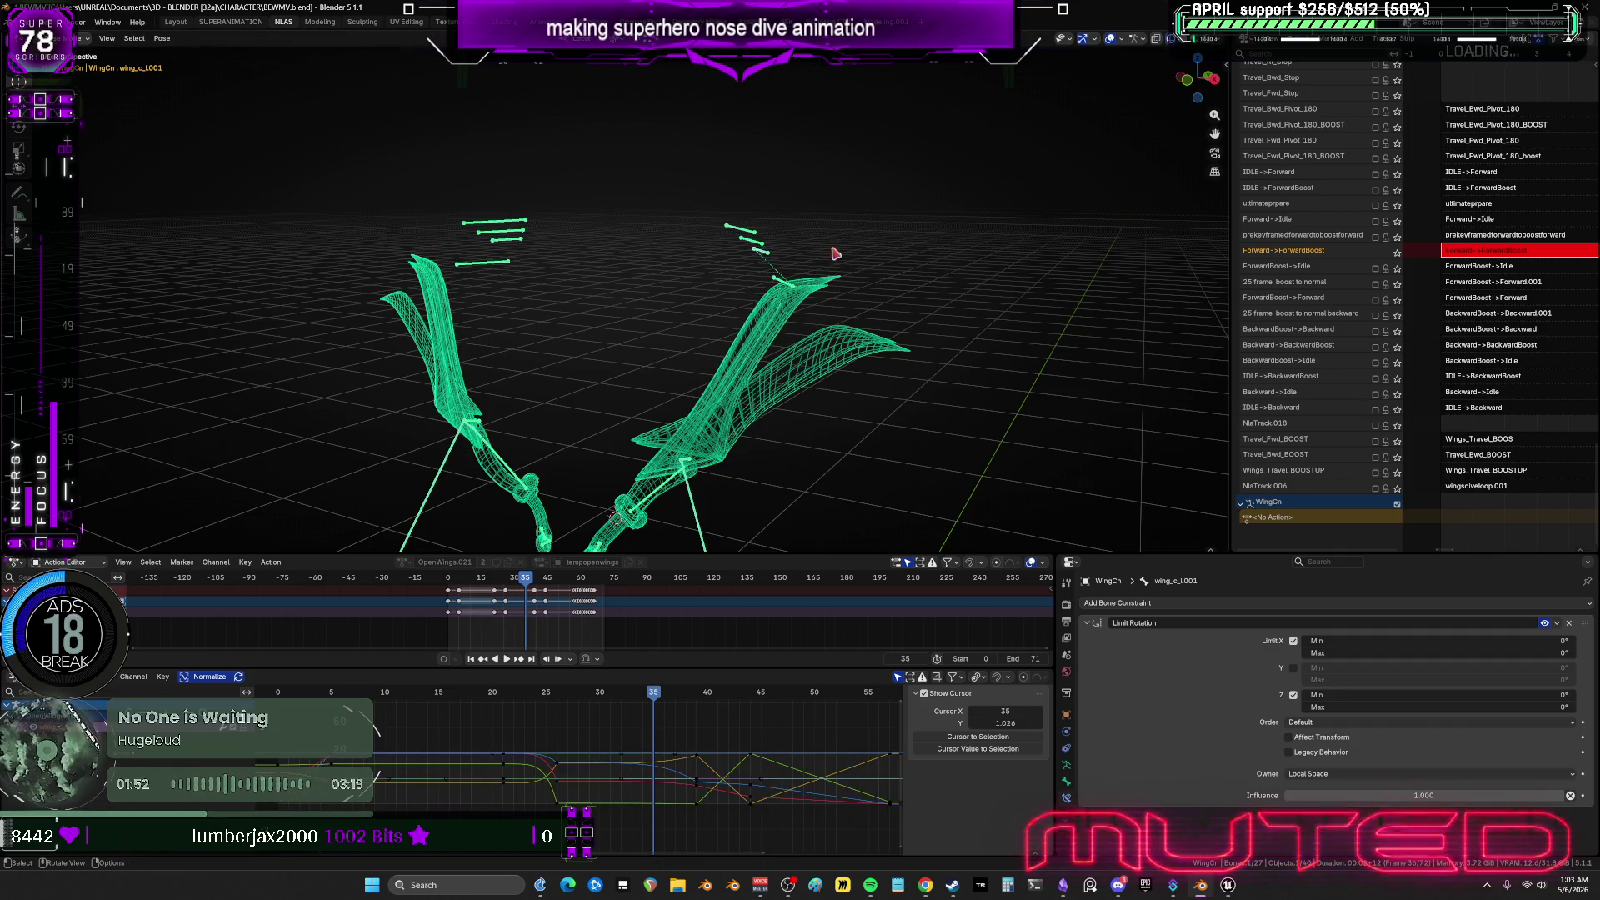
Rotate wing_b_l.001 and wing_a_l.001 around their Y axis into a new angle.
click(773, 246)
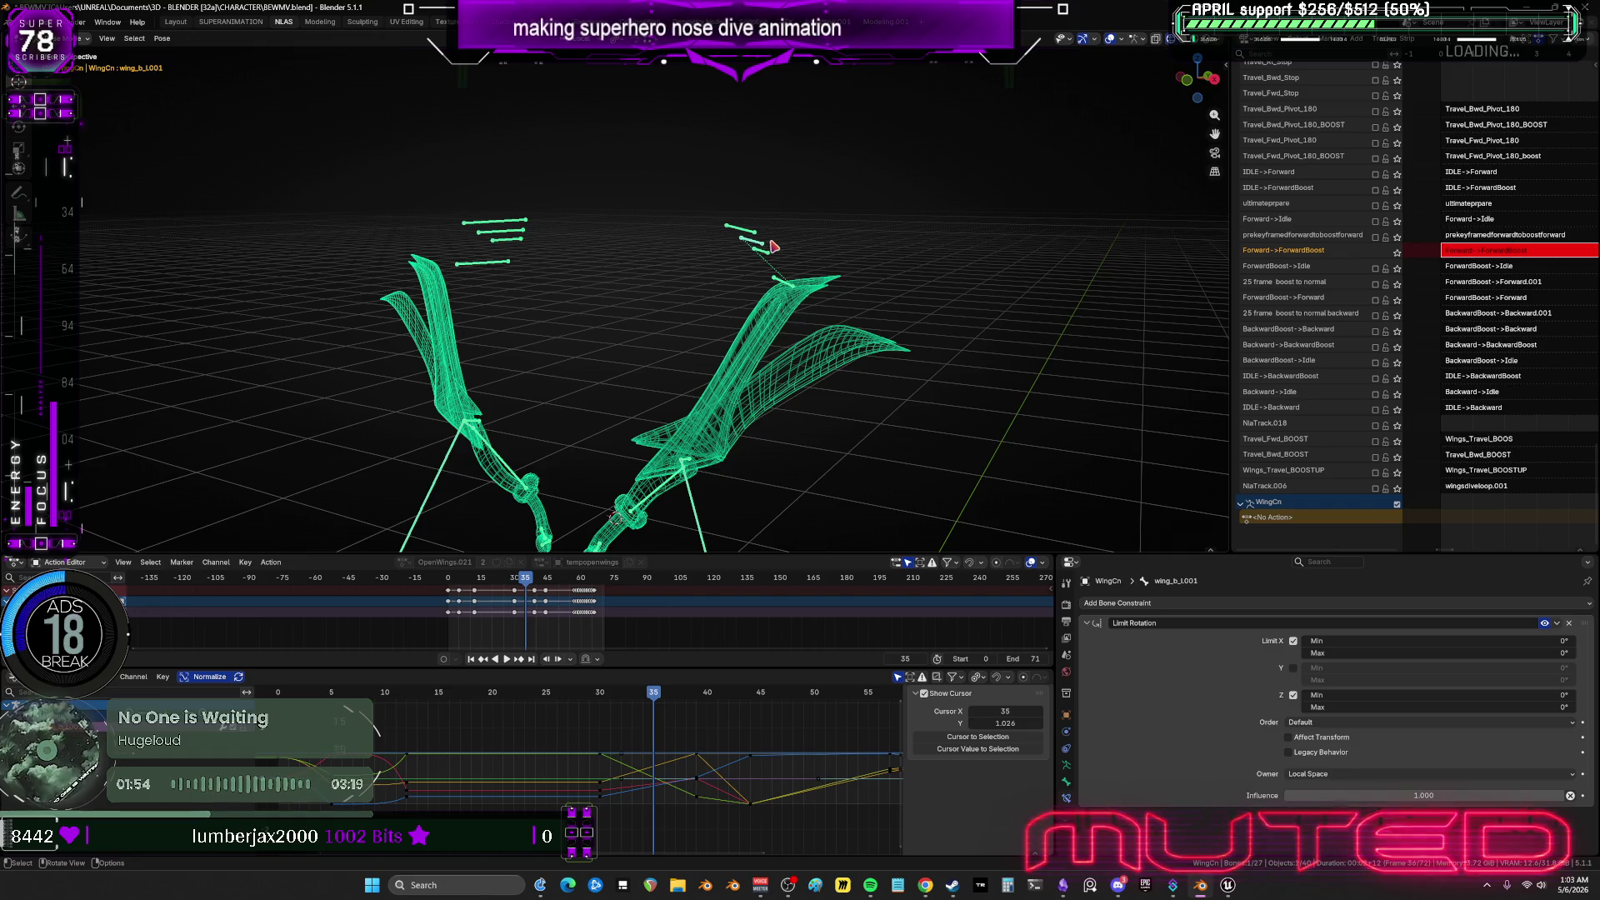
key(r)
key(y)
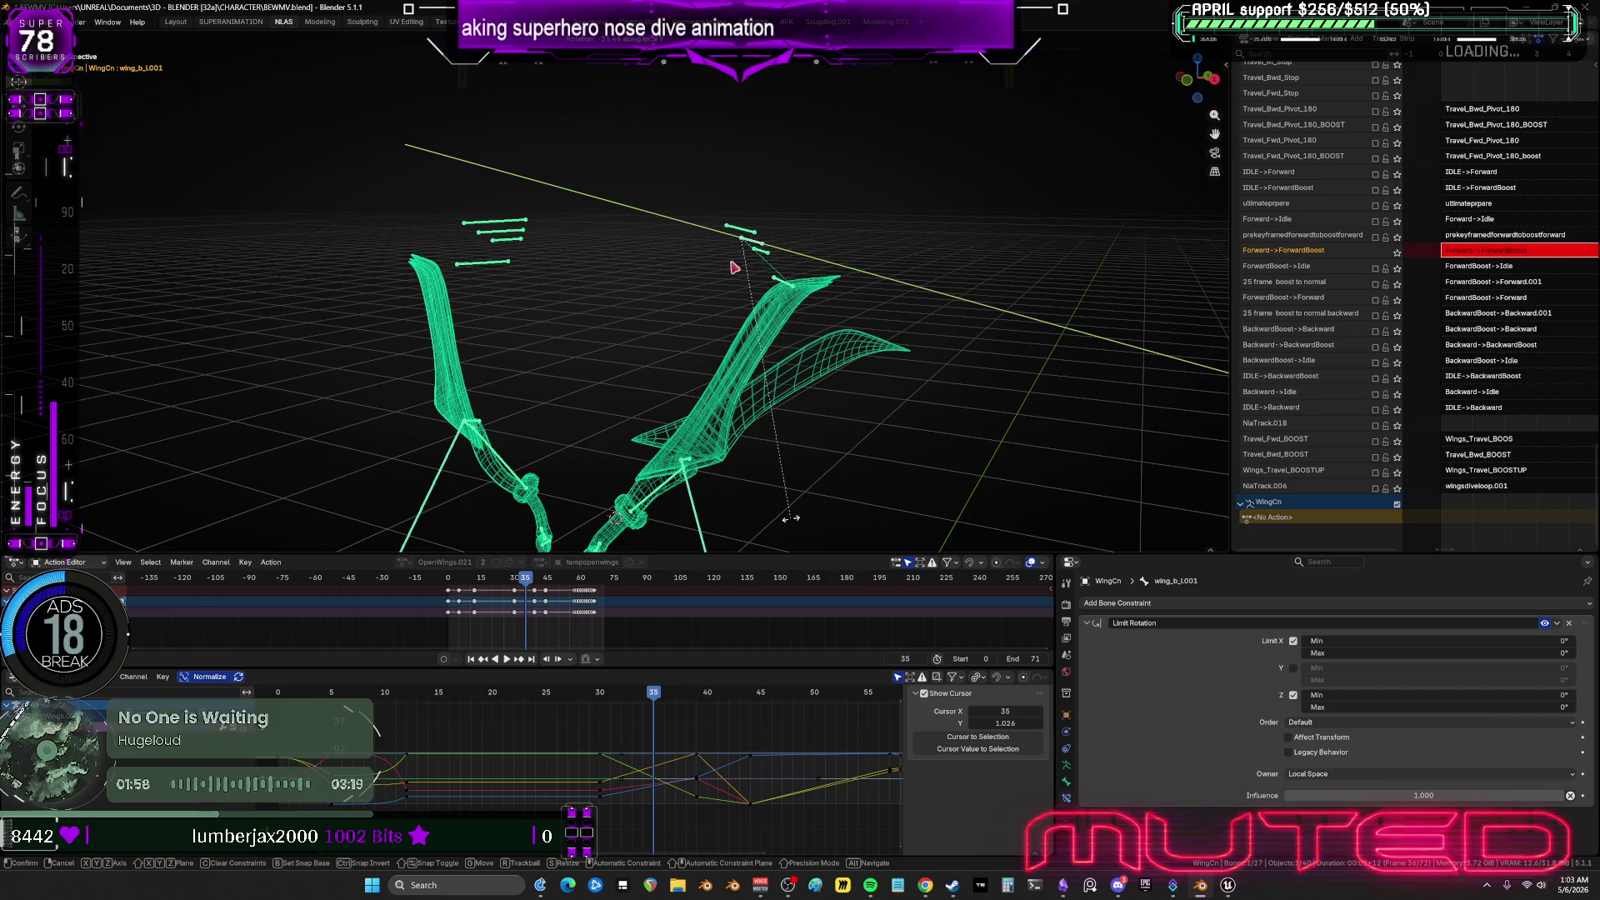
click(750, 238)
click(729, 227)
key(r)
key(y)
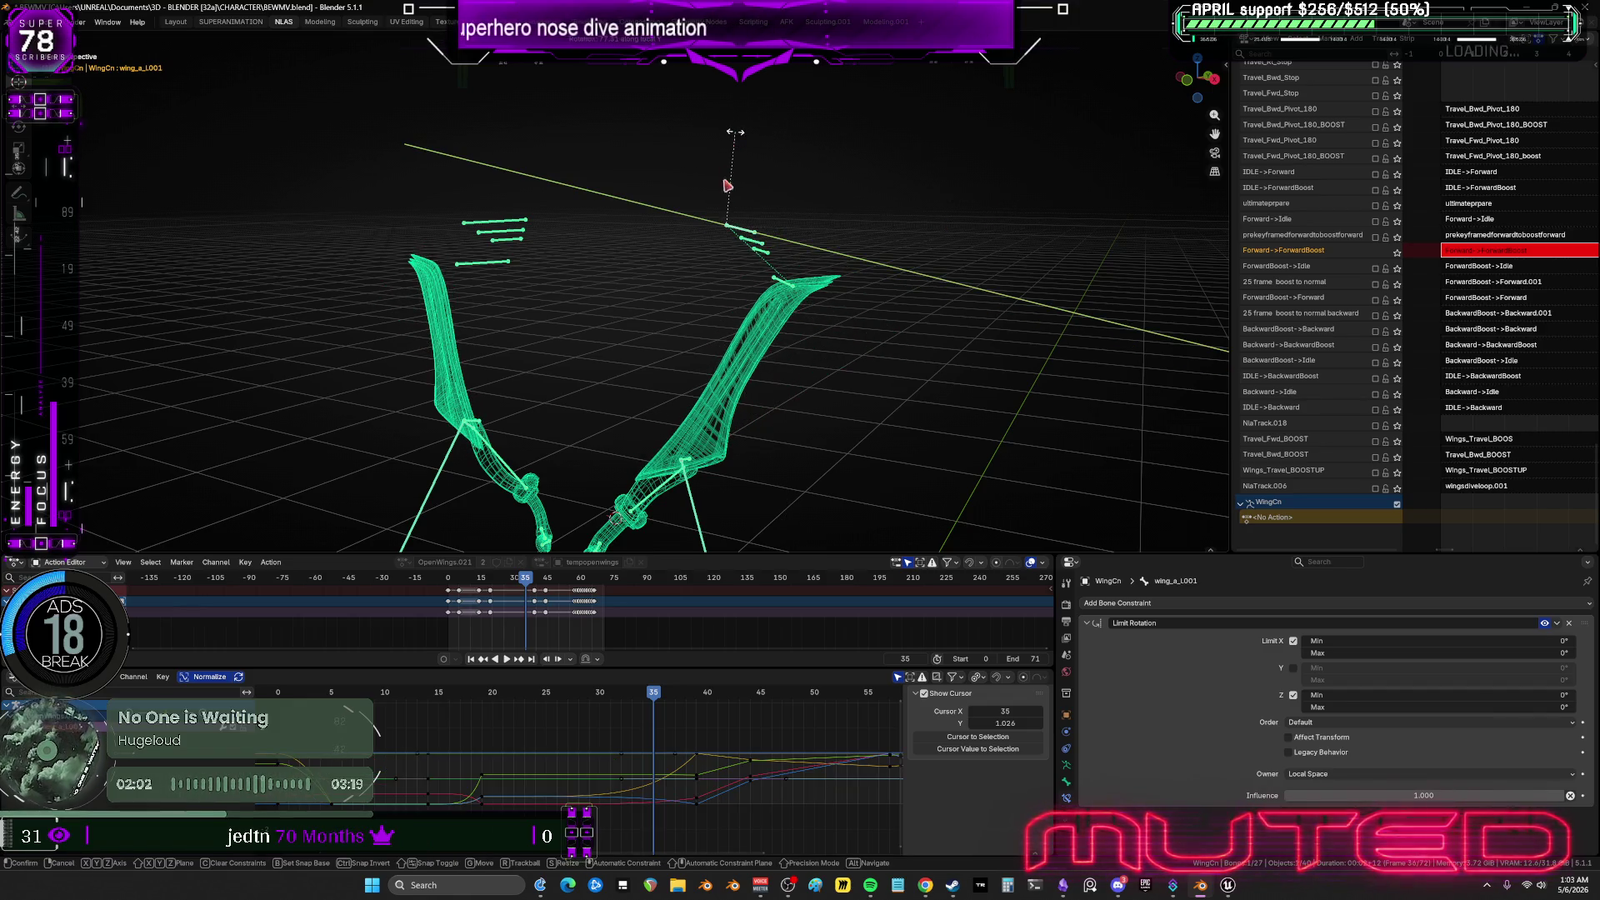
click(875, 336)
Select all the left wing's bones and keyframe their rotation.
drag(875, 336, 404, 167)
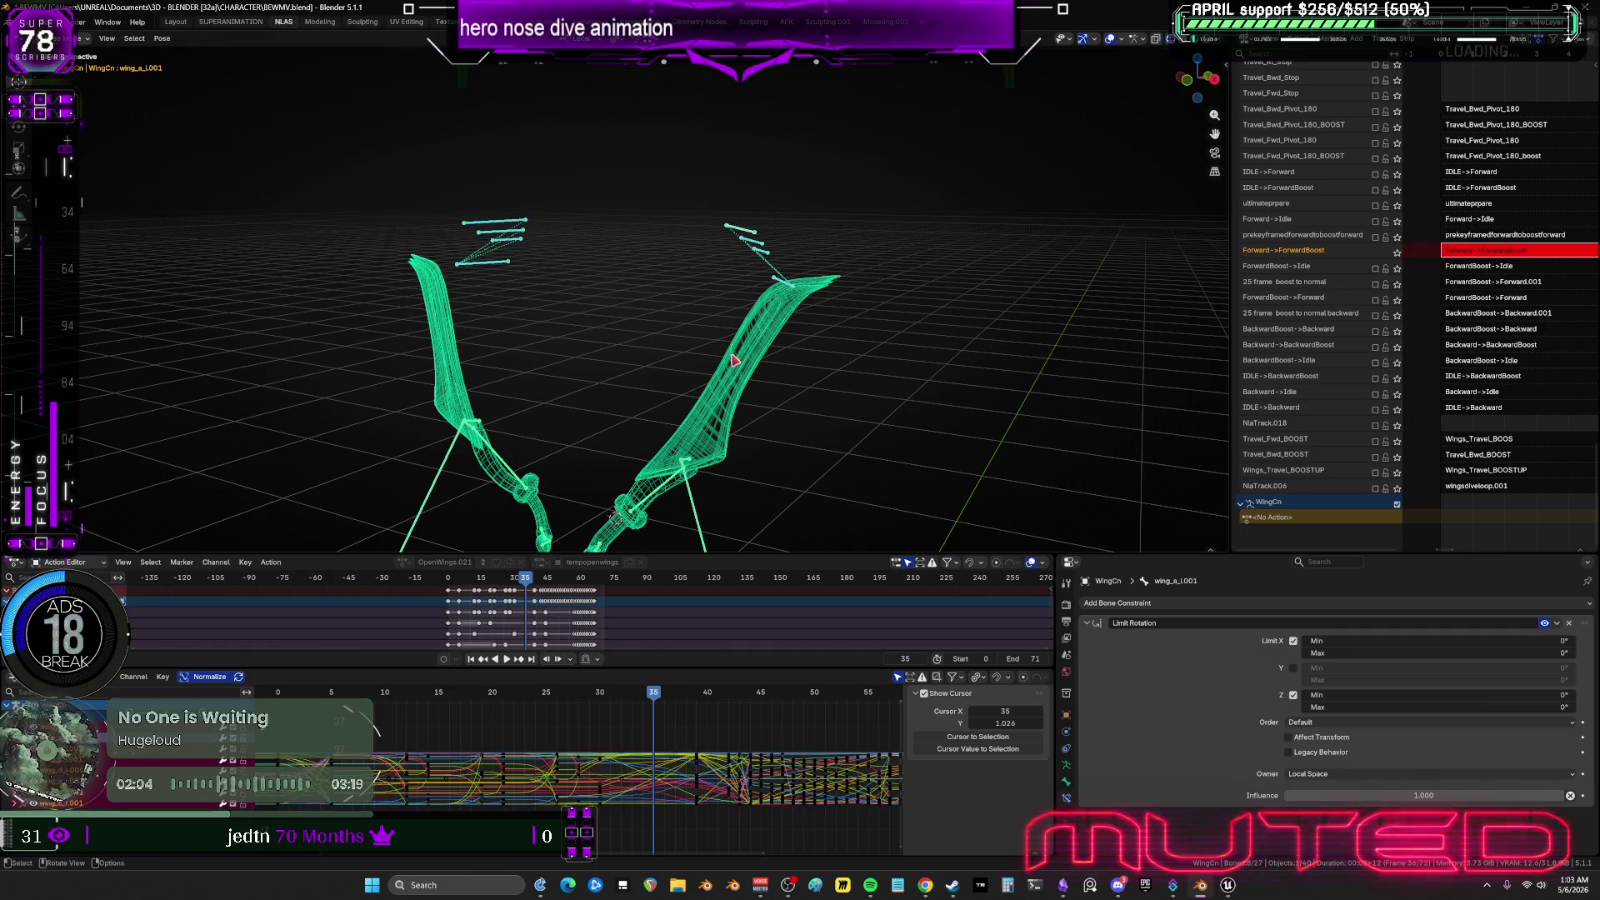
mouse_move(790, 265)
mouse_down()
mouse_move(500, 161)
mouse_move(616, 171)
mouse_move(606, 224)
mouse_move(542, 250)
mouse_move(457, 185)
mouse_move(500, 215)
mouse_up()
key(k)
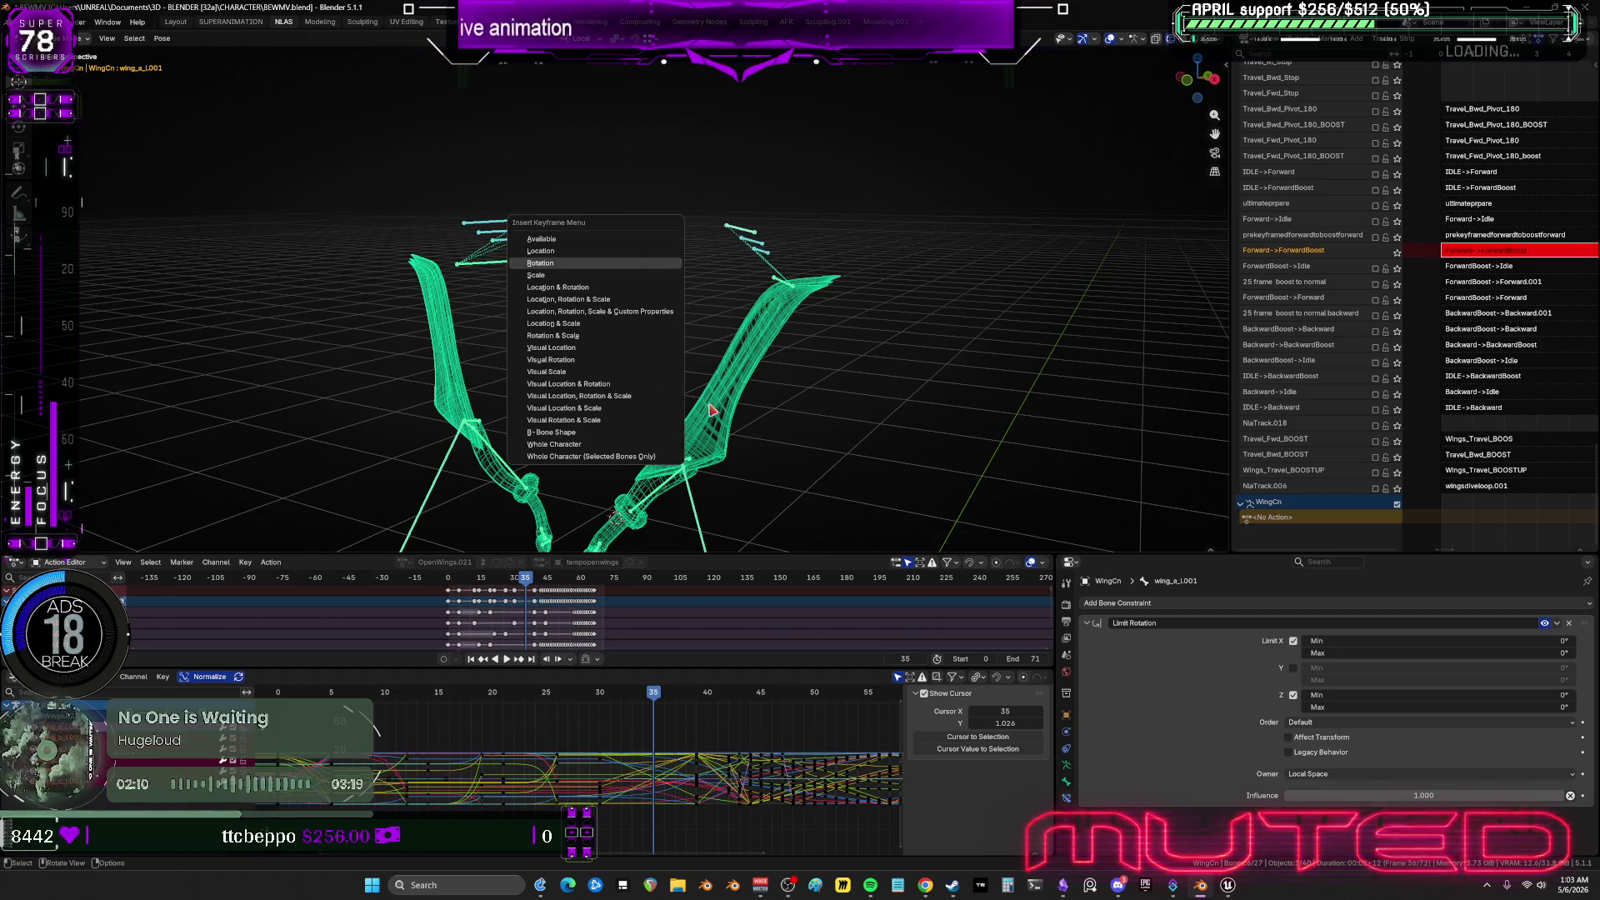
click(652, 265)
At frame 34, set all the graph's keyframes to Linear interpolation.
mouse_move(656, 695)
mouse_down()
mouse_move(641, 700)
mouse_move(686, 699)
mouse_up()
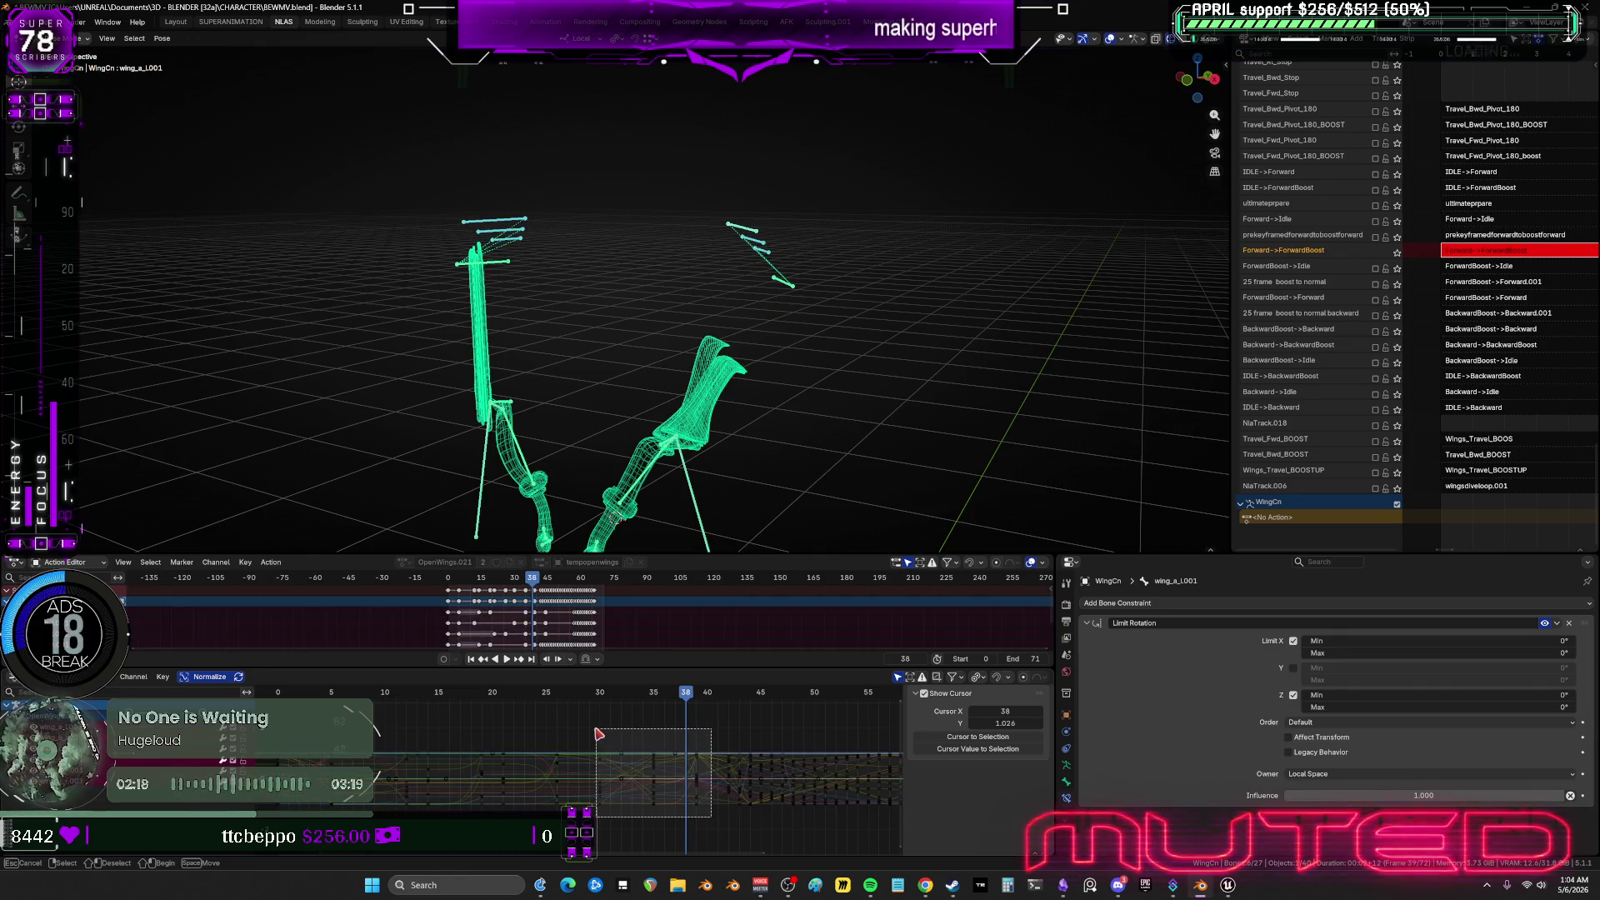
key(a)
right_click(667, 757)
mouse_move(680, 750)
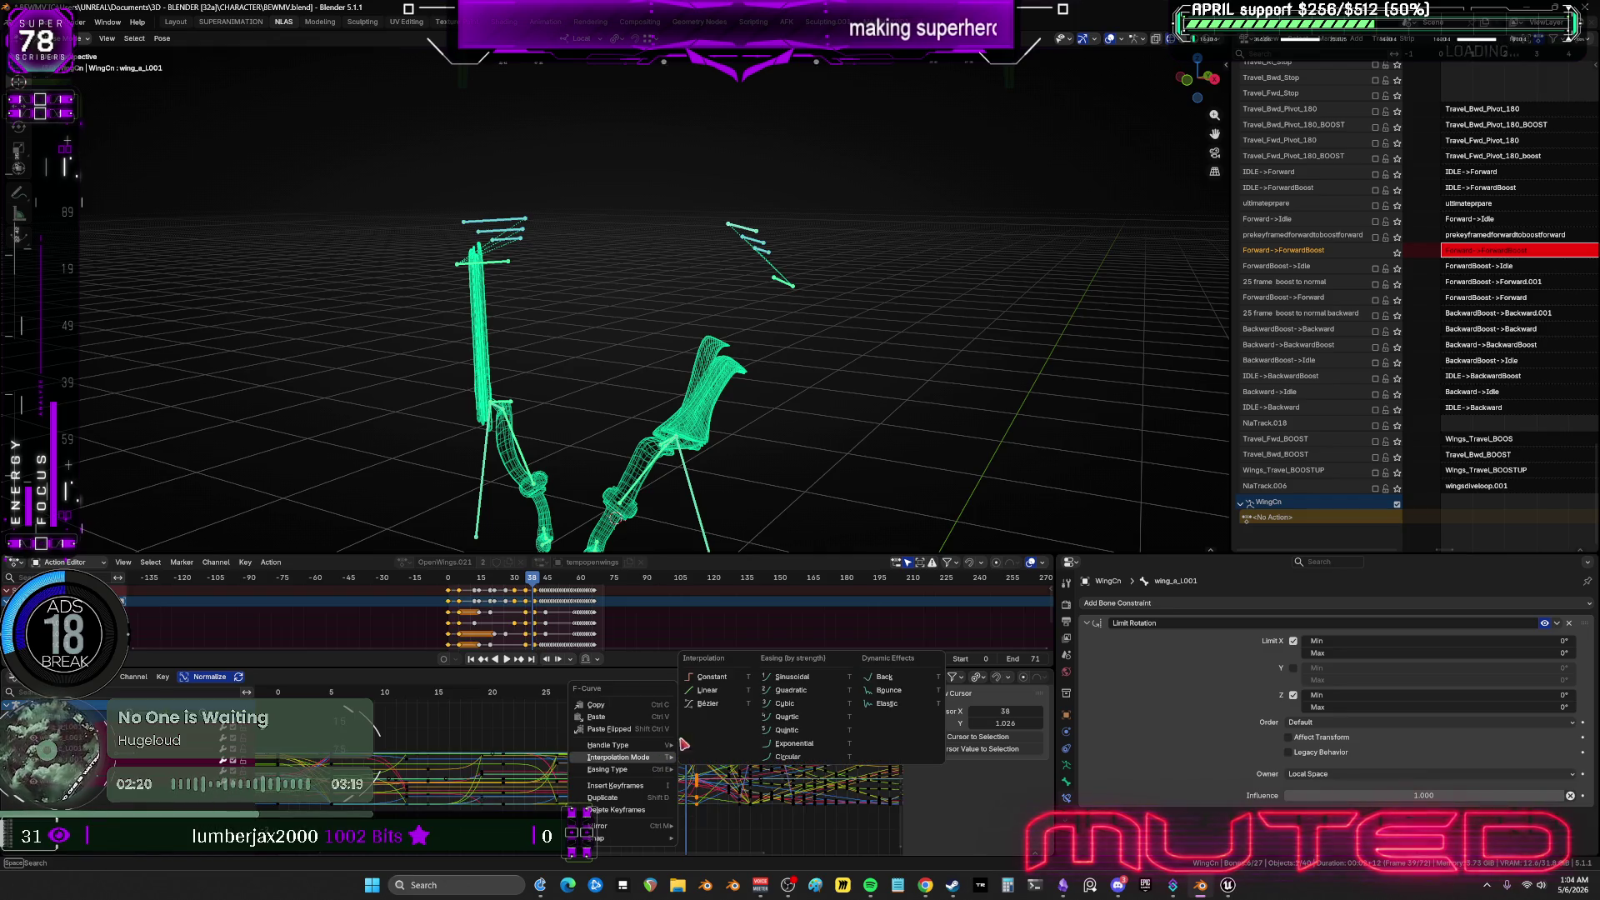
click(718, 691)
At frame 31, rotate the wing bones and keyframe them plus the upper-left wing bones.
mouse_move(688, 697)
mouse_down()
mouse_move(591, 702)
mouse_move(649, 710)
mouse_move(635, 711)
mouse_up()
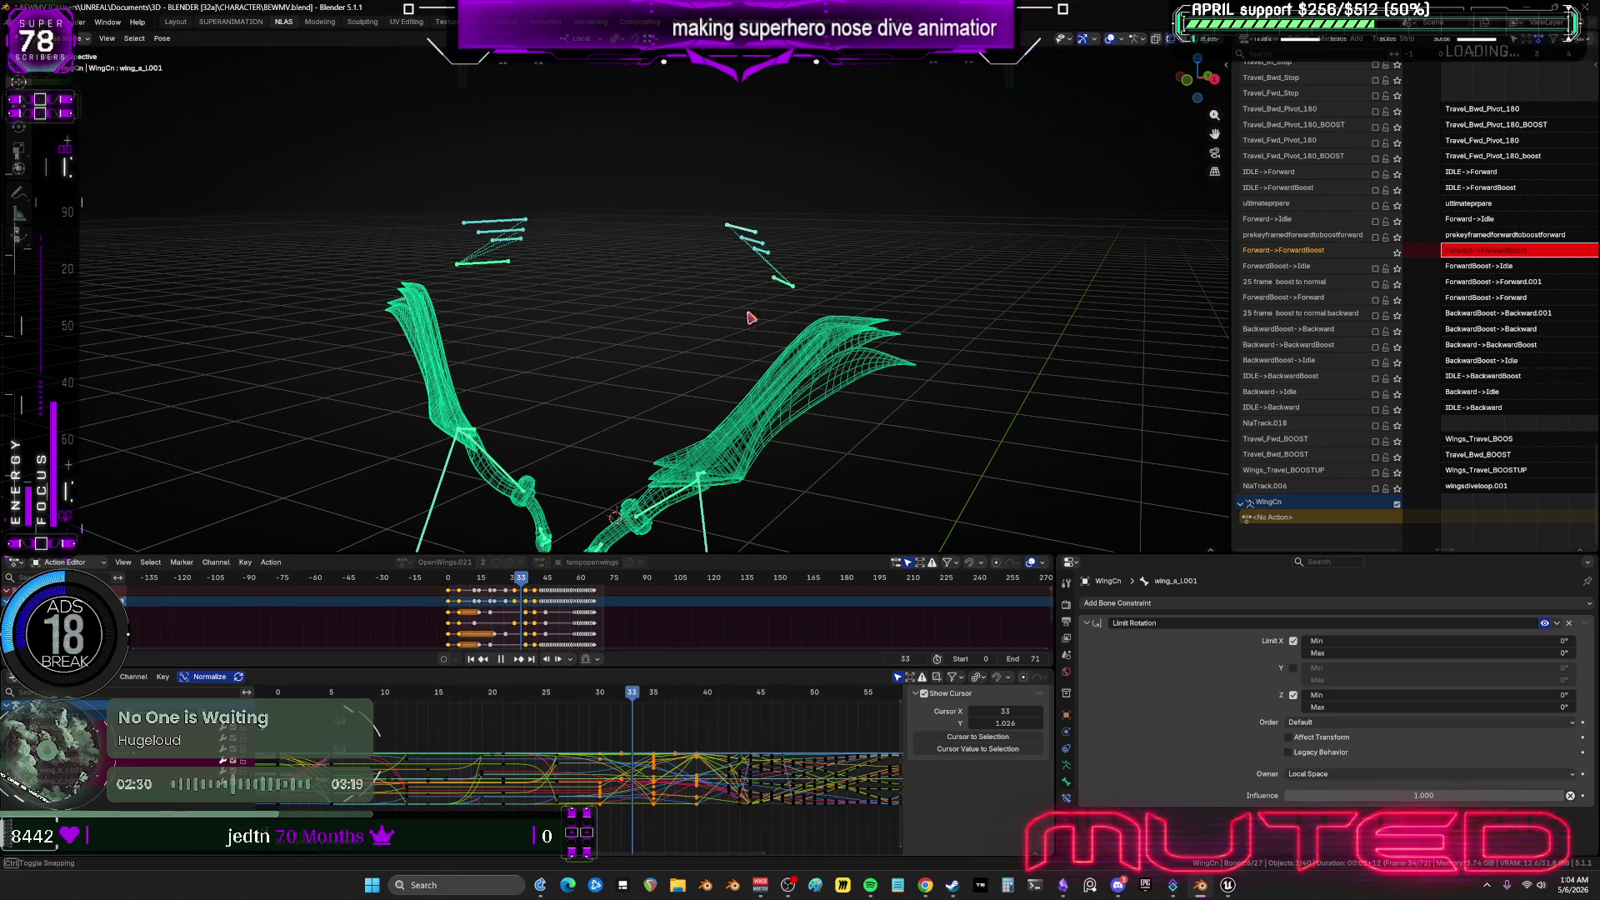
key(b)
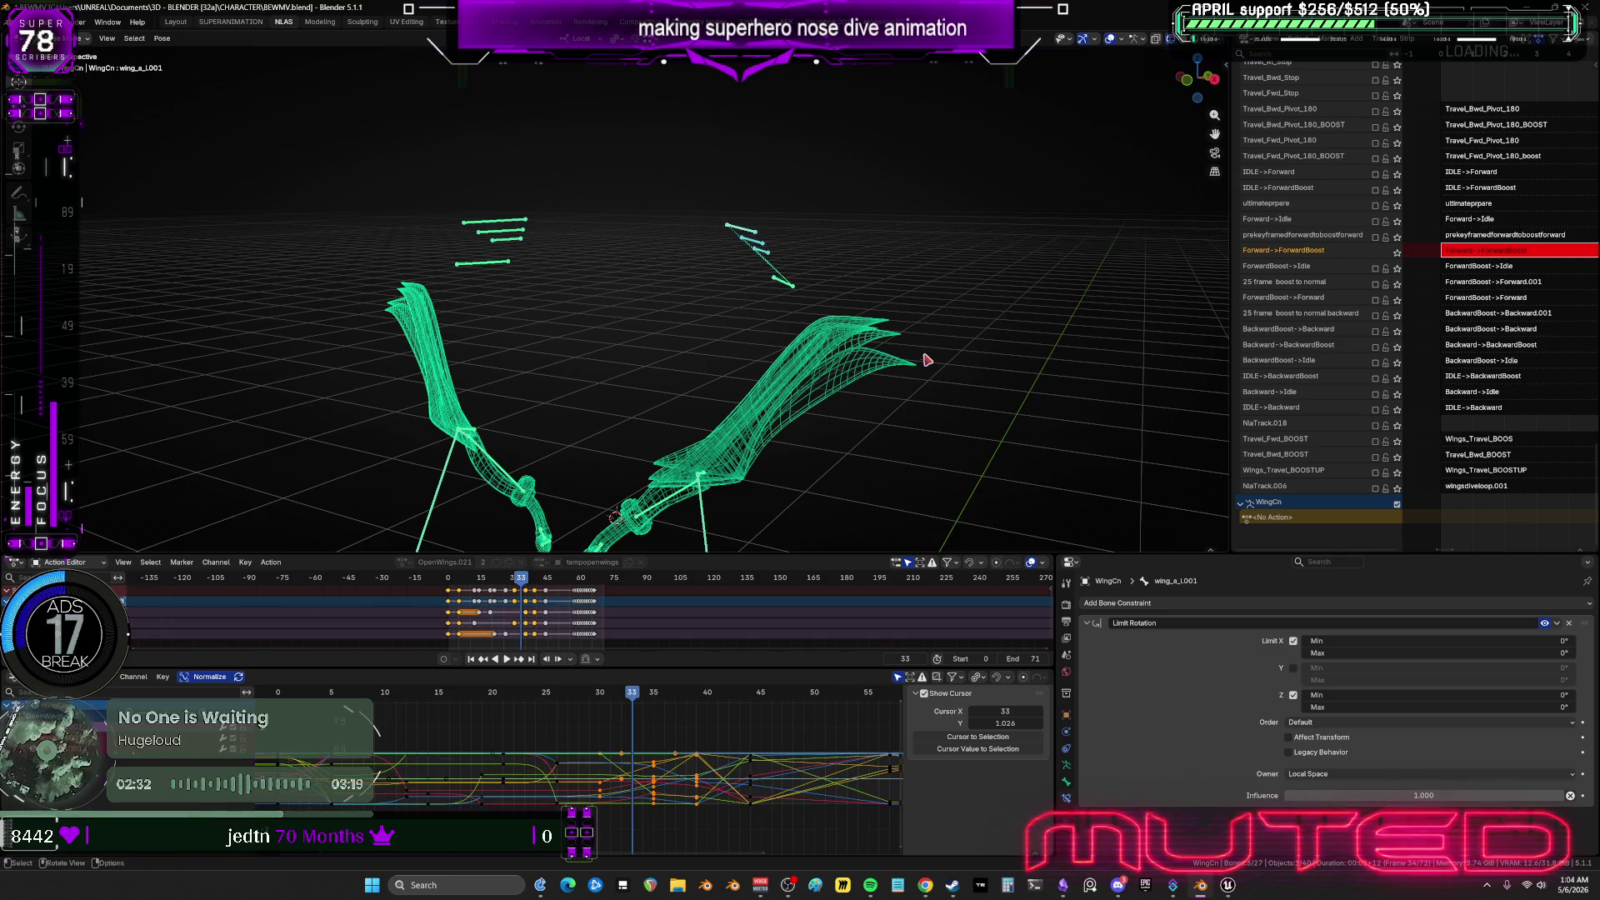
key(r)
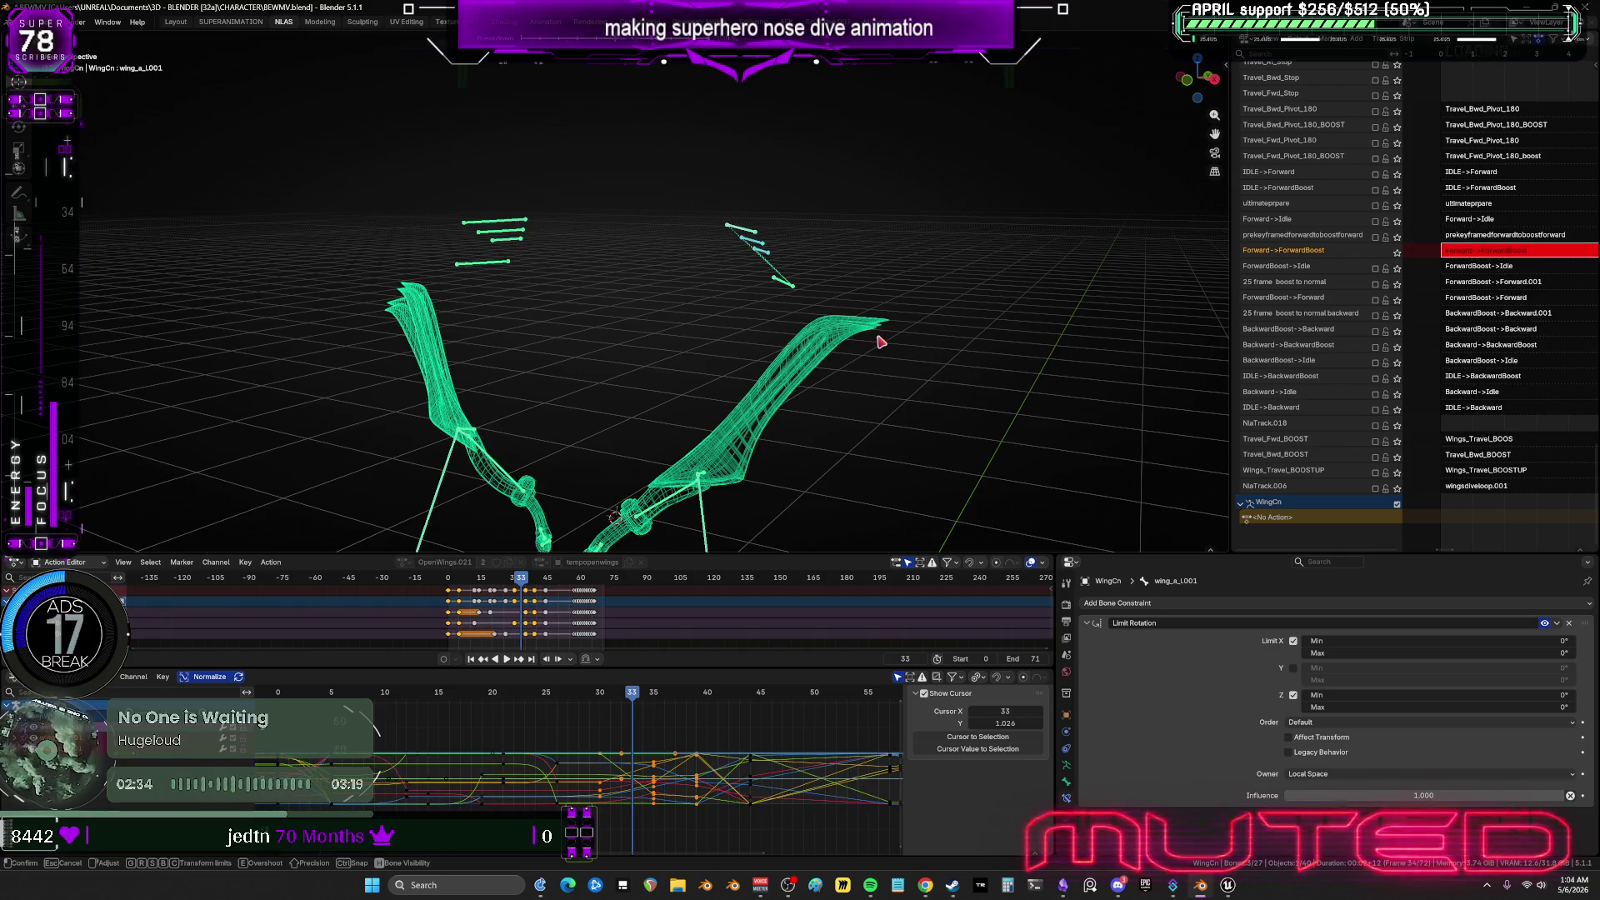
click(878, 340)
key(k)
click(850, 436)
drag(563, 244, 461, 194)
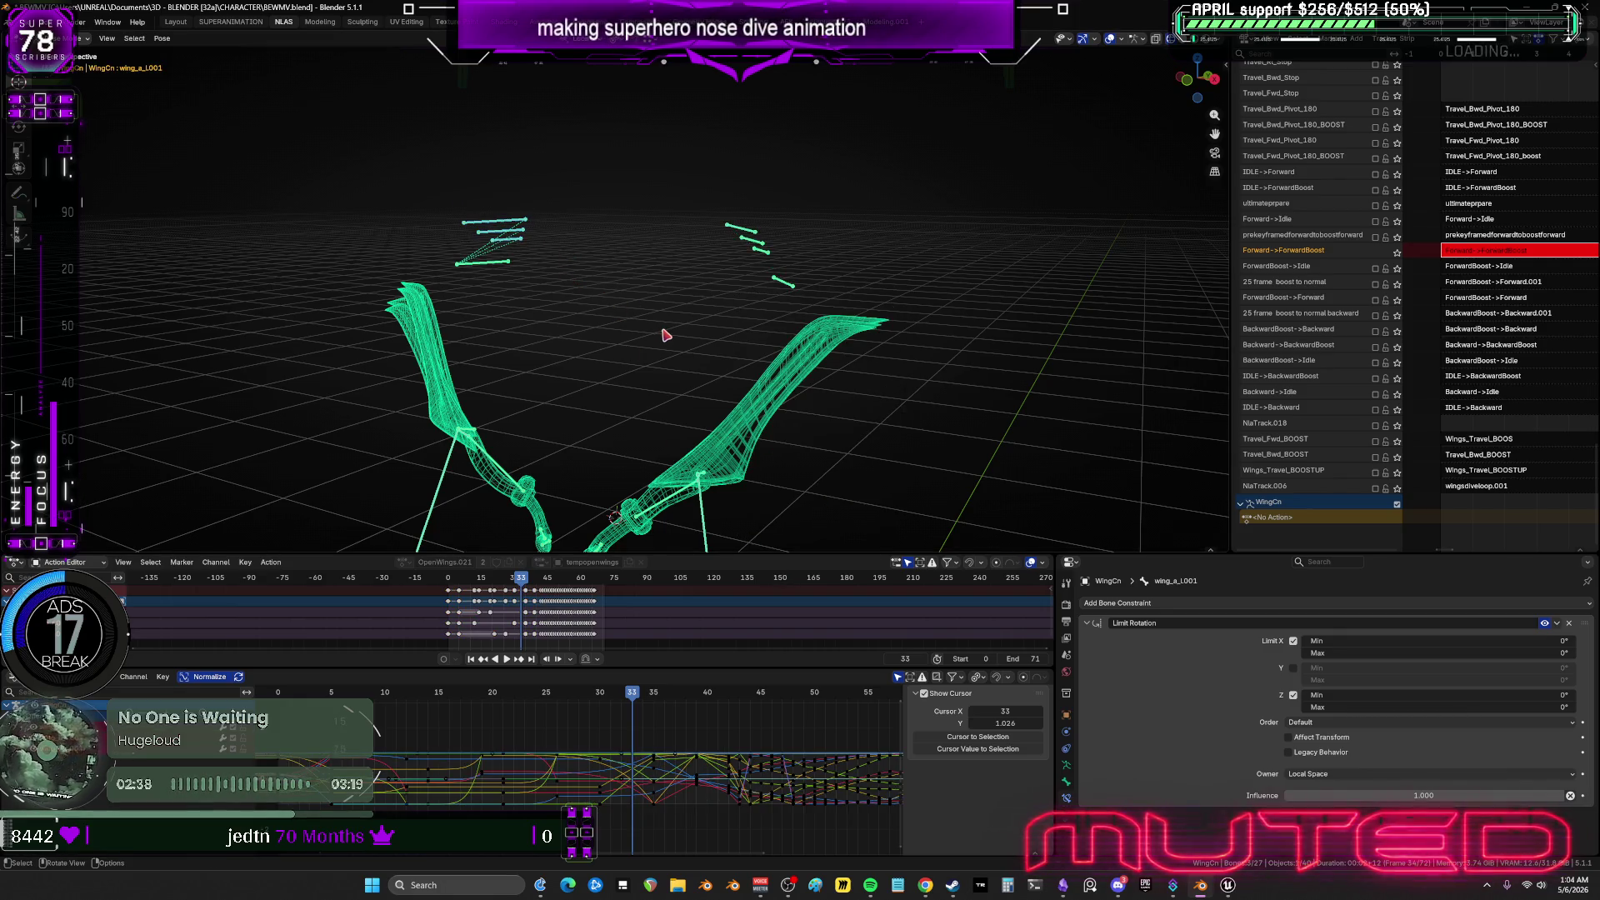
key(k)
click(650, 405)
Select the middle and upper-left wing bones, then advance from frame 33 to 39.
drag(714, 269, 785, 209)
drag(912, 225, 908, 224)
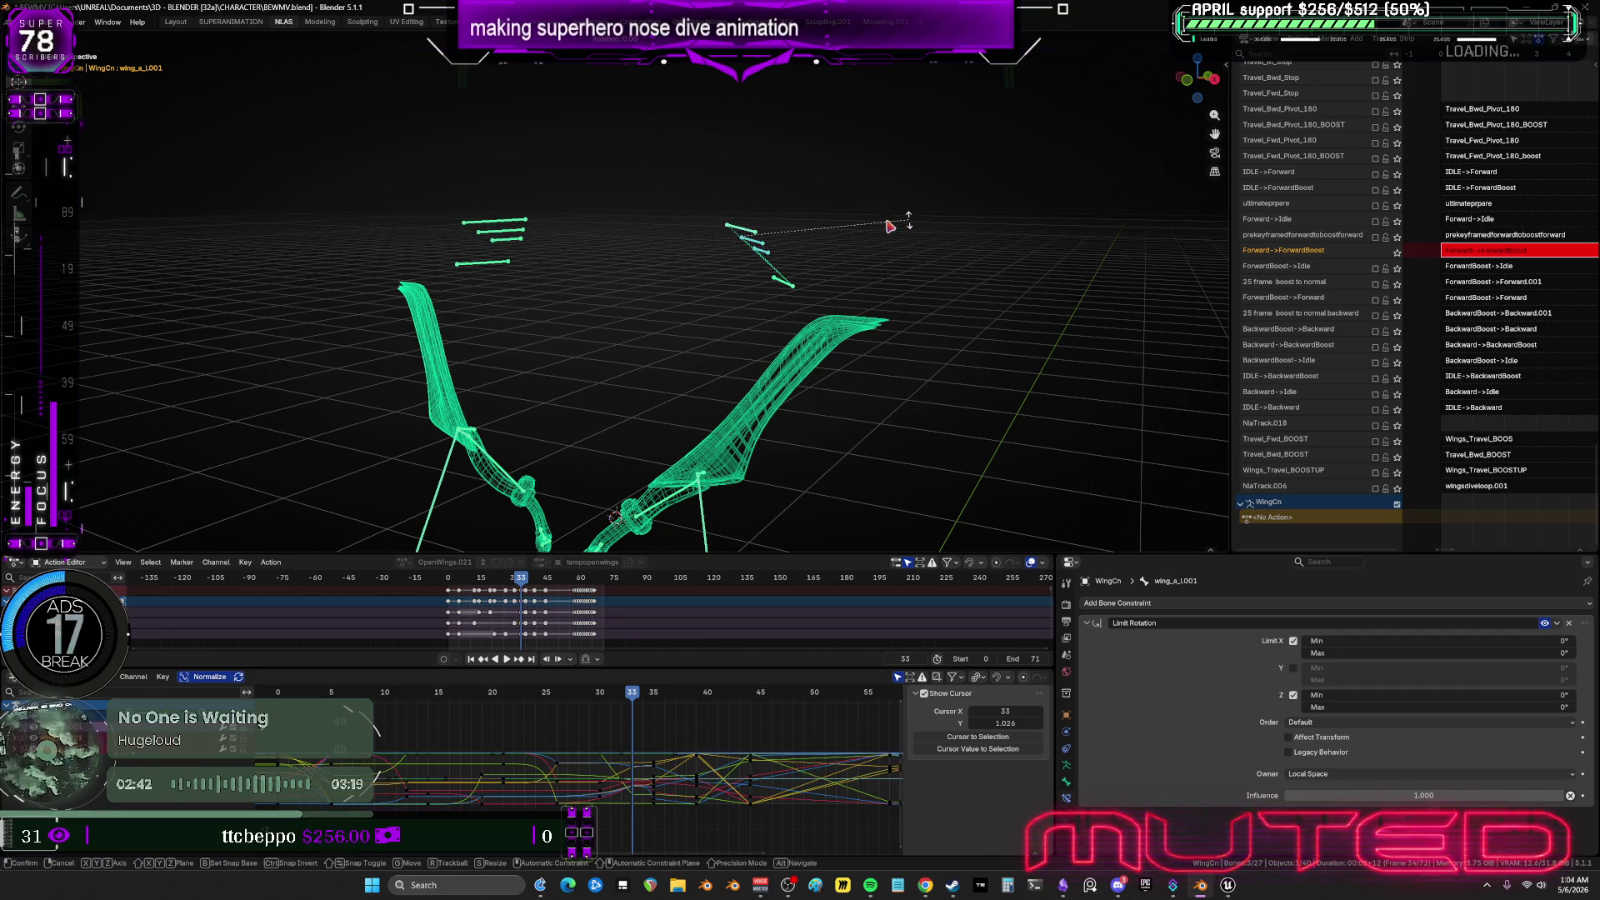
drag(589, 172, 451, 261)
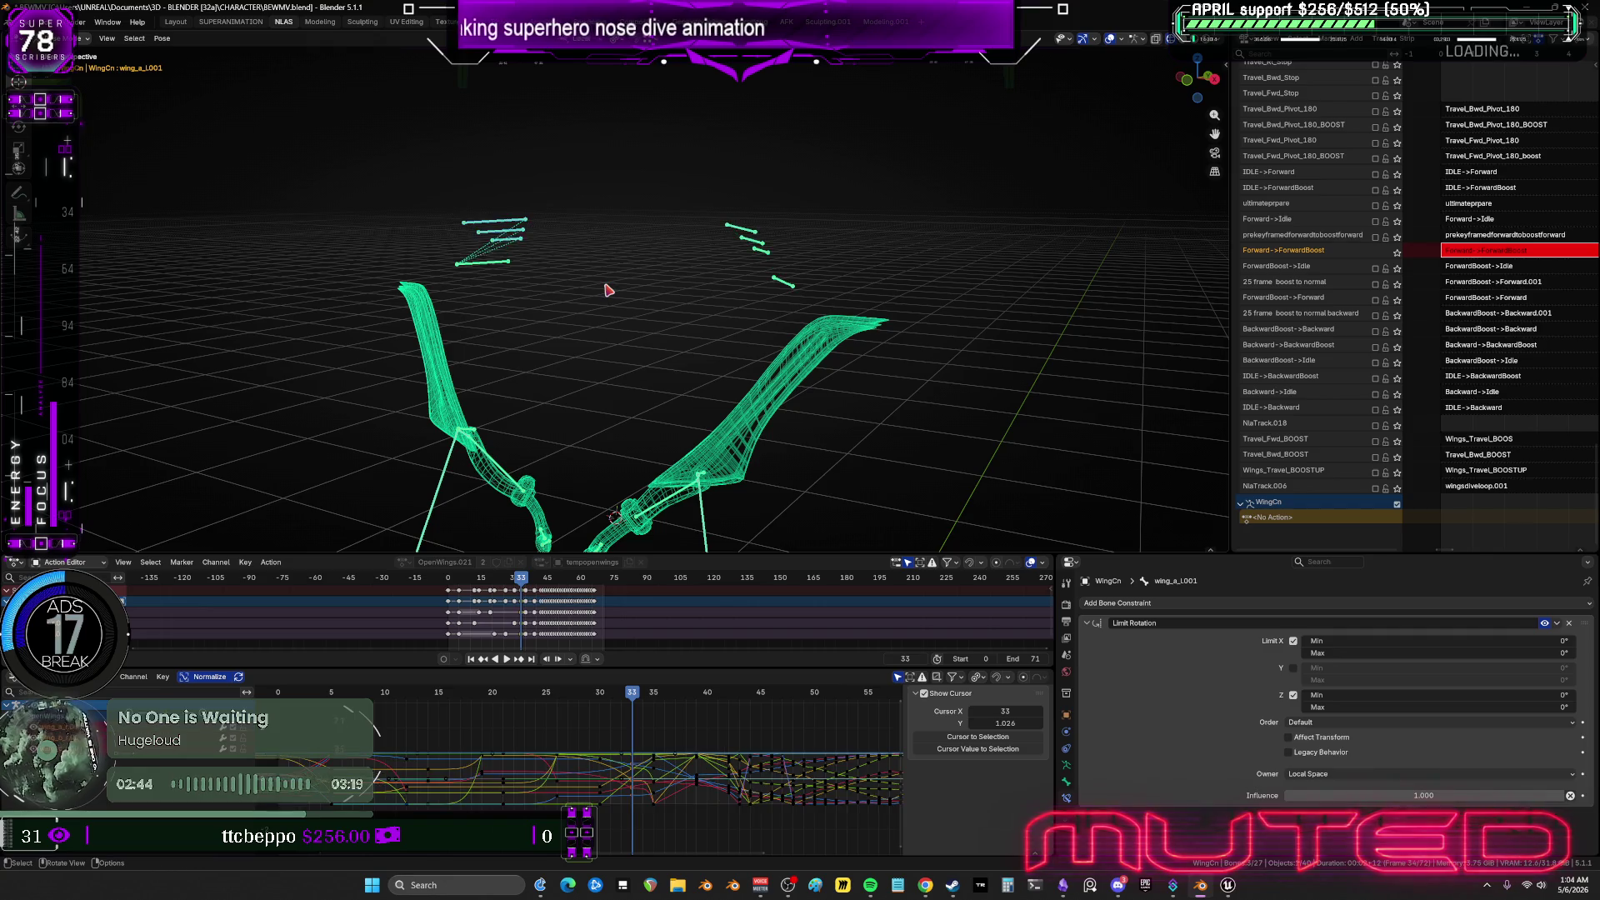
key(k)
key(Escape)
drag(635, 697, 664, 698)
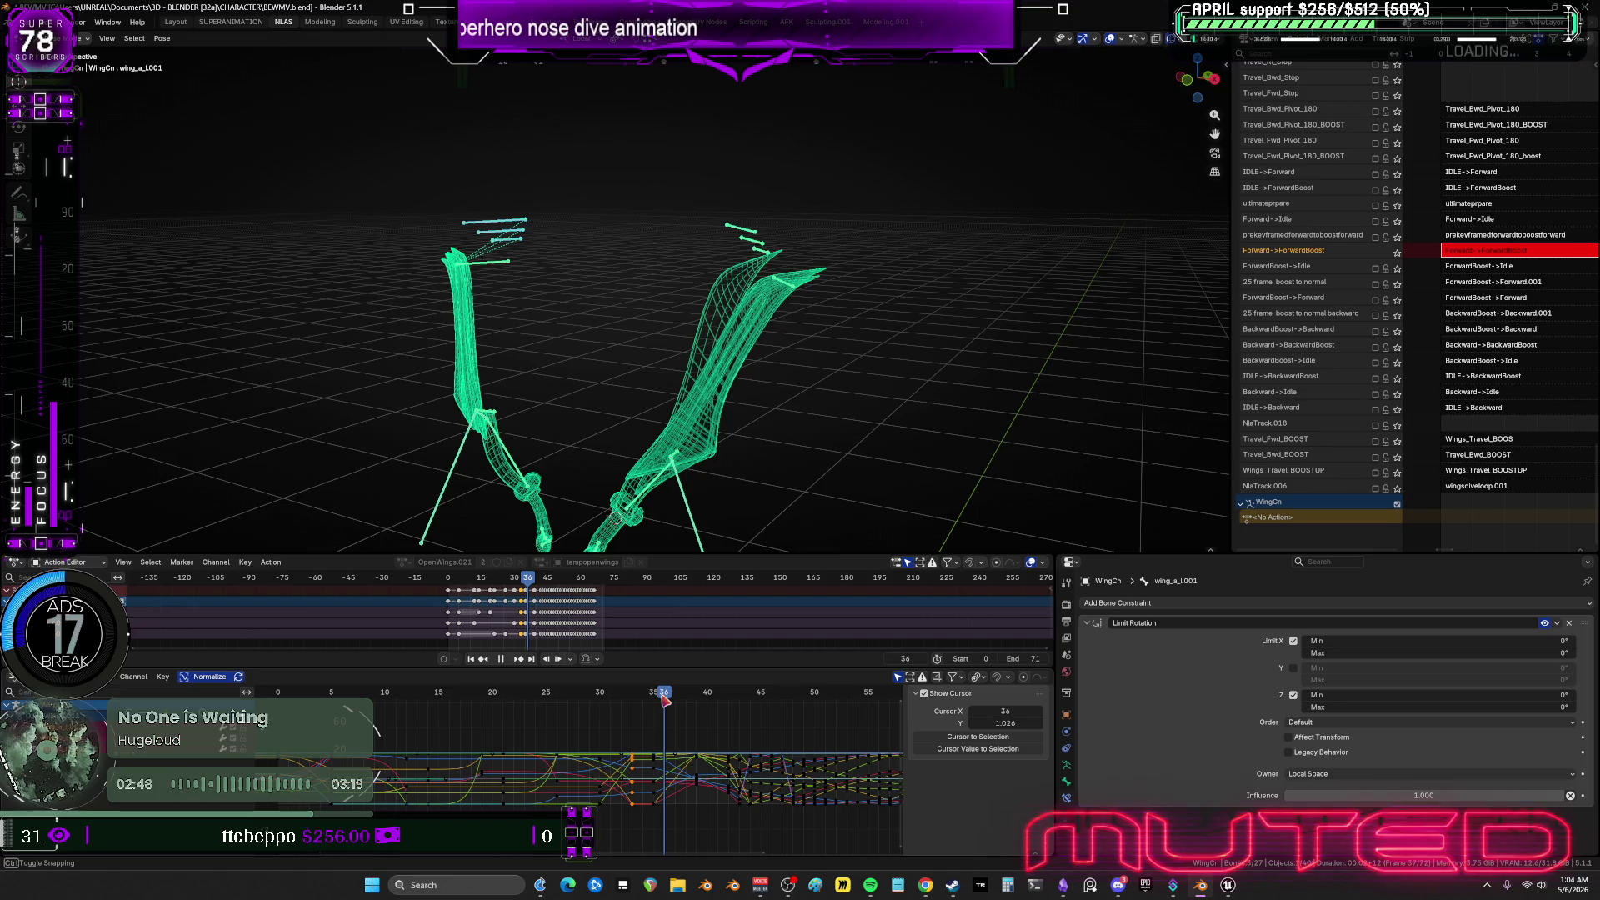
drag(664, 698, 691, 685)
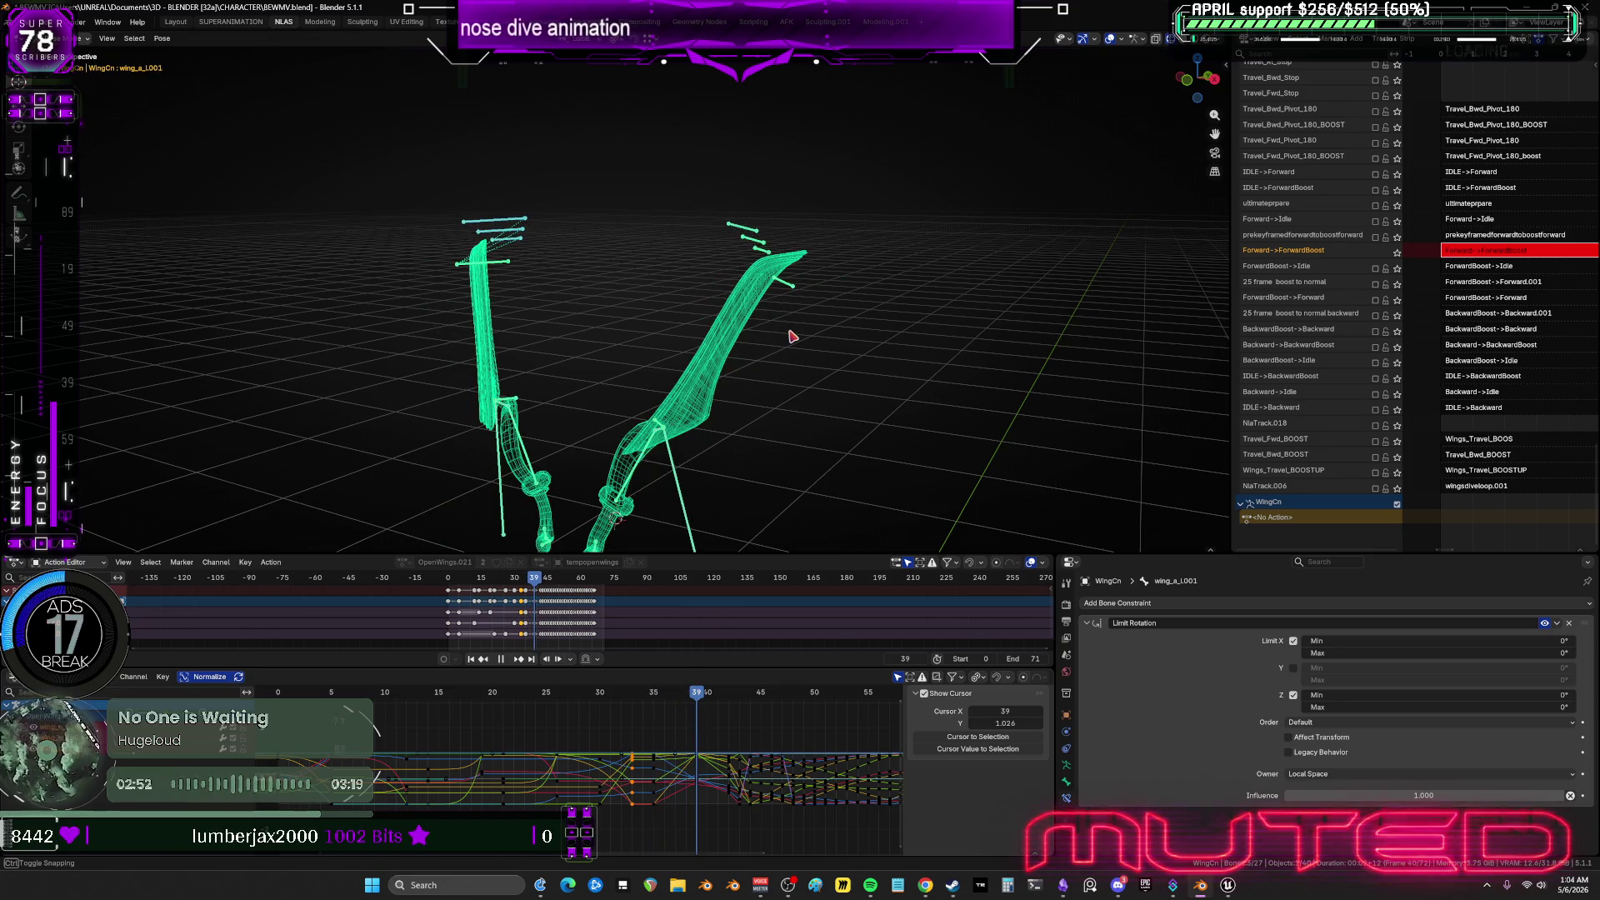
Rotate the right wing's tip bones and keyframe their rotation at frame 39.
drag(790, 198, 700, 253)
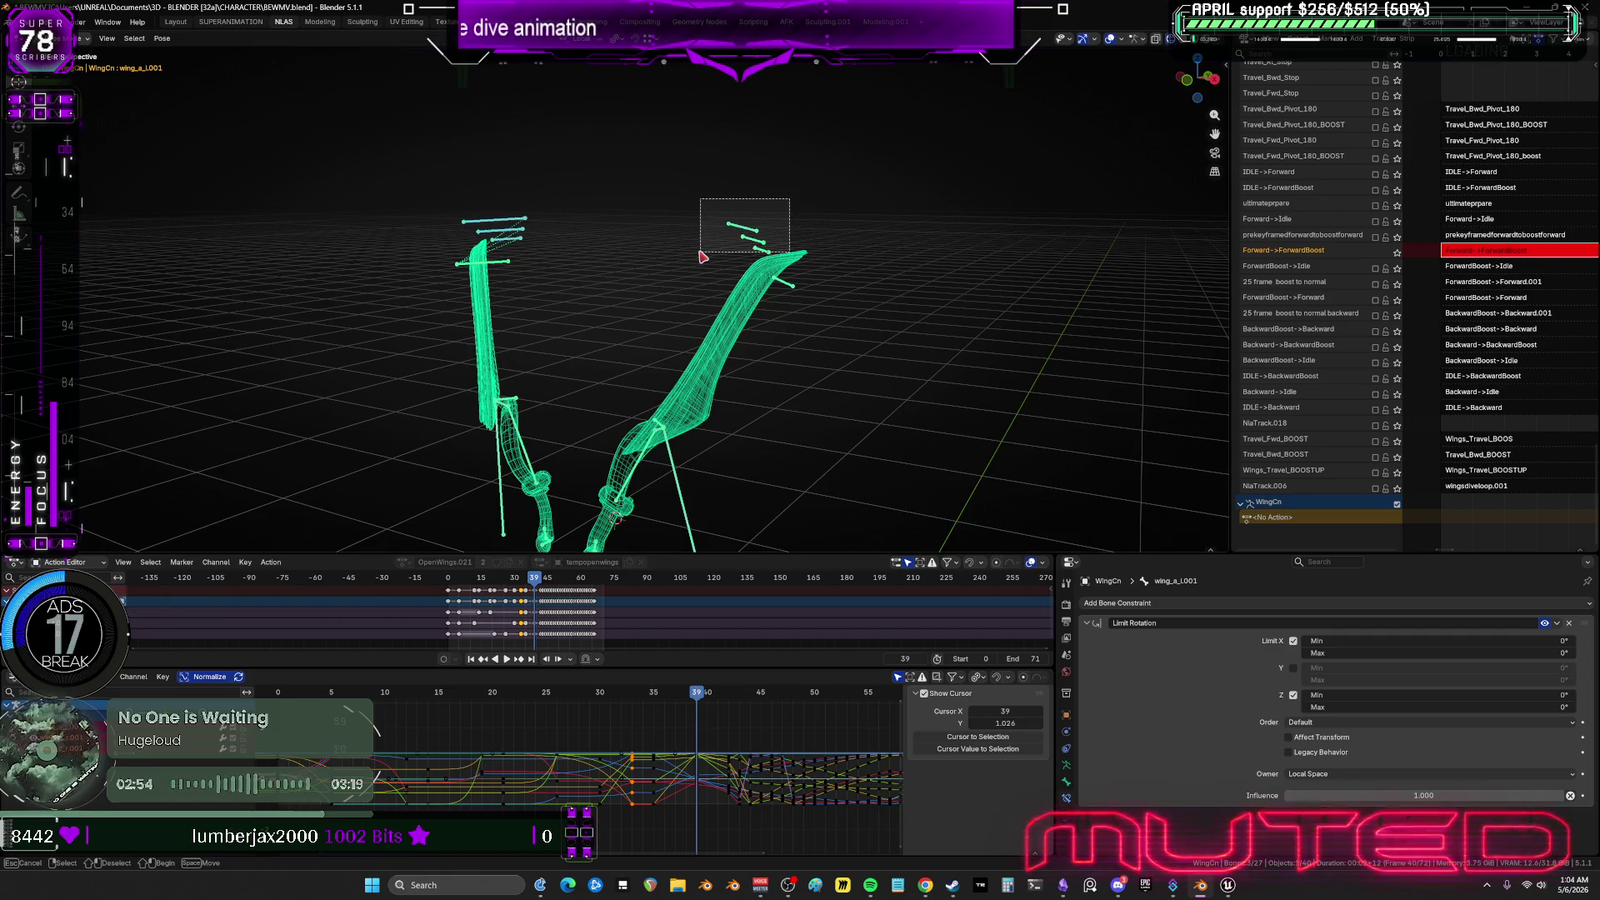
middle_drag(789, 328, 846, 322)
key(r)
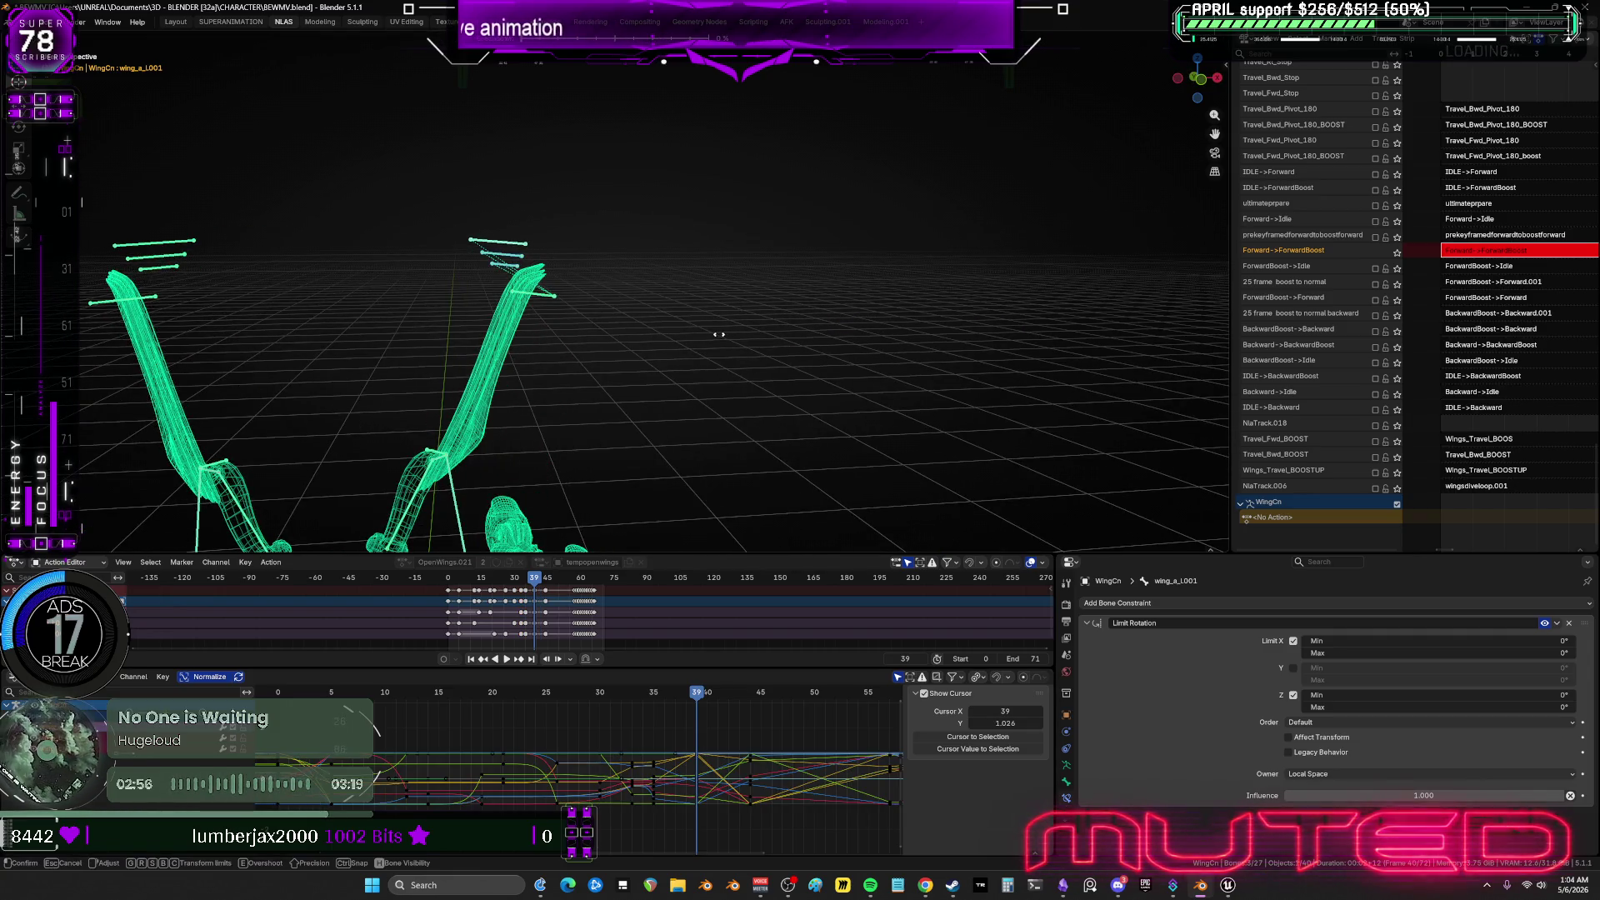
click(214, 268)
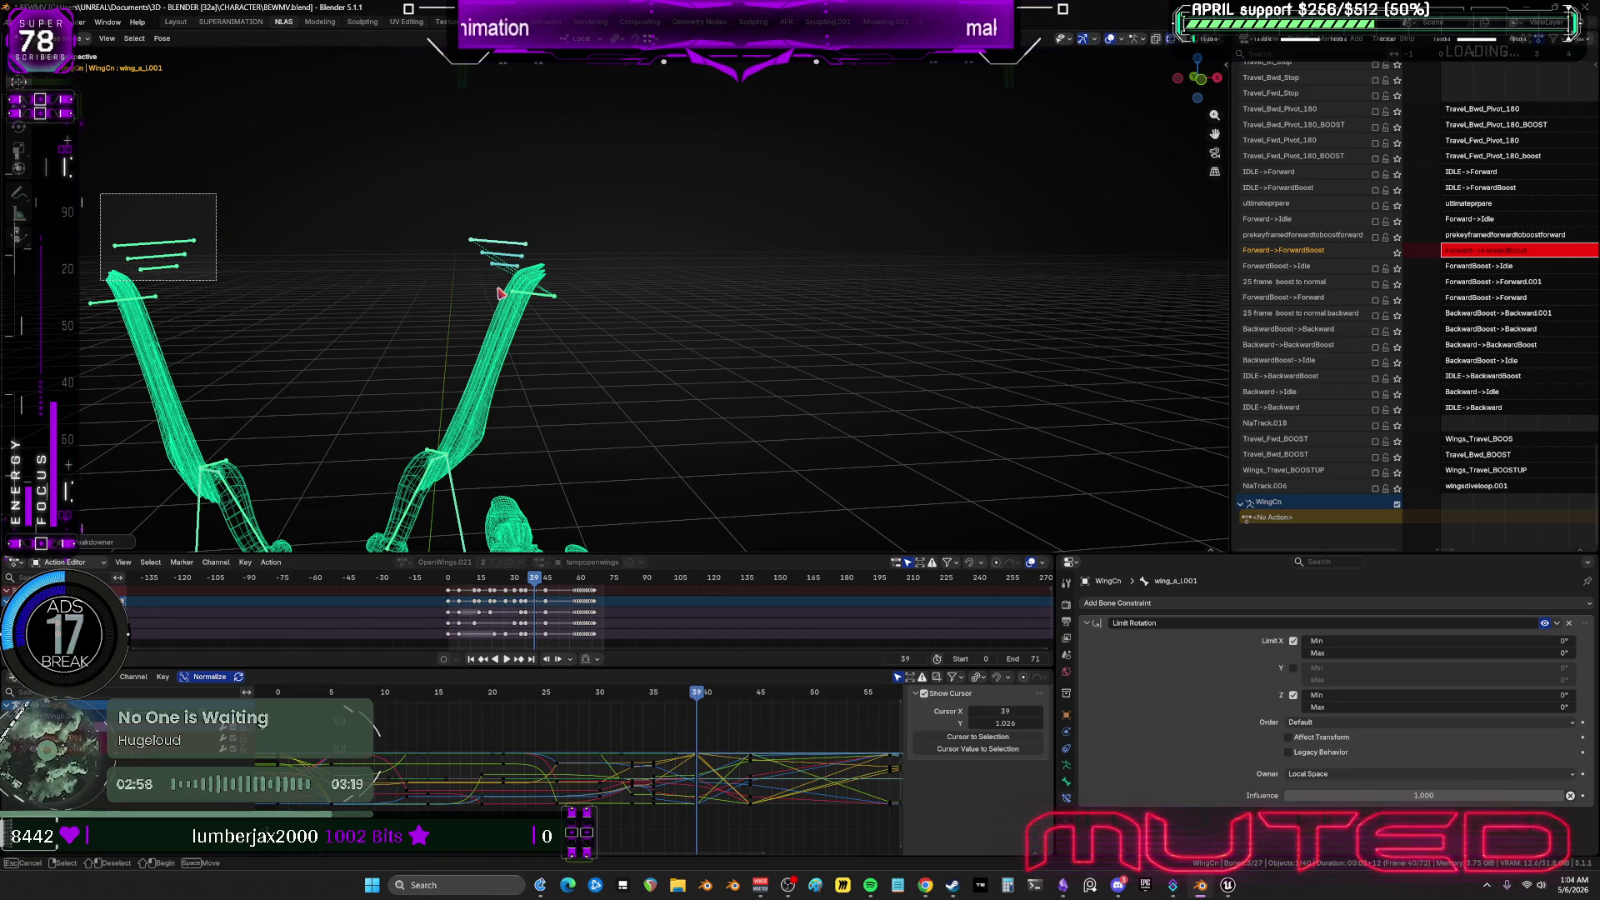
key(i)
key(k)
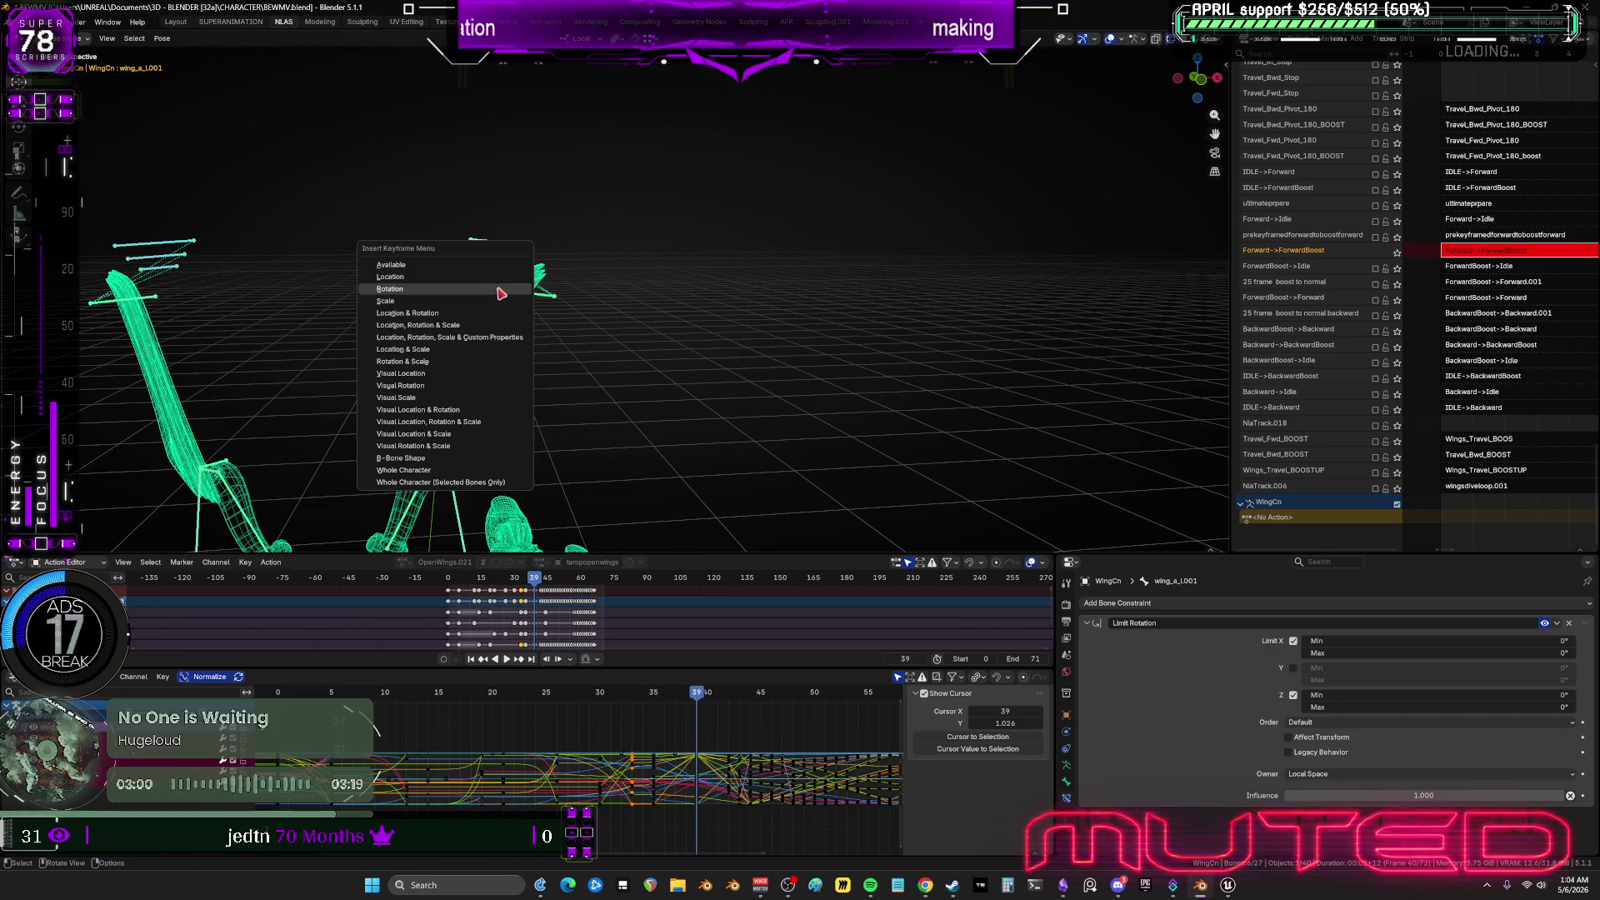
click(500, 289)
Rotate the right wing bones into an in-between opening pose.
middle_drag(560, 295, 510, 307)
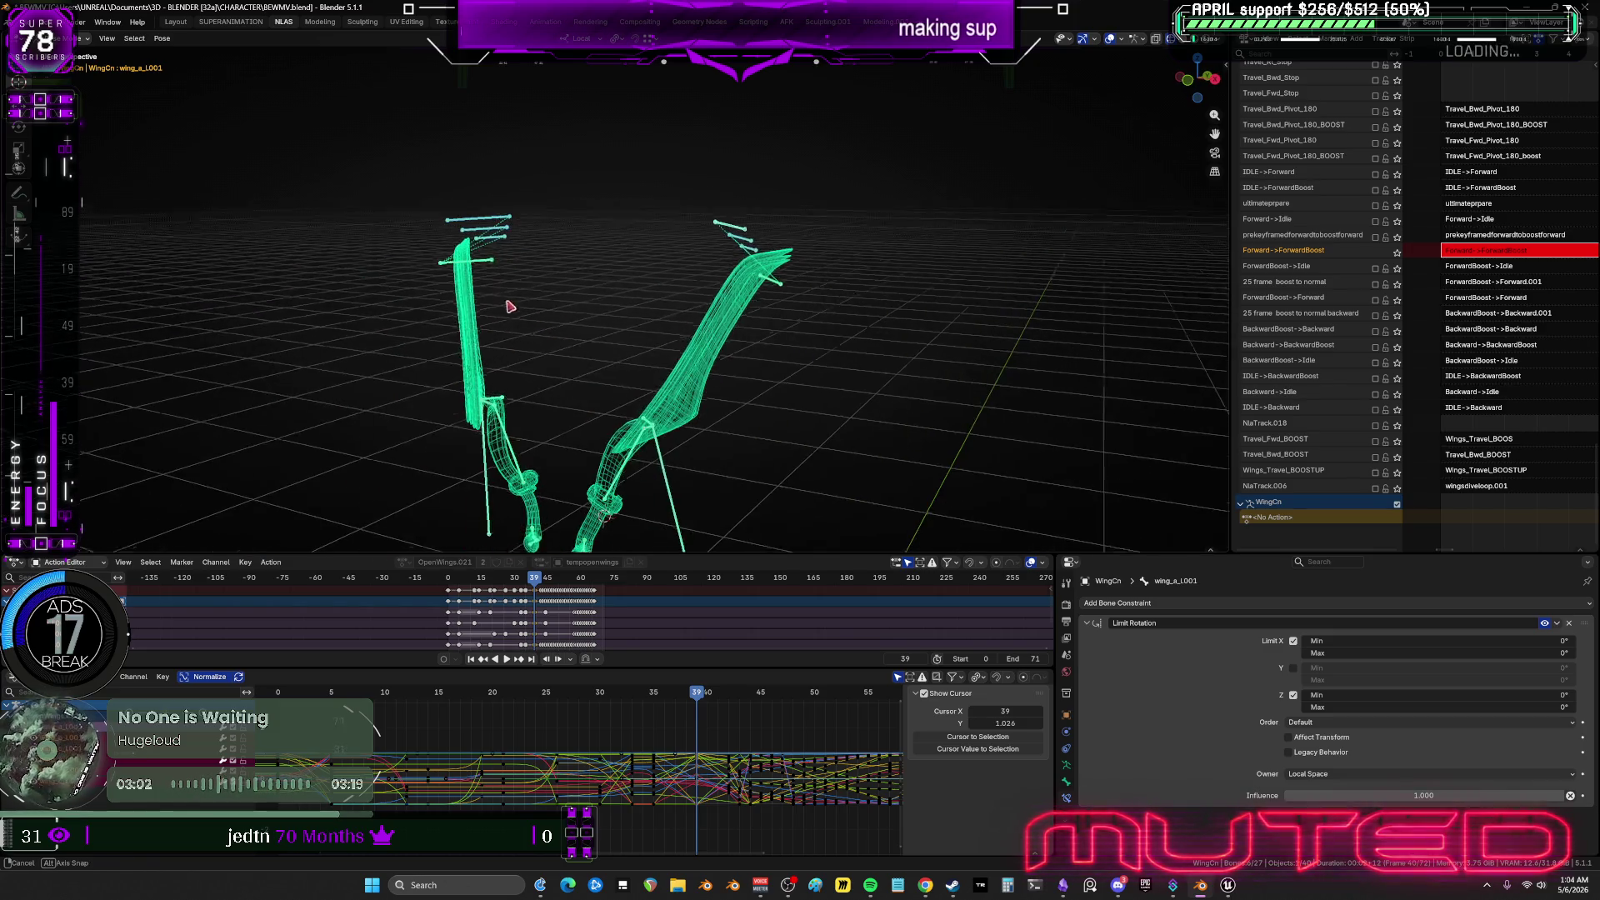
alt+scroll(656, 421, down, 4)
alt+scroll(656, 421, up, 11)
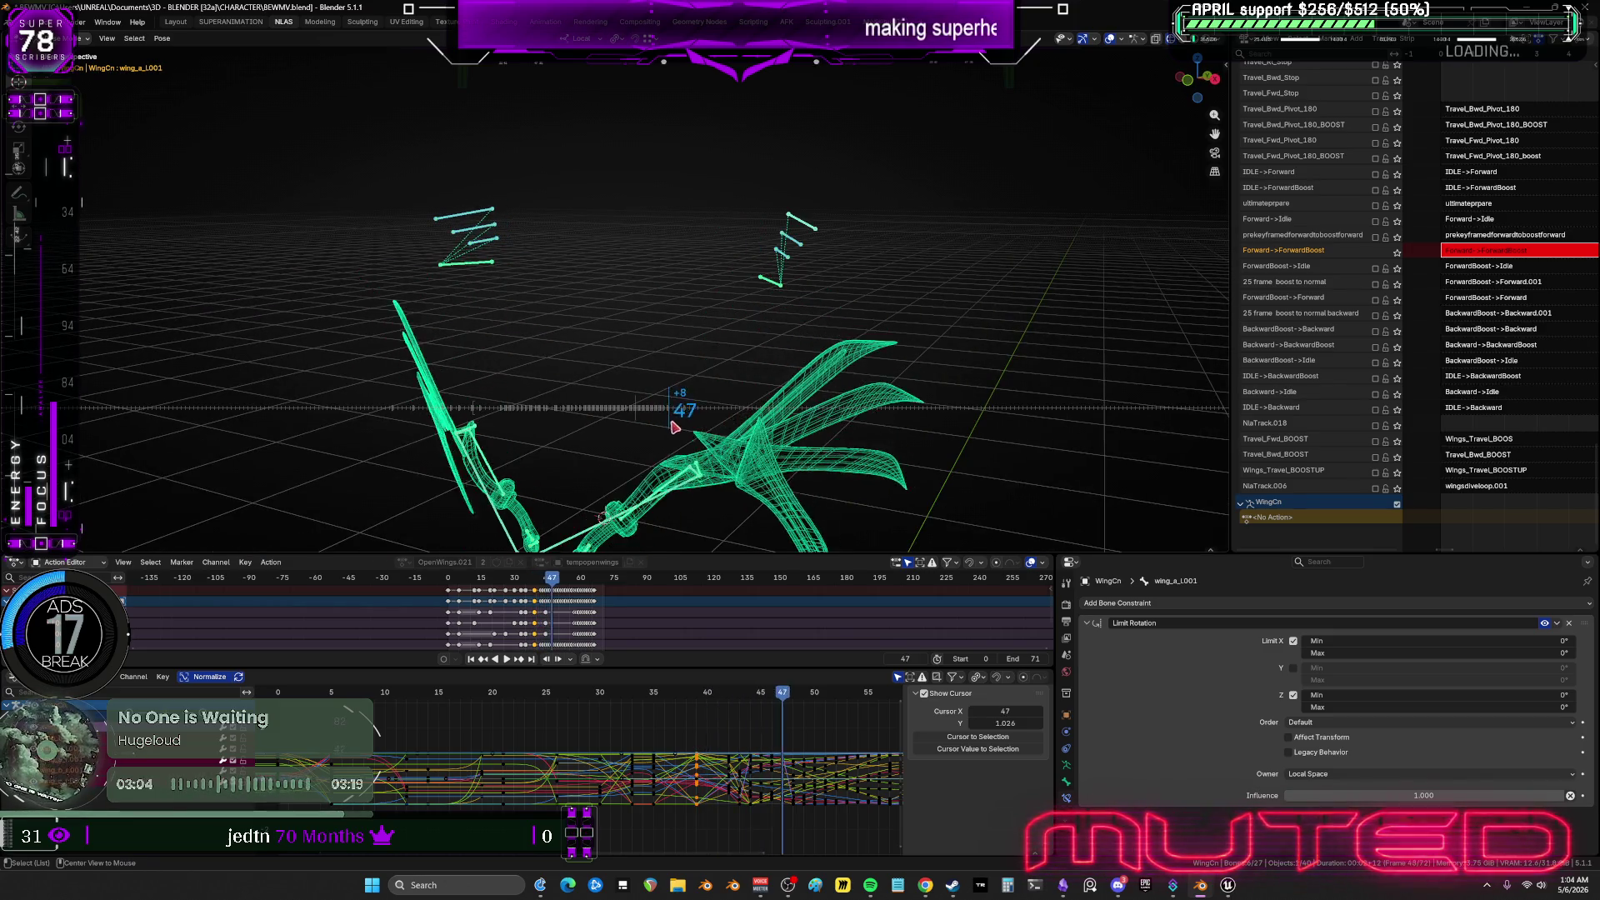
alt+scroll(605, 428, up, 2)
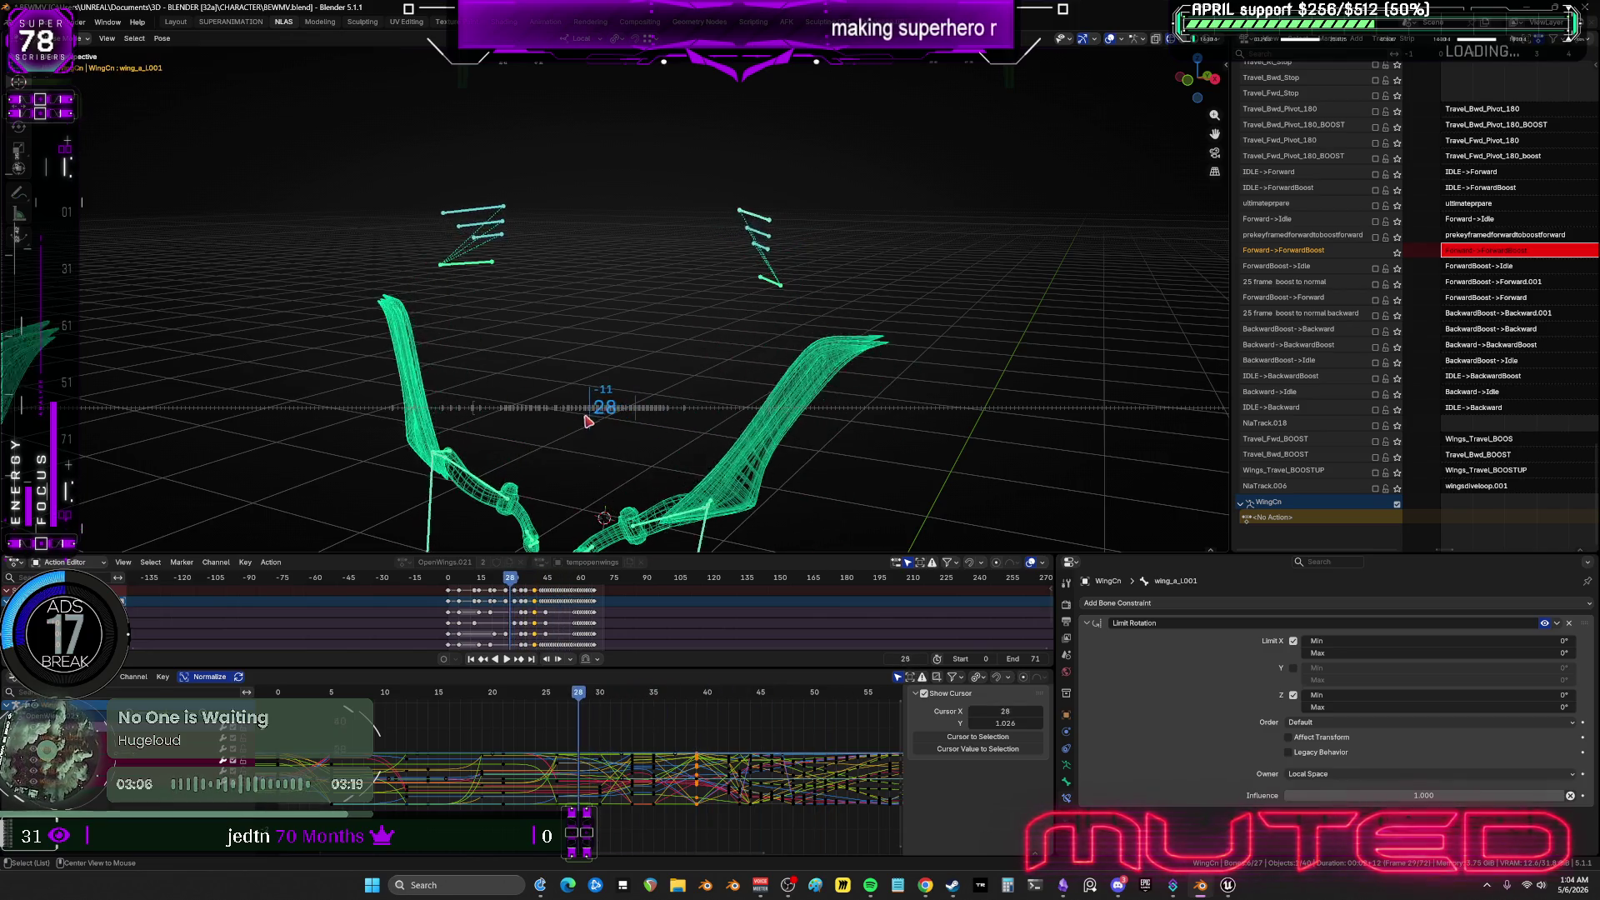
alt+scroll(601, 426, down, 1)
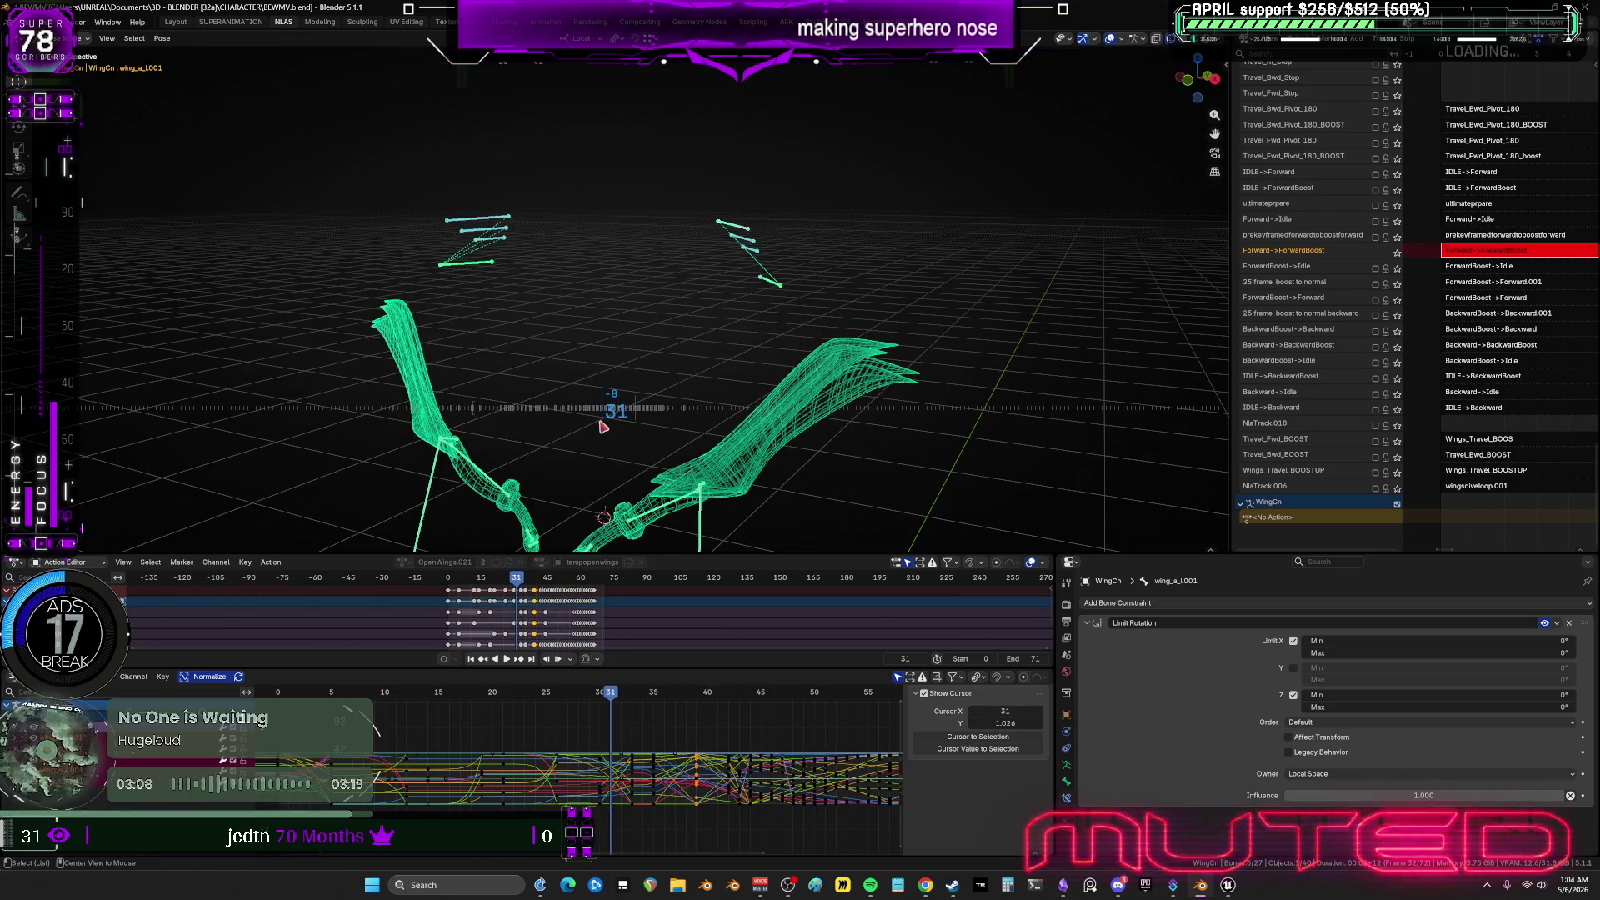
mouse_move(691, 188)
mouse_down()
mouse_move(775, 267)
mouse_move(727, 278)
mouse_up()
key(r)
click(770, 273)
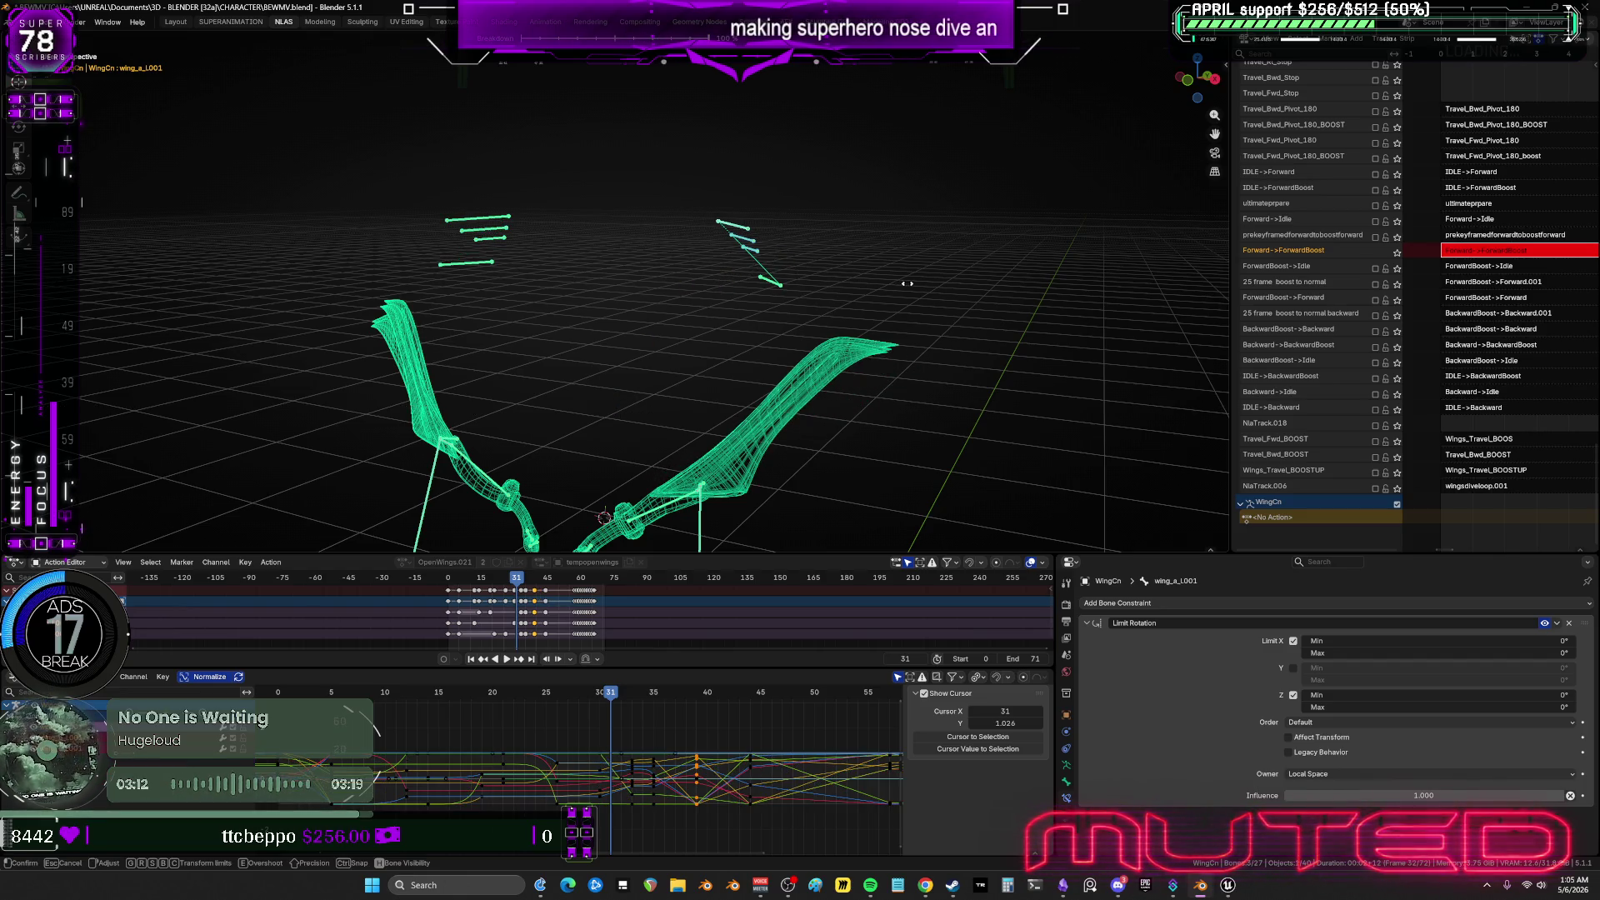
key(r)
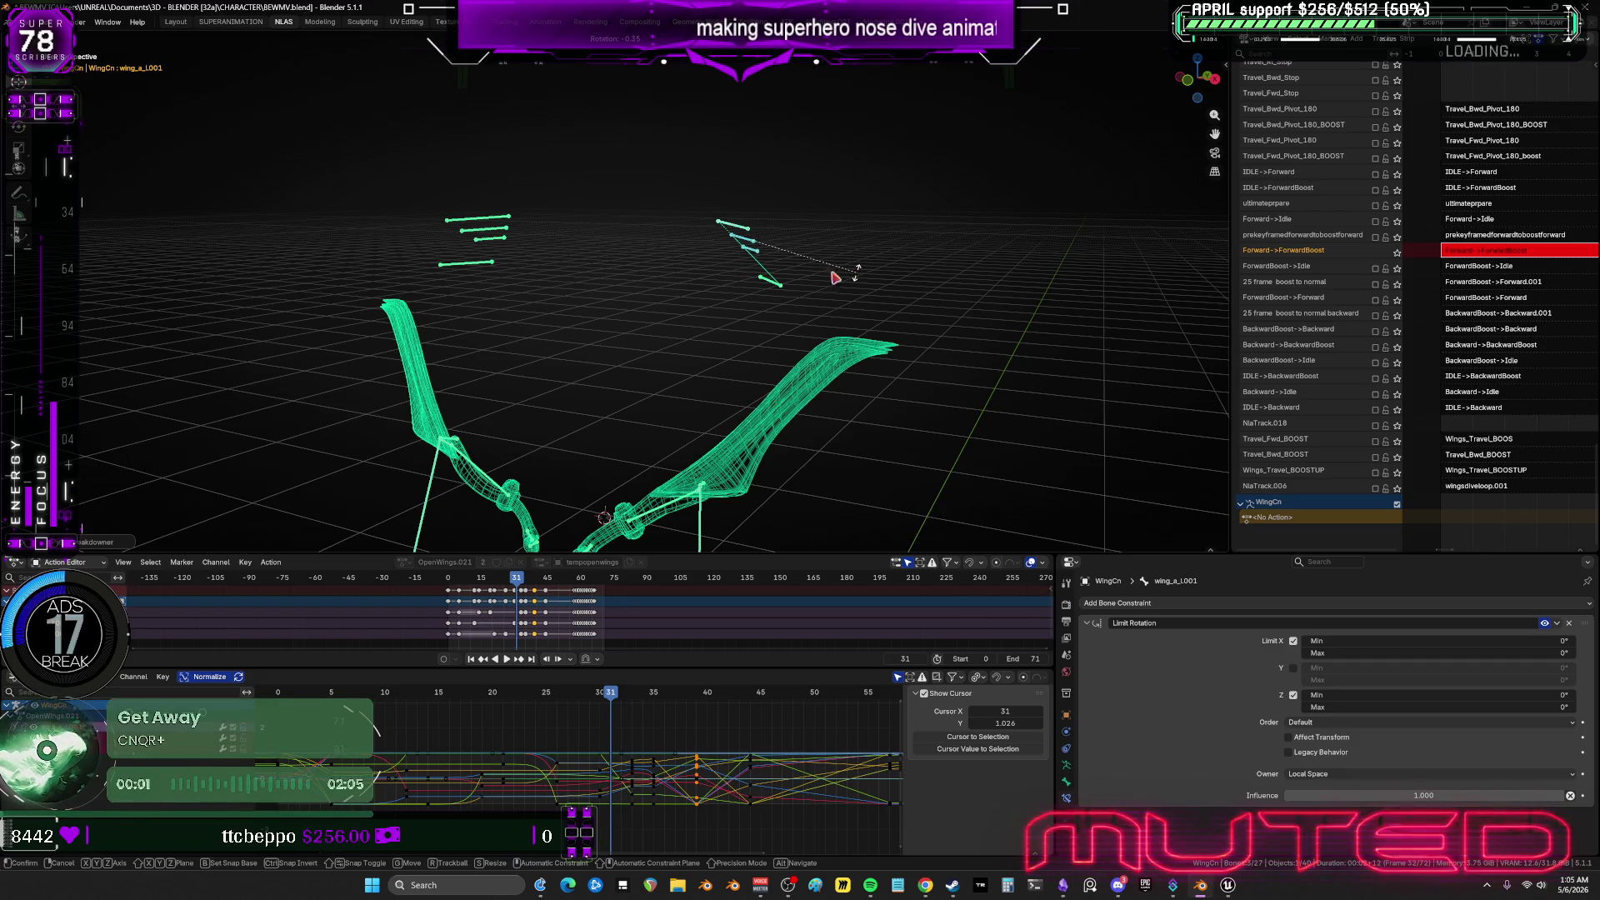
right_click(882, 284)
Select the upper wing bones and view the raised wings at frame 38.
drag(565, 247, 385, 184)
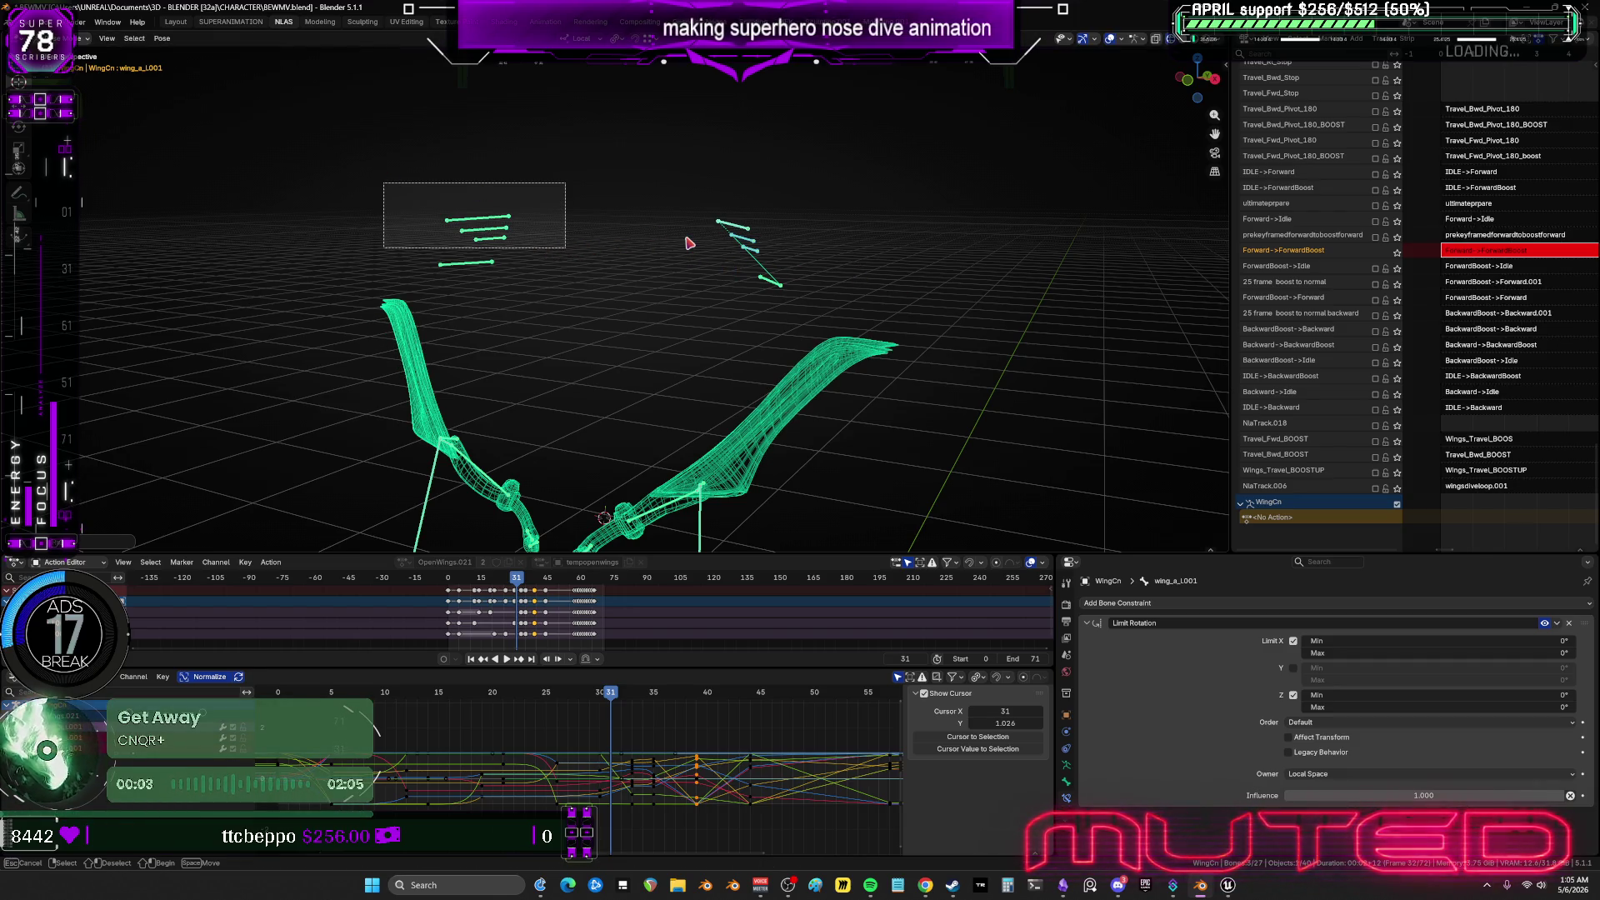
key(k)
key(Escape)
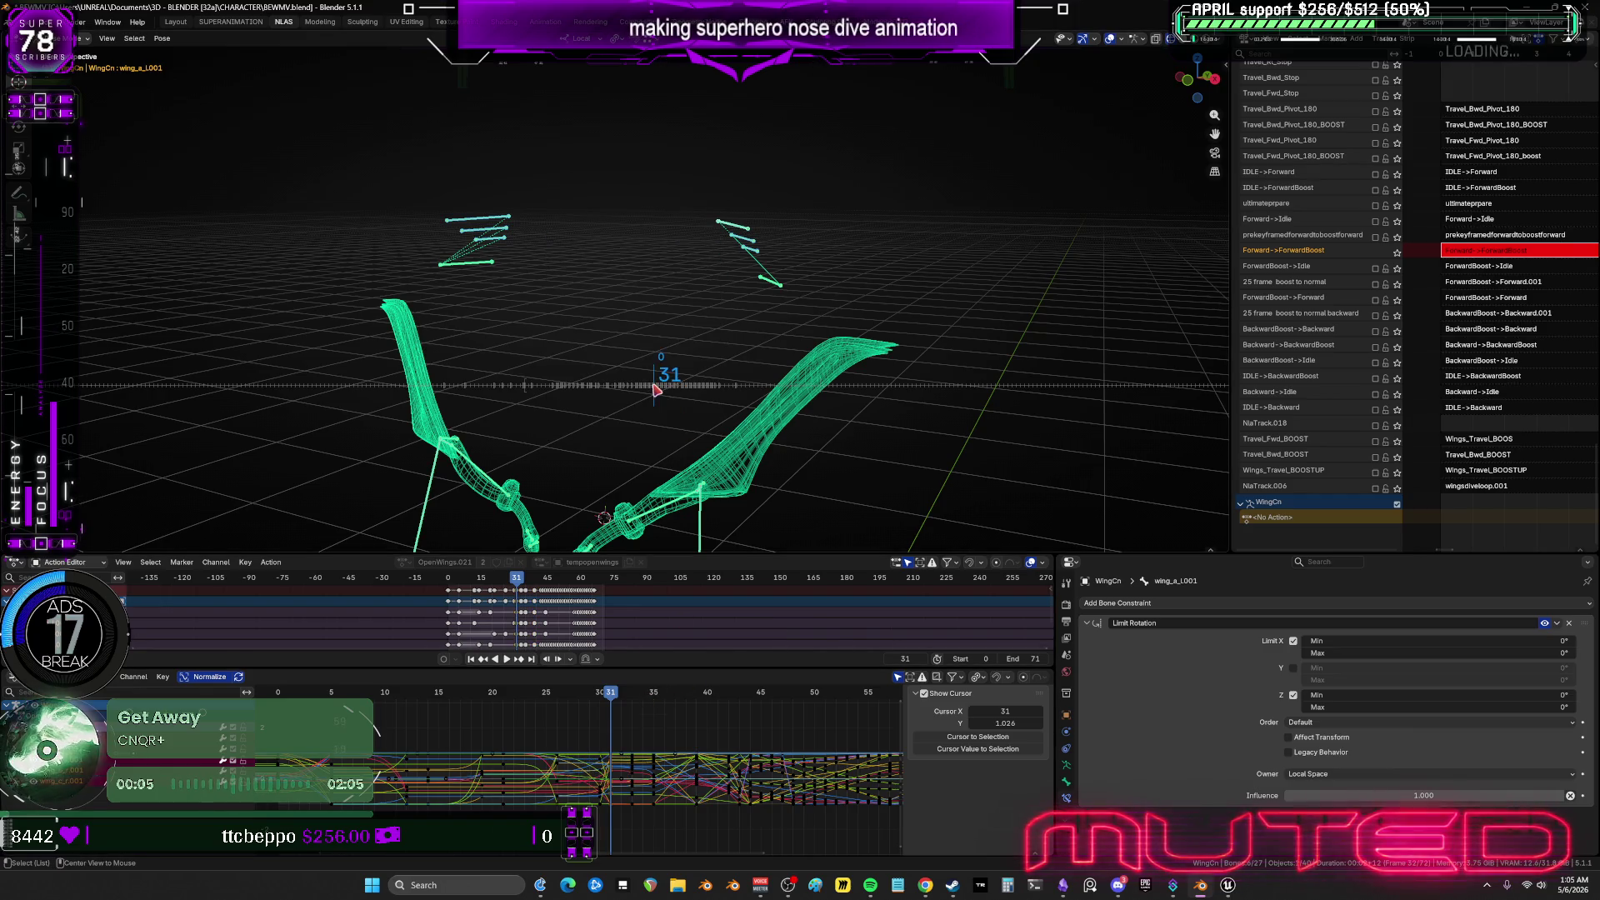
alt+scroll(673, 395, down, 3)
alt+scroll(673, 395, down, 4)
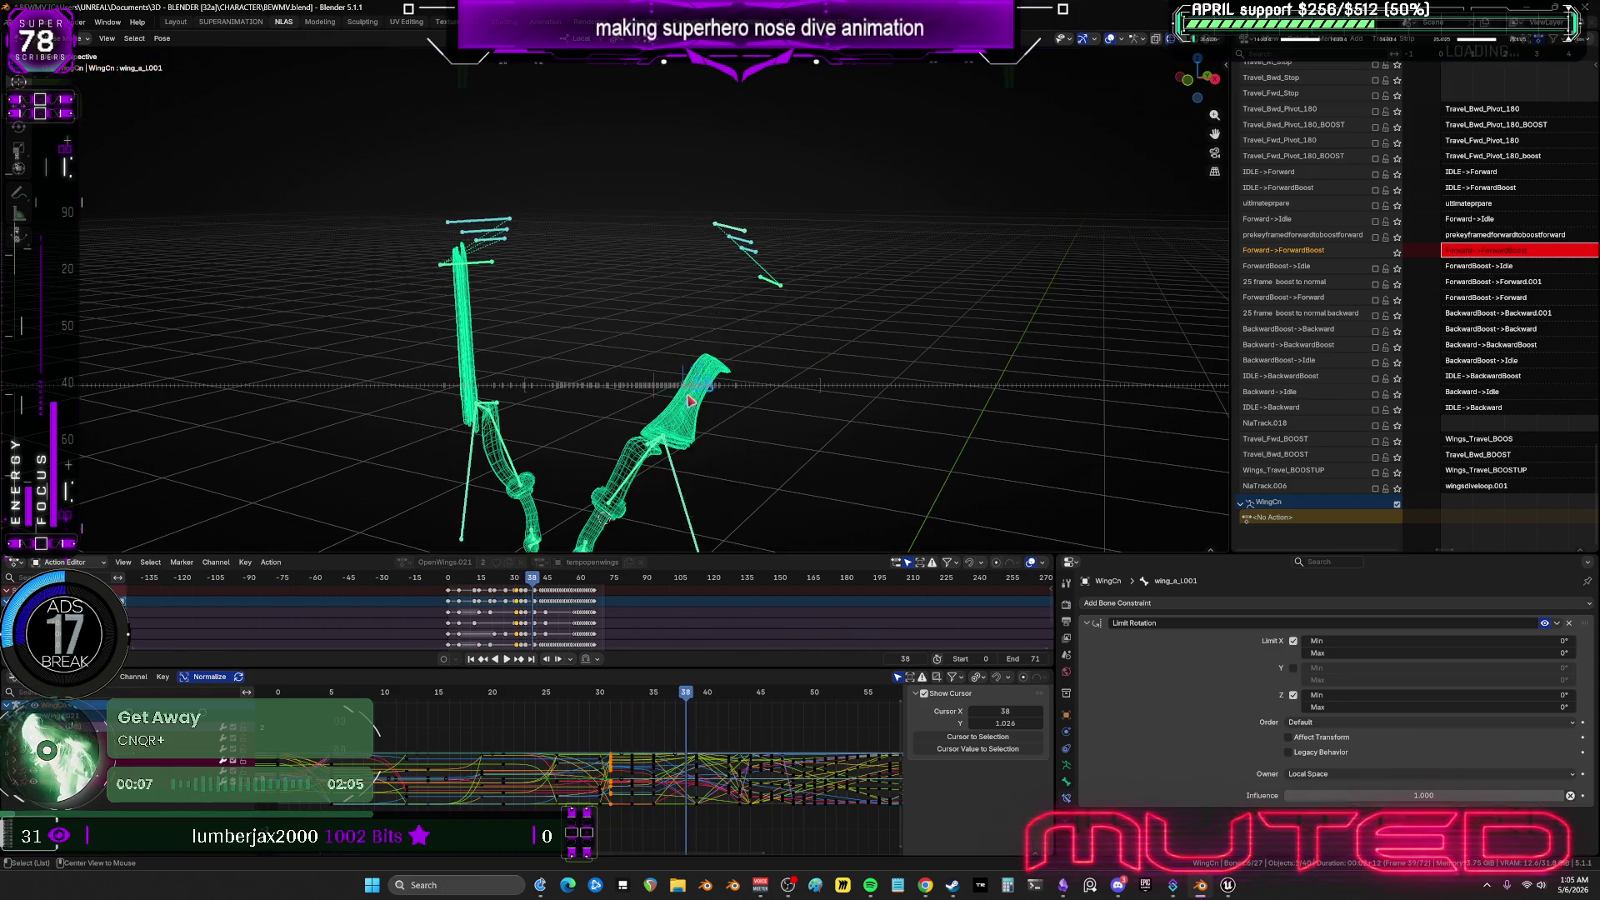
mouse_move(676, 405)
middle_down()
mouse_move(583, 425)
mouse_move(679, 353)
mouse_move(610, 412)
mouse_move(733, 496)
mouse_move(761, 363)
mouse_move(882, 403)
mouse_move(1022, 397)
mouse_move(811, 397)
mouse_move(754, 385)
mouse_move(750, 358)
mouse_move(404, 339)
middle_up()
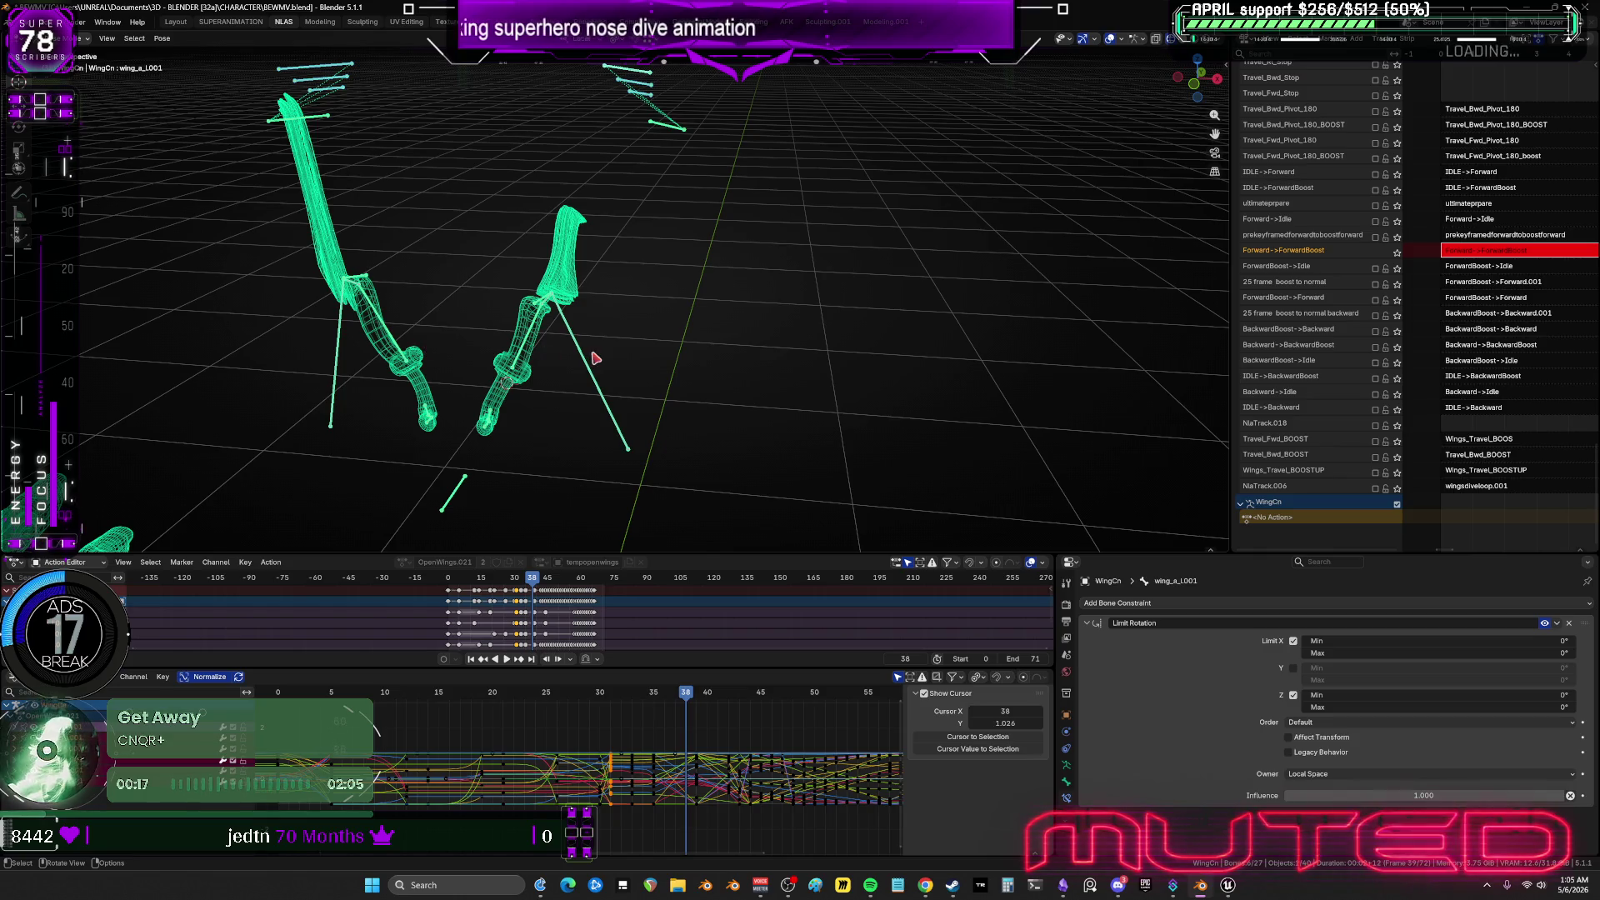
Rotate the right outer wing bone wing_ext_r into a new angle.
click(595, 359)
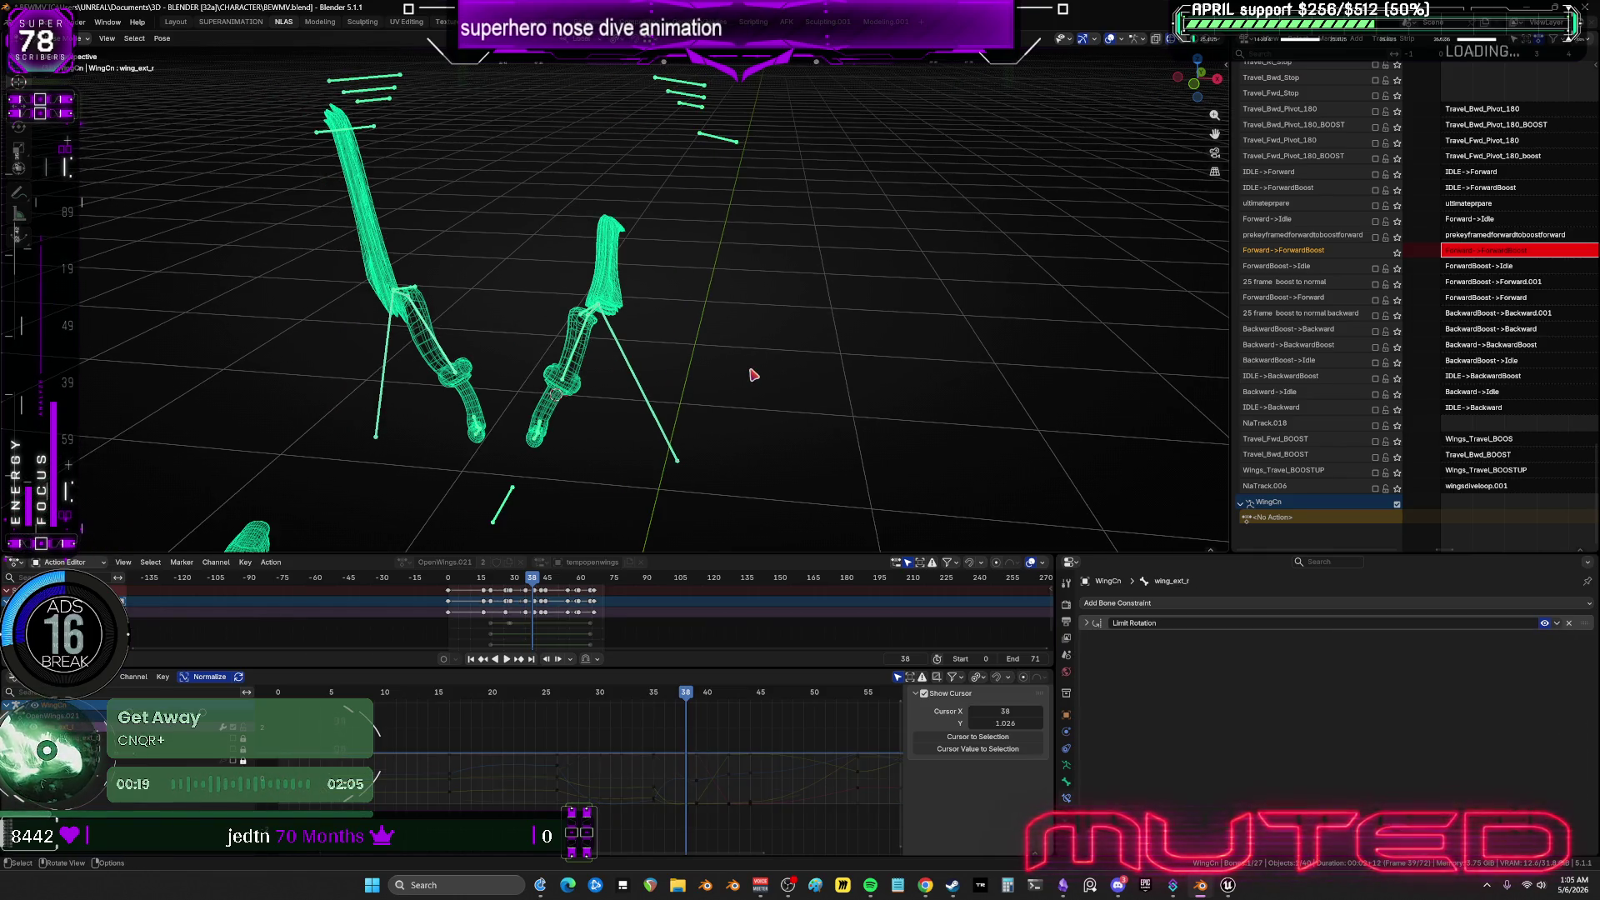
key(ctrl+shift+m)
middle_drag(750, 372, 663, 356)
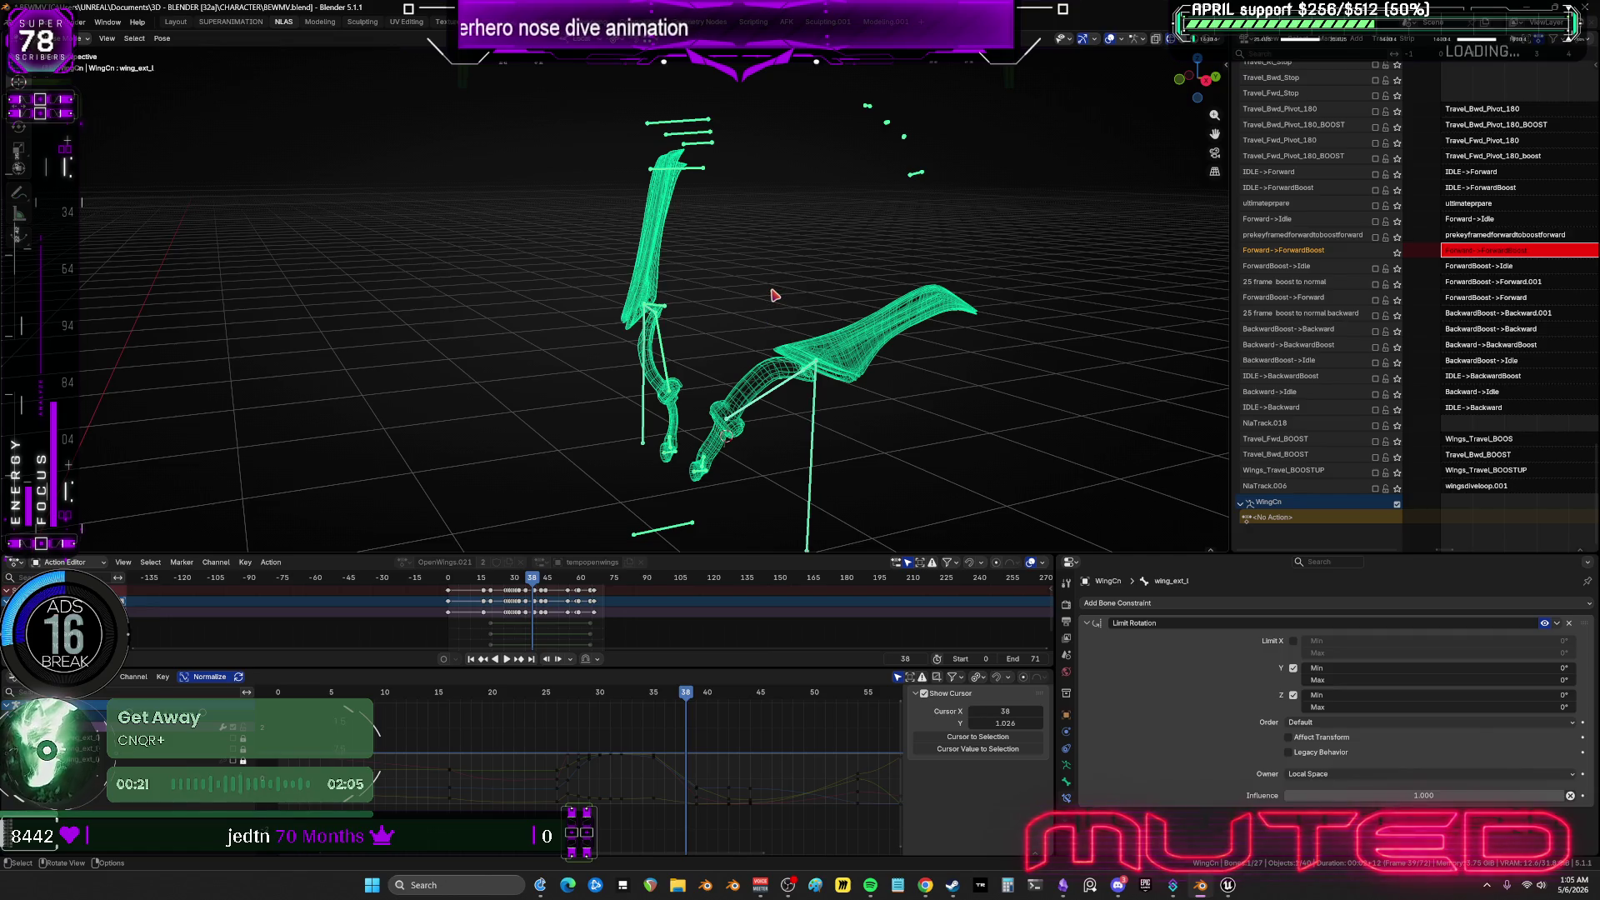
key(ctrl+shift+m)
key(r)
click(749, 397)
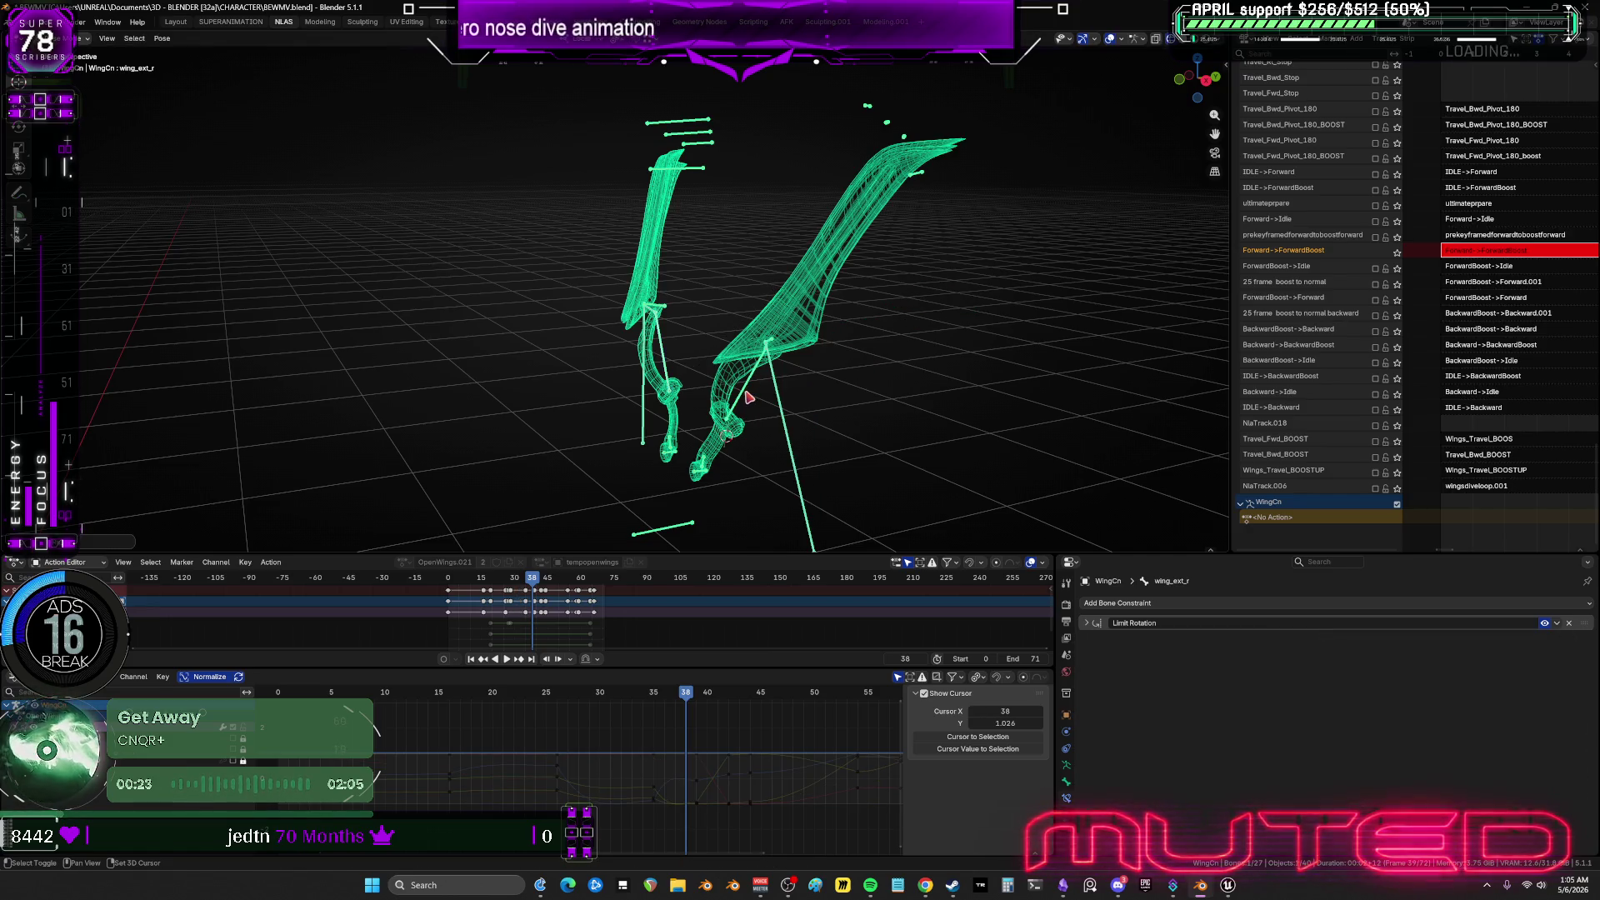
key(ctrl+shift+m)
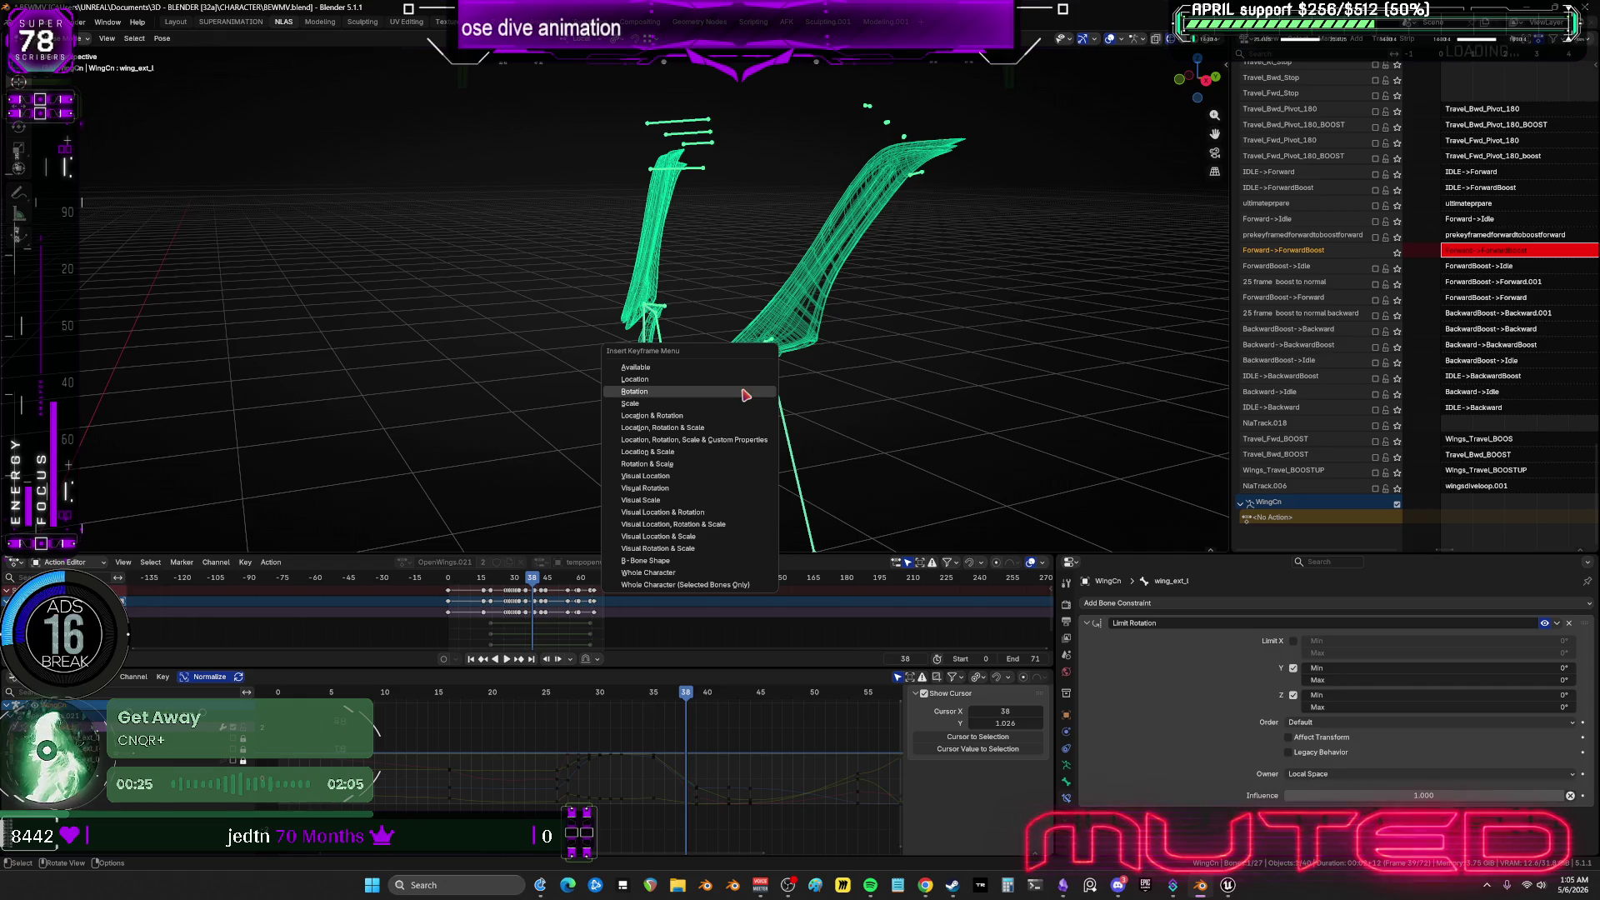
At frame 39, rotate wing_ext_r again and keyframe the outer wing bones.
drag(689, 697, 667, 698)
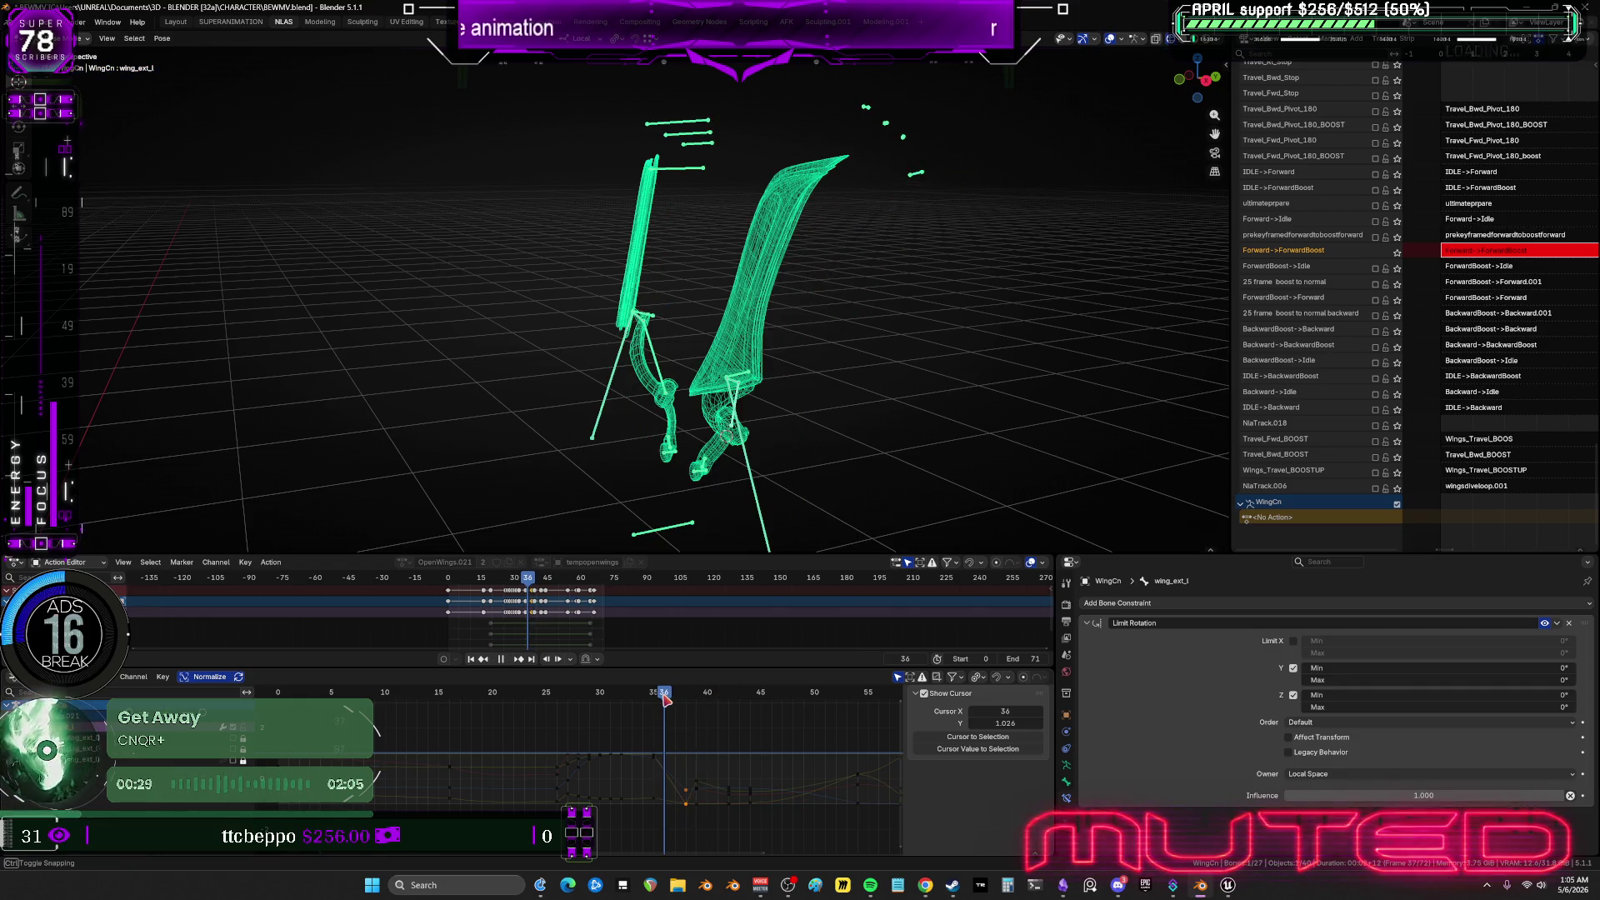
key(ctrl+shift+m)
key(r)
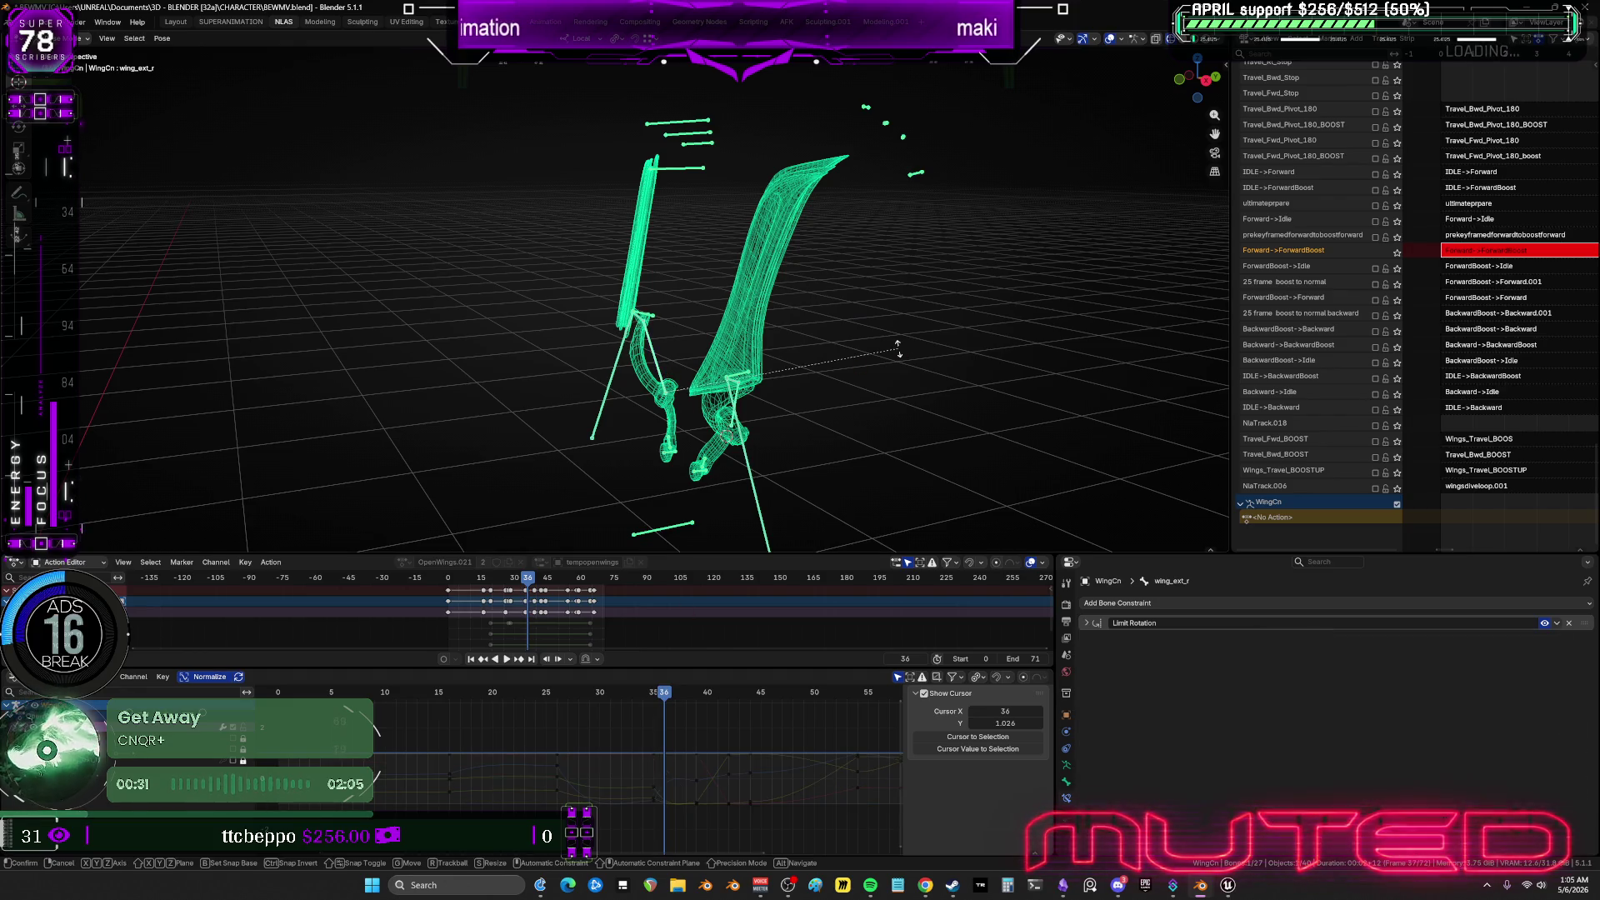
click(753, 417)
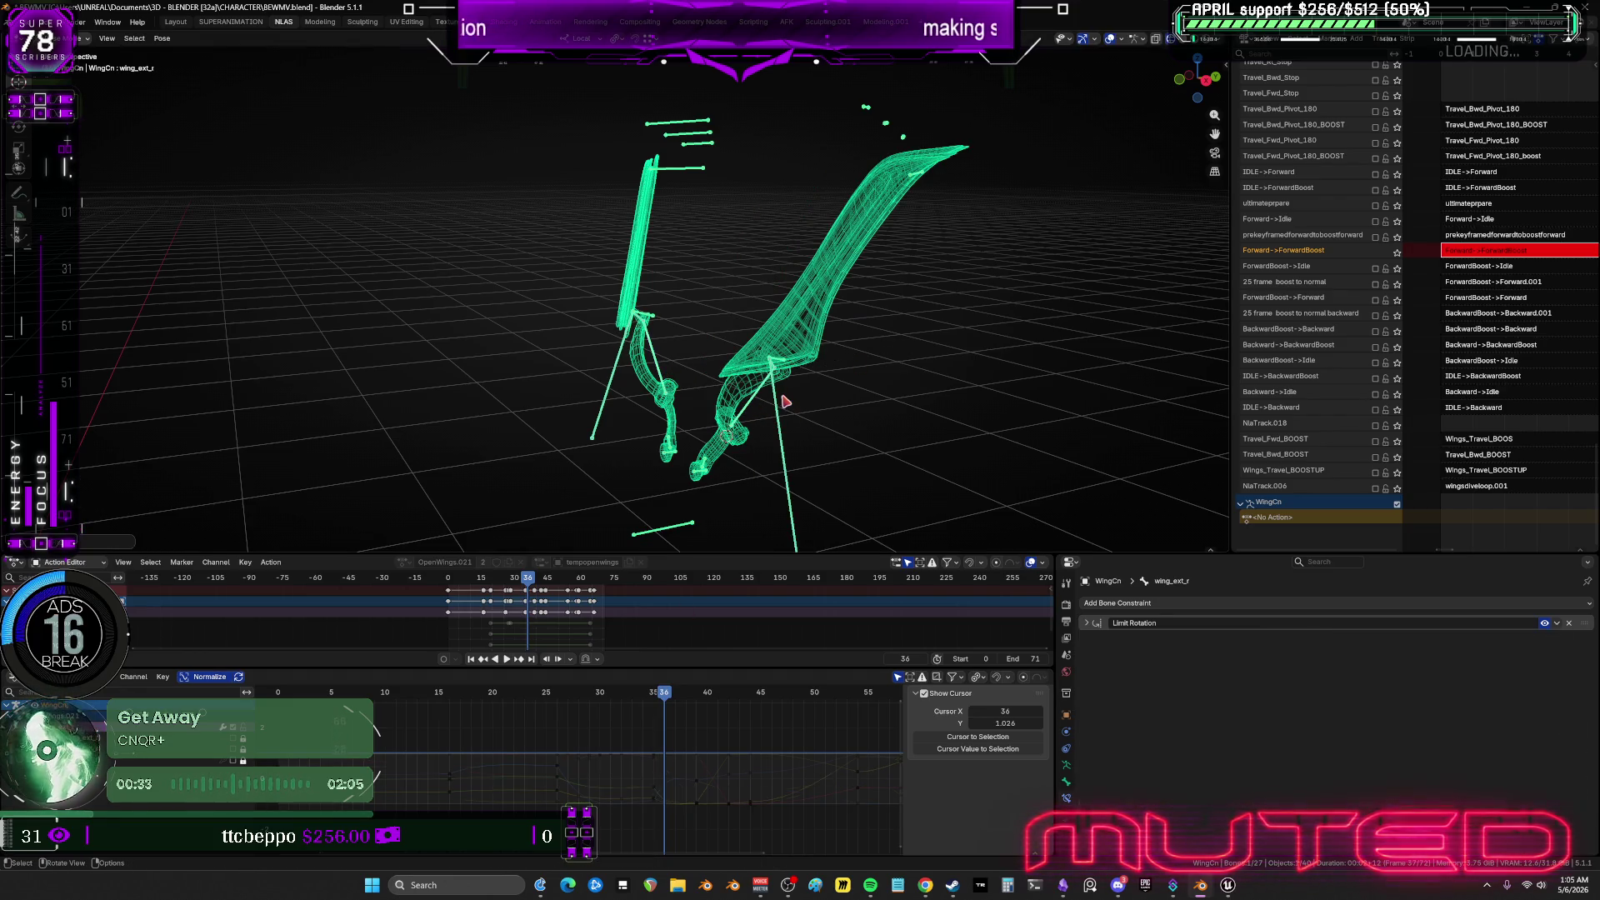
key(ctrl+shift+m)
key(k)
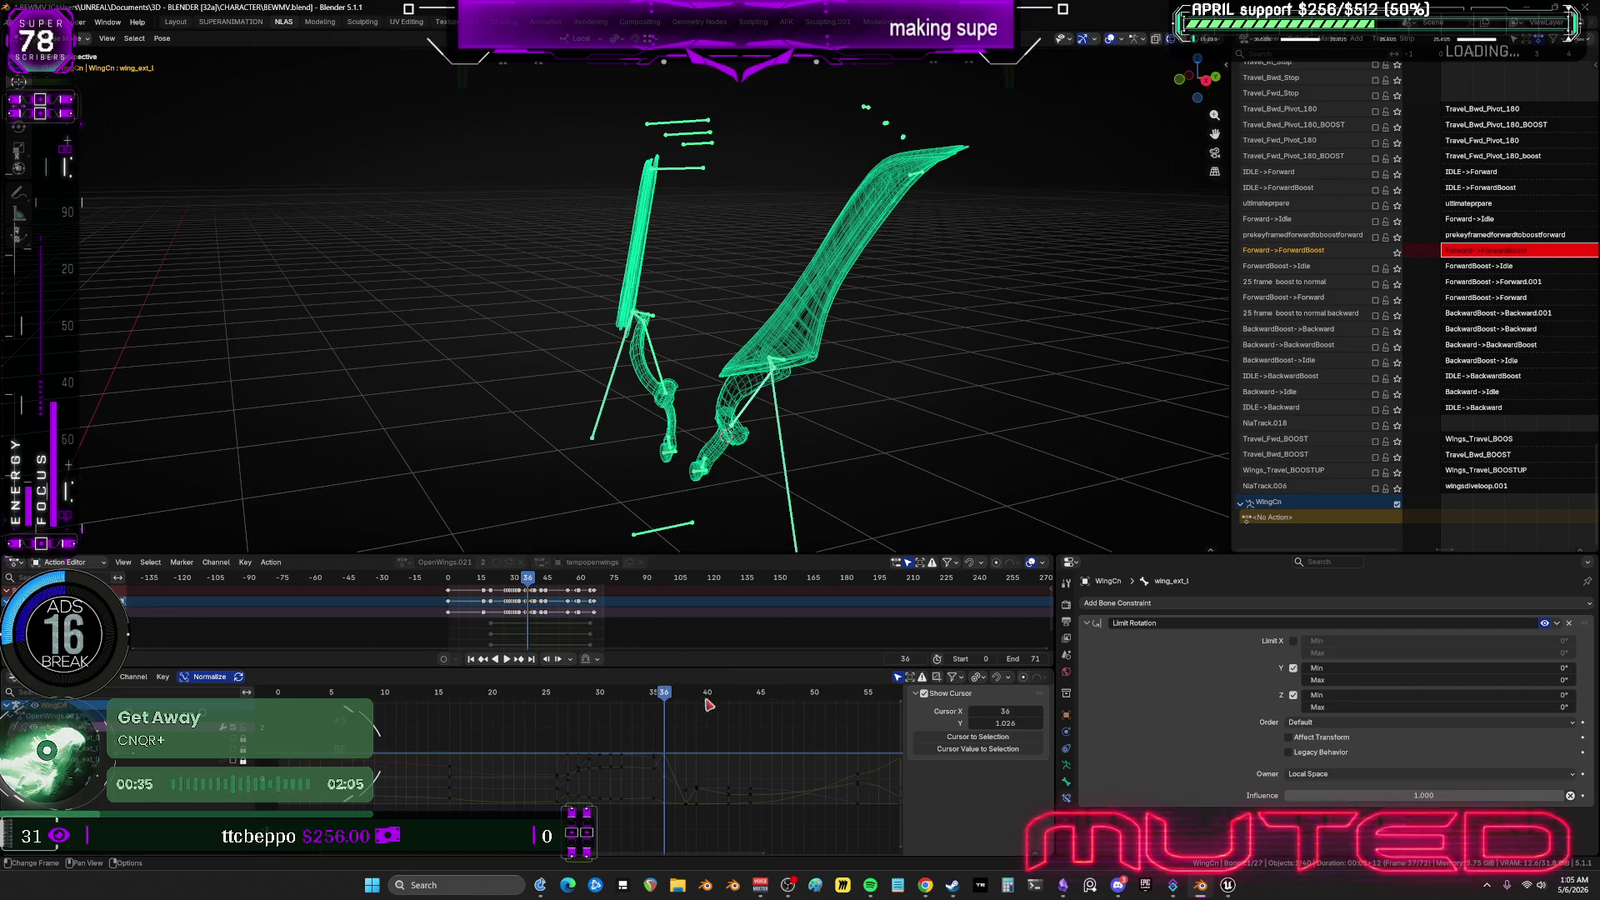
At frame 34, blend the right wing's upper bones toward neighbouring keys with Breakdowner.
mouse_move(664, 699)
mouse_down()
mouse_move(547, 706)
mouse_move(588, 701)
mouse_up()
mouse_move(644, 341)
middle_down()
mouse_move(758, 342)
mouse_move(675, 352)
middle_up()
drag(733, 200, 653, 143)
key(shift+e)
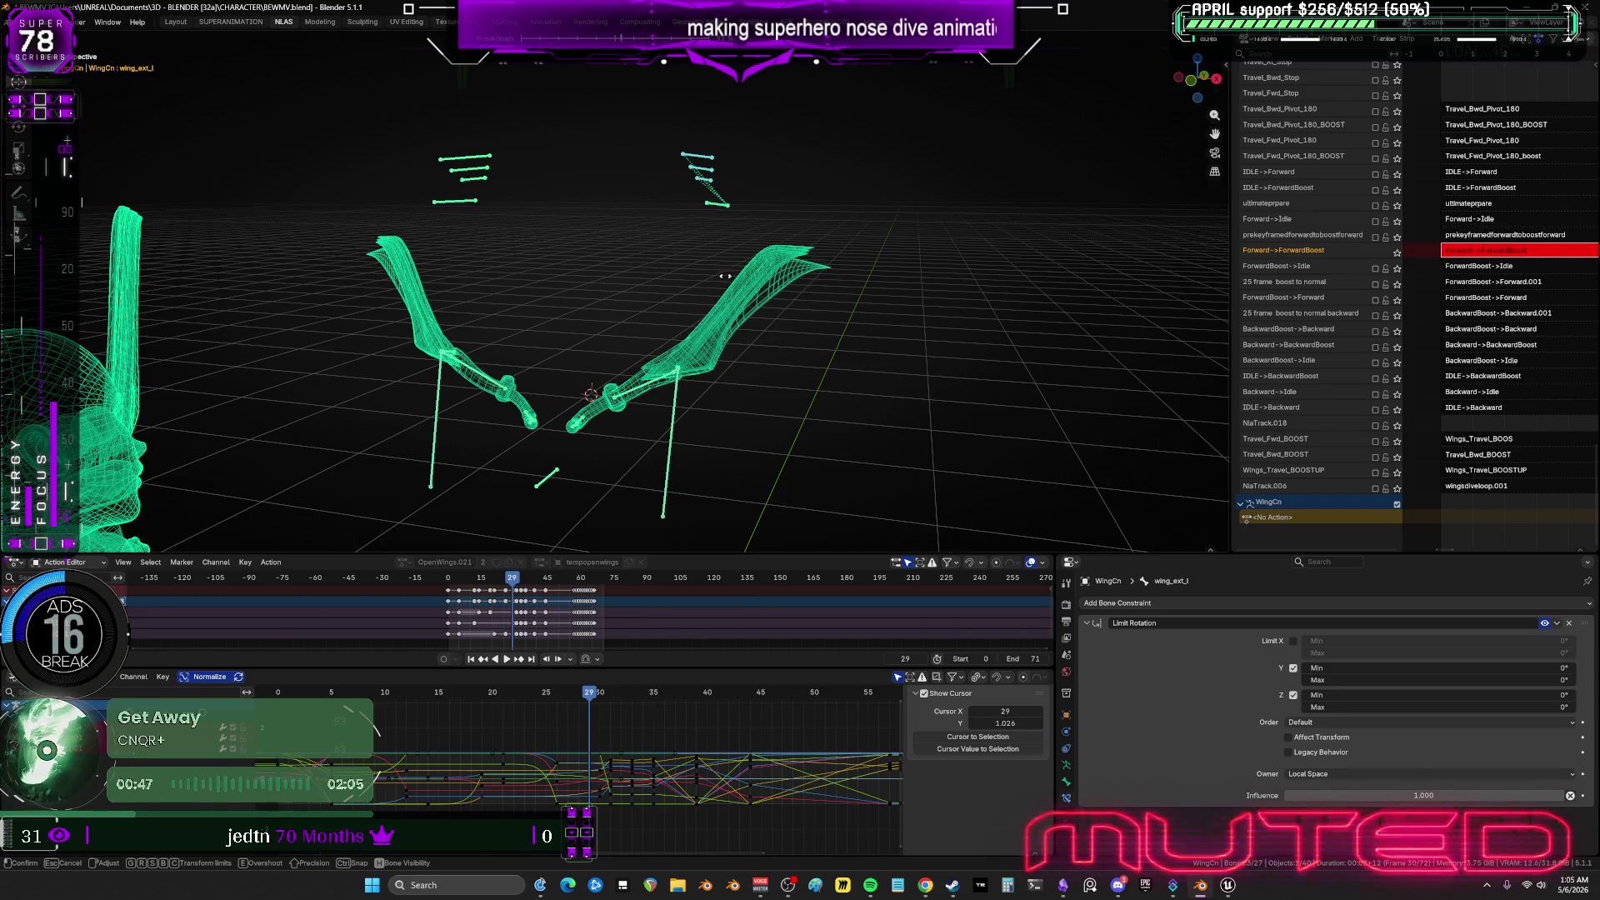
Blend an in-between pose for the selected wing bones and keyframe it.
click(527, 252)
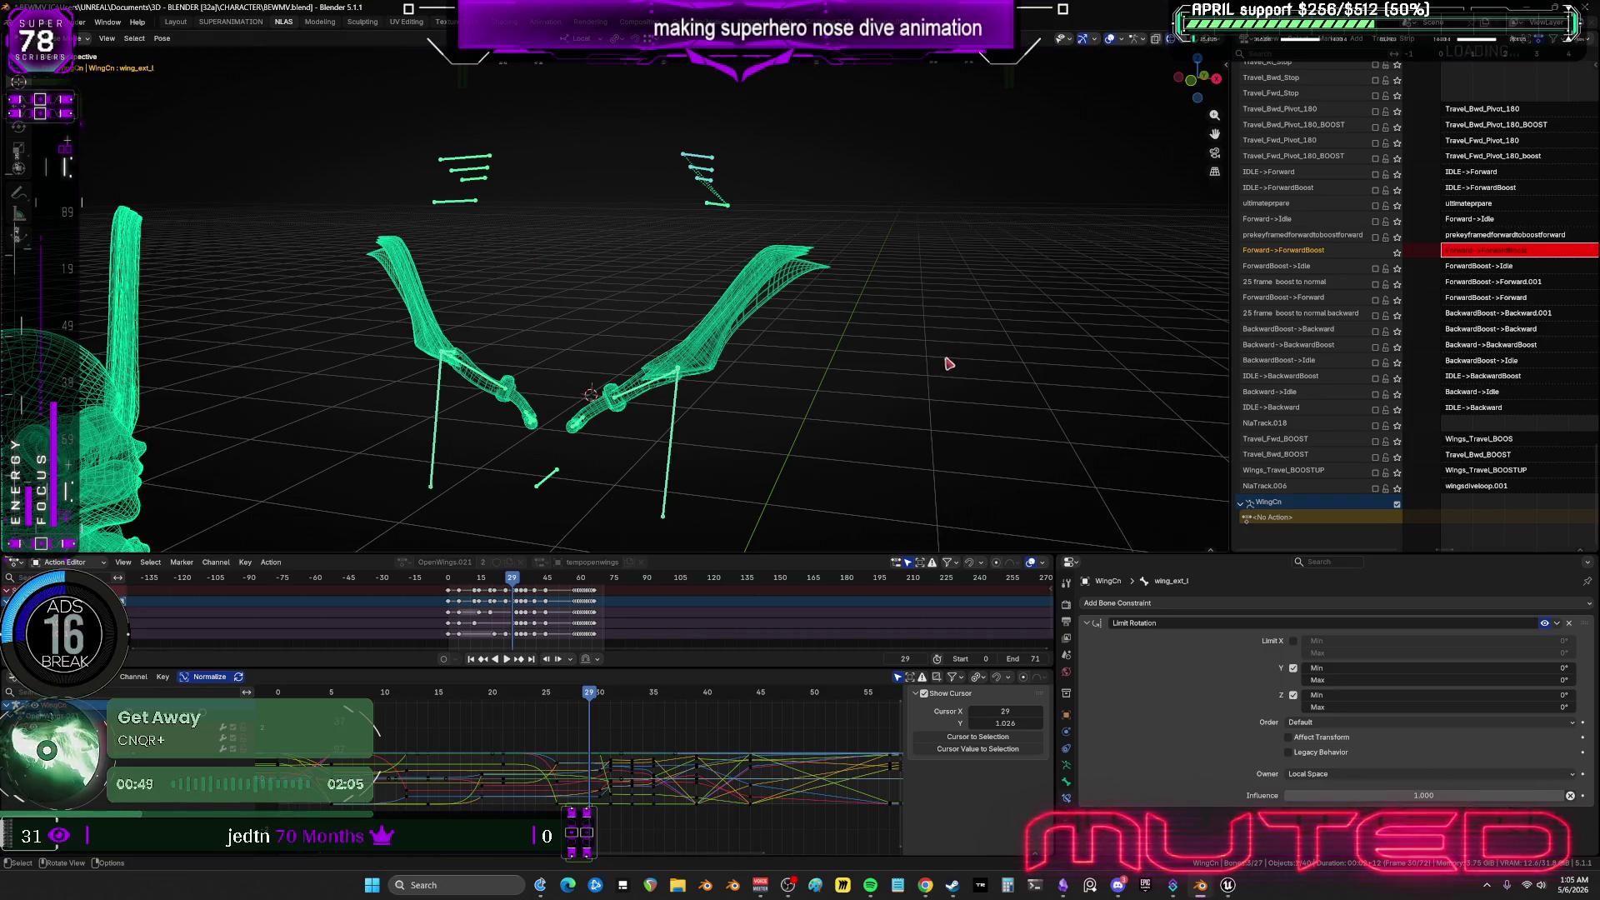
scroll(956, 359, down, 2)
middle_drag(495, 774, 567, 756)
key(a)
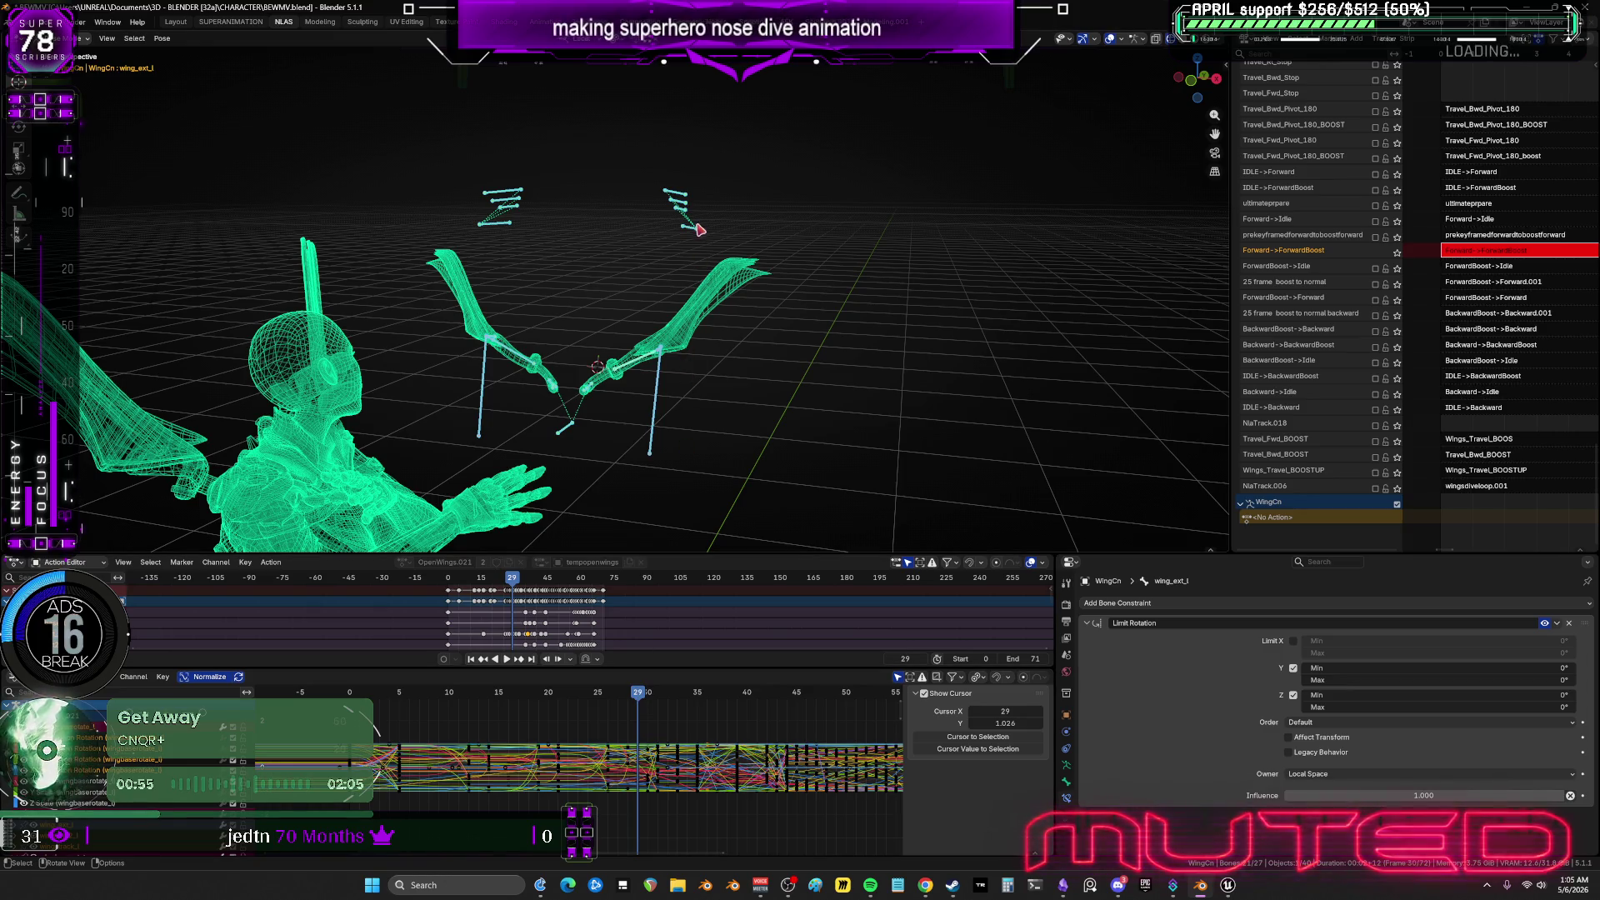
key(shift+e)
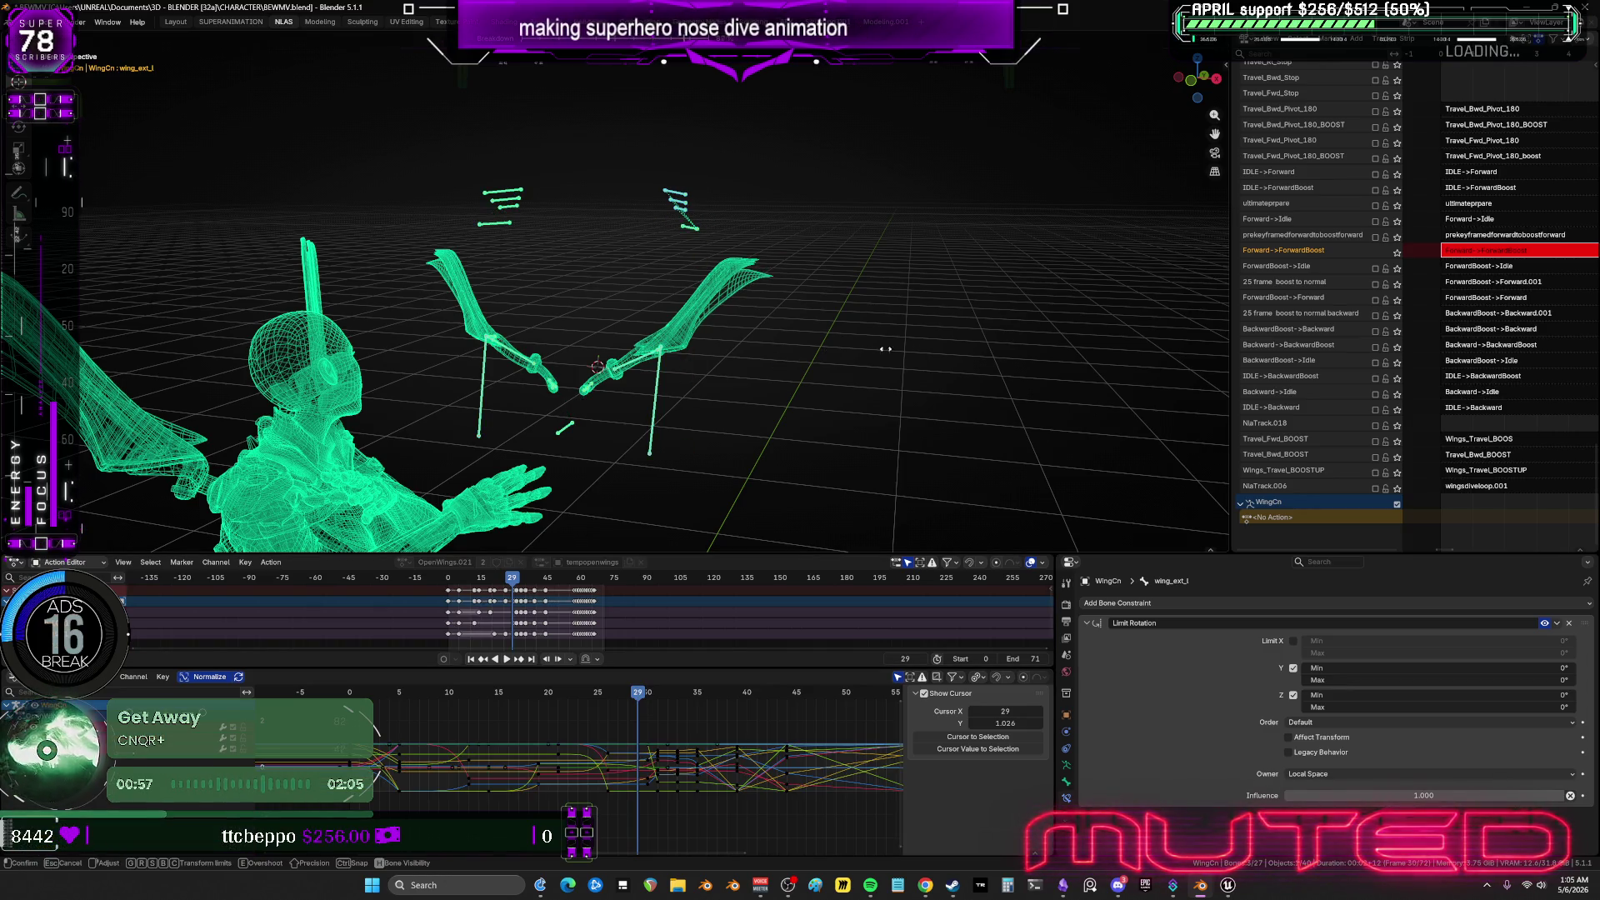
click(548, 219)
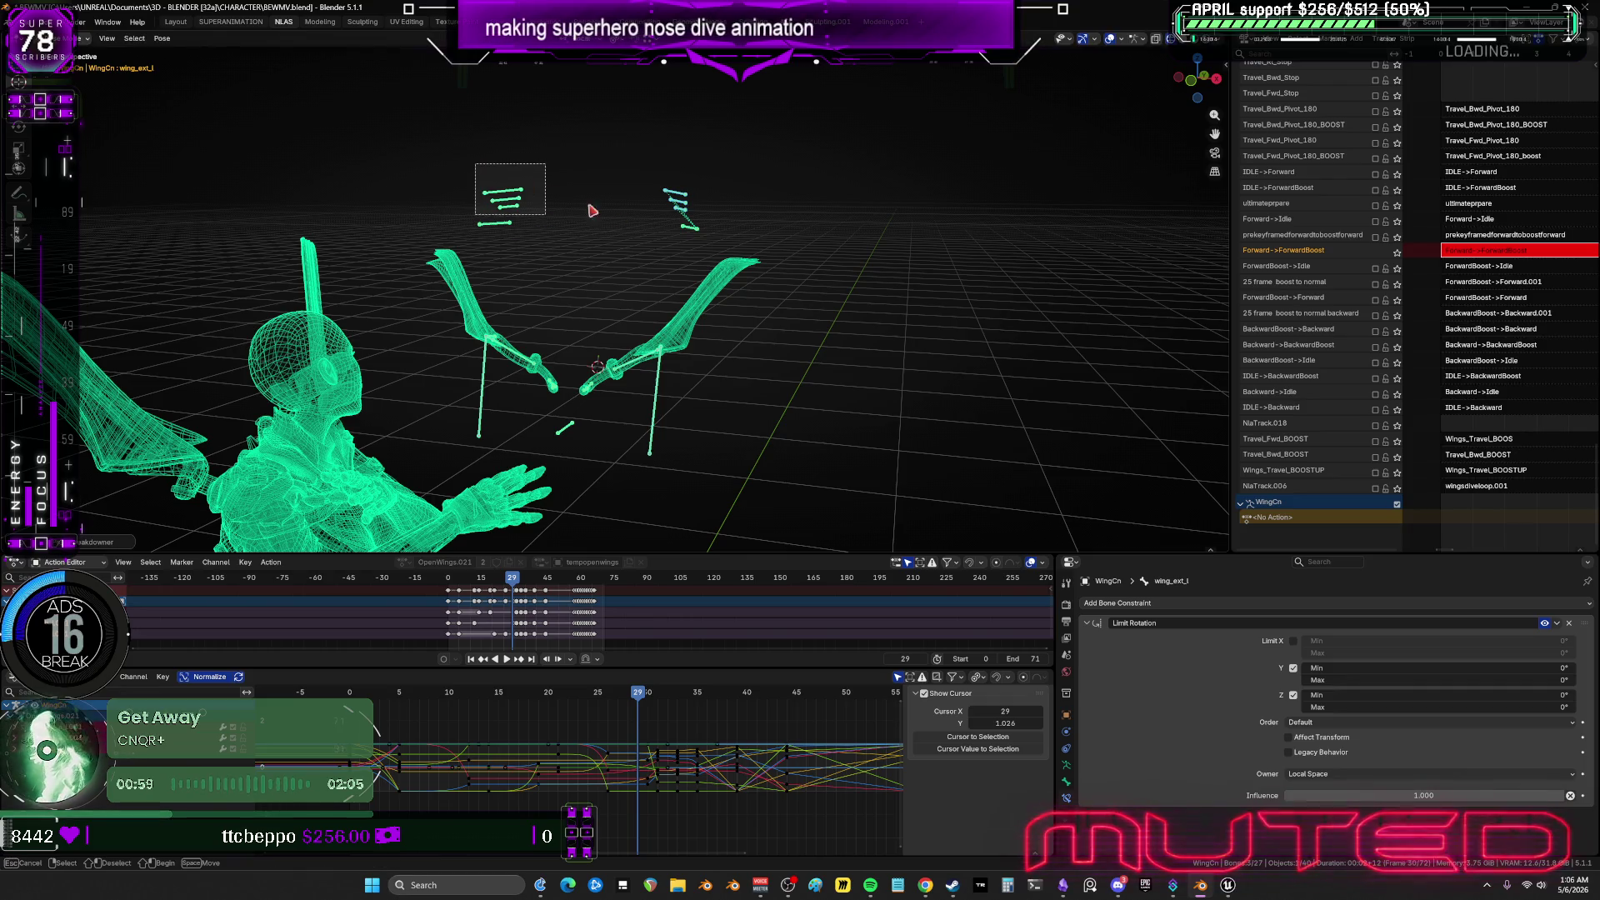
key(i)
key(k)
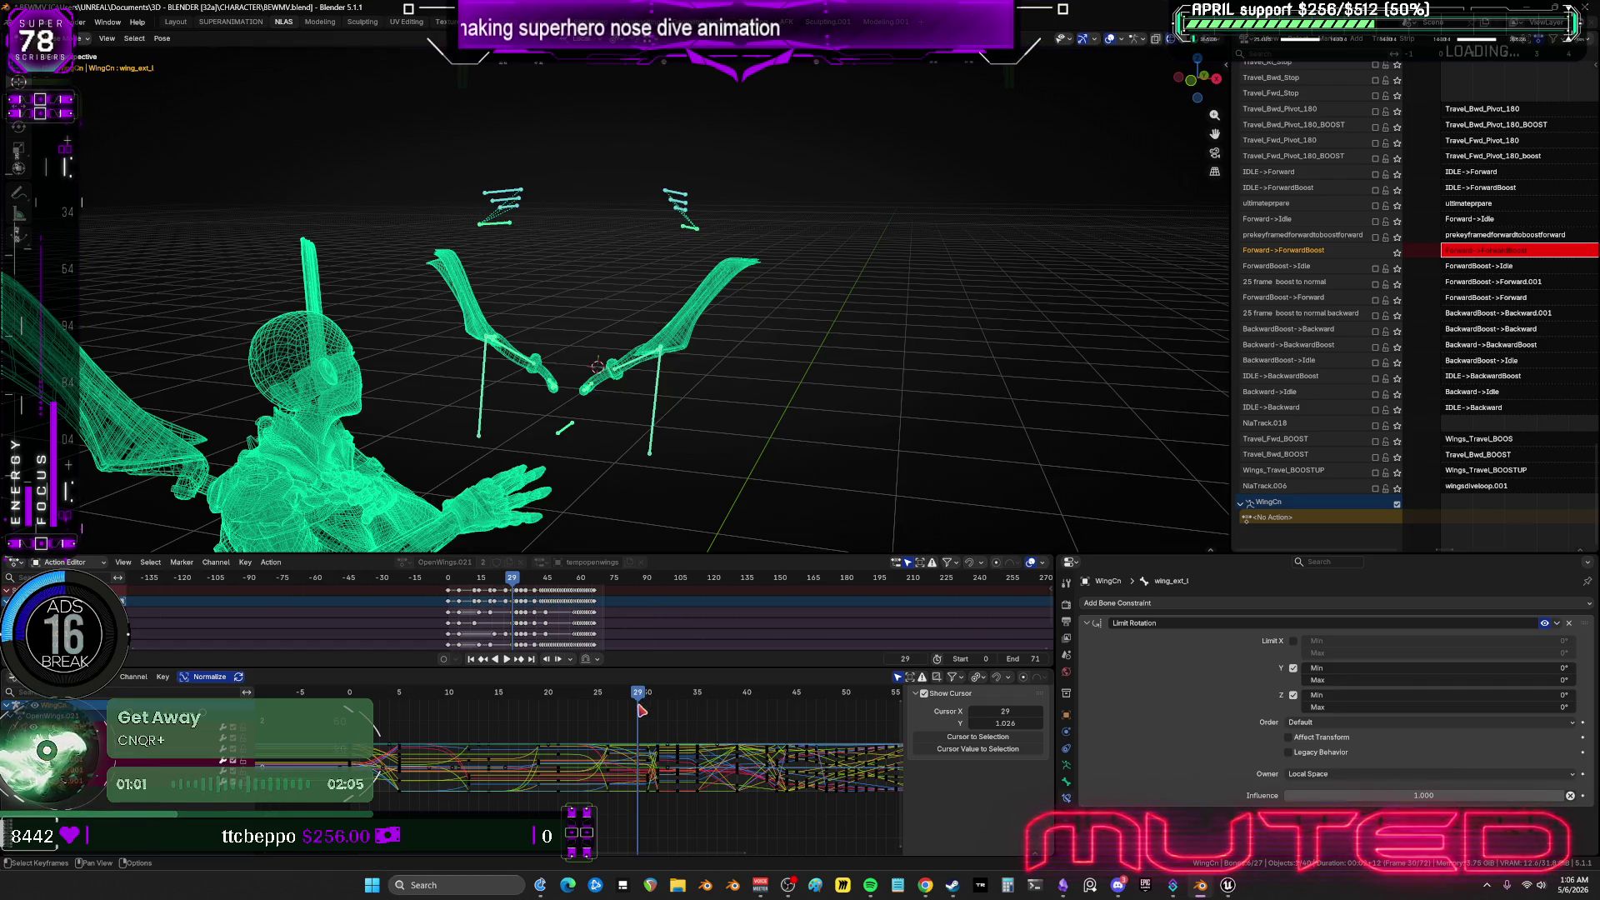
At frame 30, blend and rotate the right wing's bones, then keyframe only their Rotation.
drag(640, 698, 650, 700)
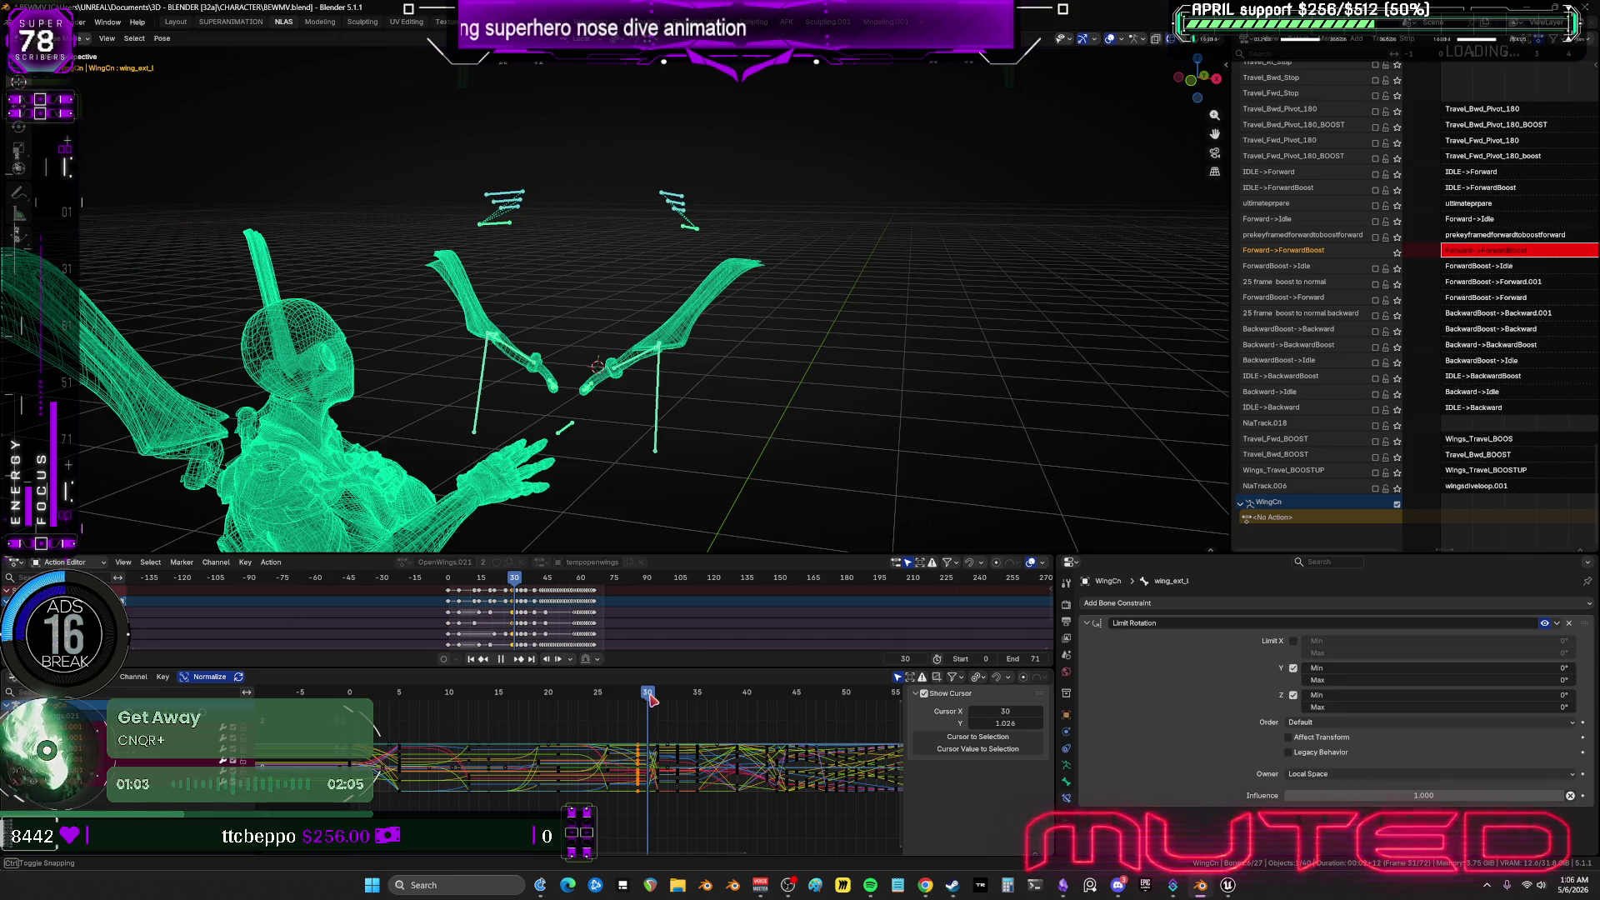
click(700, 216)
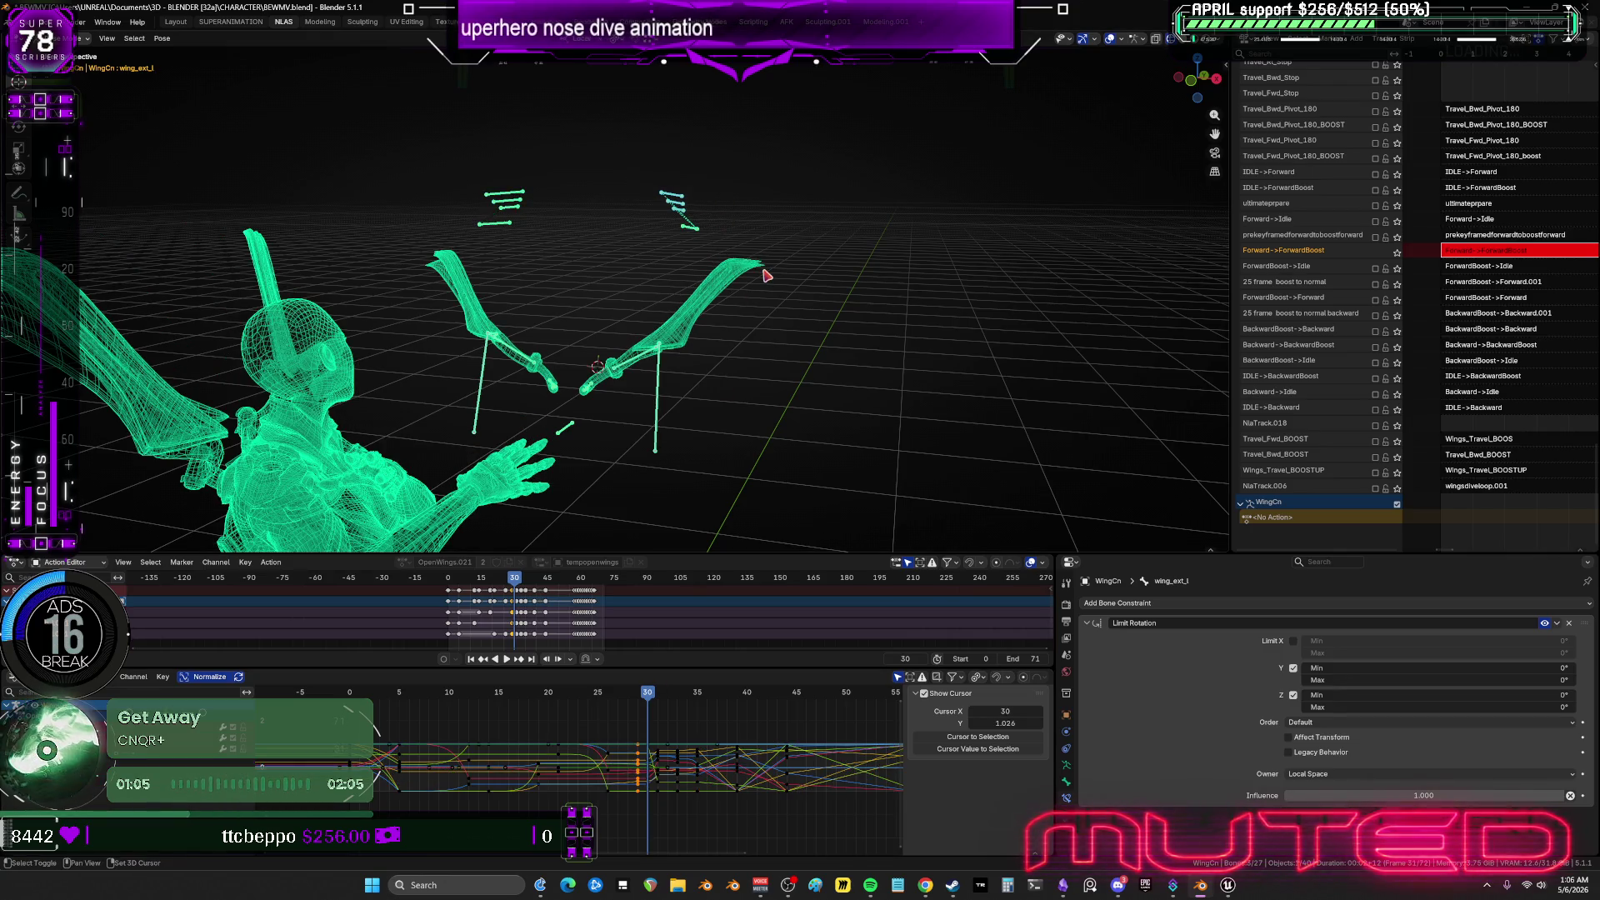
key(shift+e)
click(984, 298)
key(r)
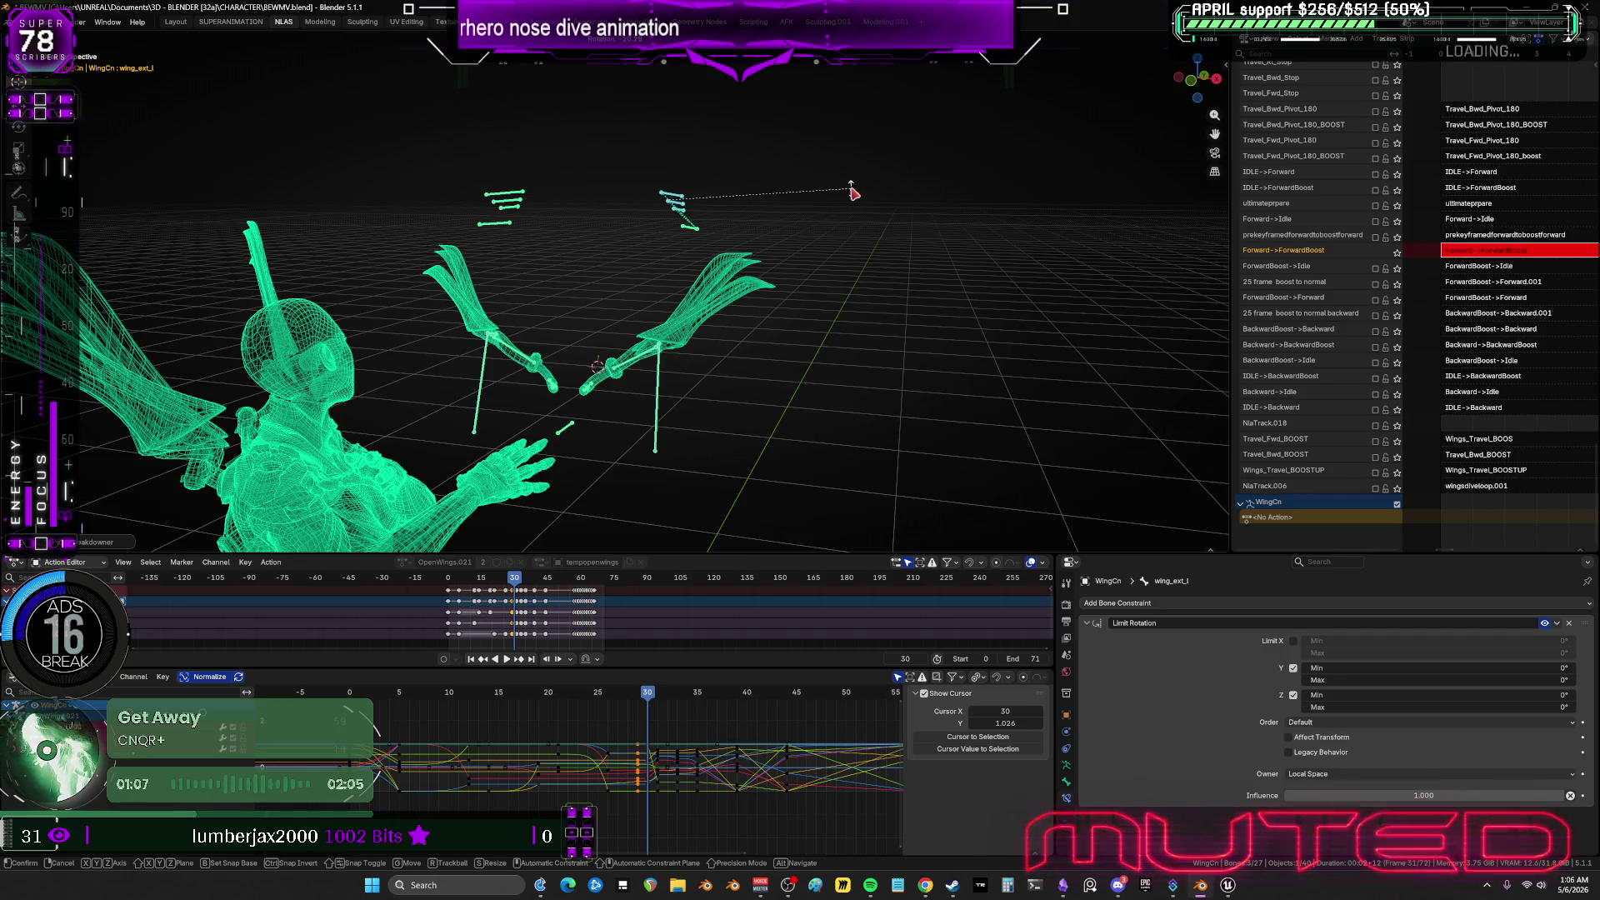
click(853, 192)
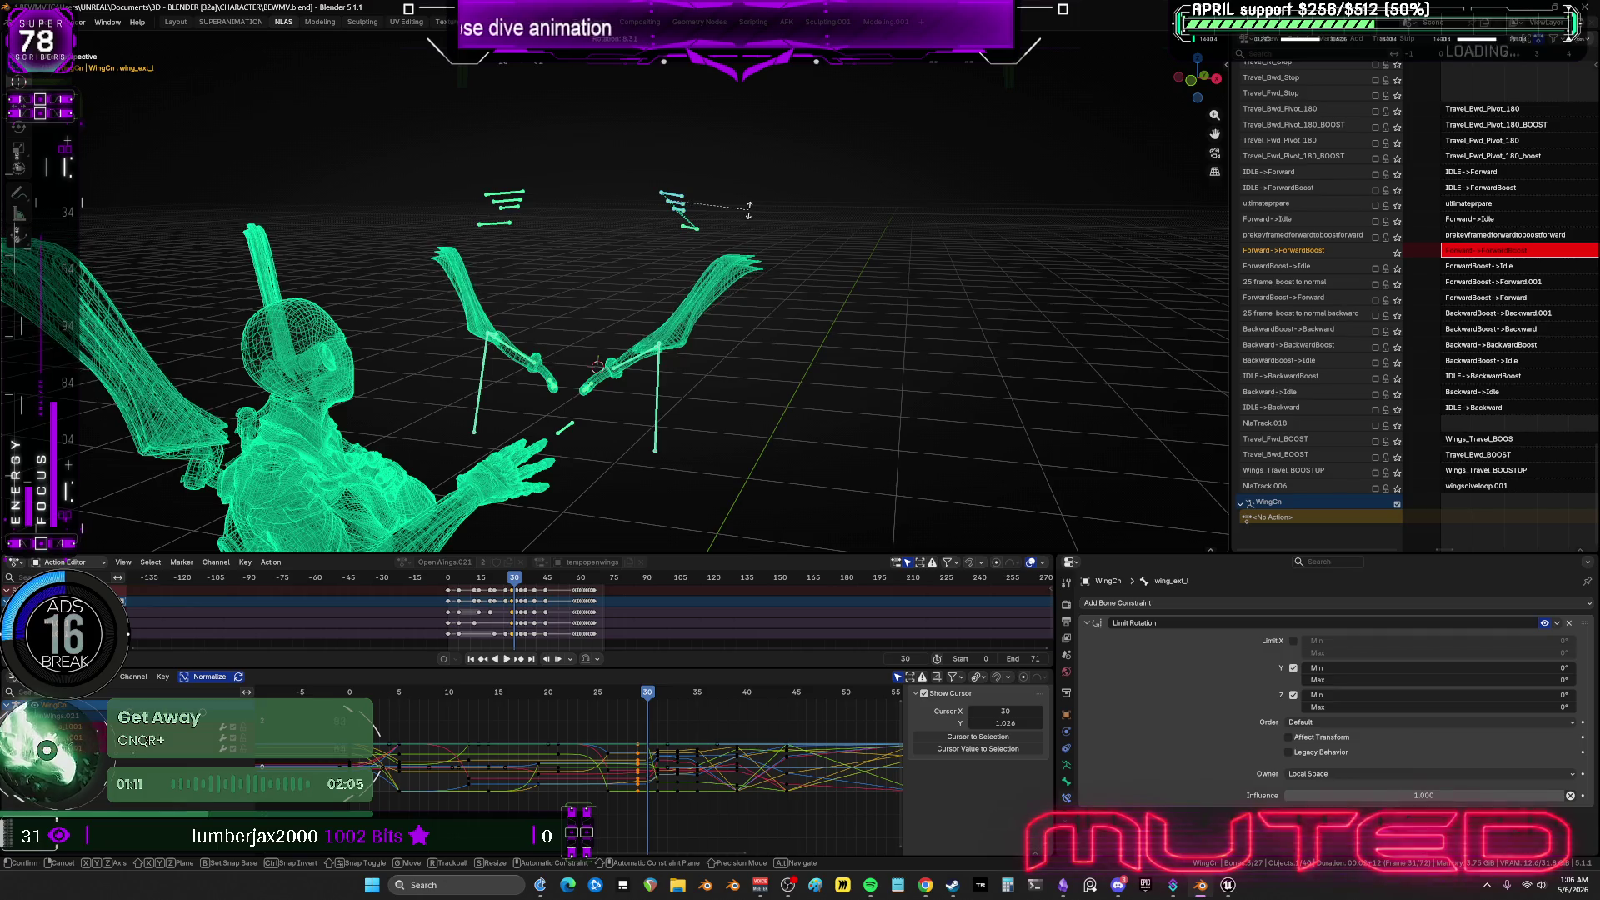
key(r)
click(738, 197)
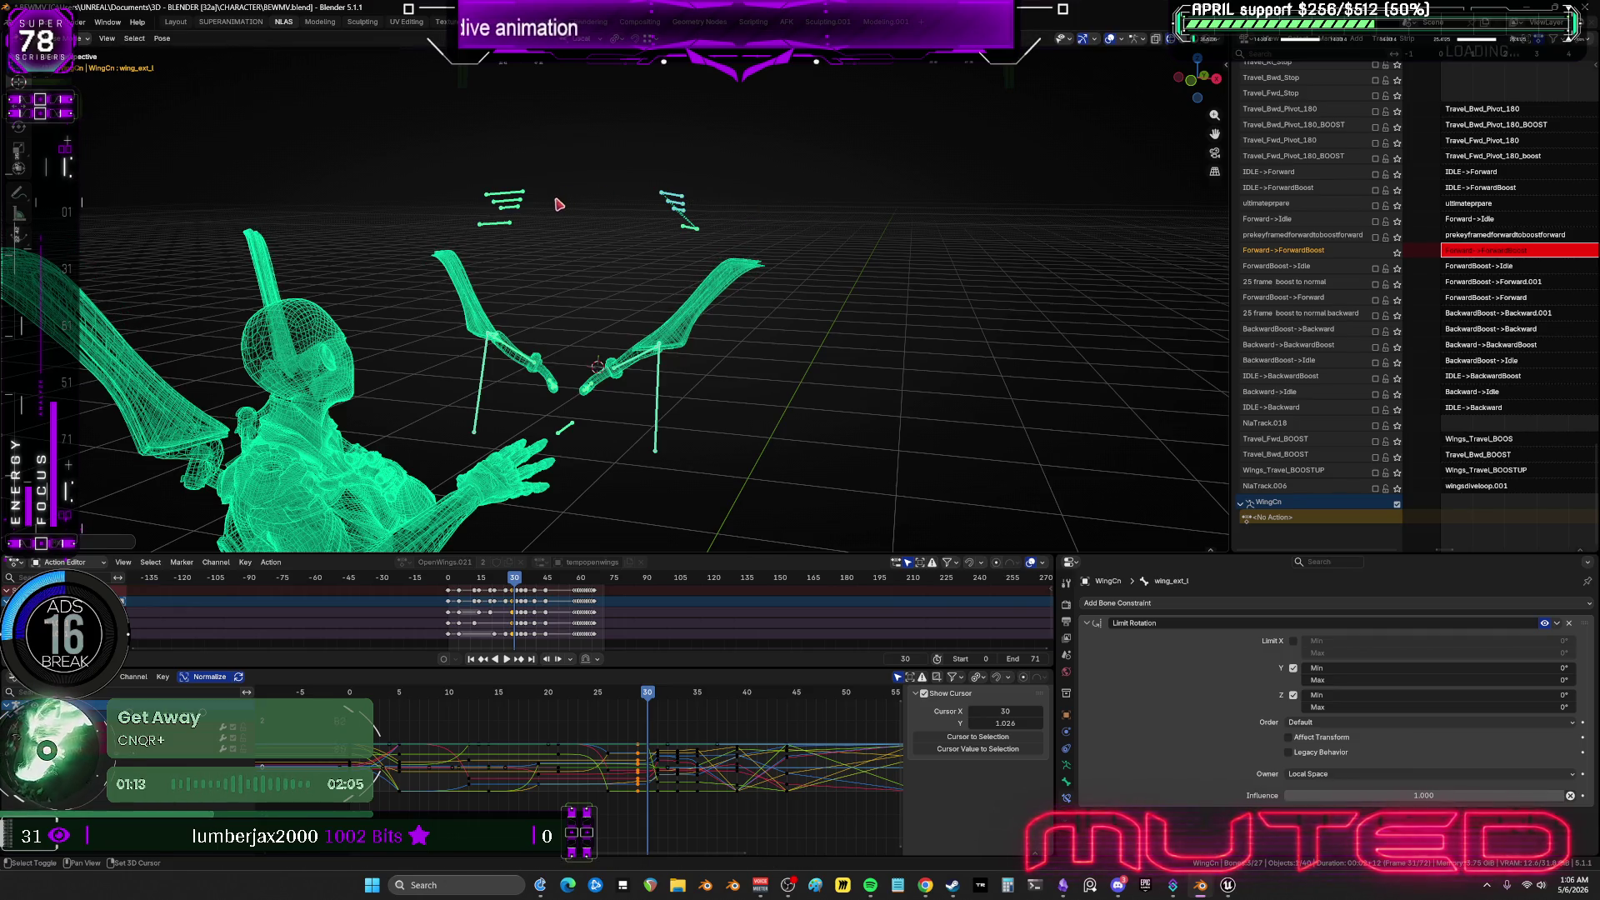
key(k)
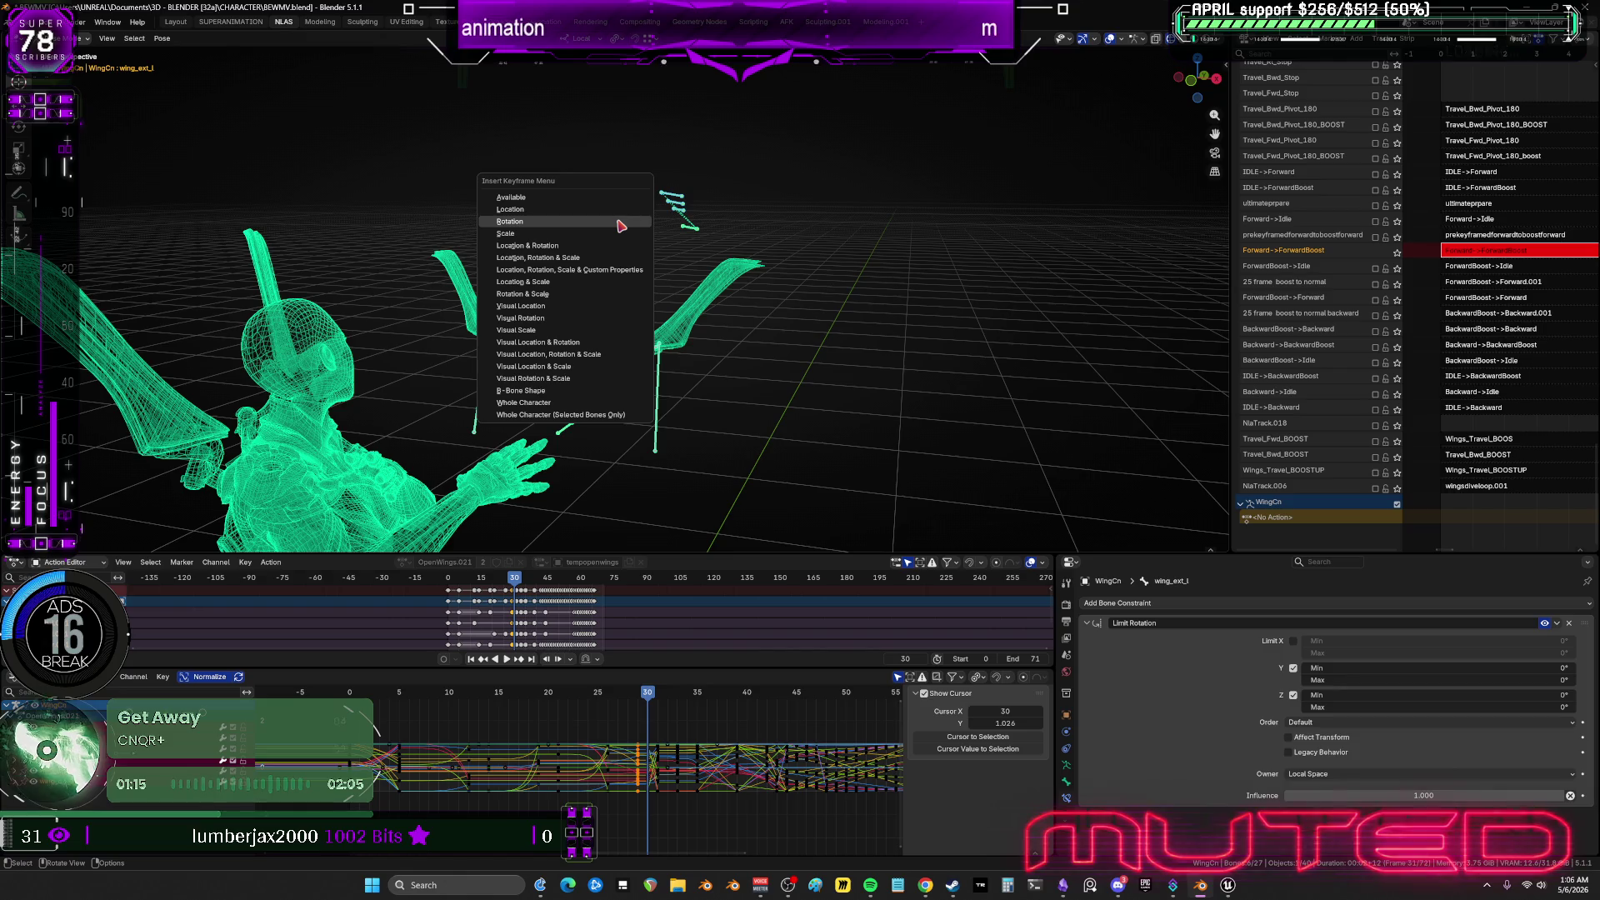
click(620, 224)
Mirror the left wing's pose onto the right wing bones, then check the pose at frame 34.
alt+scroll(714, 379, down, 5)
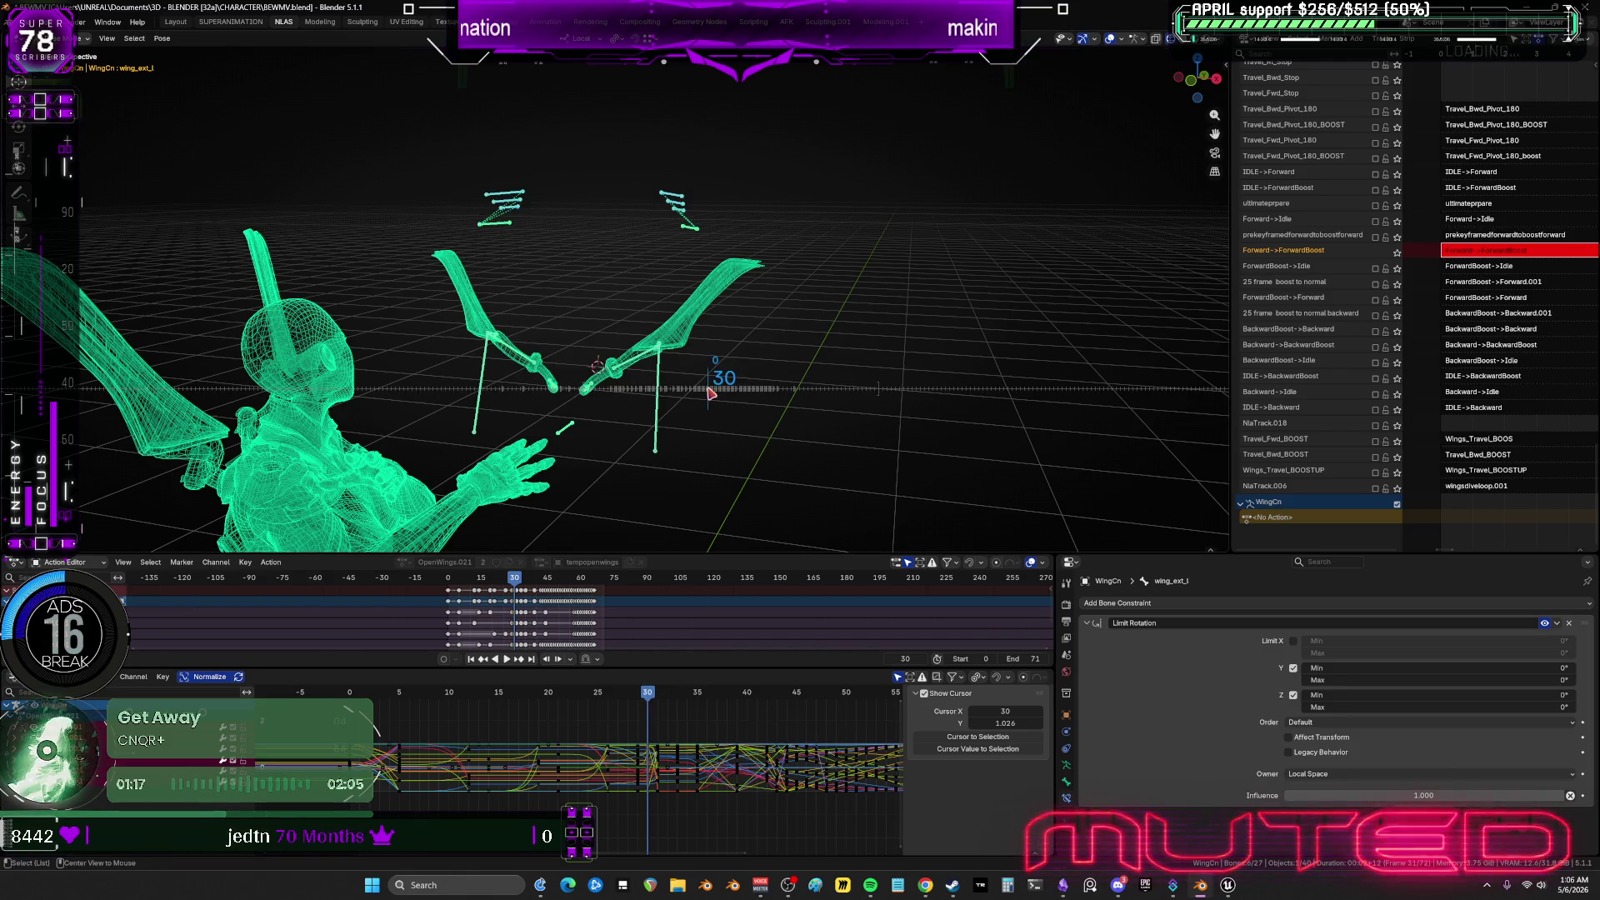
alt+scroll(736, 397, down, 2)
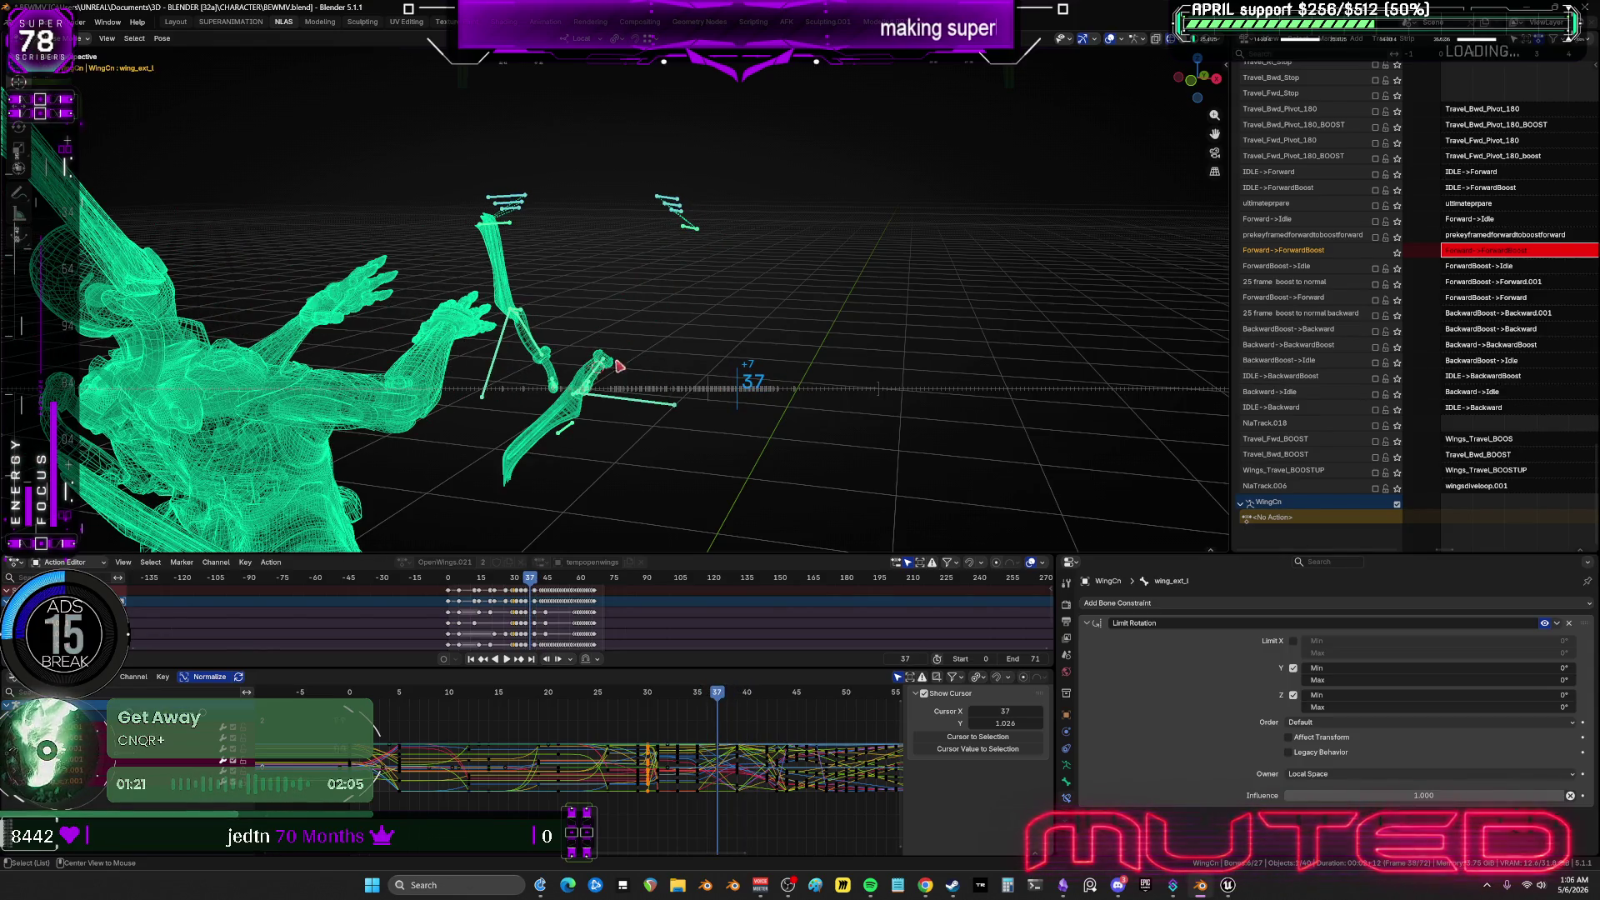
key(ctrl+shift+m)
key(ctrl+shift+v)
key(r)
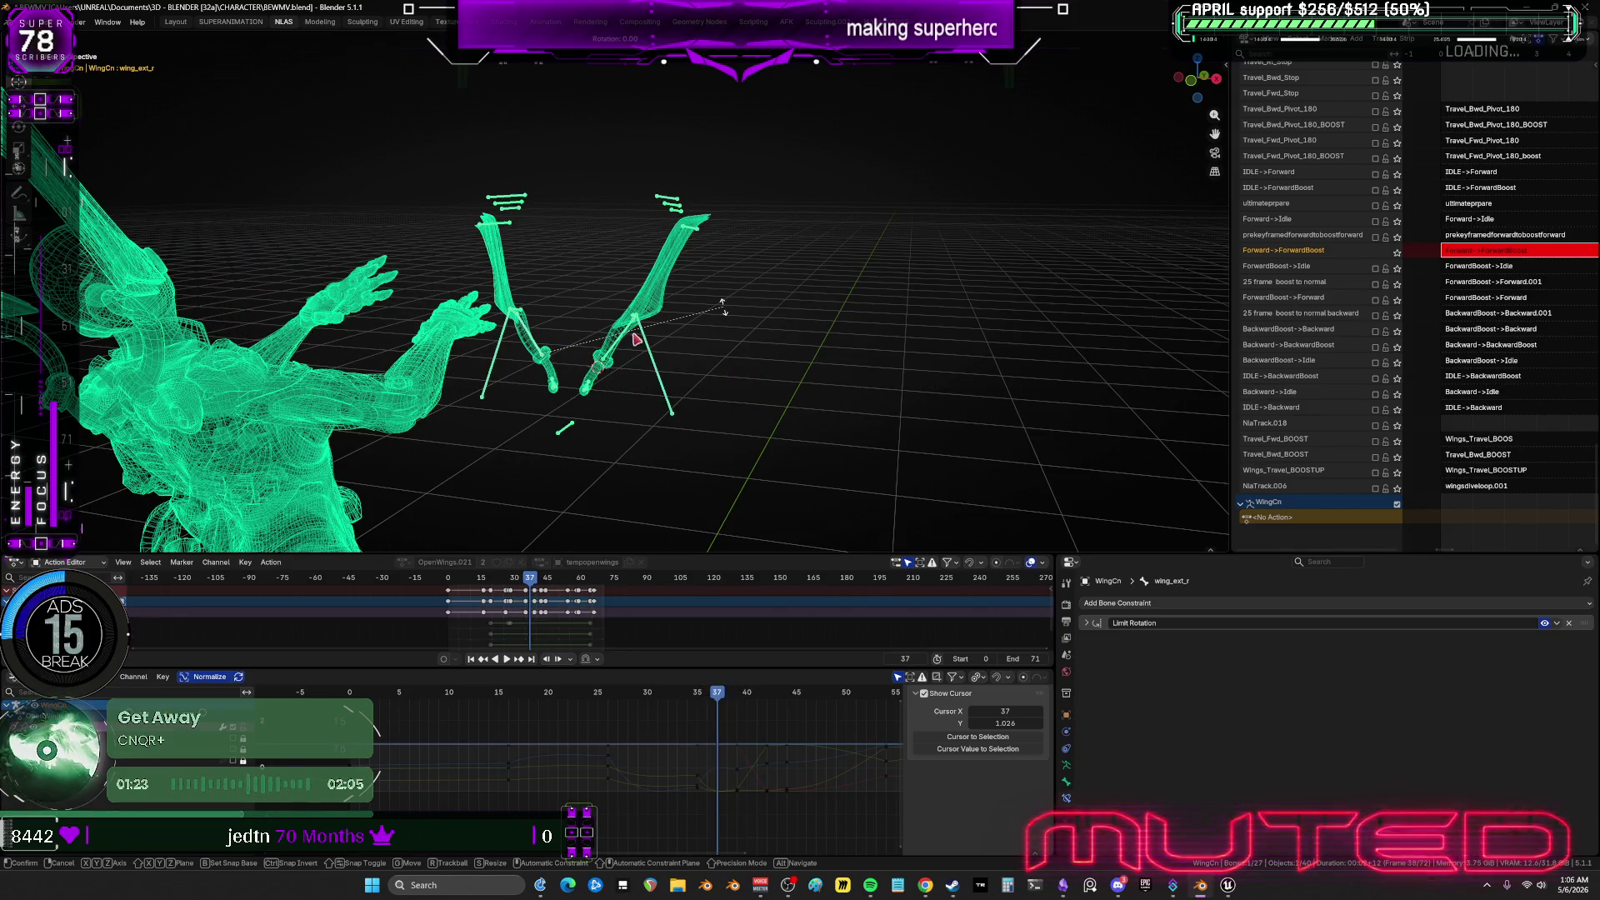
key(Escape)
click(627, 341)
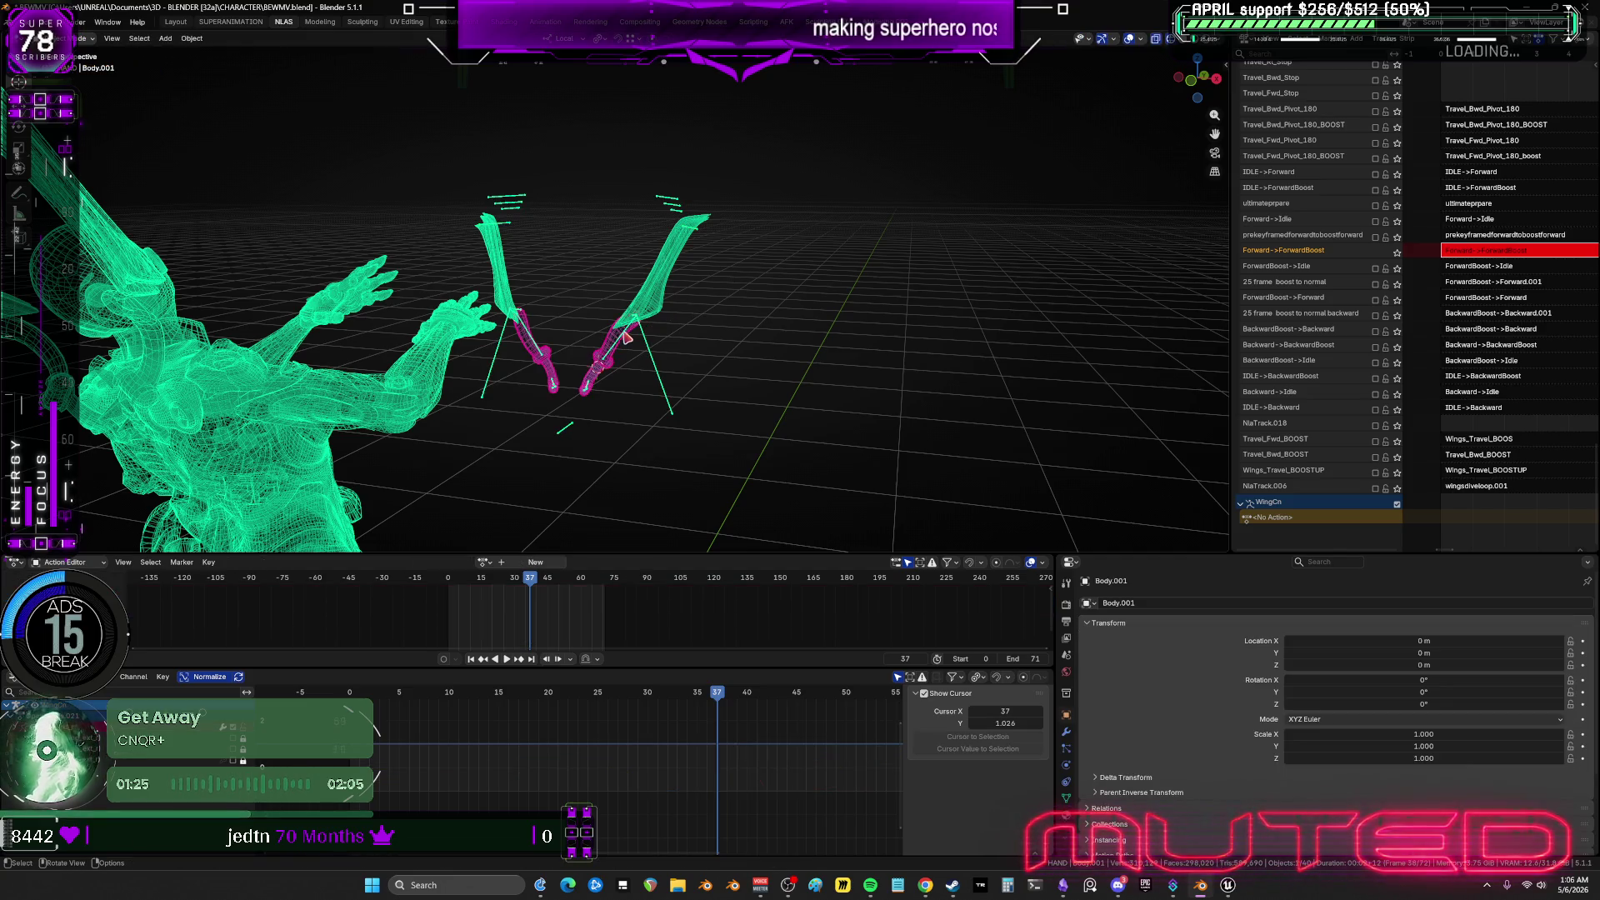
key(ctrl+z)
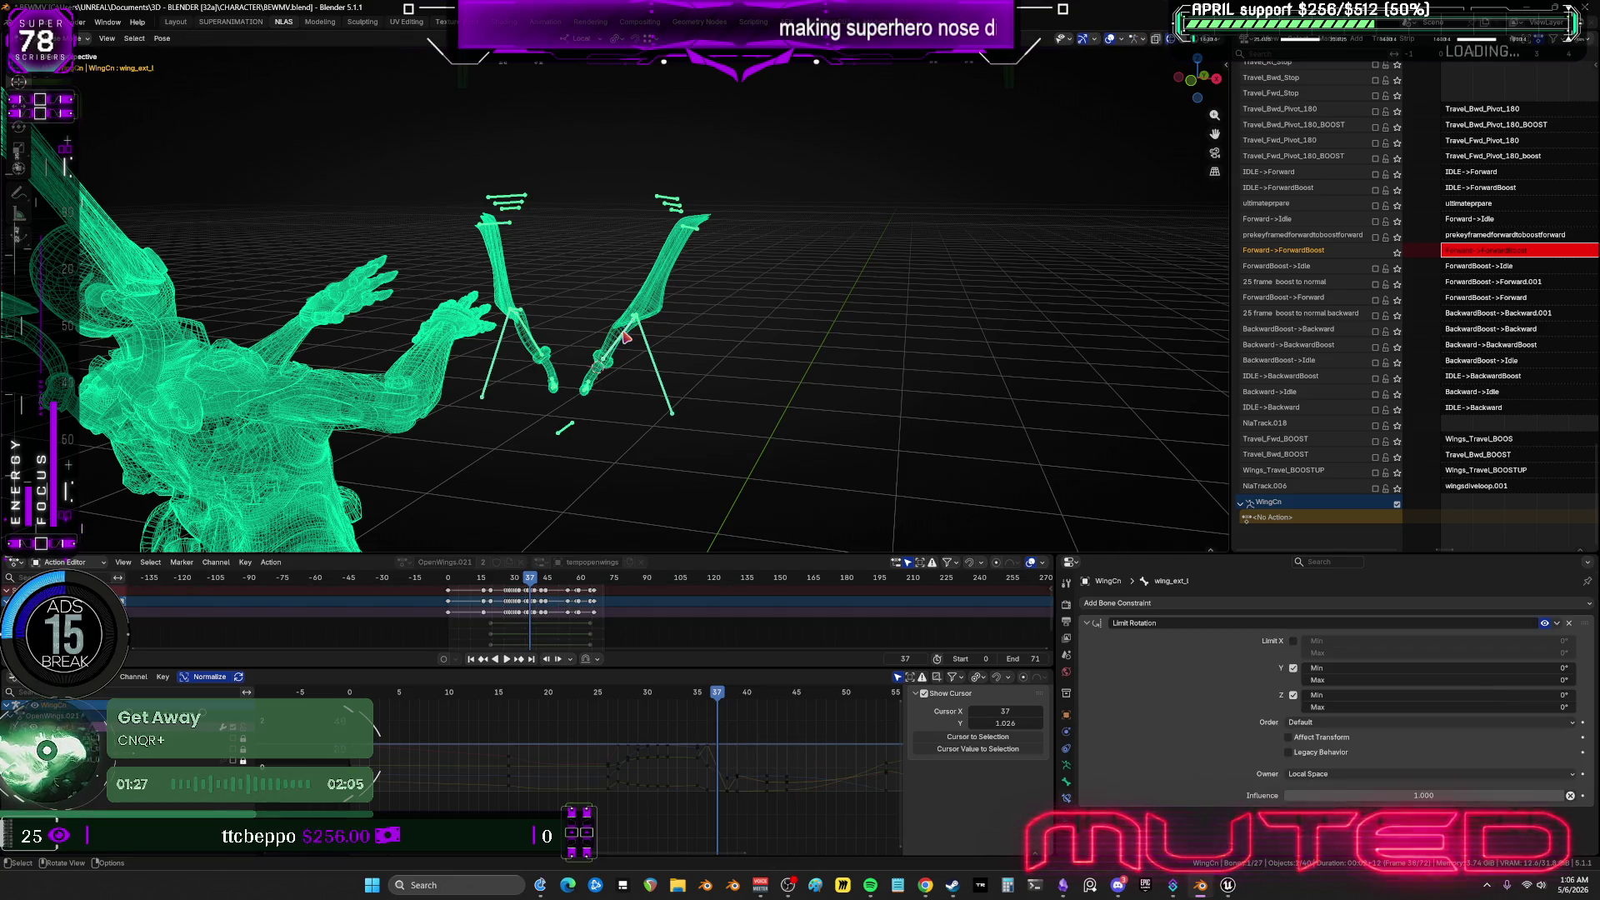
key(k)
mouse_move(718, 695)
mouse_down()
mouse_move(691, 707)
mouse_move(752, 715)
mouse_up()
Orbit and zoom around the wing rig to inspect the pose edge-on and from above.
mouse_move(546, 358)
middle_down()
mouse_move(808, 358)
mouse_move(628, 382)
mouse_move(496, 357)
middle_up()
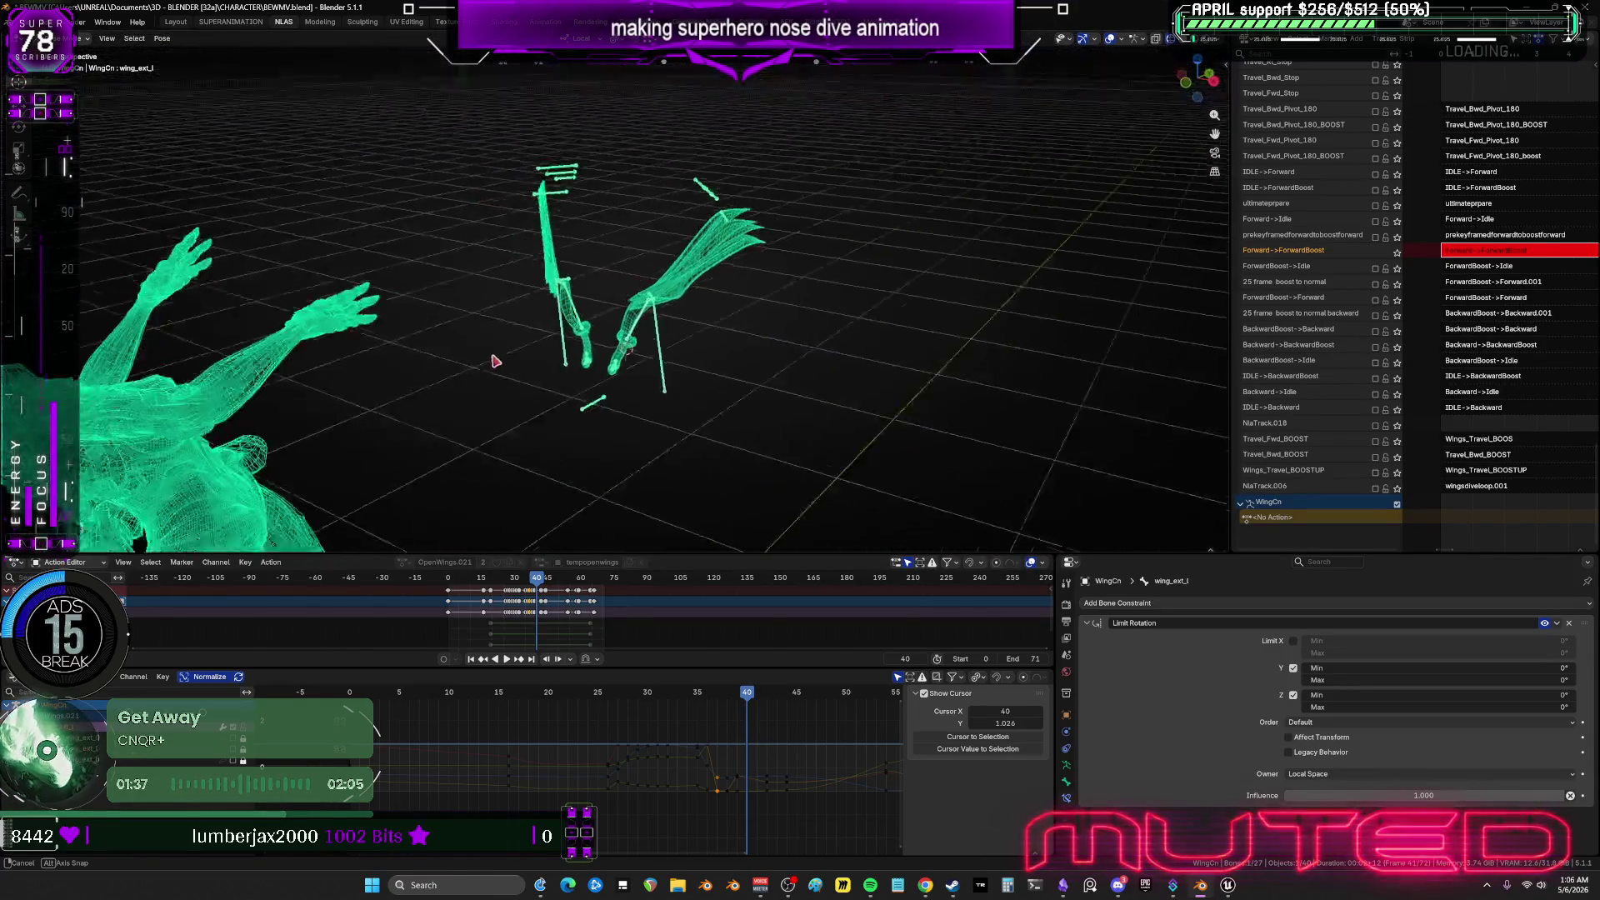
alt+scroll(733, 350, up, 3)
alt+scroll(763, 365, down, 3)
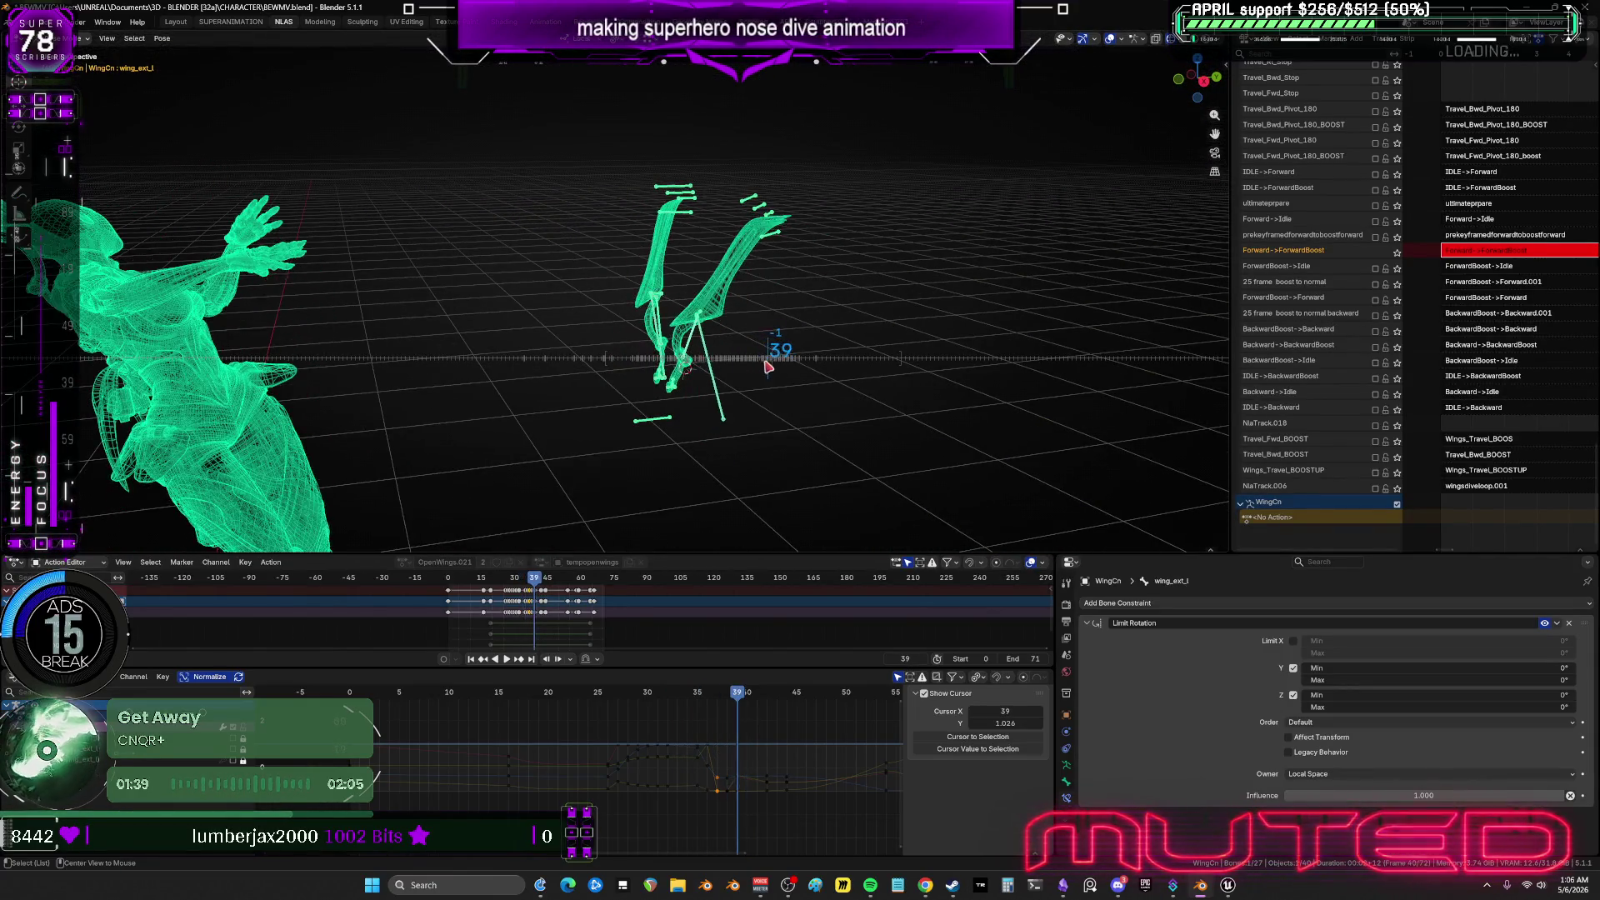
mouse_move(775, 294)
middle_down()
mouse_move(734, 342)
mouse_move(758, 354)
mouse_move(783, 344)
mouse_move(614, 385)
mouse_move(602, 346)
middle_up()
alt+scroll(599, 349, down, 2)
alt+scroll(598, 349, down, 3)
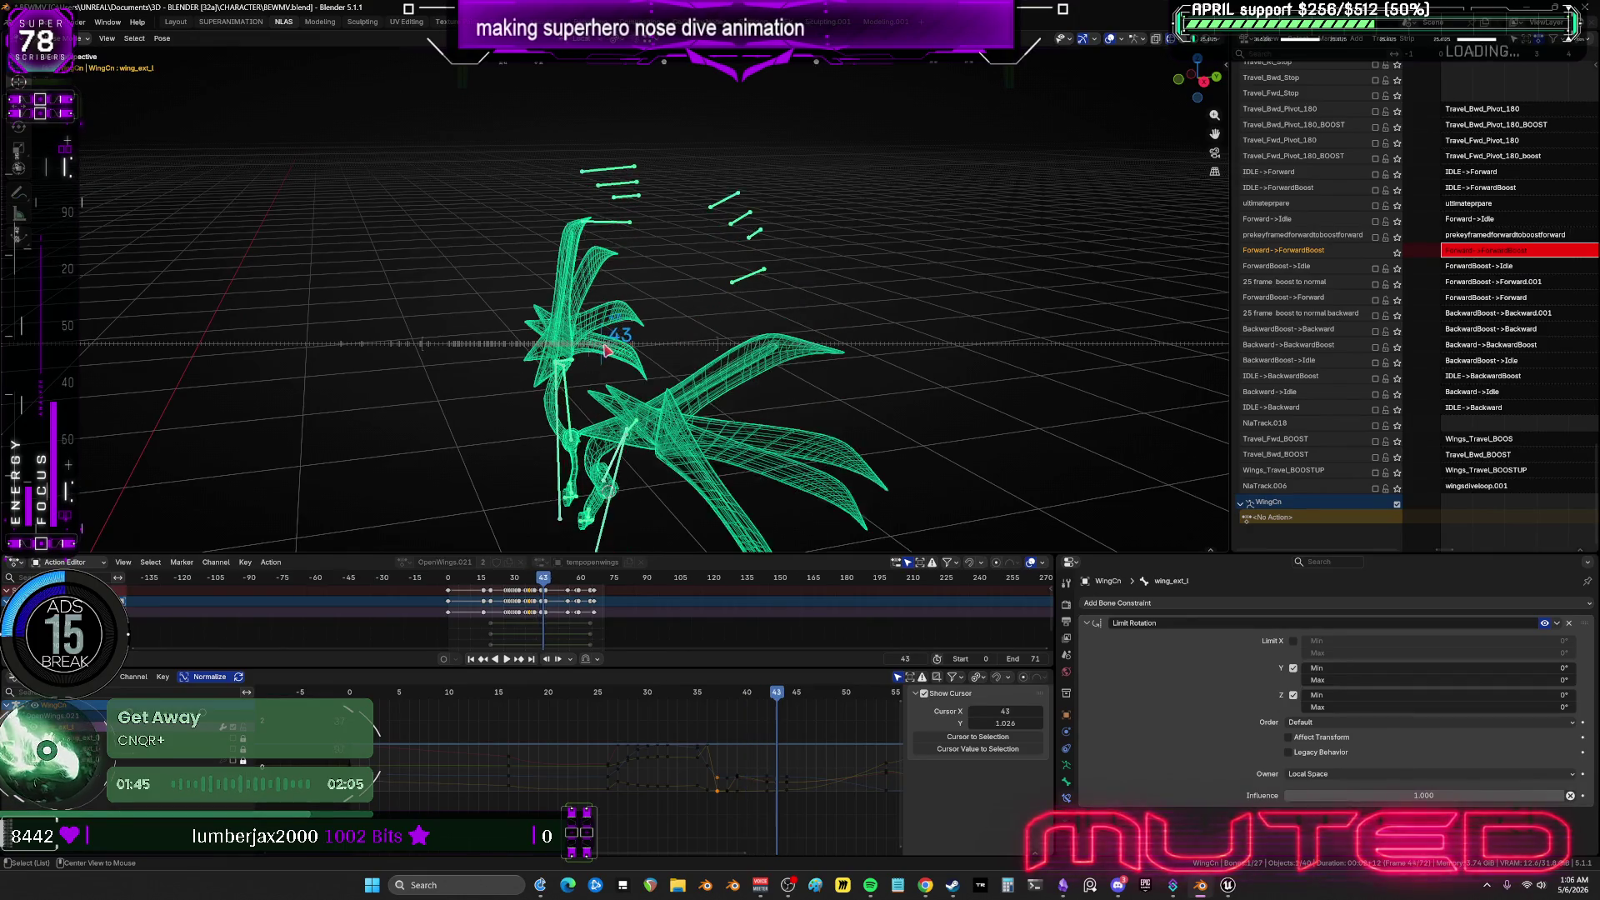
alt+scroll(600, 349, up, 2)
alt+scroll(604, 350, down, 1)
mouse_move(588, 358)
middle_down()
mouse_move(778, 272)
mouse_move(643, 332)
middle_up()
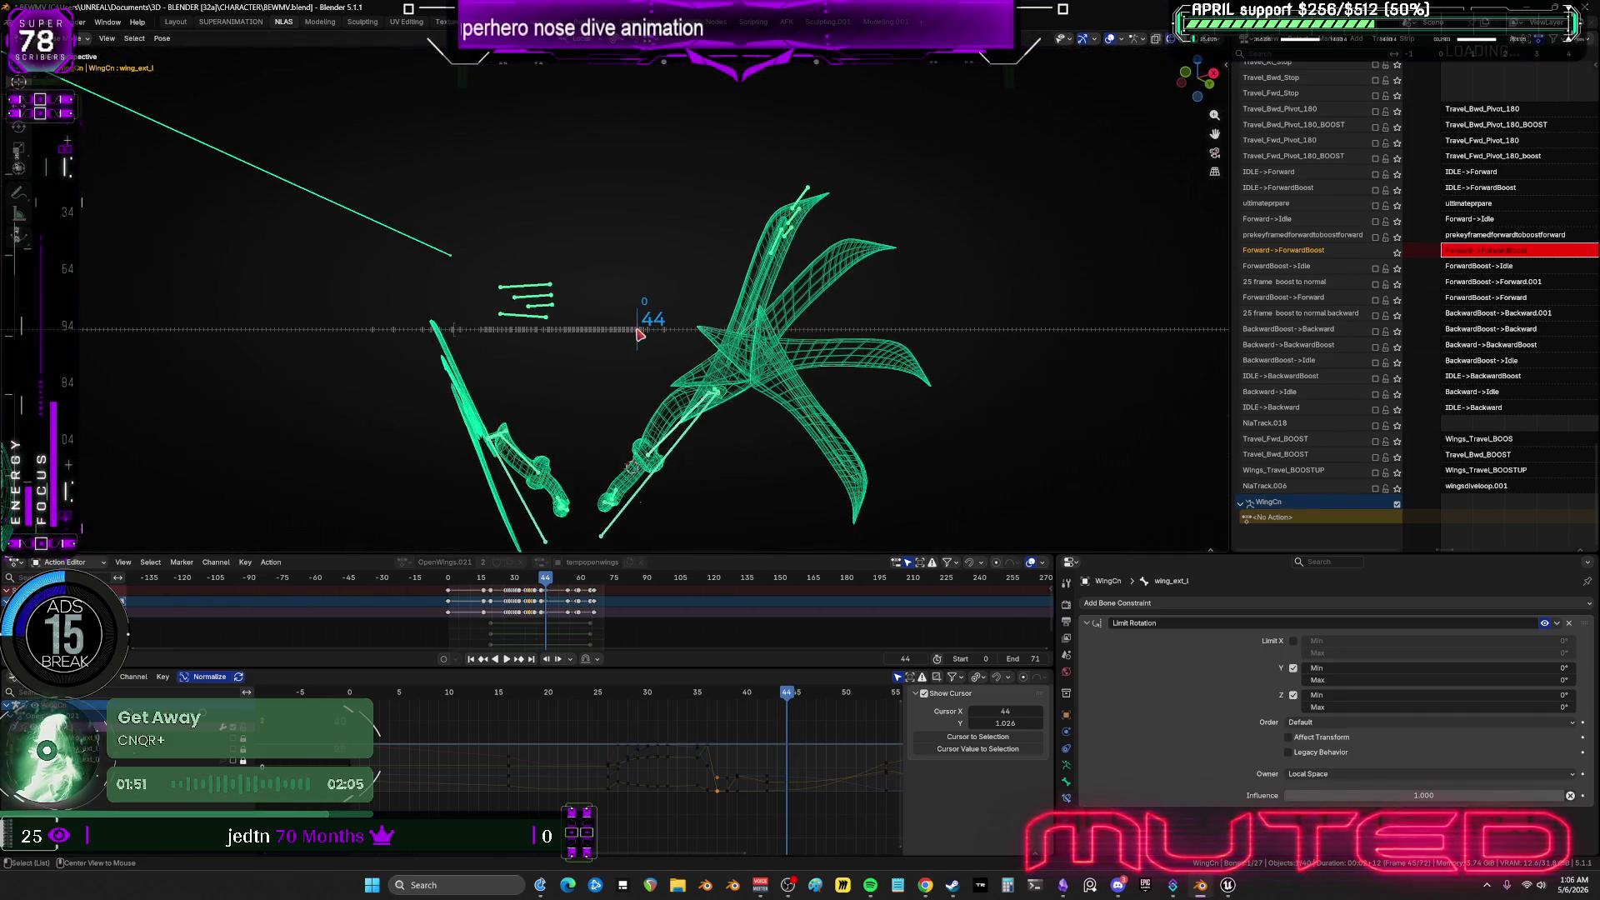
alt+scroll(661, 330, down, 9)
alt+scroll(709, 358, down, 20)
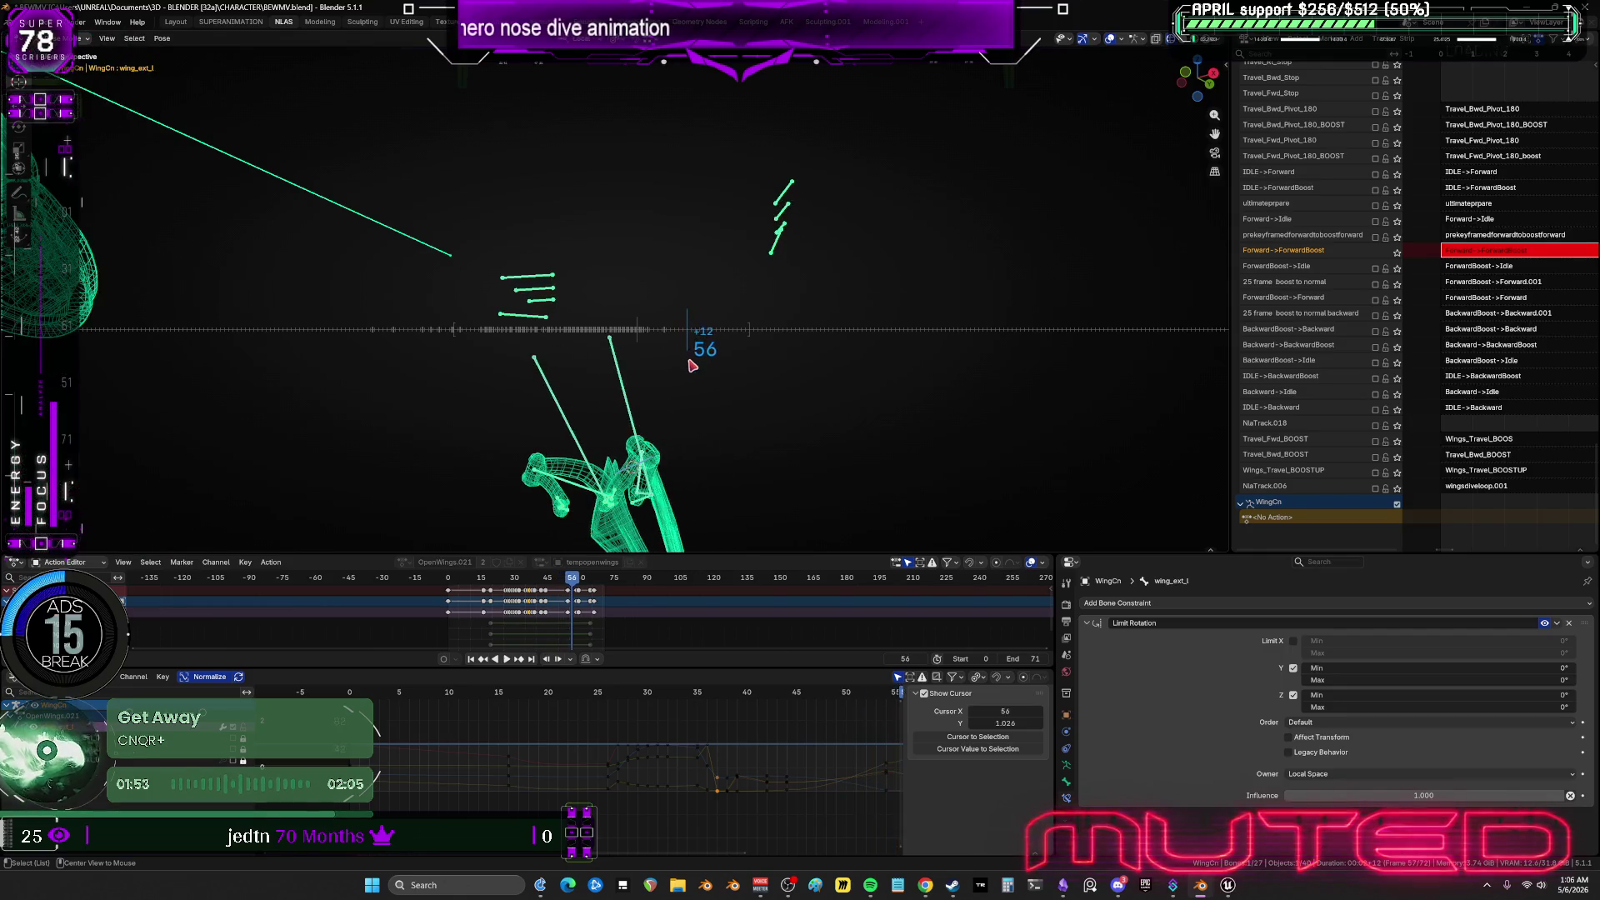
alt+scroll(777, 388, up, 20)
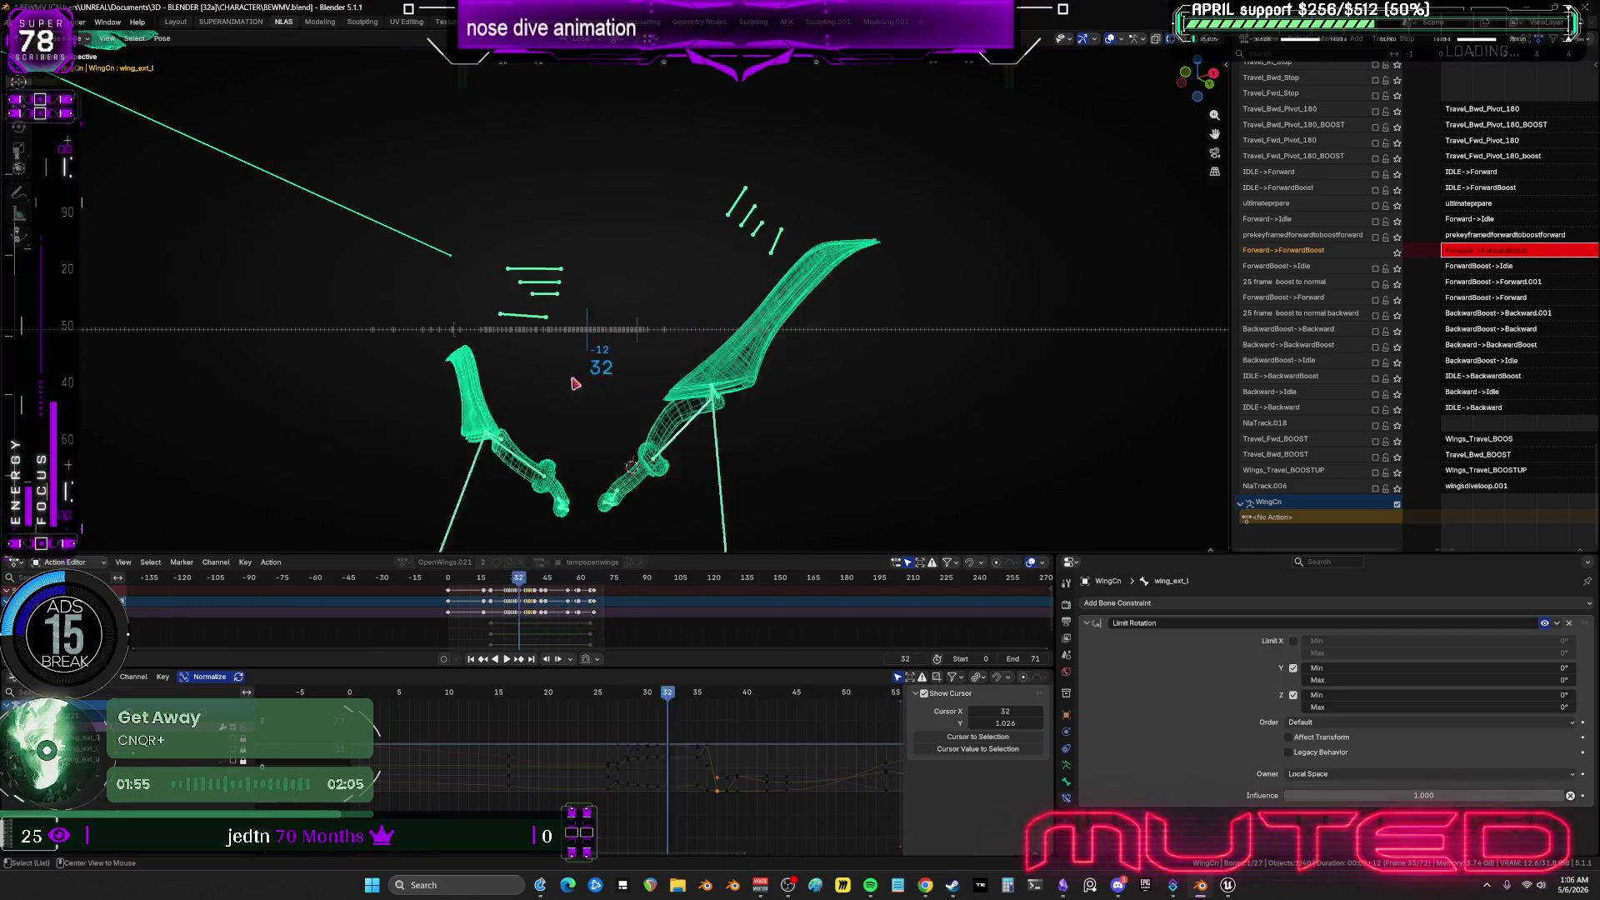
alt+scroll(483, 400, down, 15)
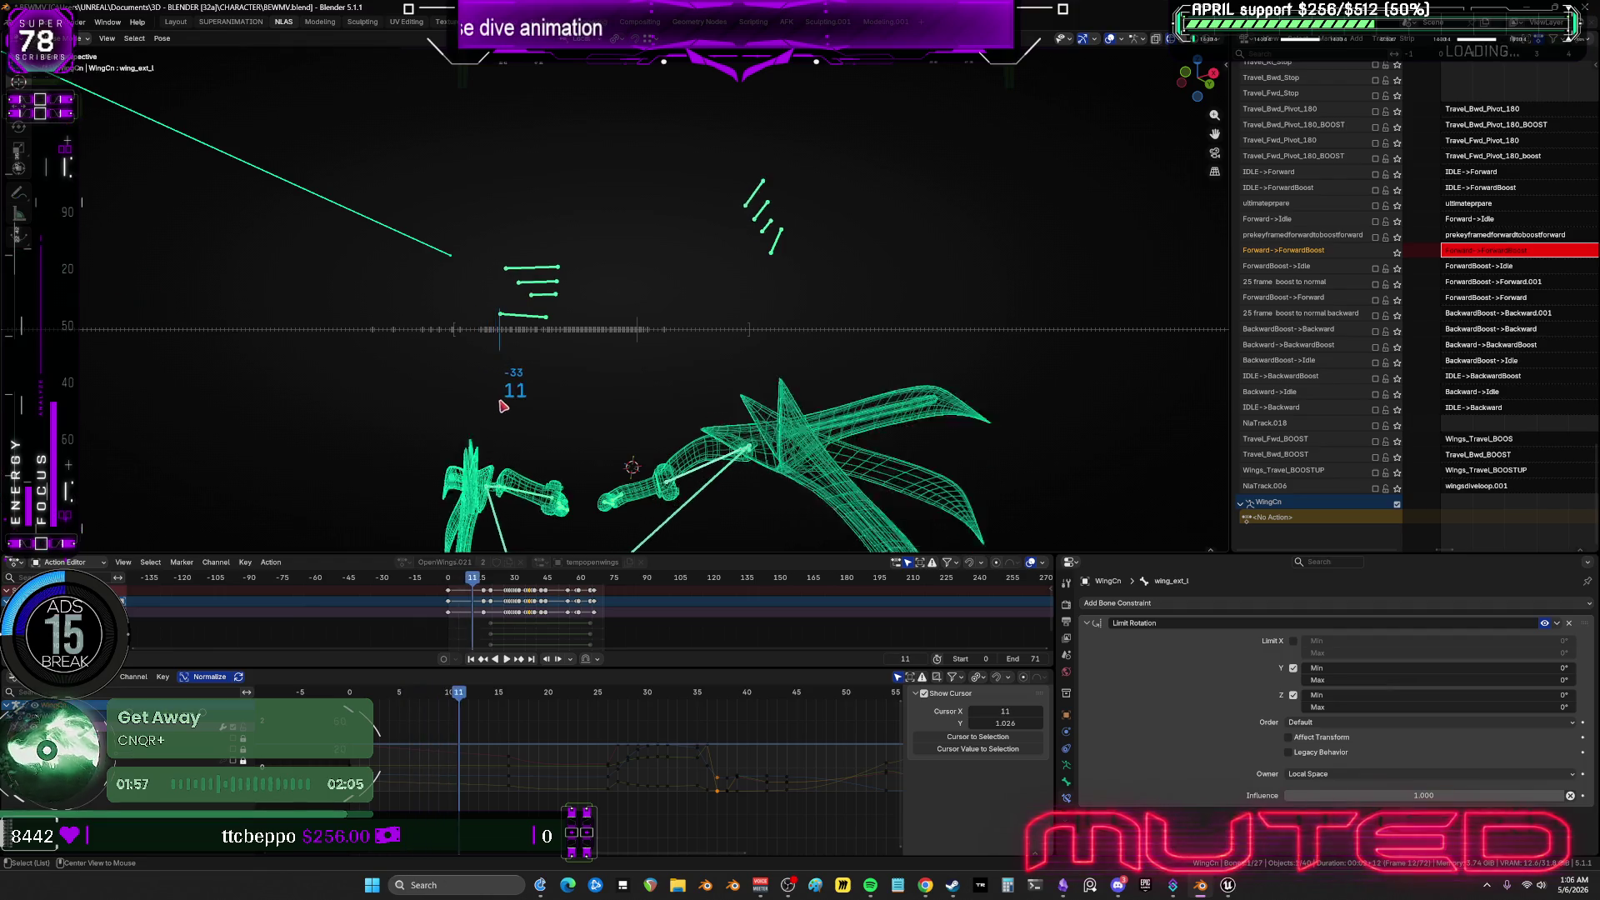
alt+scroll(542, 424, down, 6)
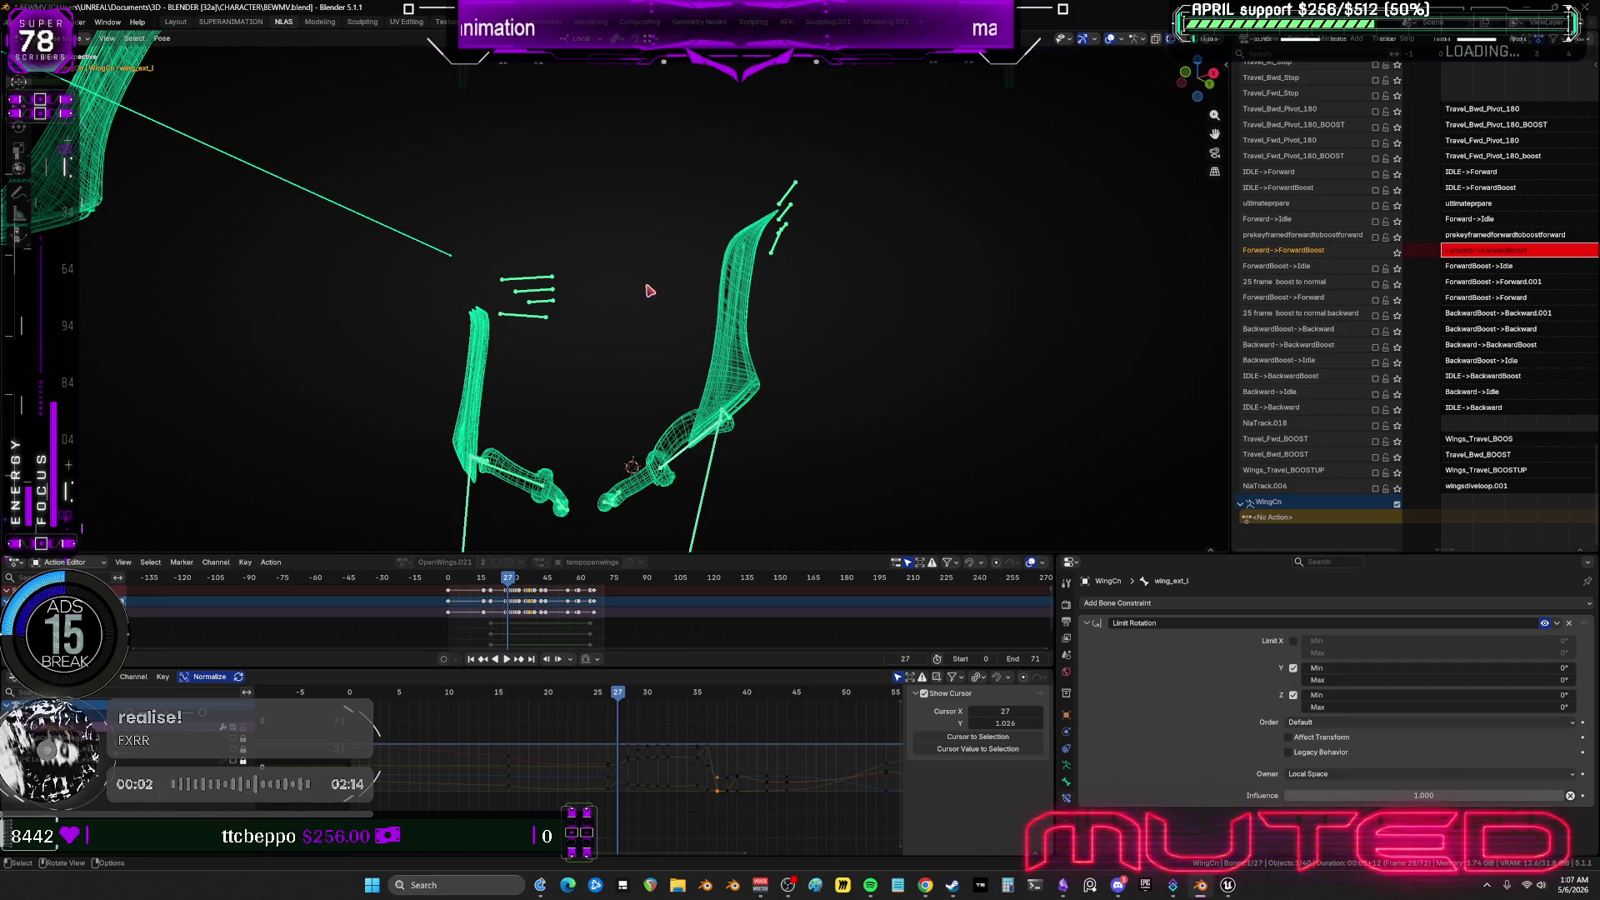
middle_drag(767, 266, 760, 286)
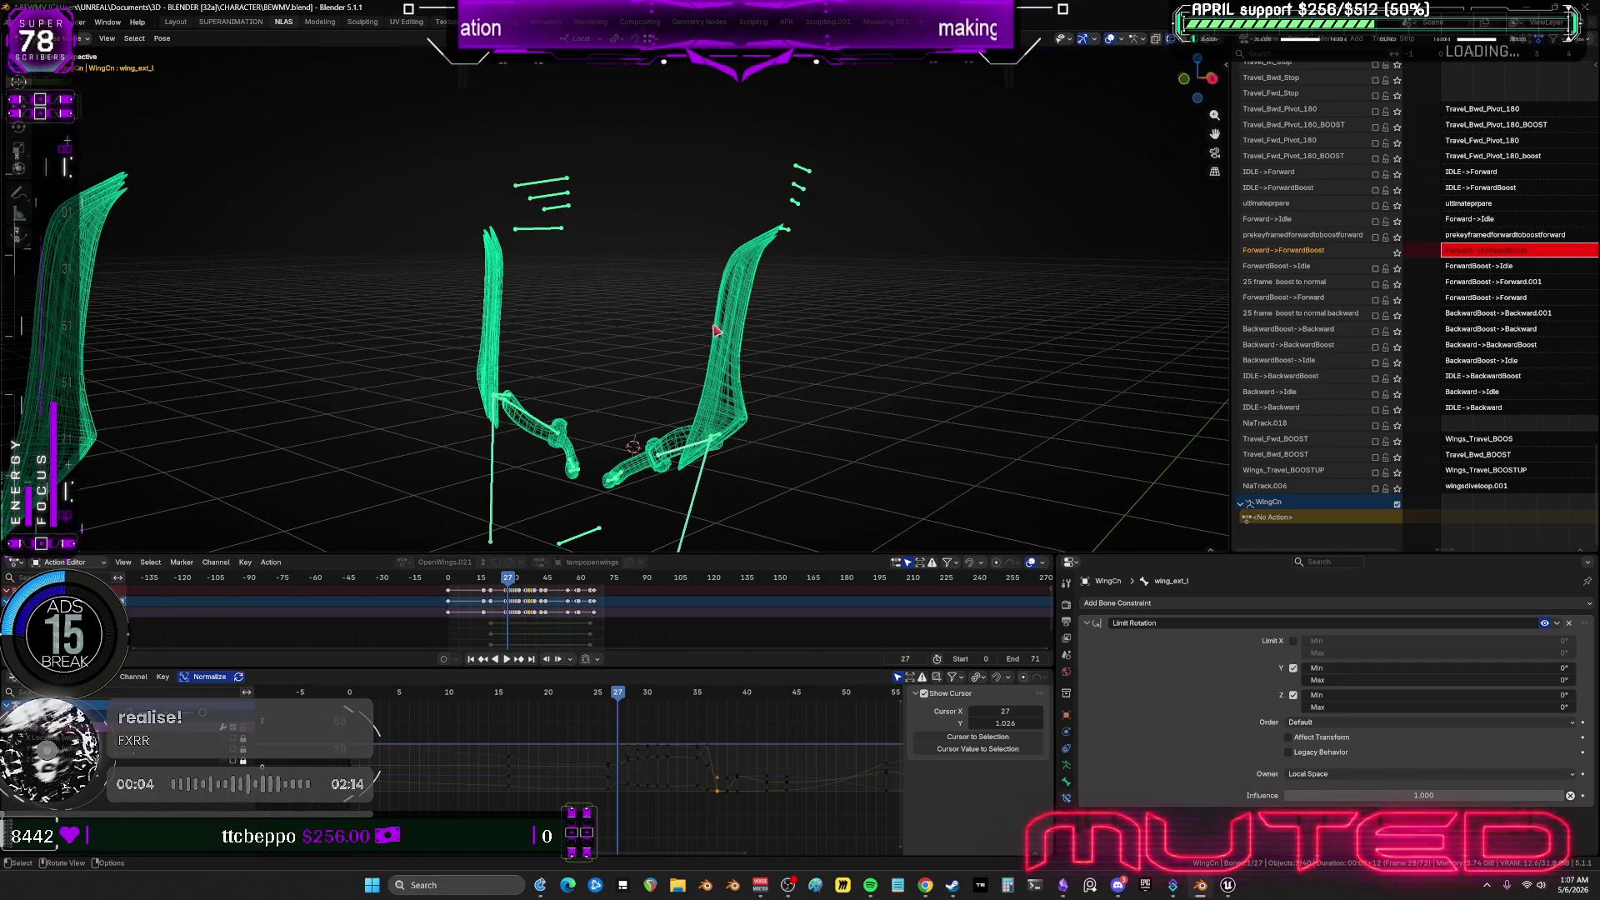
Review the wing rotation curves full-screen at frames 12 and 13, then restore the layout.
key(ctrl+space)
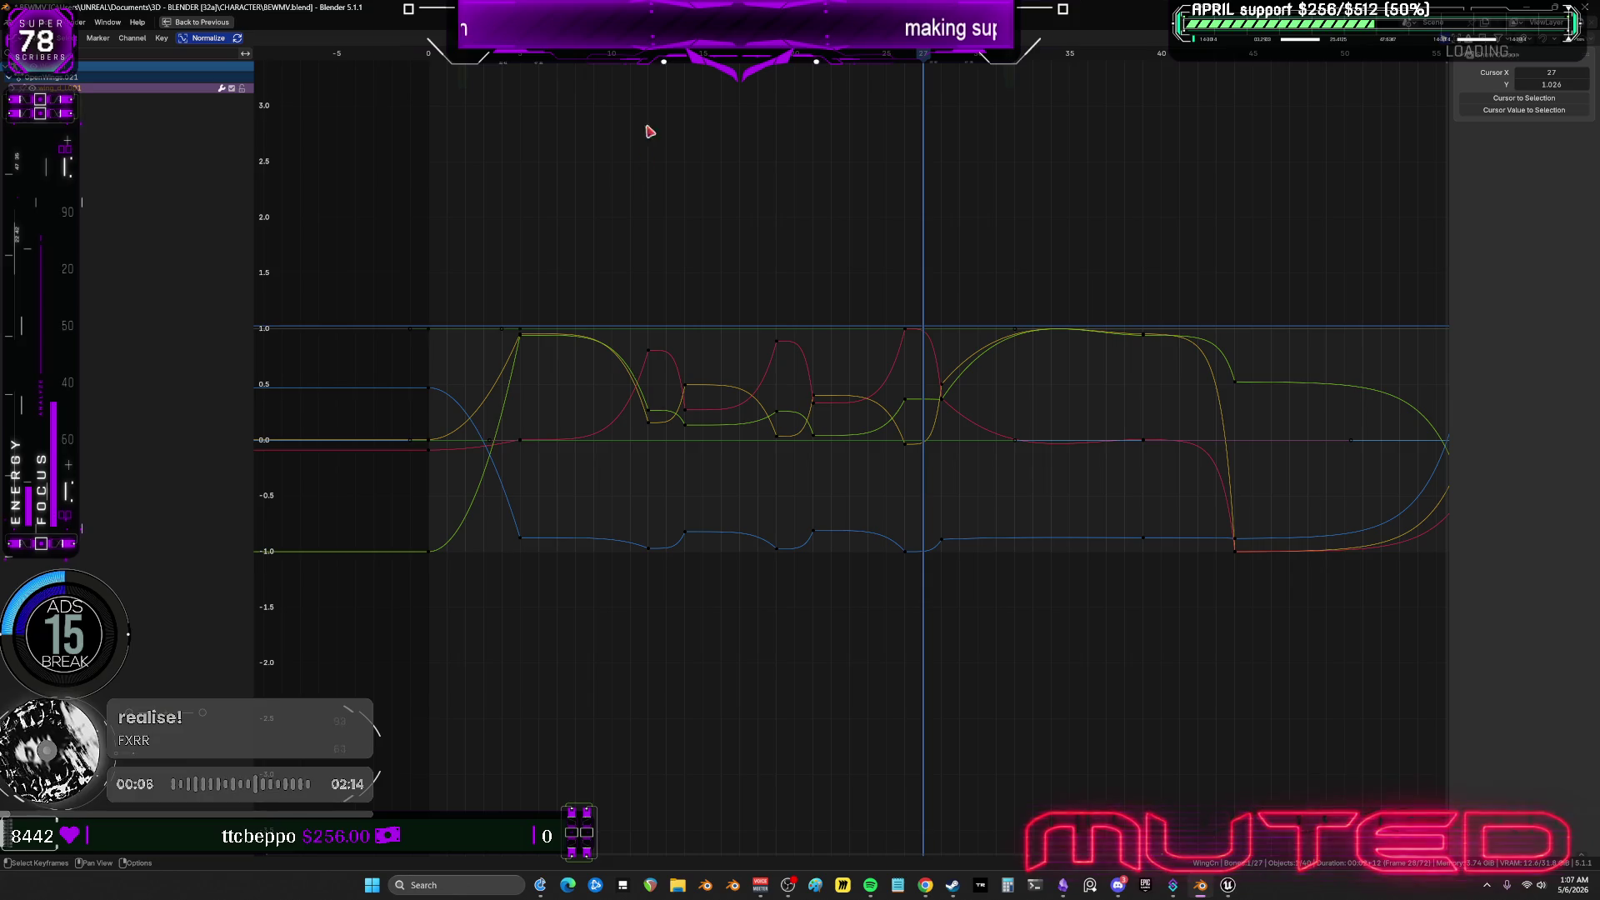
click(650, 55)
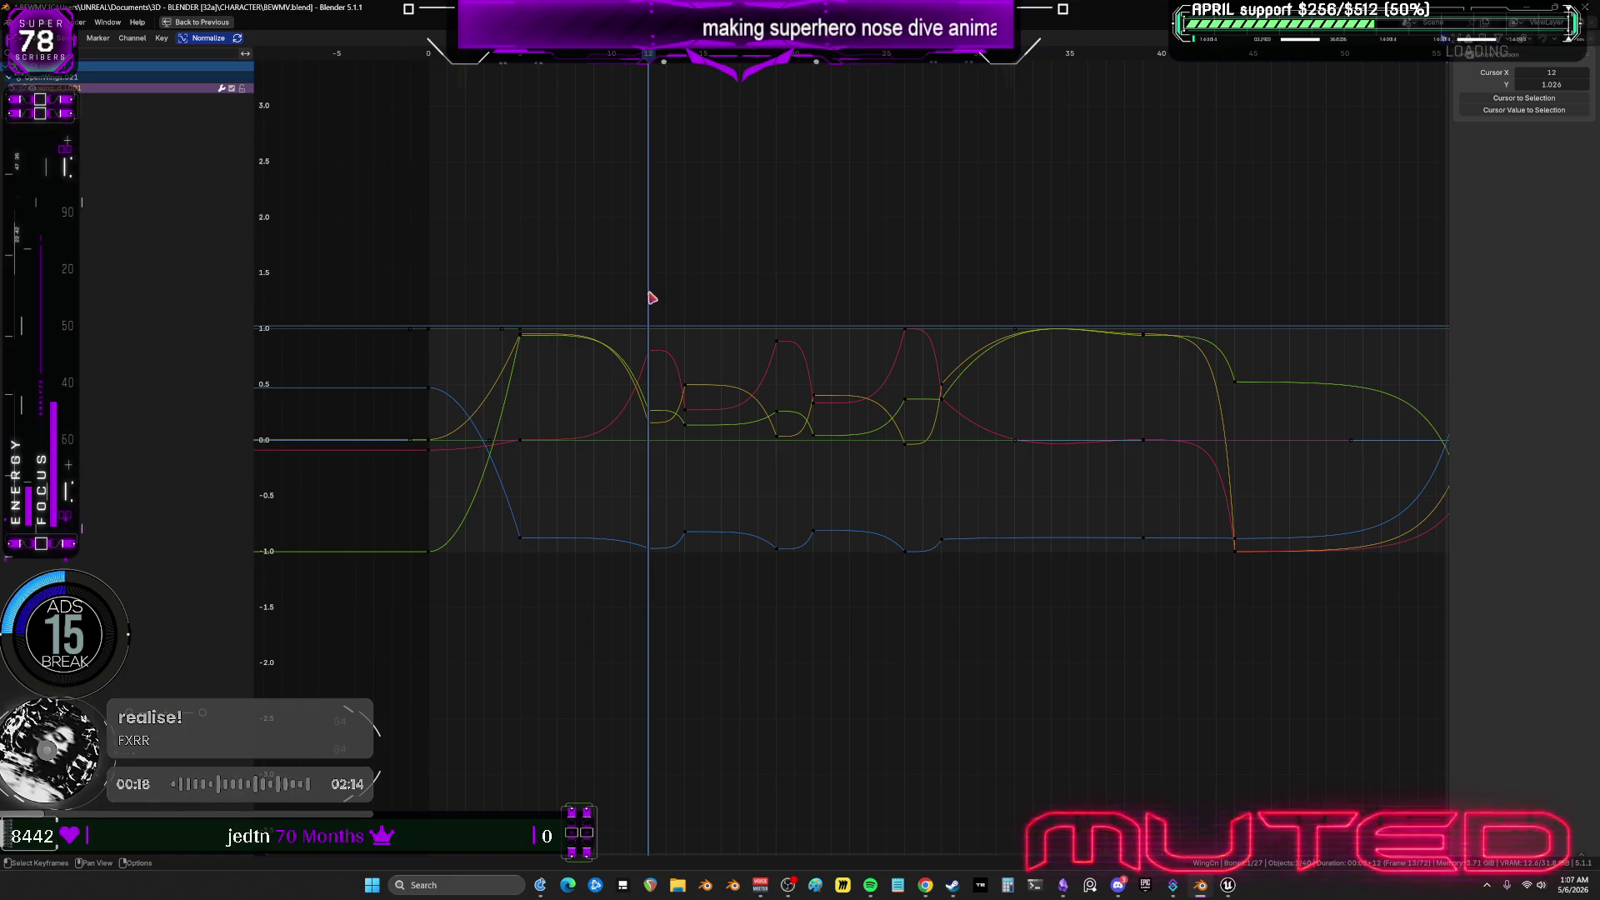
click(667, 64)
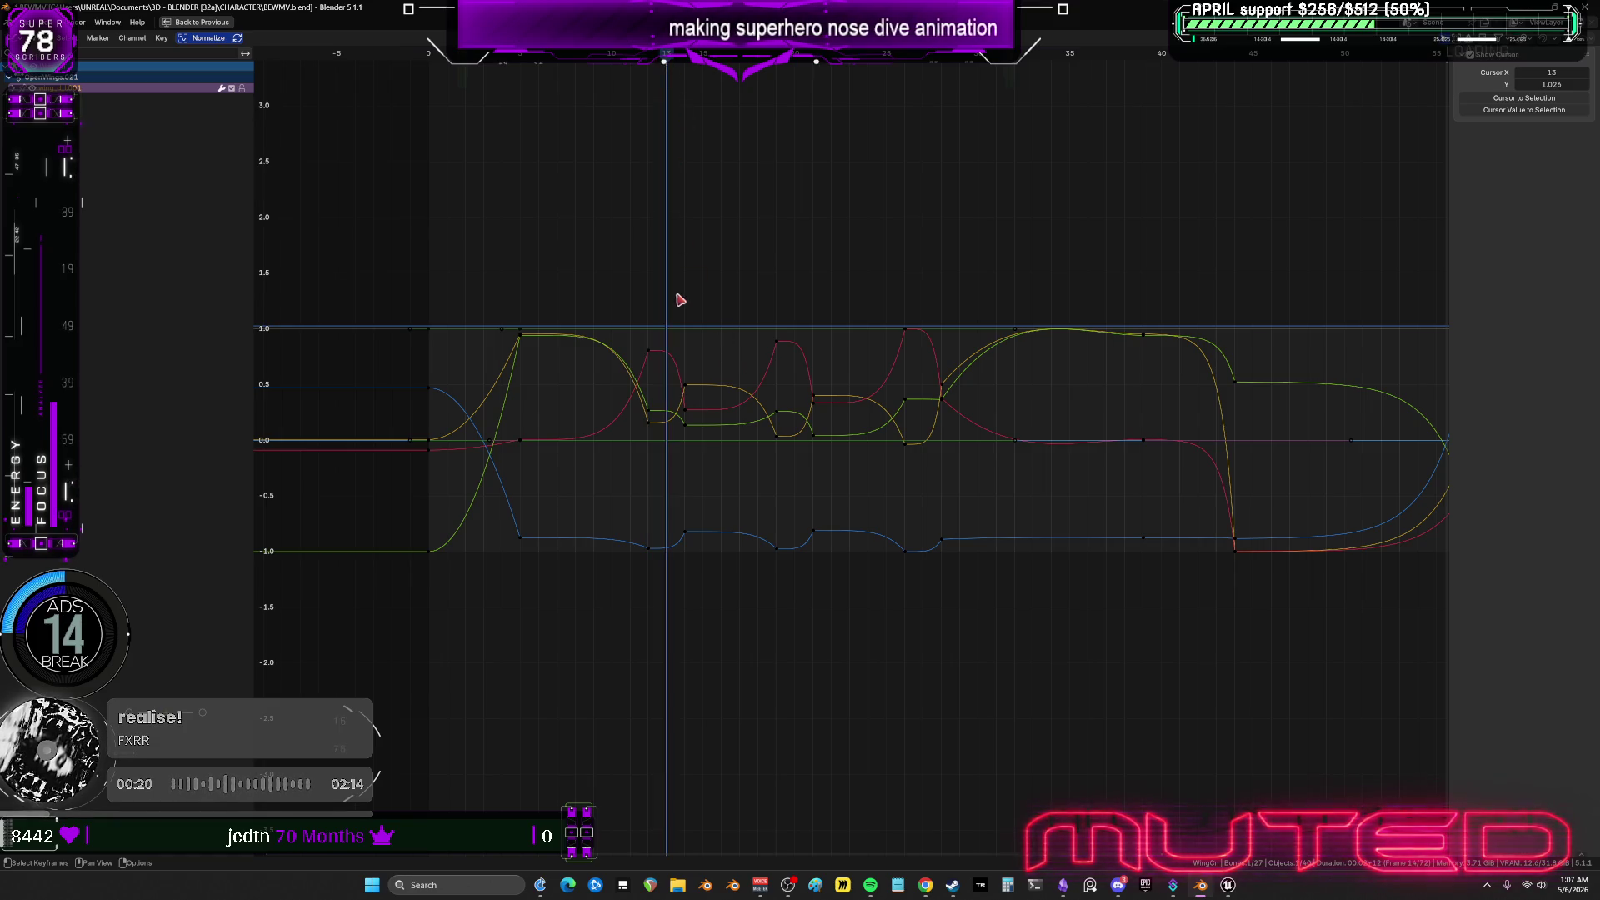
key(ctrl+space)
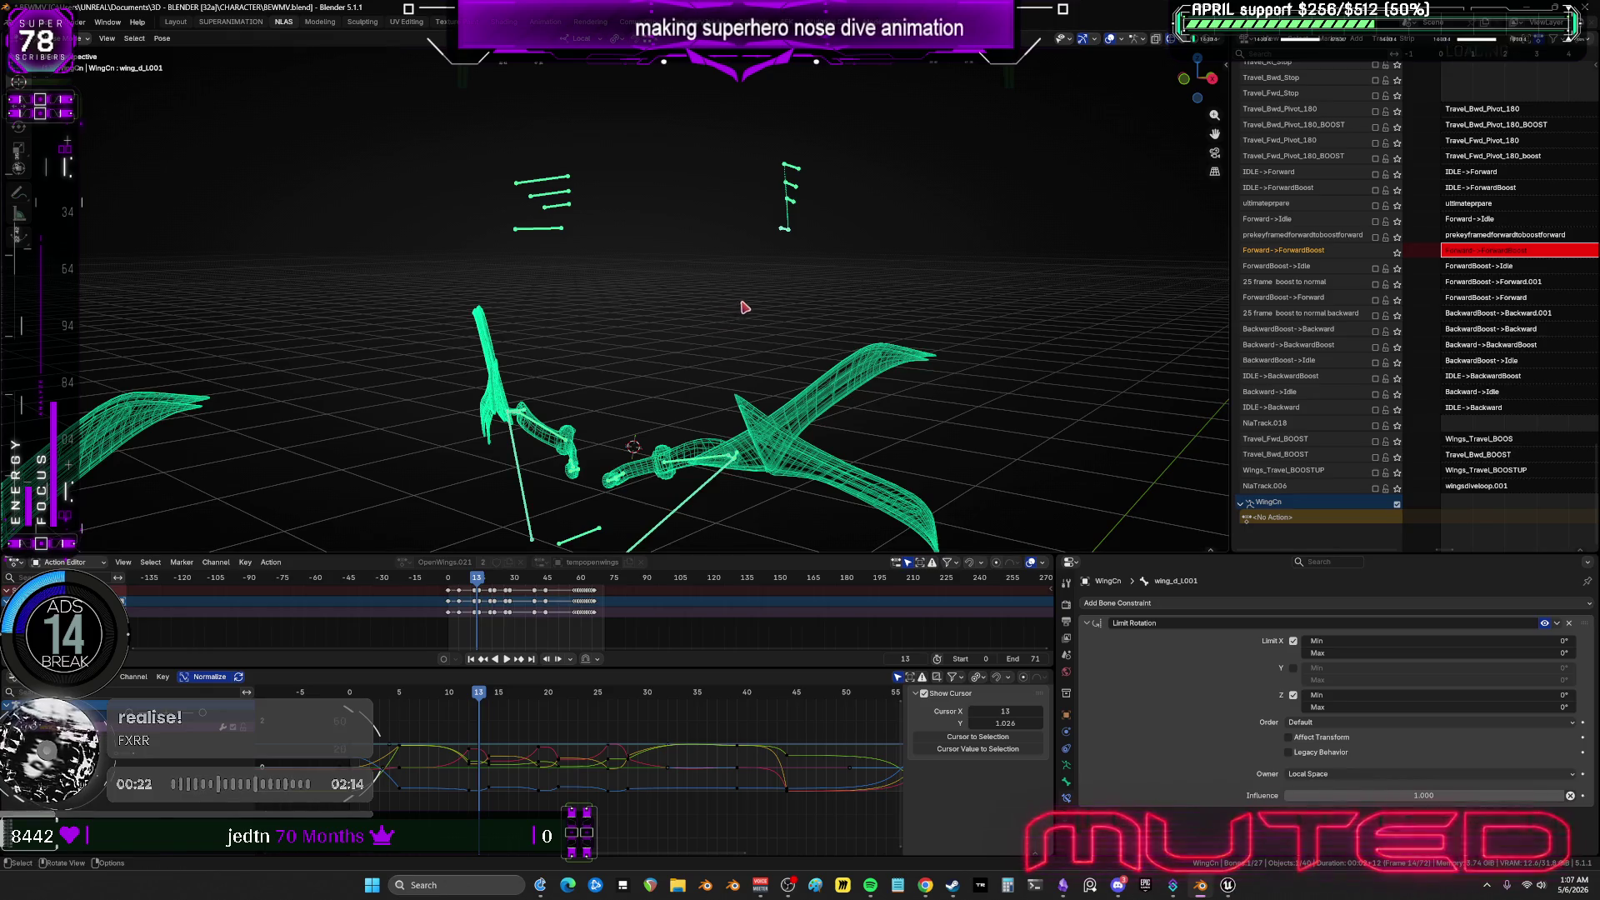
Rotate wing_d_l.001 and its mirror wing_d_r.001 into new angles and keyframe their rotation.
key(r)
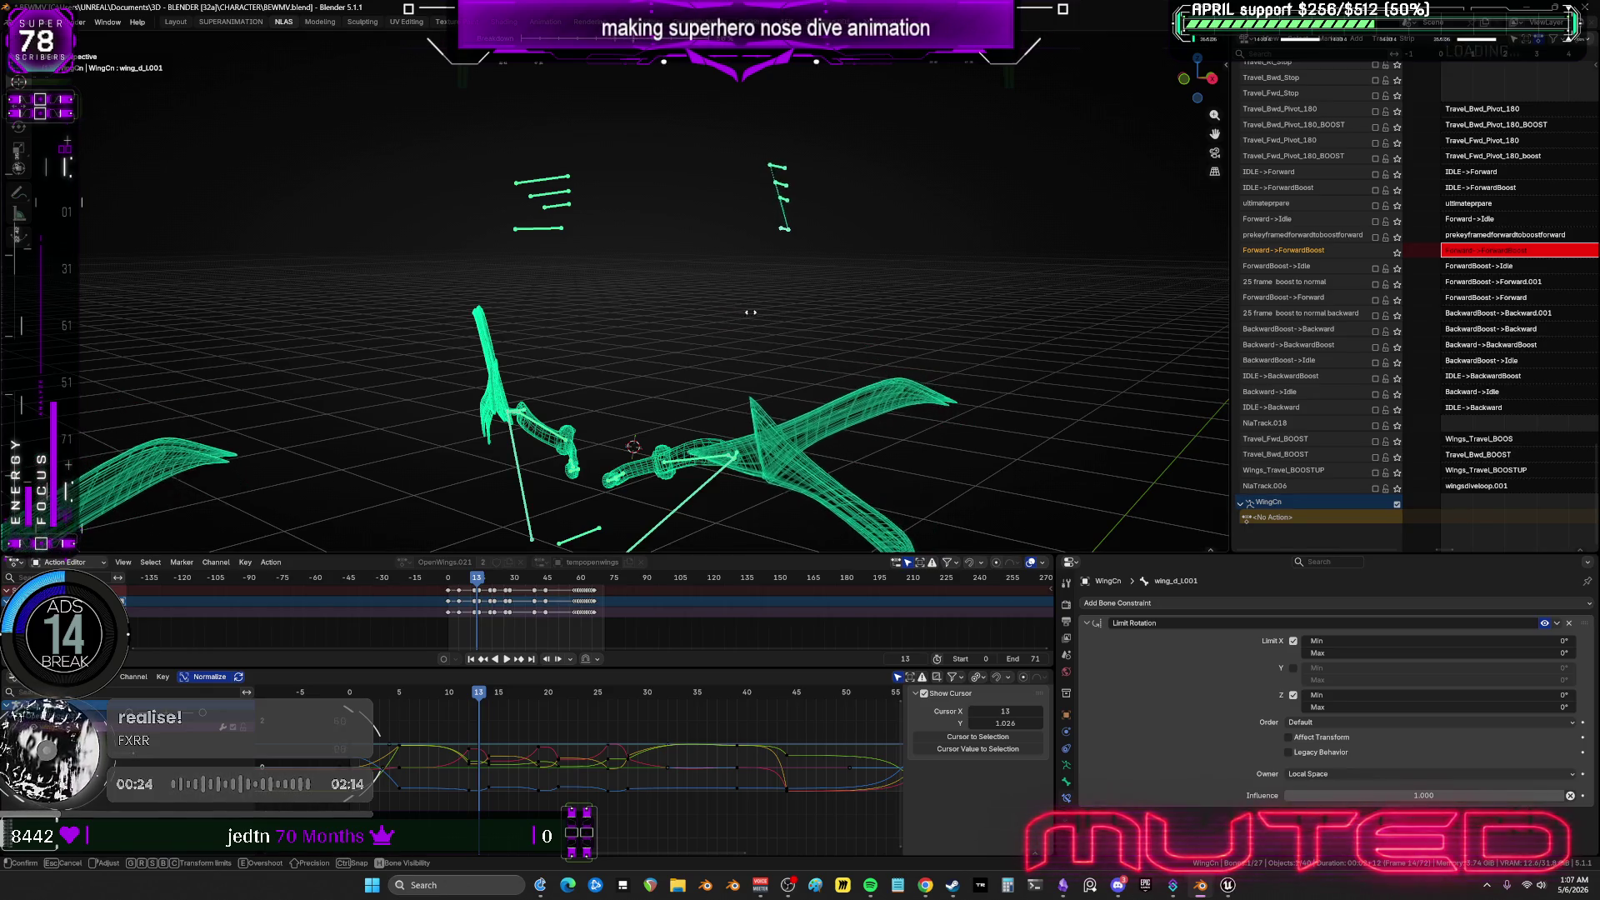
click(748, 317)
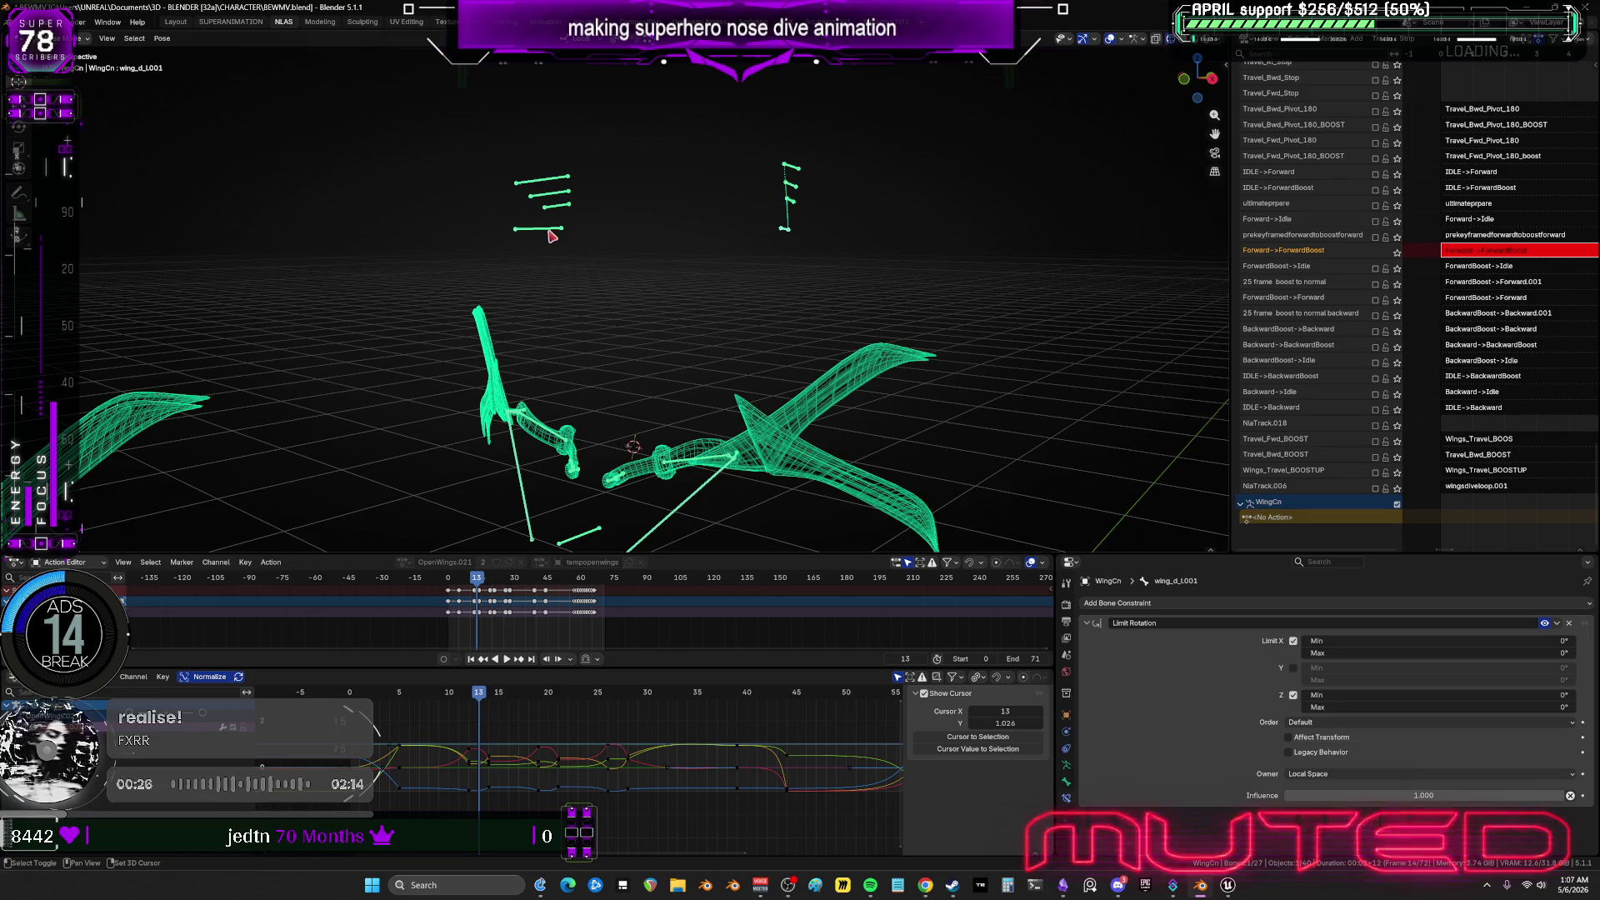
key(ctrl+shift+m)
key(r)
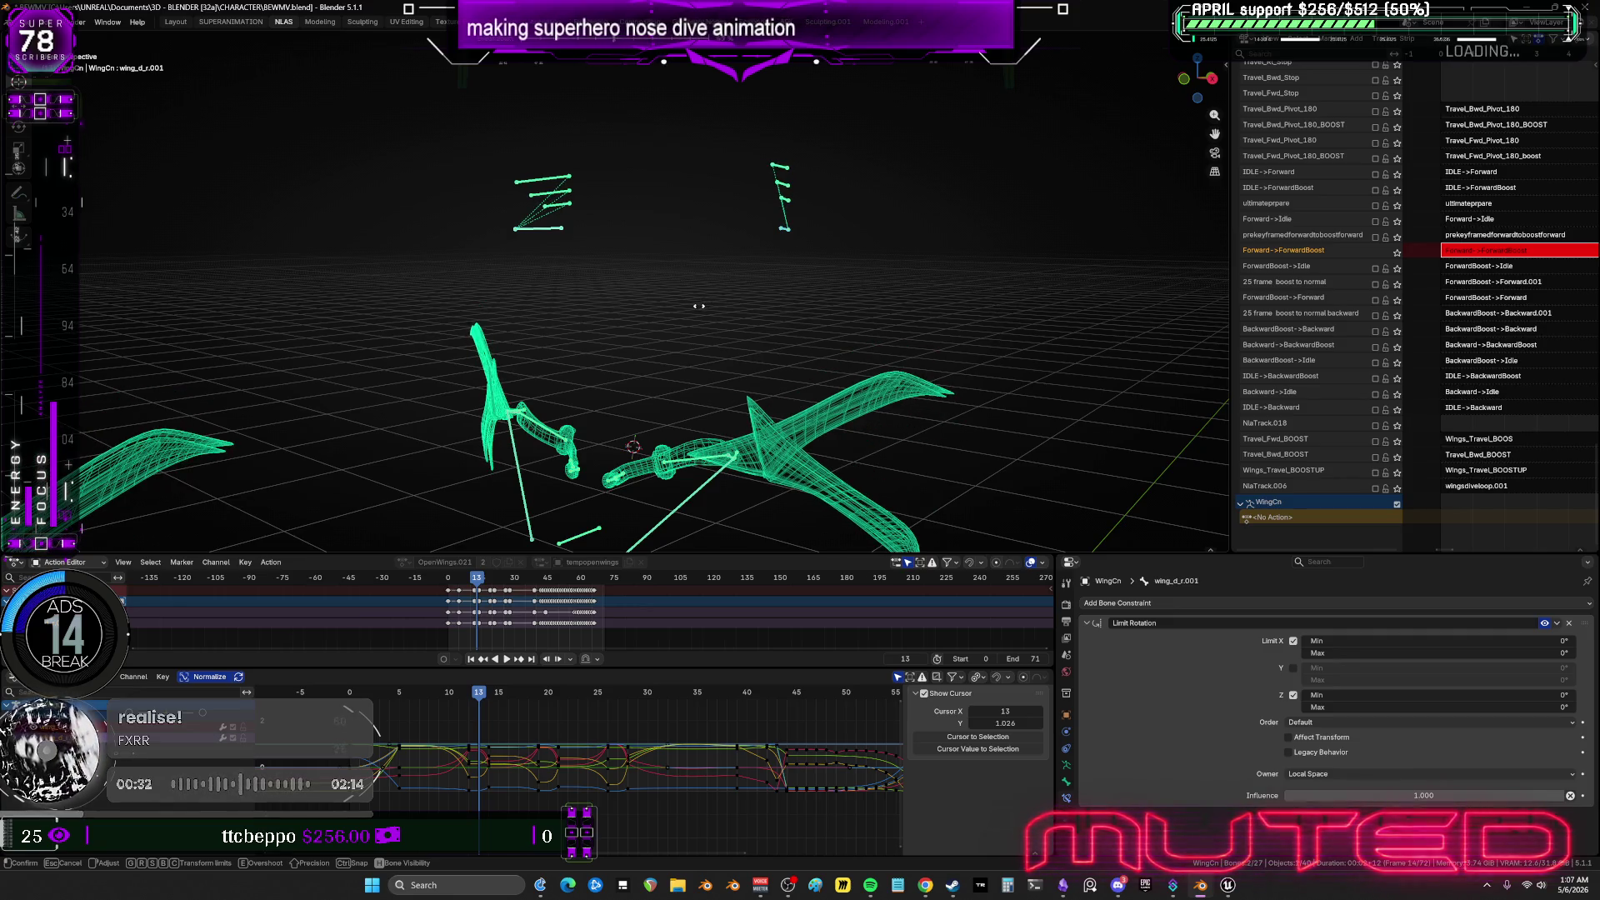
click(700, 311)
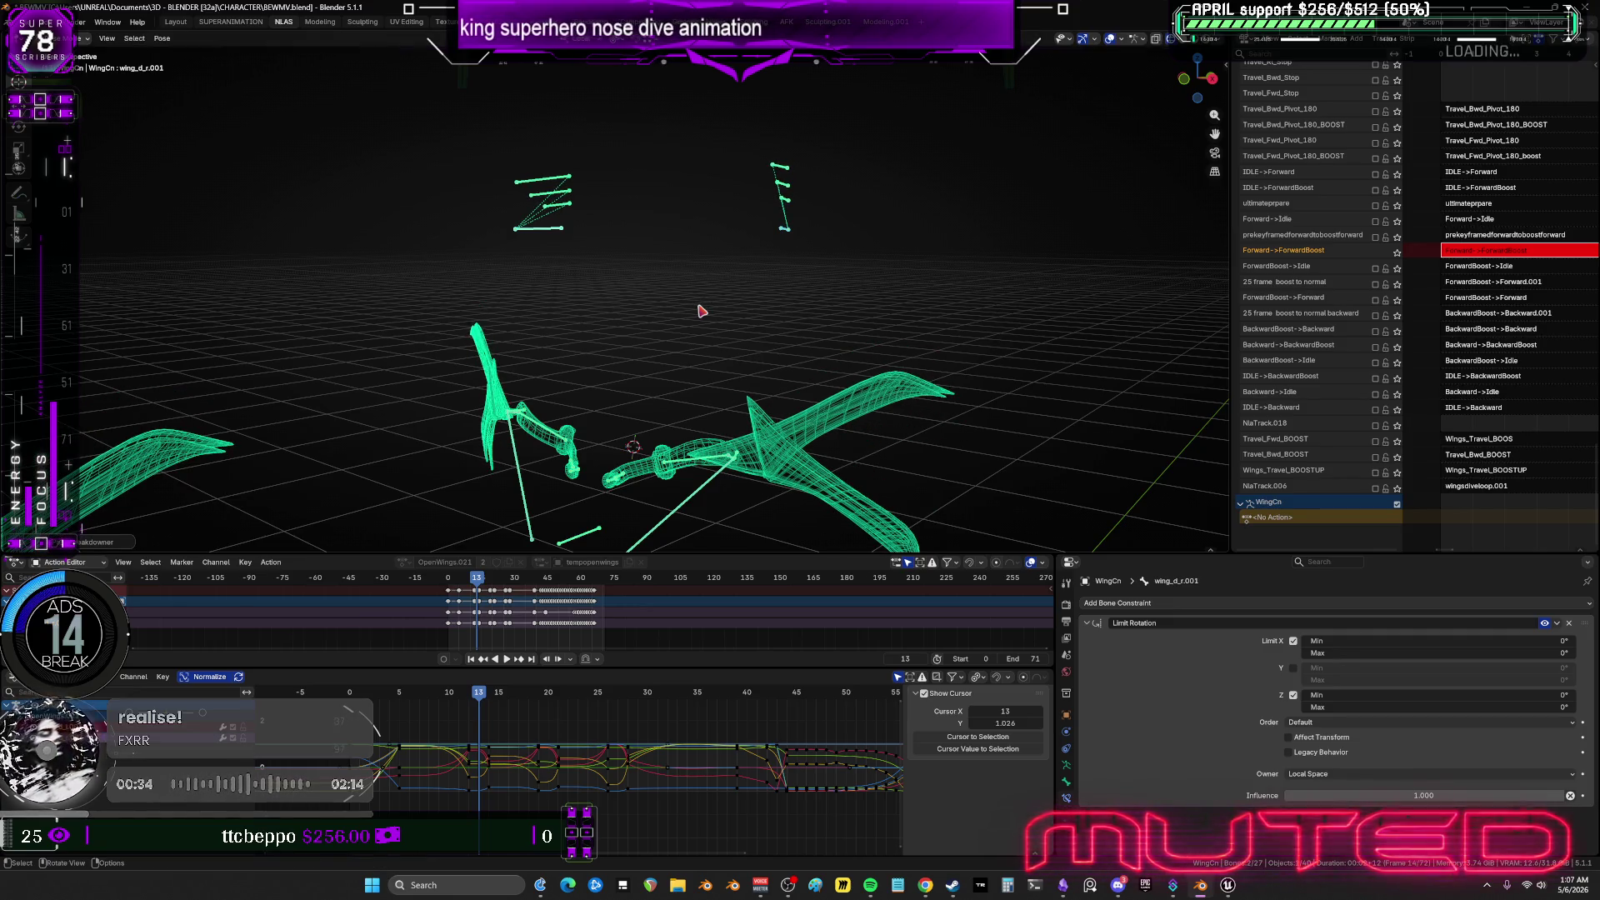
key(i)
click(549, 694)
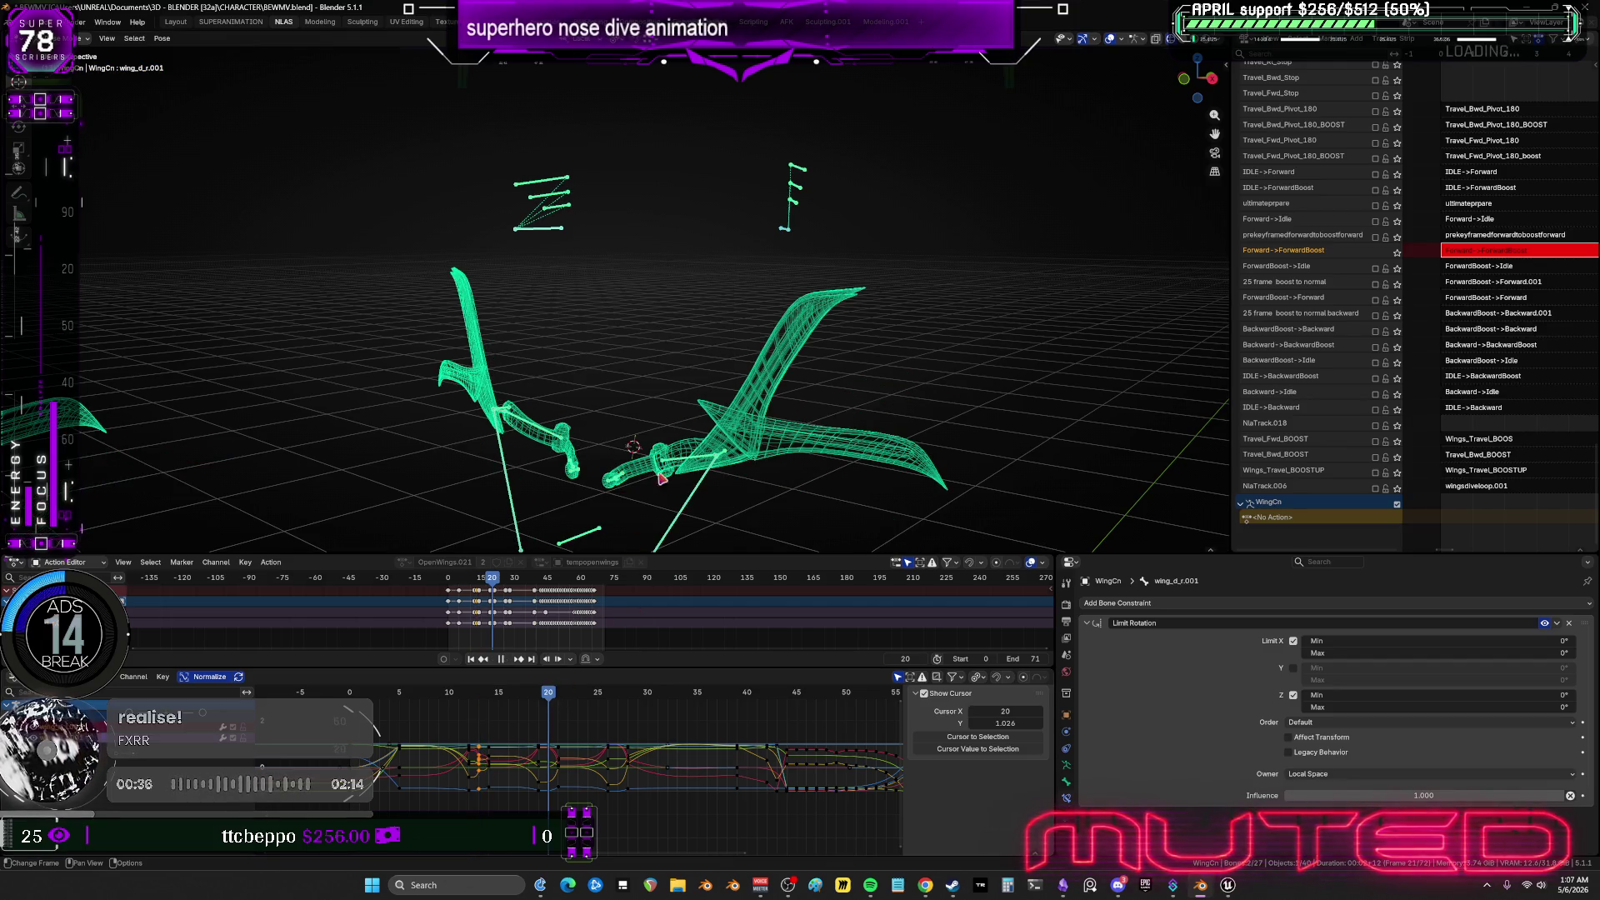
At frame 20, rotate the wing bone again and keyframe its rotation.
key(r)
click(790, 282)
key(i)
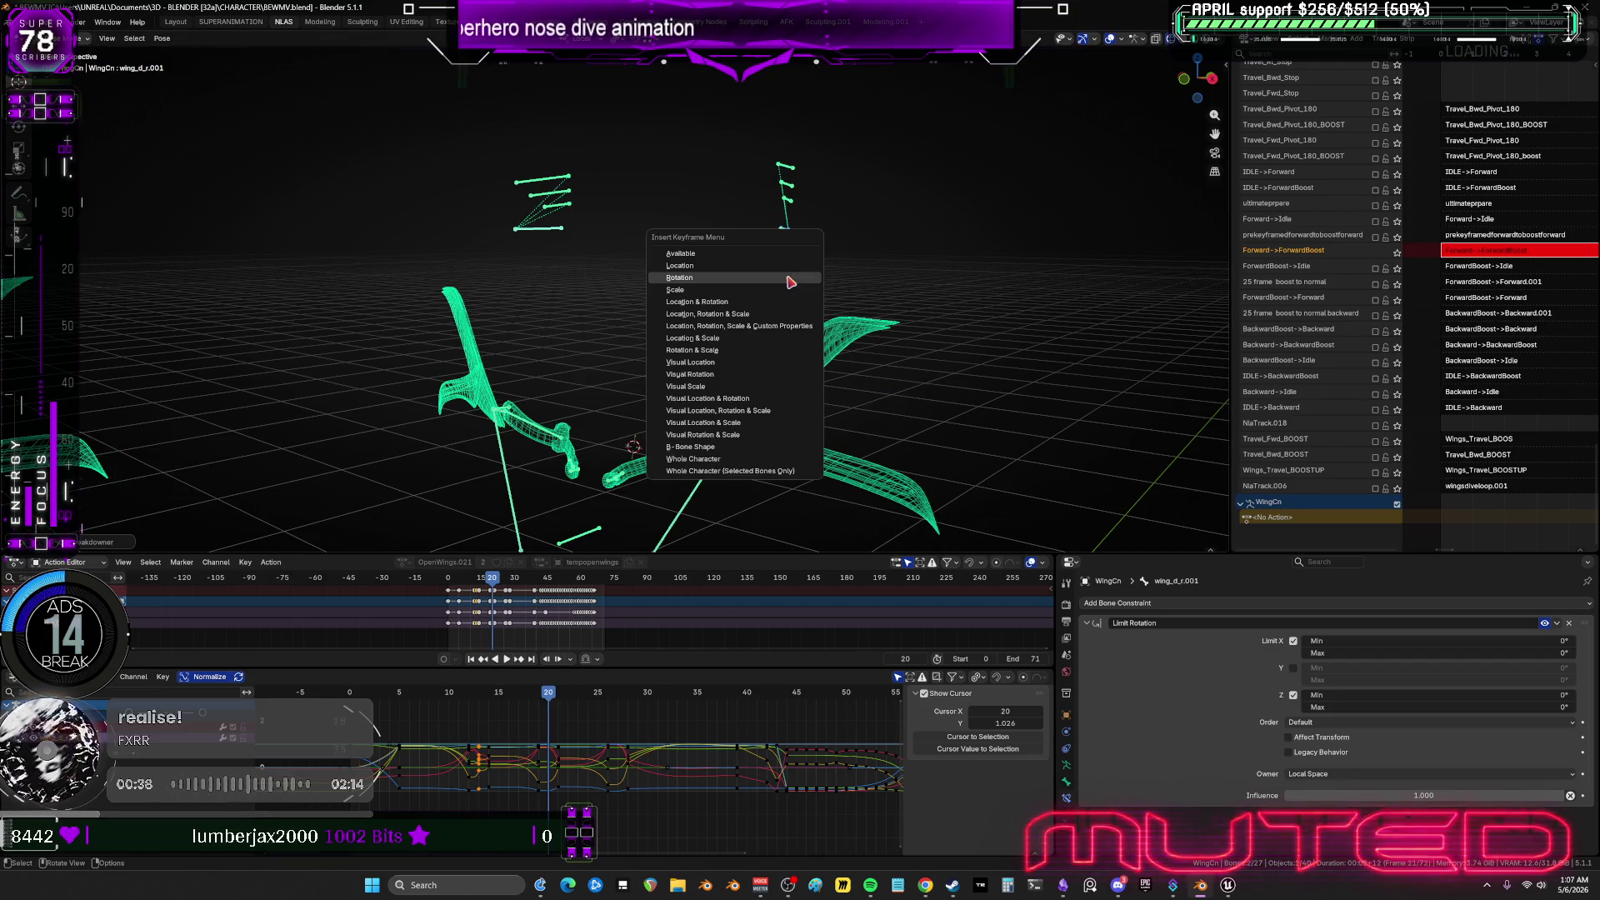
click(615, 707)
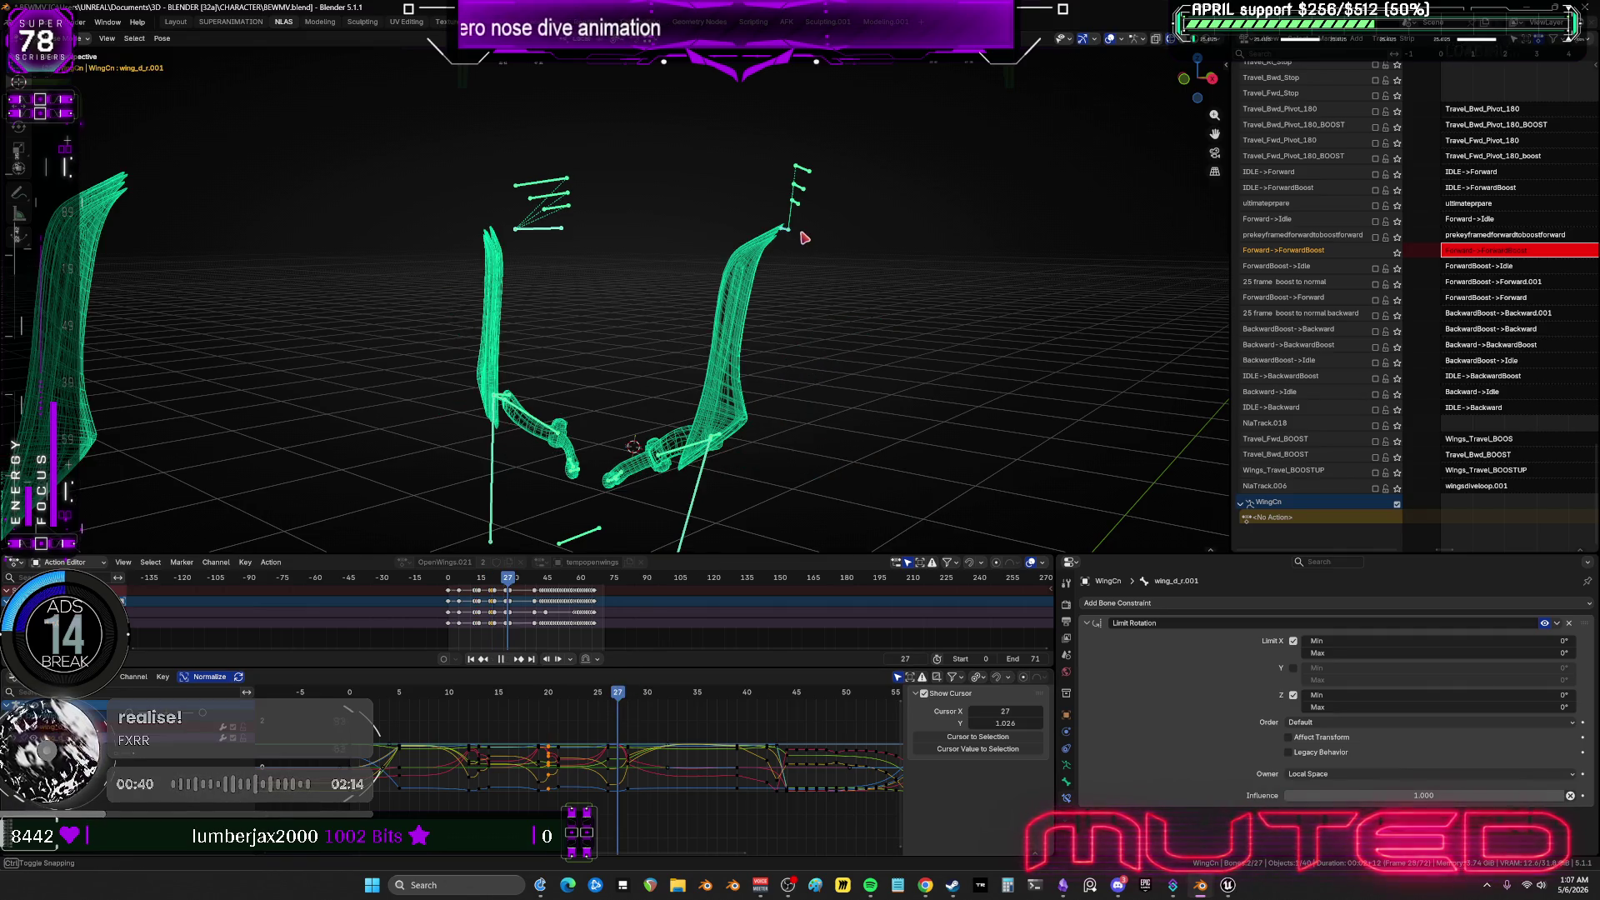
key(Escape)
key(k)
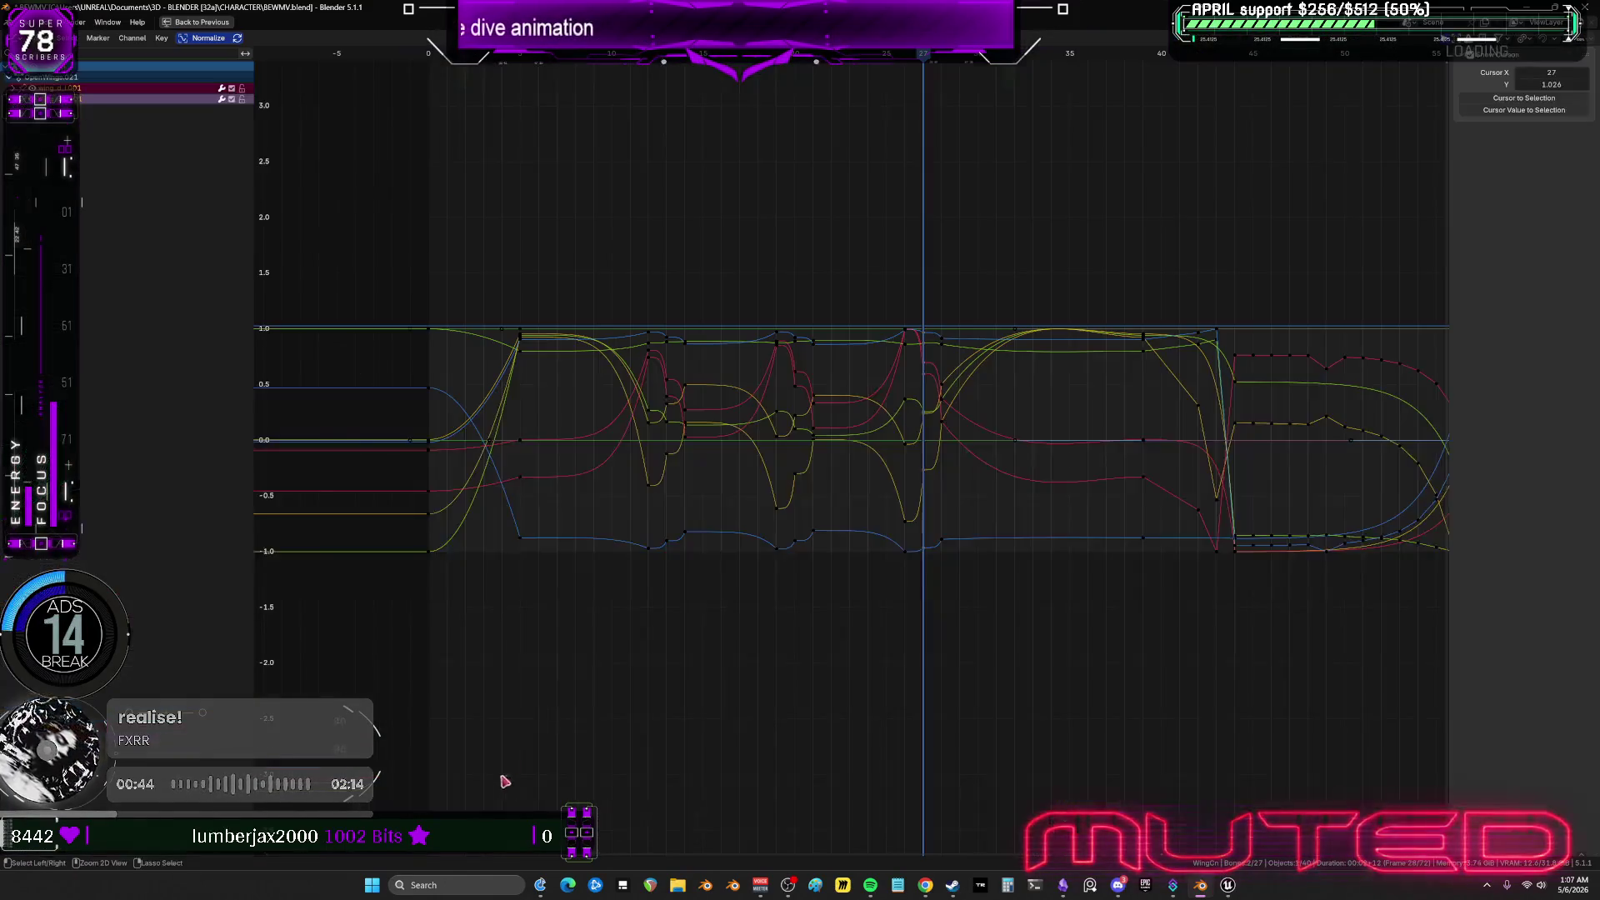
In the maximized Graph Editor, box-select the keyframe columns around frames 10, 17 and beyond.
key(ctrl+space)
key(b)
drag(649, 303, 647, 597)
key(b)
drag(765, 309, 782, 588)
drag(894, 304, 905, 656)
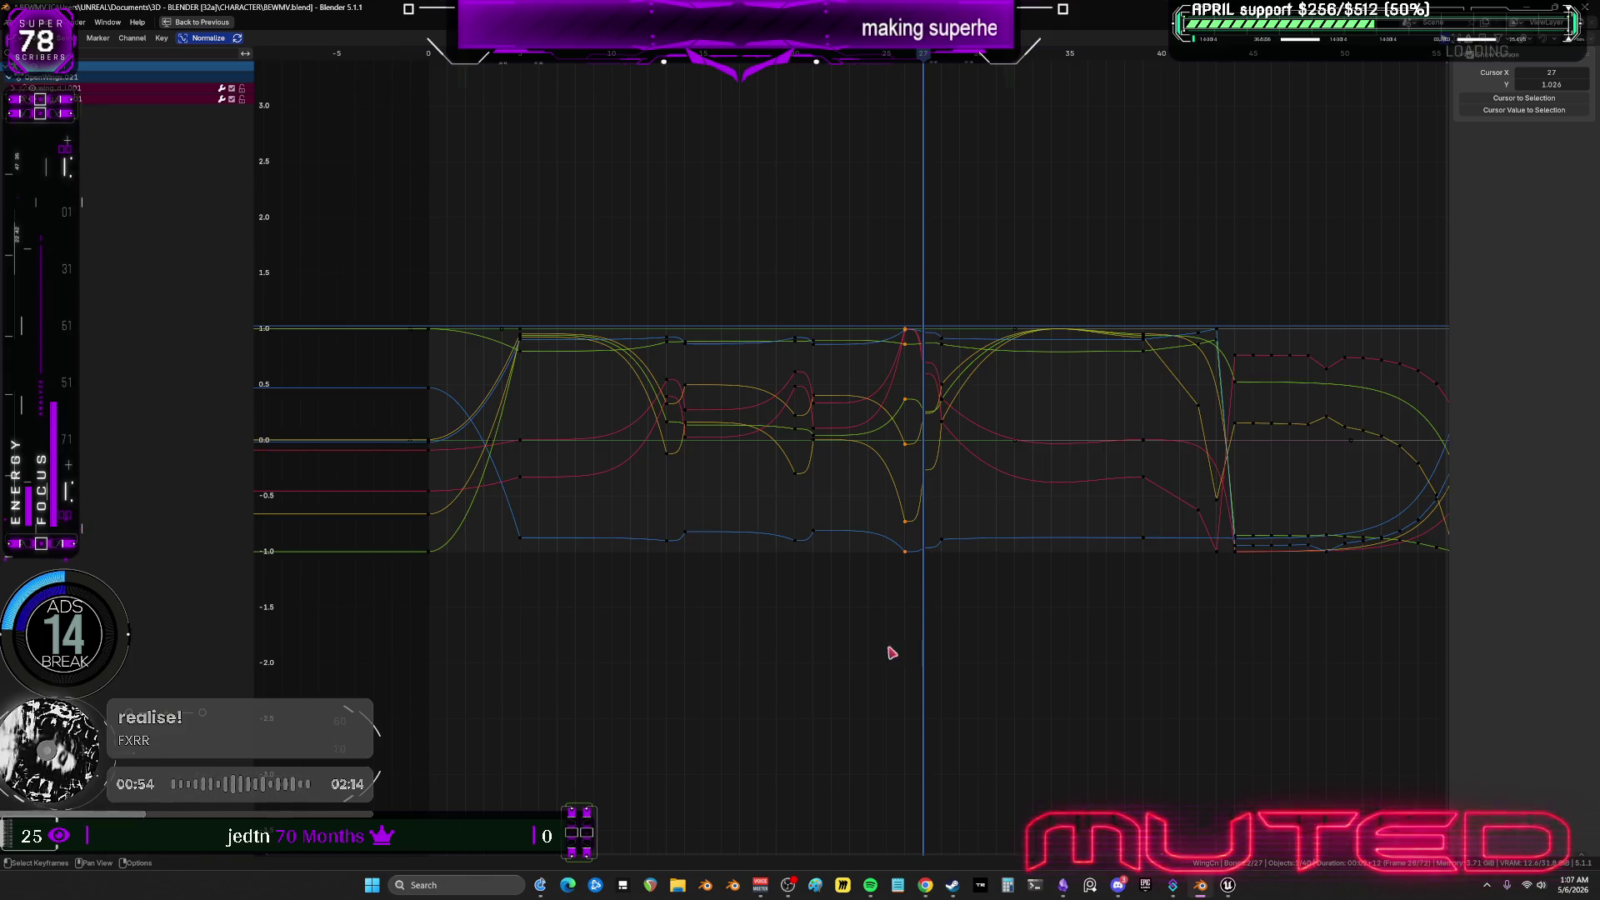
Shift the frame-11 wing keyframes to frame 12 and slide two later keyframe columns.
mouse_move(629, 248)
mouse_down()
mouse_move(657, 608)
mouse_move(675, 618)
mouse_move(676, 603)
mouse_up()
text(g-2)
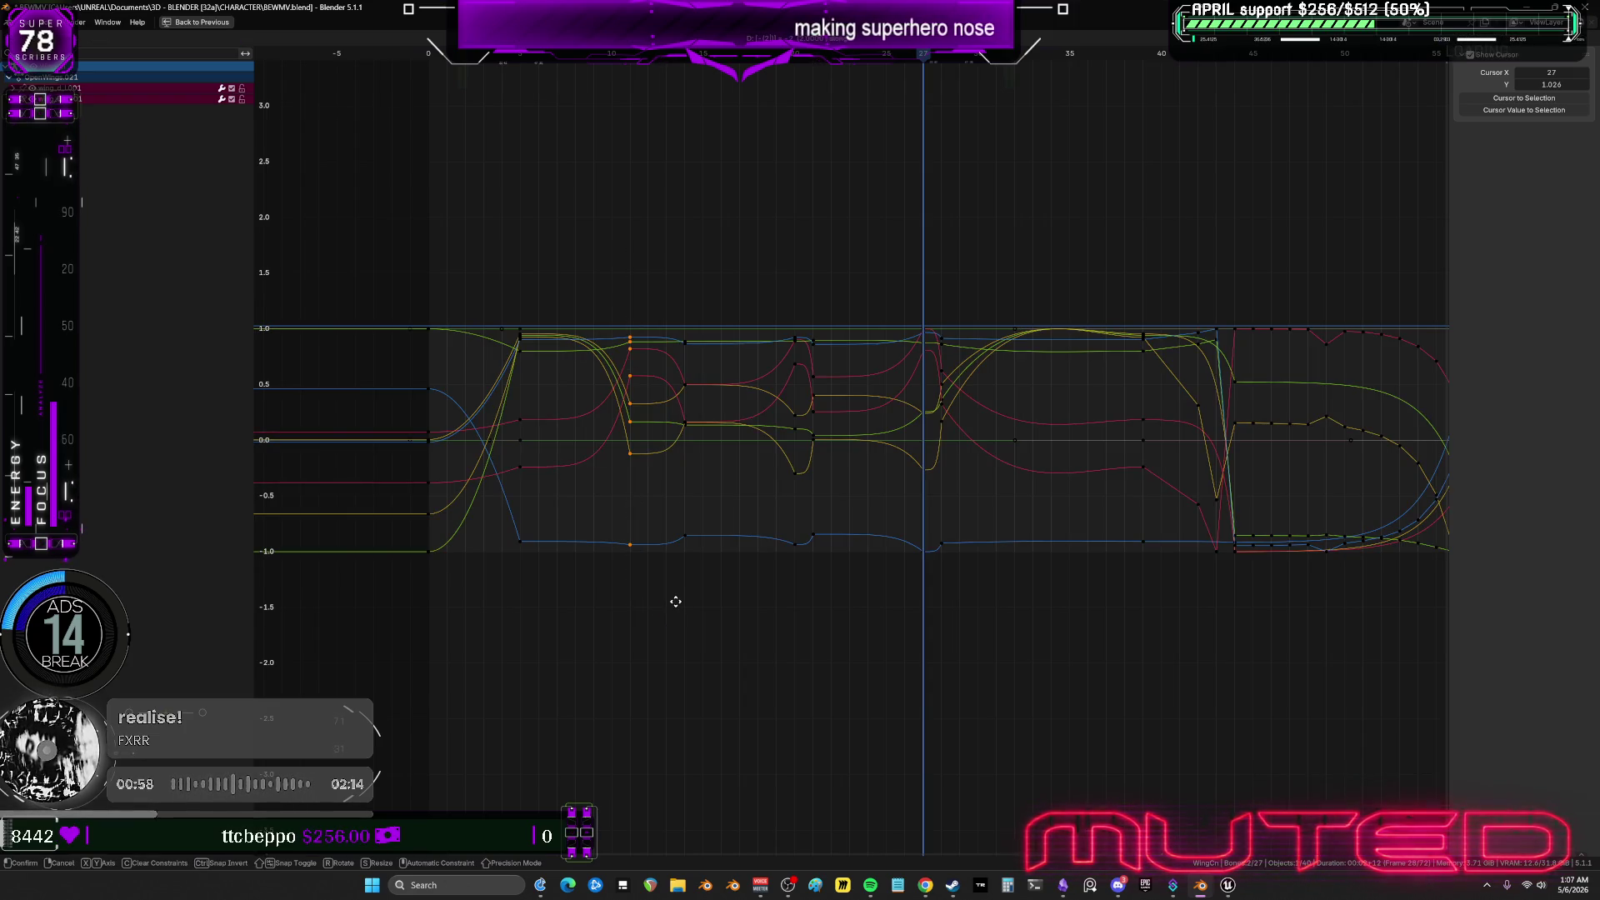
key(BackSpace)
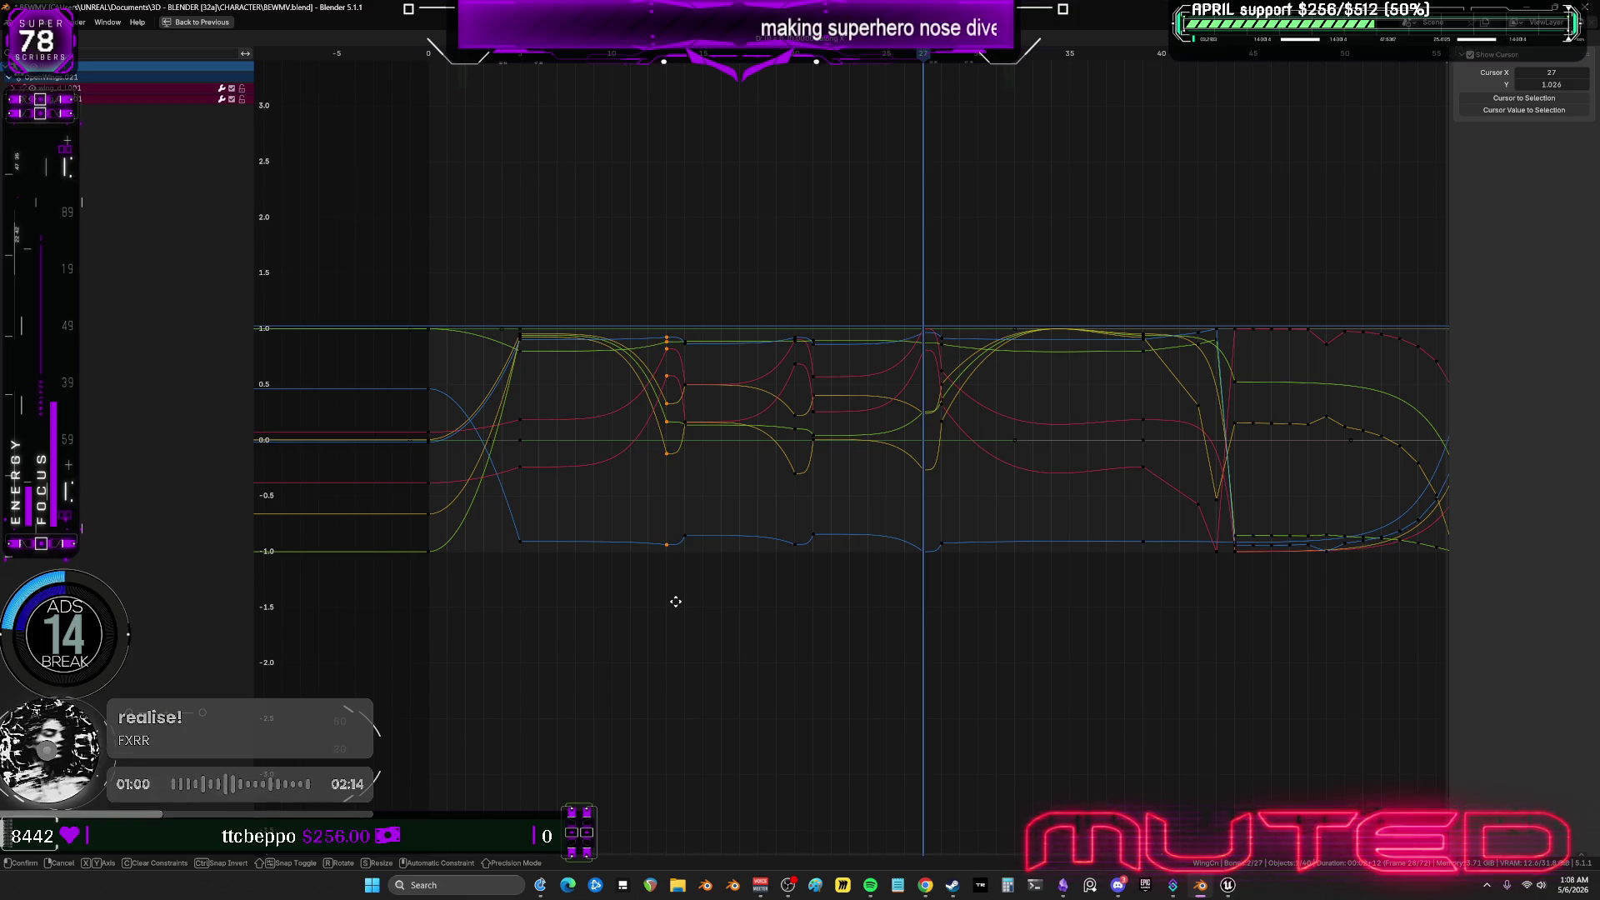
text(1)
key(Return)
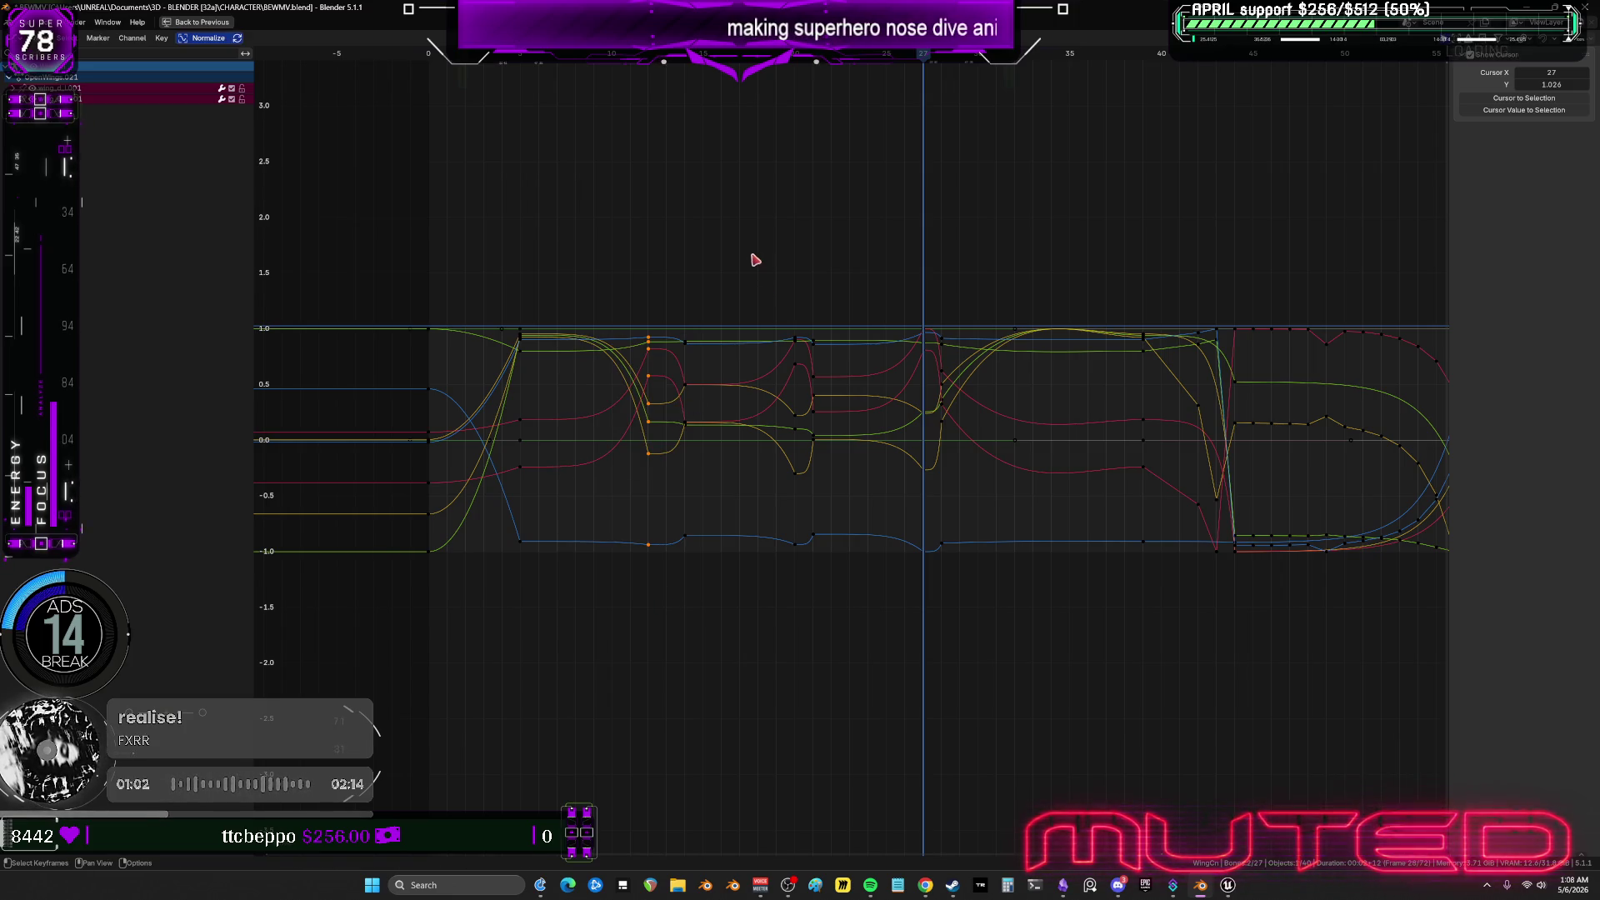
mouse_move(758, 255)
mouse_down()
mouse_move(799, 589)
mouse_move(812, 584)
mouse_up()
key(g)
click(819, 589)
drag(899, 268, 927, 595)
key(g)
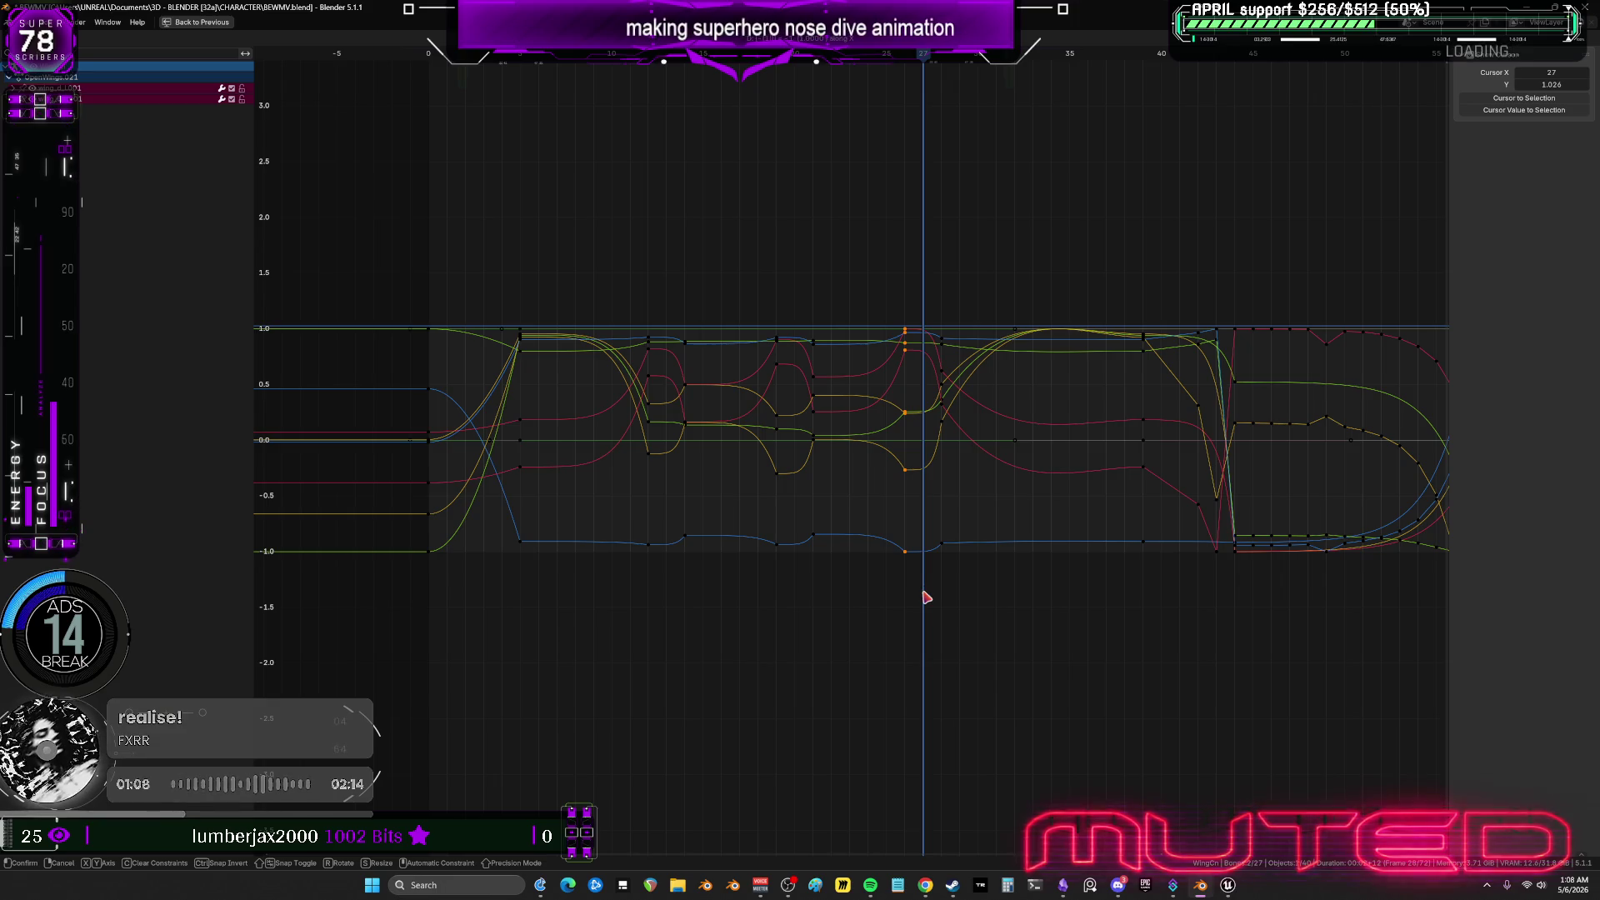
click(927, 598)
Restore the full layout, orbit around the character and play back the wing flap.
key(ctrl+space)
middle_drag(834, 417, 583, 399)
key(space)
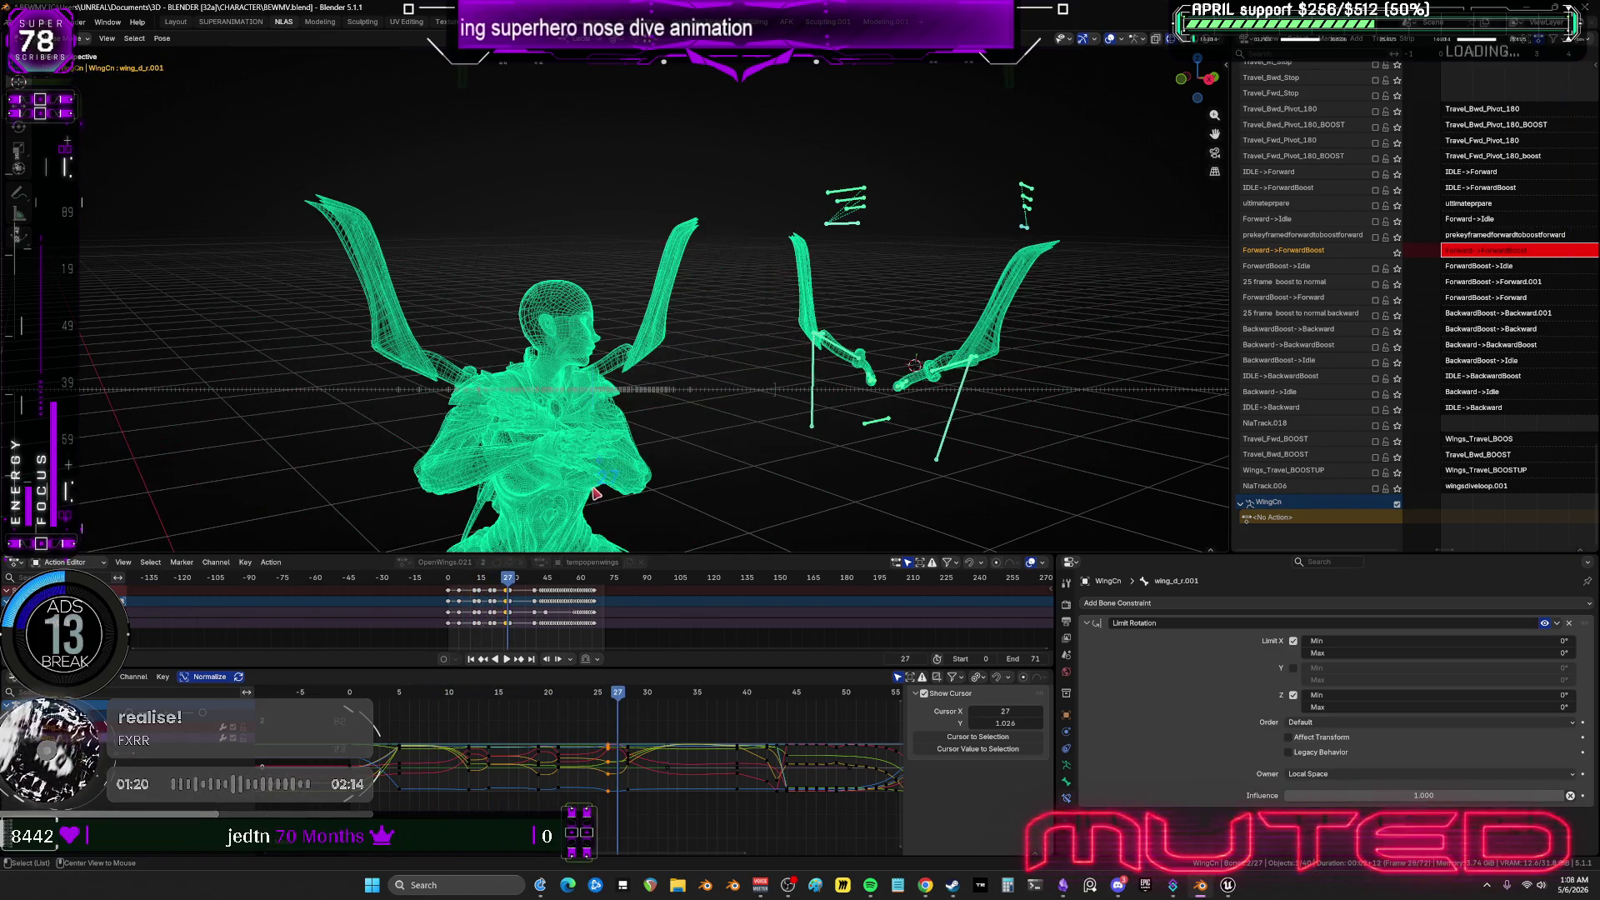
Try moving the frame-24 keyframes one frame earlier in the full-window graph, then undo it.
alt+scroll(596, 493, down, 1)
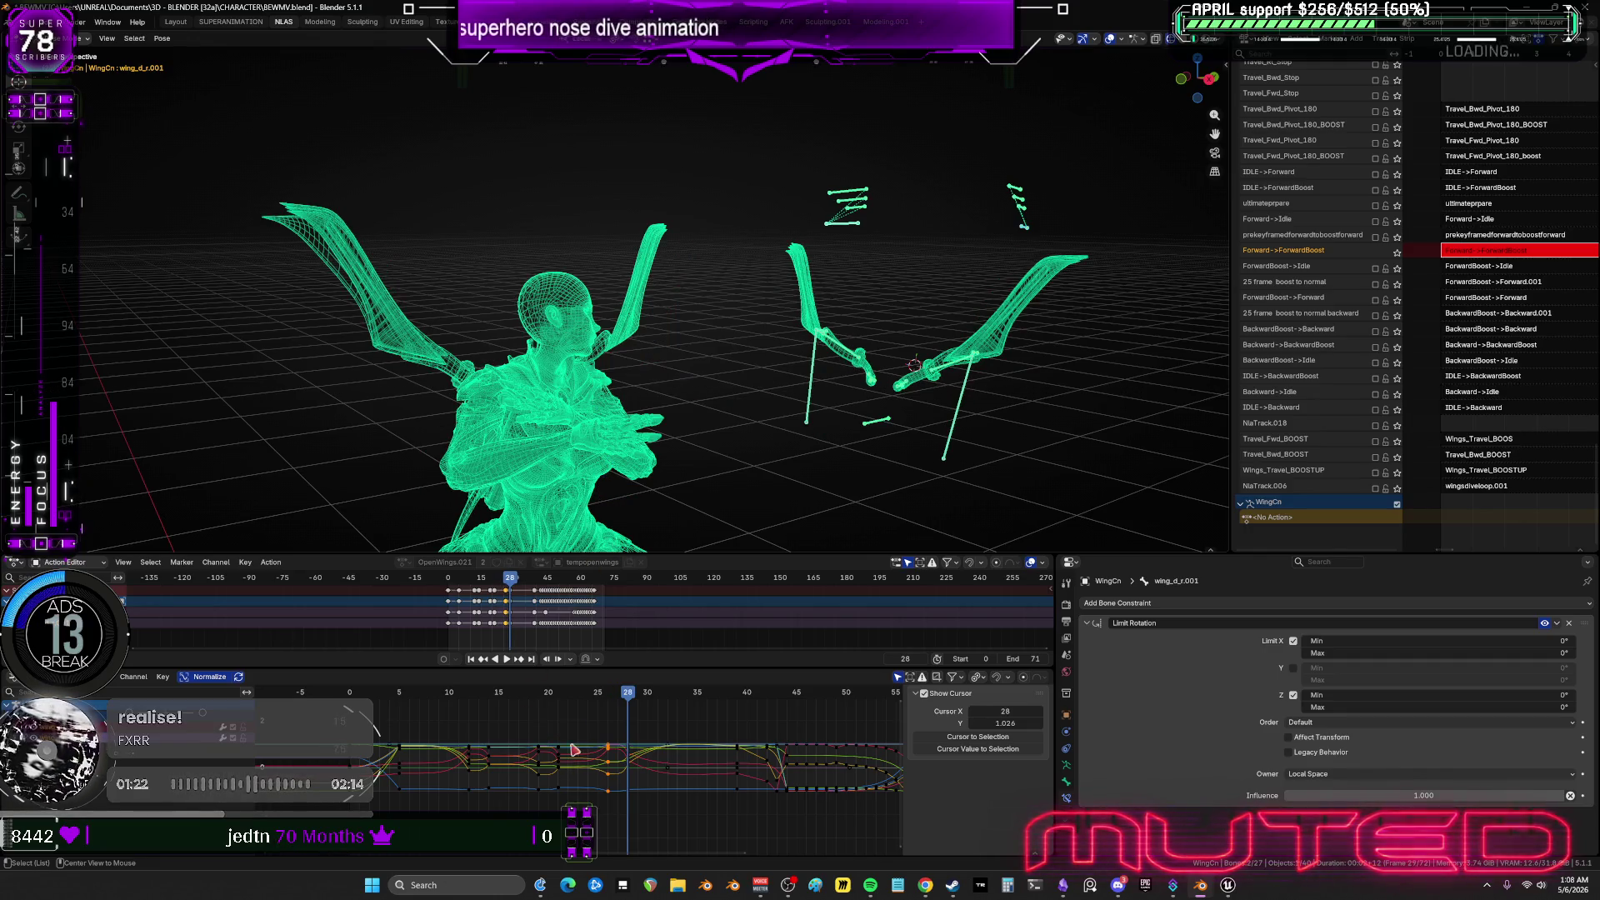
key(ctrl+space)
key(alt+a)
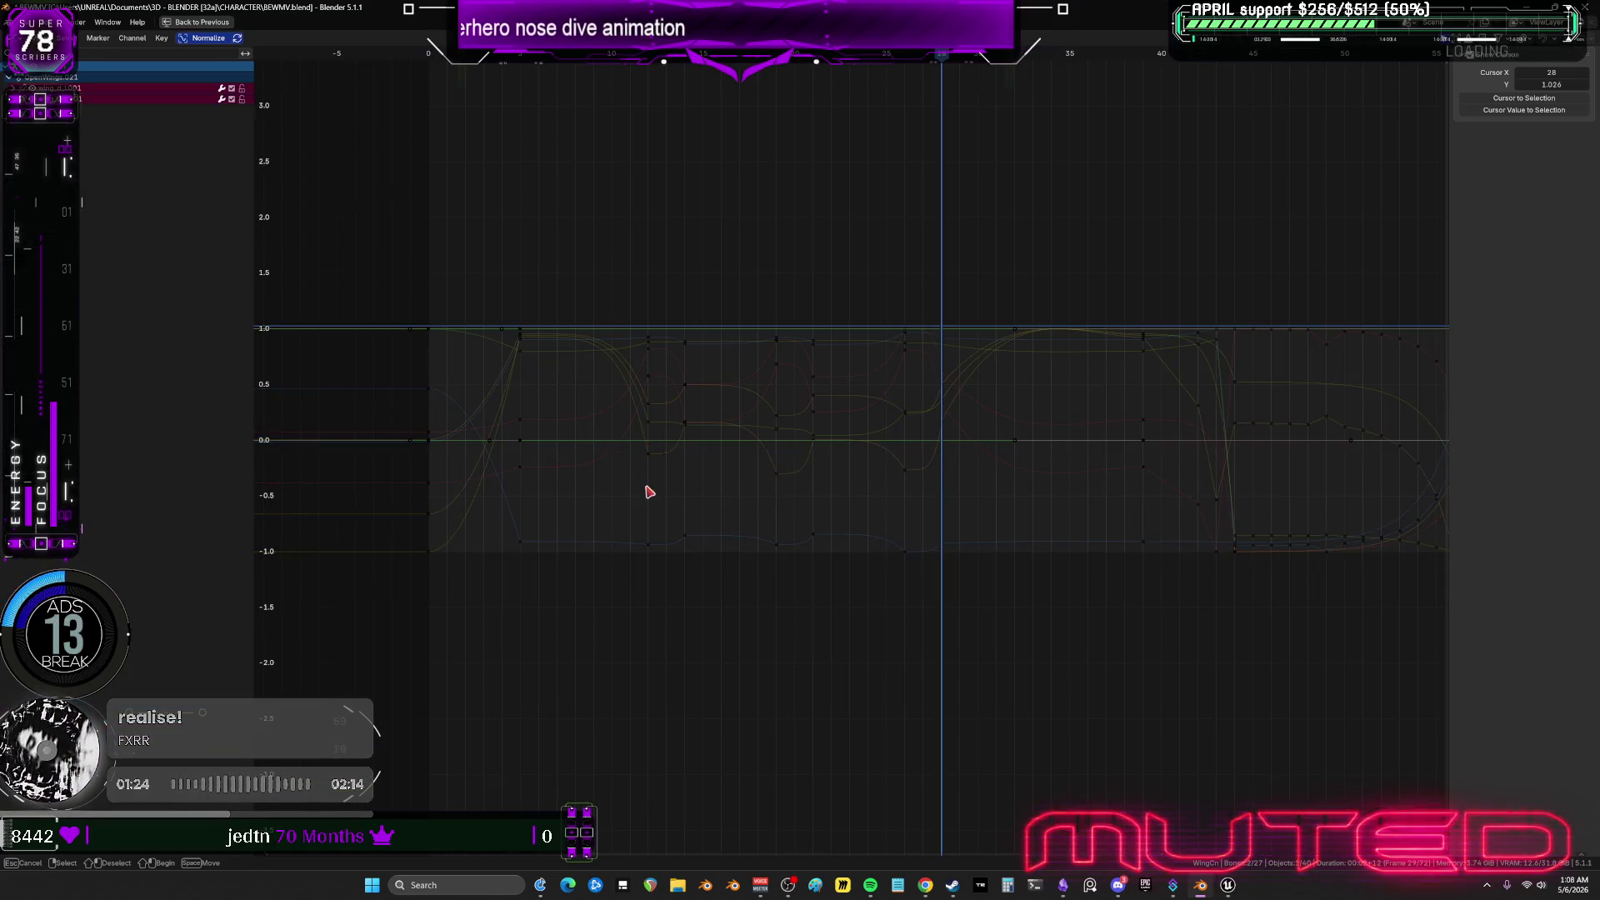
drag(604, 275, 658, 582)
text(gx-1)
key(Return)
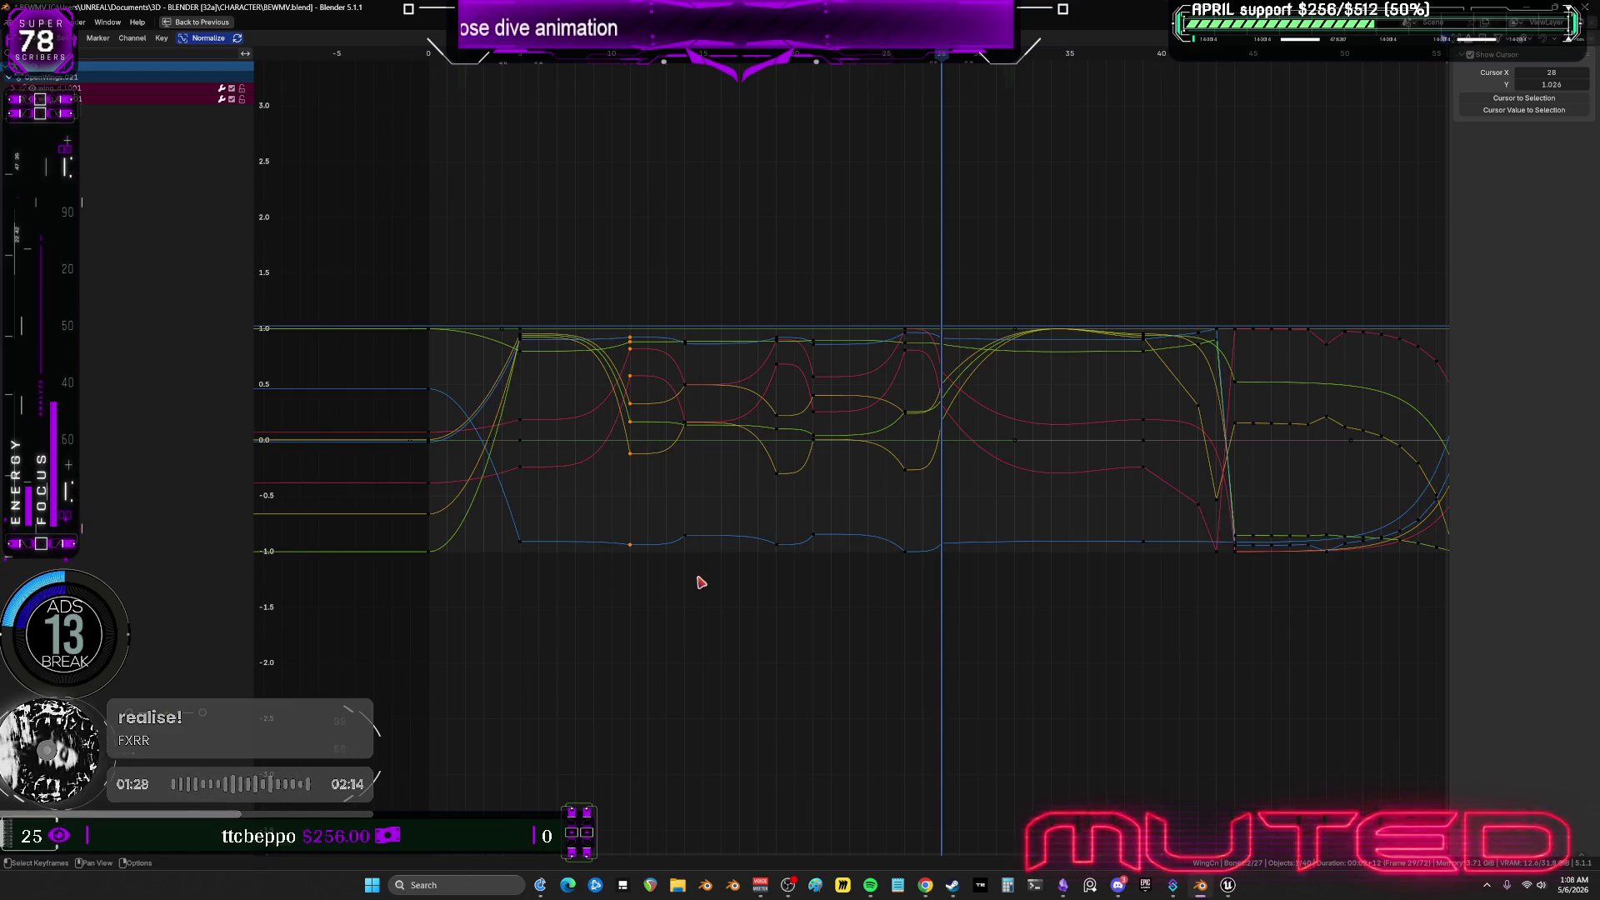
key(ctrl)
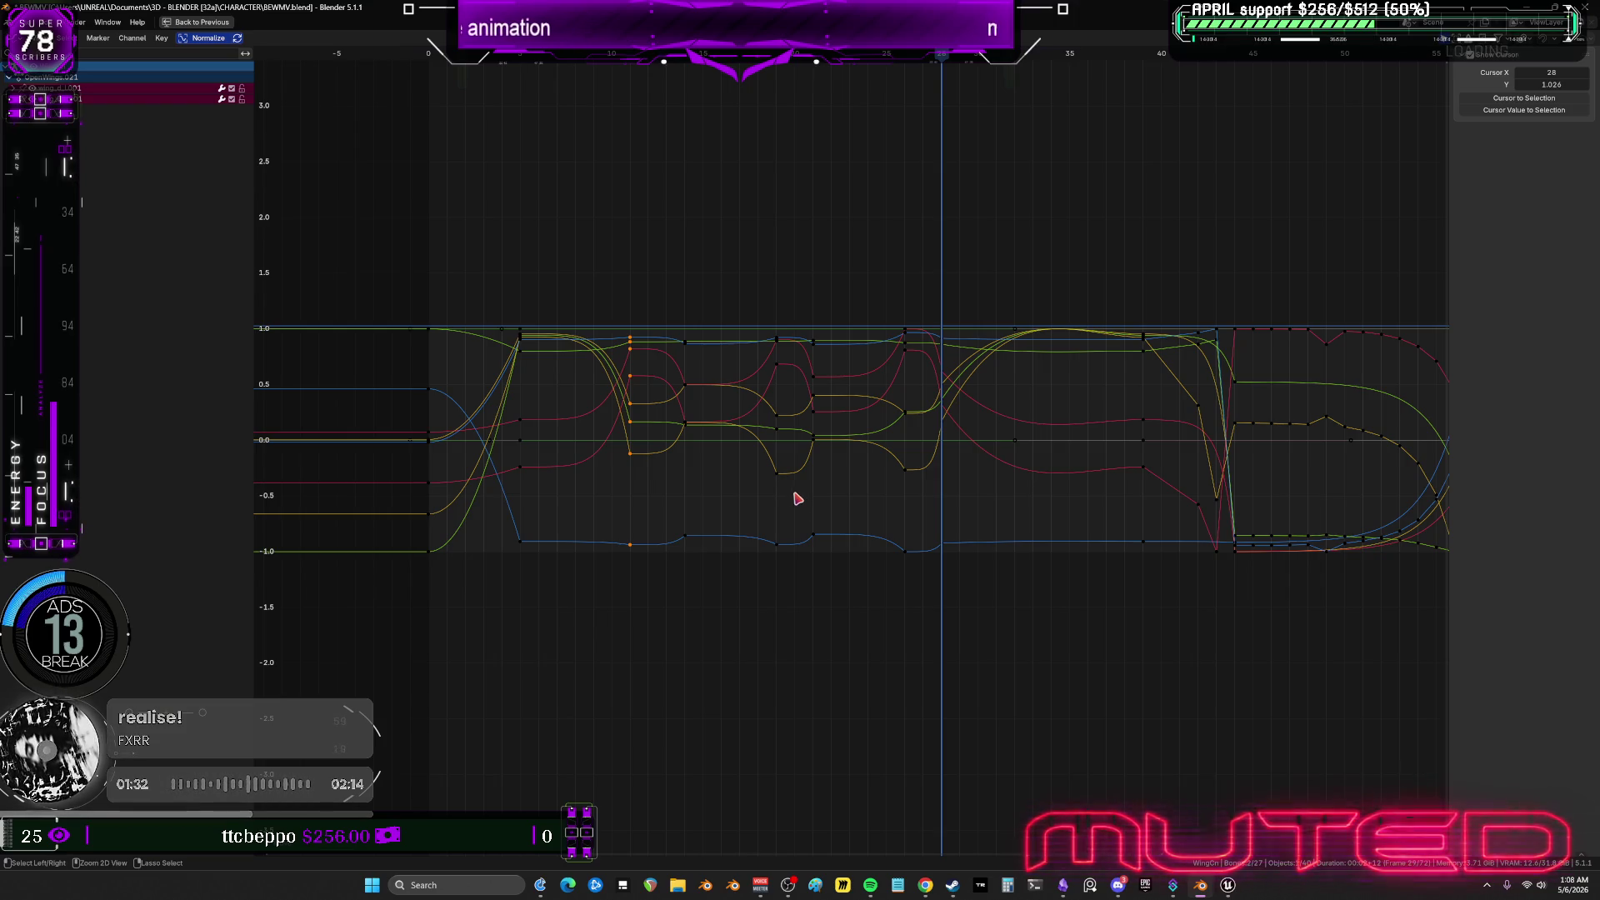
key(ctrl+z)
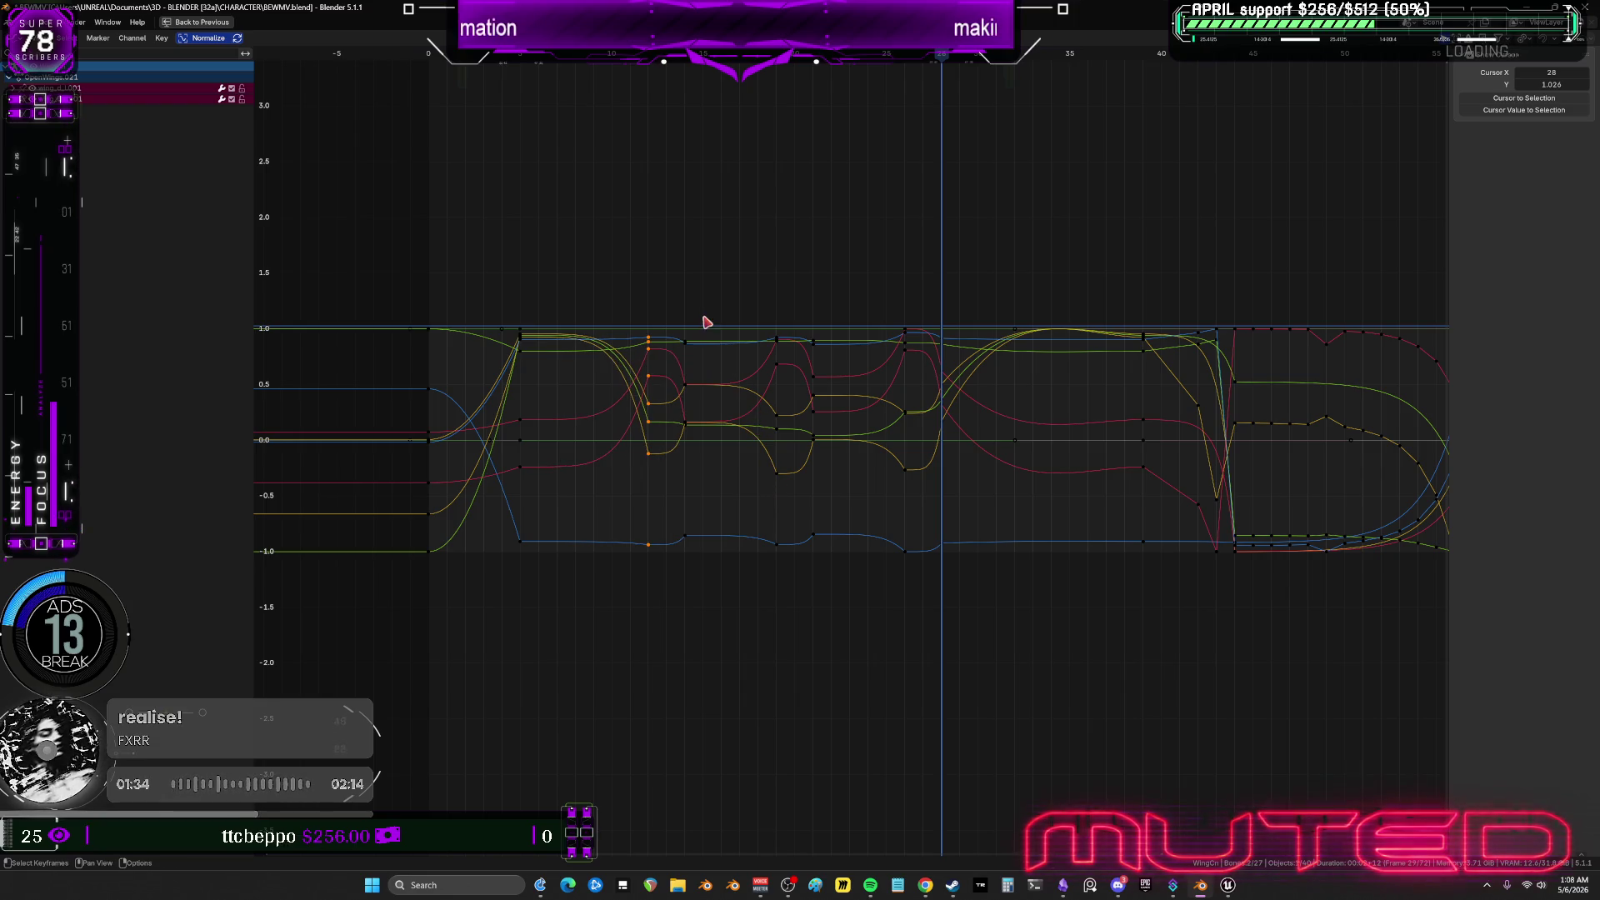
right_click(702, 331)
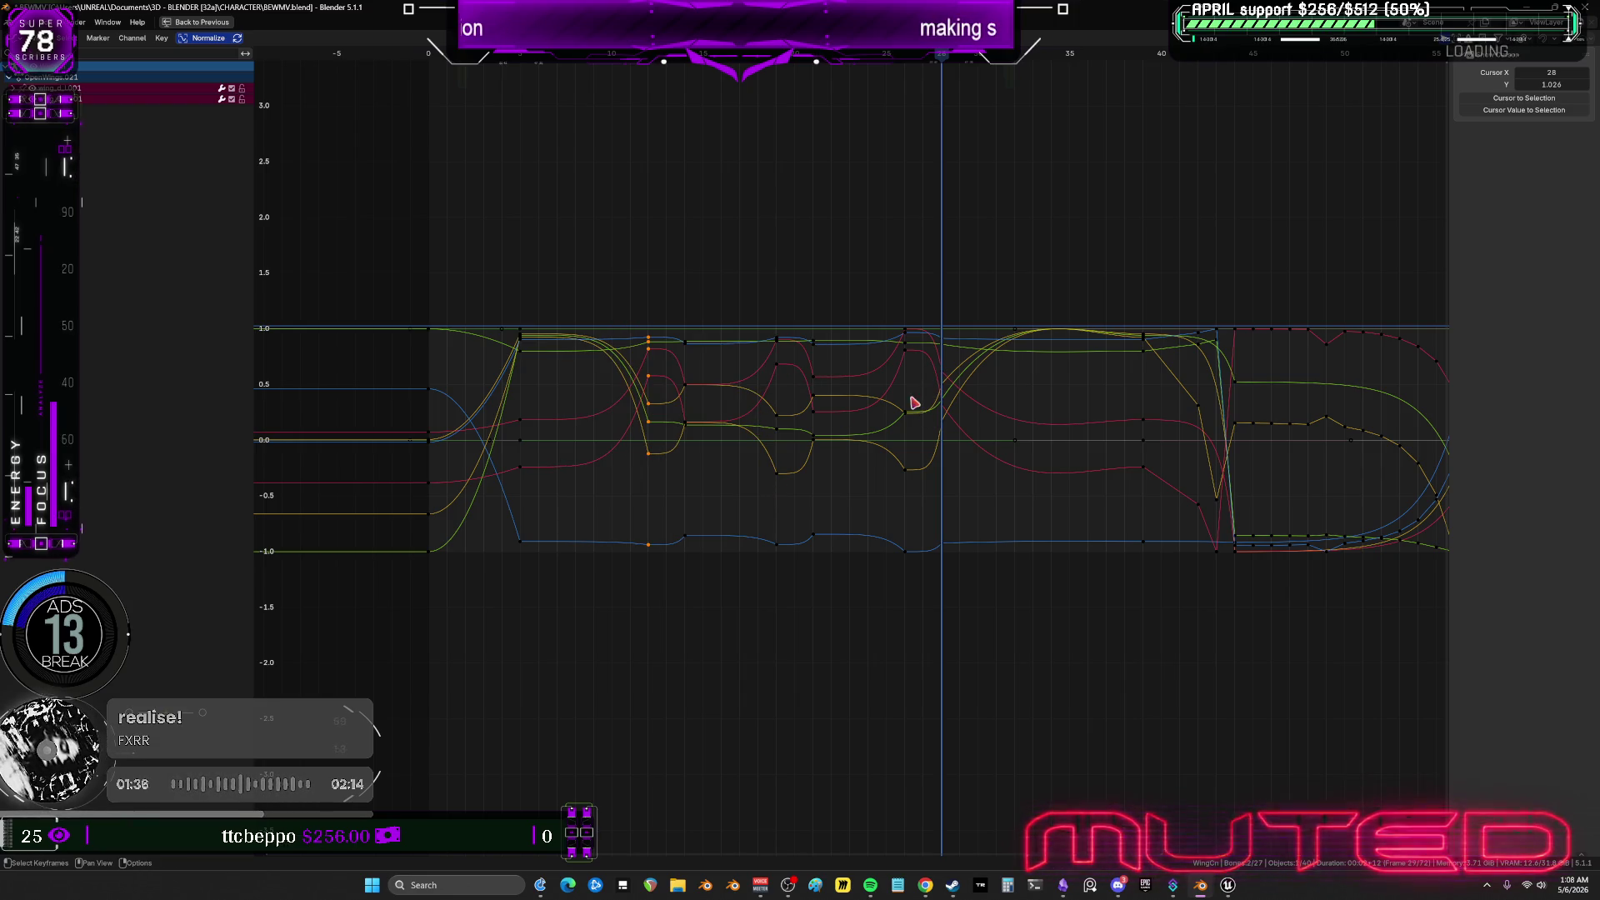
key(ctrl+space)
Select more wing bones in the 3D view and inspect their keyframe curves full-window.
mouse_move(1074, 240)
mouse_down()
mouse_move(767, 146)
mouse_move(807, 156)
mouse_move(792, 221)
mouse_up()
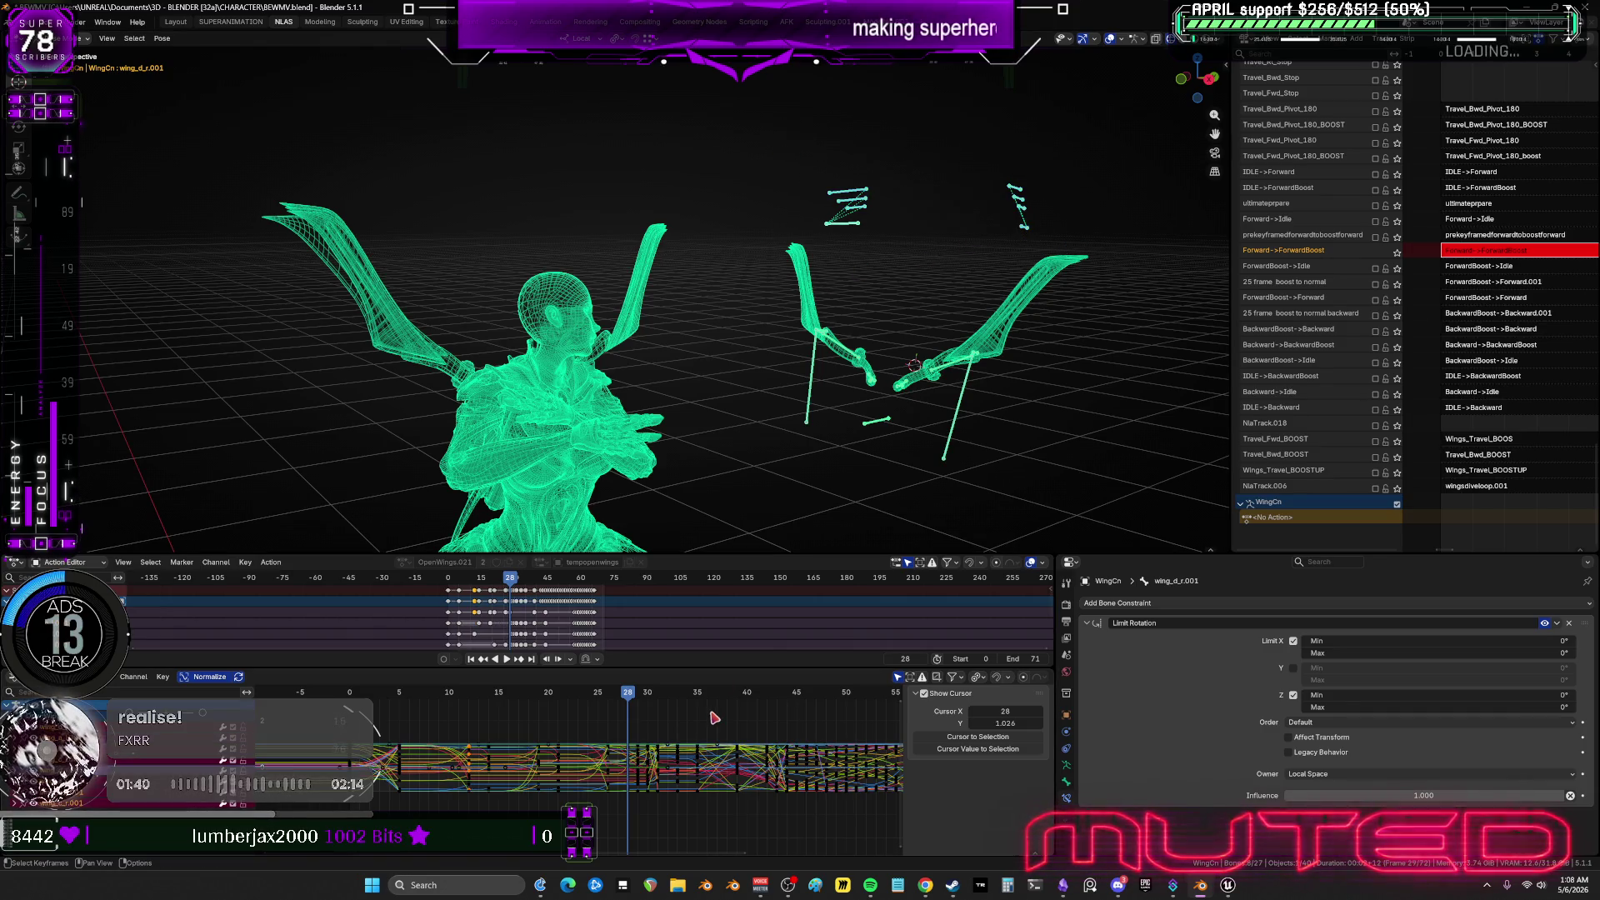
key(ctrl+space)
mouse_move(663, 293)
mouse_down()
mouse_move(642, 608)
mouse_move(707, 613)
mouse_up()
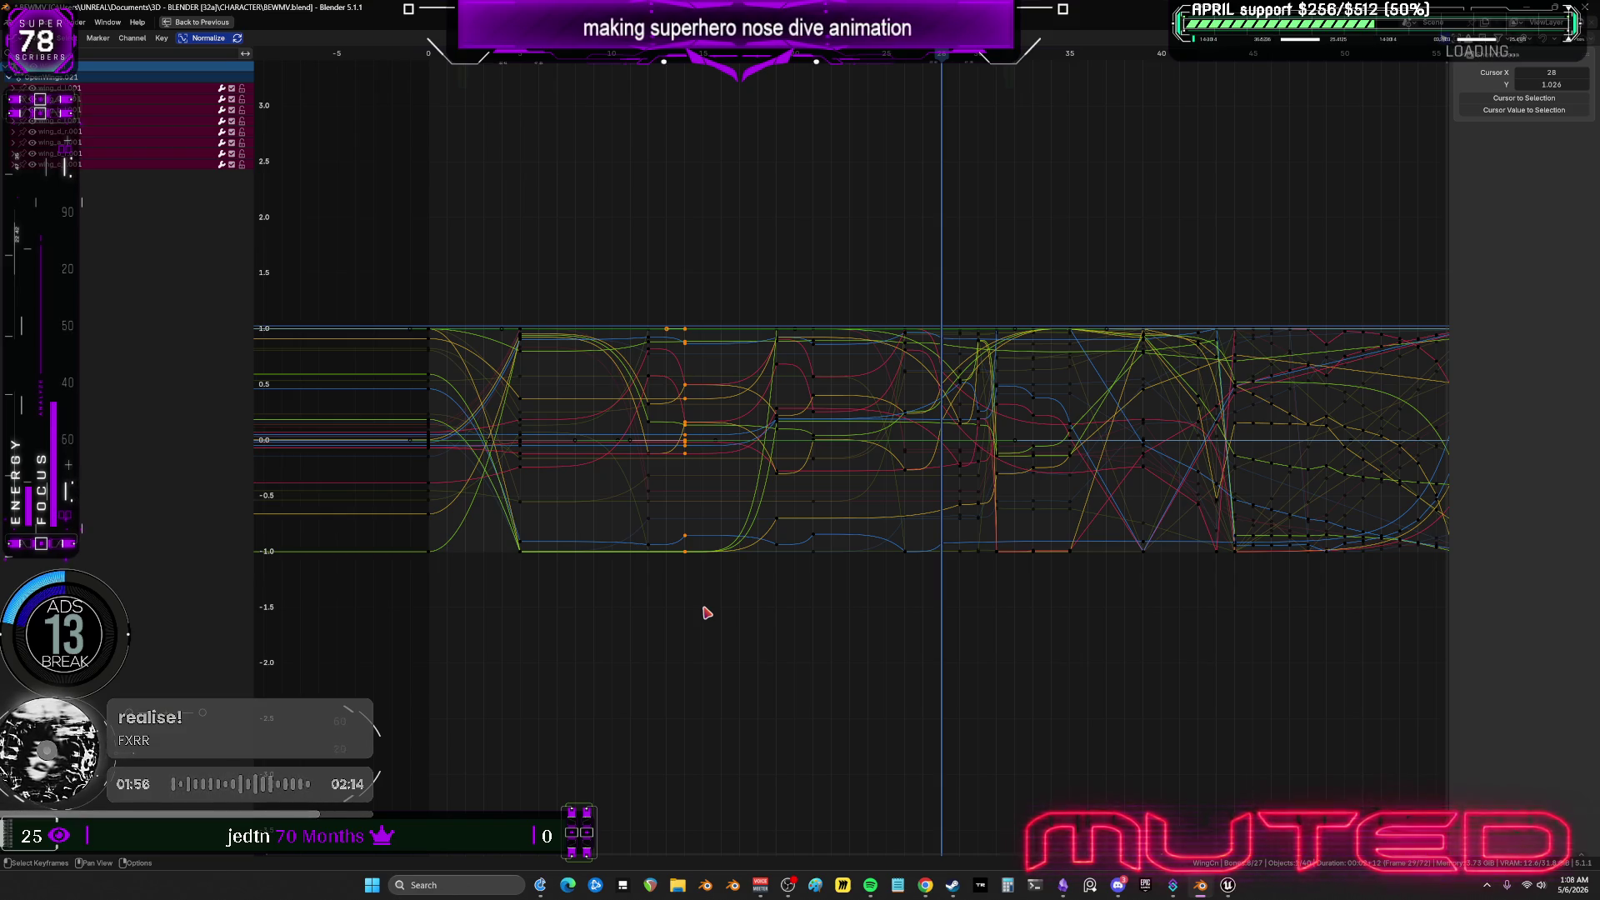
middle_drag(791, 493, 787, 501)
key(ctrl+space)
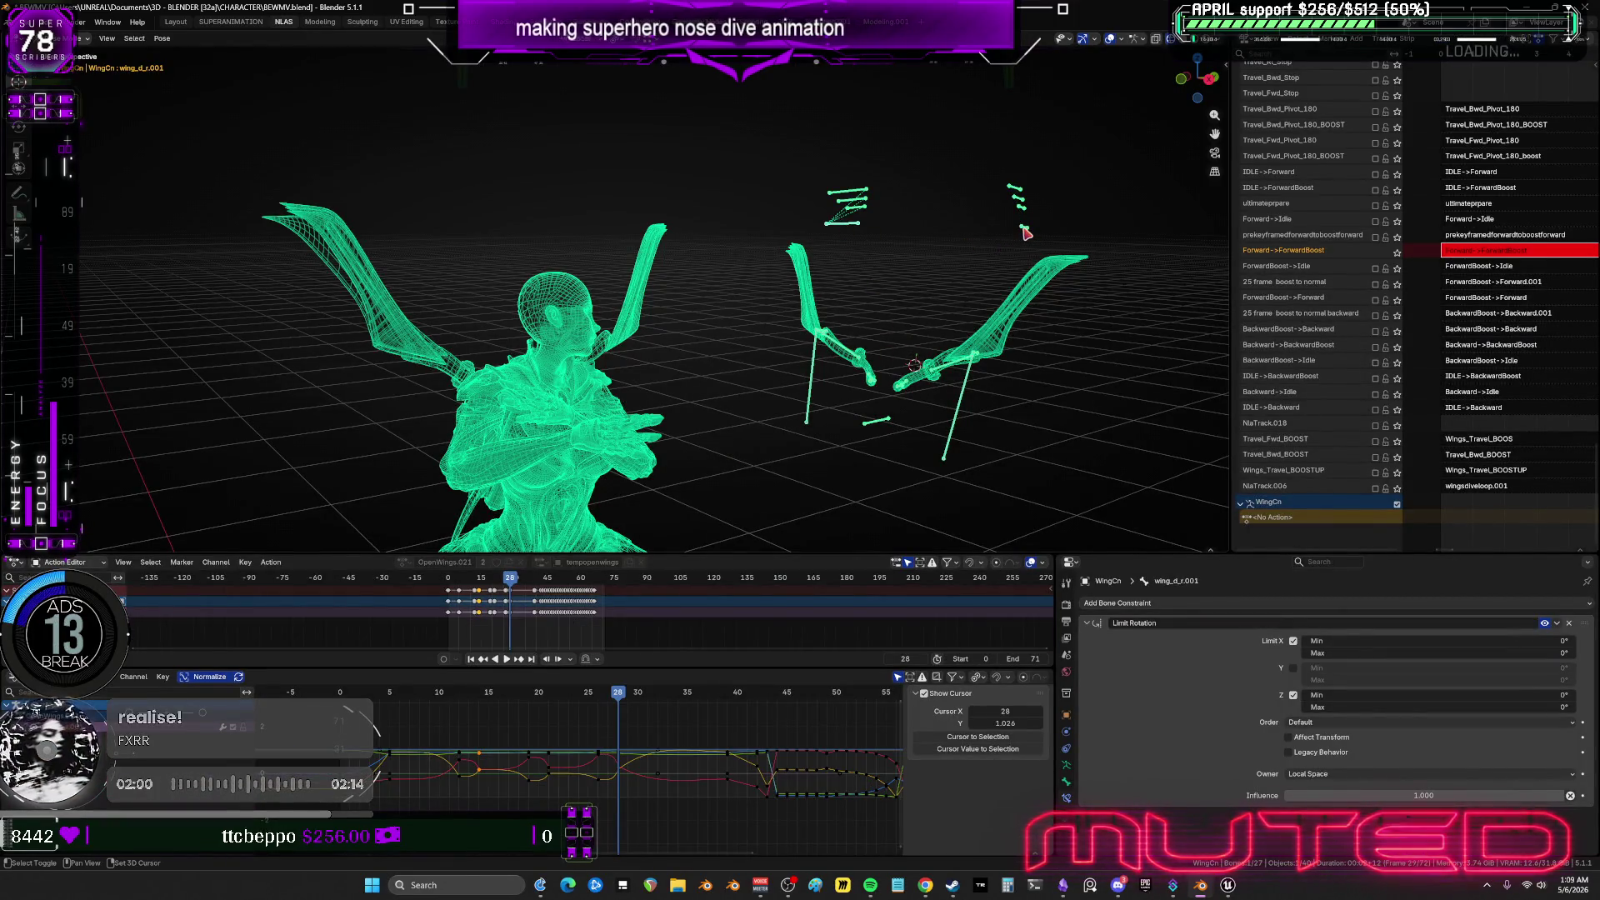
key(ctrl+space)
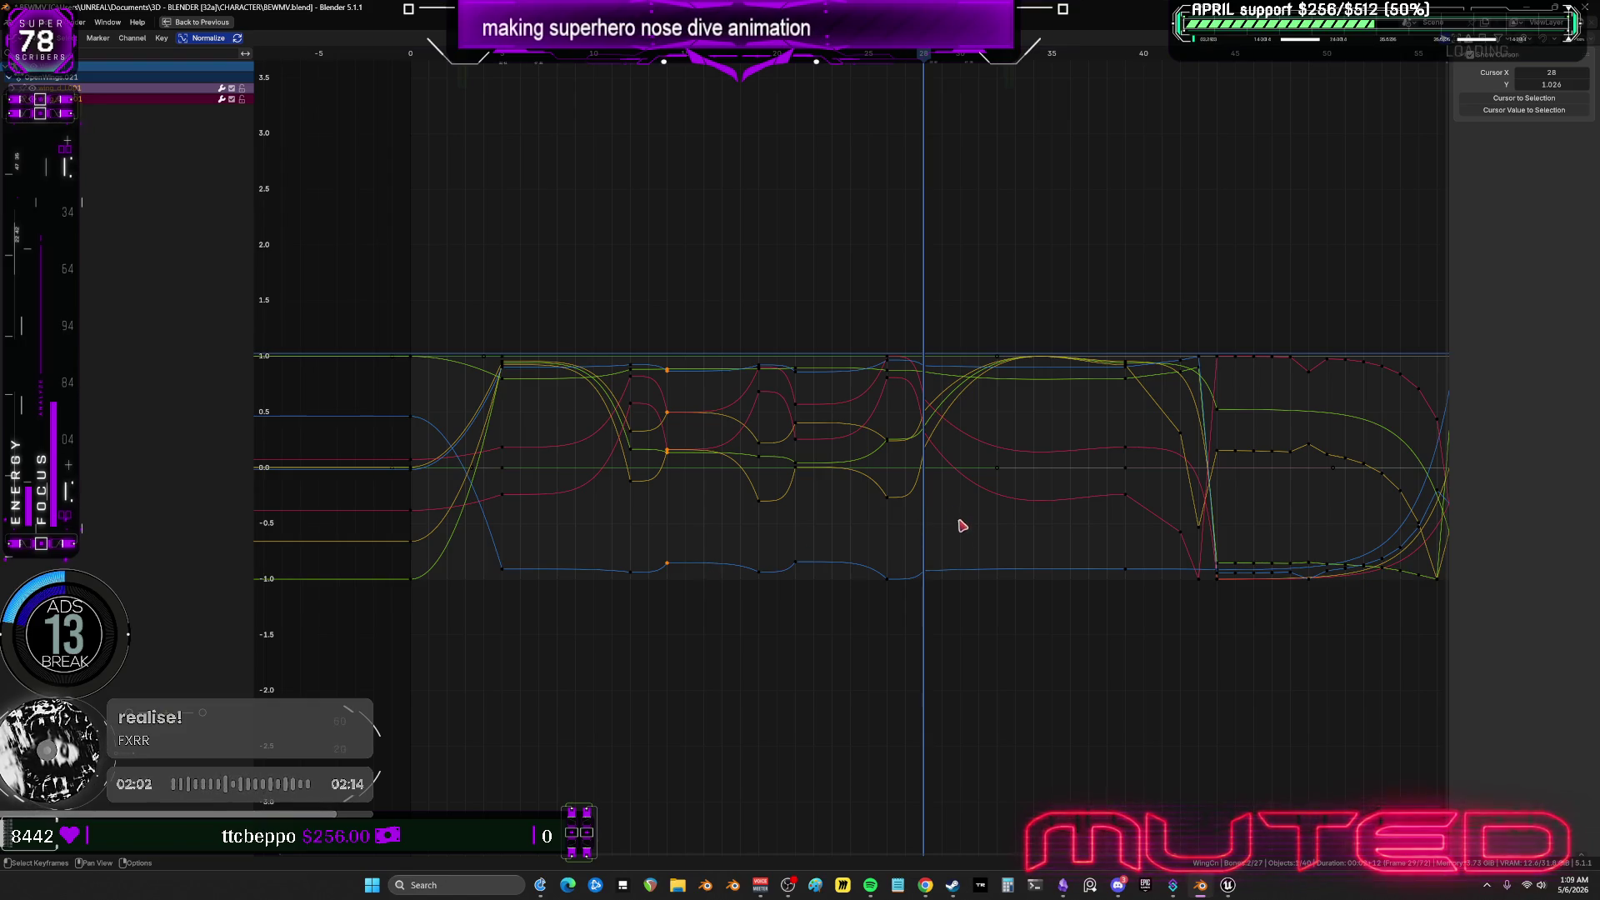
click(965, 639)
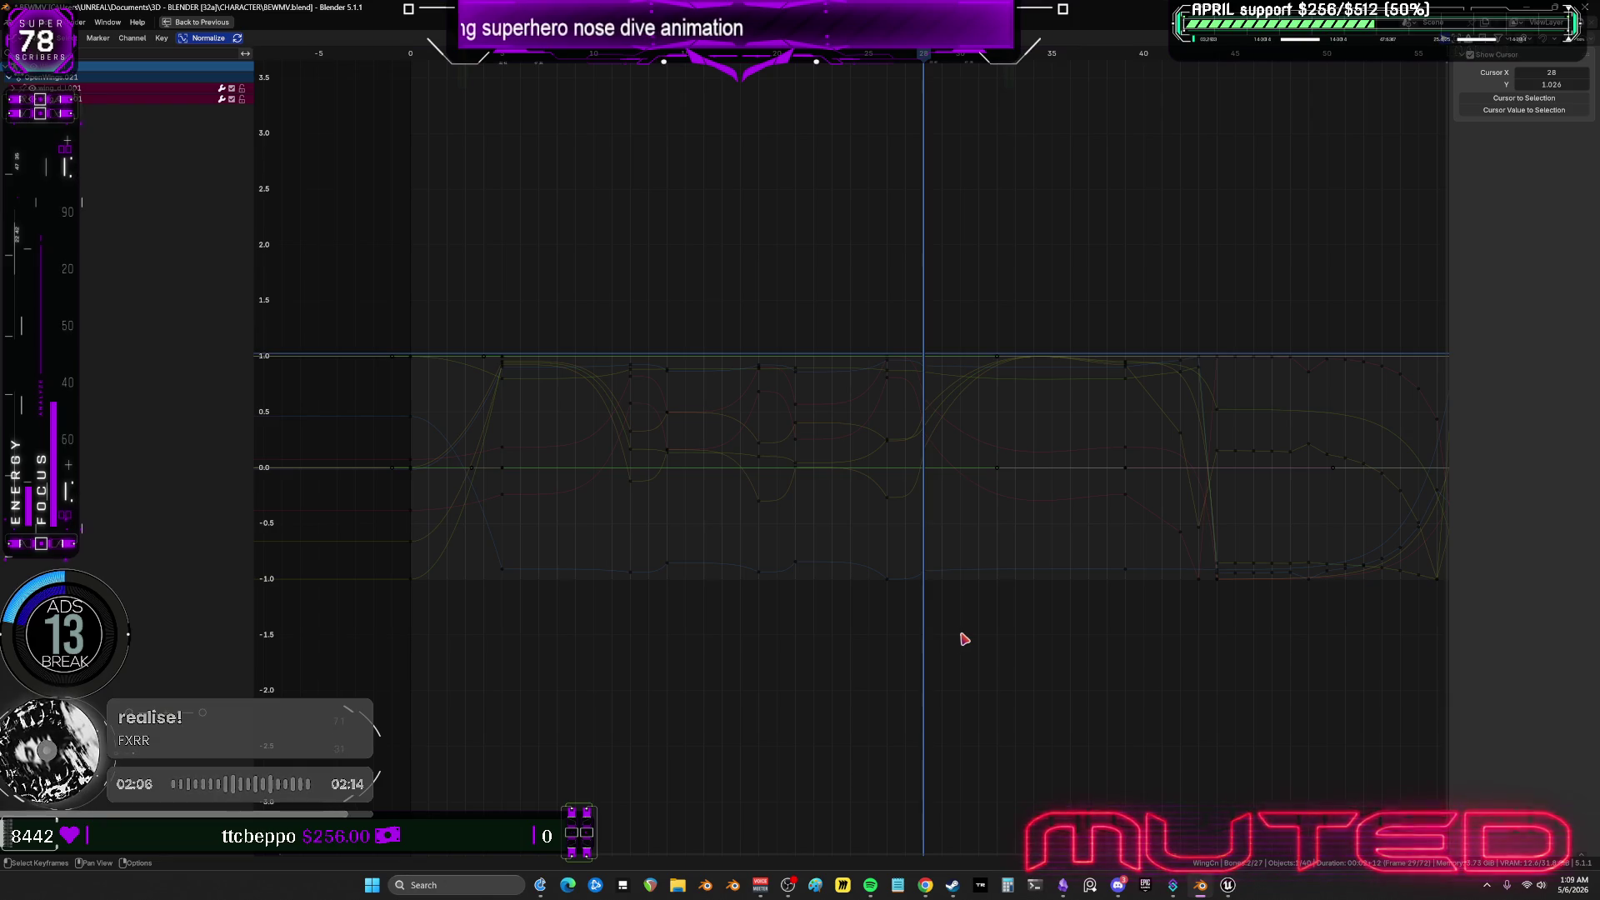
key(ctrl+space)
mouse_move(1065, 247)
mouse_down()
mouse_move(965, 229)
mouse_move(758, 136)
mouse_up()
Show the new bones' curves full-window and slide an earlier keyframe column later in time.
key(ctrl+space)
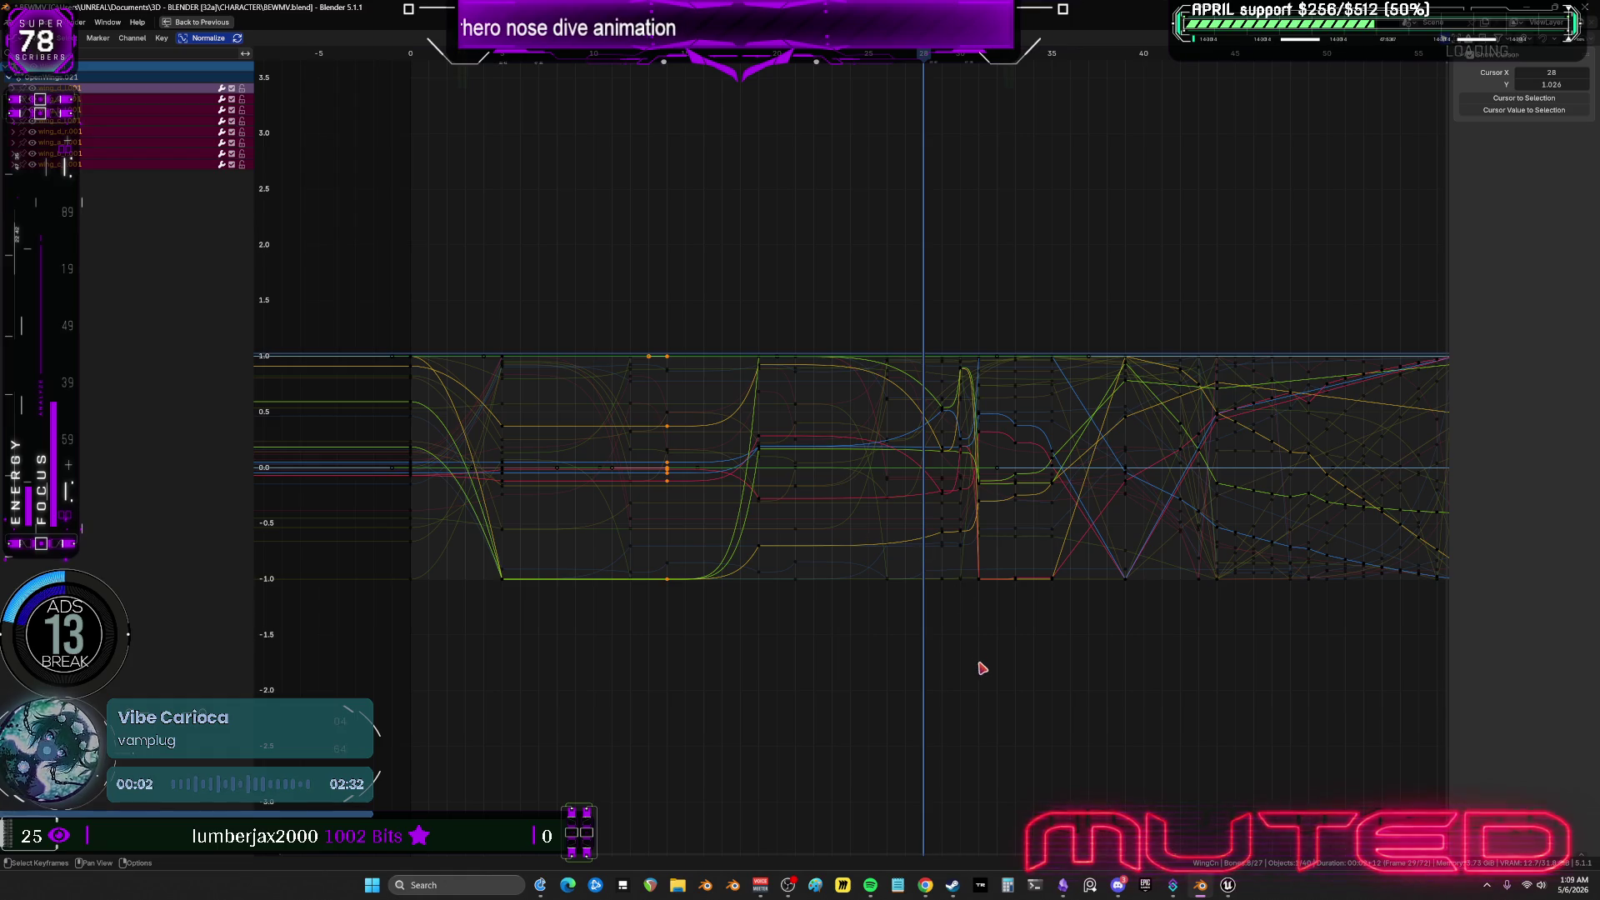
click(982, 667)
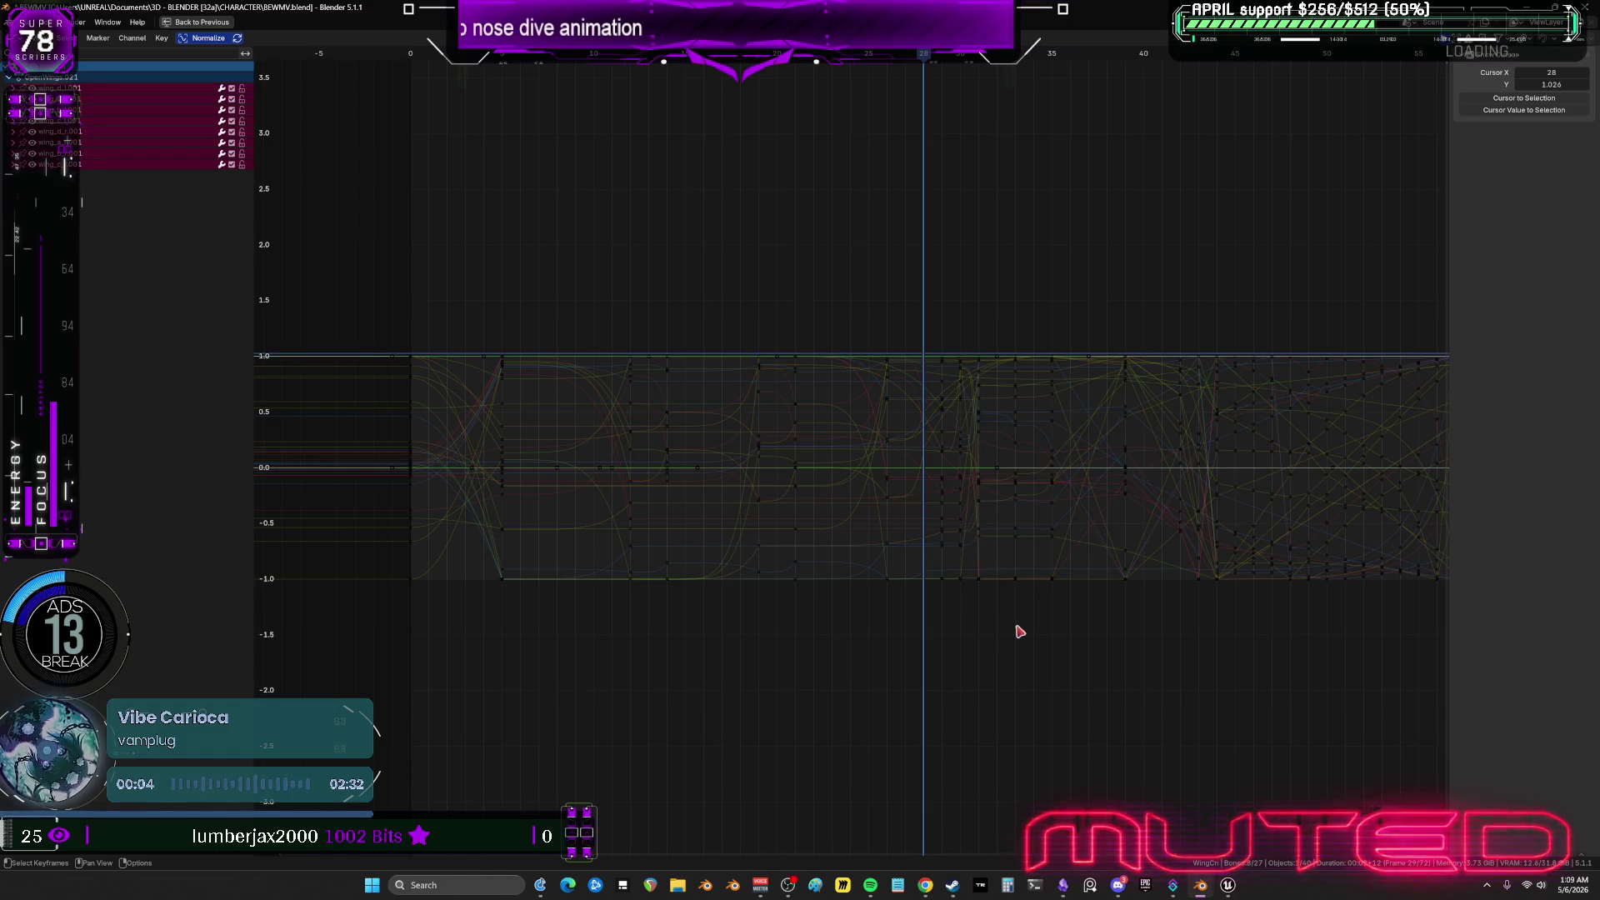
middle_drag(1075, 618, 1029, 623)
mouse_move(1021, 622)
mouse_down()
mouse_move(953, 325)
mouse_move(916, 268)
mouse_up()
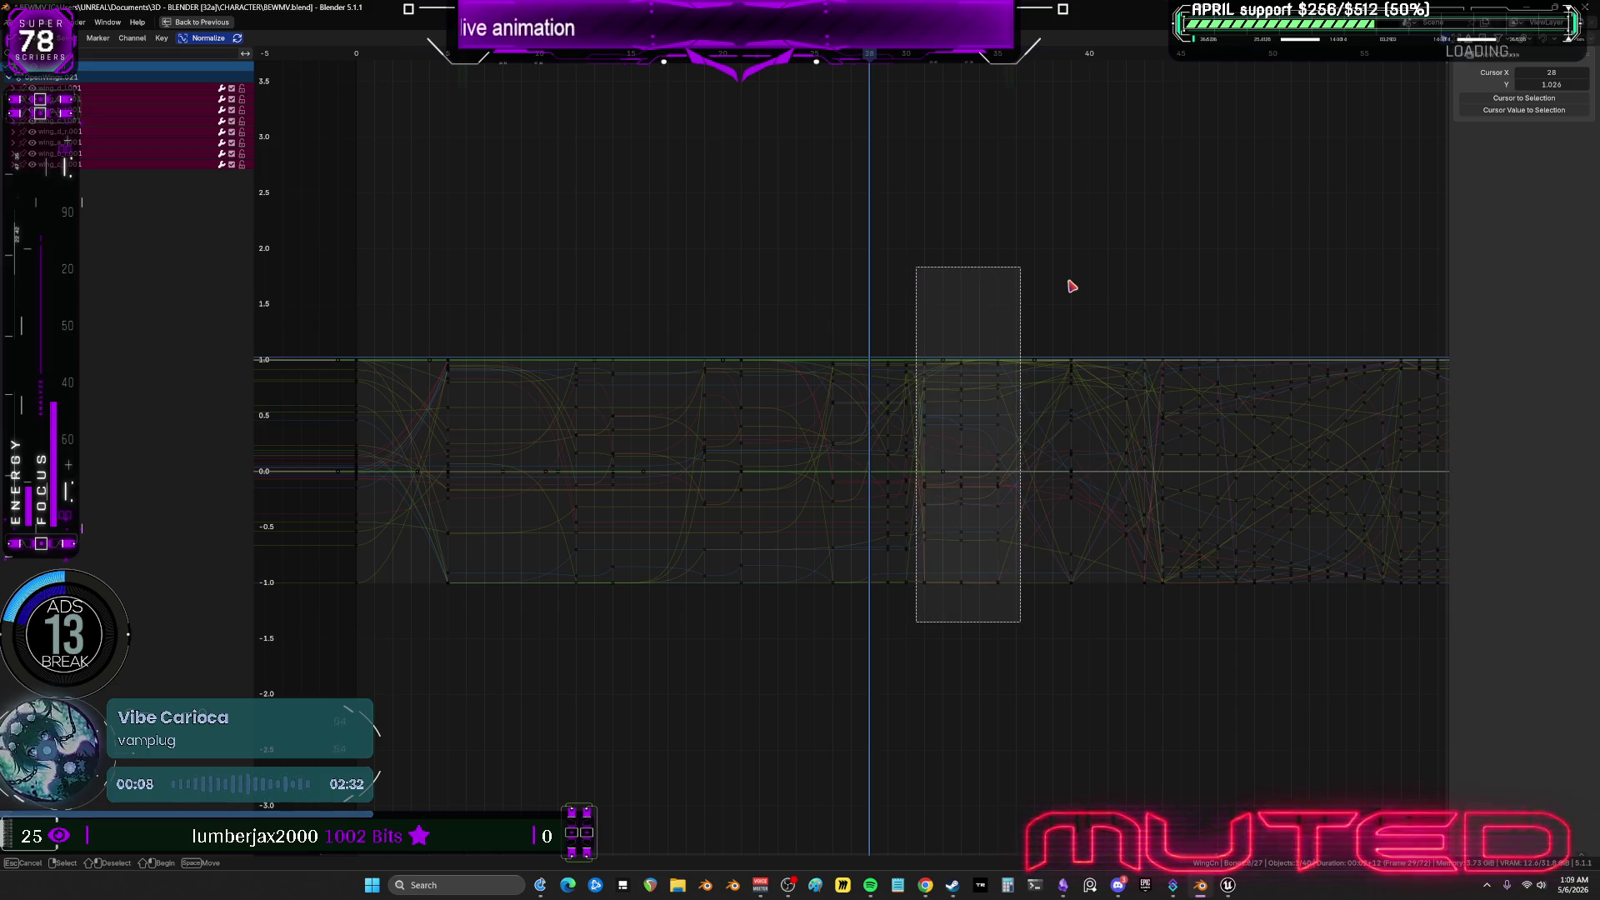
drag(1072, 286, 1068, 283)
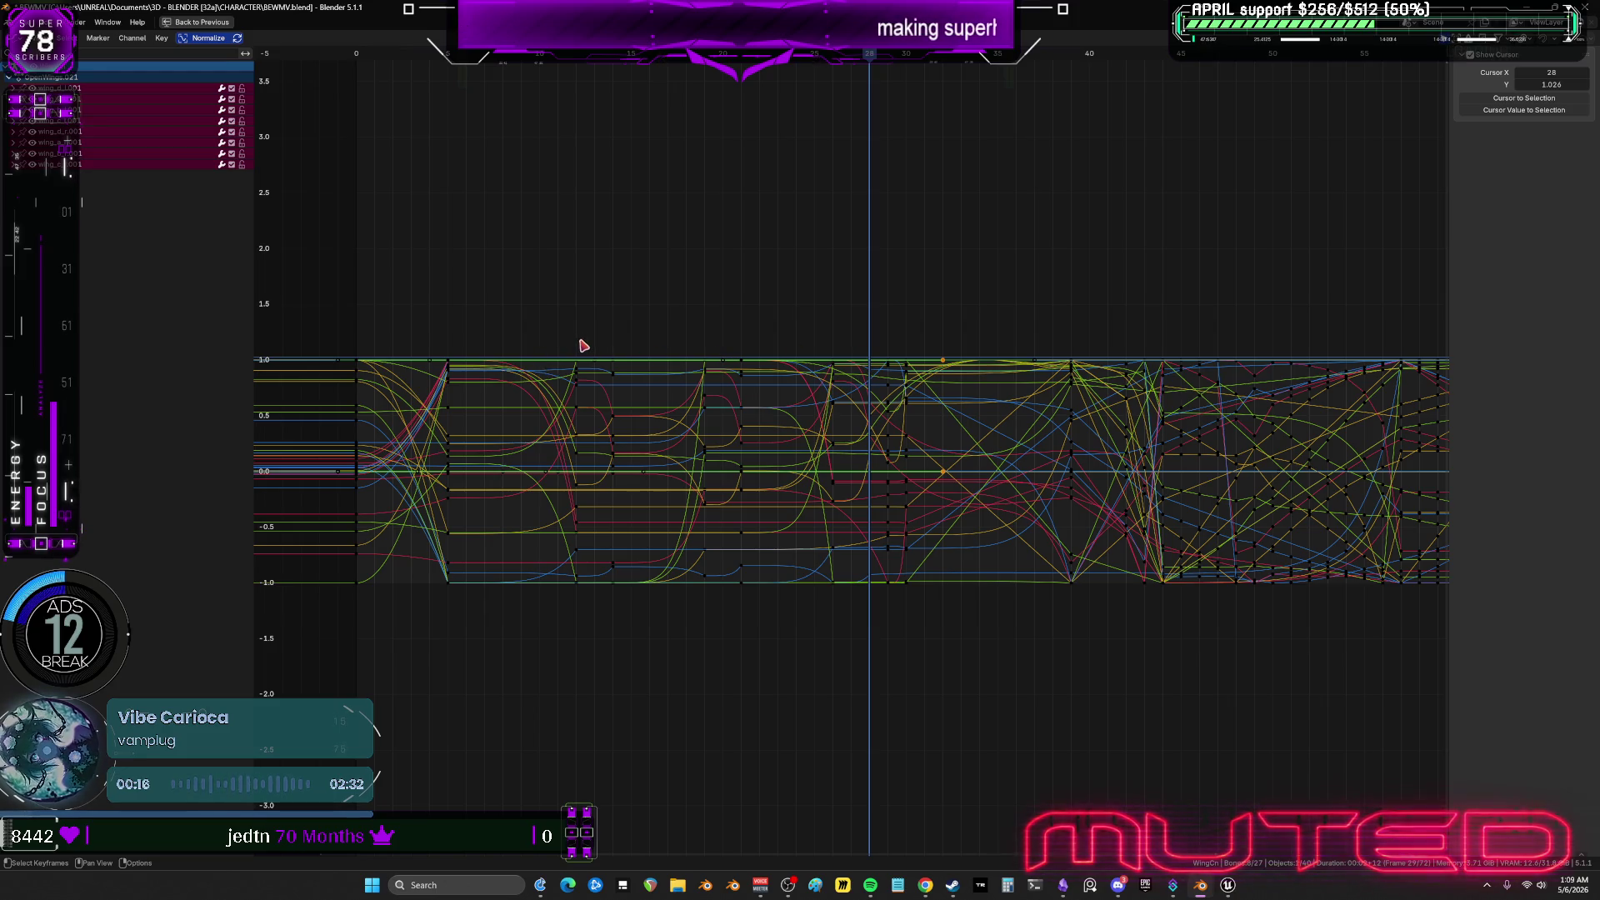
click(552, 311)
drag(594, 542, 636, 639)
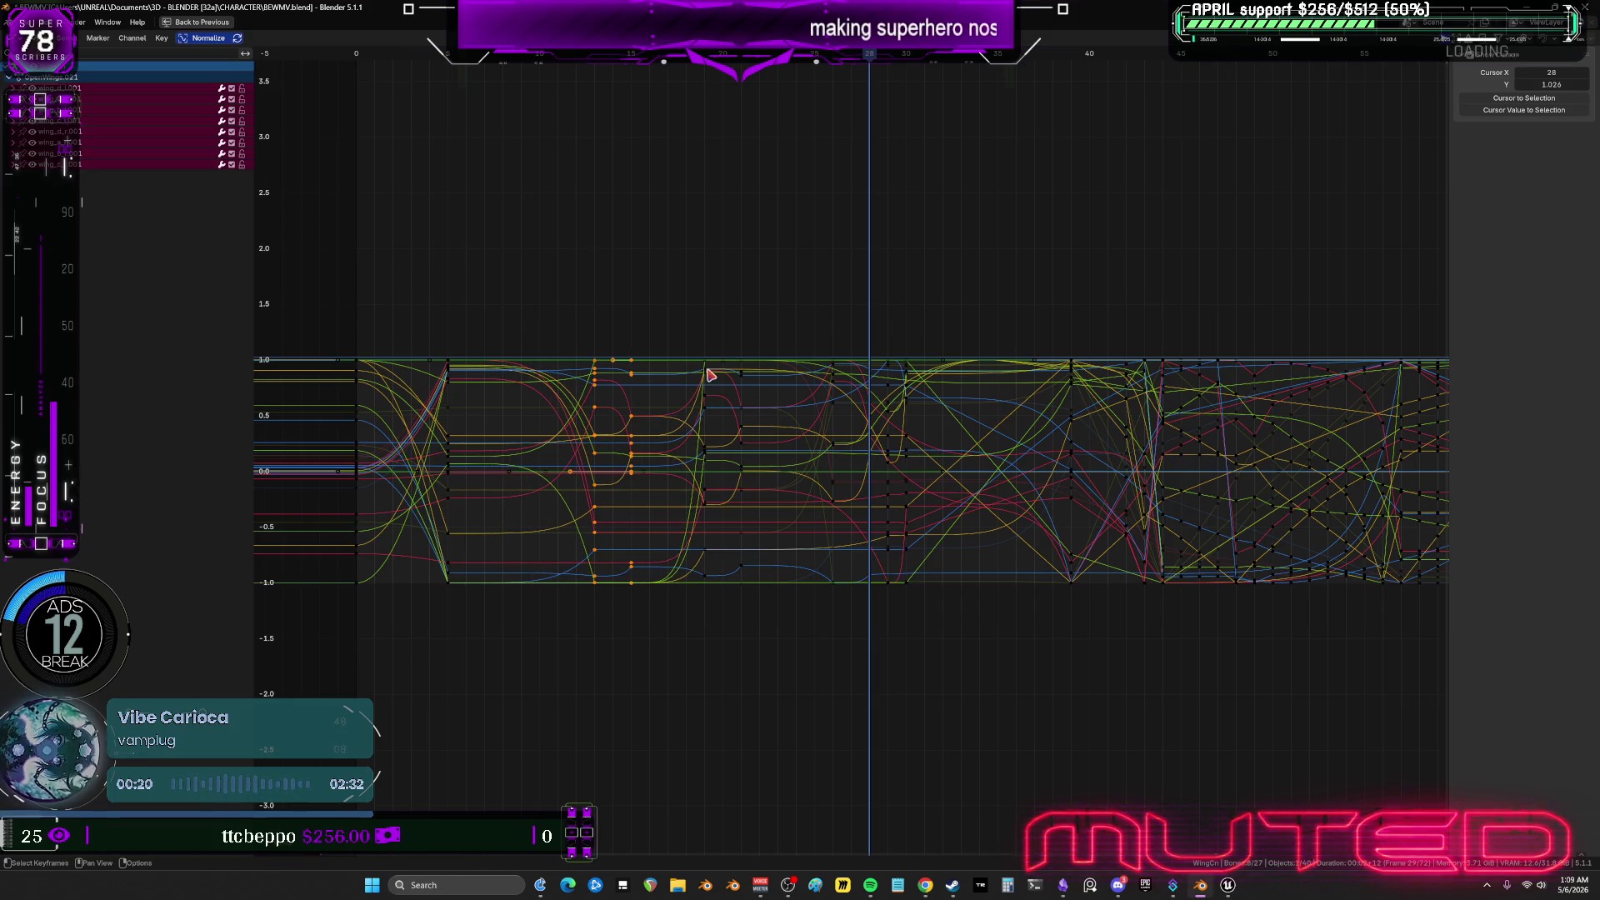
middle_drag(760, 372, 749, 366)
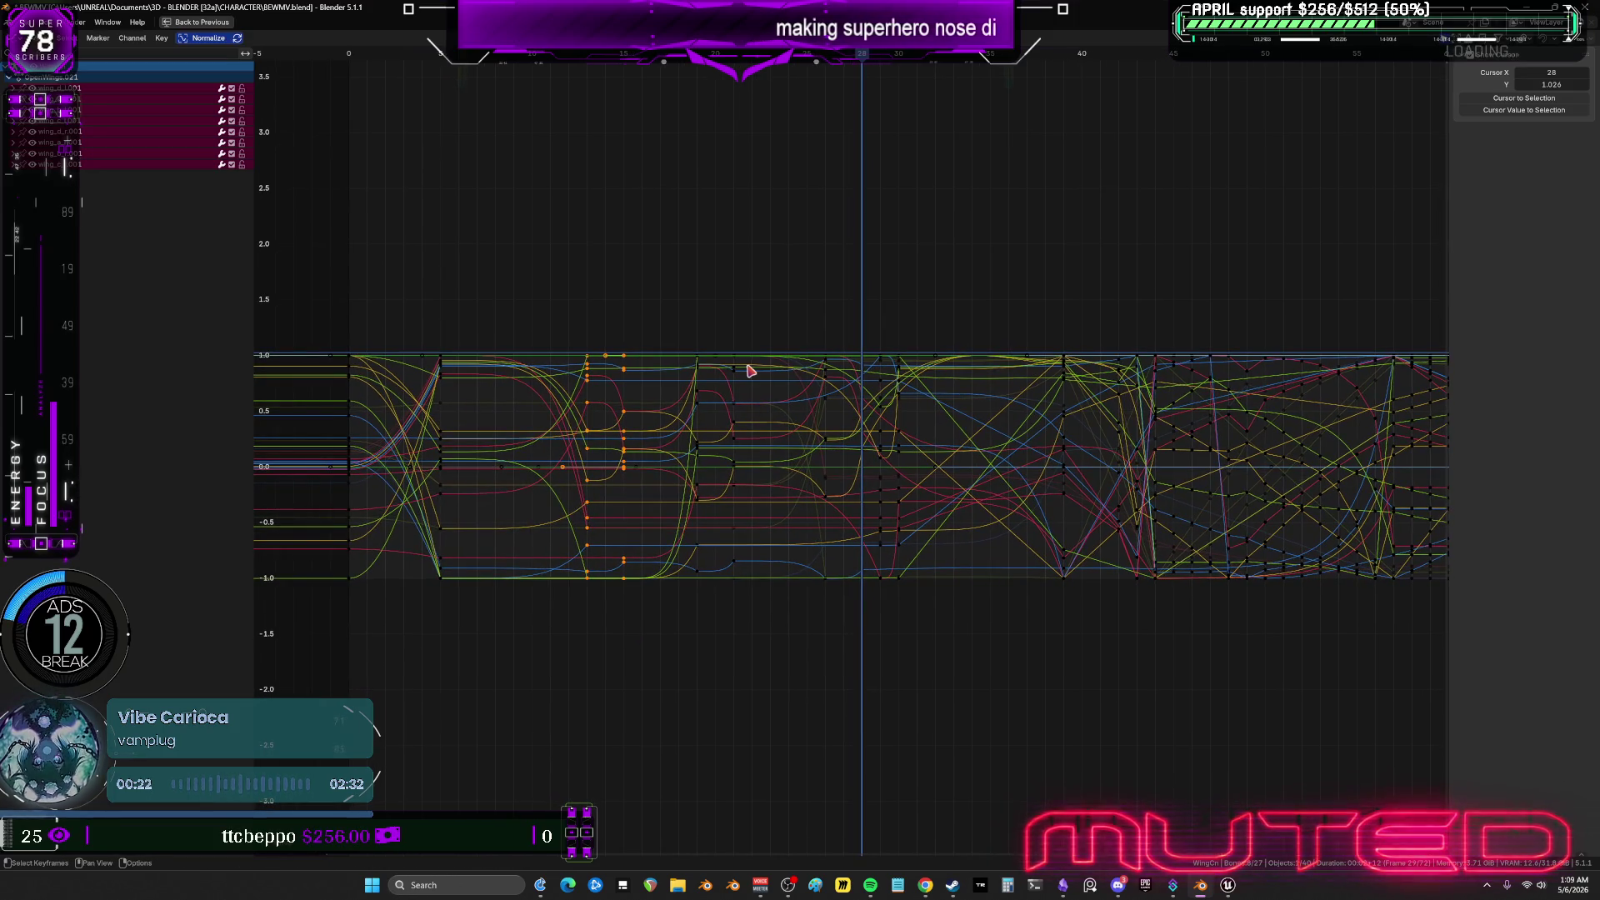
key(g)
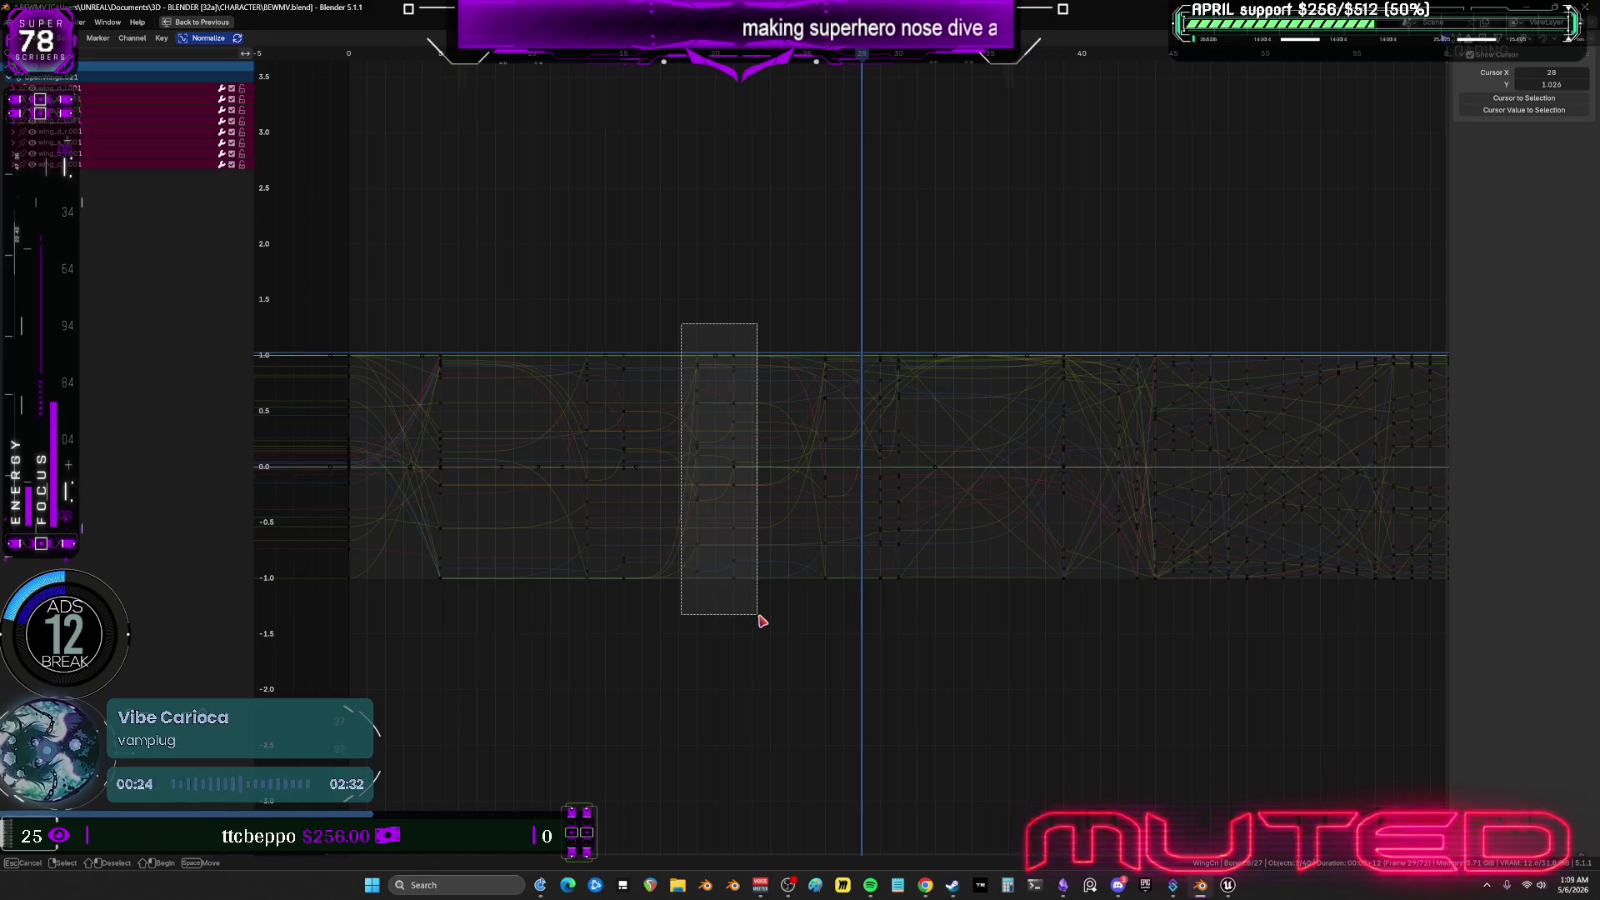
click(761, 621)
Slide three more wing keyframe columns later on the timeline.
drag(815, 329, 955, 663)
key(g)
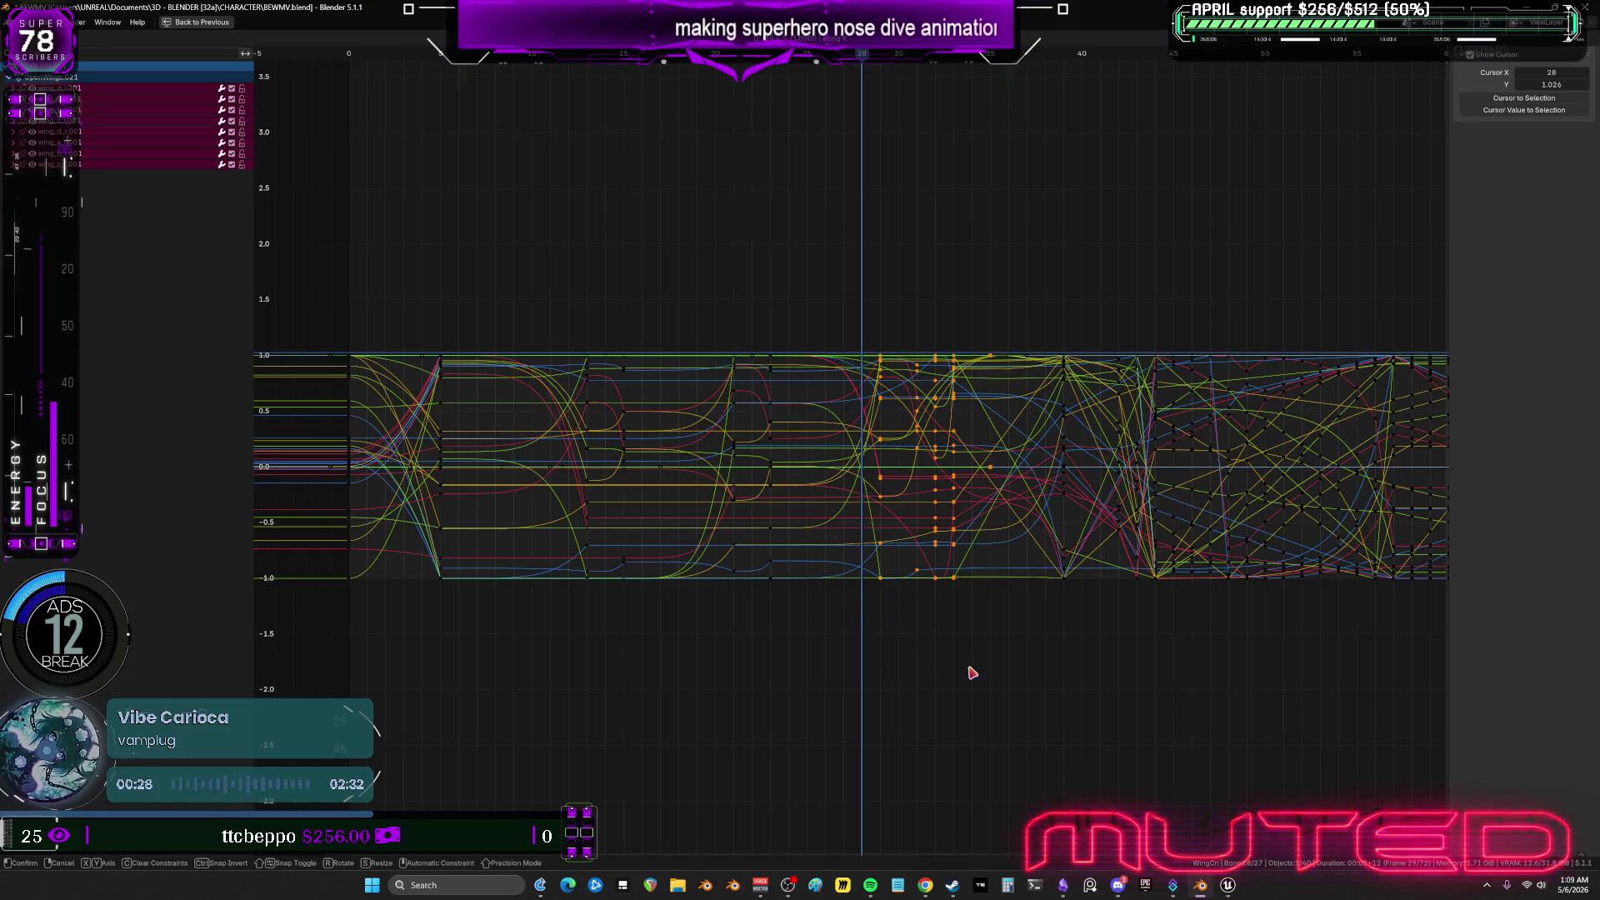
click(972, 672)
drag(613, 323, 672, 636)
key(g)
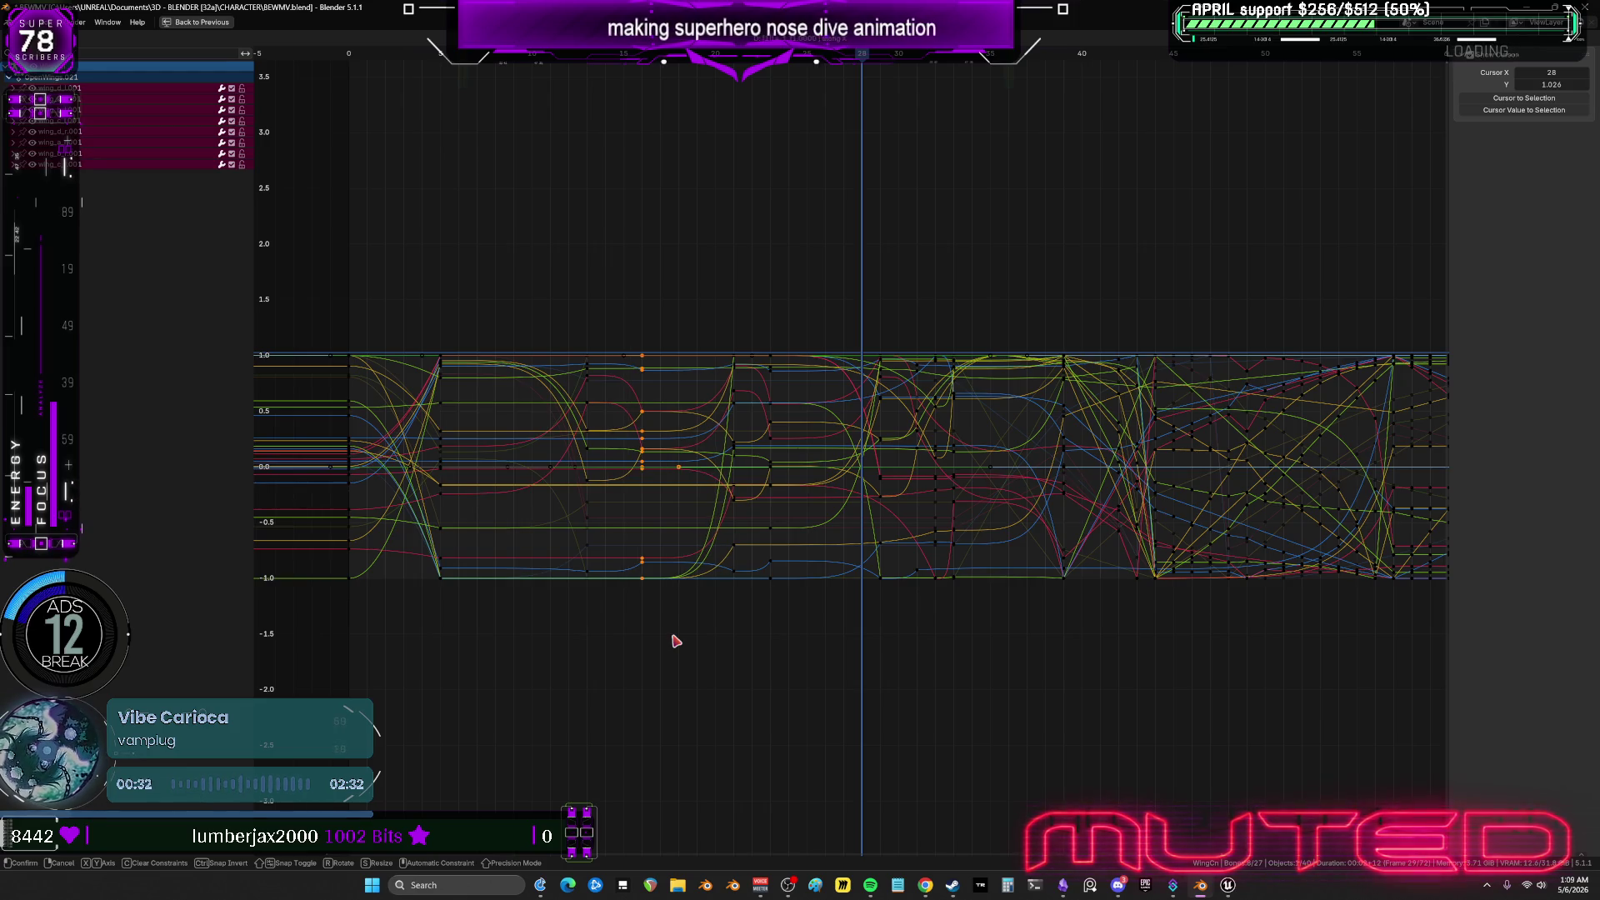
click(676, 641)
drag(760, 323, 796, 648)
key(g)
key(Escape)
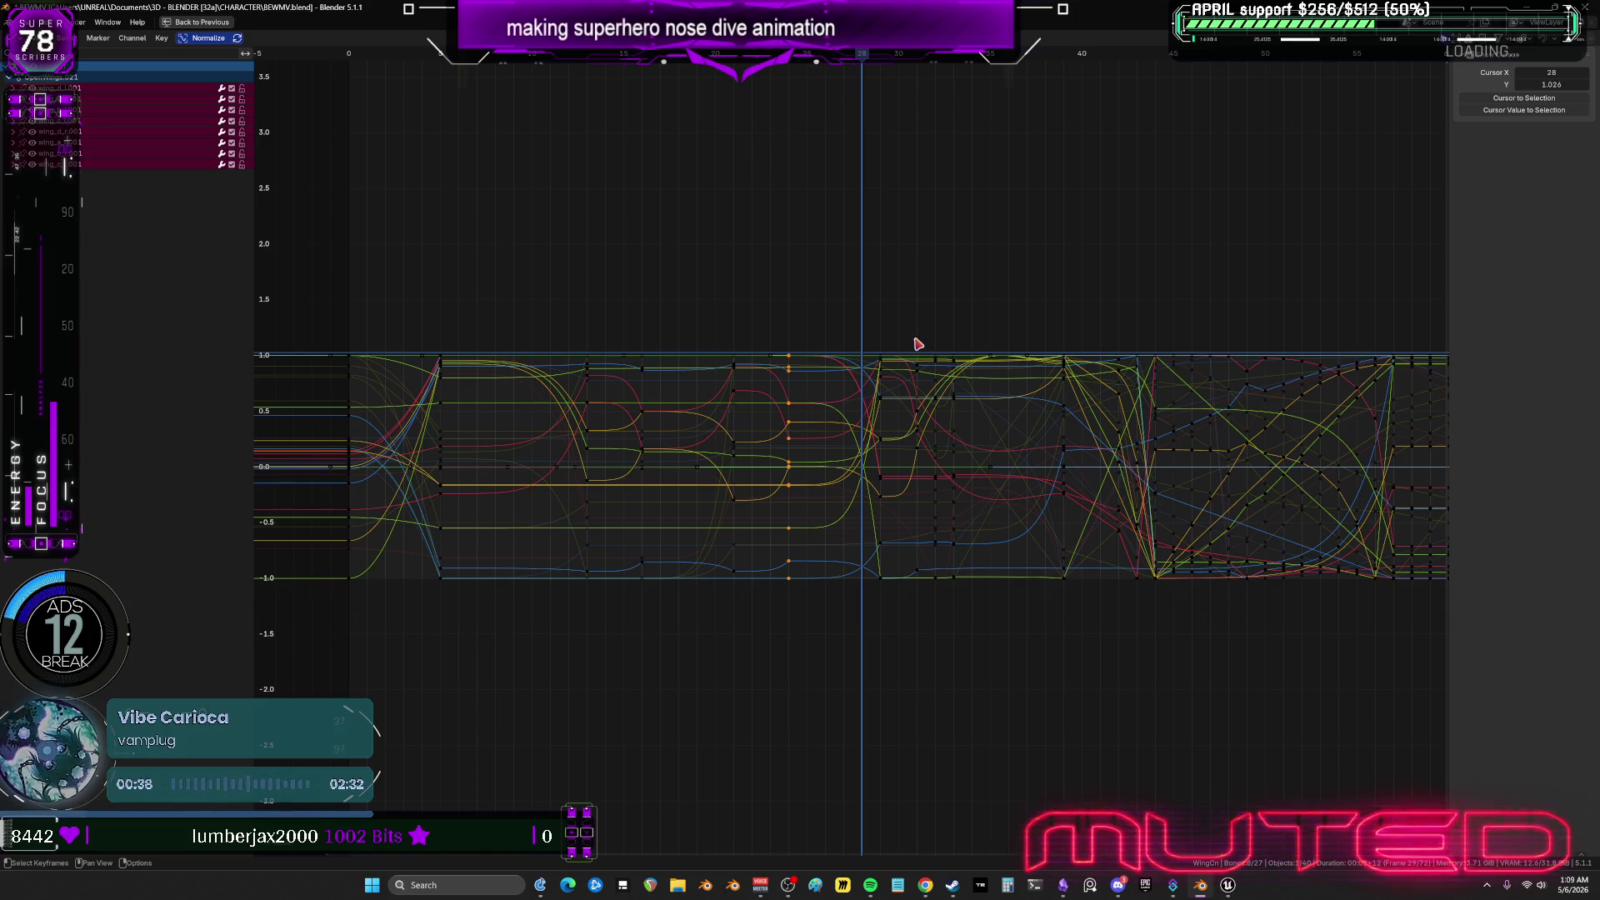
Shift the rightmost keyframe column one frame later, then open the TO DO CHART notes.
mouse_move(909, 339)
mouse_down()
mouse_move(968, 665)
mouse_move(990, 664)
mouse_up()
key(g)
key(x)
key(1)
key(Return)
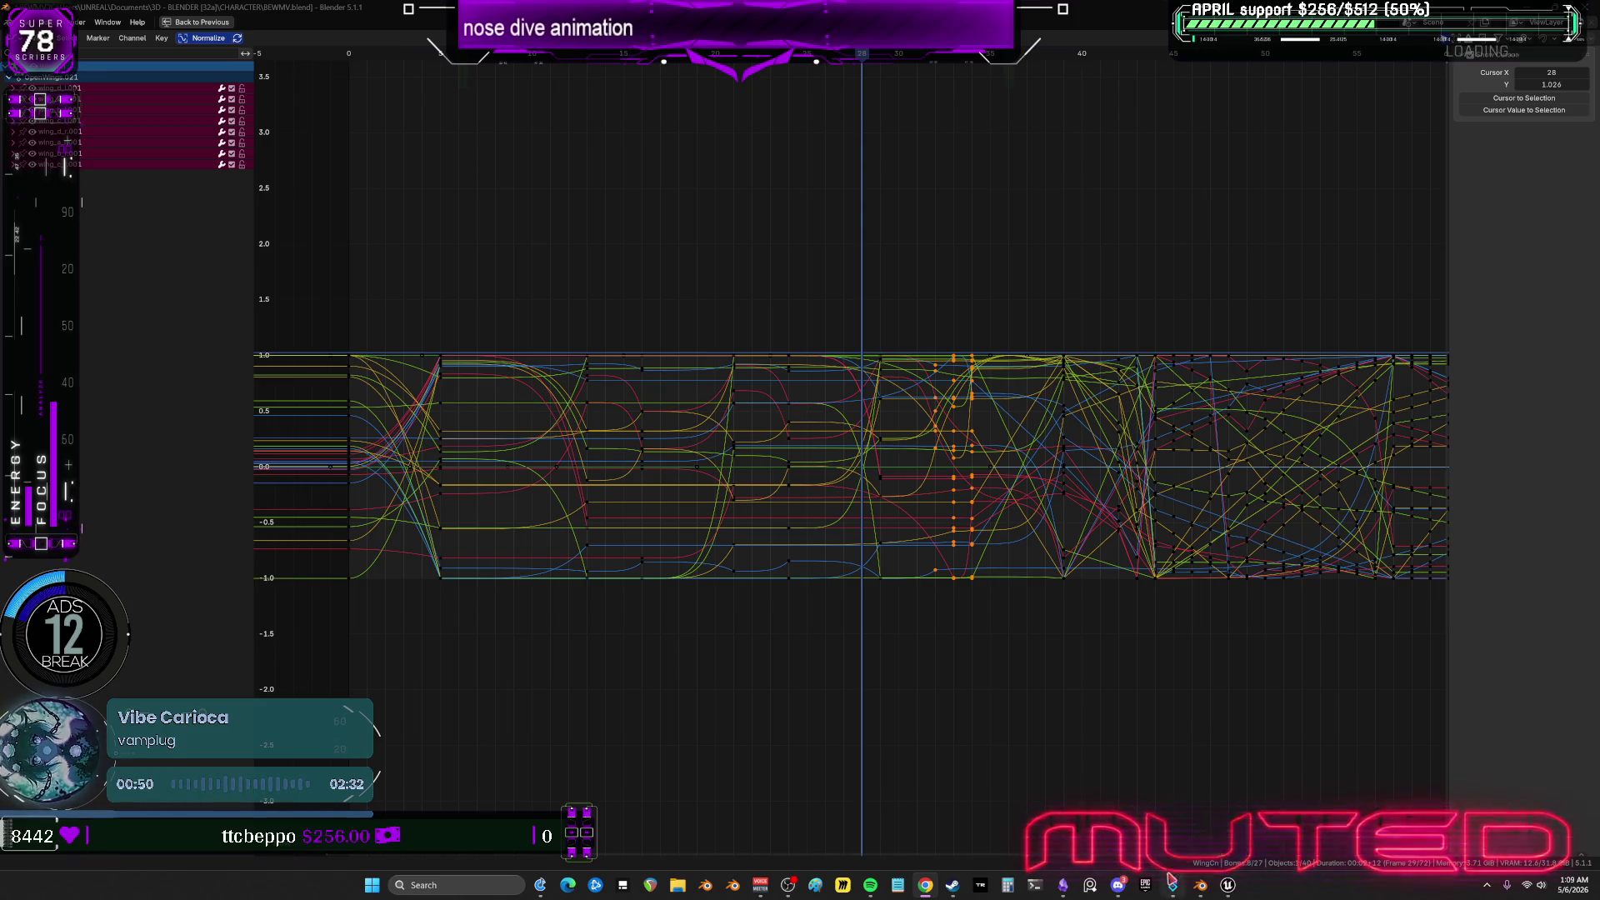
click(1065, 885)
ctrl+scroll(908, 418, up, 5)
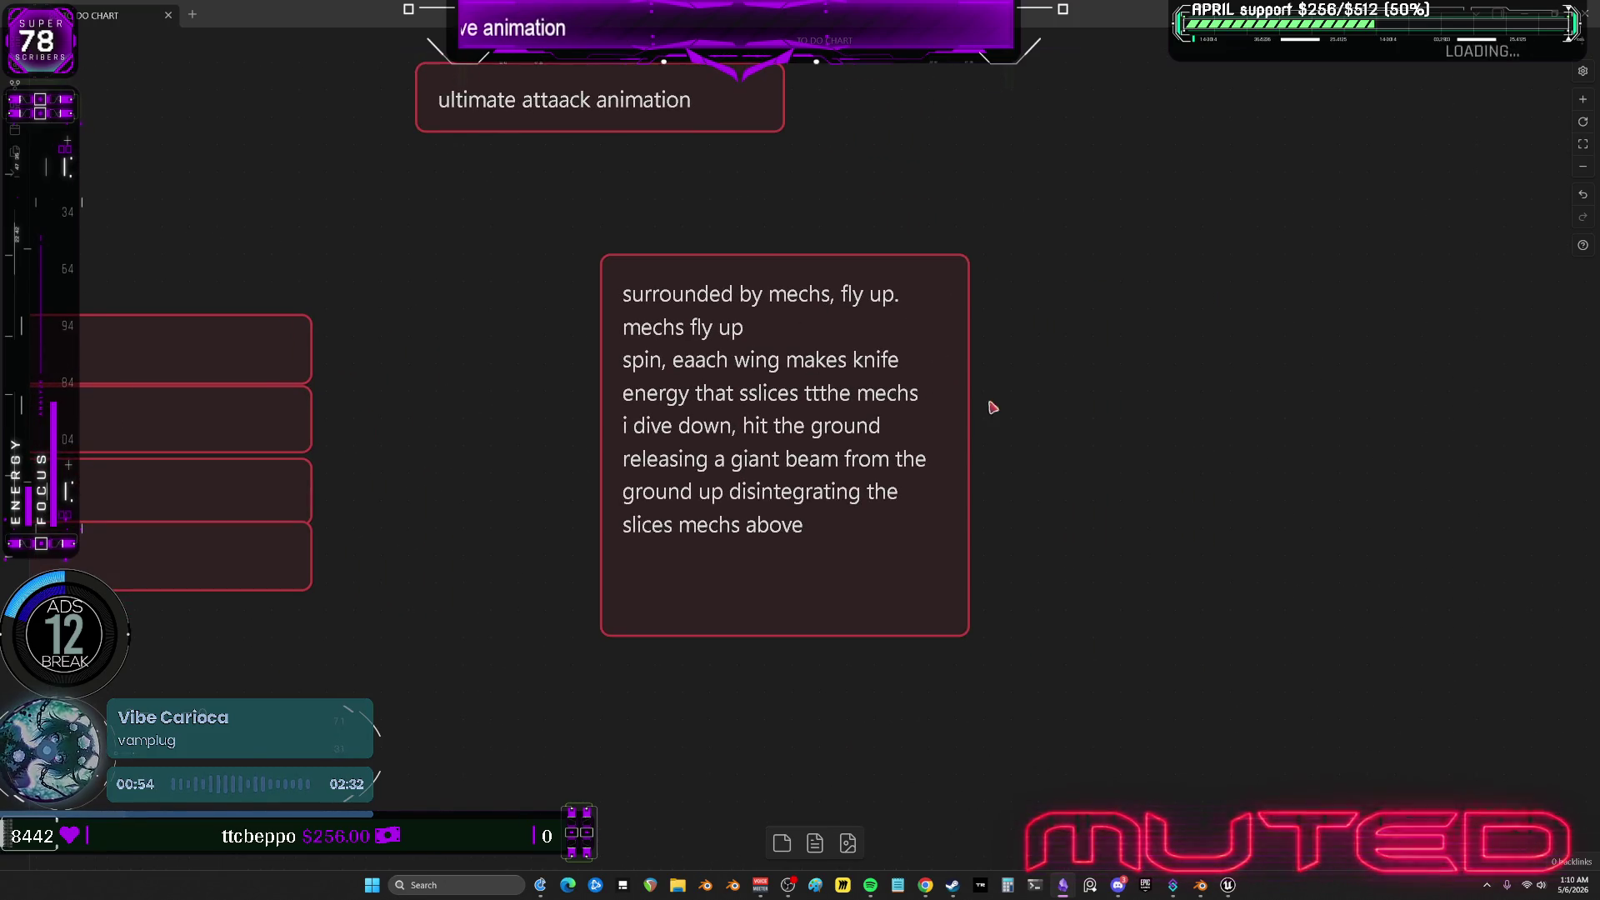
Start editing the mechs attack card and split 'fly up.' onto its own line.
click(925, 885)
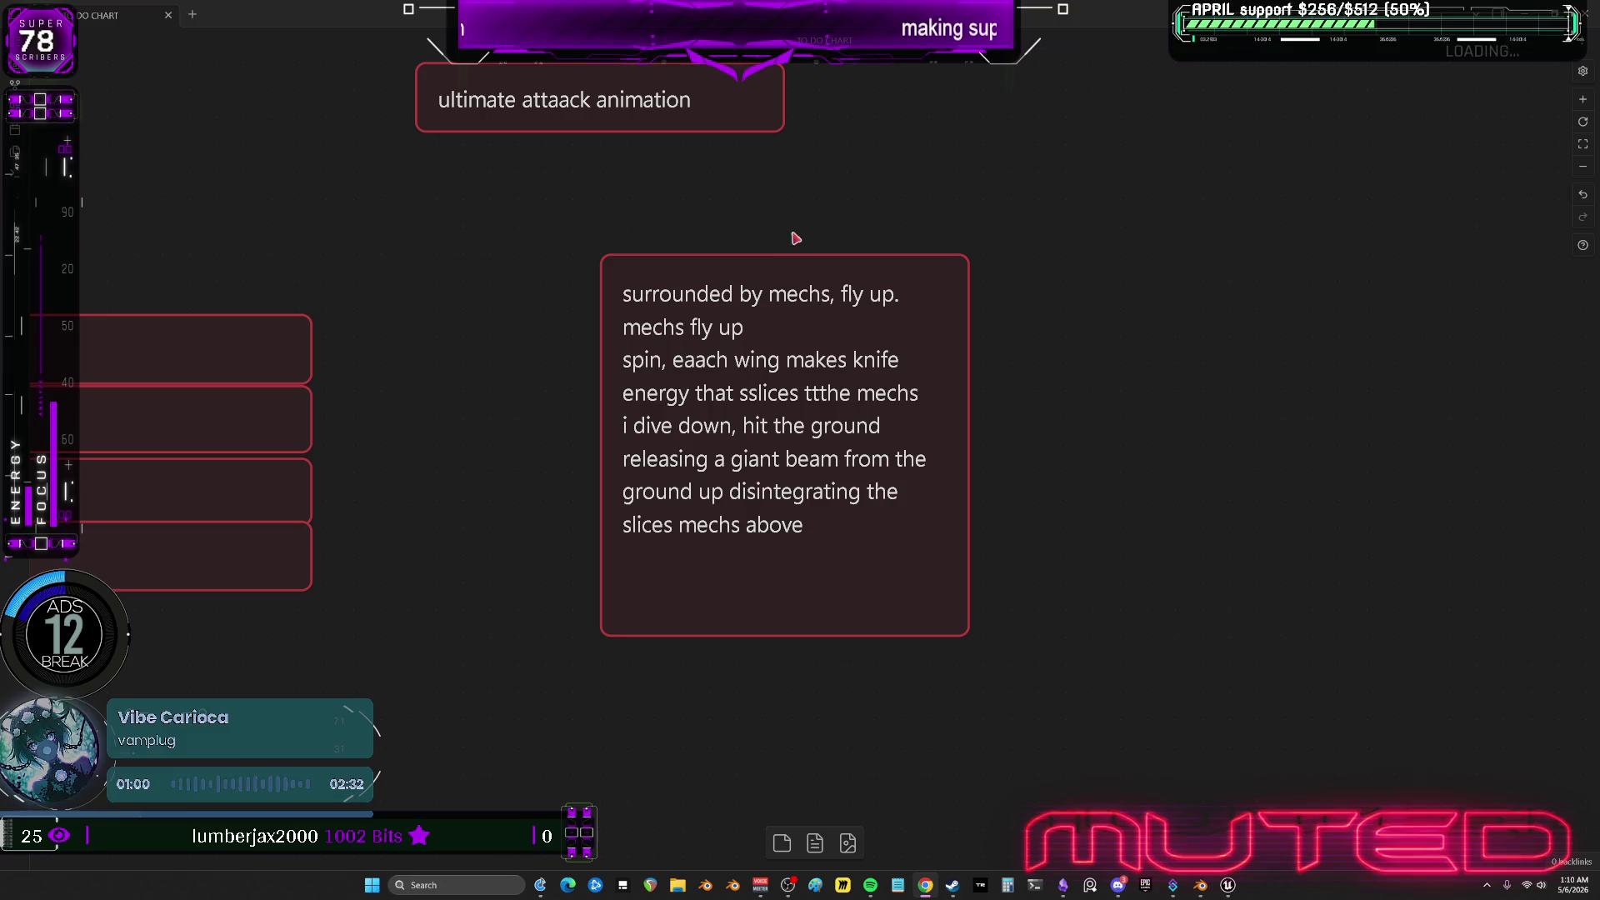
click(780, 255)
click(825, 293)
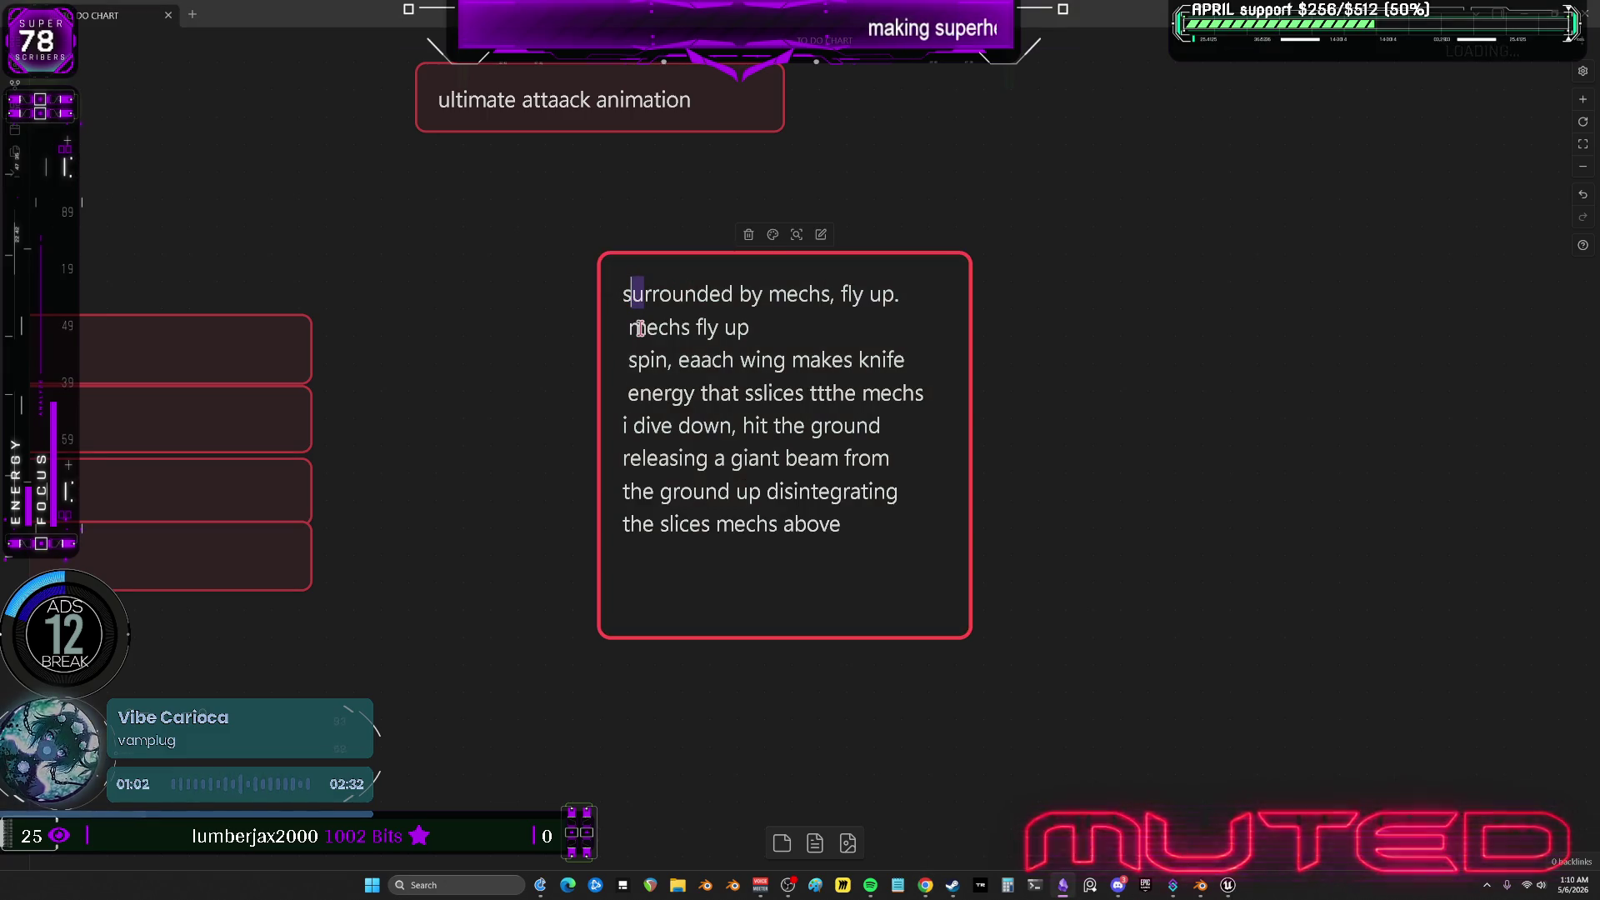
text(i am)
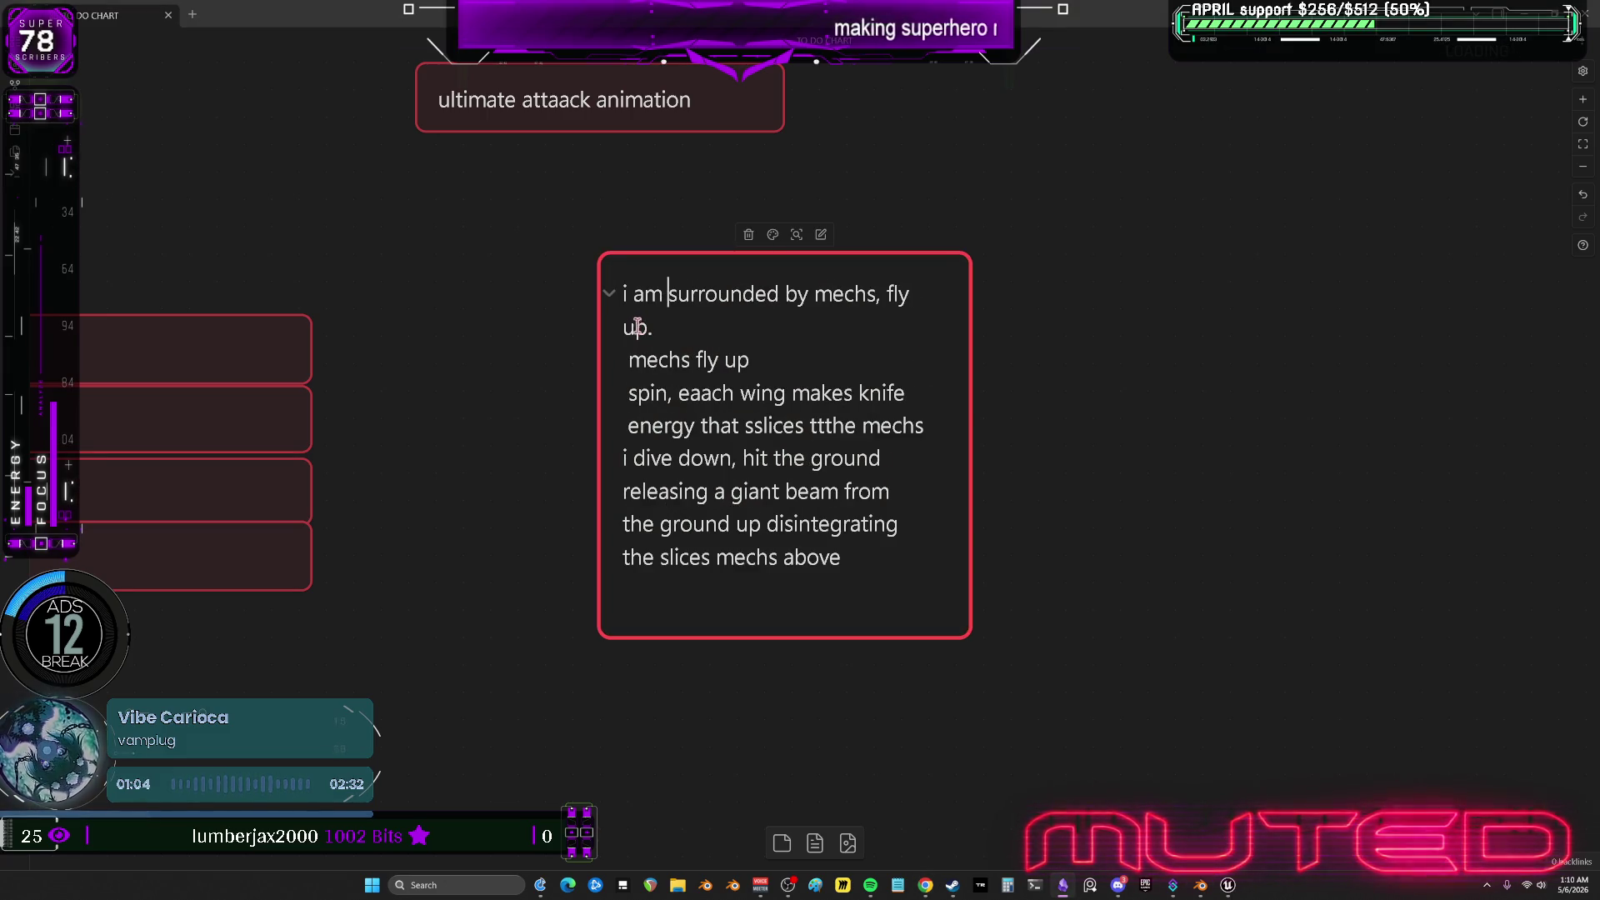
click(888, 293)
key(Return)
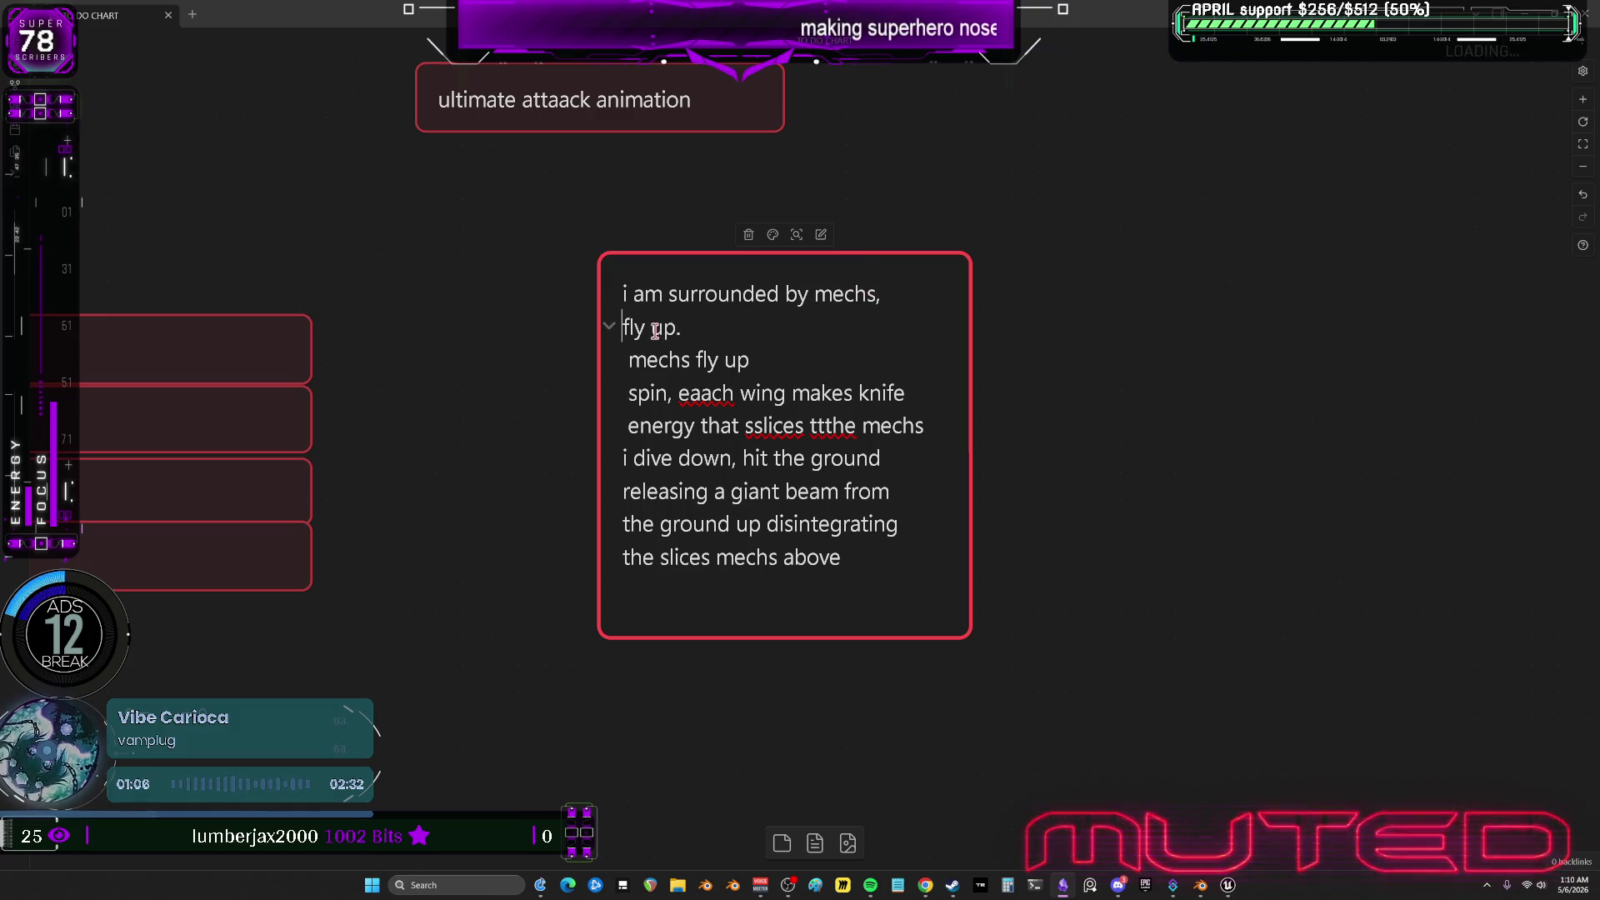
text(i)
Add dashes before the first line, 'i fly up.', 'mechs fly up' and the spin line.
click(634, 367)
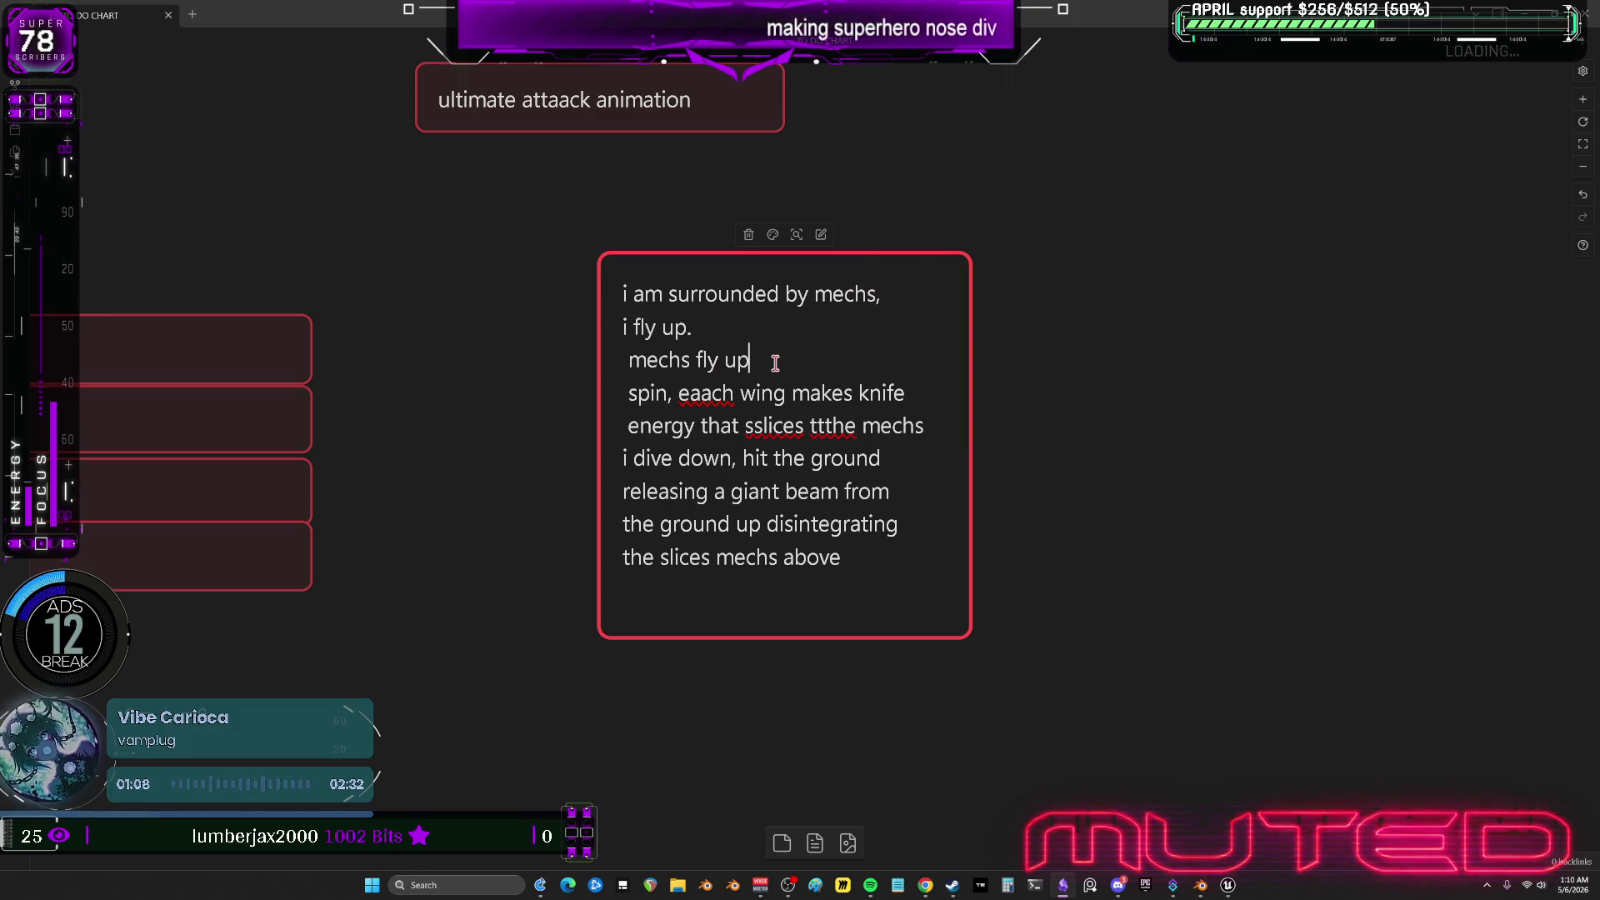
click(627, 295)
text(-)
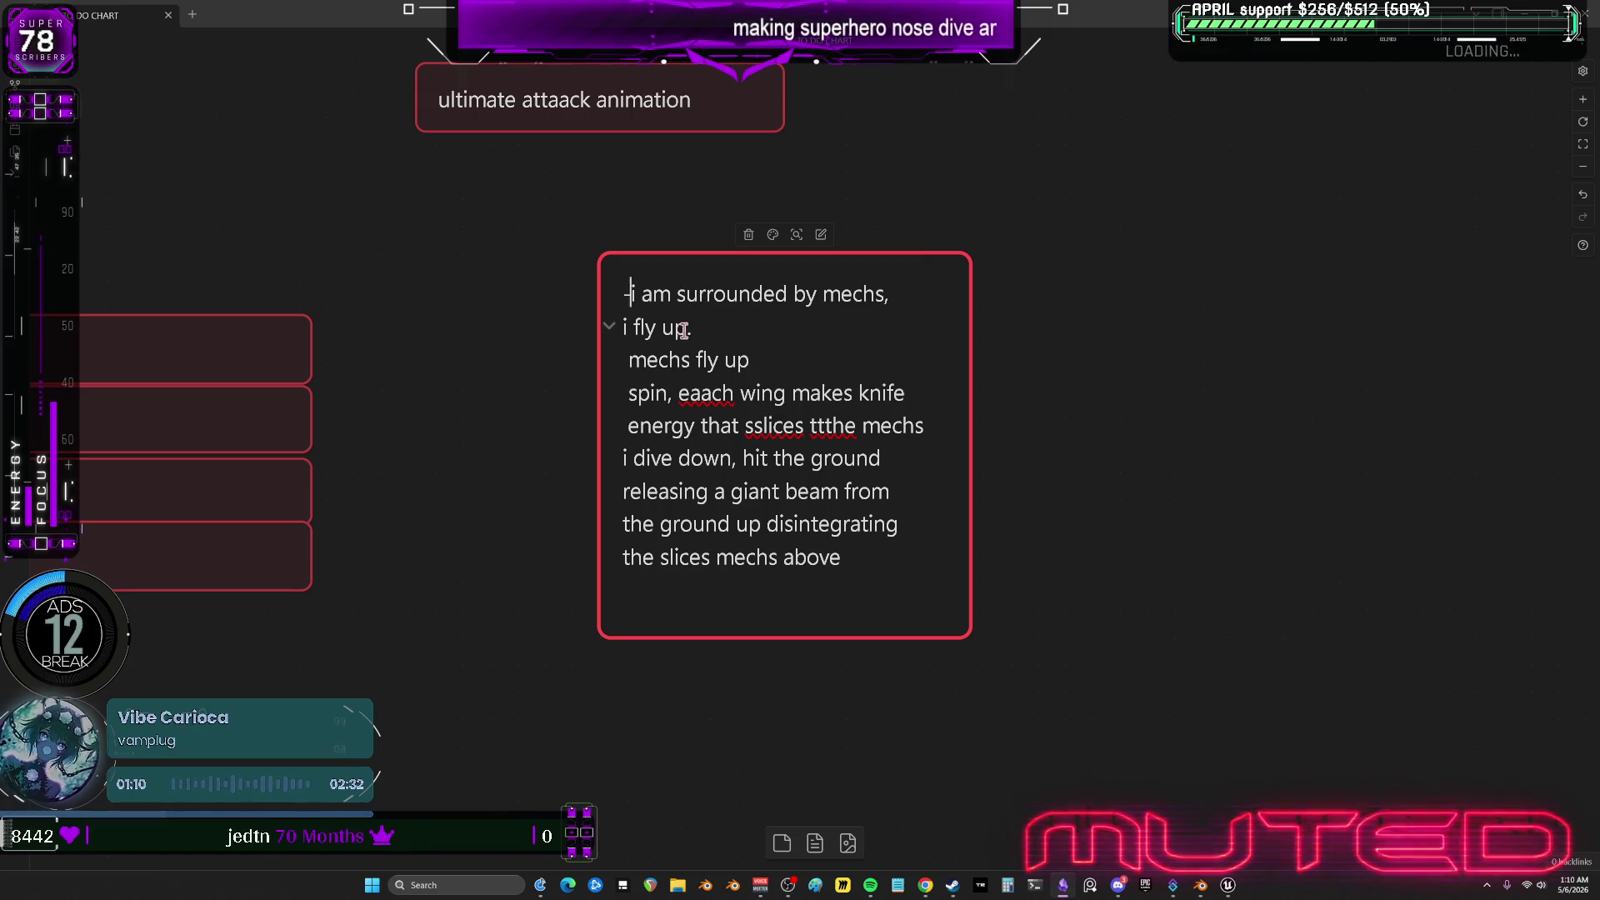
click(611, 325)
key(Up)
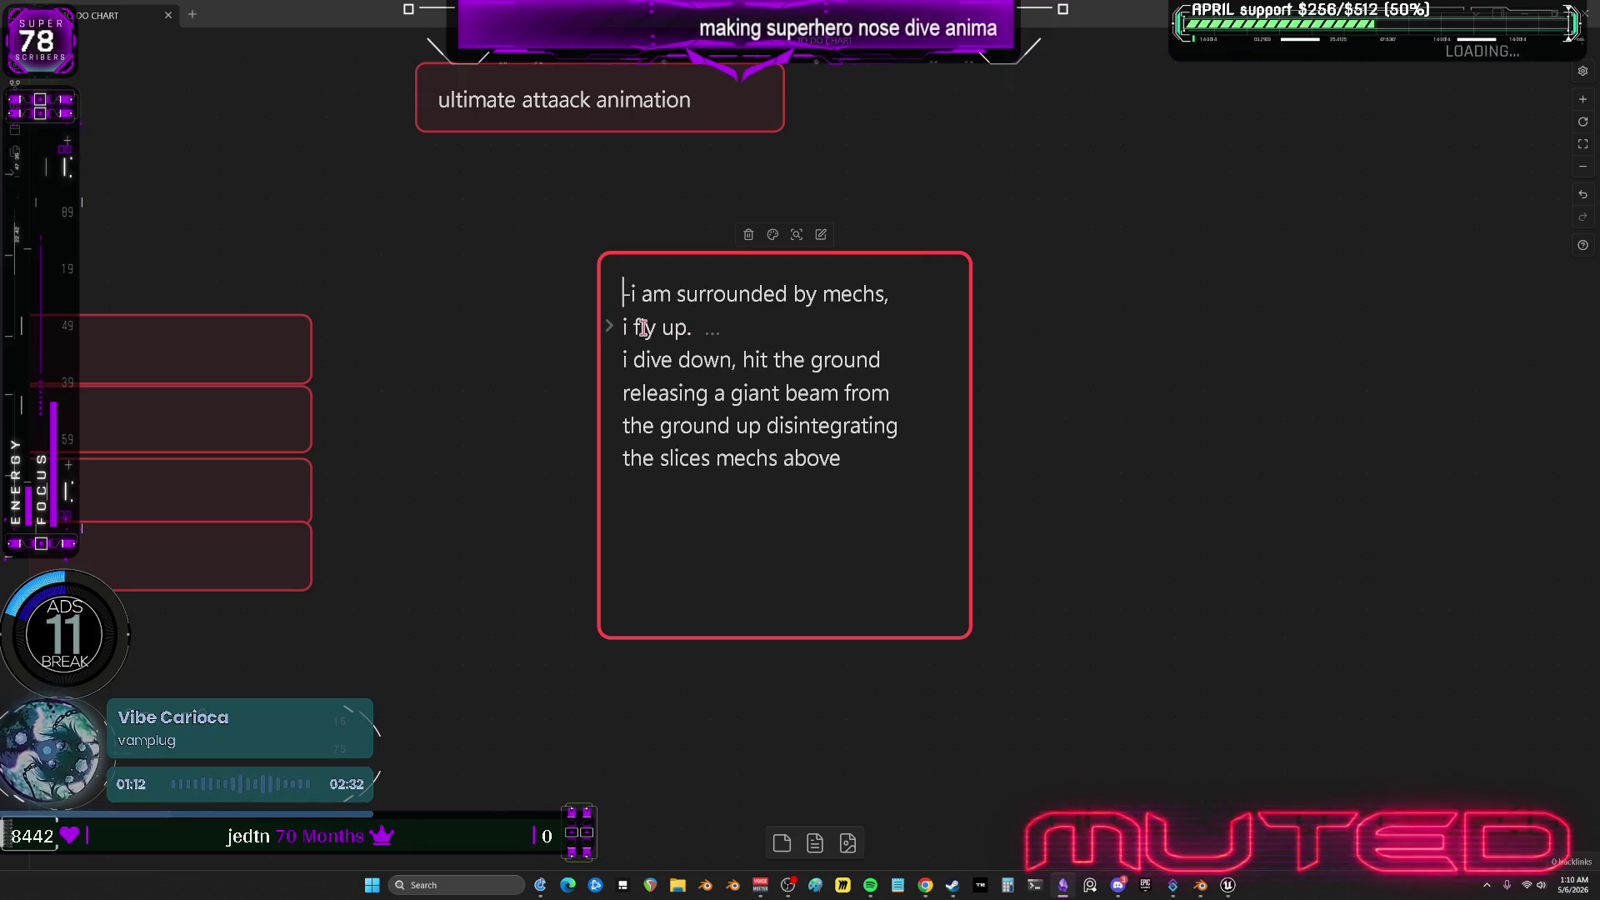
click(611, 326)
click(621, 326)
text(-)
click(628, 355)
text(-)
click(625, 392)
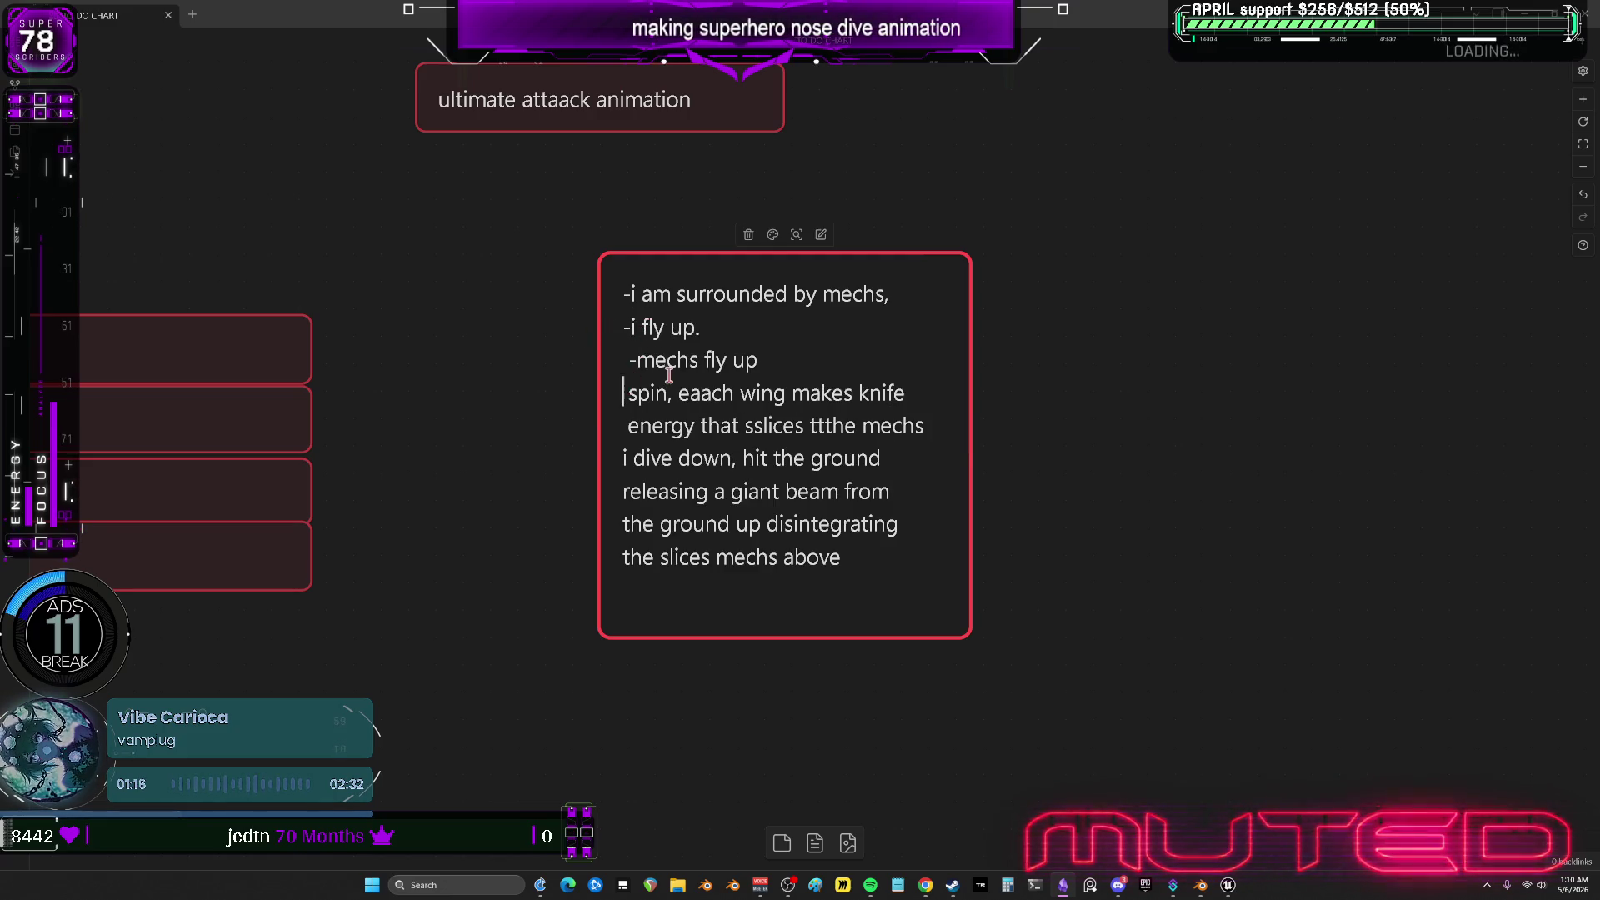
text(-)
Add a new dashed bullet below the spin item, finish editing, and widen the card.
click(814, 454)
key(Return)
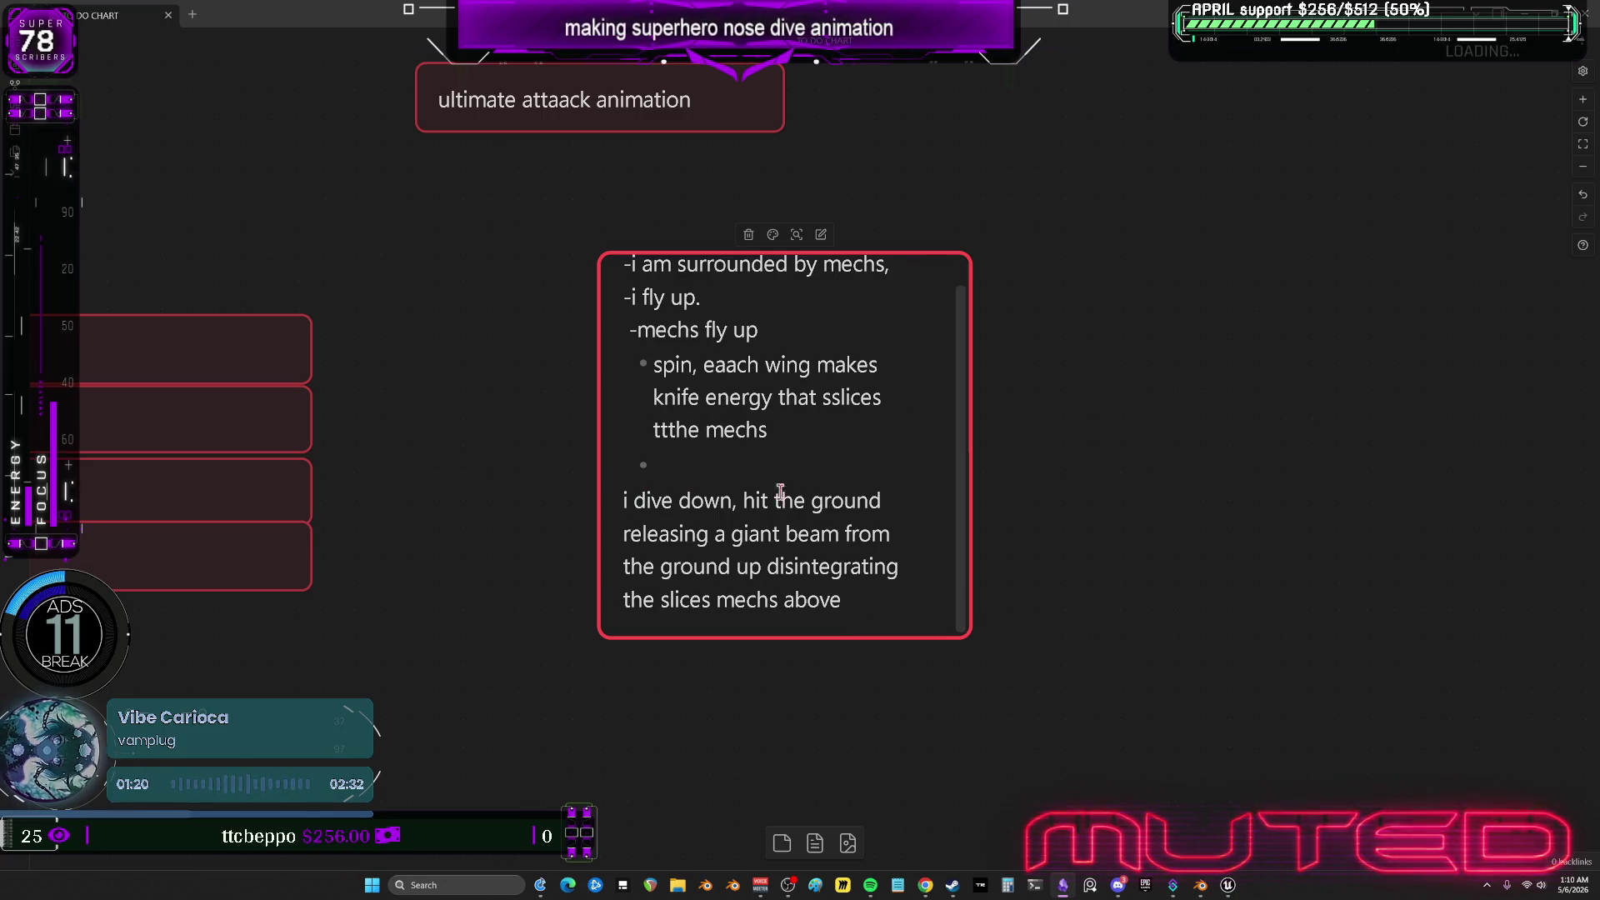
text(-)
click(1208, 709)
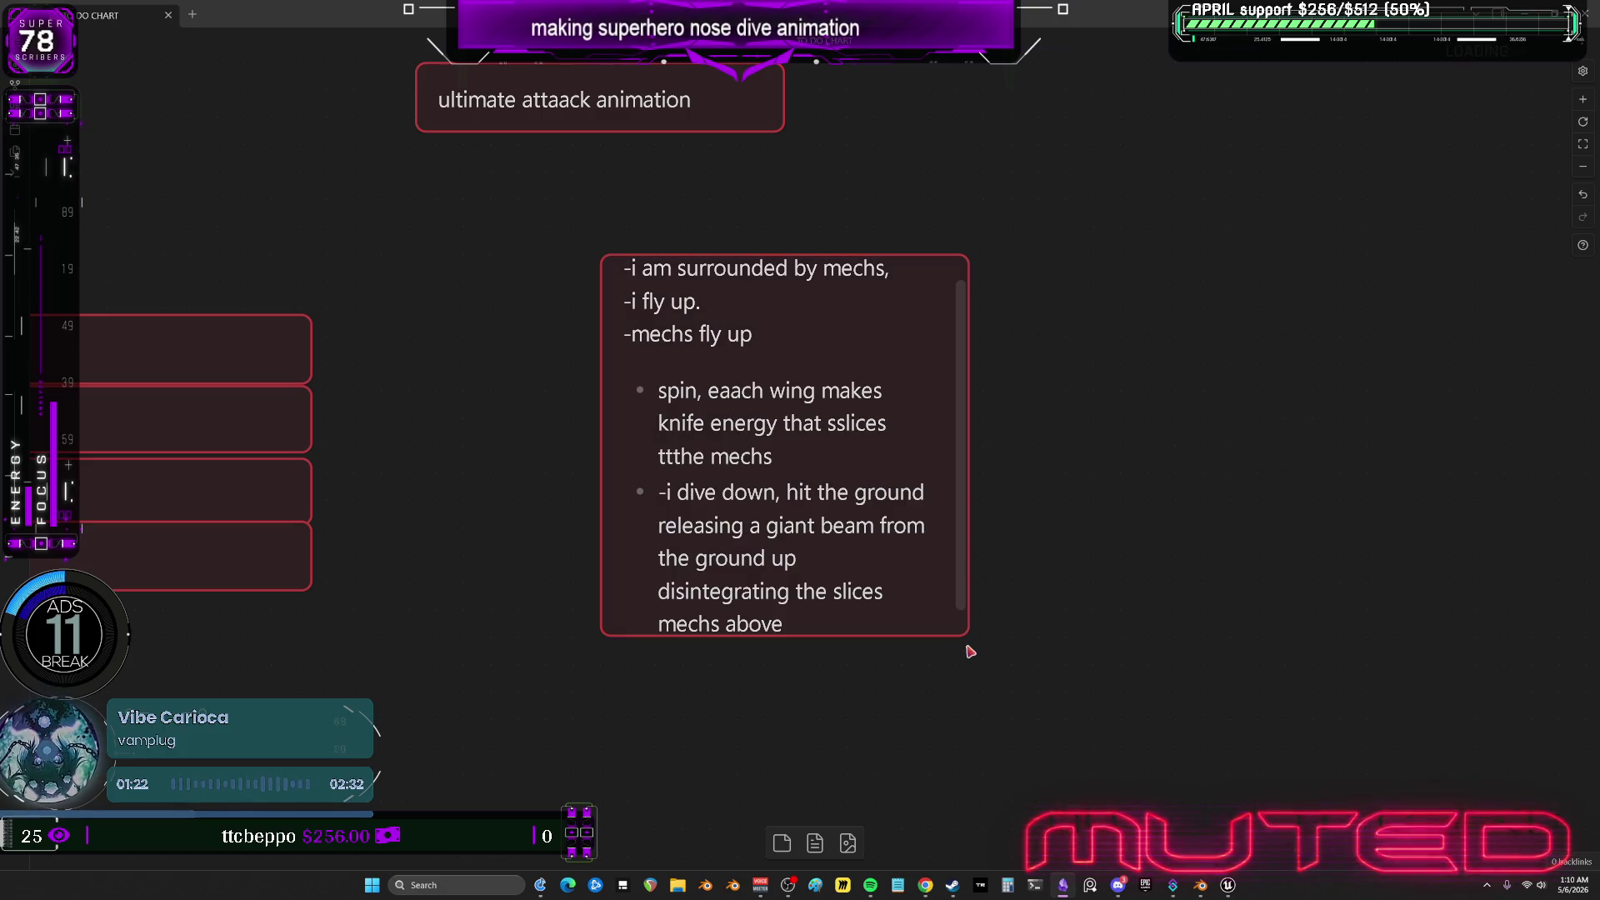
mouse_move(966, 641)
mouse_down()
mouse_move(1079, 742)
mouse_move(1200, 694)
mouse_move(1417, 566)
mouse_move(1446, 586)
mouse_move(1417, 604)
mouse_move(1371, 593)
mouse_up()
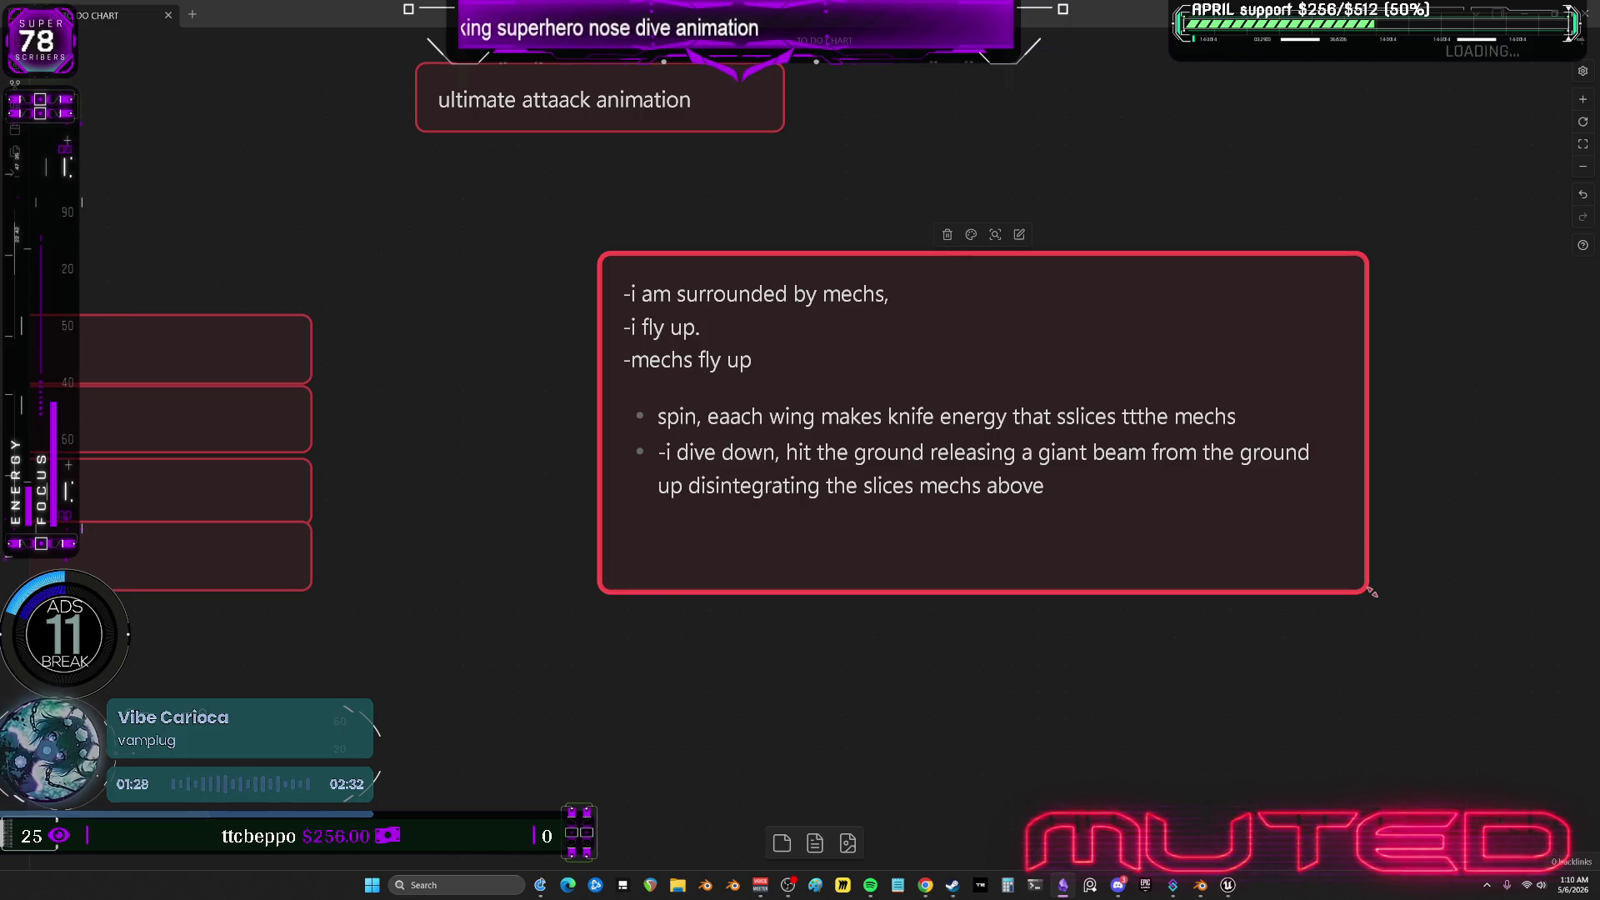
Correct 'slices' to 'sliced' in the beam line, then bring the Blender animation file forward.
double_click(941, 486)
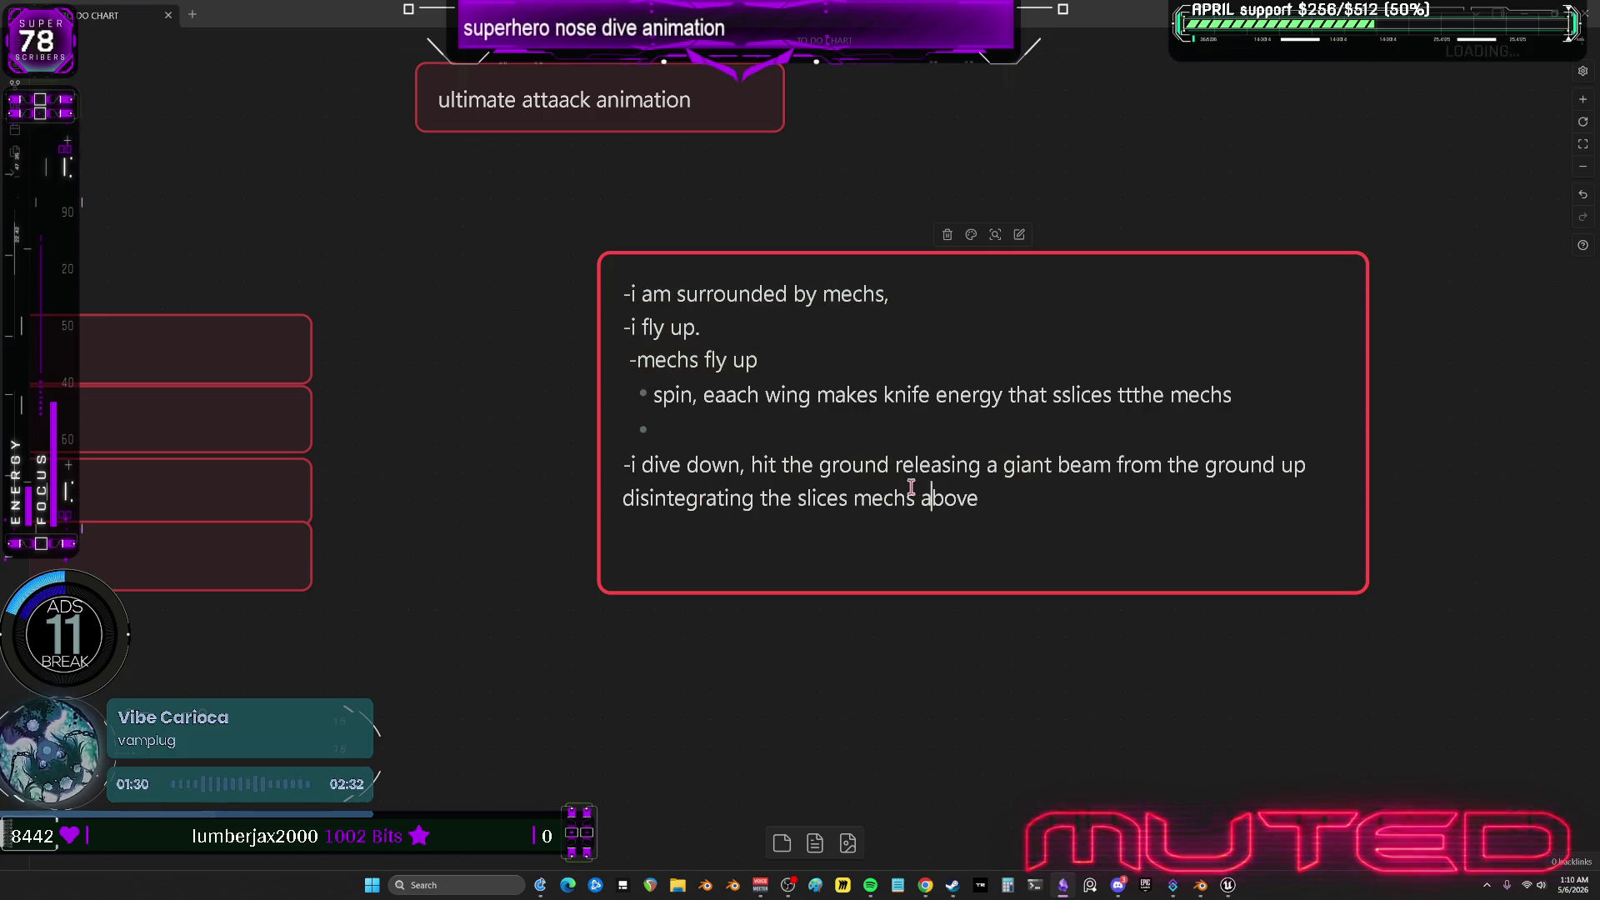
click(840, 498)
text(d)
mouse_move(875, 534)
mouse_down()
mouse_move(983, 550)
mouse_move(833, 525)
mouse_up()
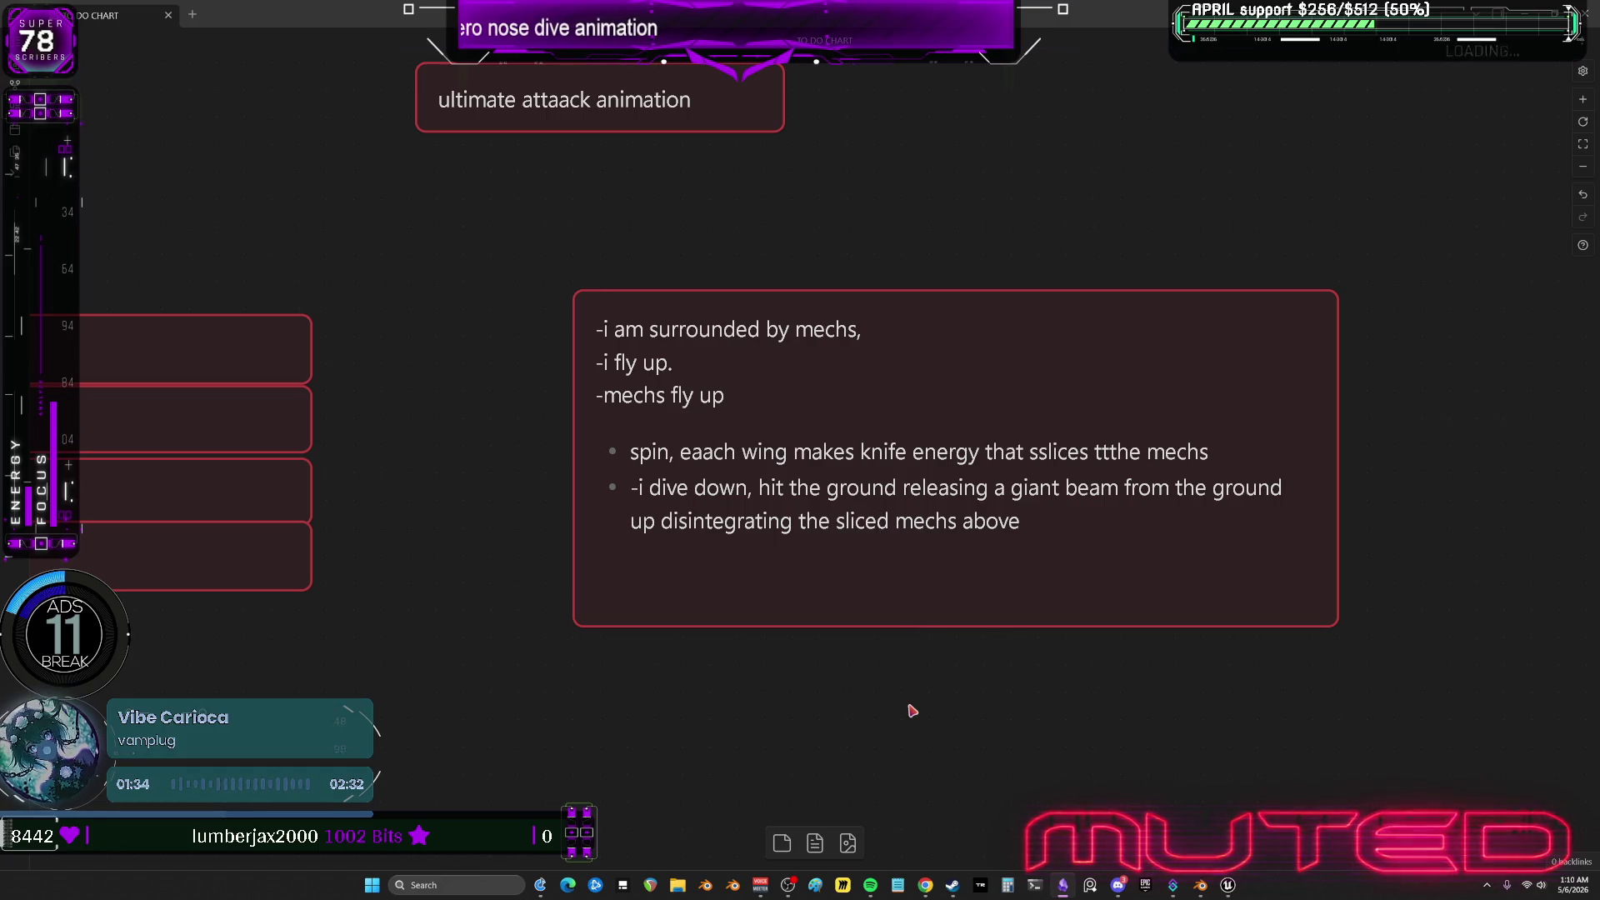
key(alt+Tab)
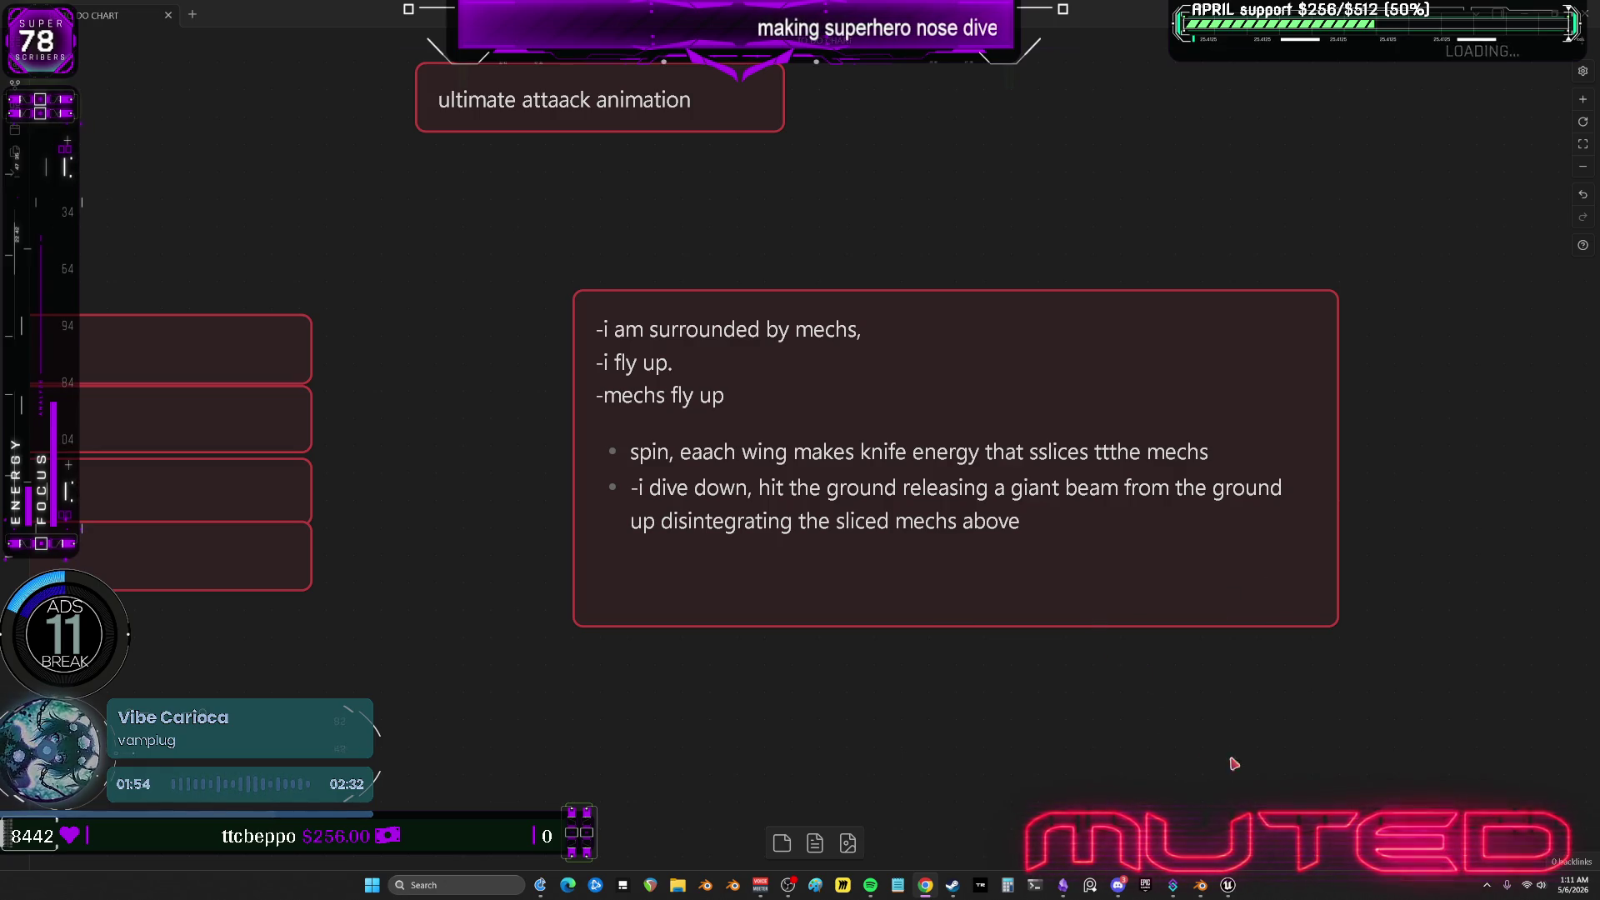
click(1201, 887)
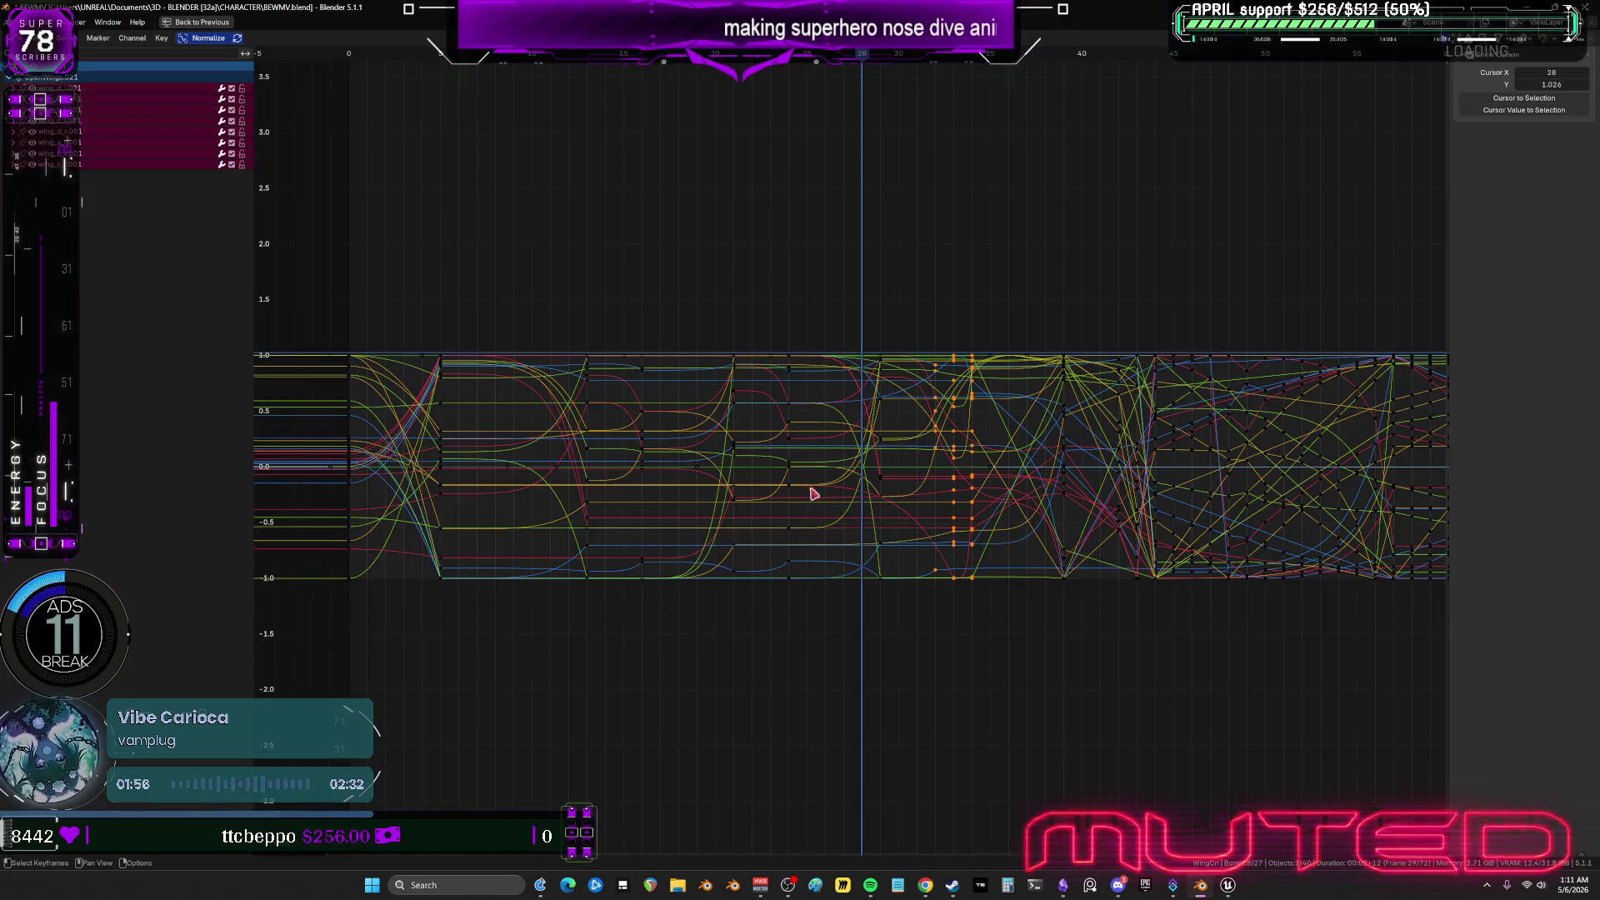
Restore Blender's full layout, play and scrub the wing animation to frame 8, and orbit around the wings.
key(ctrl+space)
key(space)
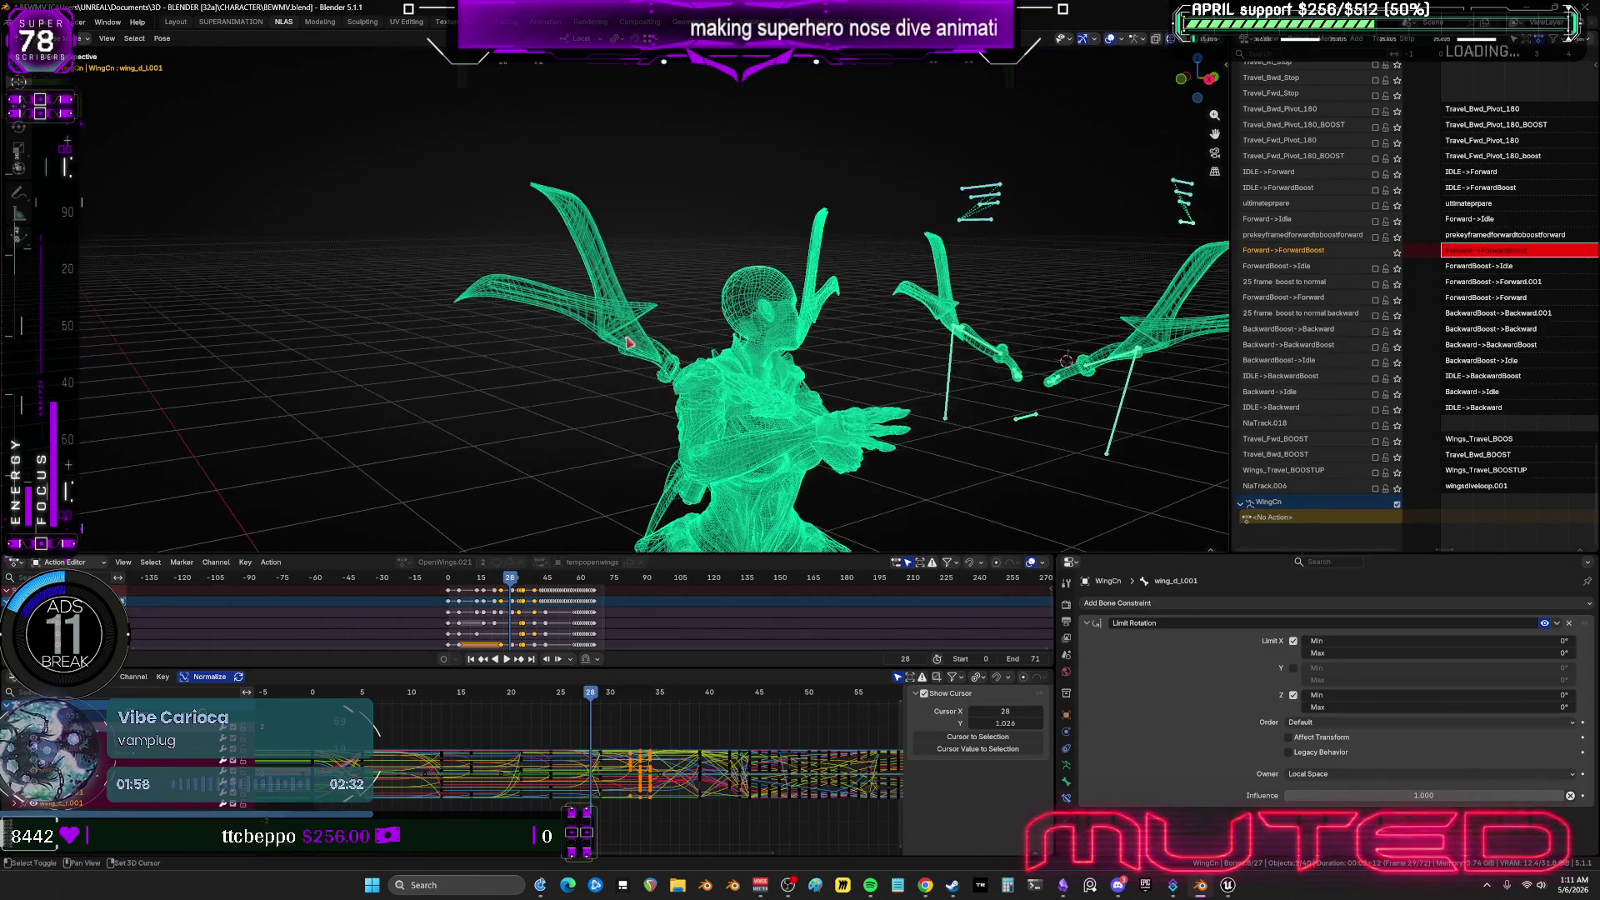
click(482, 586)
drag(482, 586, 457, 586)
key(space)
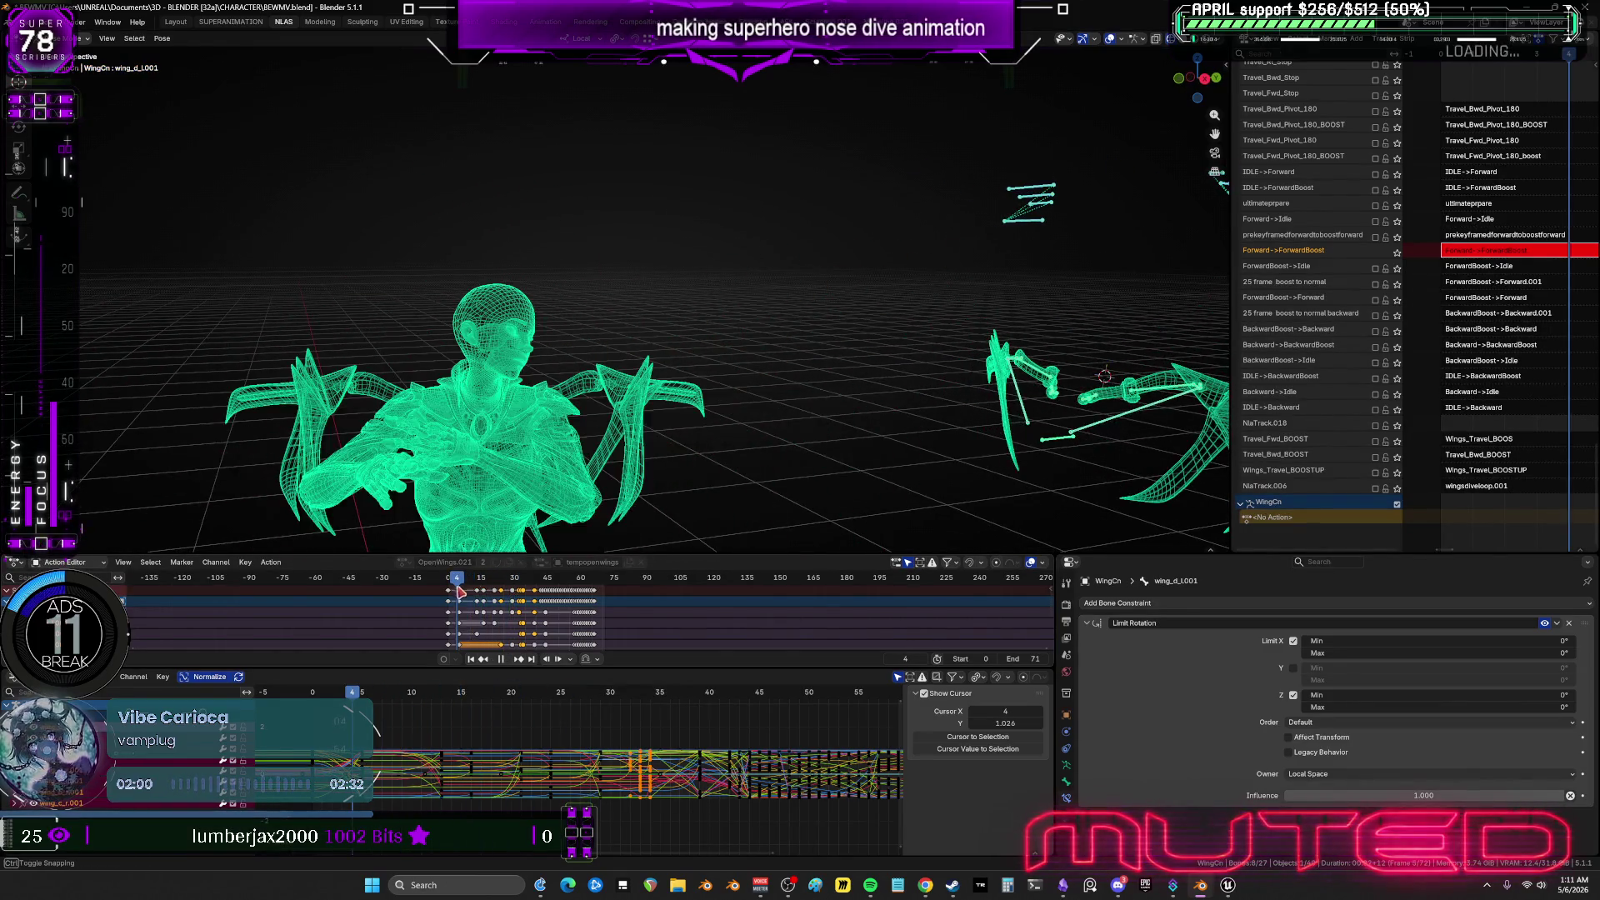
mouse_move(633, 350)
middle_down()
mouse_move(714, 347)
mouse_move(540, 350)
mouse_move(715, 339)
mouse_move(756, 279)
mouse_move(689, 339)
mouse_move(805, 373)
mouse_move(667, 536)
middle_up()
mouse_move(365, 694)
mouse_down()
mouse_move(610, 716)
mouse_move(432, 736)
mouse_up()
mouse_move(860, 382)
middle_down()
mouse_move(836, 325)
mouse_move(846, 342)
mouse_move(711, 321)
mouse_move(653, 340)
middle_up()
alt+scroll(697, 332, down, 3)
alt+scroll(697, 332, down, 3)
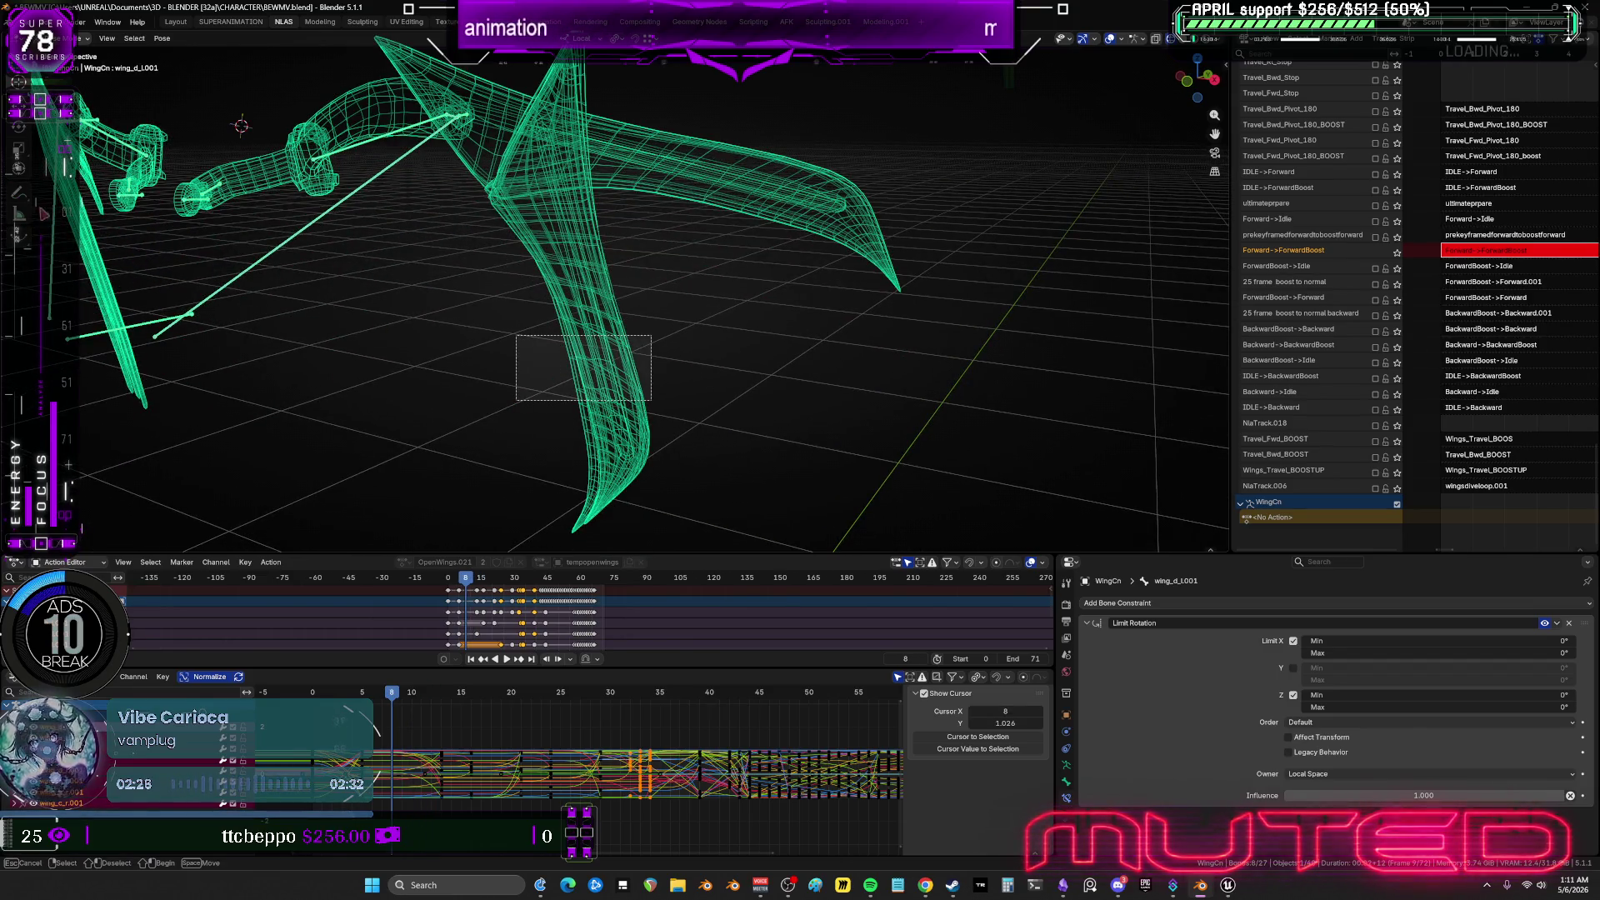
Draw an annotation arrow at the wing blade and write '3wings' beside it.
click(518, 400)
key(shift+space)
key(d)
mouse_move(809, 328)
mouse_down()
mouse_move(671, 344)
mouse_move(667, 328)
mouse_move(739, 367)
mouse_up()
mouse_move(825, 334)
mouse_down()
mouse_move(891, 358)
mouse_move(855, 396)
mouse_up()
key(Escape)
mouse_move(938, 345)
mouse_down()
mouse_move(975, 371)
mouse_move(1010, 340)
mouse_move(1046, 381)
mouse_move(1083, 321)
mouse_move(1109, 360)
mouse_up()
mouse_move(1148, 302)
mouse_down()
mouse_move(1142, 425)
mouse_move(1165, 340)
mouse_up()
mouse_move(1188, 285)
mouse_down()
mouse_move(1188, 329)
mouse_move(1140, 354)
mouse_up()
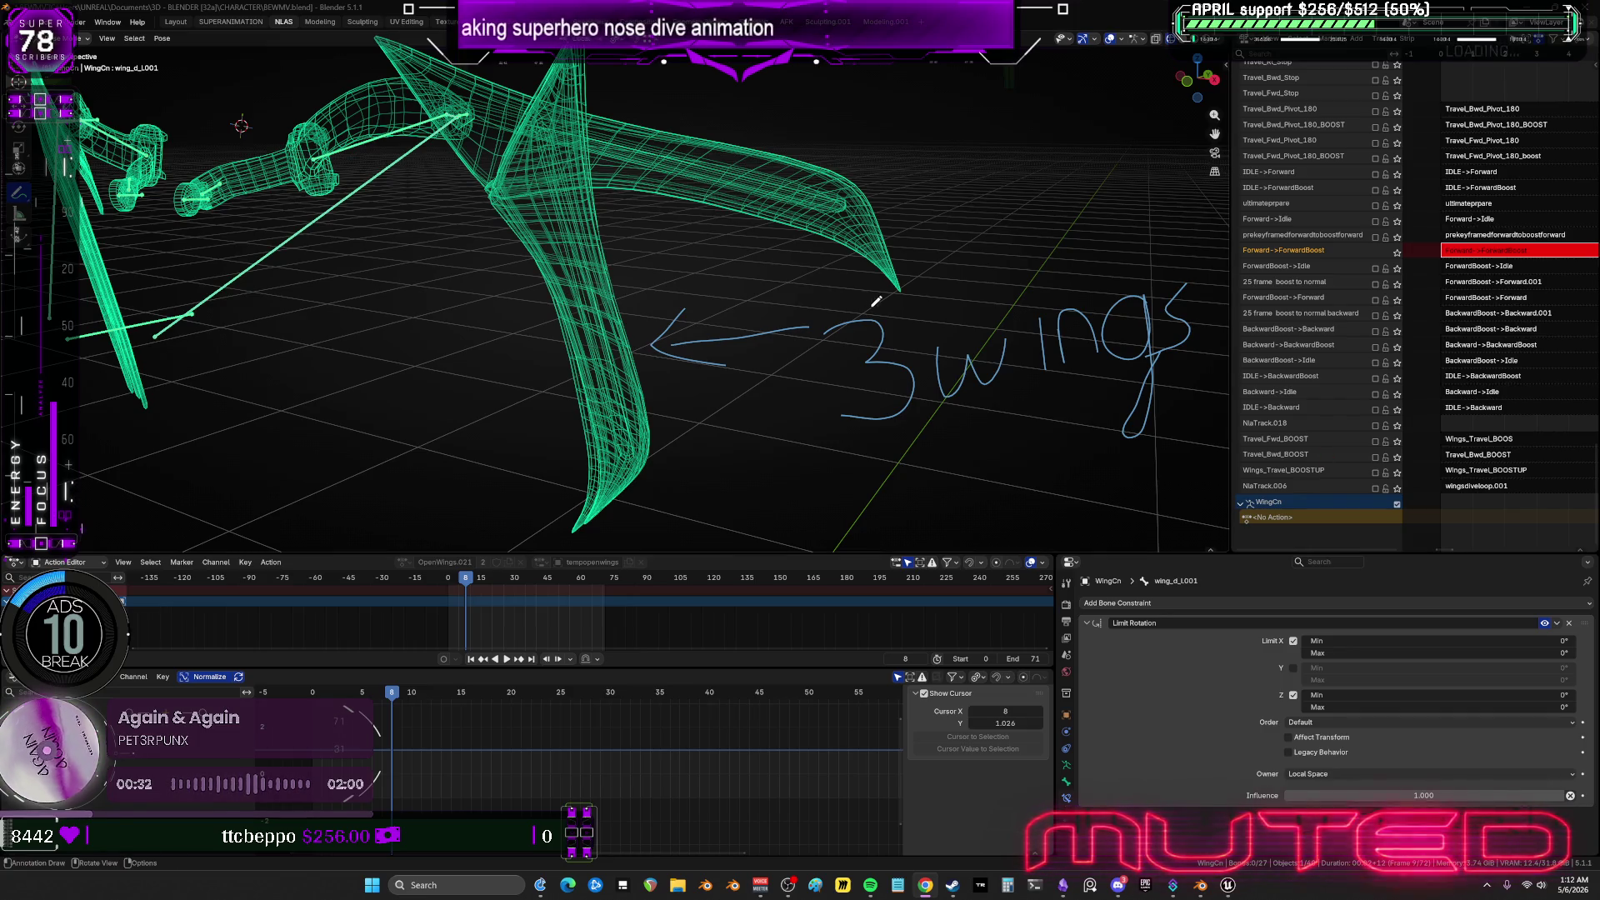
Zoom the viewport out and scrub forward to frame 47 and the nose dive.
scroll(635, 321, down, 5)
scroll(635, 320, up, 4)
scroll(635, 321, down, 2)
scroll(635, 321, down, 2)
alt+drag(629, 338, 762, 348)
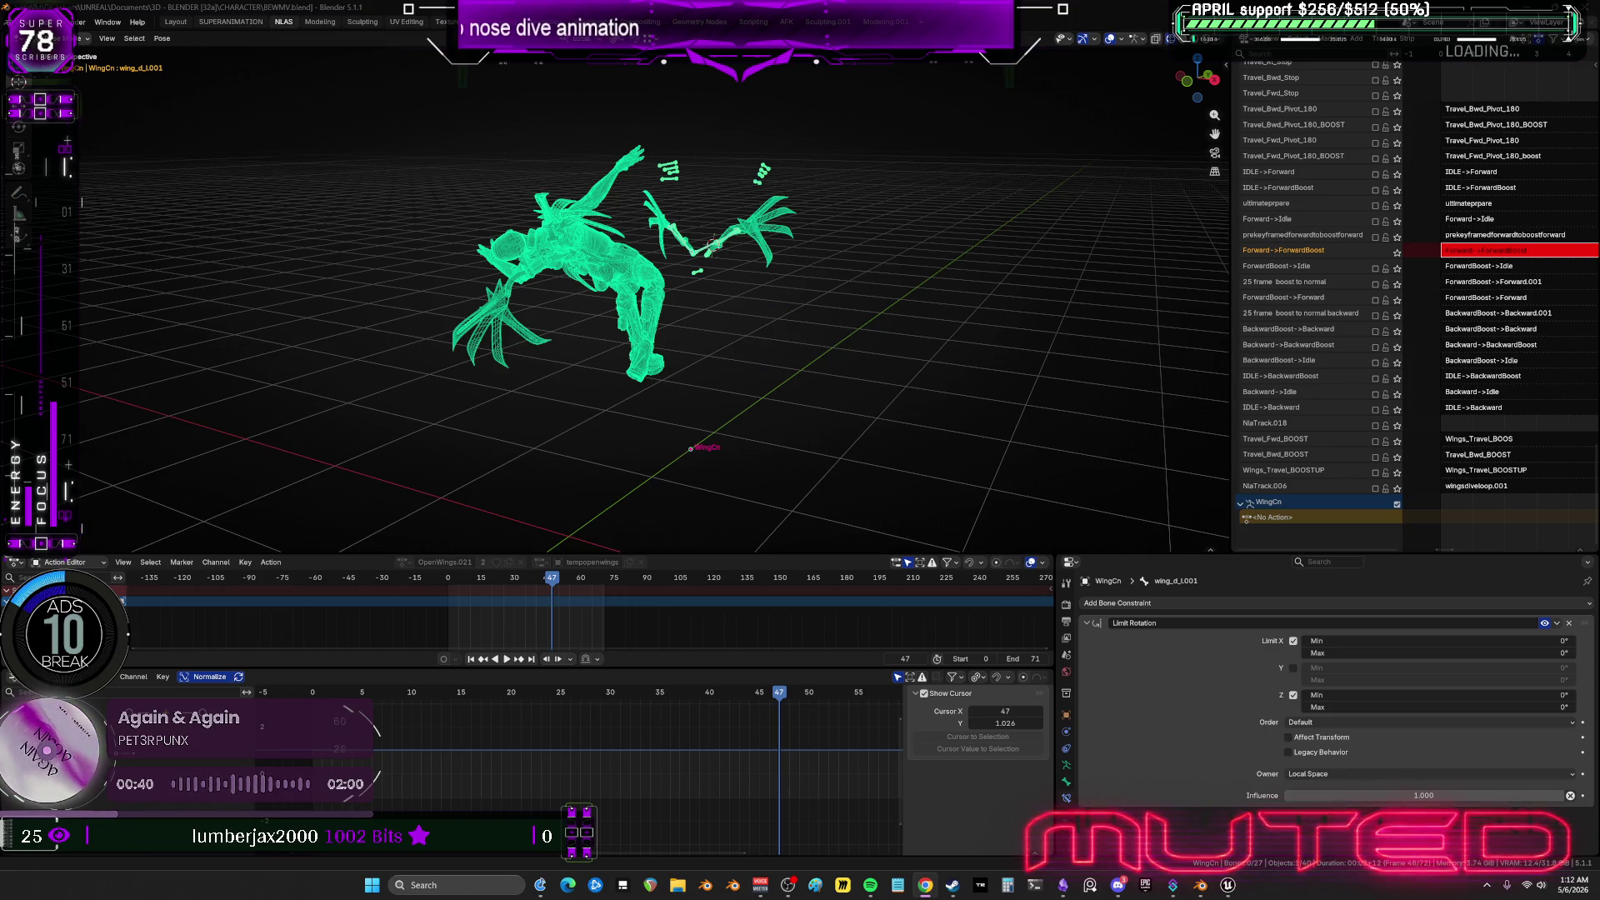
Sketch three annotation flight paths from the wings to the upper right and left, then launch Unreal's standalone preview.
mouse_move(789, 364)
alt+mouse_down()
mouse_move(733, 329)
mouse_move(604, 331)
mouse_move(653, 330)
mouse_move(682, 281)
mouse_move(762, 235)
mouse_move(1163, 56)
alt+mouse_up()
scroll(682, 281, down, 2)
key(shift+space)
key(d)
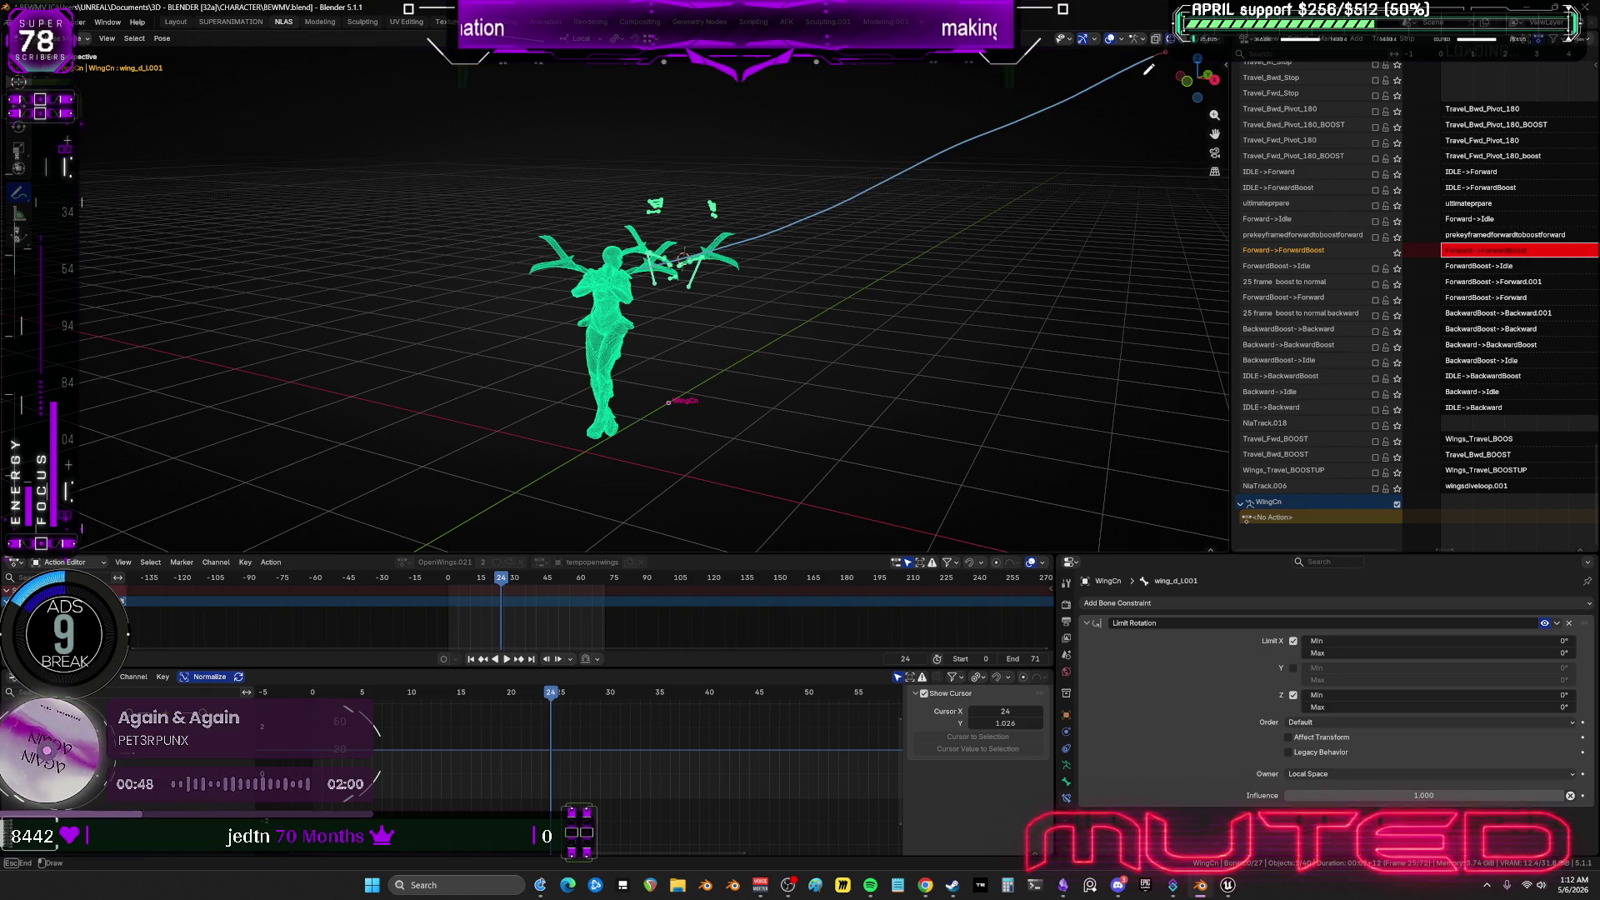
drag(660, 267, 1230, 123)
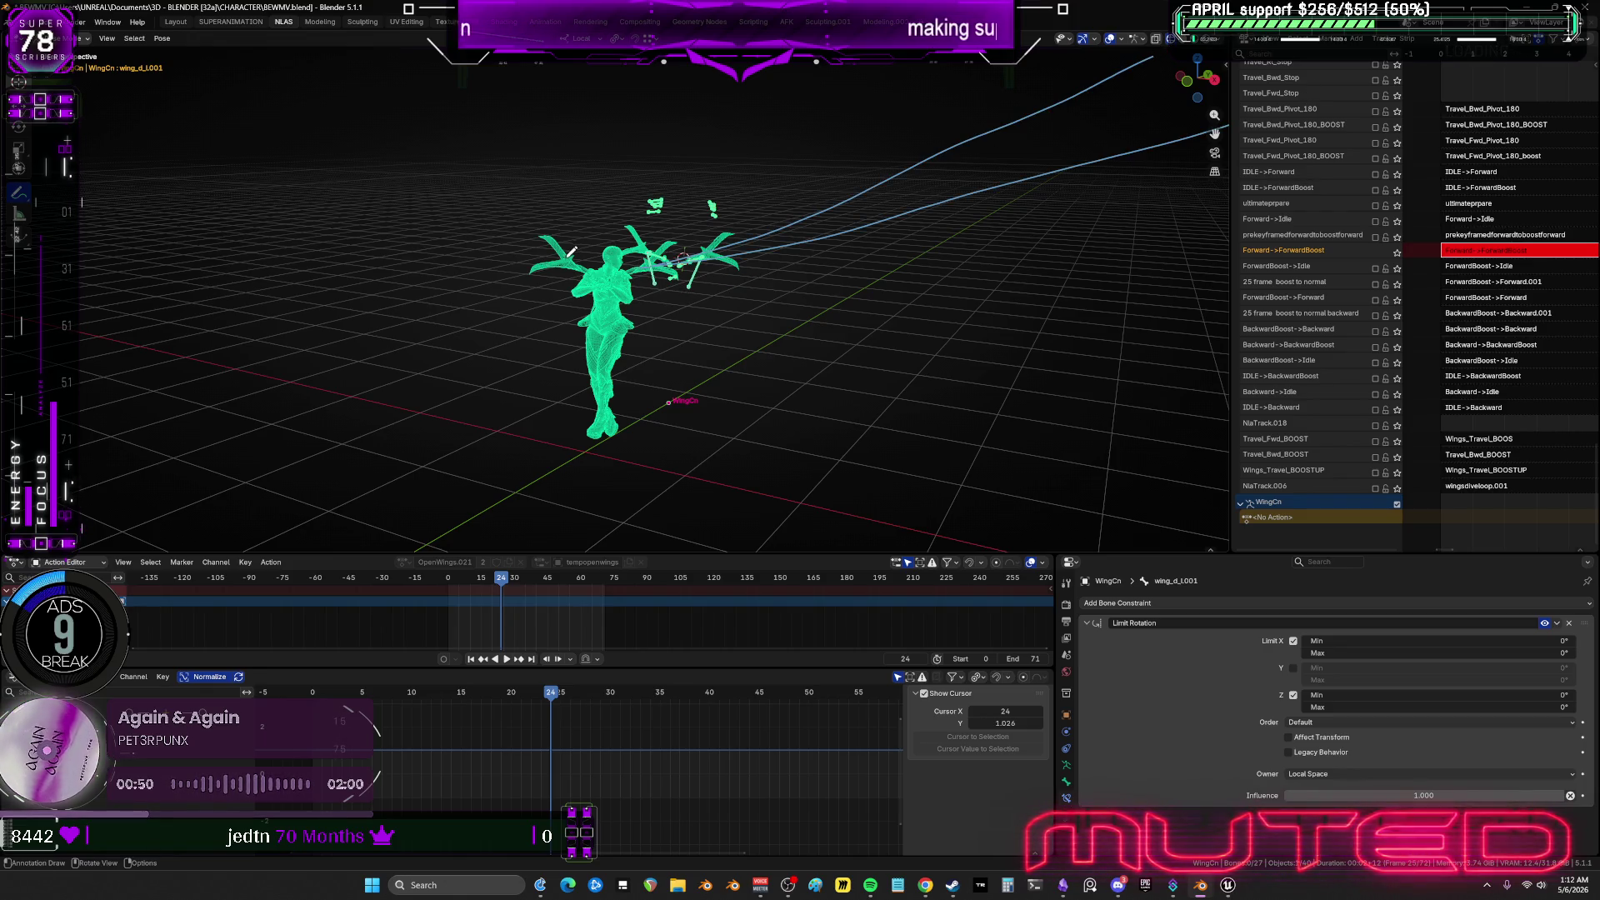
mouse_move(569, 257)
mouse_down()
mouse_move(584, 203)
mouse_move(77, 73)
mouse_up()
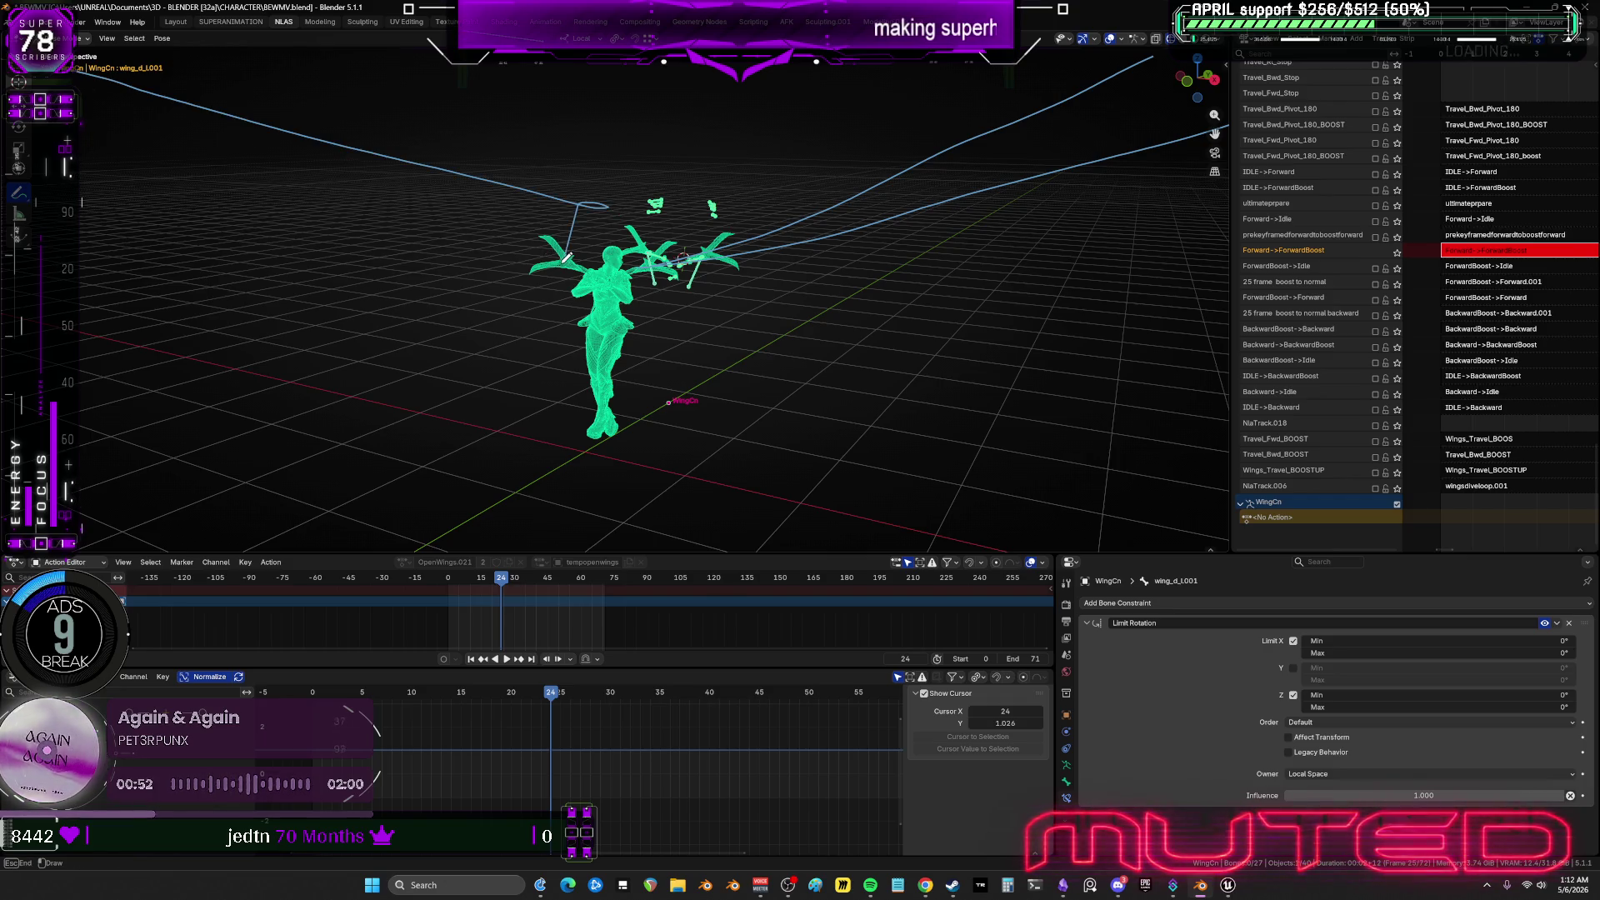
drag(566, 255, 80, 277)
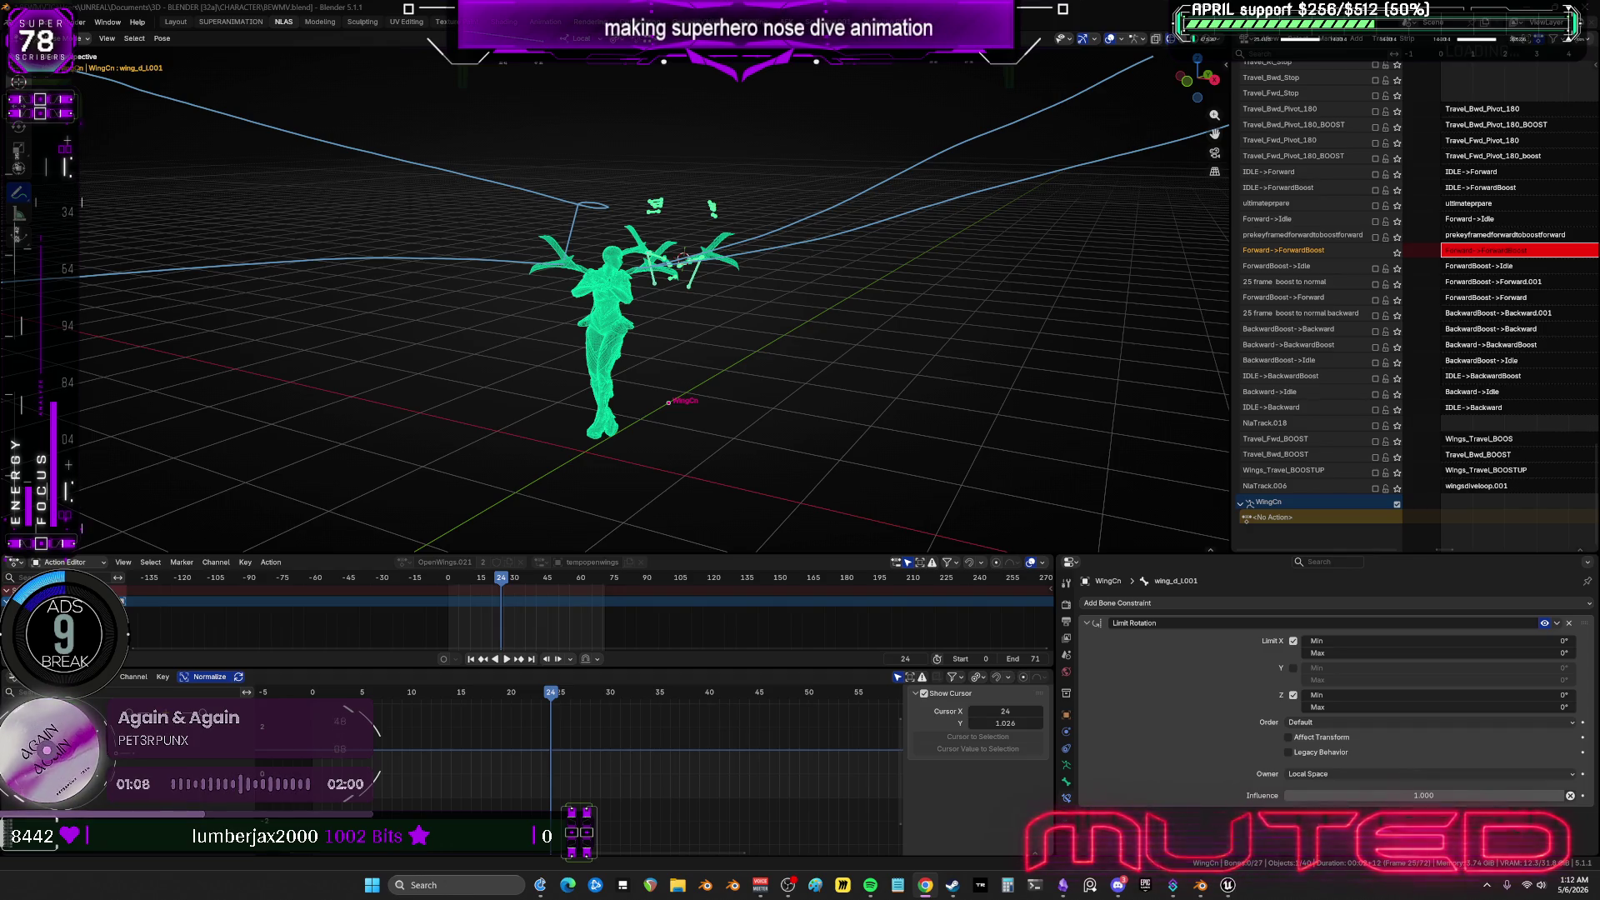
key(alt+Tab)
key(alt+p)
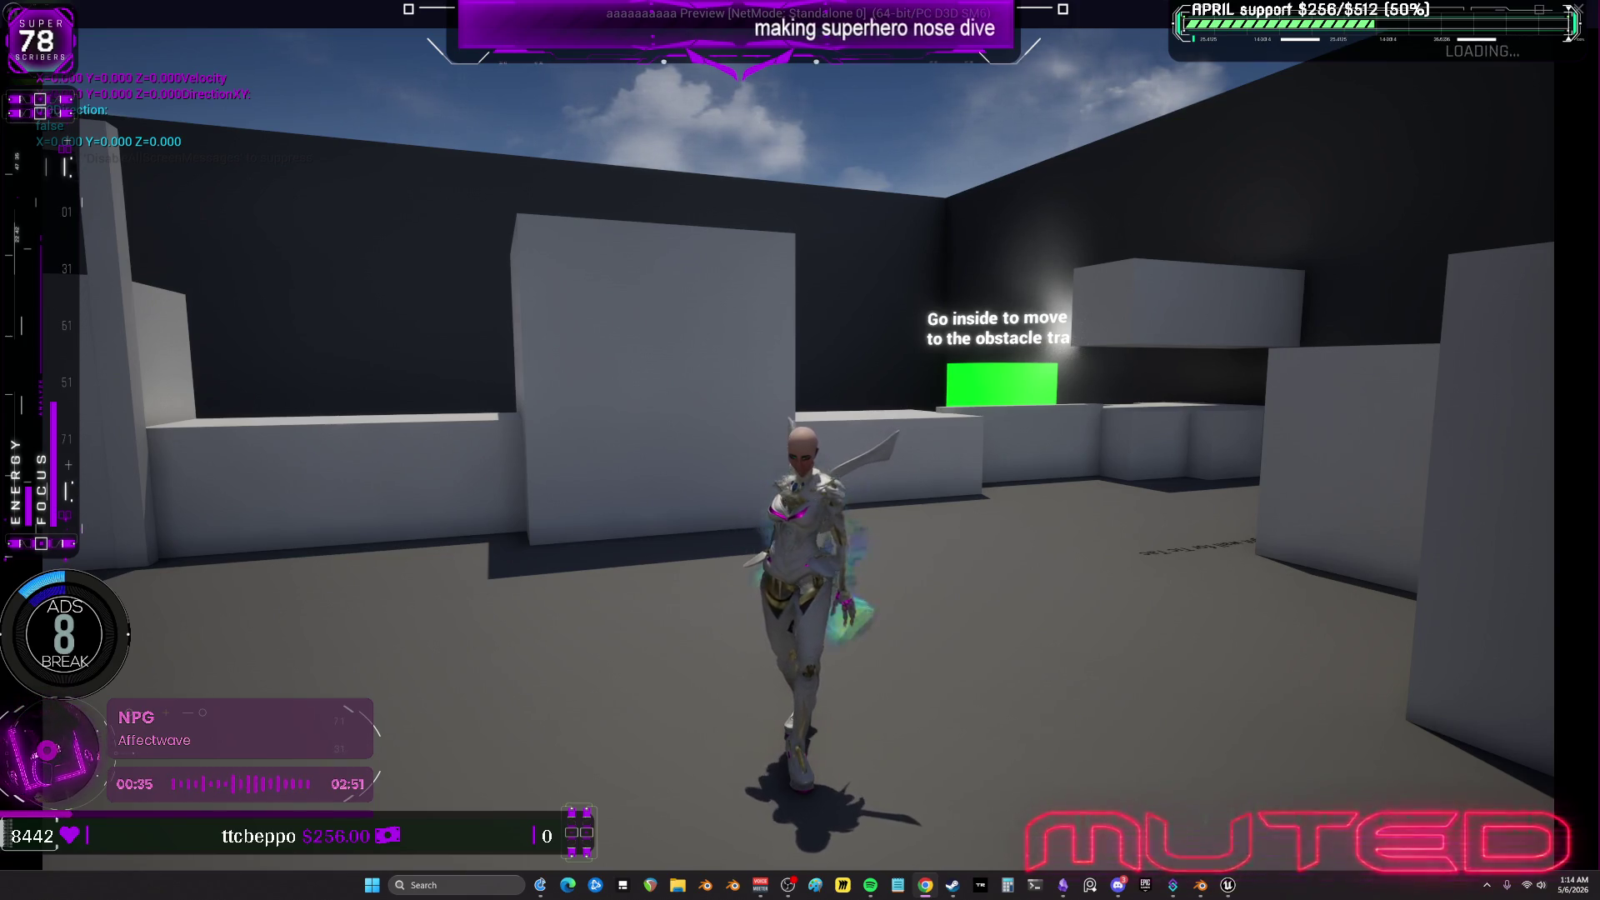
Close the standalone game preview after play-testing the winged character.
key(Escape)
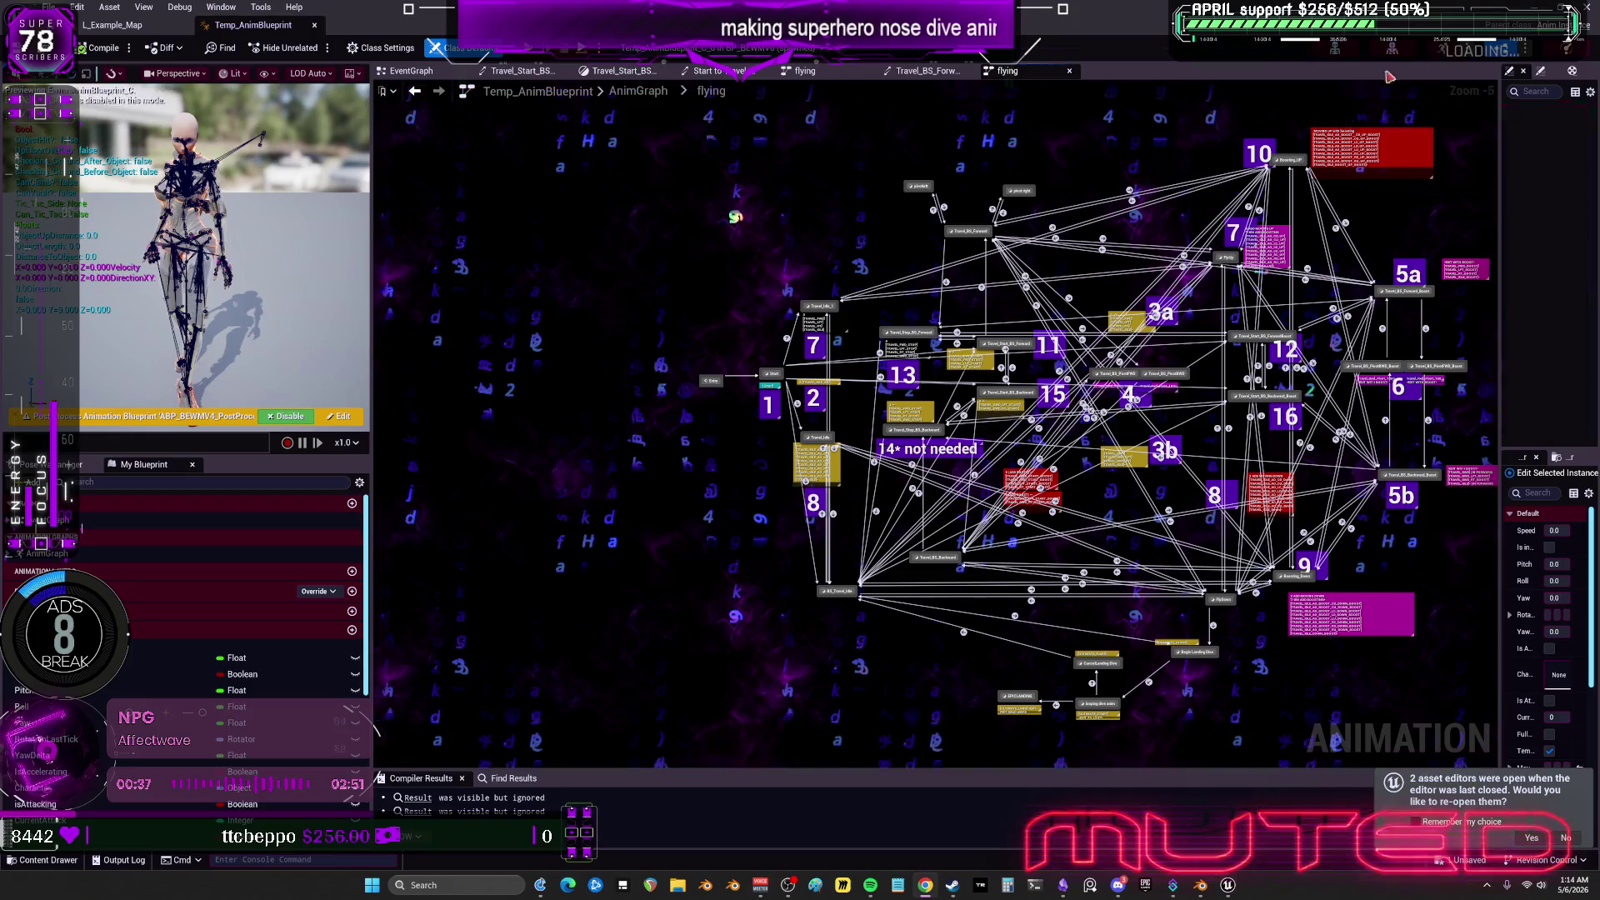
Open the BP_BEWMV character blueprint and pull back to see the whole character.
click(113, 25)
click(428, 275)
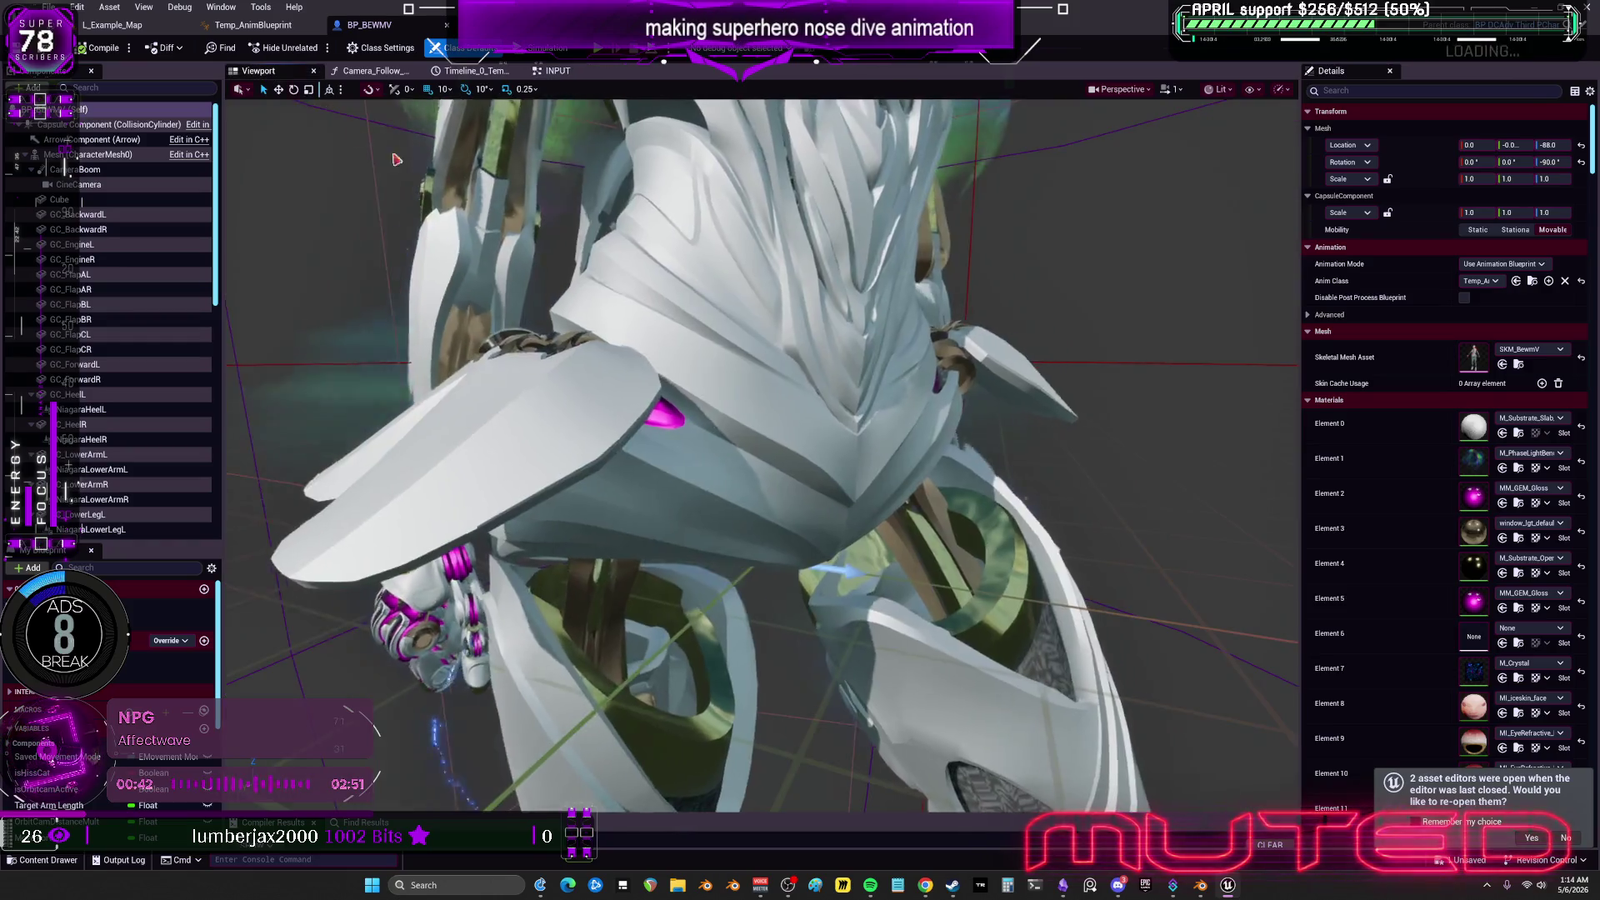
mouse_move(397, 159)
right_down()
mouse_move(484, 225)
mouse_move(487, 266)
mouse_move(492, 208)
right_up()
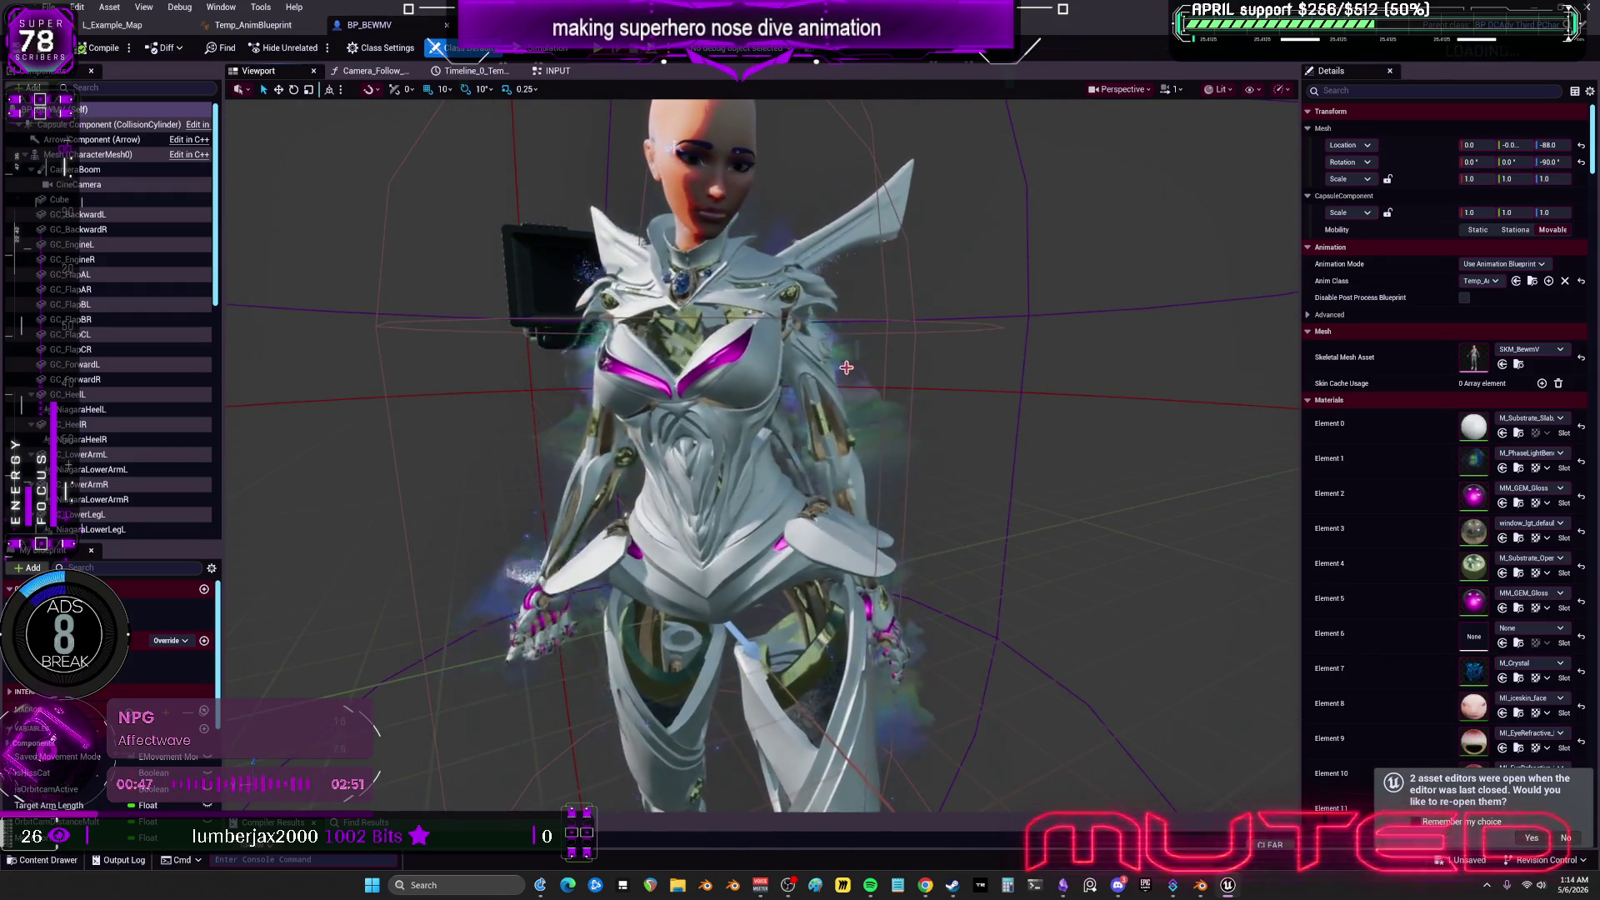
Browse Element 1's material choices, filtering with 'g', then close the picker unchanged.
click(1532, 452)
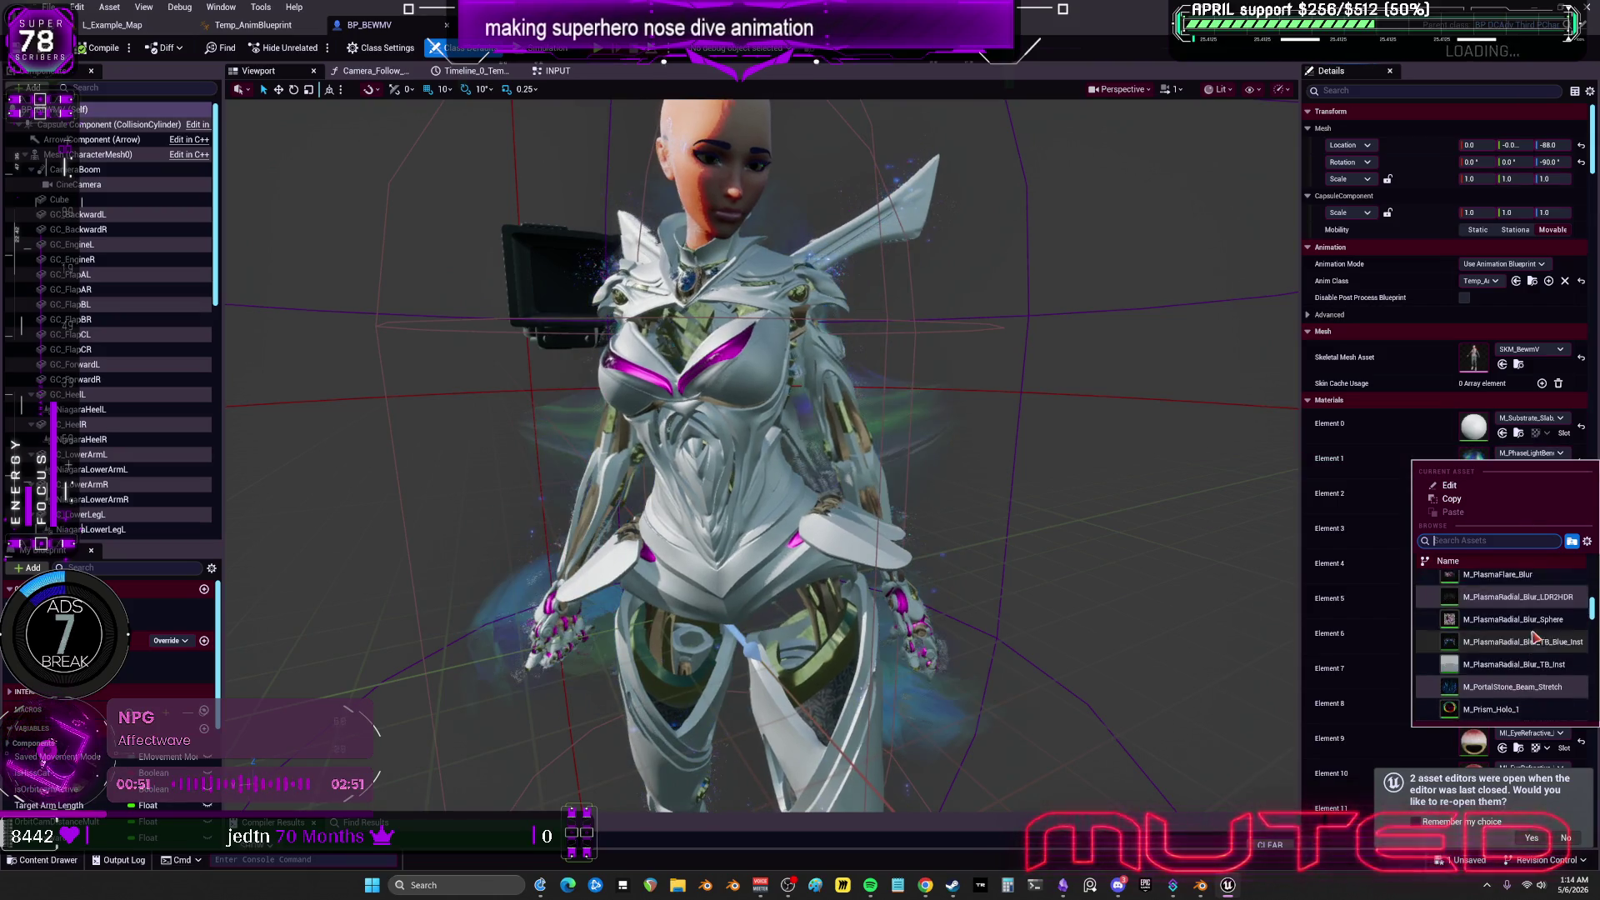
scroll(1525, 650, down, 5)
scroll(1542, 635, down, 3)
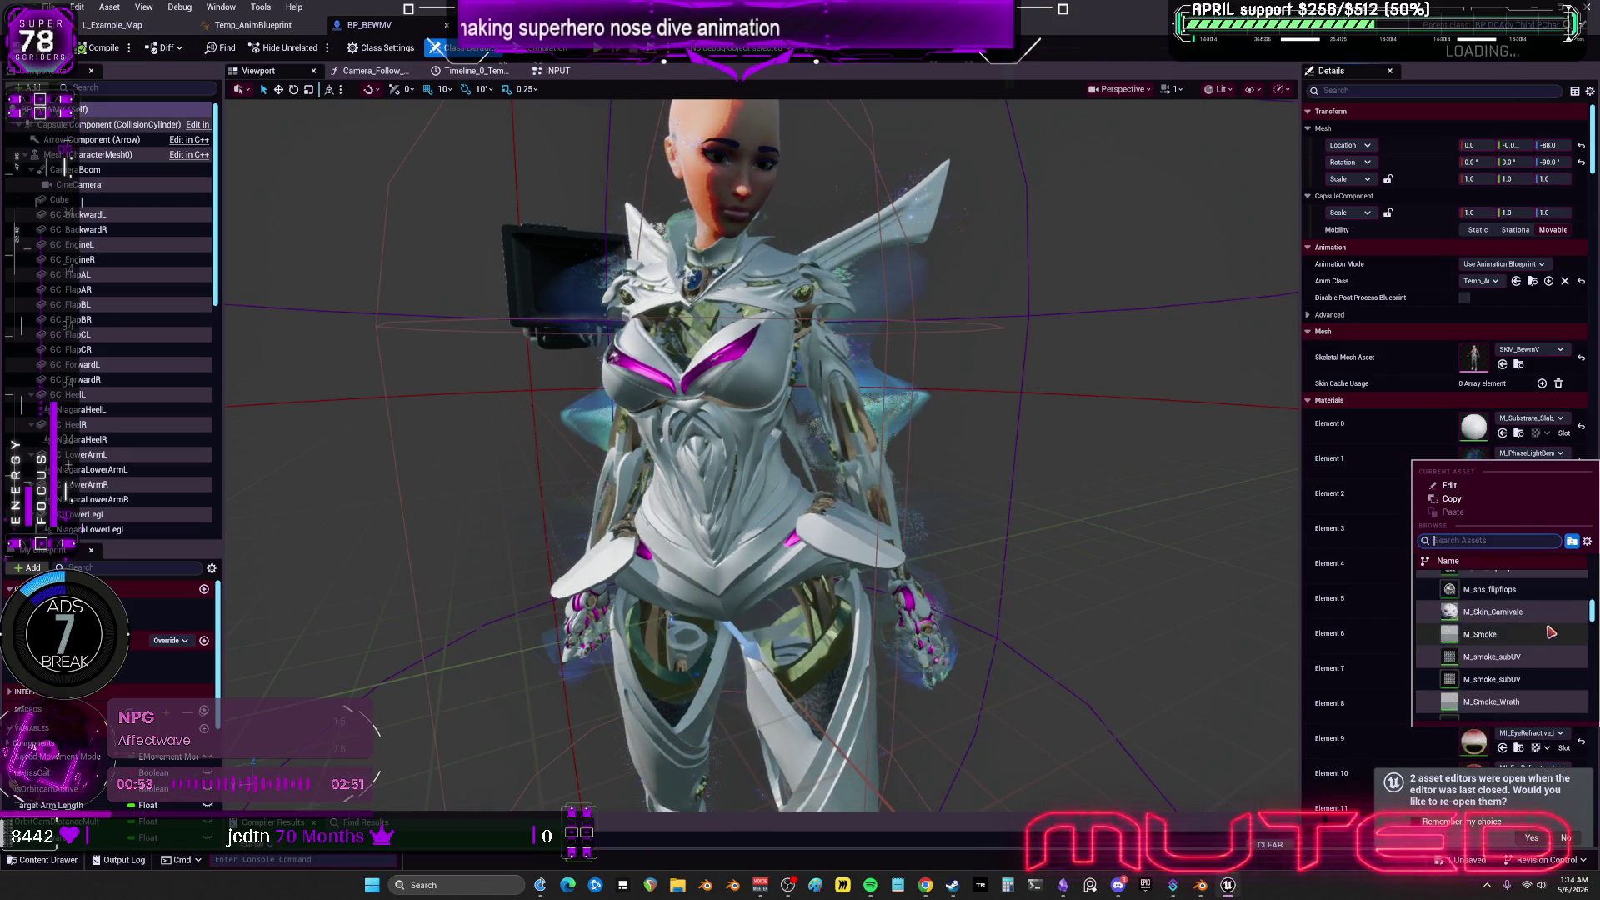
text(digi)
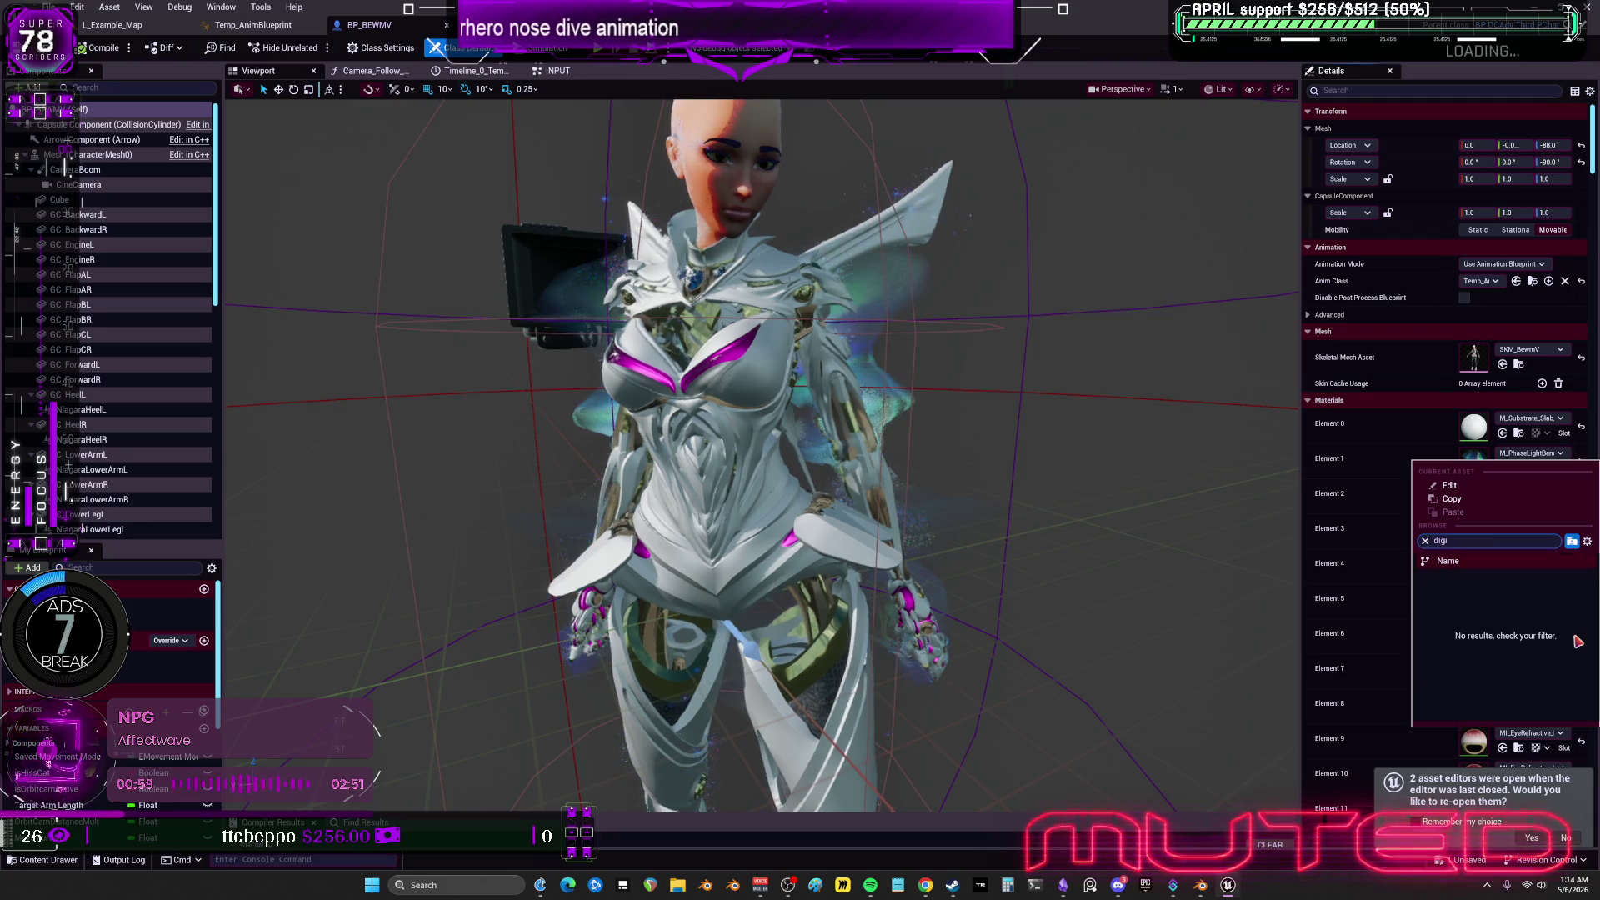
scroll(1532, 710, down, 2)
scroll(1532, 710, down, 5)
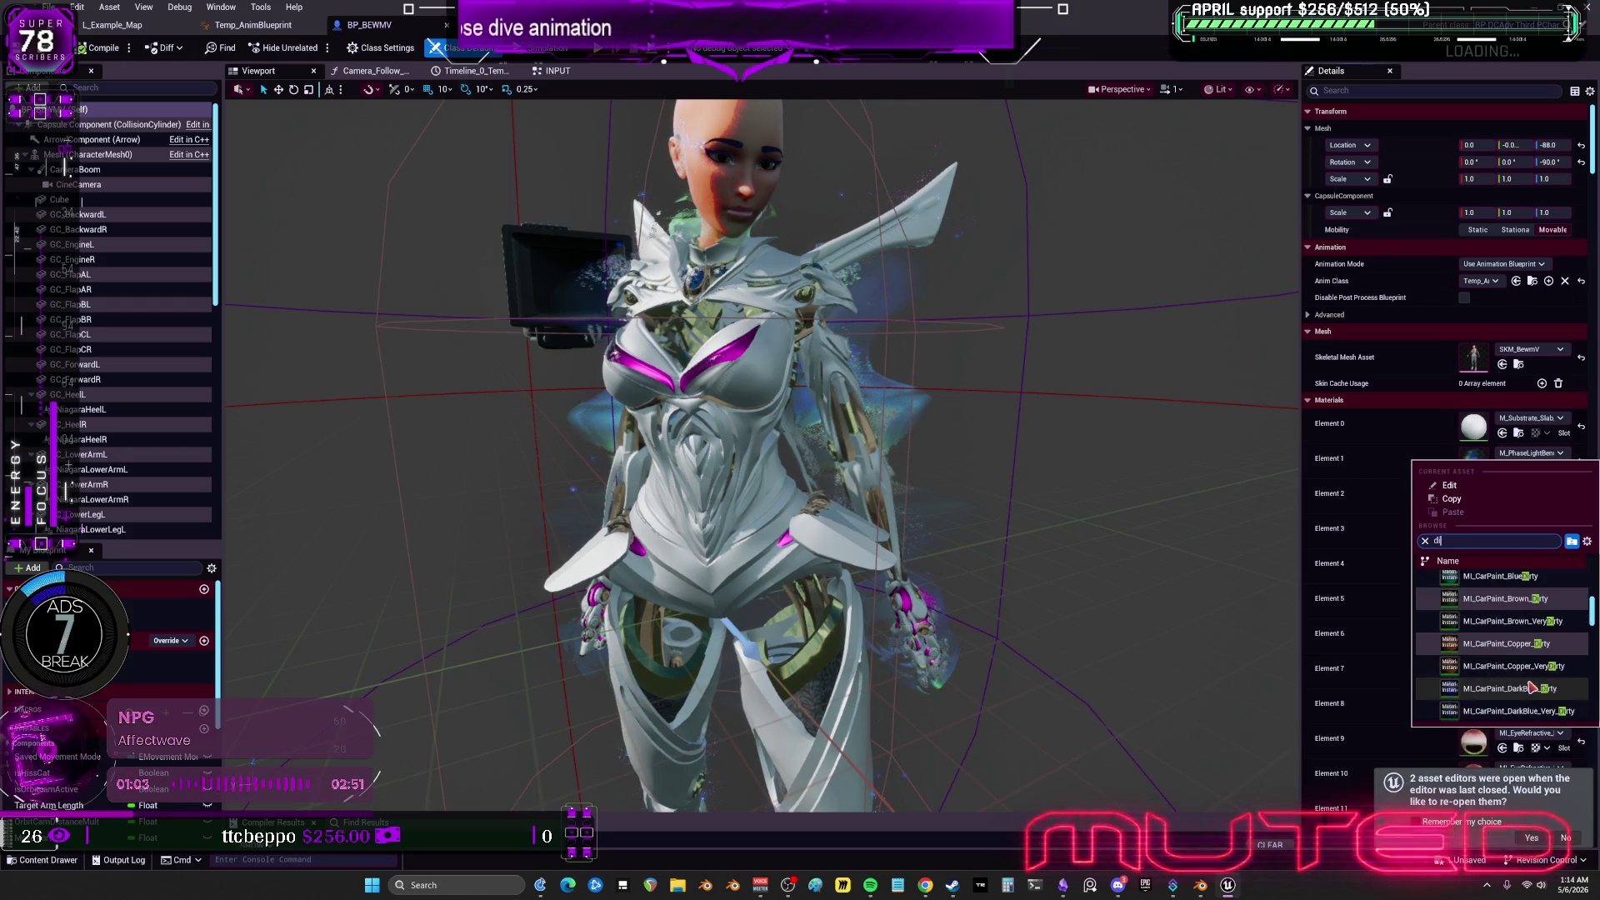
scroll(1566, 650, down, 5)
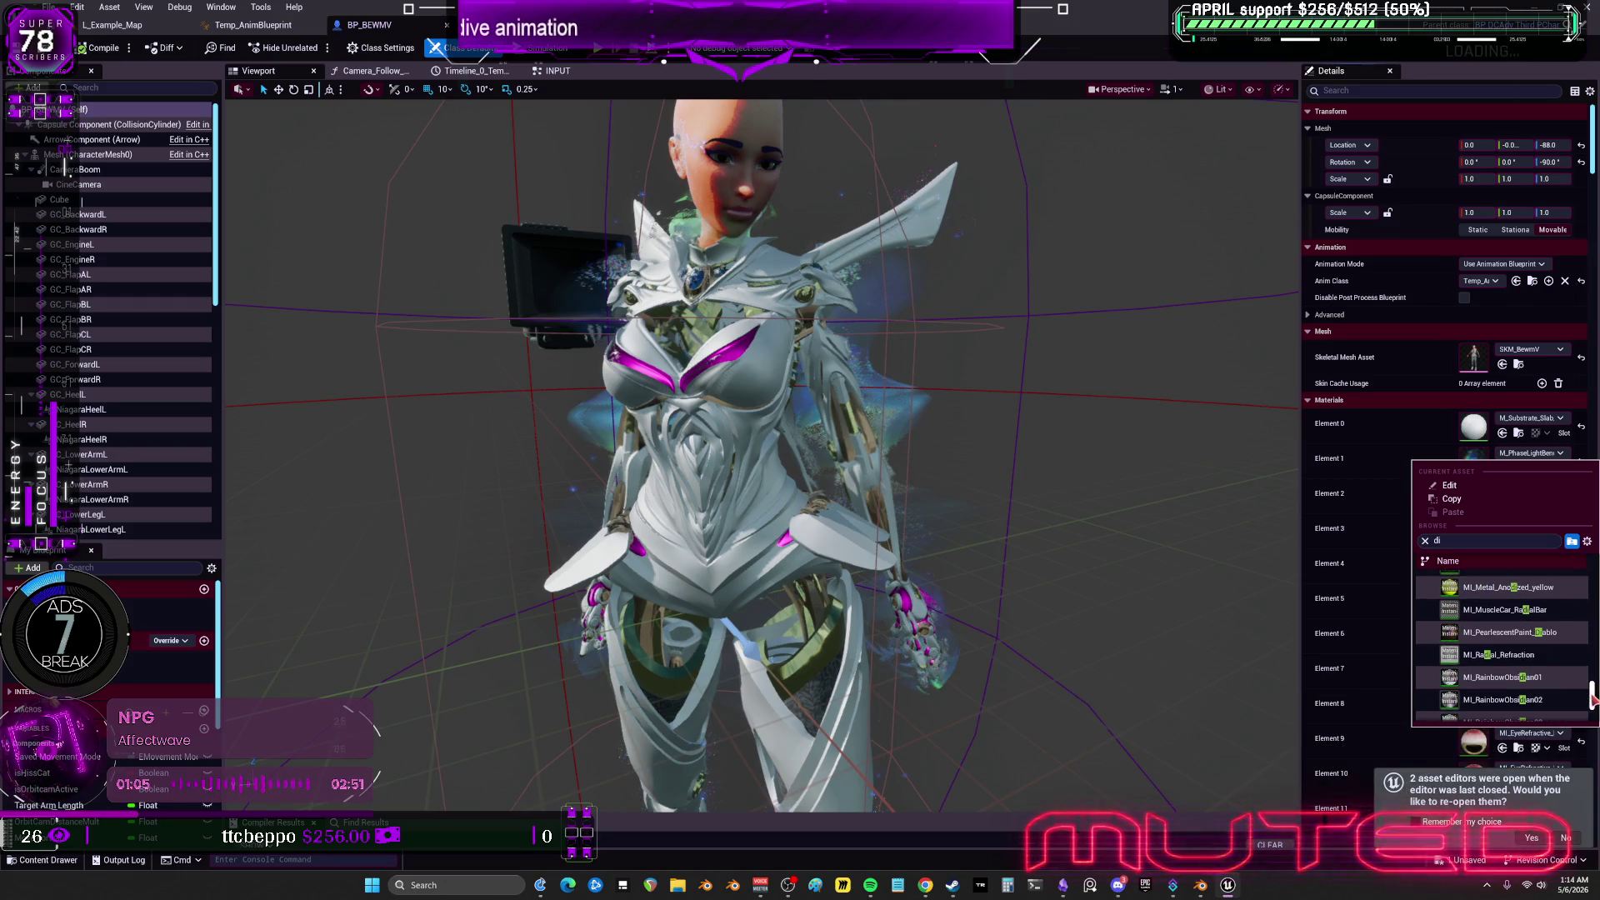
scroll(1564, 680, down, 3)
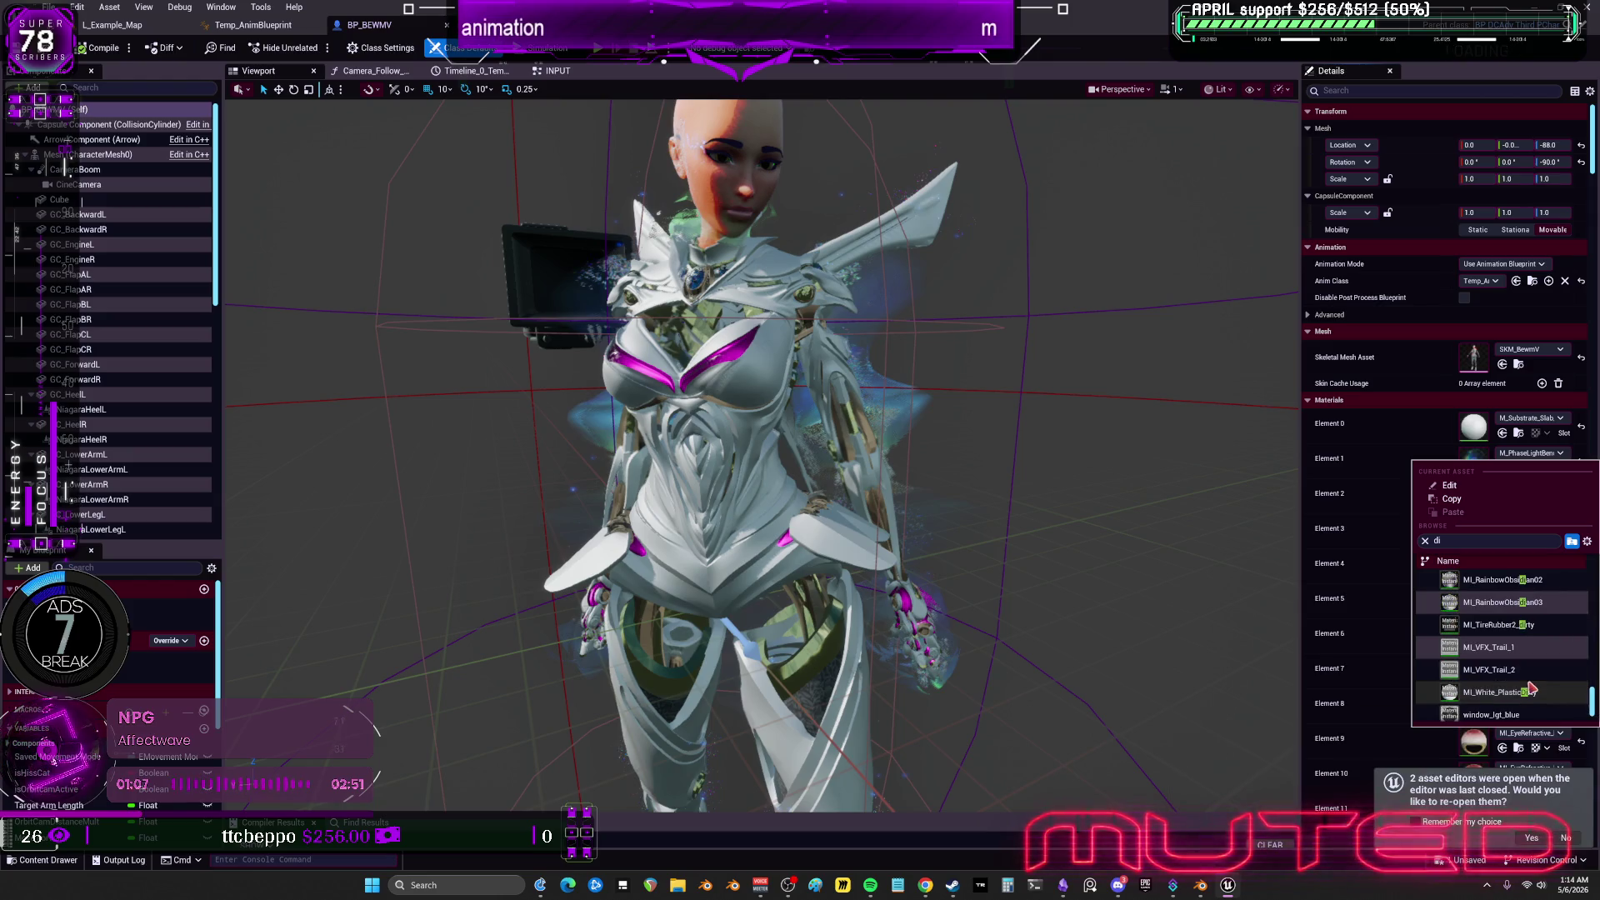
click(1167, 655)
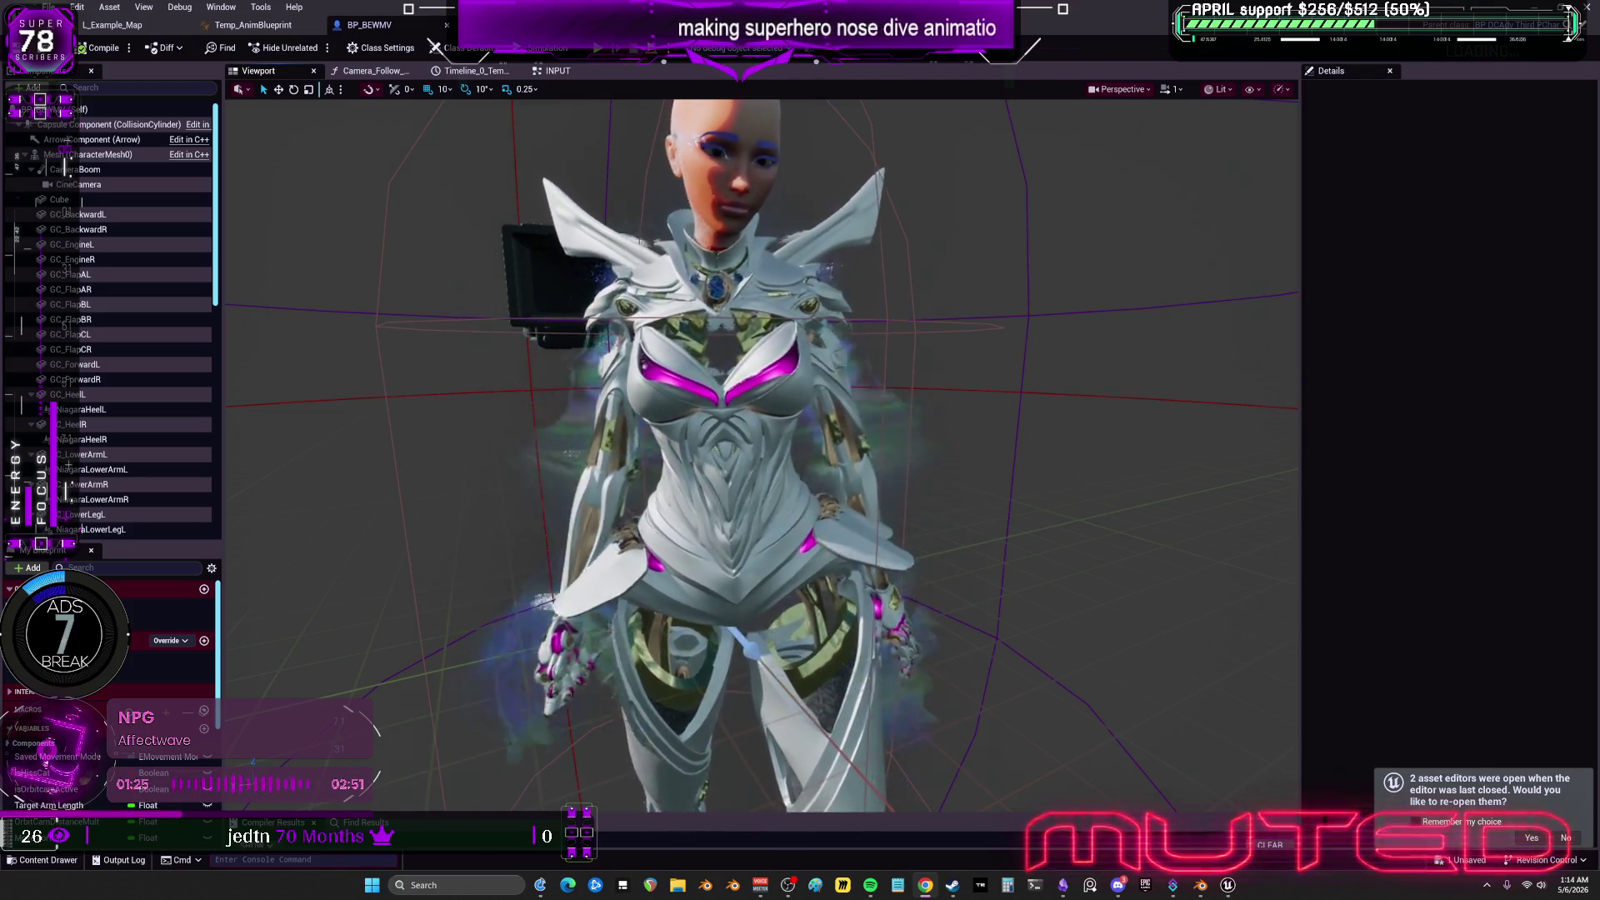
Orbit and zoom around the character and close the empty Details panel.
scroll(846, 427, down, 5)
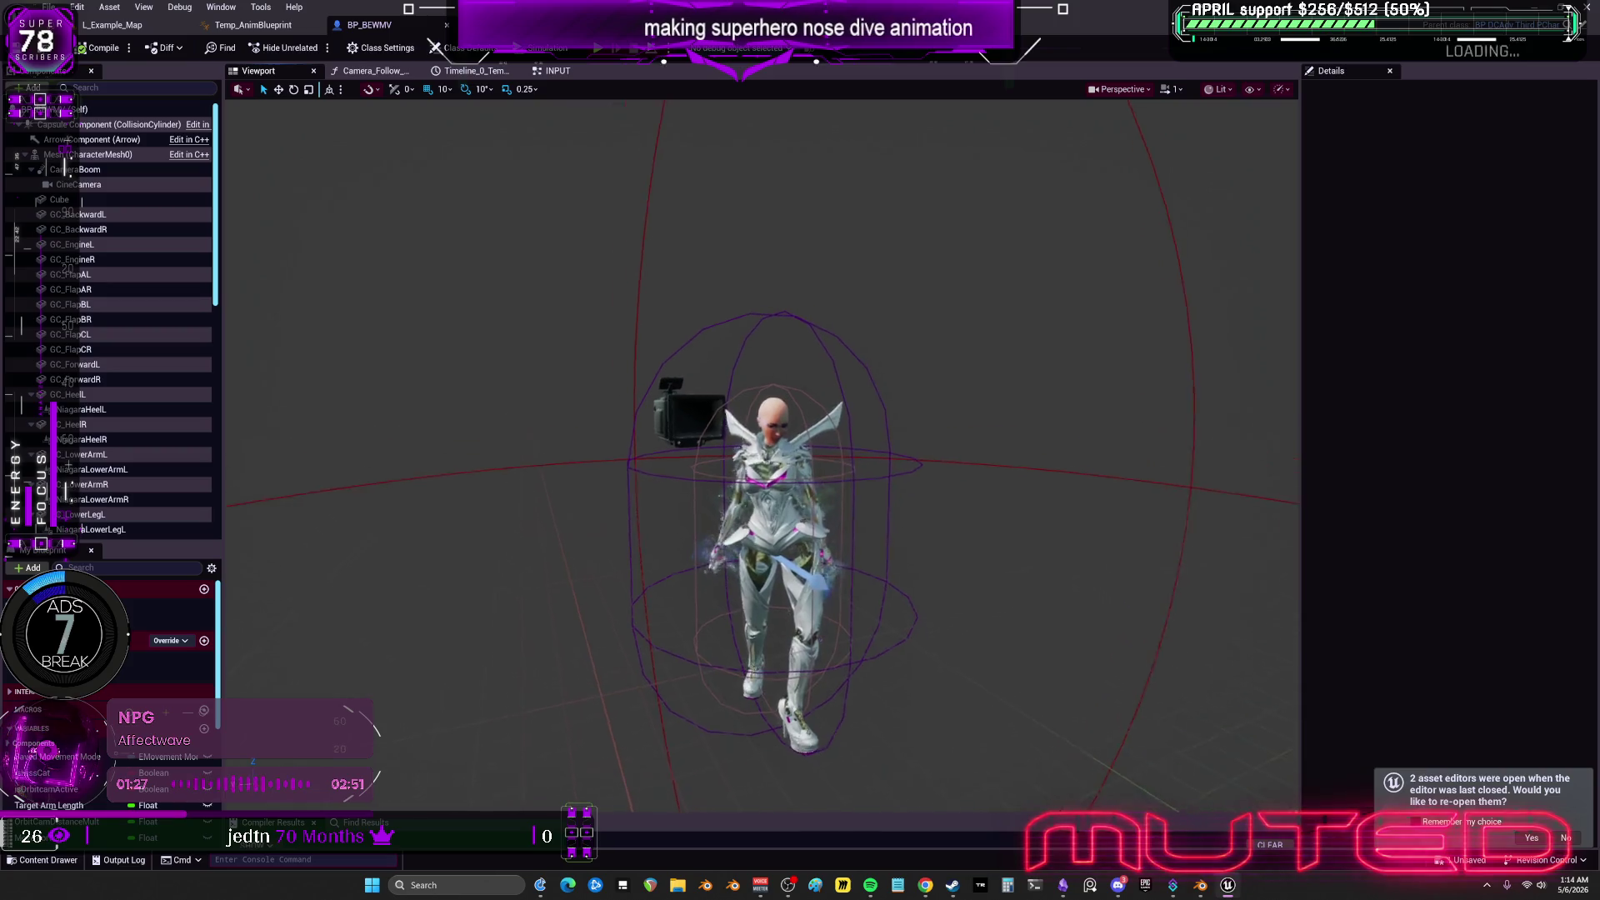
mouse_move(762, 450)
right_down()
mouse_move(796, 479)
mouse_move(800, 513)
mouse_move(802, 492)
right_up()
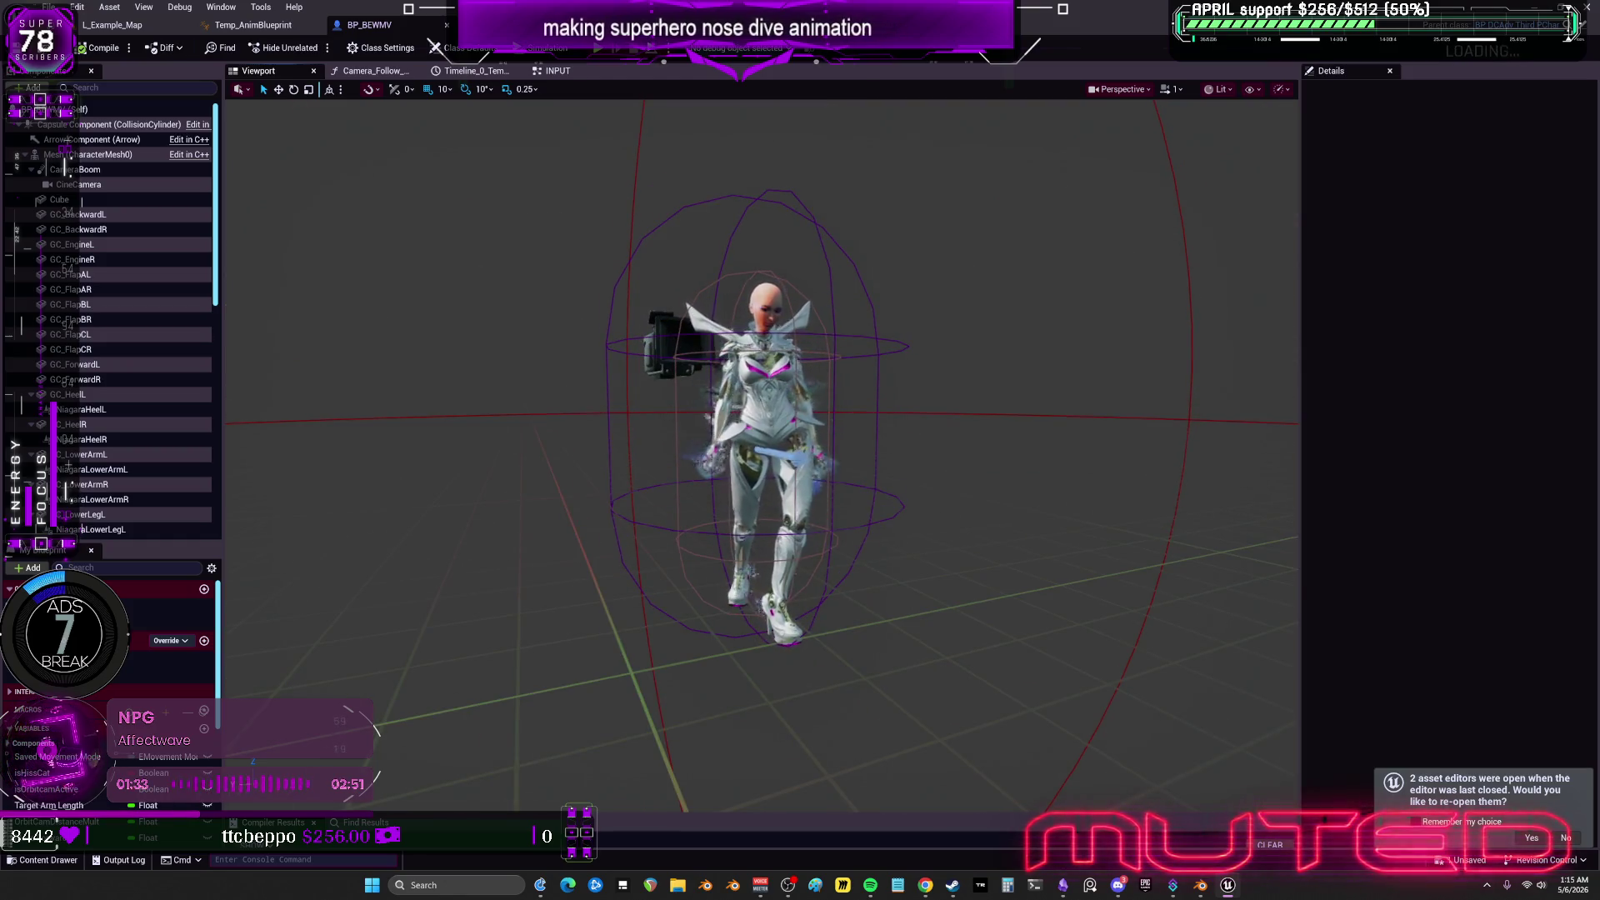
scroll(939, 472, up, 5)
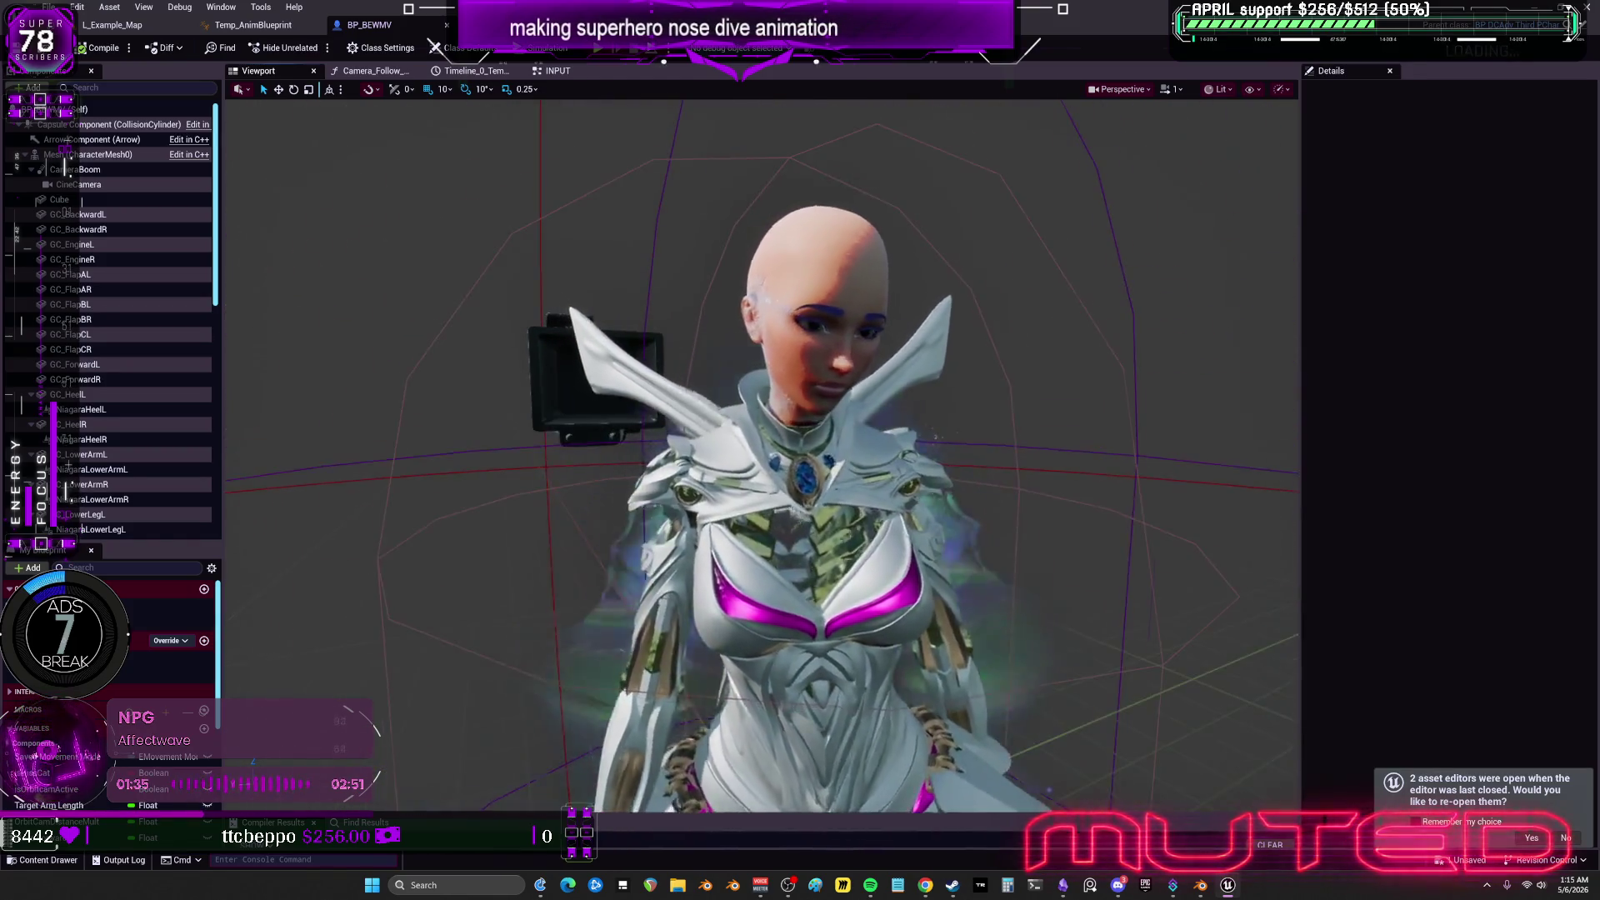
right_drag(939, 472, 967, 475)
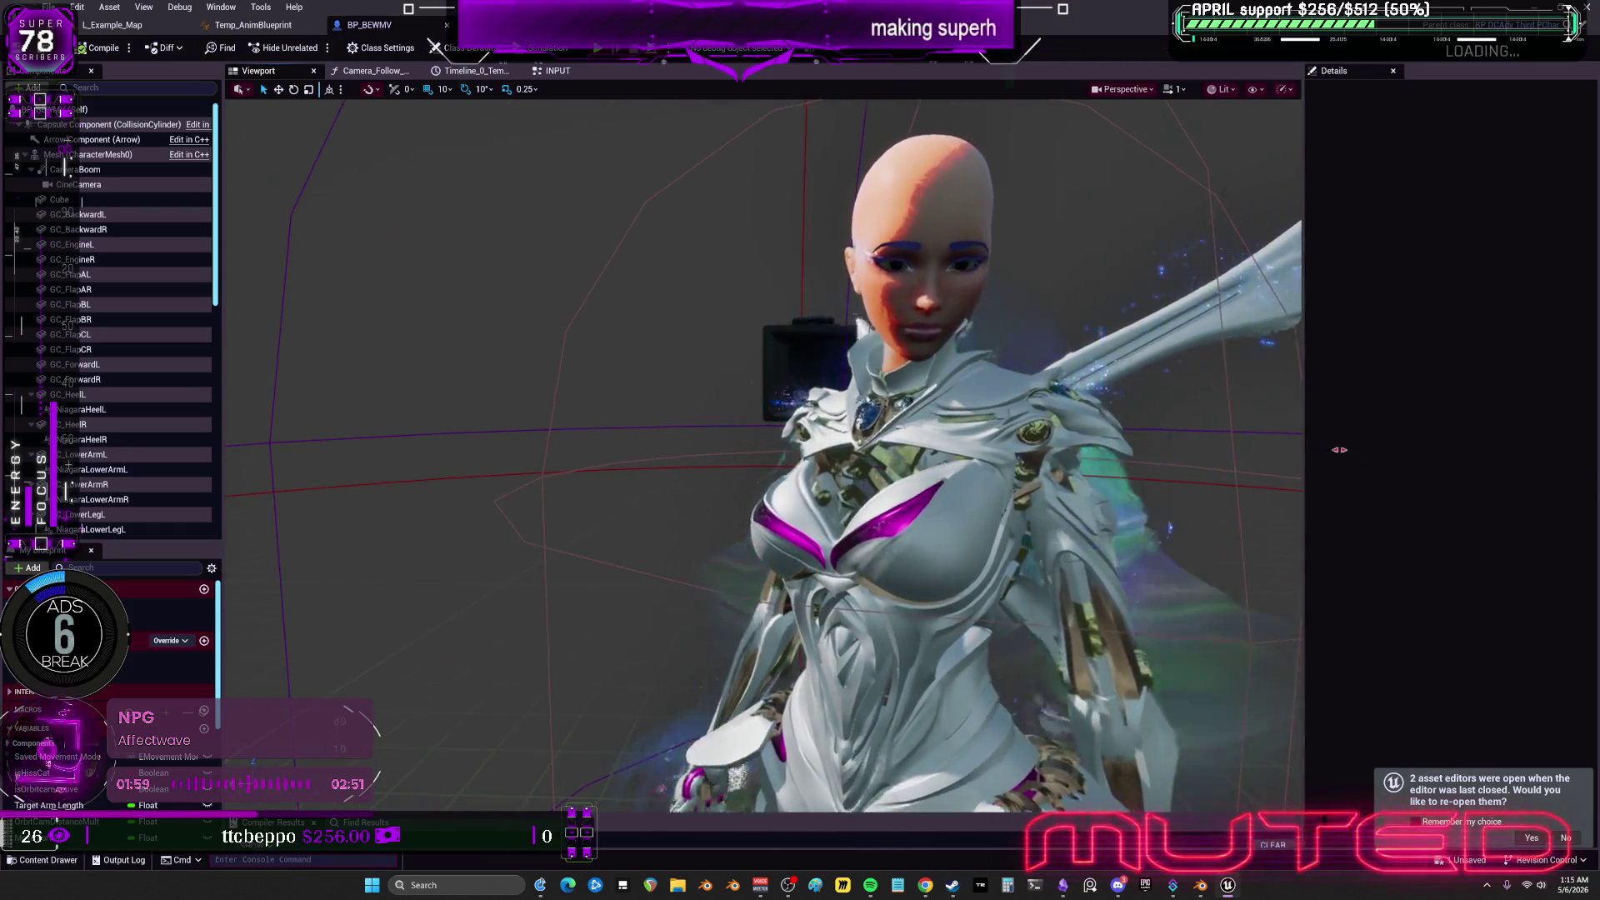
click(1389, 71)
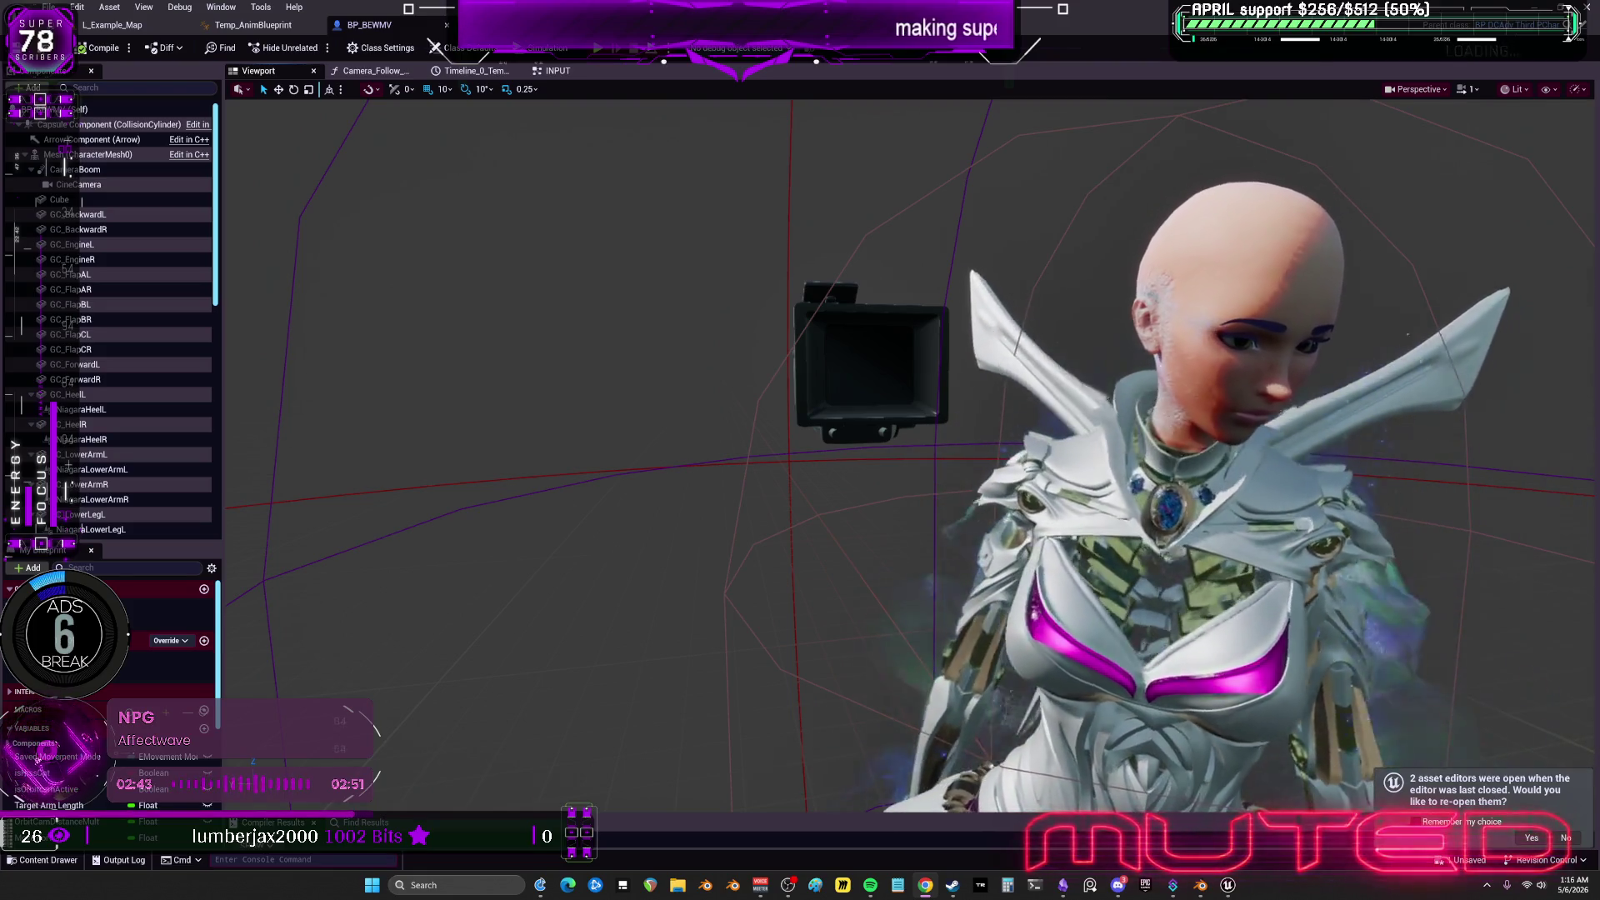
scroll(912, 450, down, 5)
right_drag(1257, 578, 1258, 359)
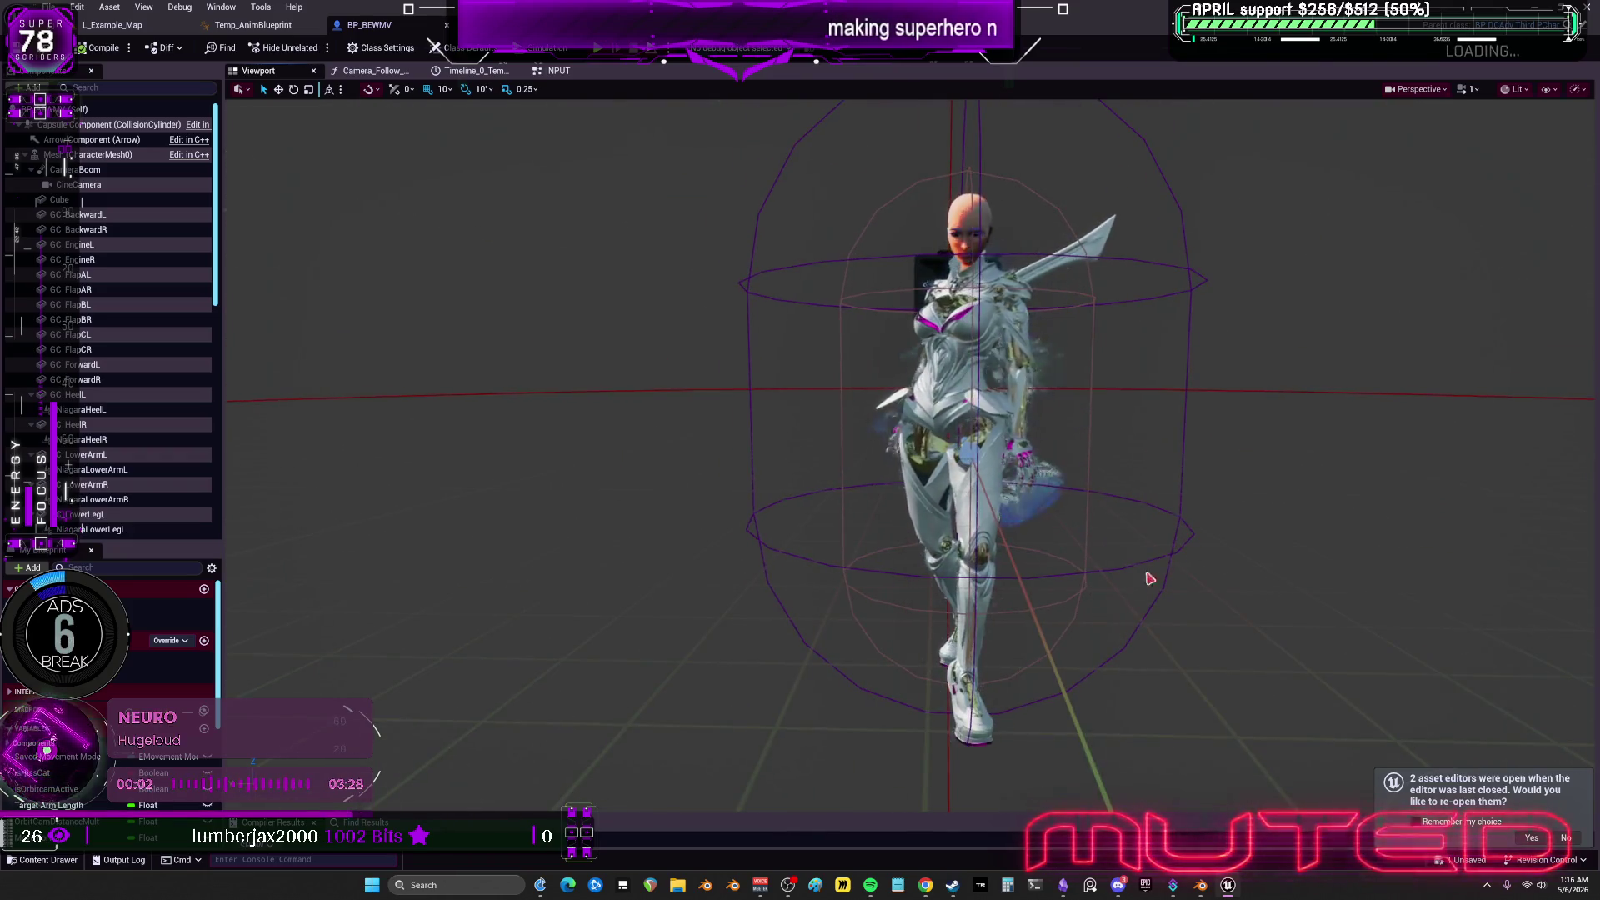
Select the character's Mesh component and set Element 6 to CarPaintblue2_Mat.
click(95, 155)
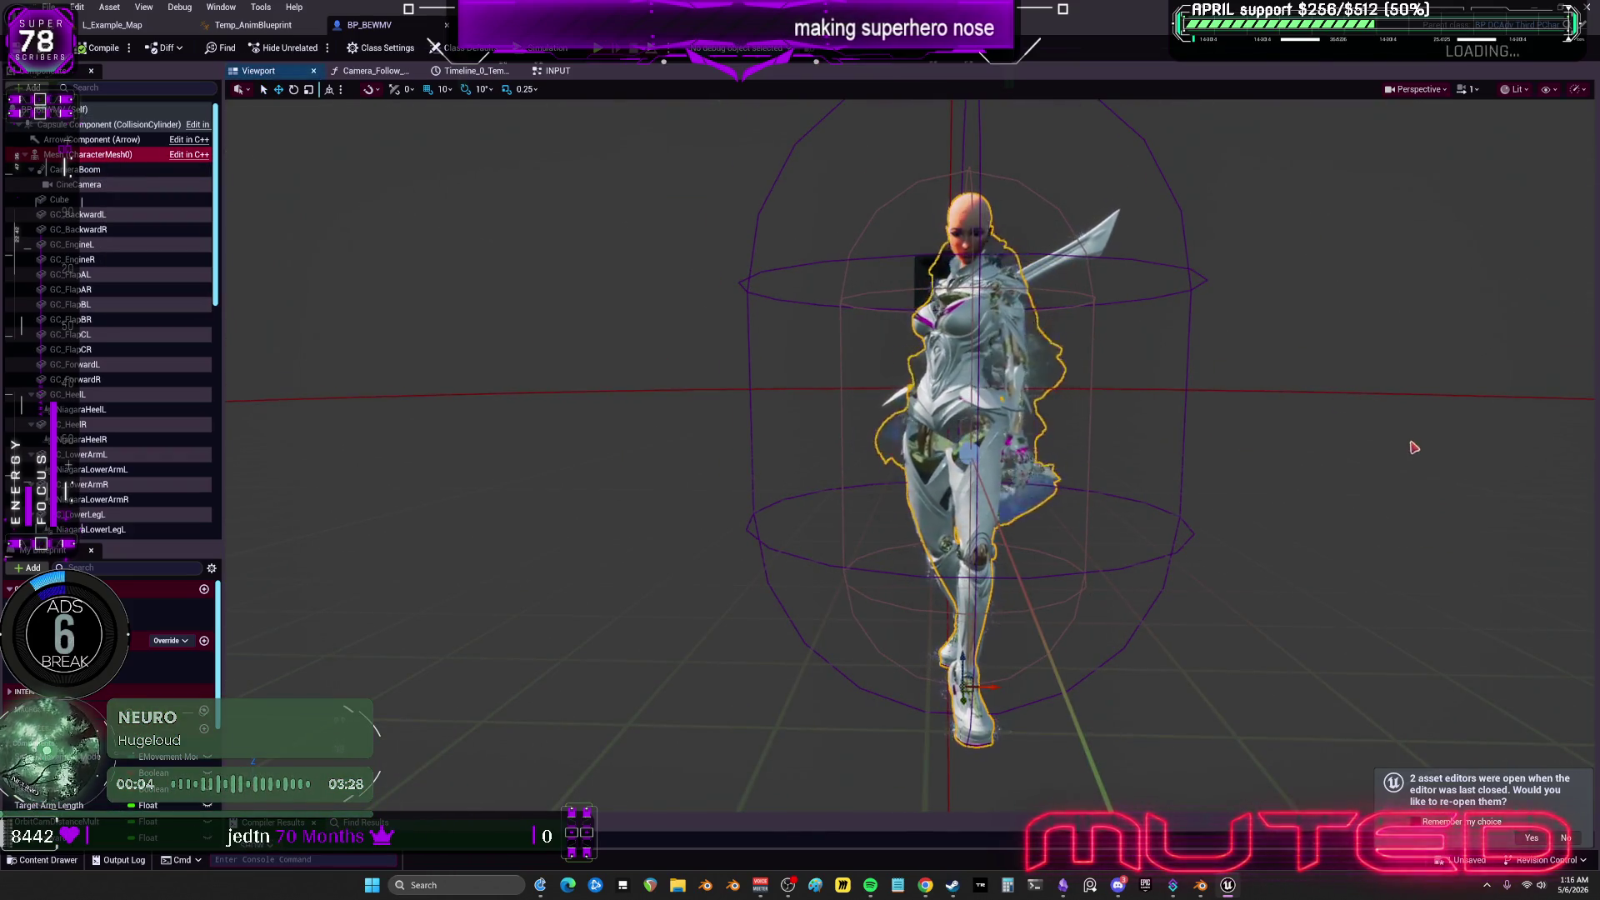
click(1595, 284)
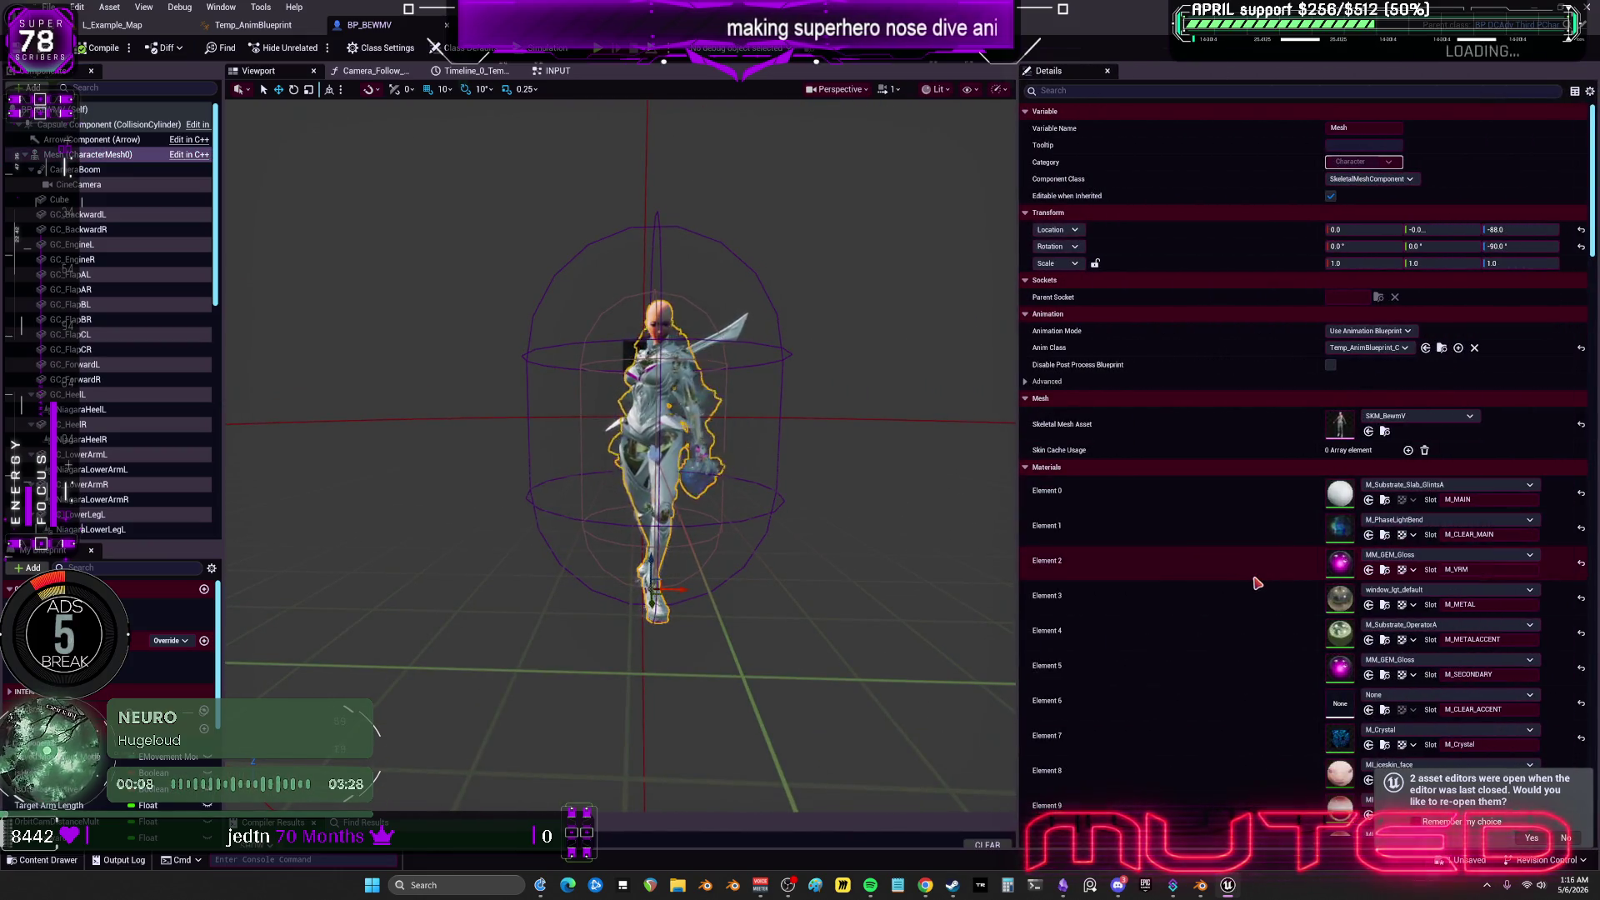
scroll(1256, 584, down, 3)
scroll(1257, 587, down, 3)
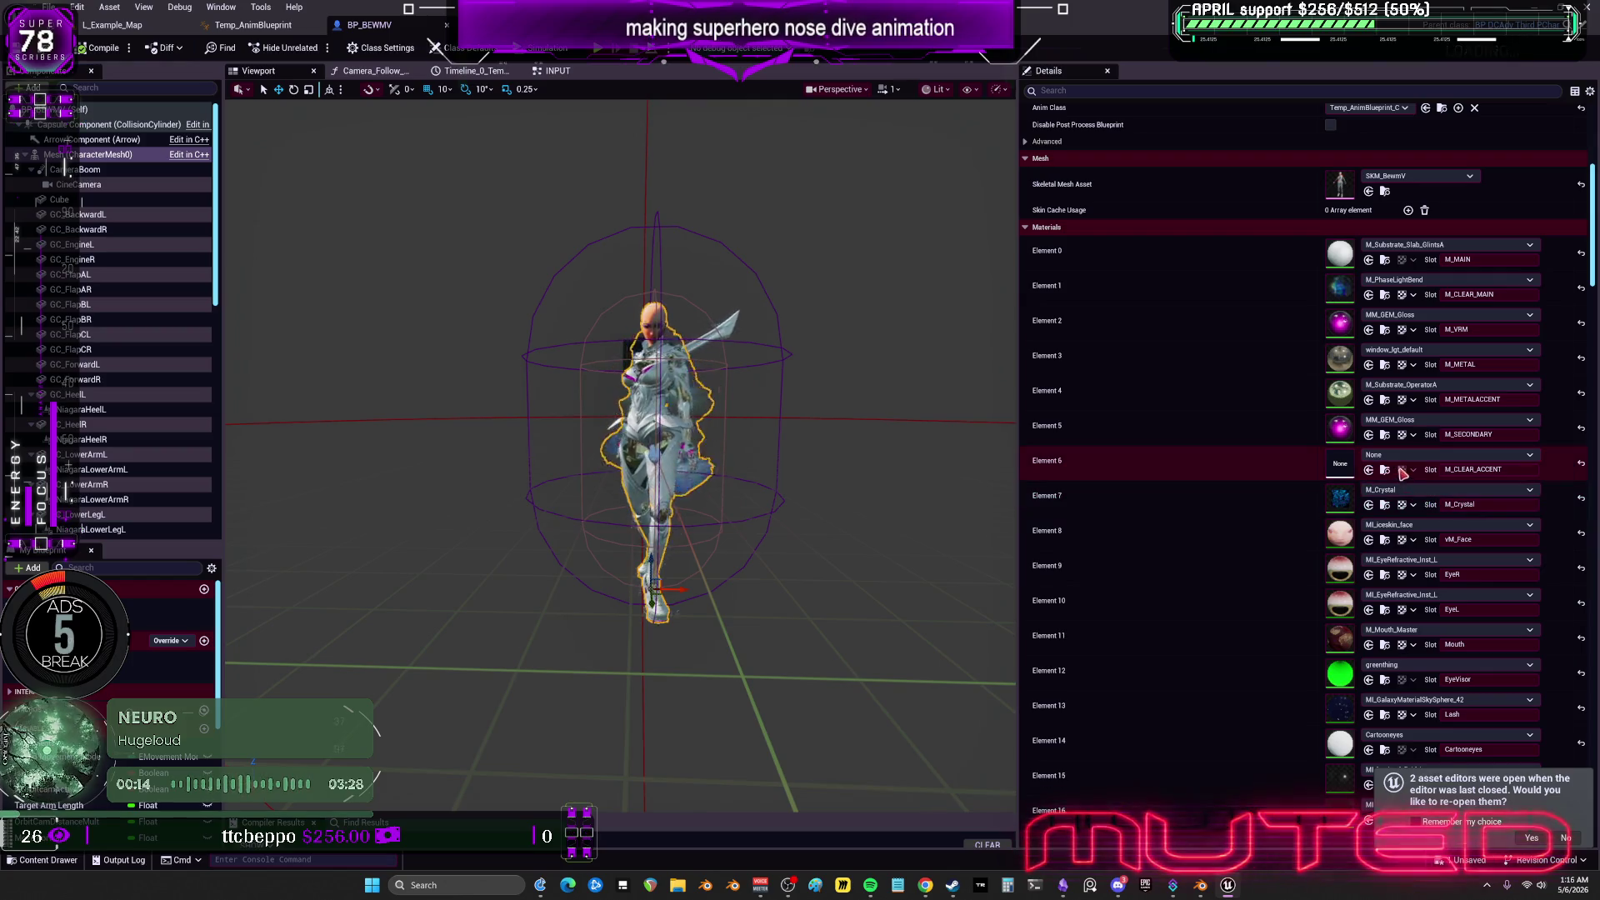
click(1393, 455)
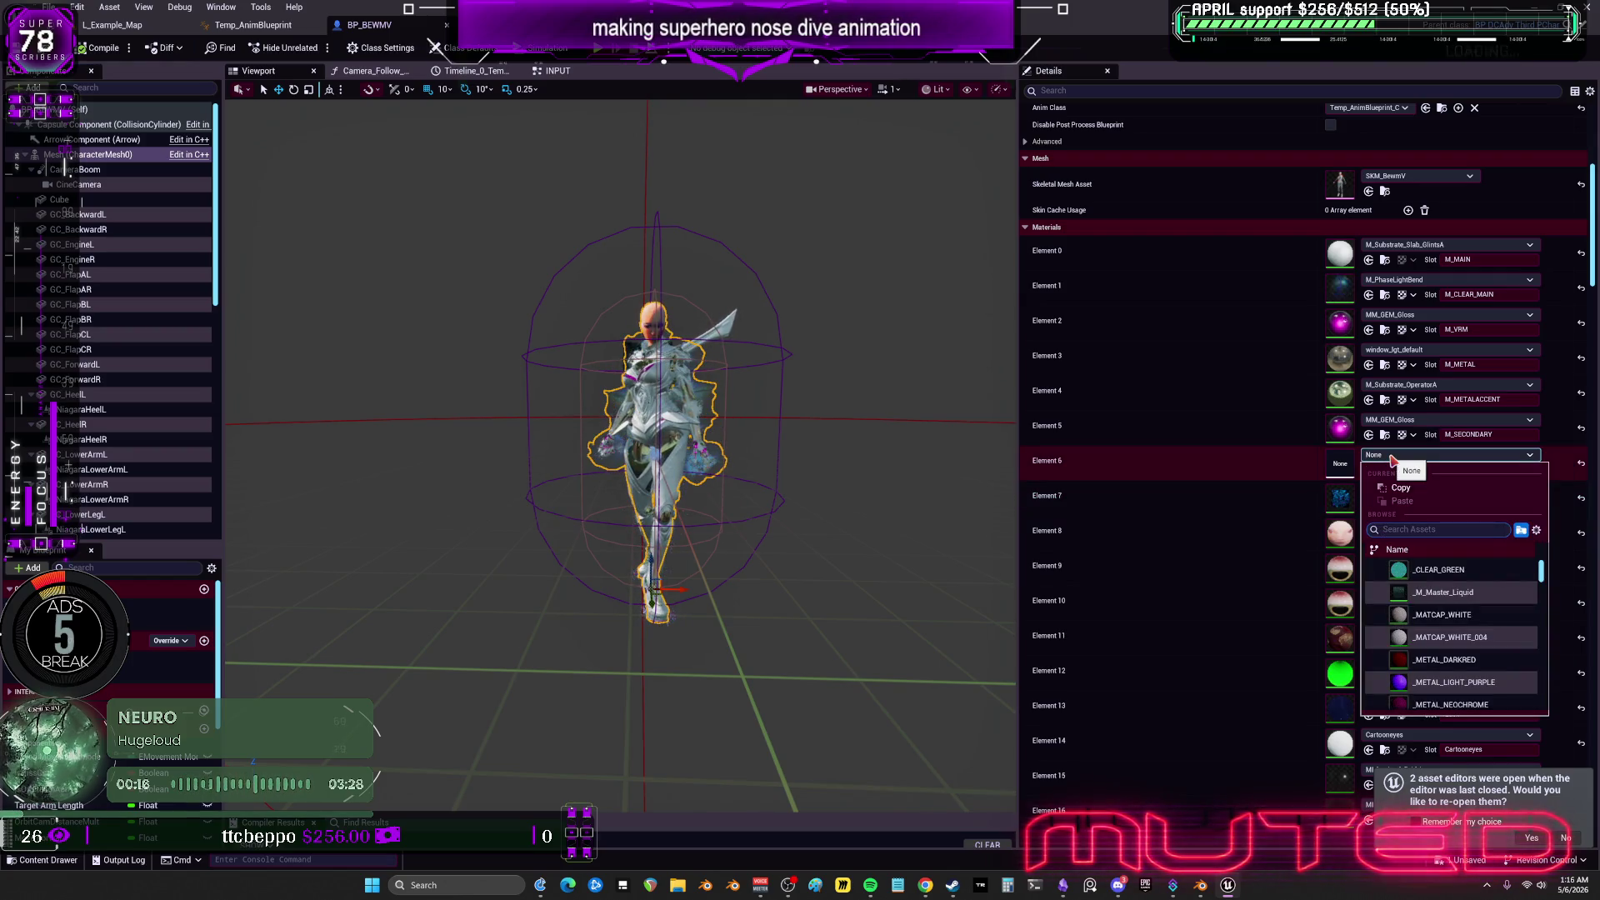
click(1433, 682)
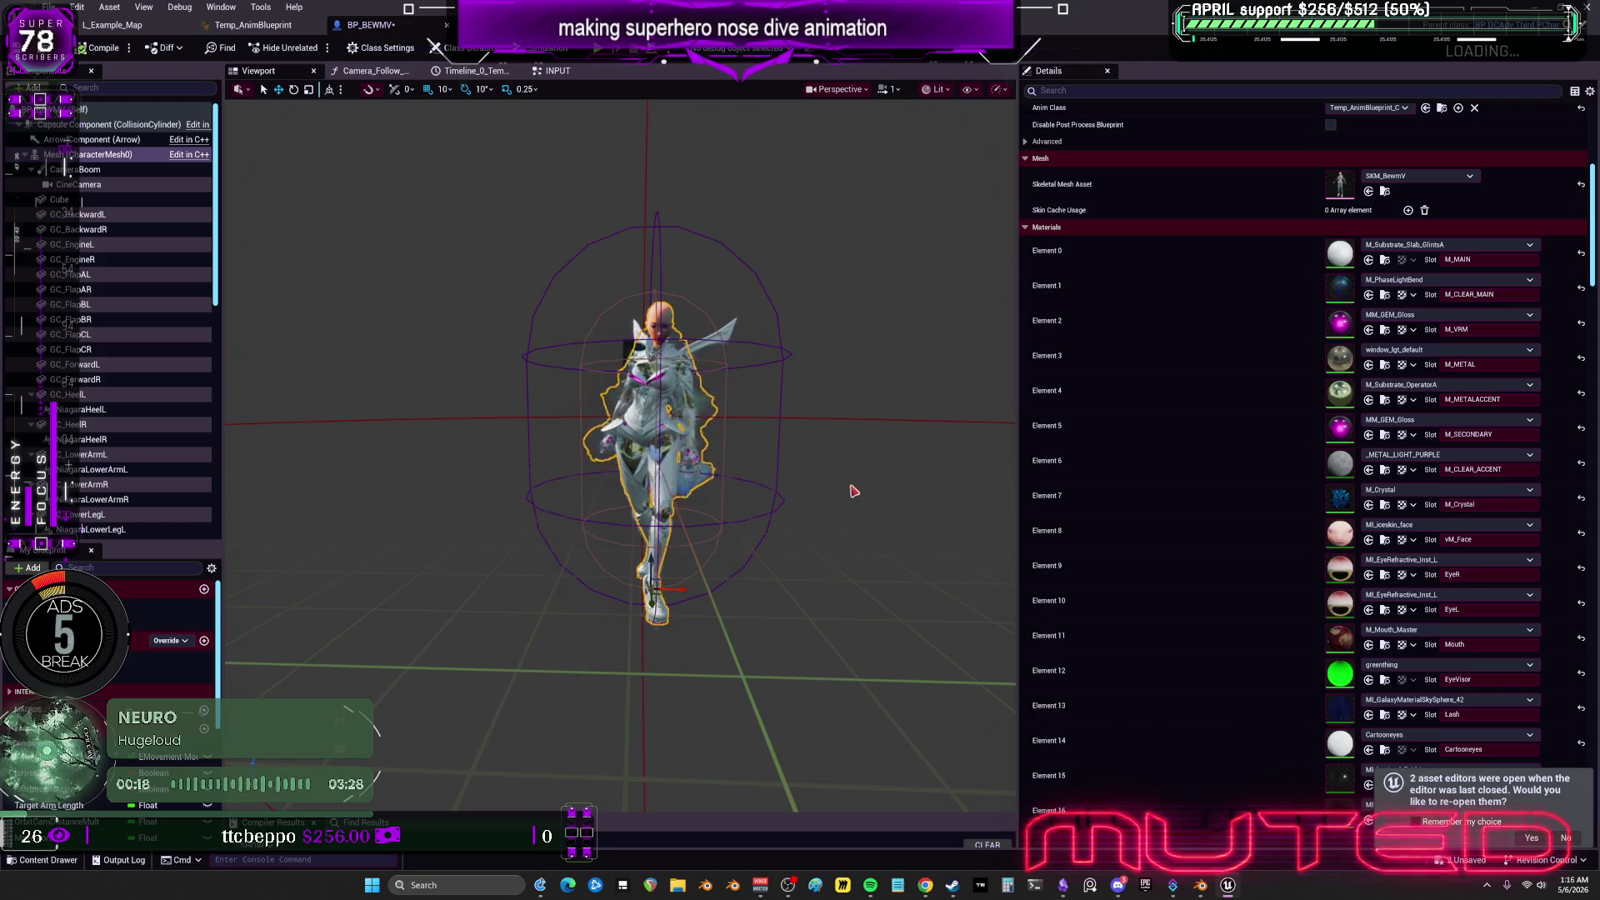
click(1421, 455)
scroll(1425, 596, down, 5)
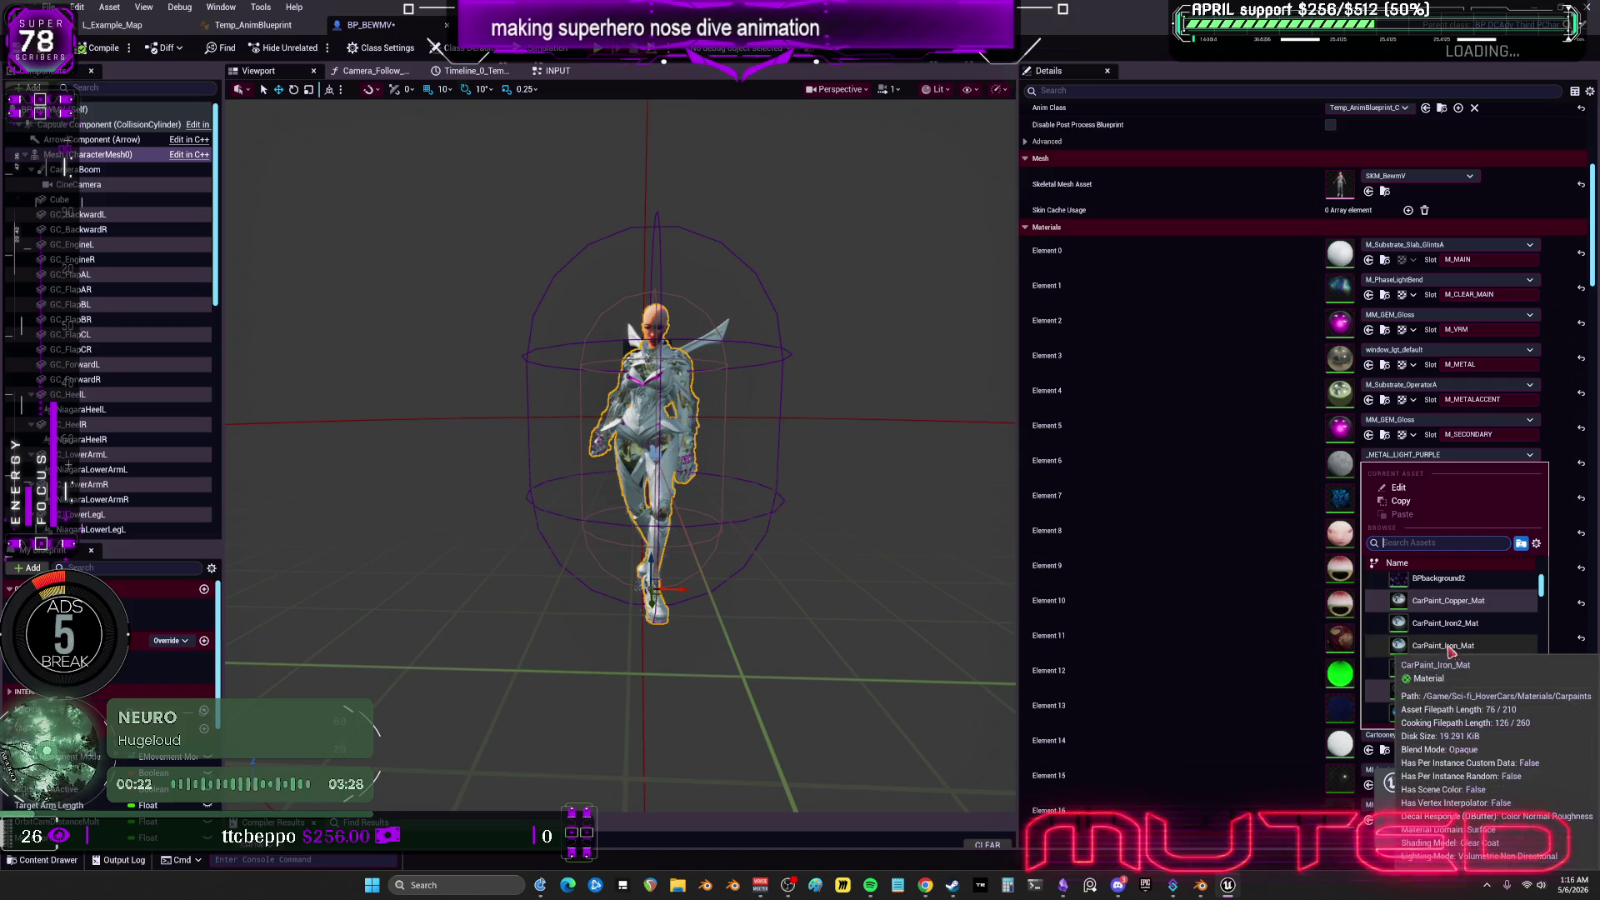
click(1446, 670)
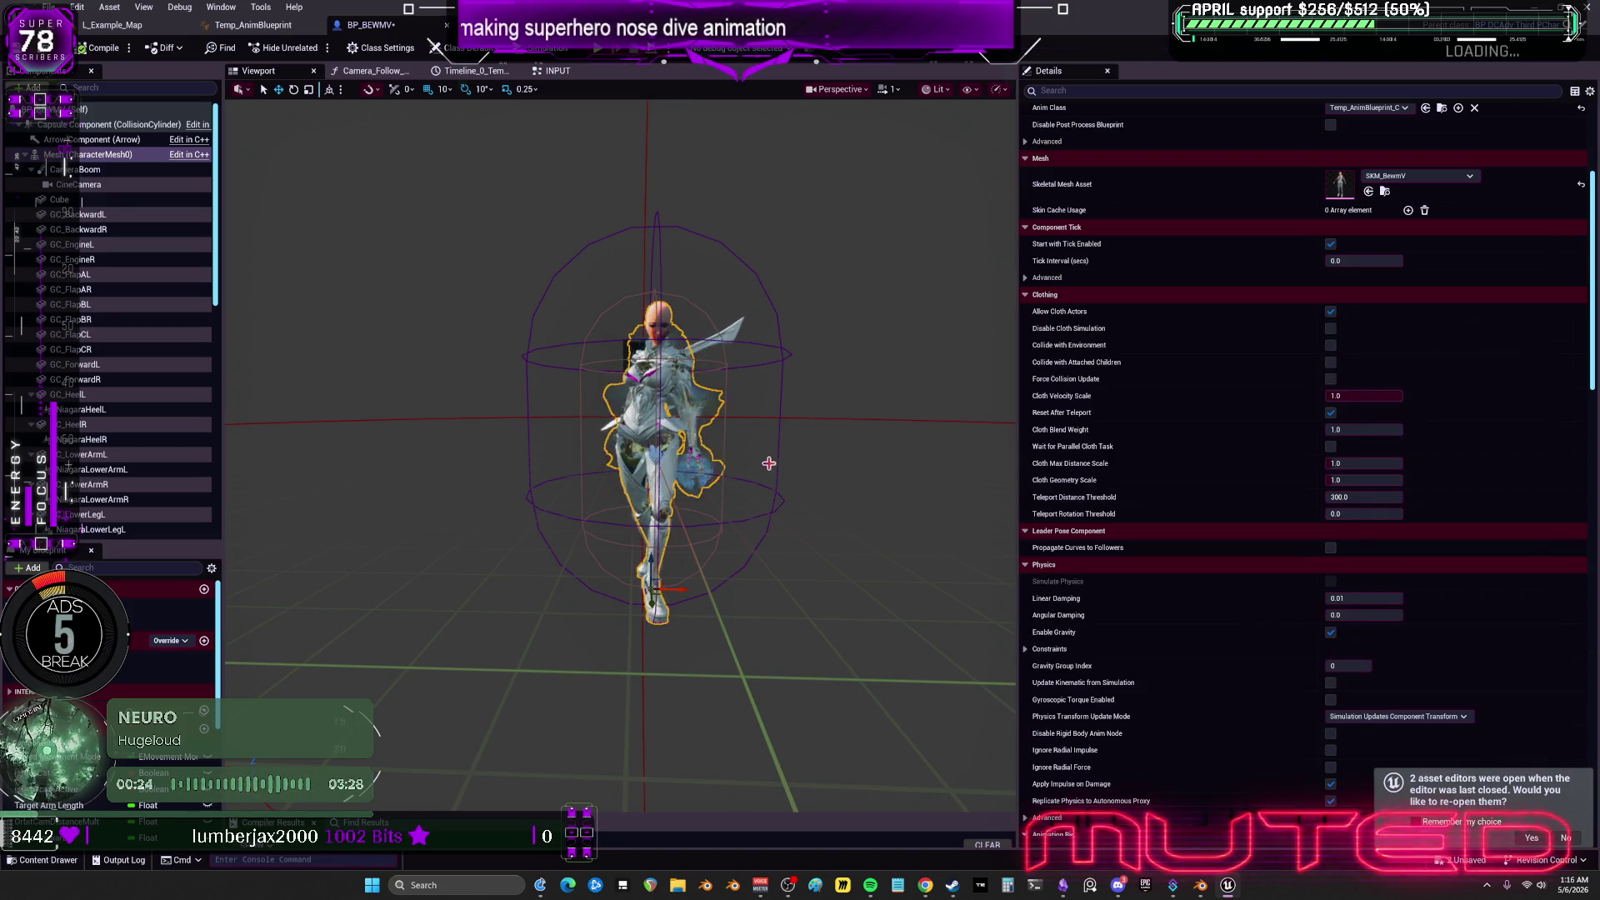
Try M_PlasmaRadial_Blur_TB_Blue_Inst and then M_Prism_Holo_1 on Element 1.
scroll(775, 493, up, 6)
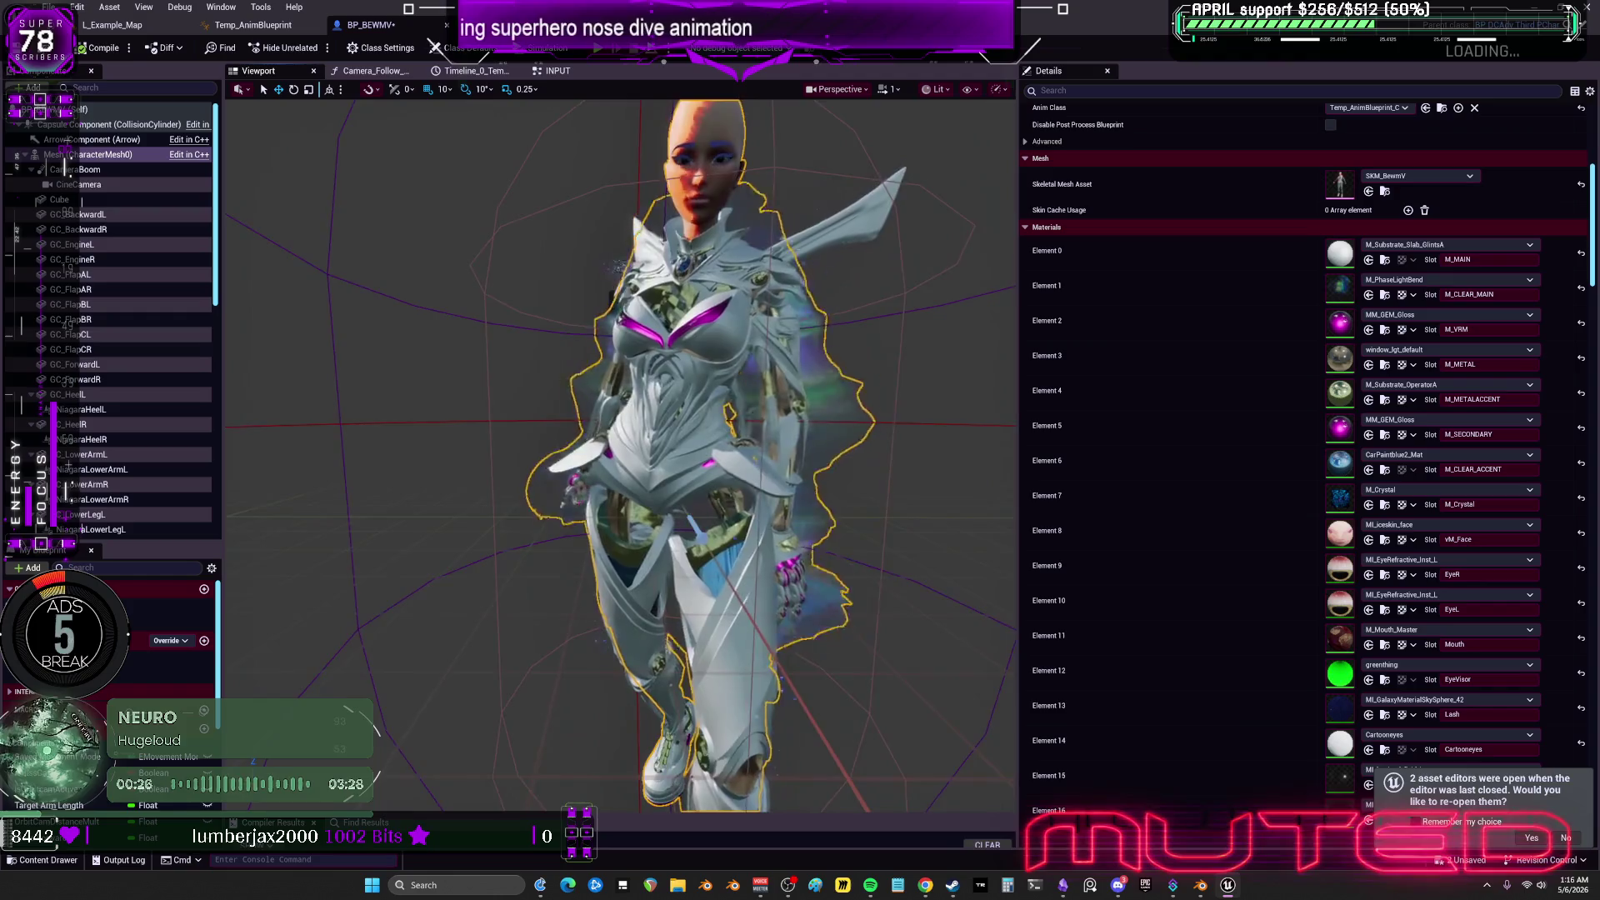
click(763, 454)
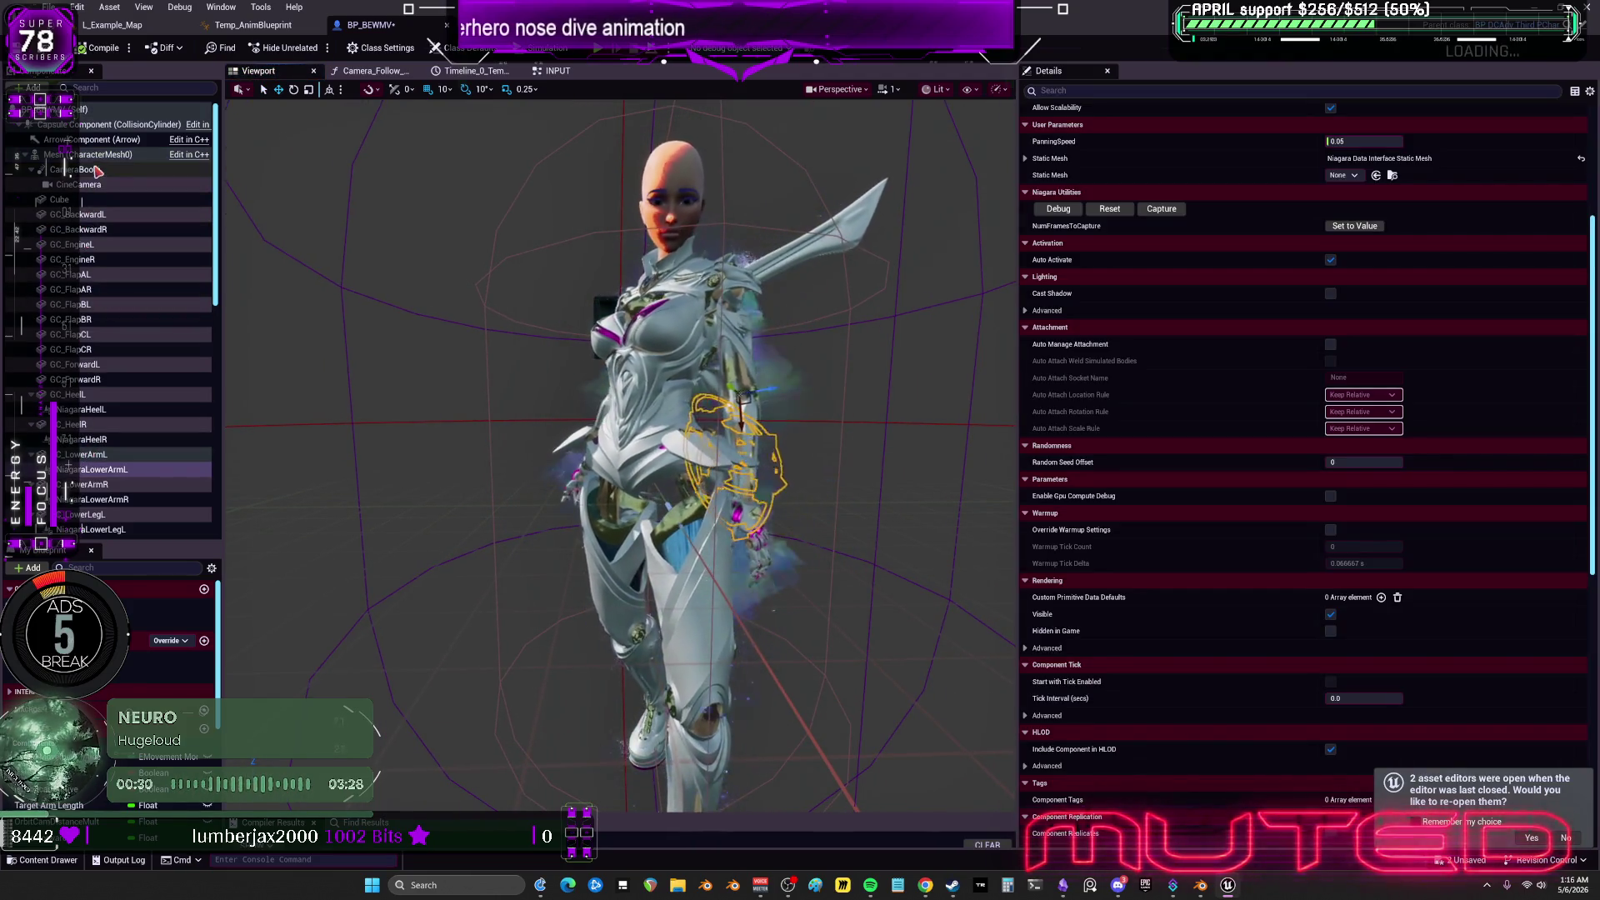
click(103, 156)
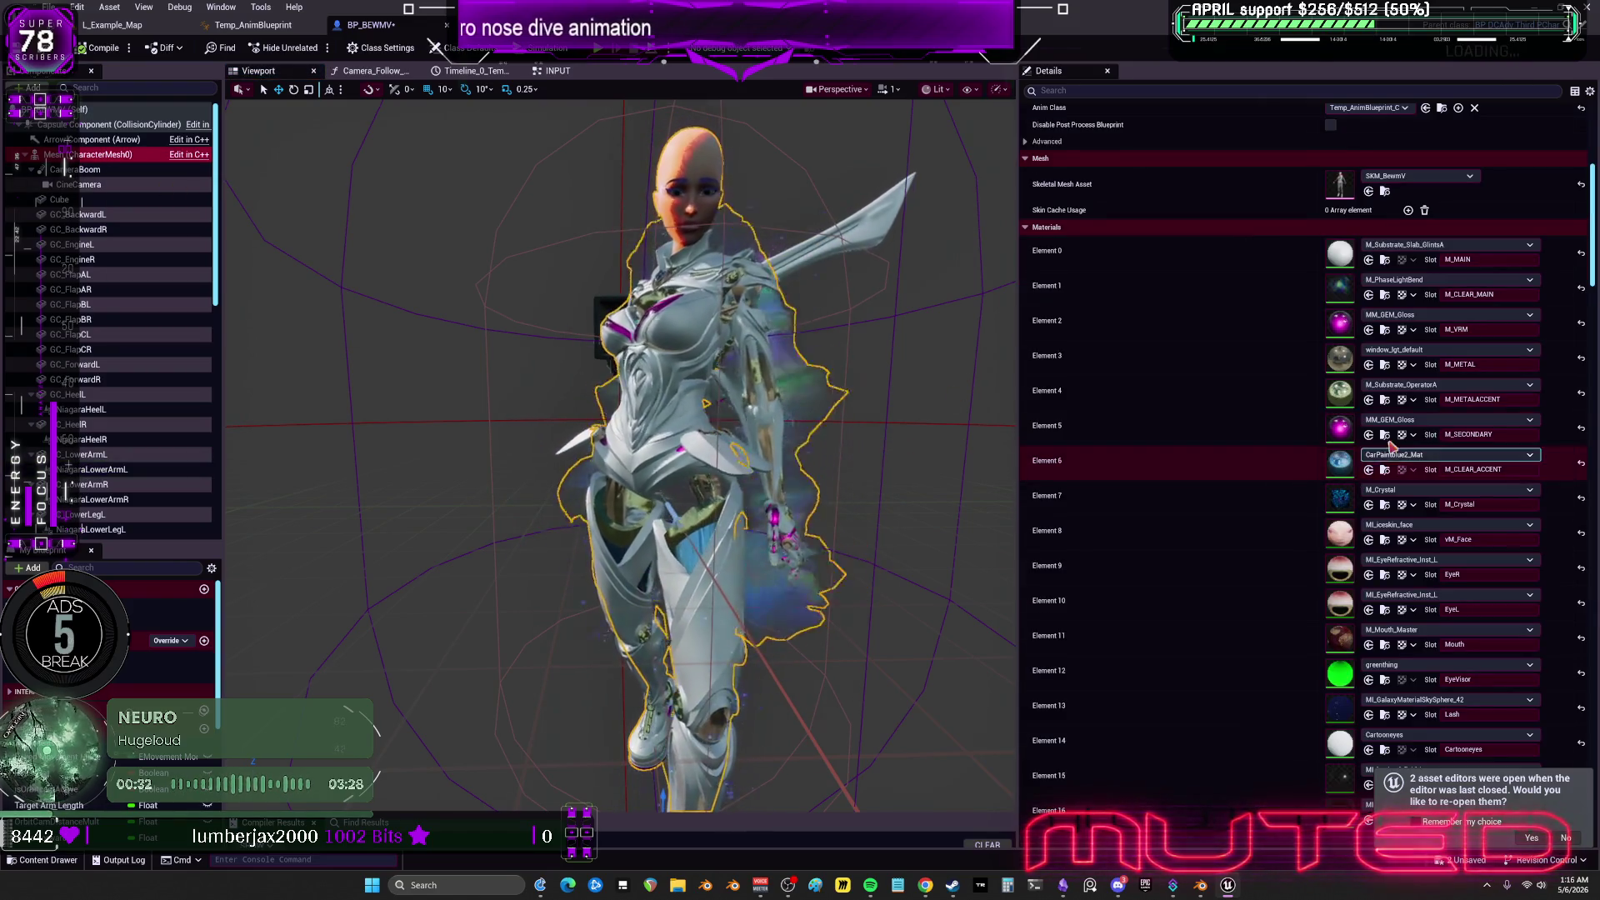
click(1416, 280)
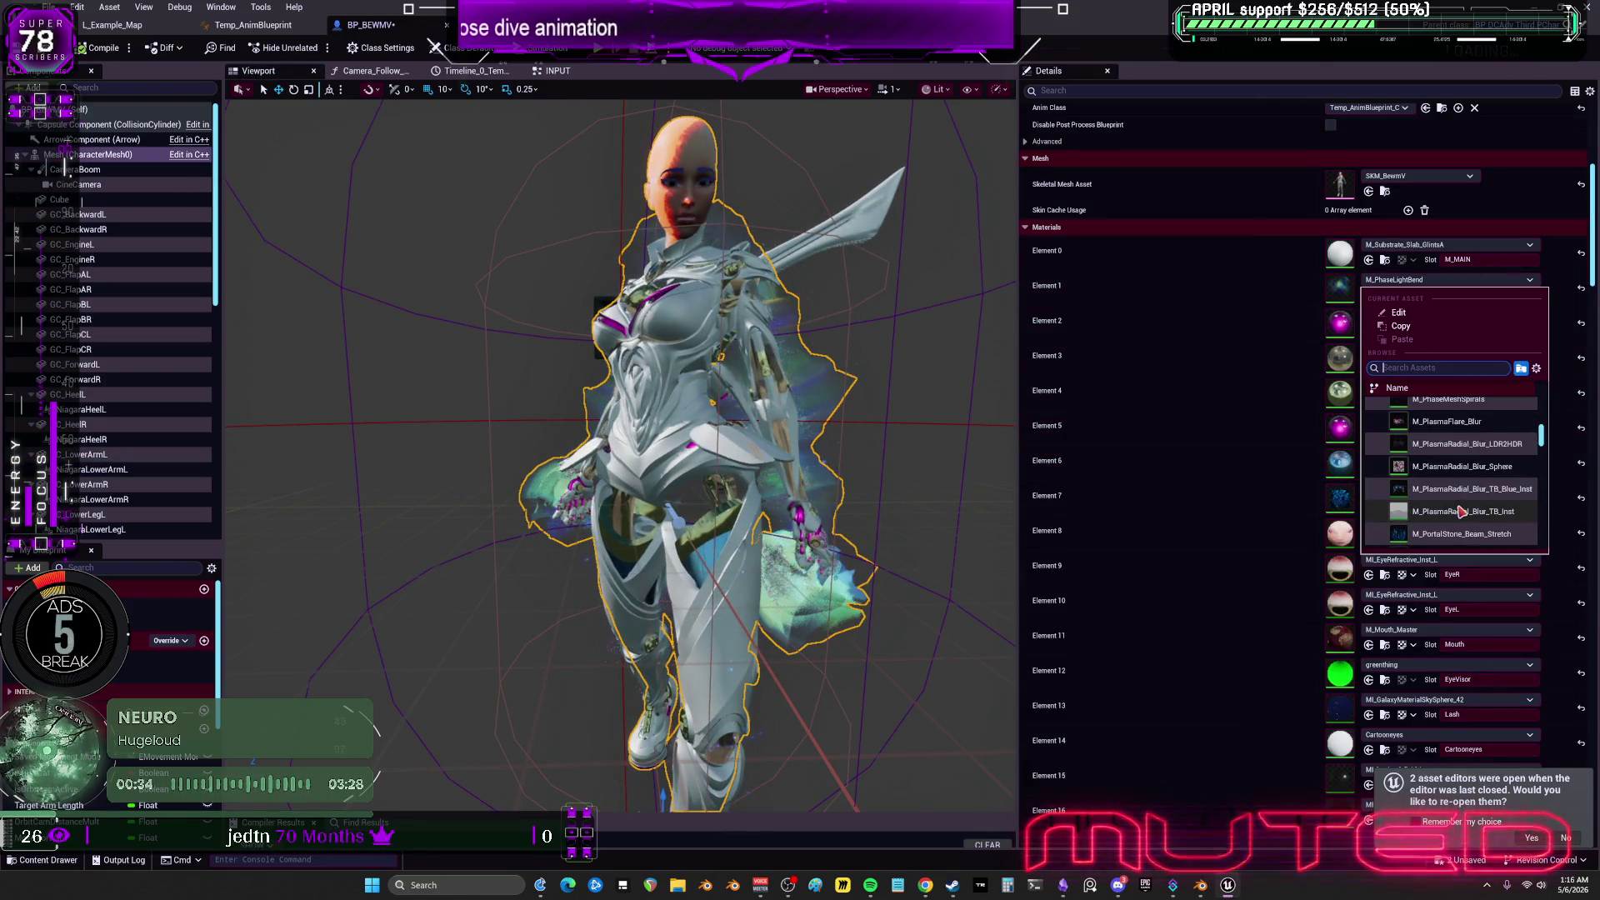
click(1465, 496)
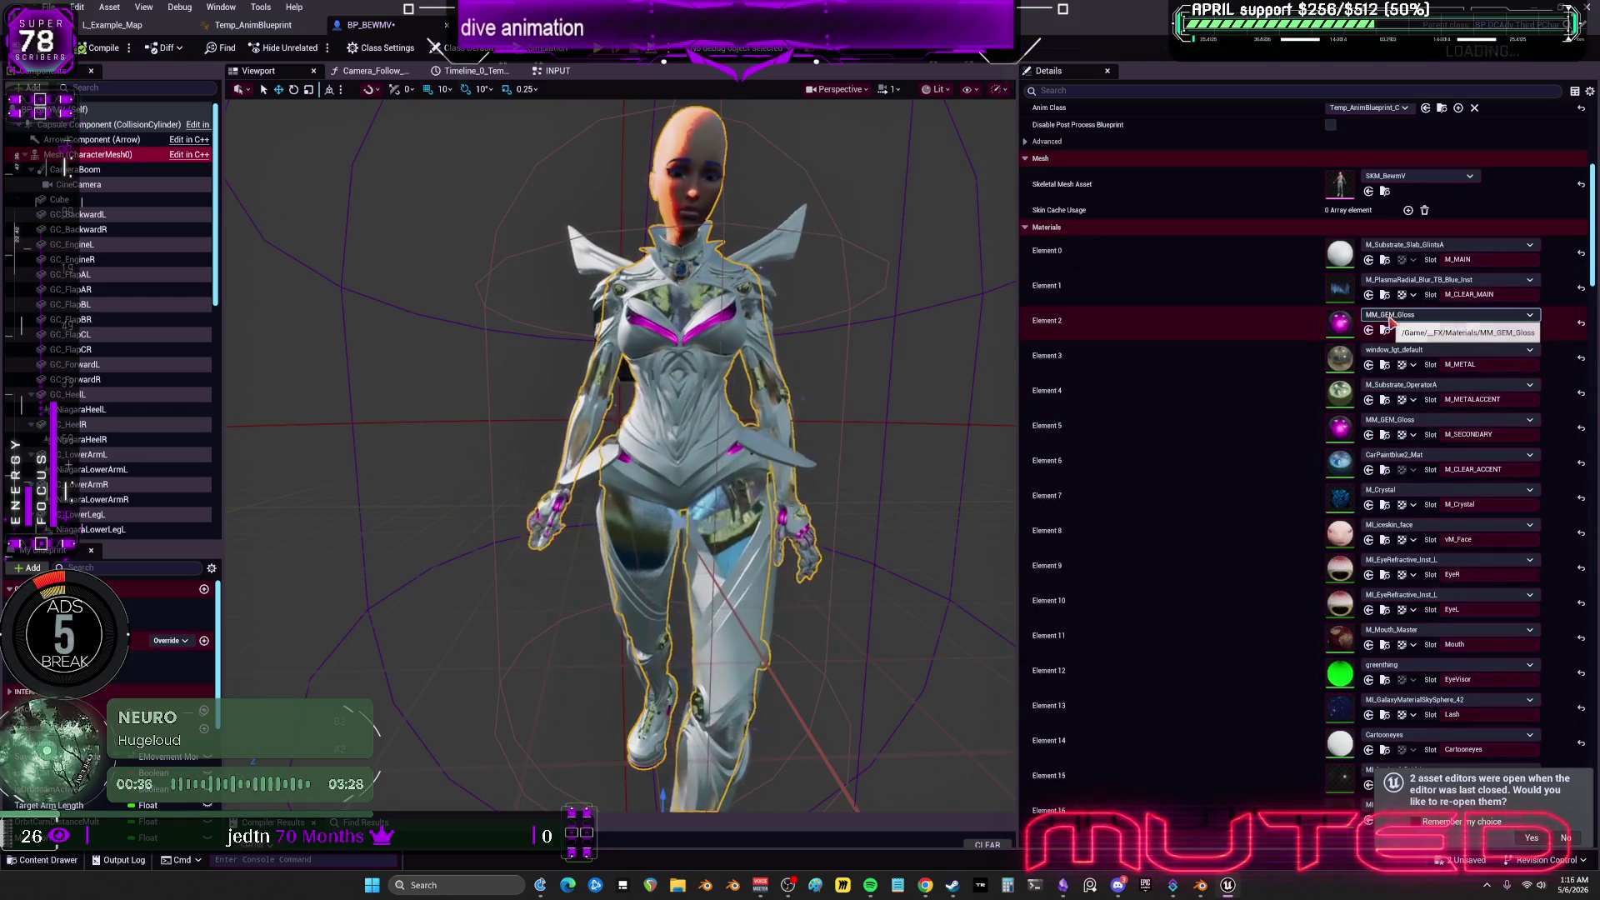
click(1417, 280)
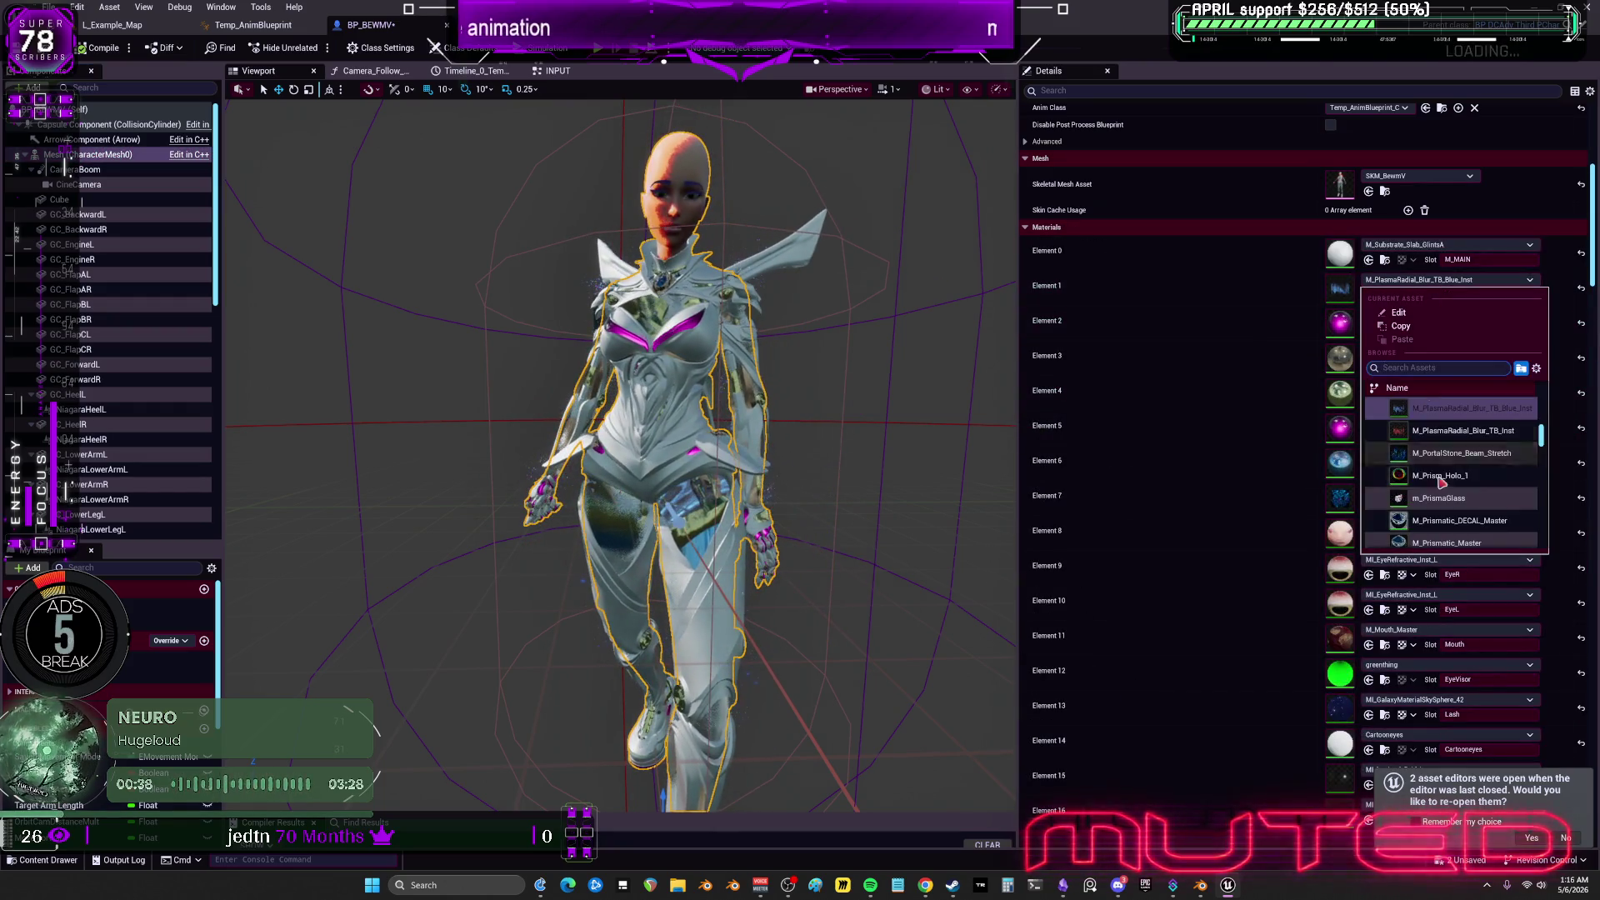
click(1447, 475)
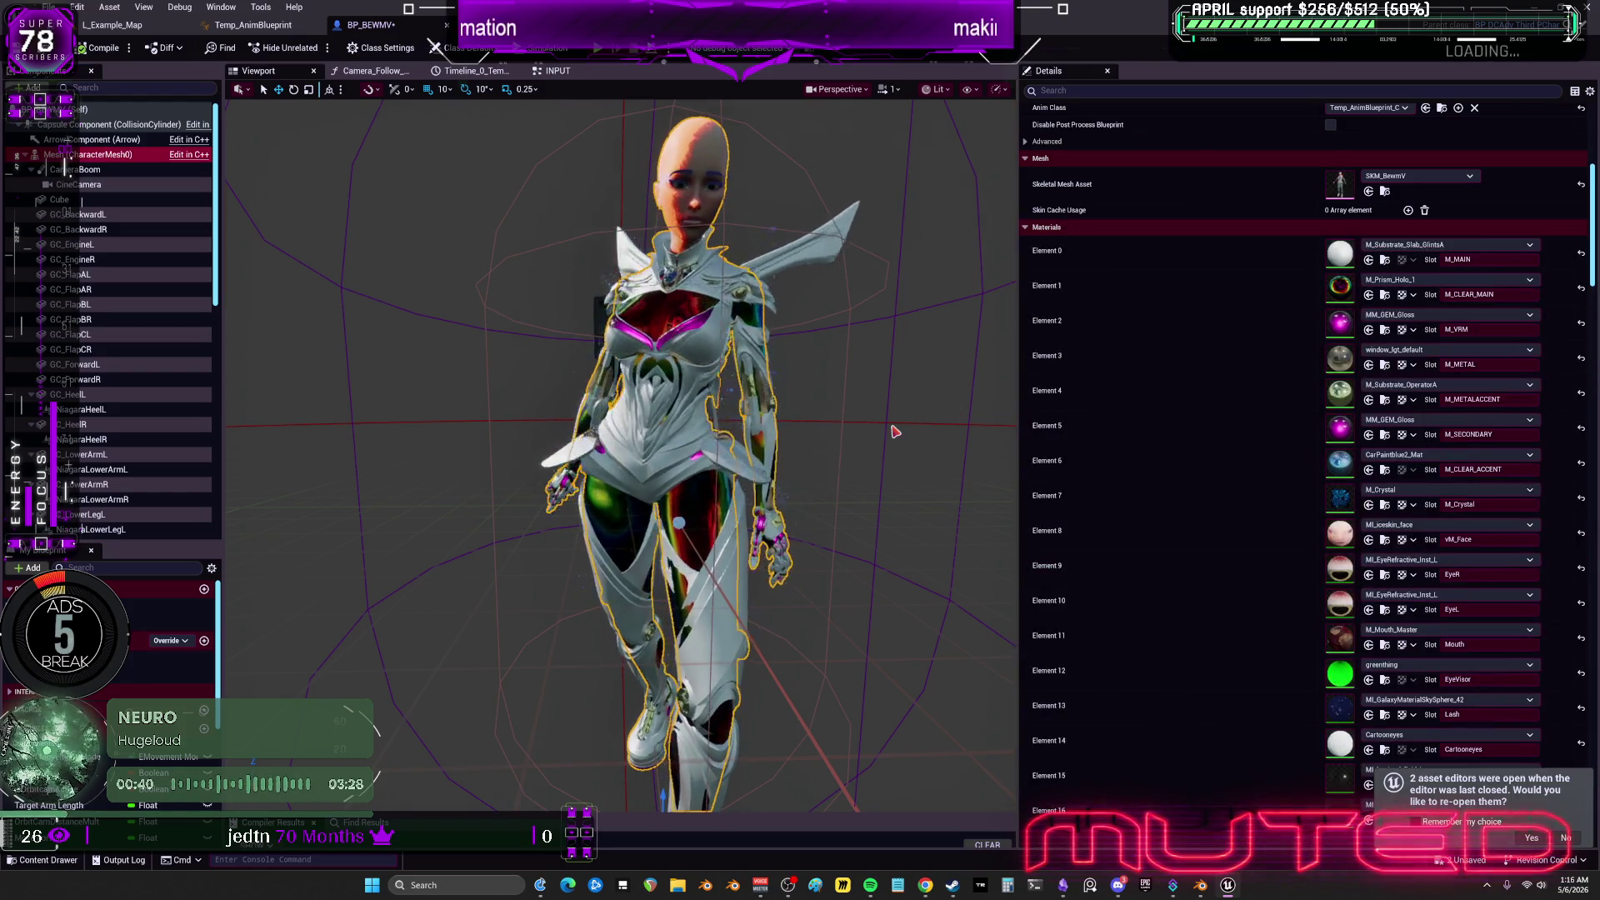
click(1446, 280)
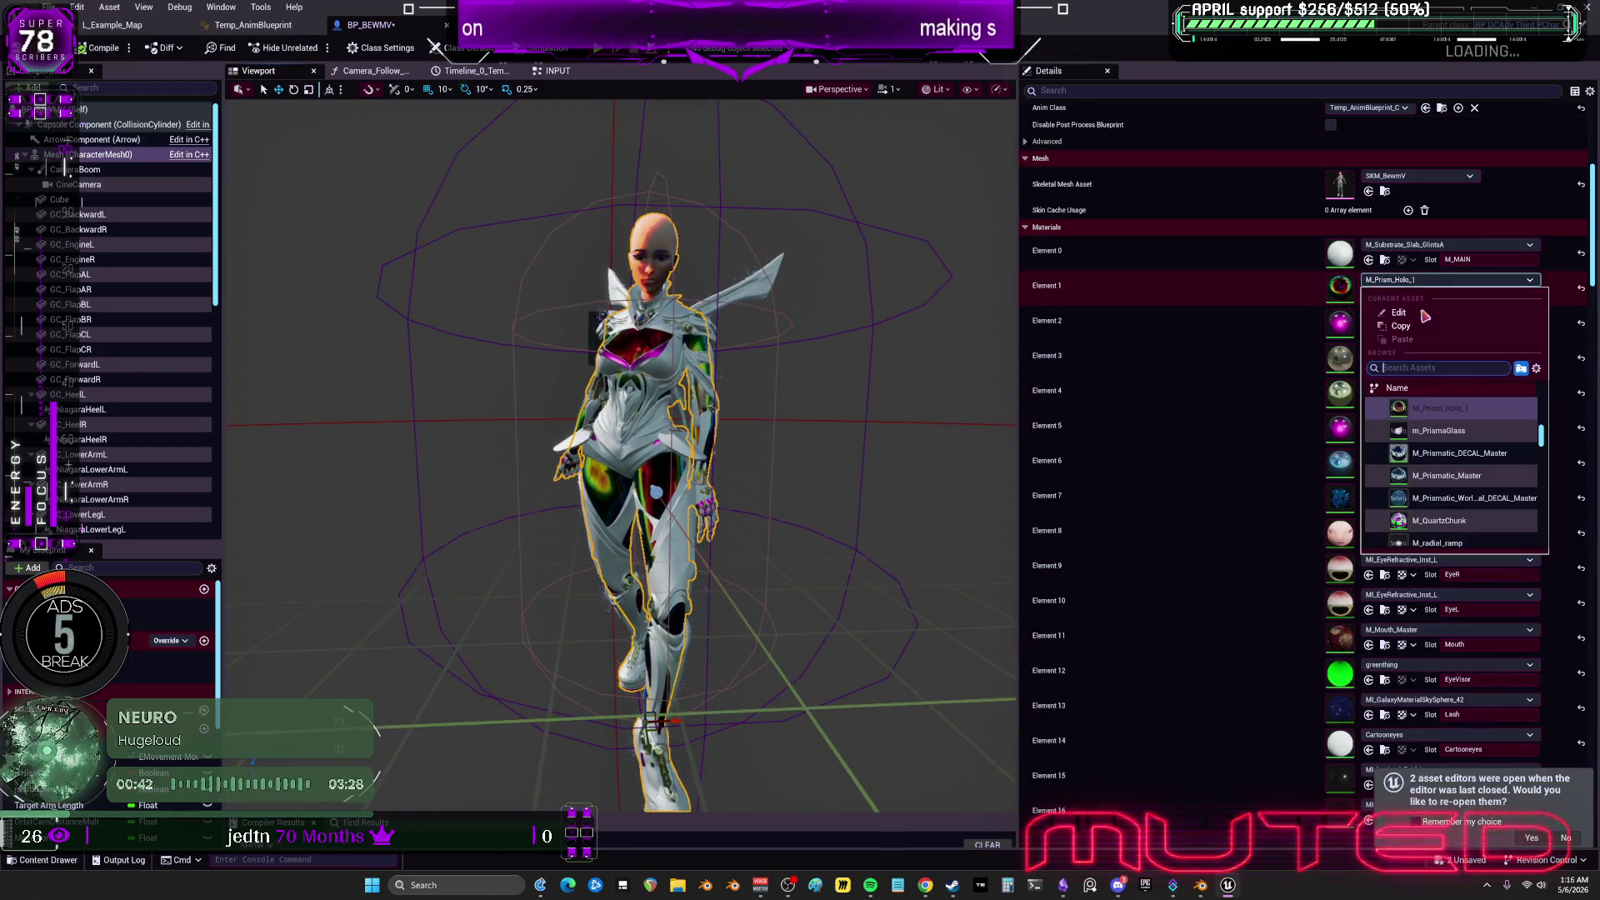
key(Escape)
Set Element 4 to MI_marker_2 for green accents, then locate MM_GEM_Gloss among FX materials.
scroll(939, 438, down, 5)
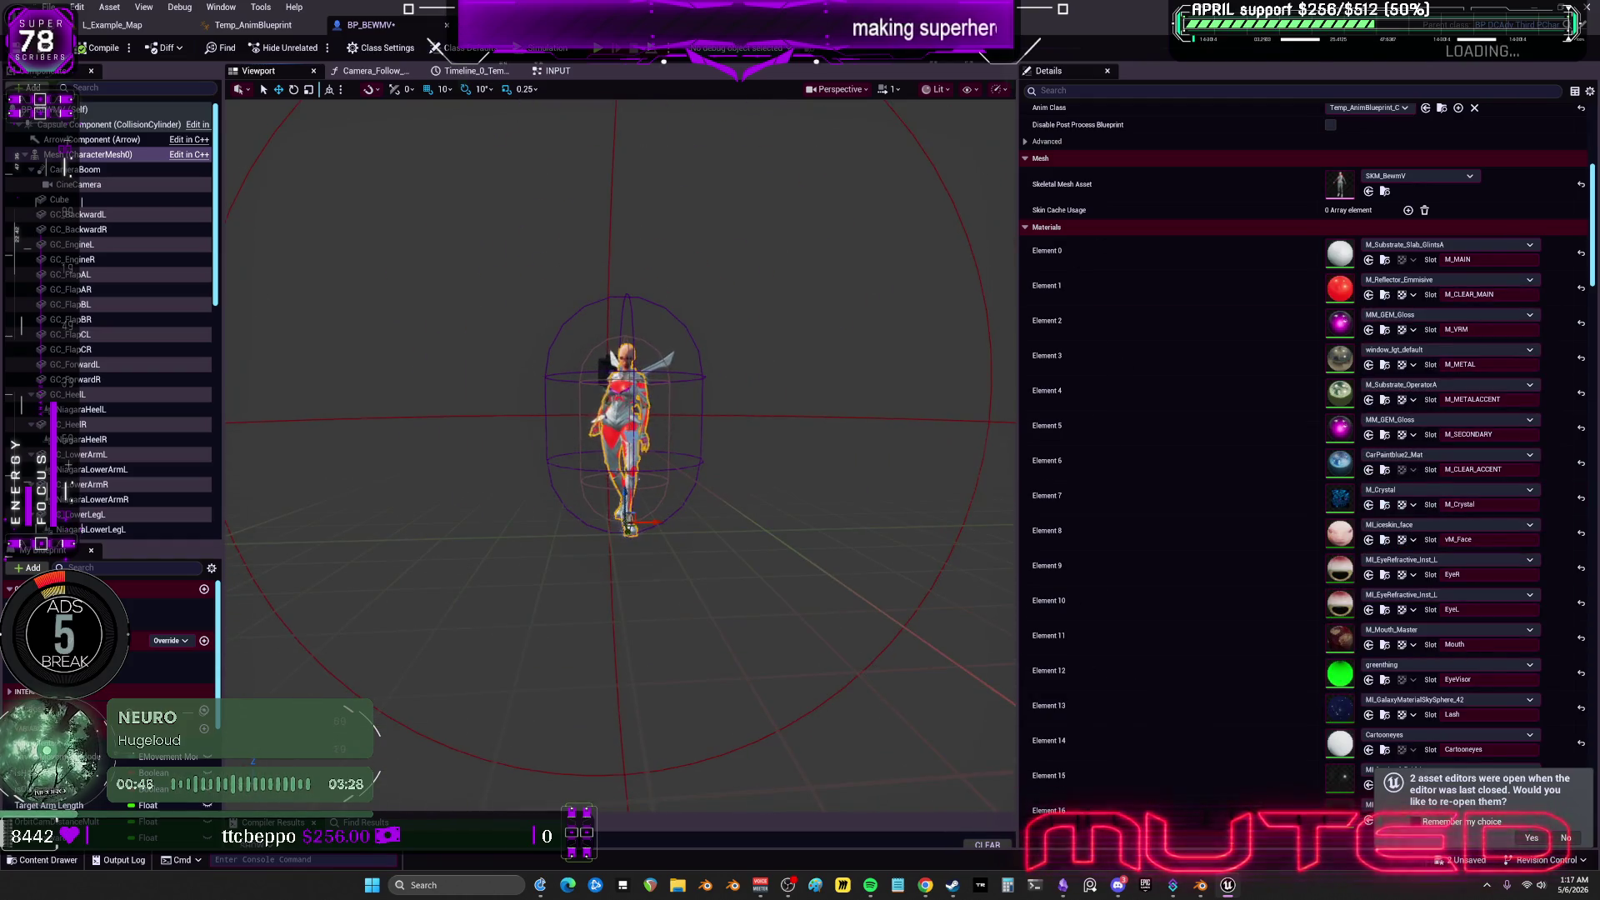
scroll(621, 455, up, 5)
mouse_move(899, 438)
alt+mouse_down()
mouse_move(833, 437)
mouse_move(899, 438)
mouse_move(939, 468)
alt+mouse_up()
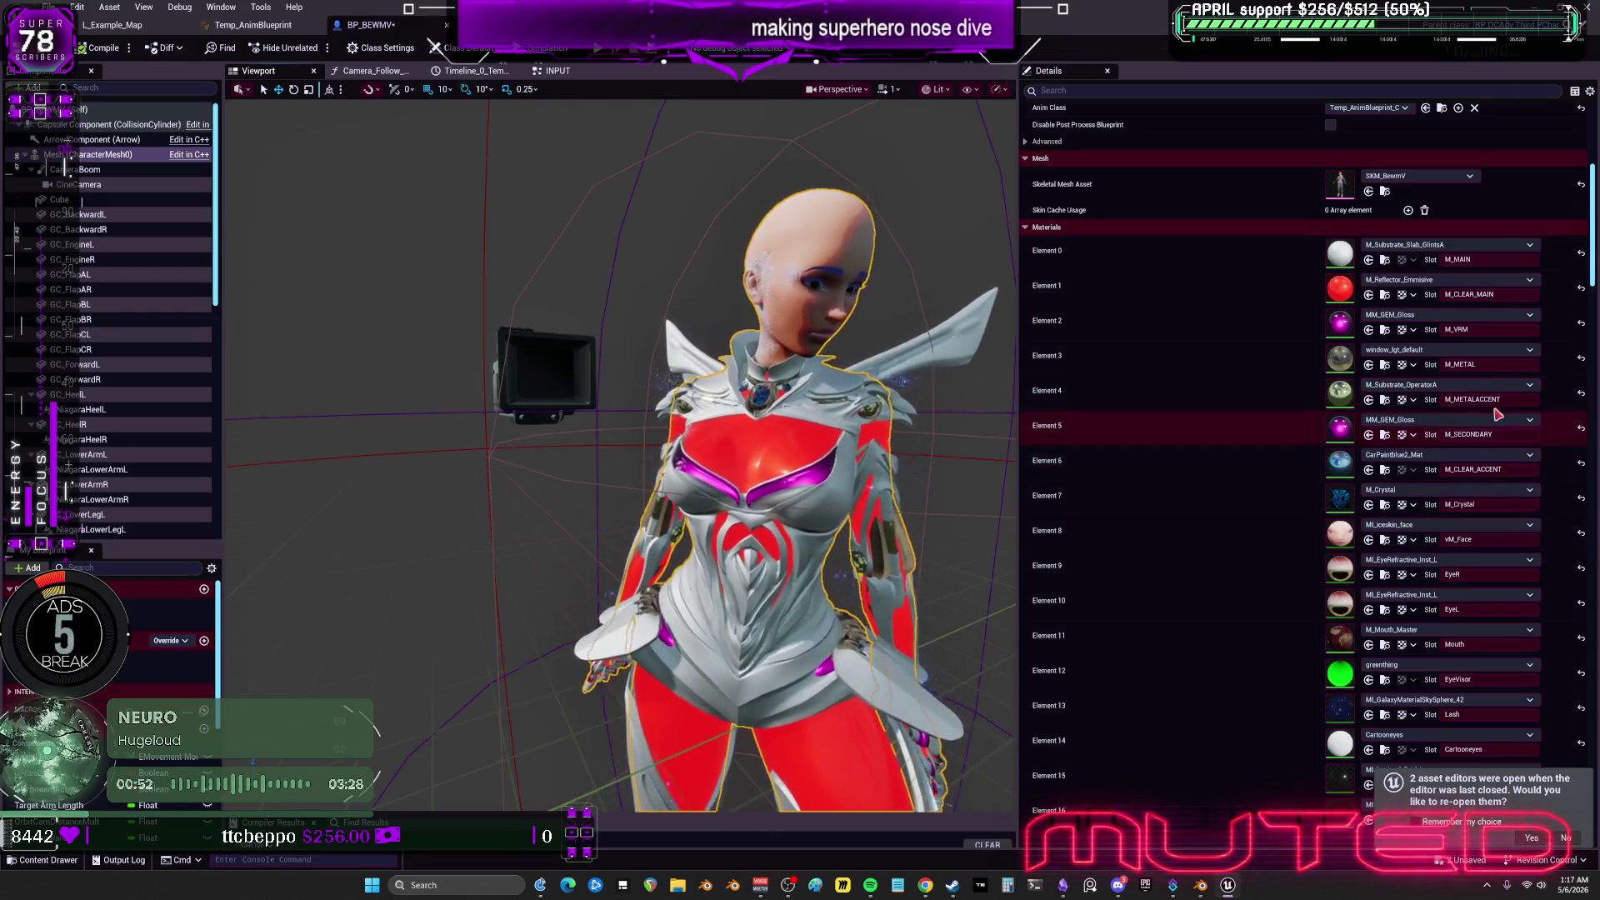
click(1457, 386)
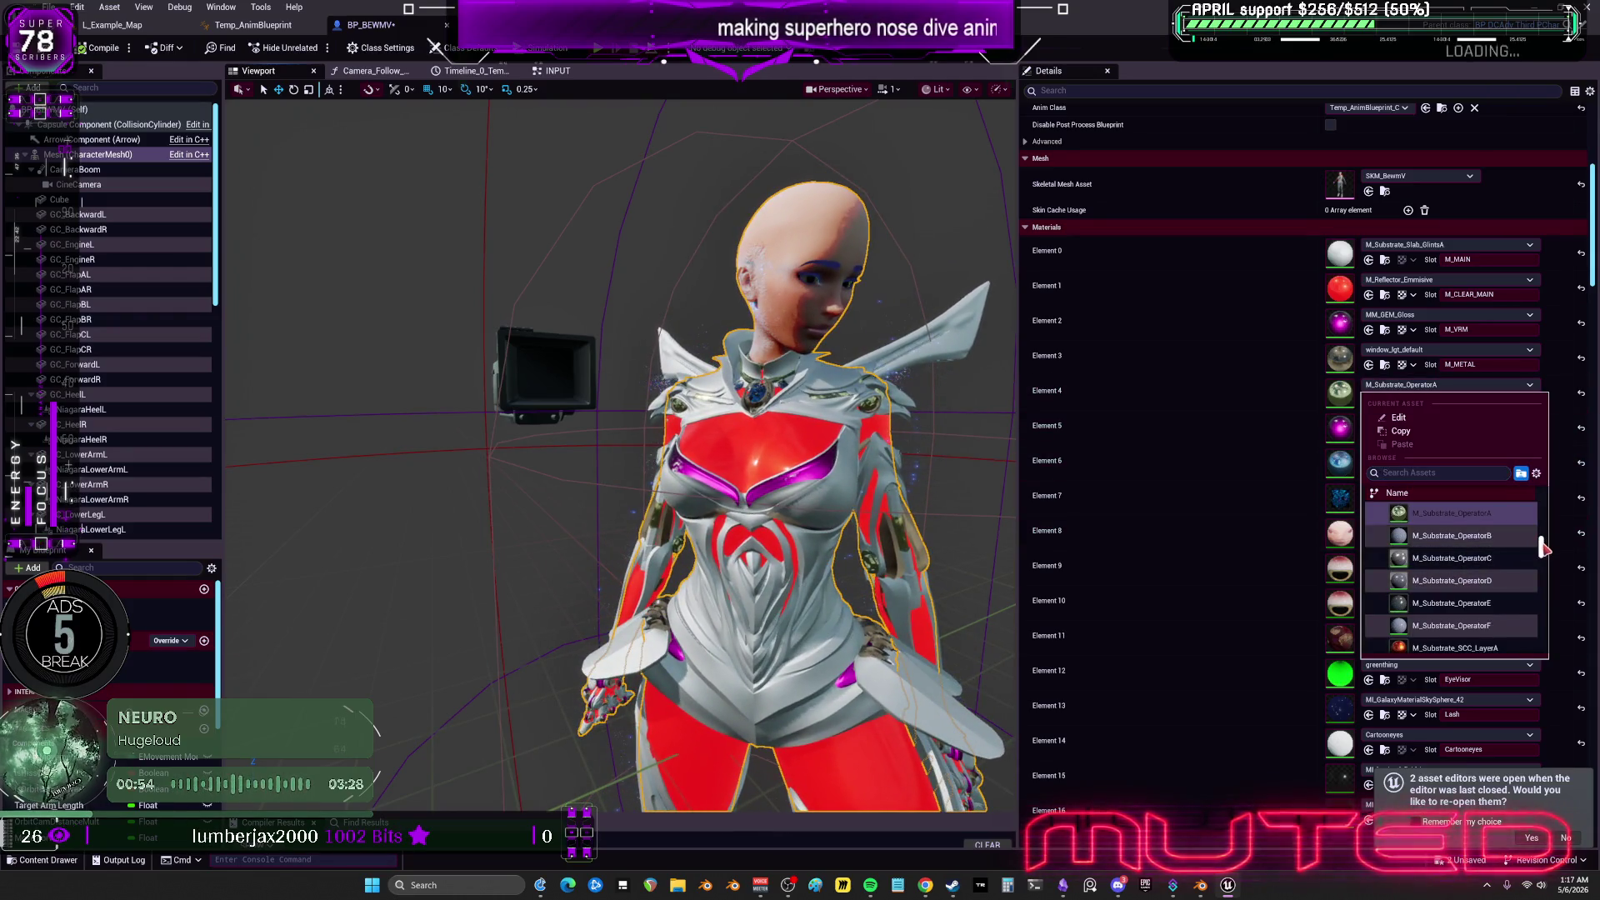
drag(1534, 548, 1533, 611)
scroll(1517, 606, down, 8)
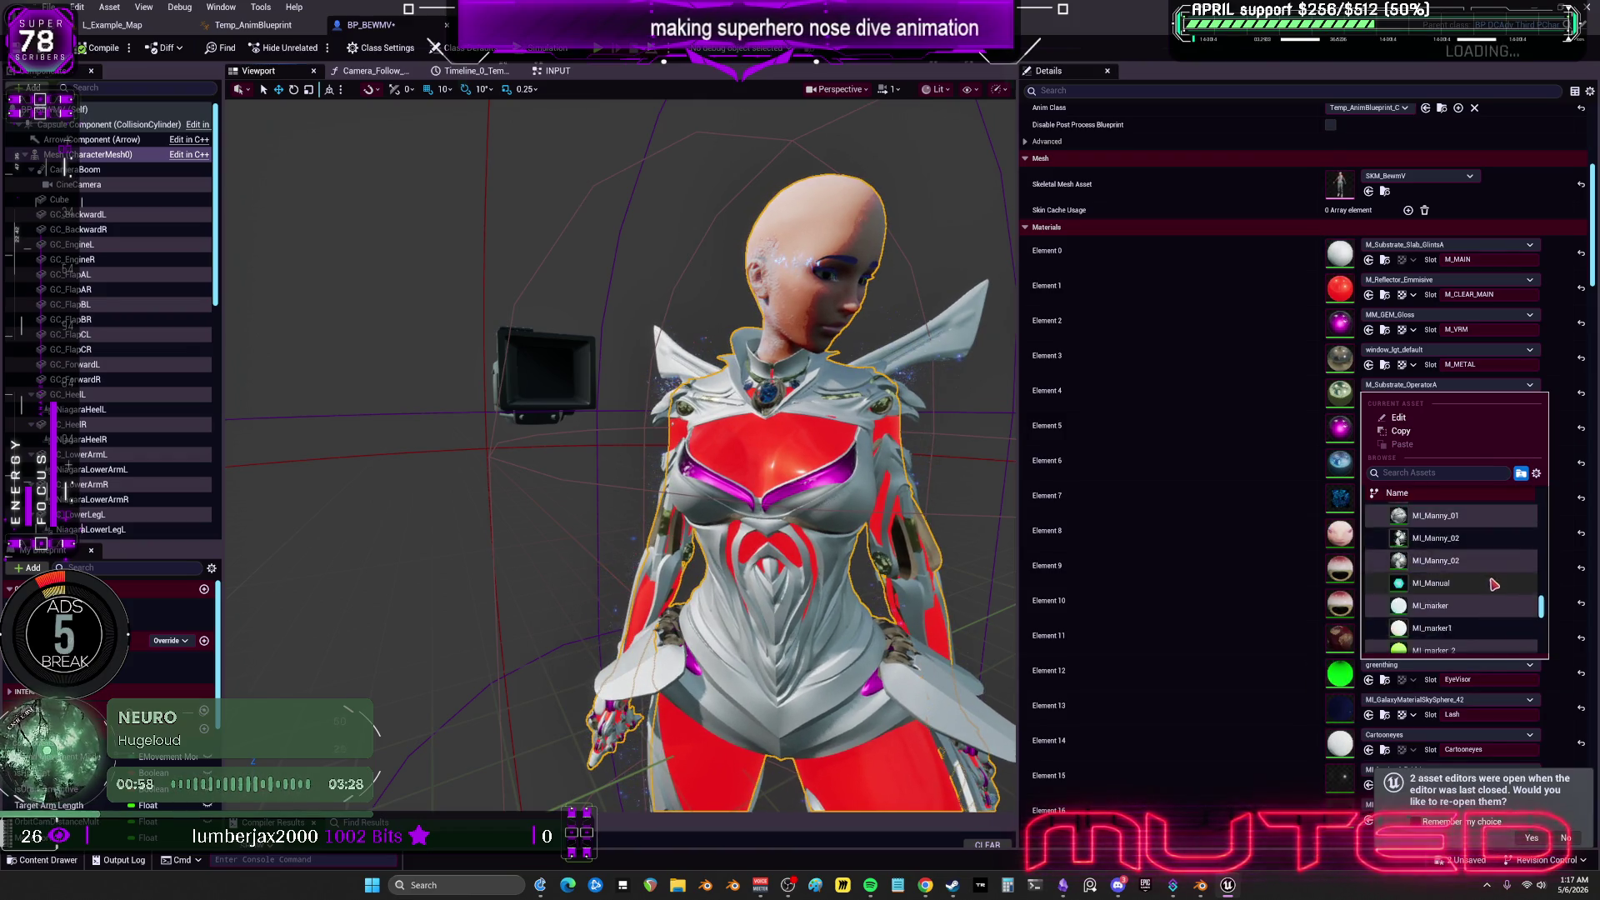
key(Escape)
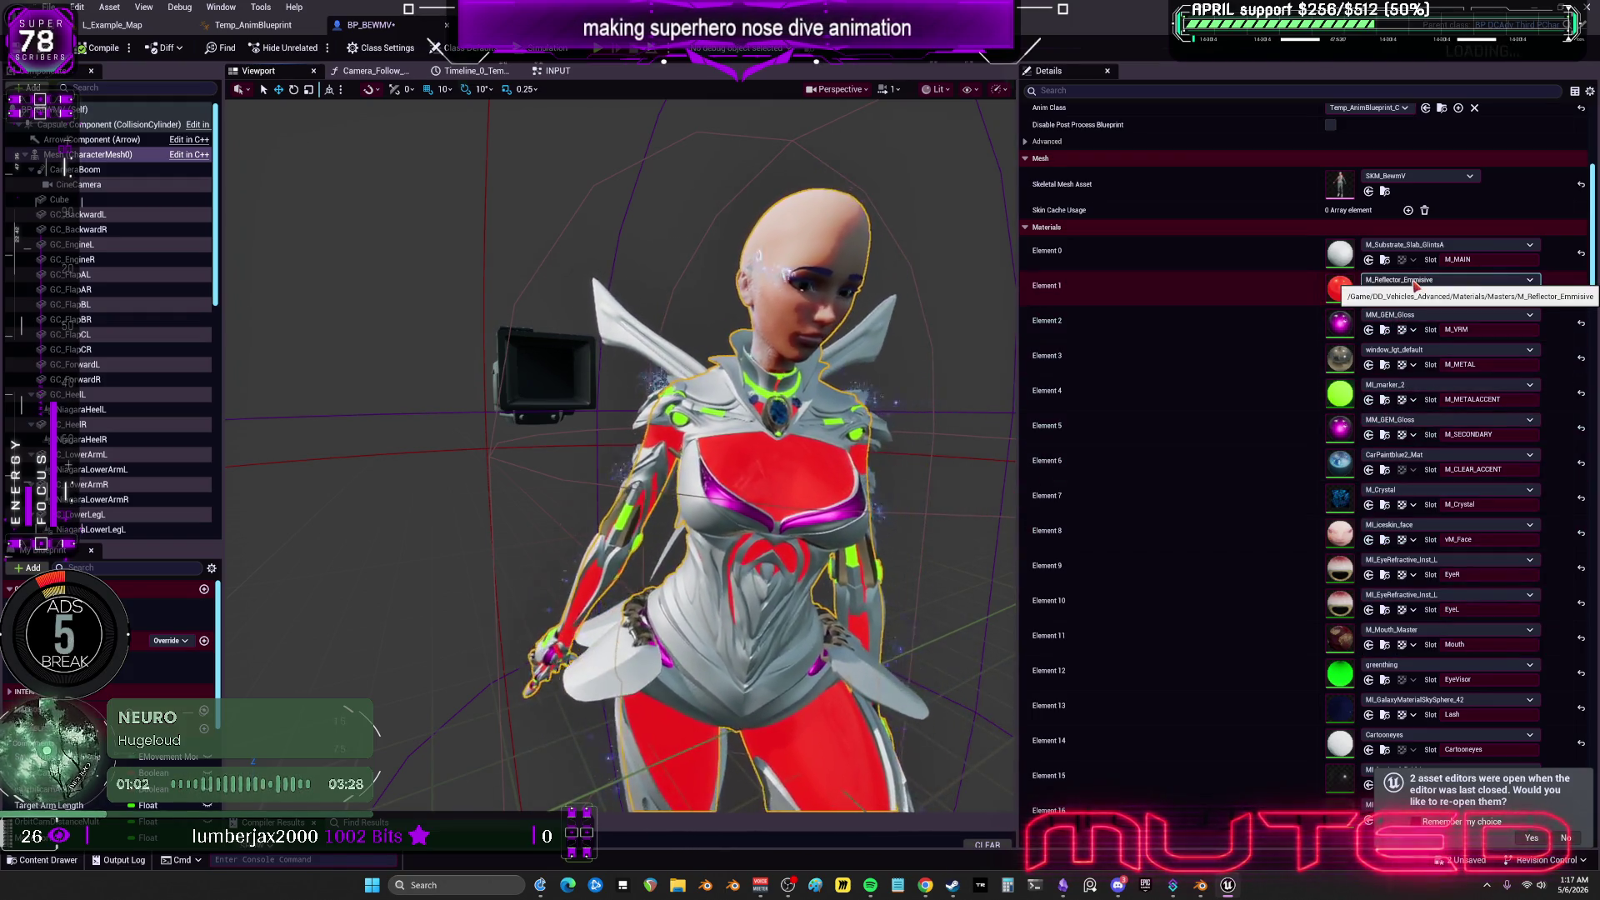
click(1385, 329)
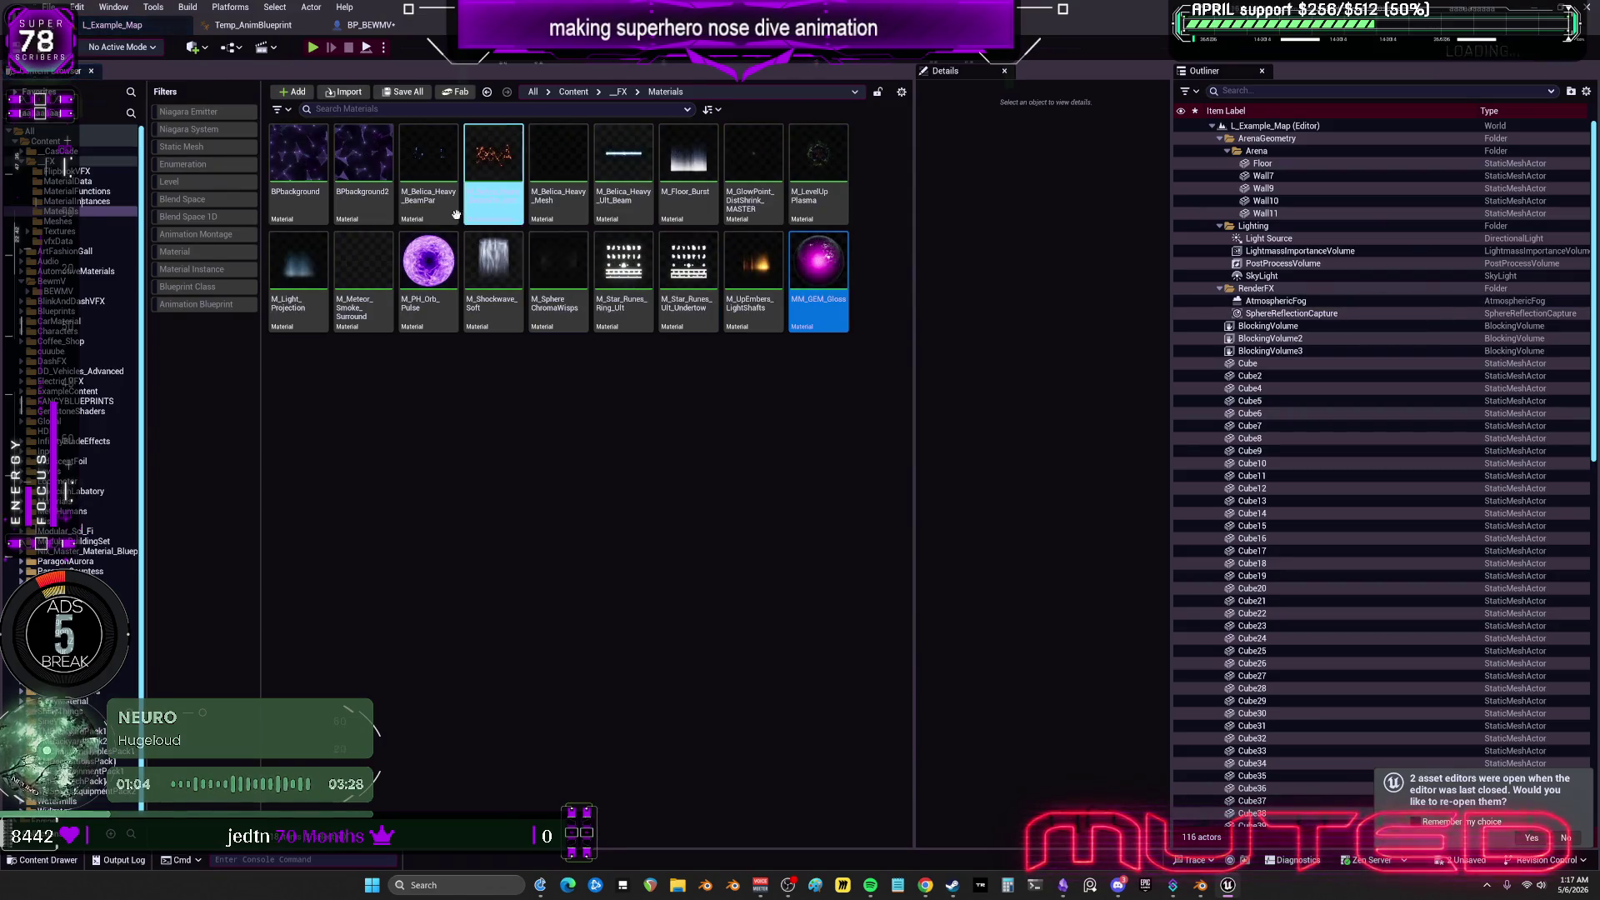
Assign MM_GEM_Gloss to Element 1 and pull back to a full-body view.
key(alt+Tab)
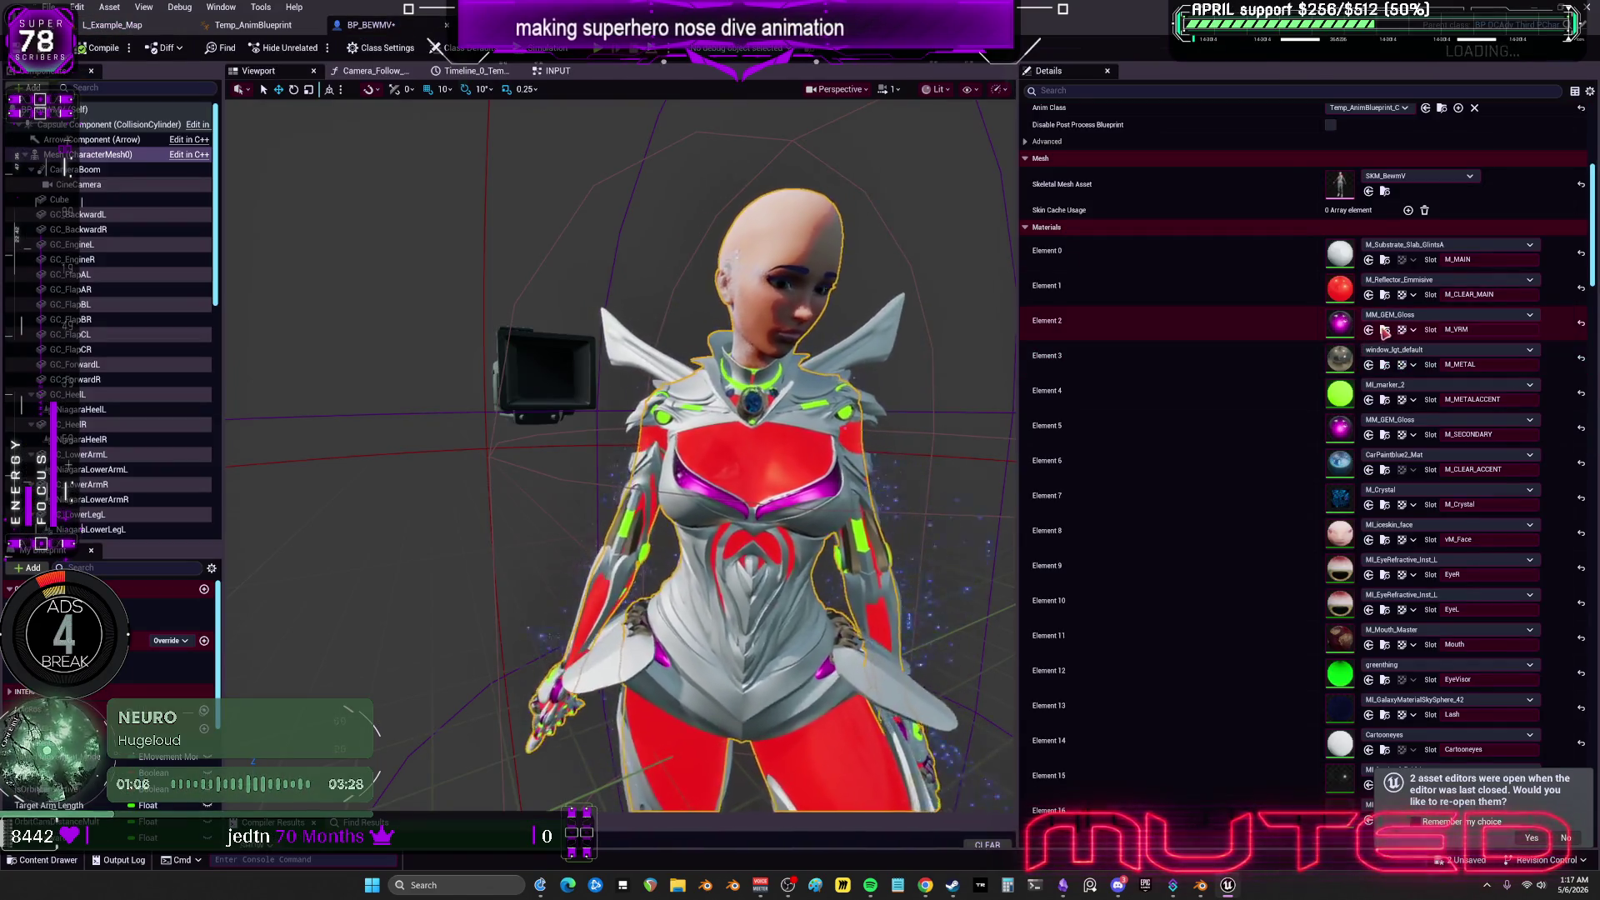
click(1368, 294)
drag(904, 375, 933, 475)
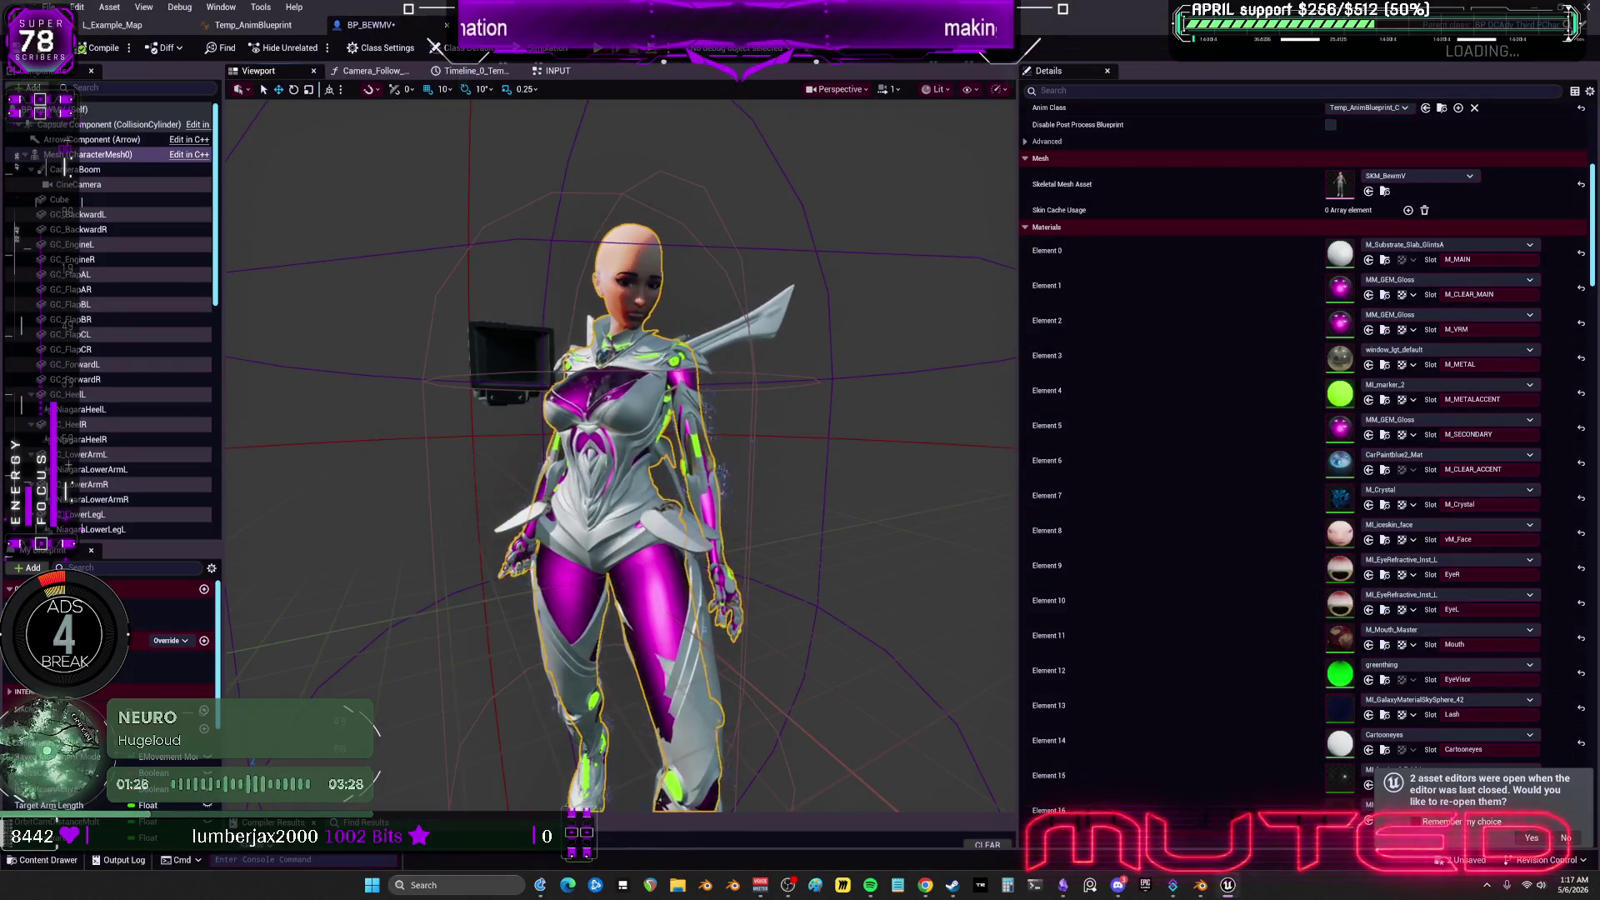
Start and cancel a screen snip, then bring up the To Do Chart canvas in Obsidian.
key(super+shift+s)
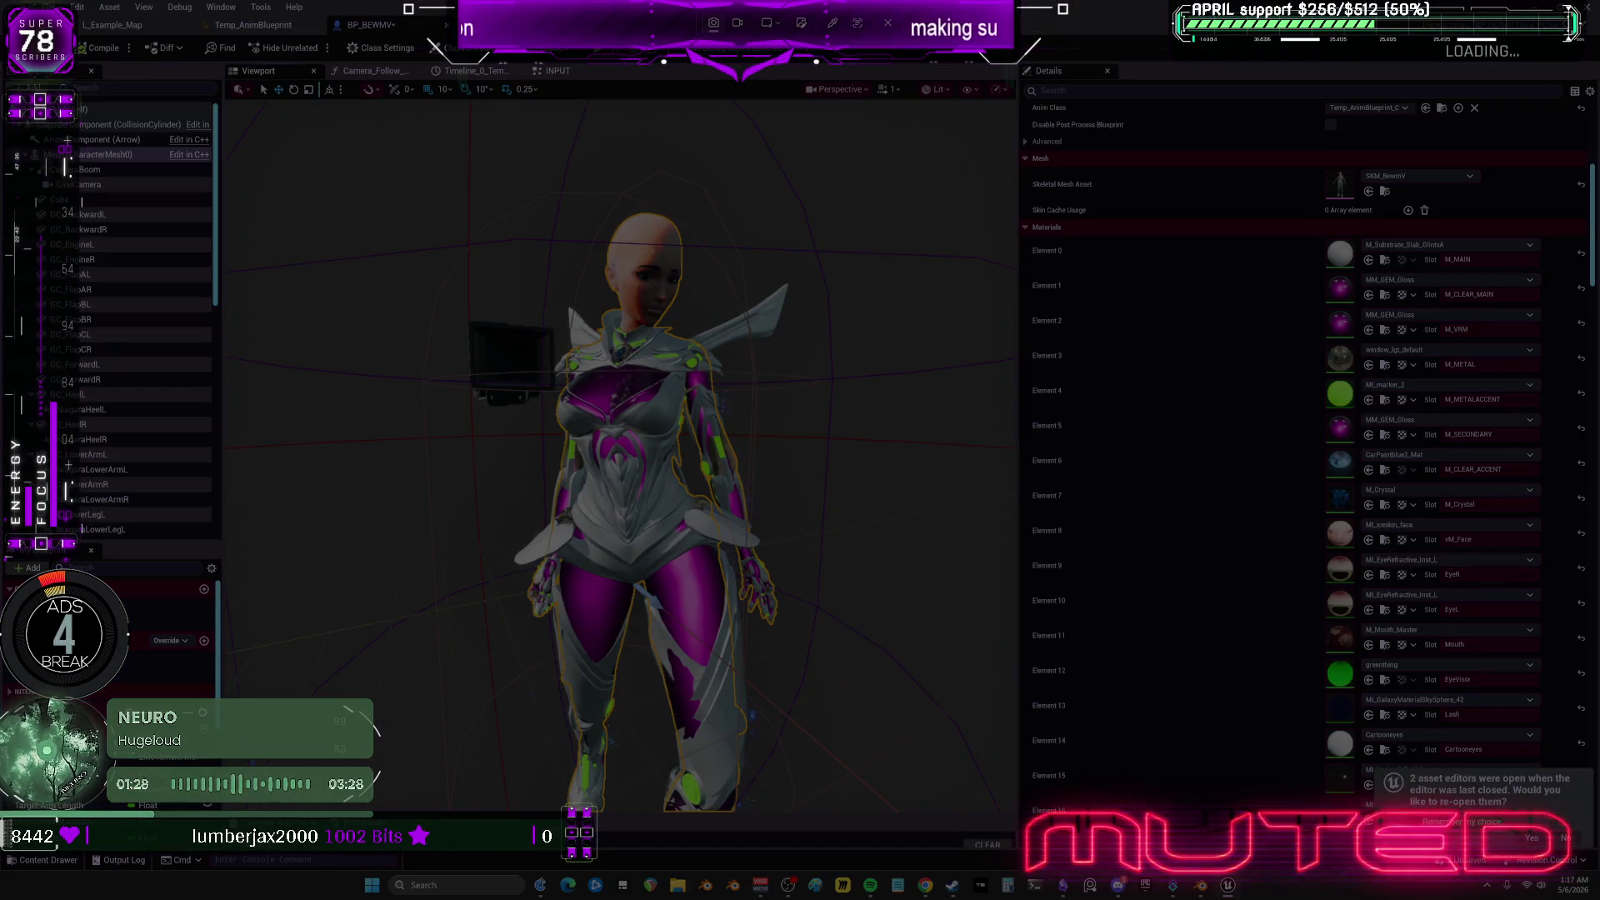
key(Escape)
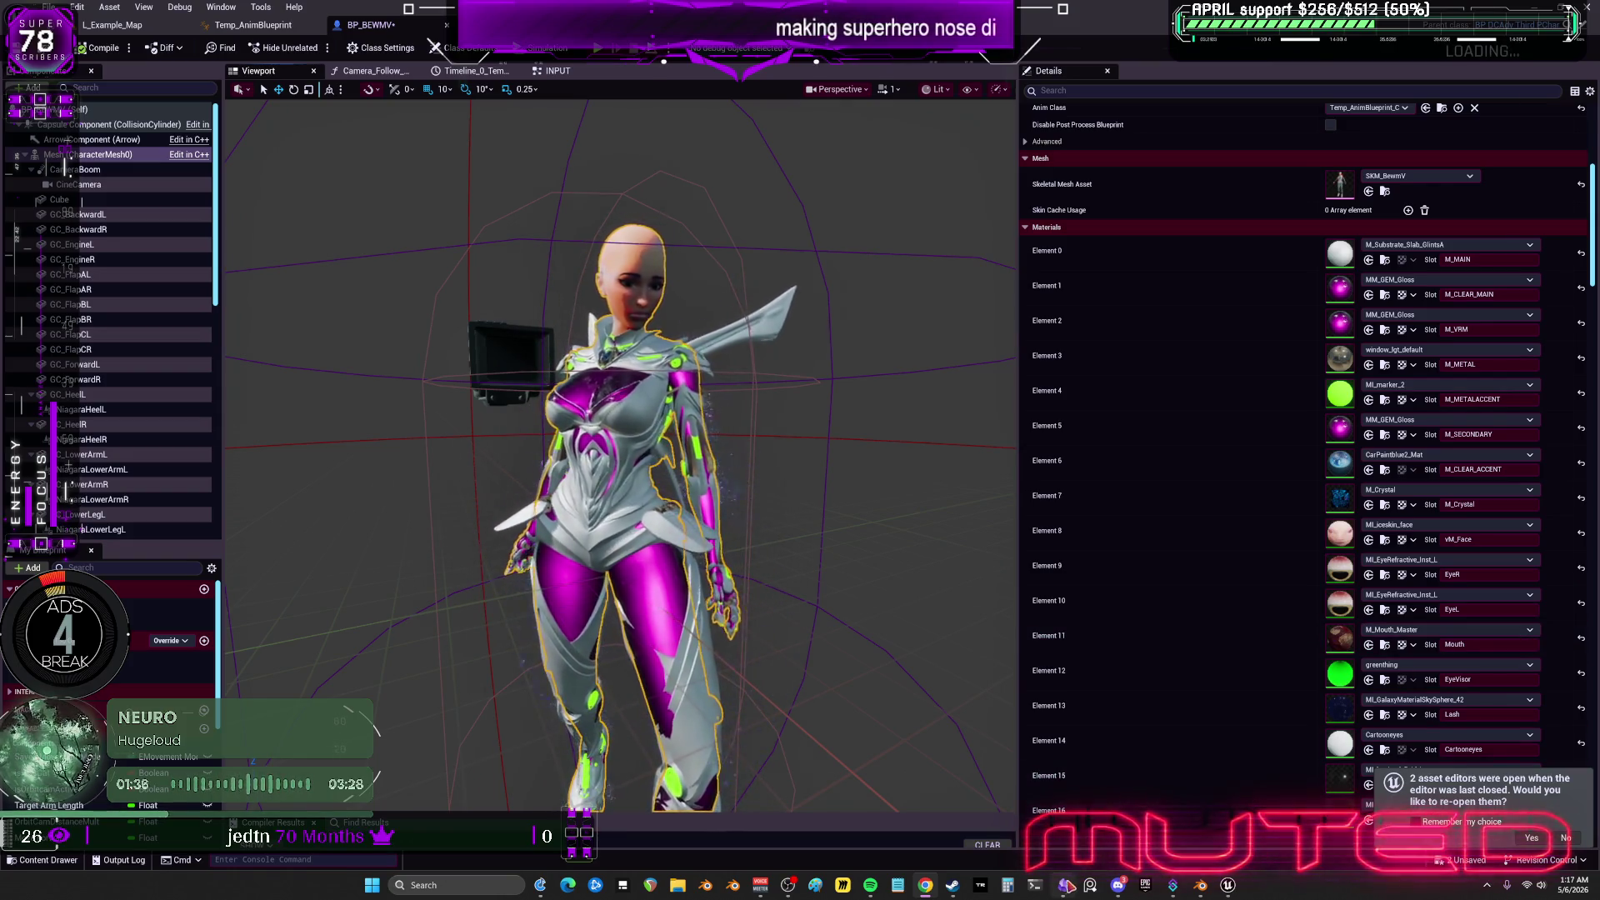
click(1063, 886)
ctrl+scroll(1279, 538, down, 10)
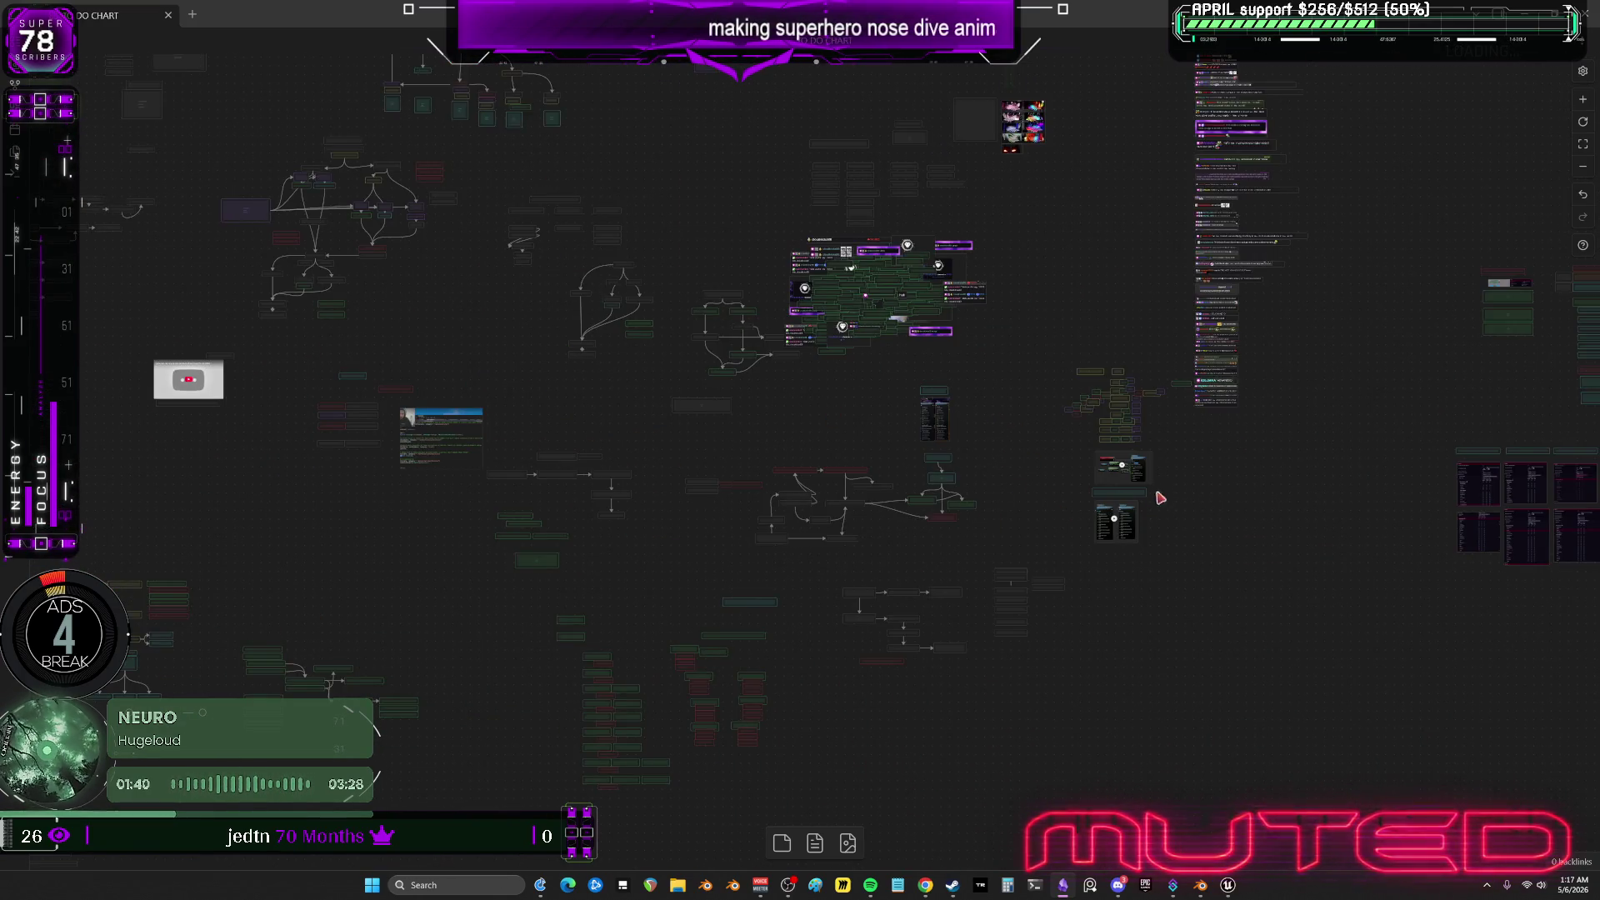
Move the new chat screenshot beneath the other chat notes, then return to Unreal Editor.
ctrl+scroll(572, 404, up, 10)
ctrl+scroll(868, 390, up, 3)
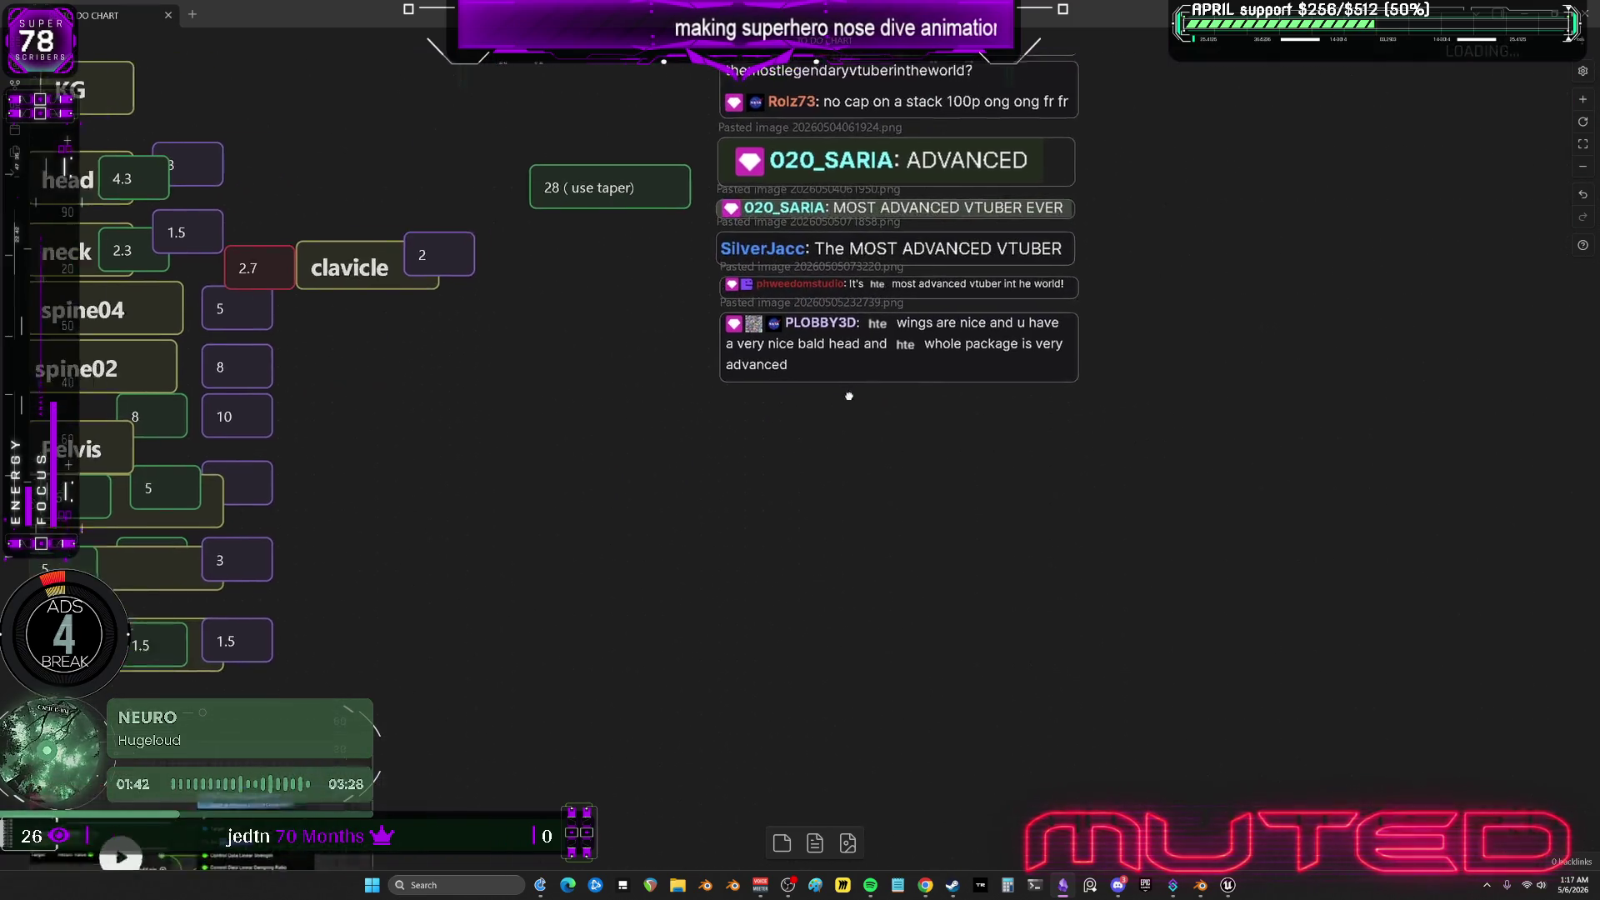
drag(980, 510, 788, 451)
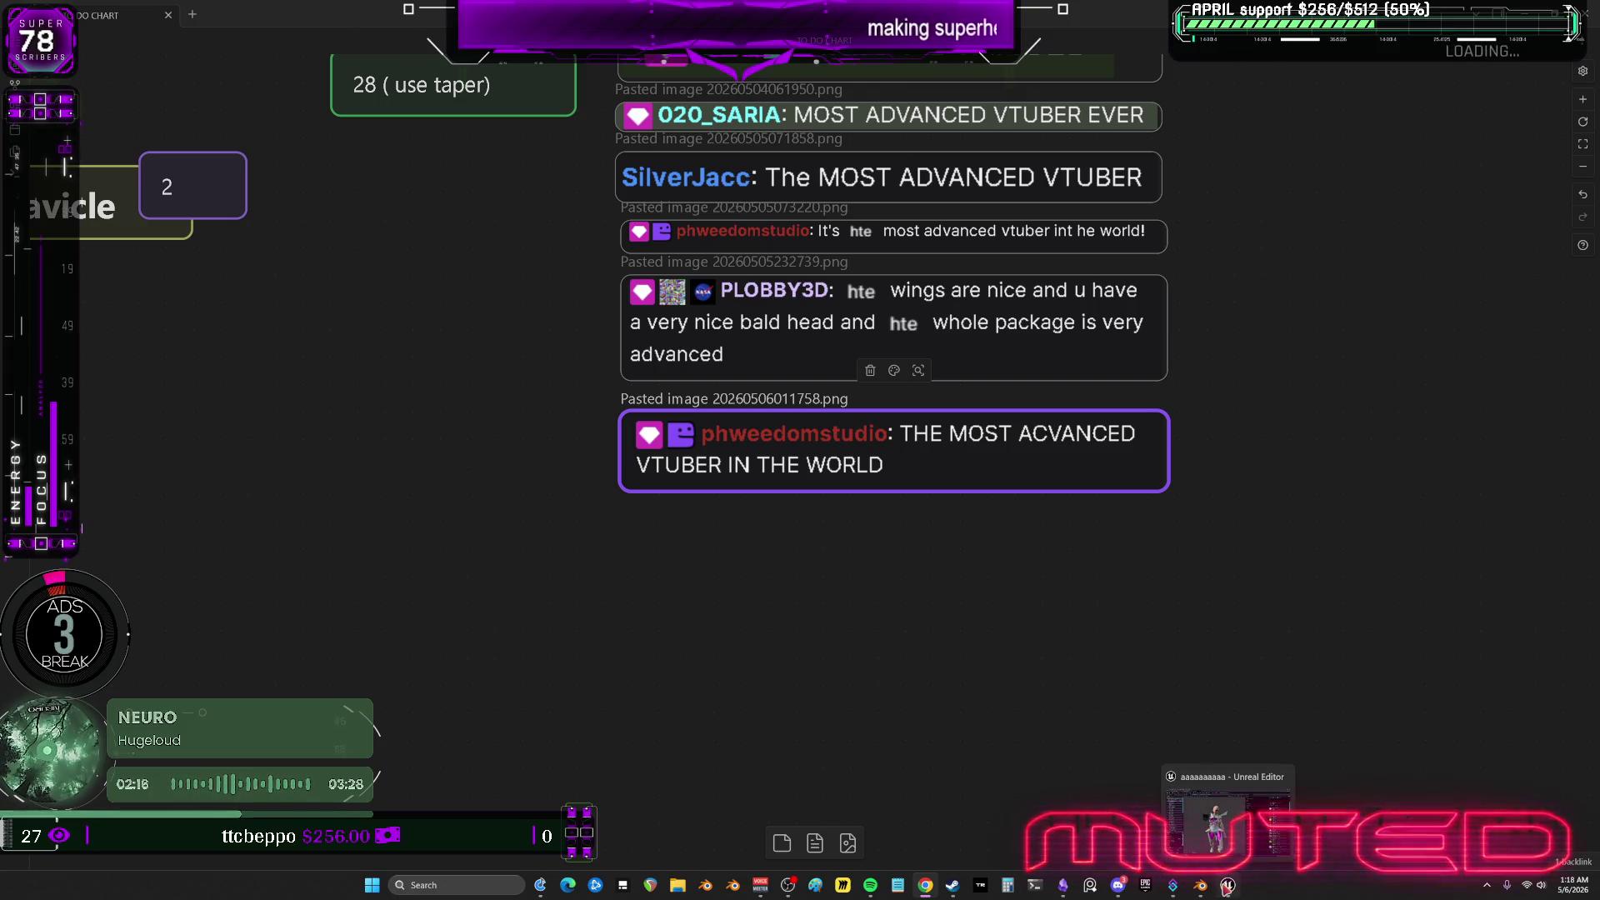
click(1225, 888)
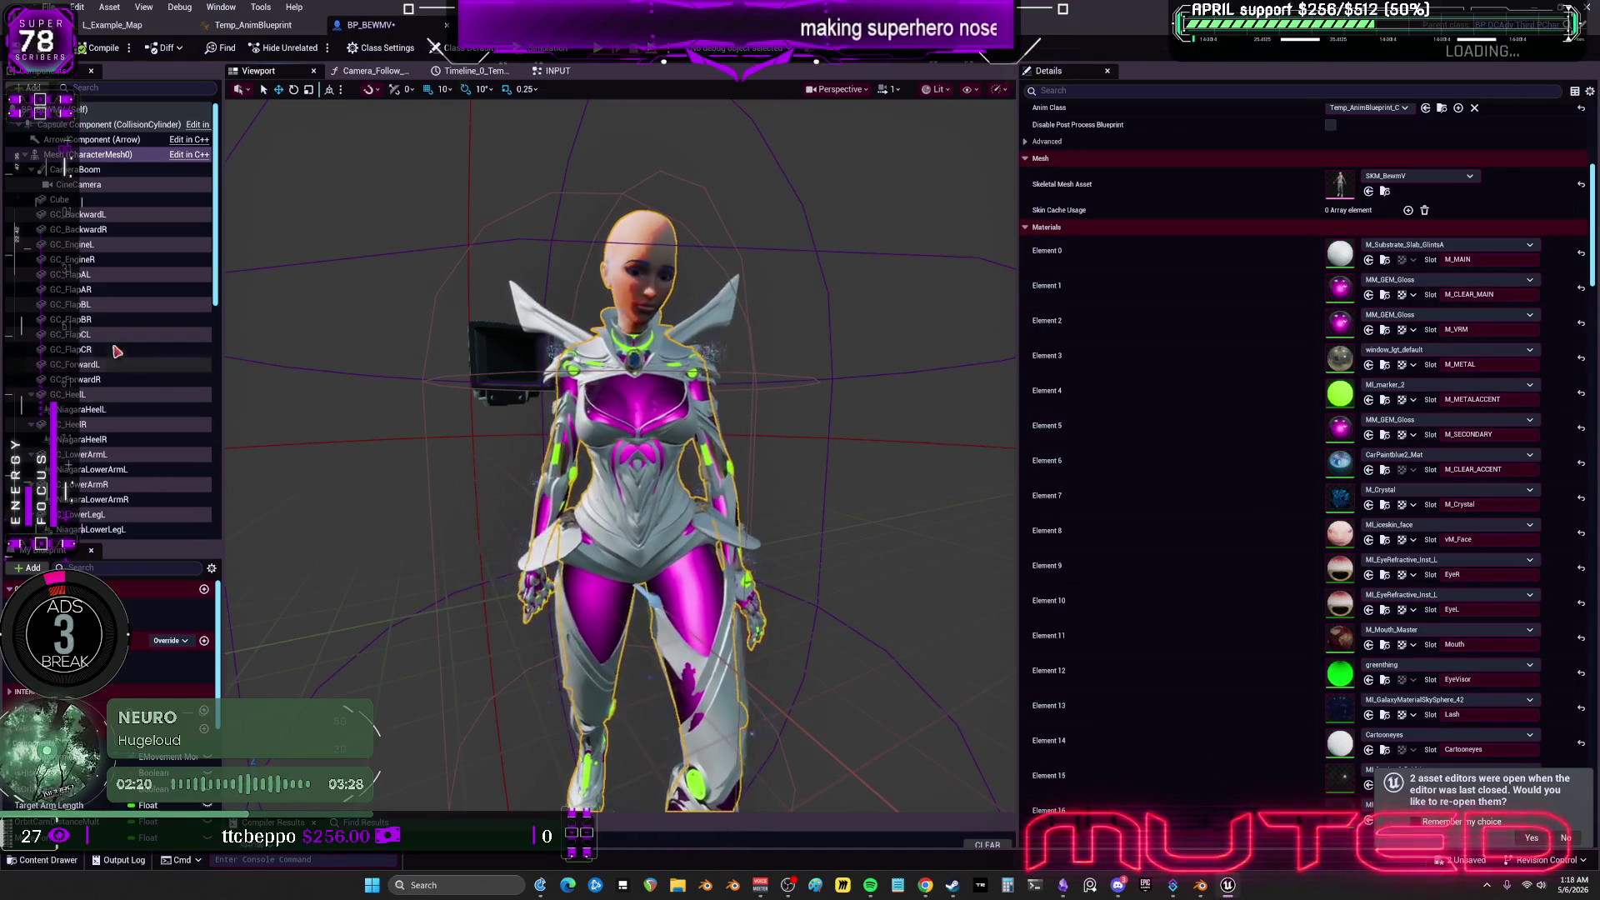
Delete the NiagaraTopShoulderL, NiagaraUpperArmL and NiagaraWingDL effect components.
click(95, 217)
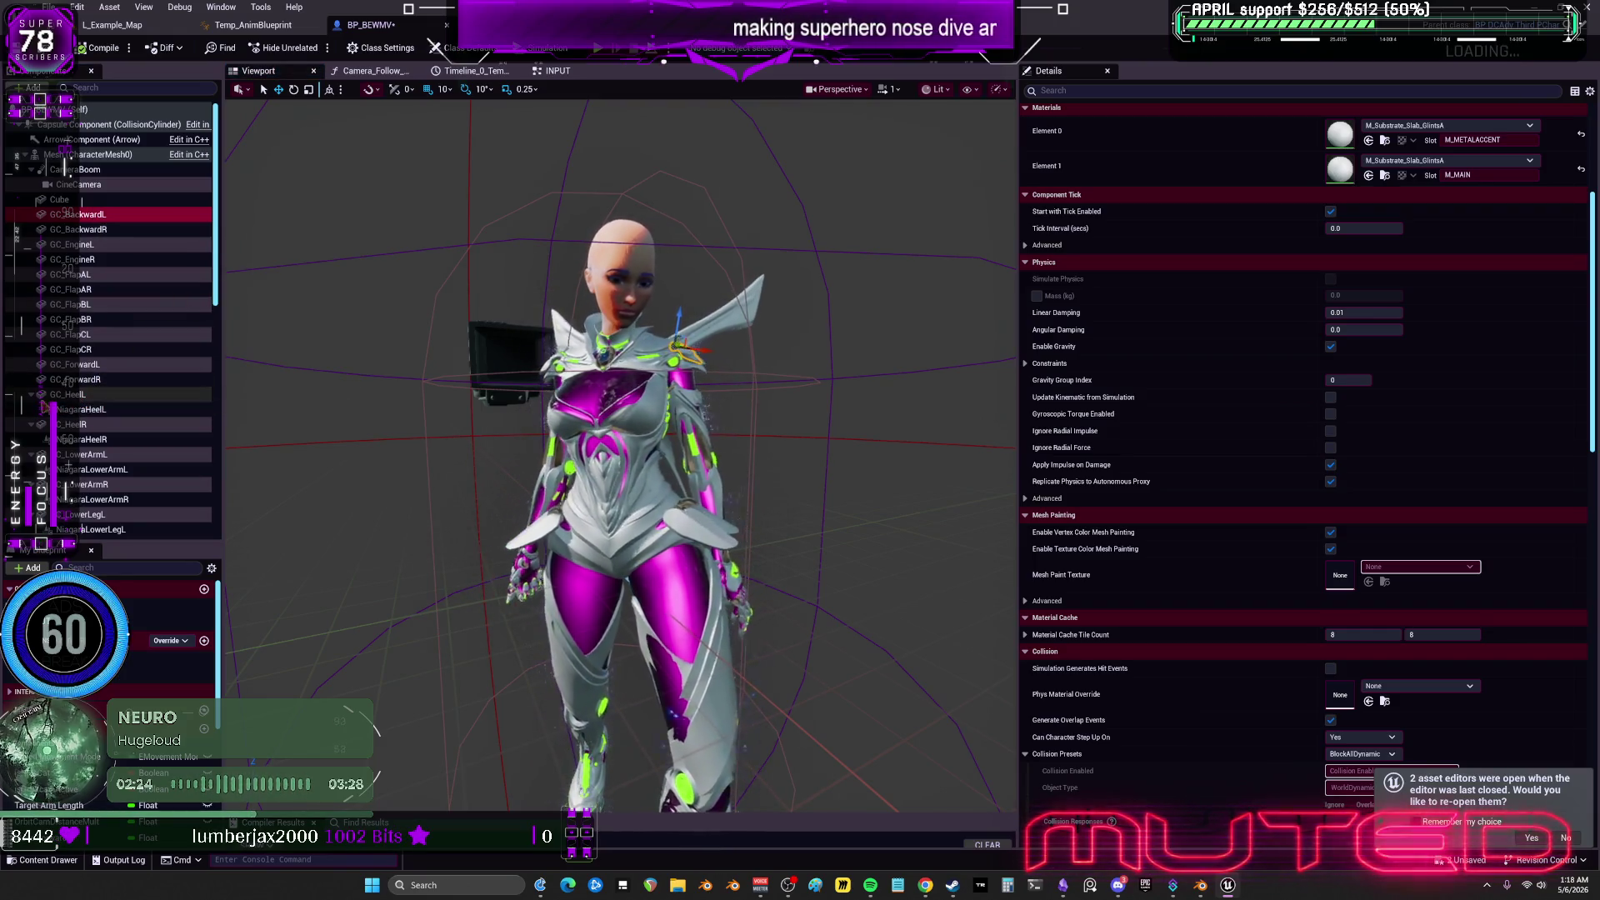
click(37, 440)
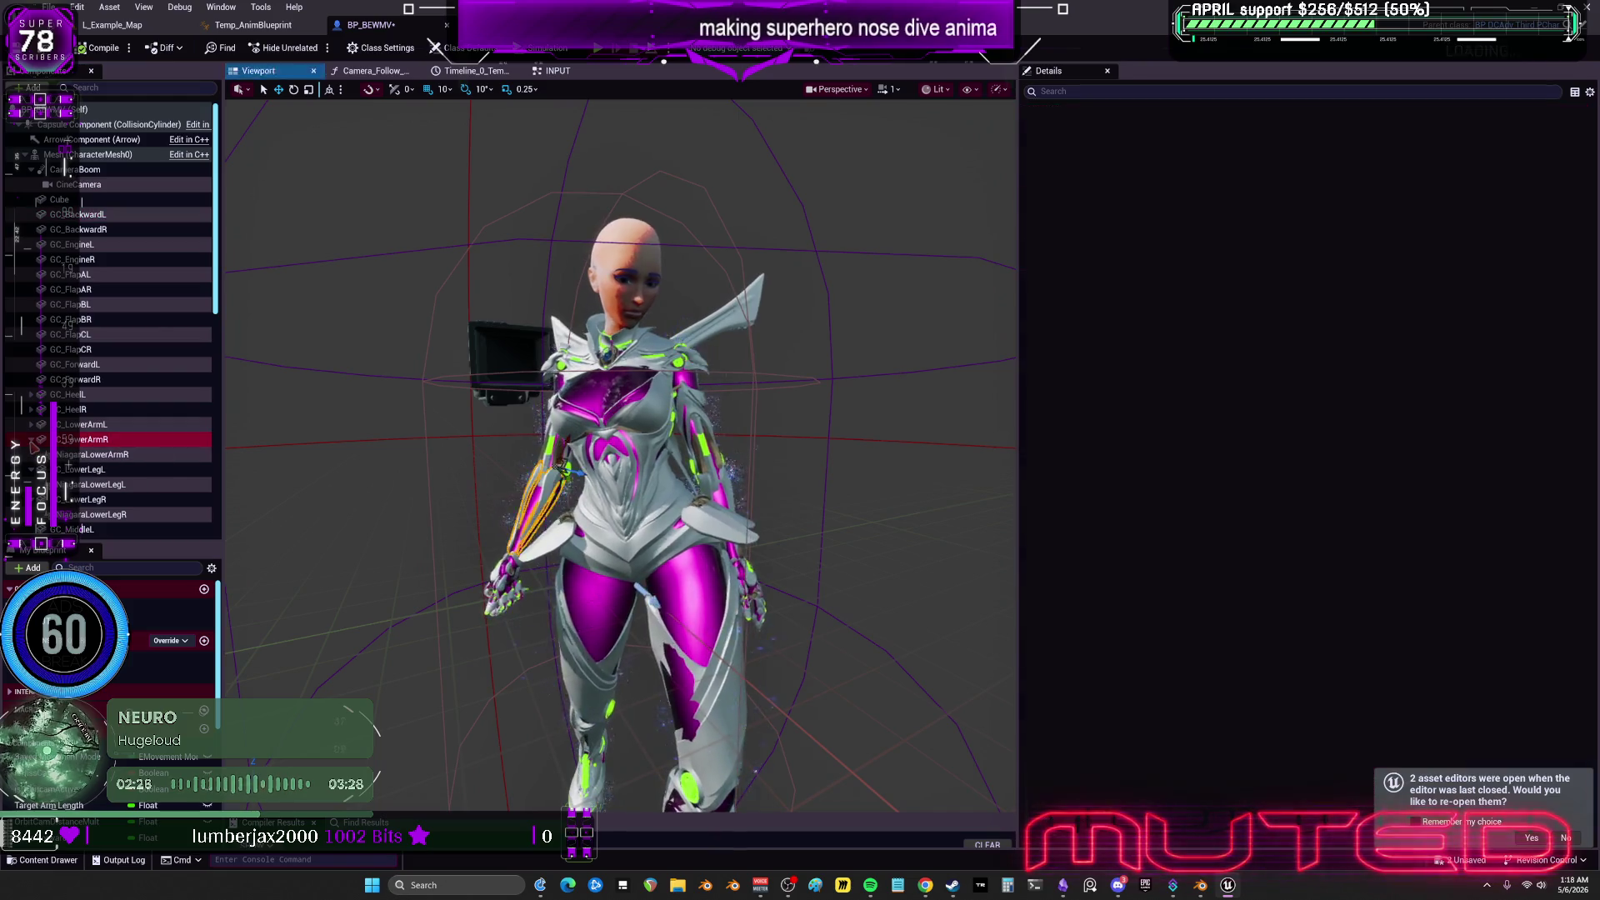
scroll(67, 483, down, 2)
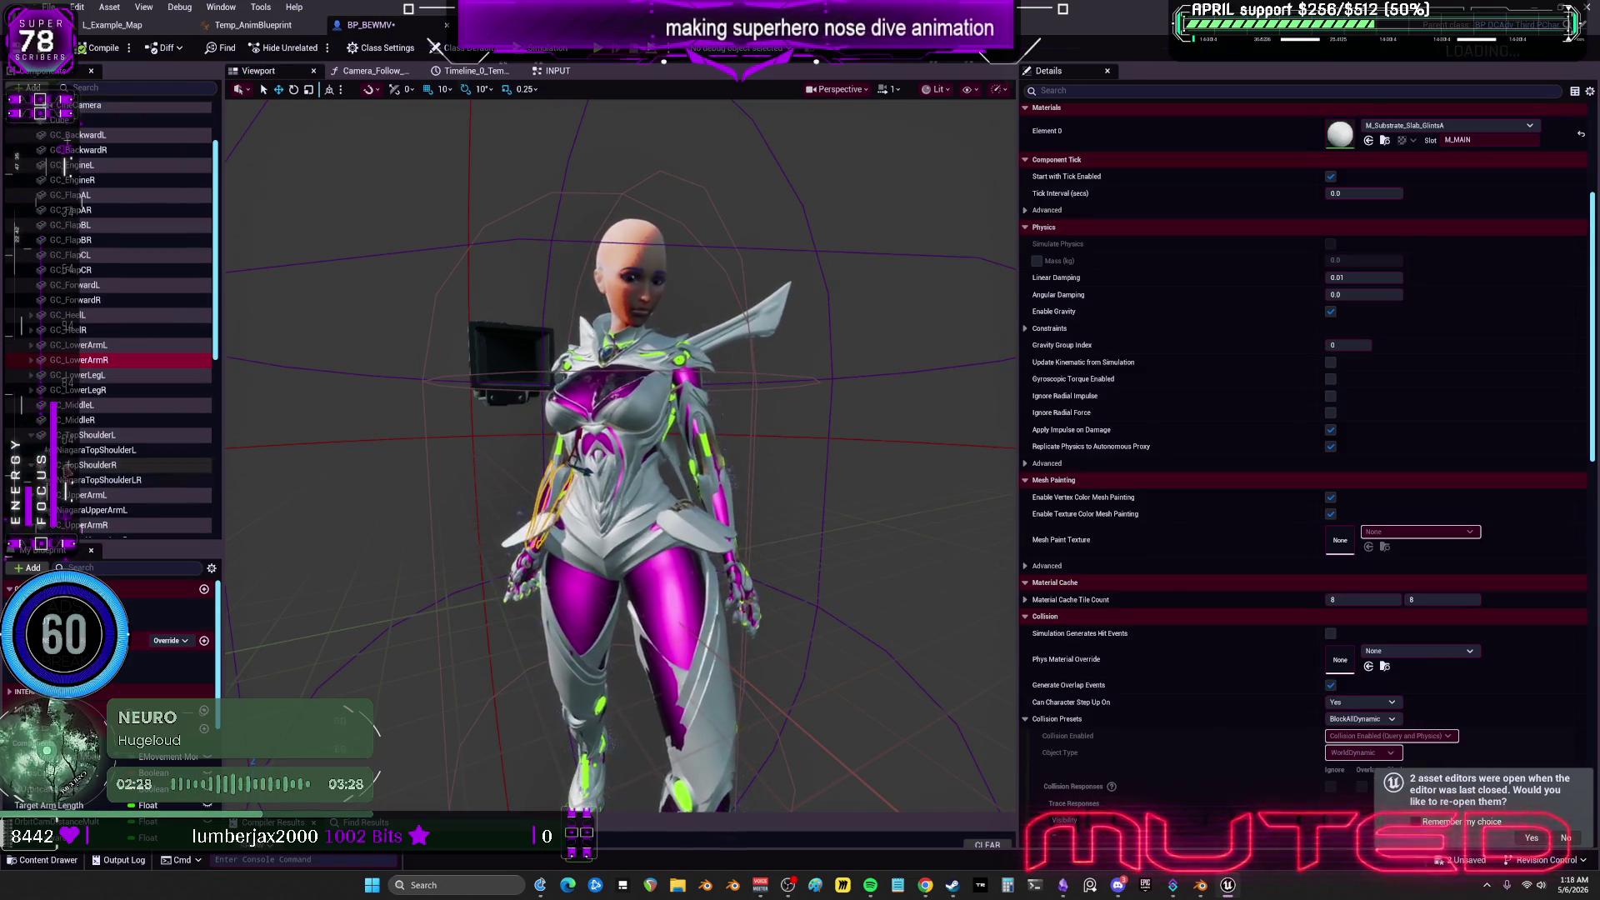
click(31, 450)
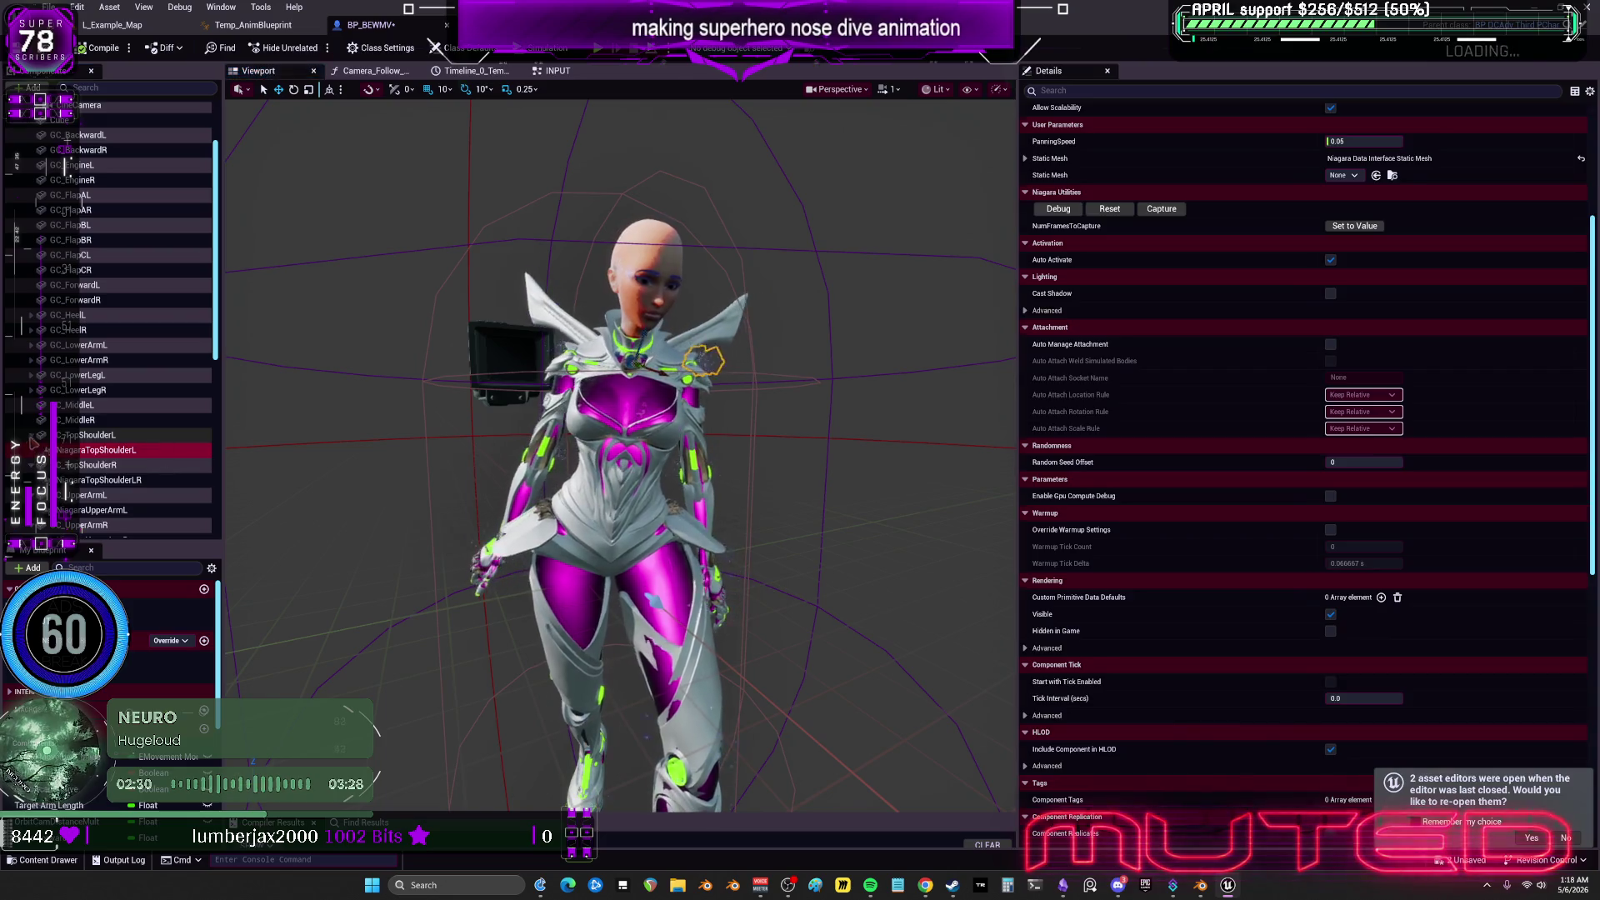
key(Delete)
scroll(83, 421, down, 2)
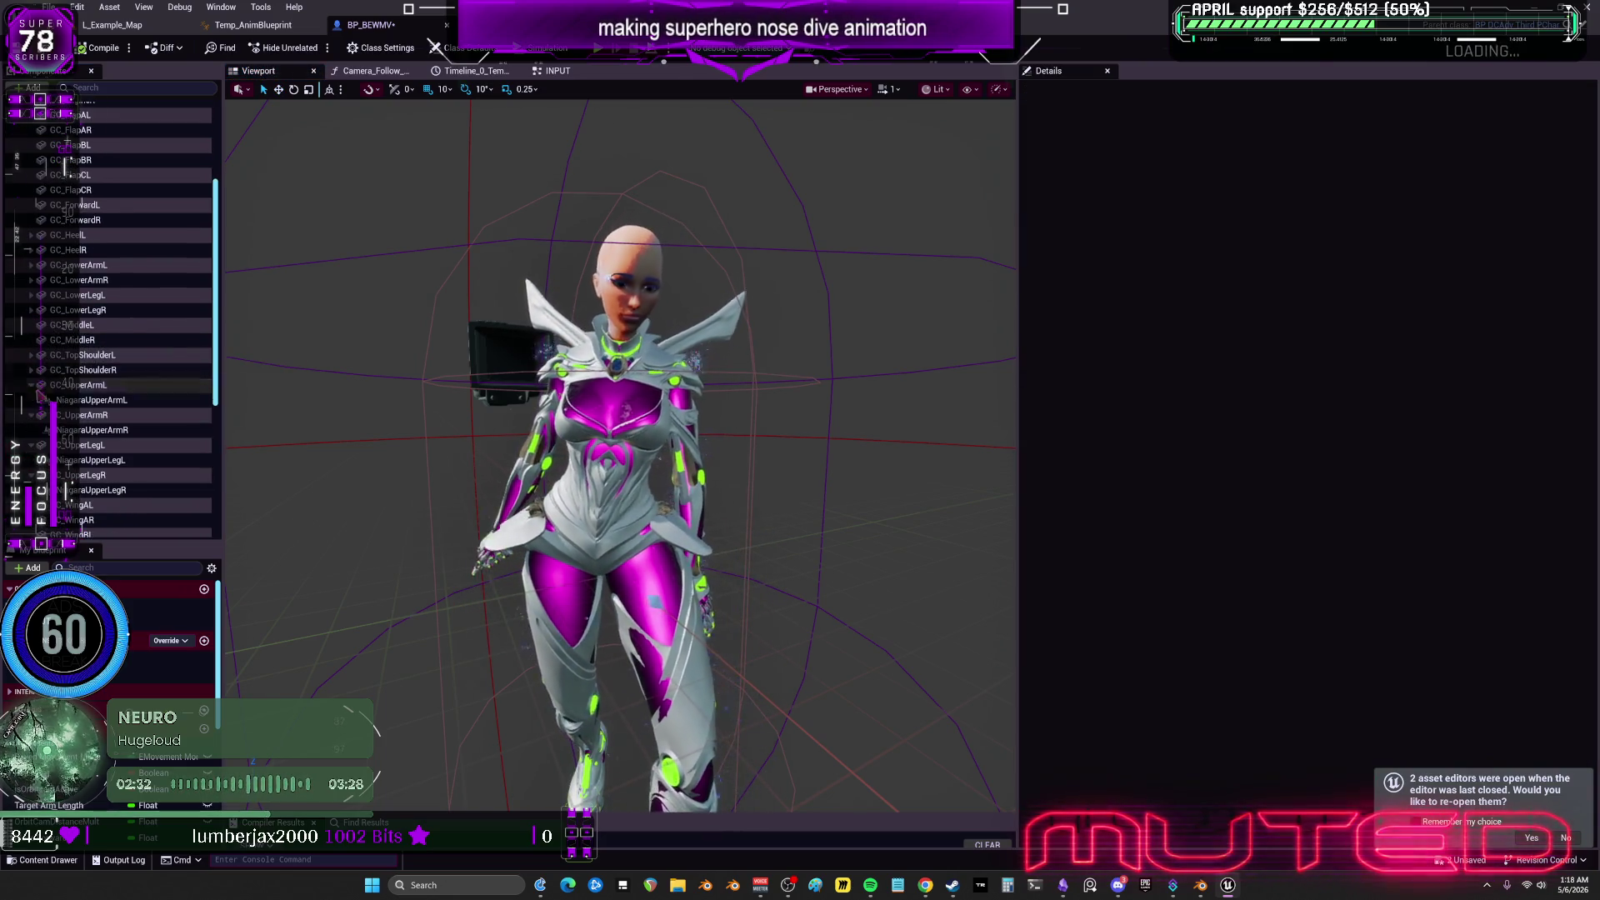
click(39, 399)
key(Delete)
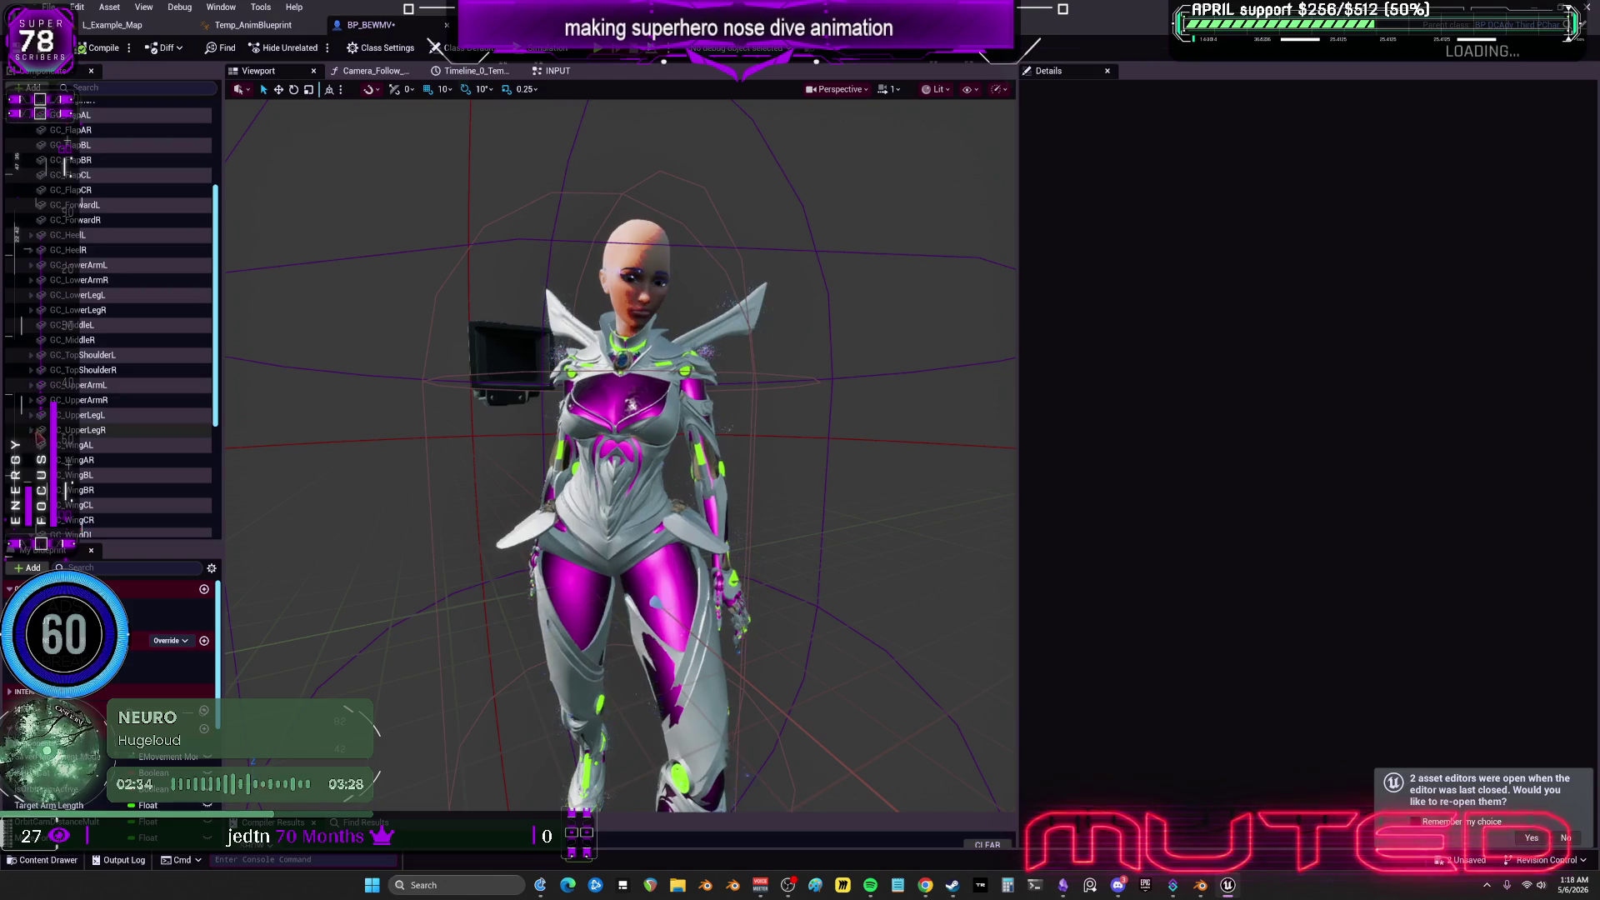
scroll(82, 450, down, 2)
click(33, 469)
key(Delete)
scroll(35, 467, down, 1)
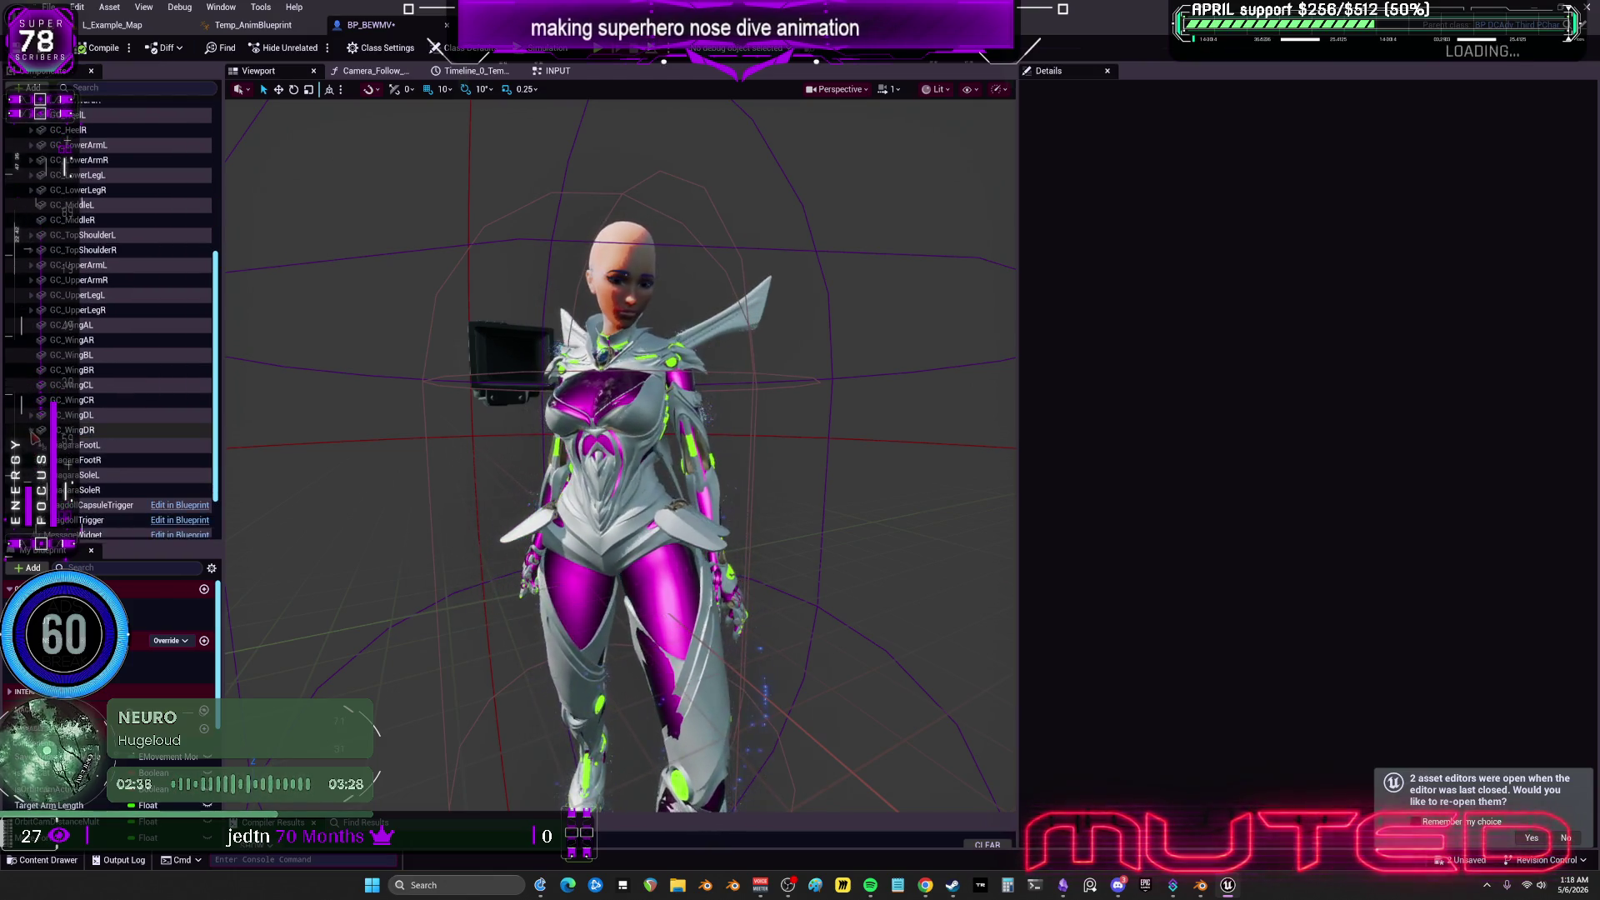
Select the Cube through TopShoulderR components and look up glitter materials for element 0, then cancel.
scroll(35, 437, down, 1)
click(98, 393)
scroll(83, 275, up, 8)
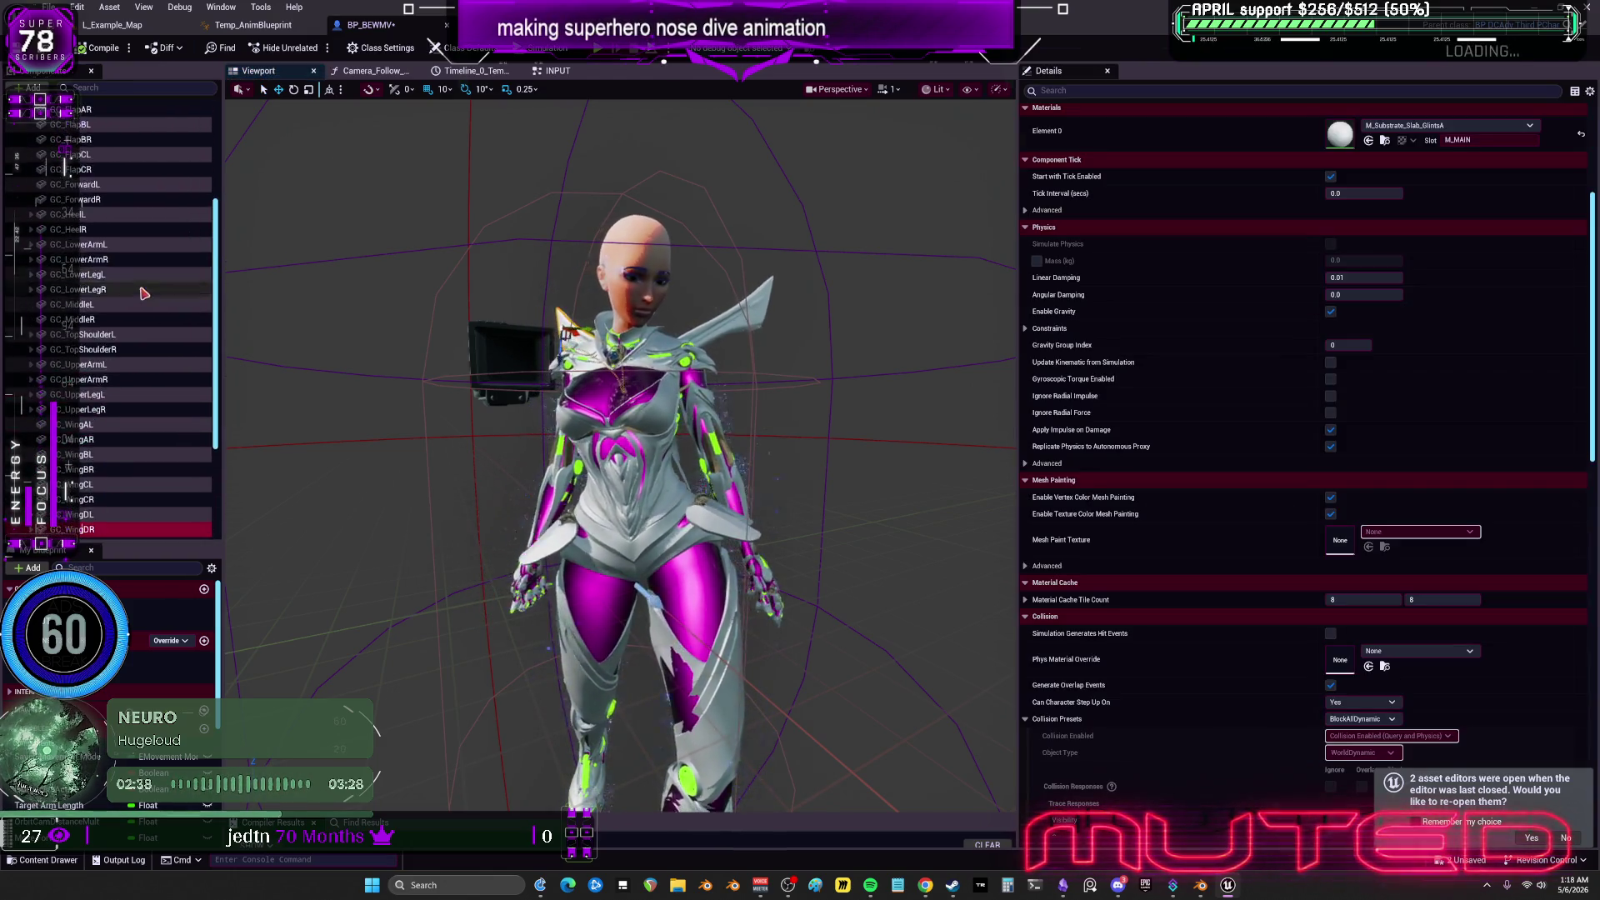
click(81, 202)
shift+click(83, 529)
click(1450, 265)
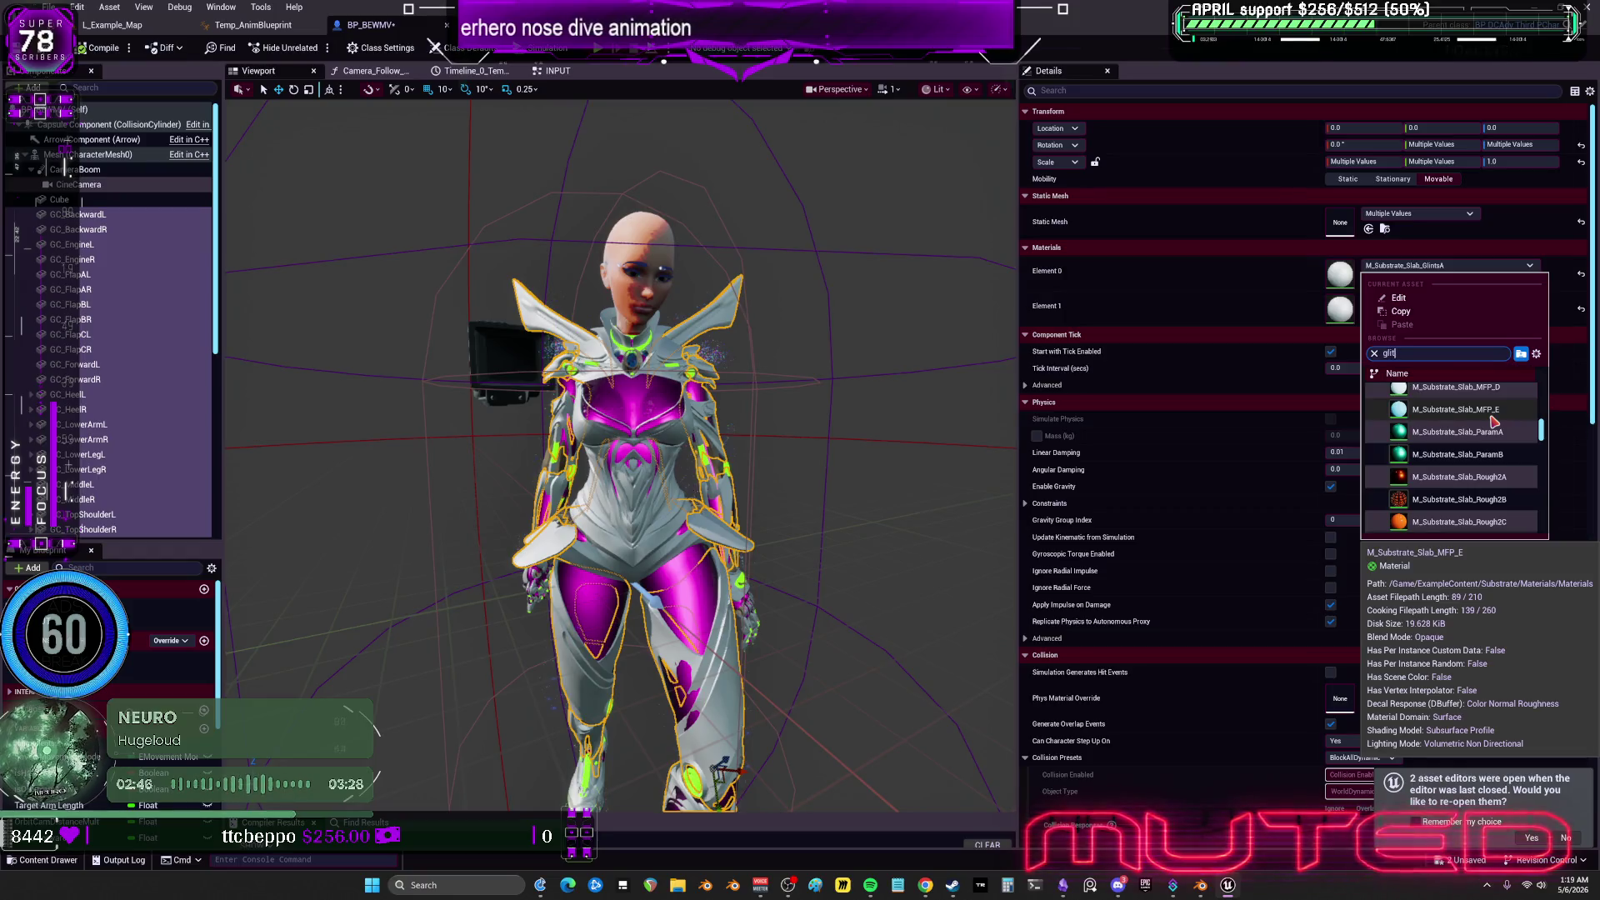
text(glit)
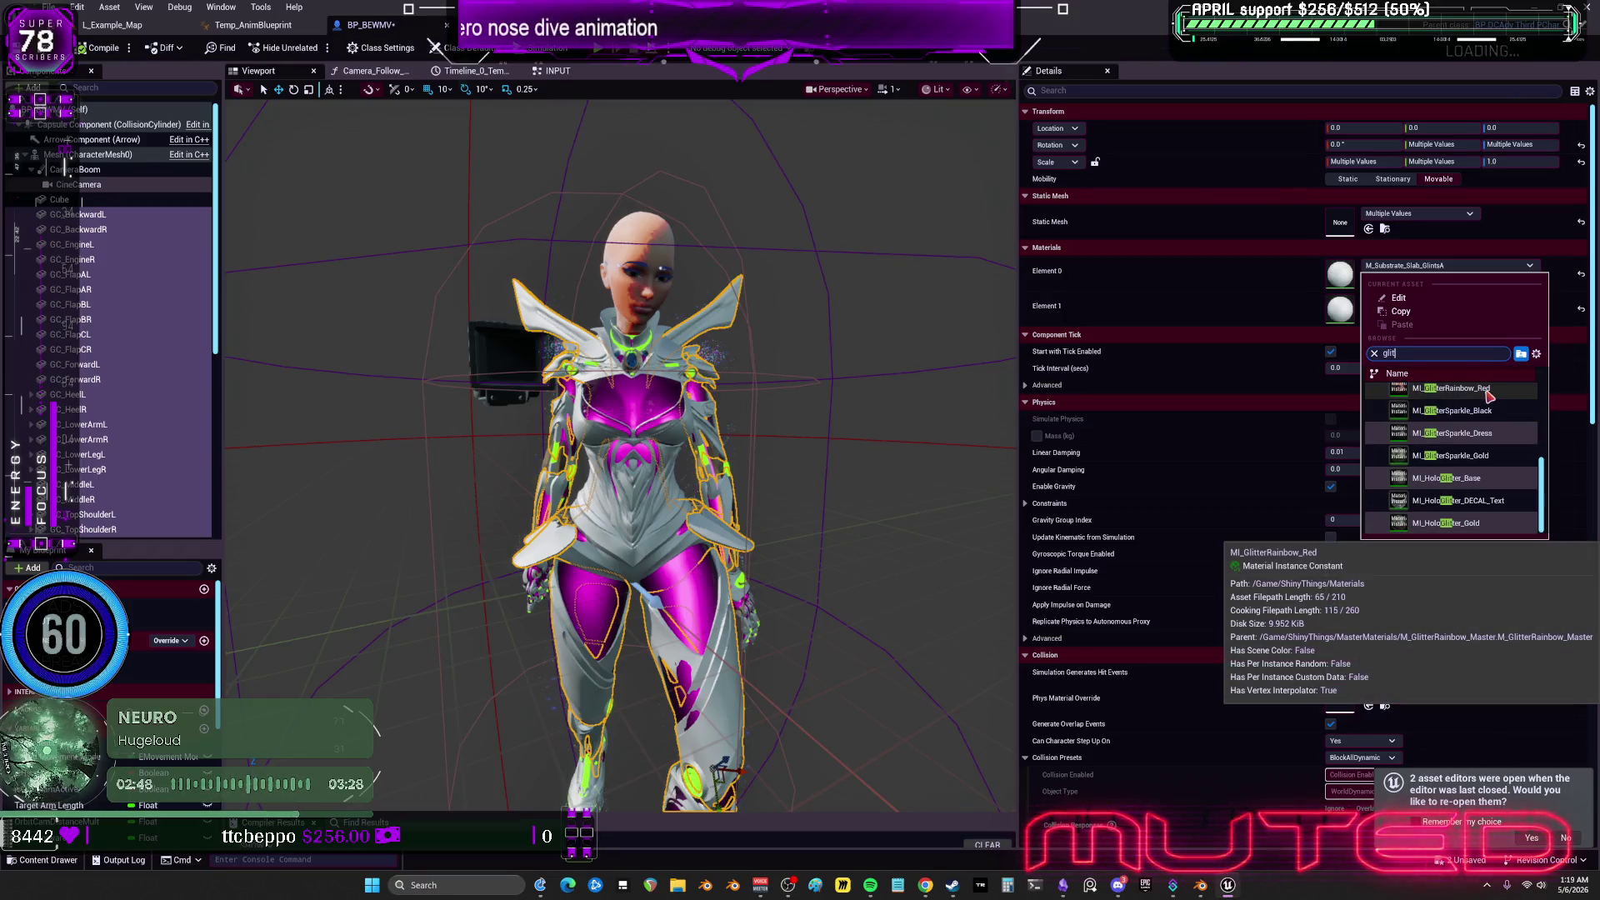
key(Escape)
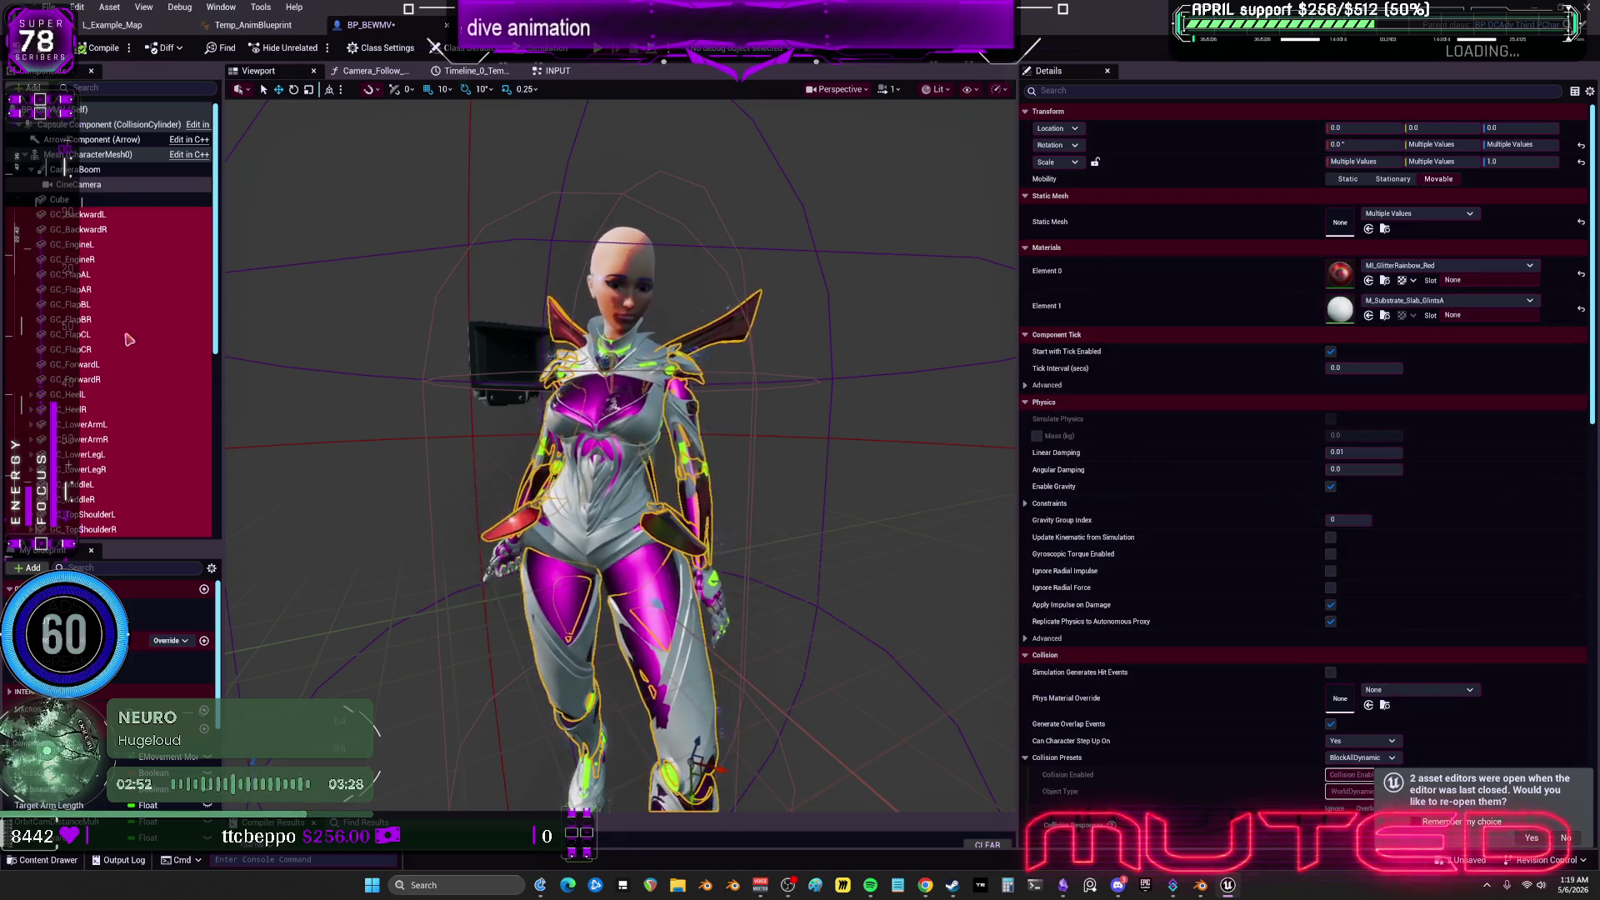
Set the main Mesh's Element 0 to MI_GlitterRainbow_Red.
click(96, 156)
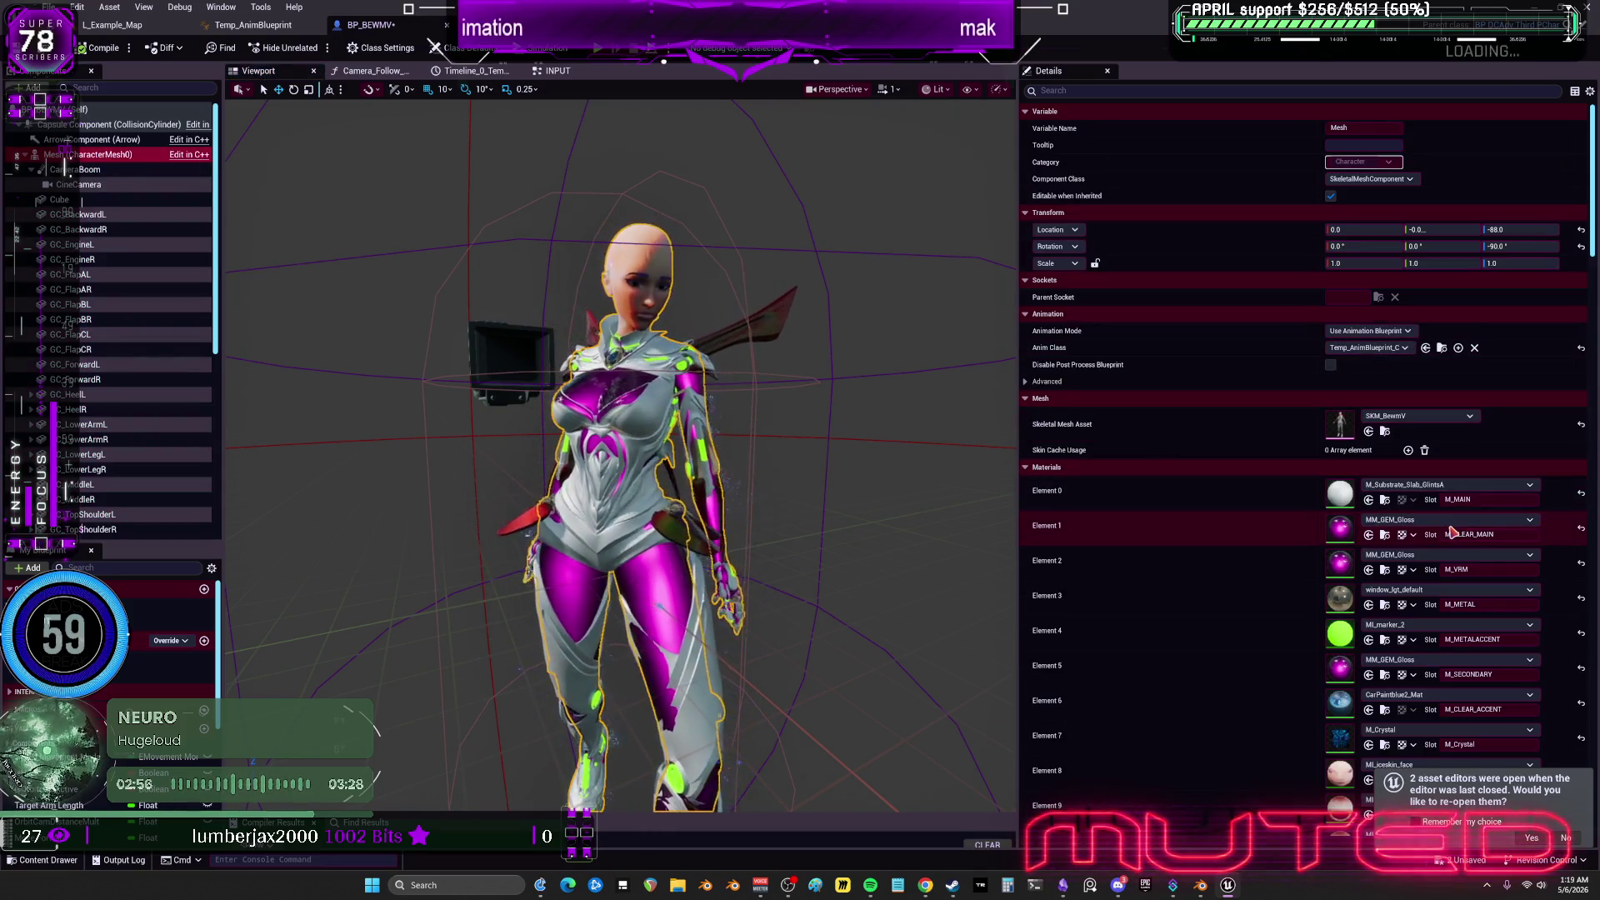
click(1430, 487)
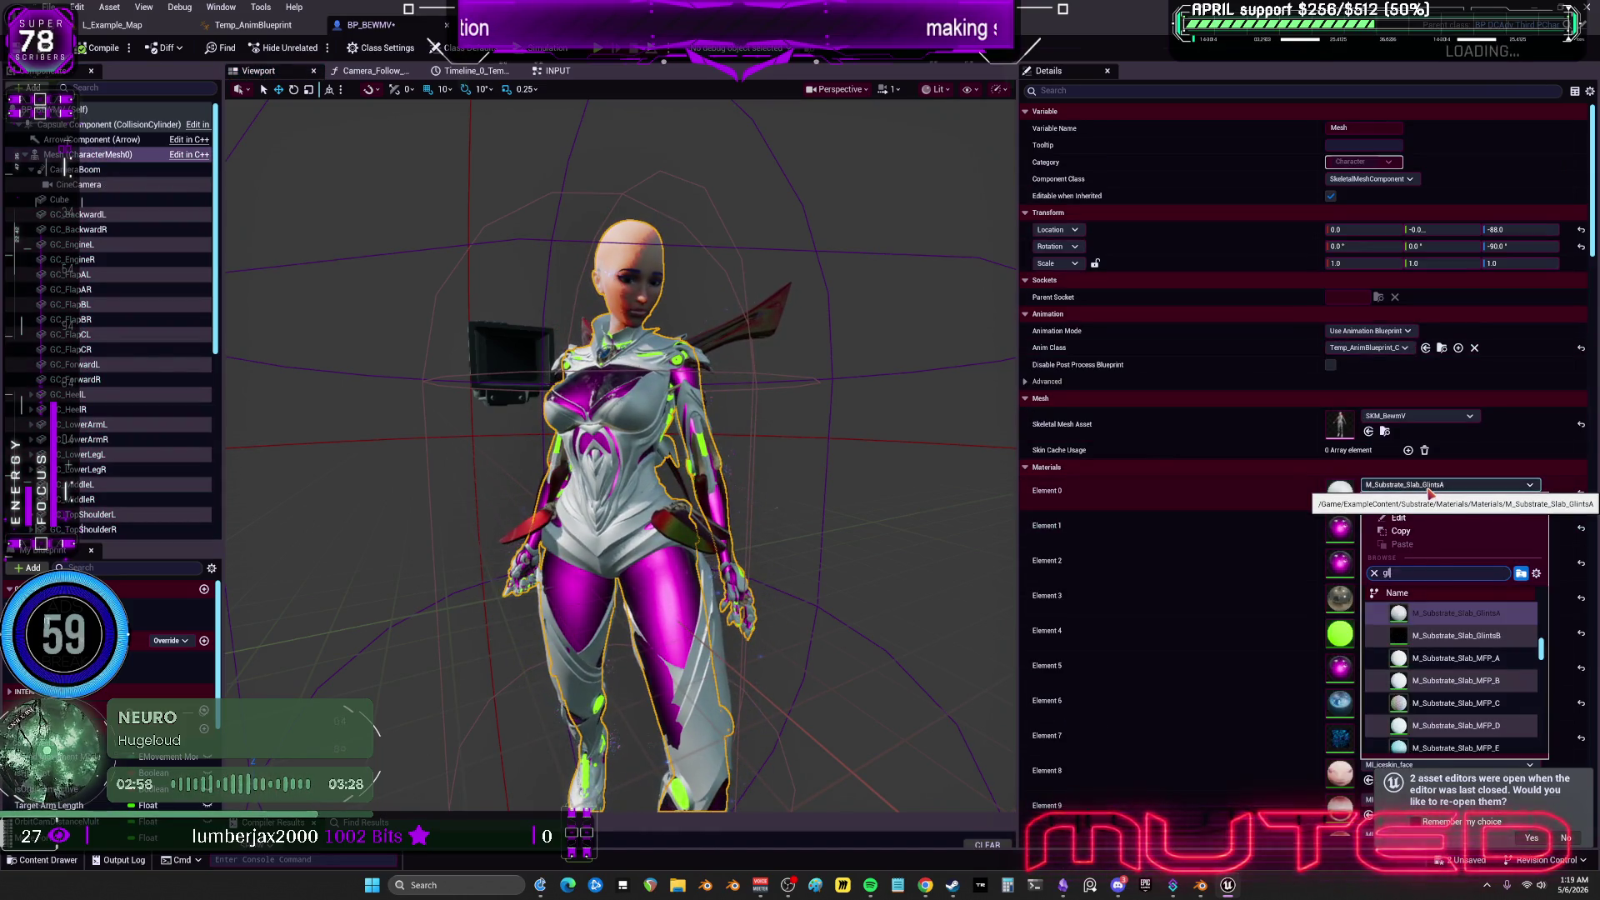
text(itter)
key(Return)
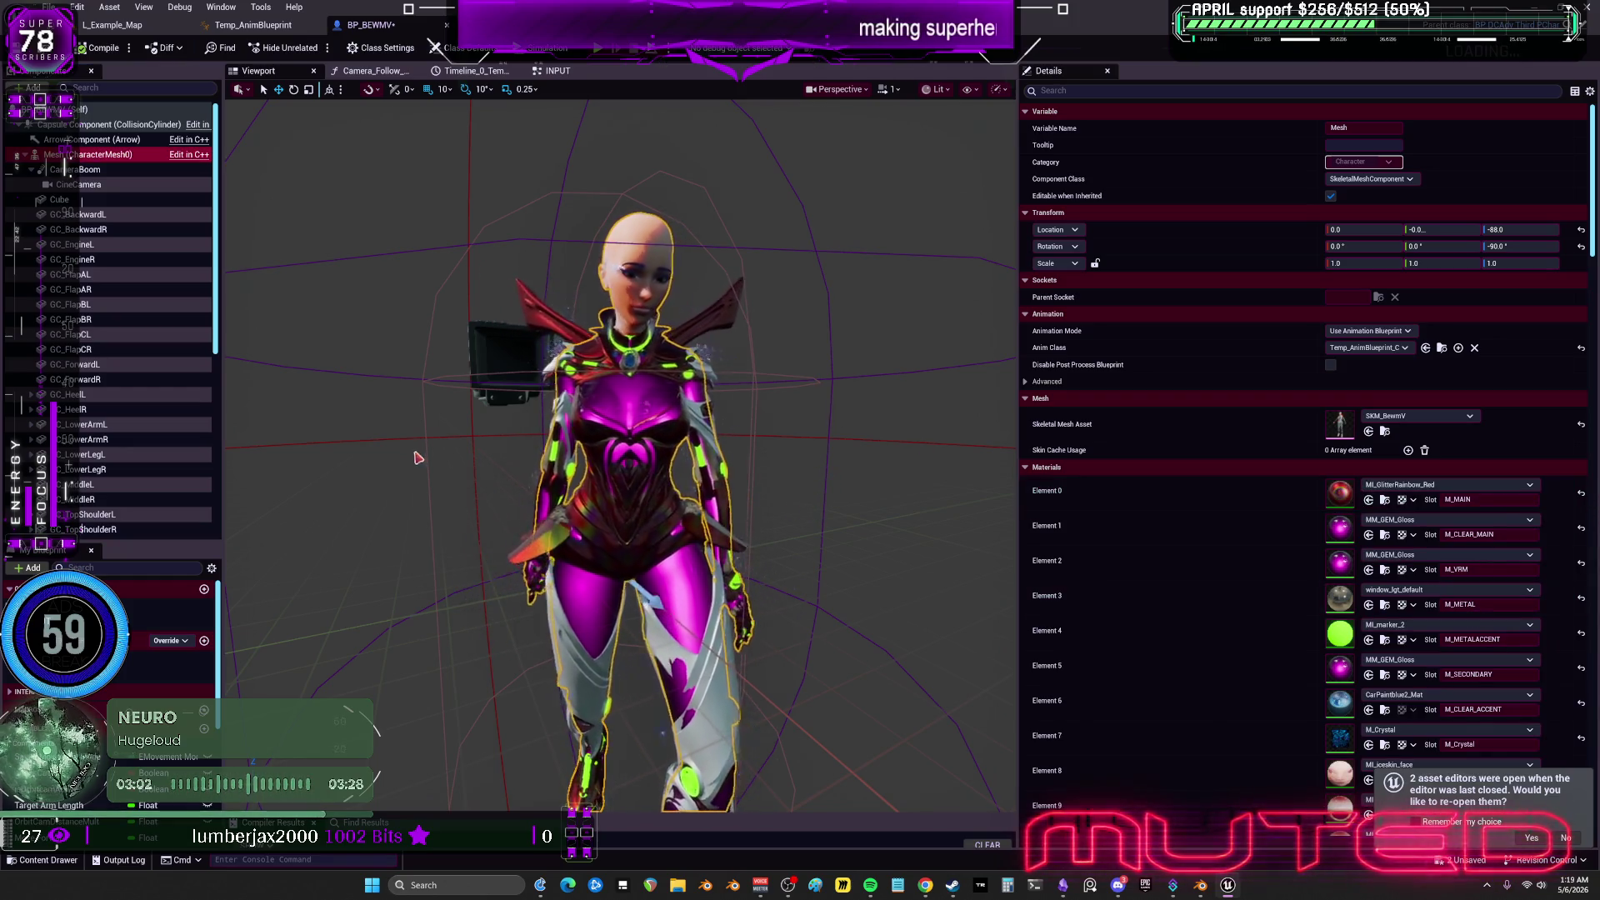
Move the camera close to the character's face, widen the 3D view, and start a play test.
mouse_move(793, 441)
right_down()
mouse_move(790, 454)
mouse_move(783, 425)
mouse_move(725, 445)
right_up()
drag(1021, 450, 1427, 450)
right_drag(1003, 435, 1003, 435)
key(alt+p)
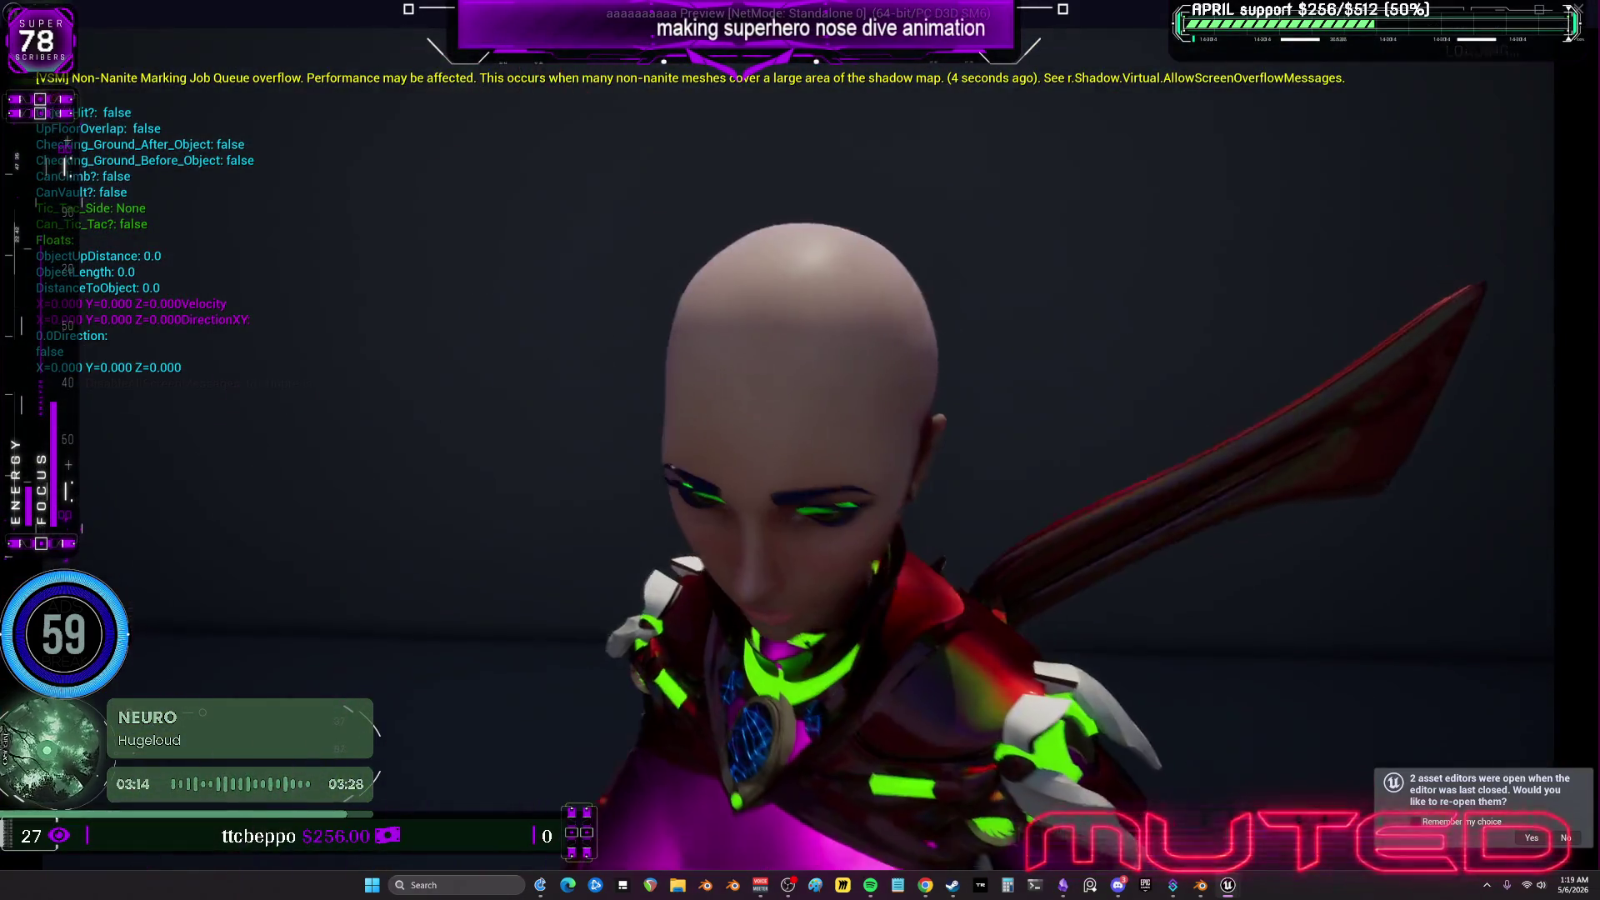
key(w)
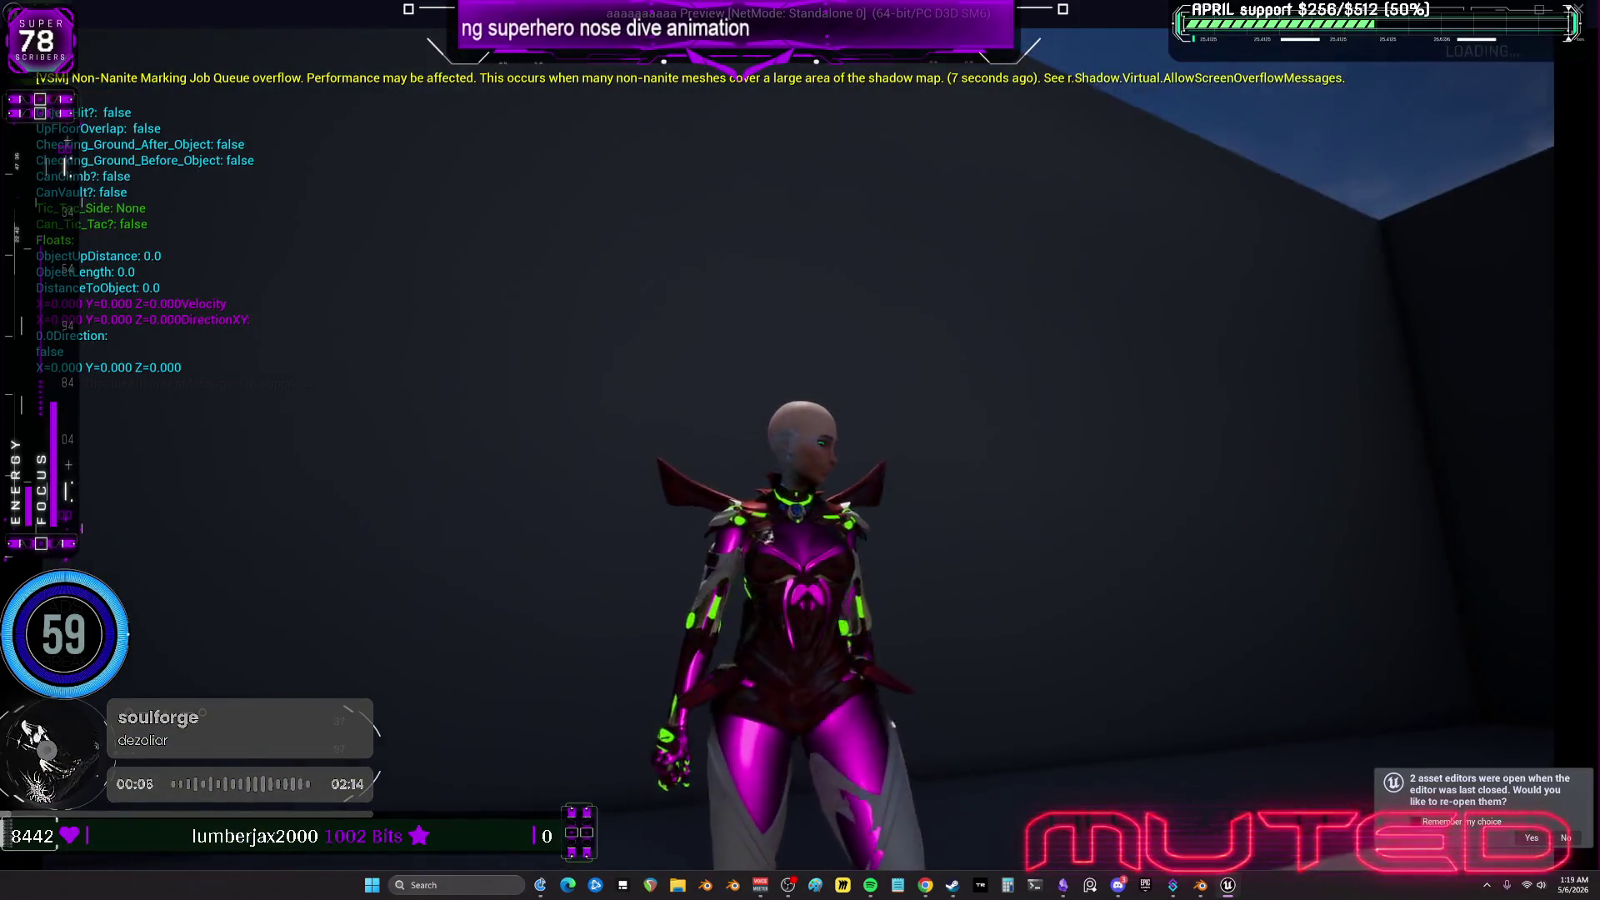
key(w)
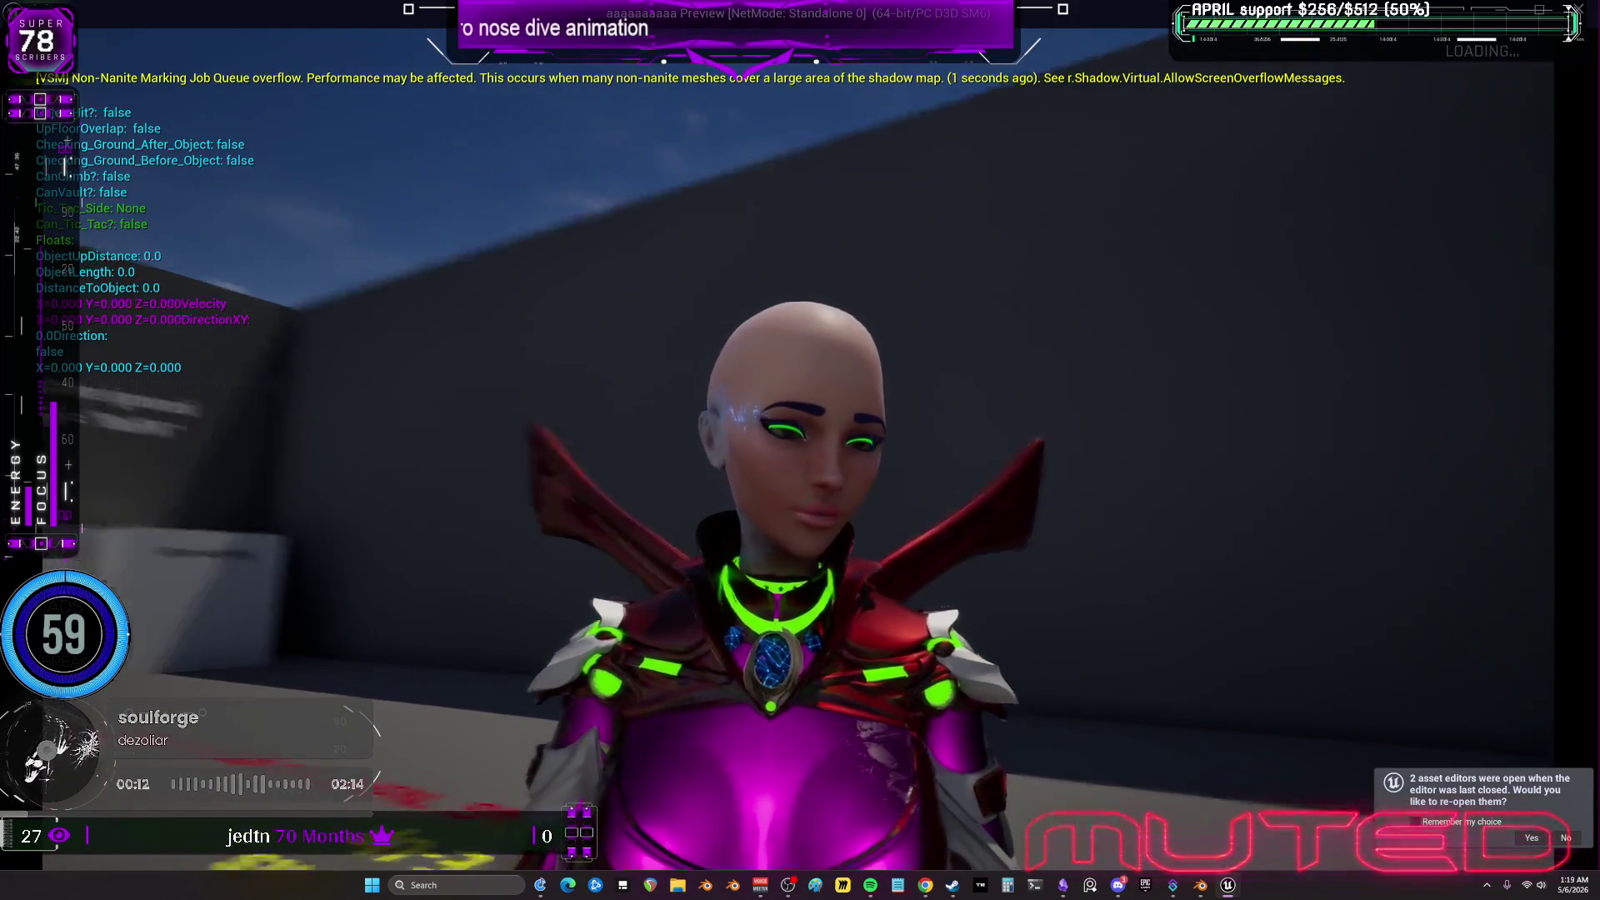
key(Escape)
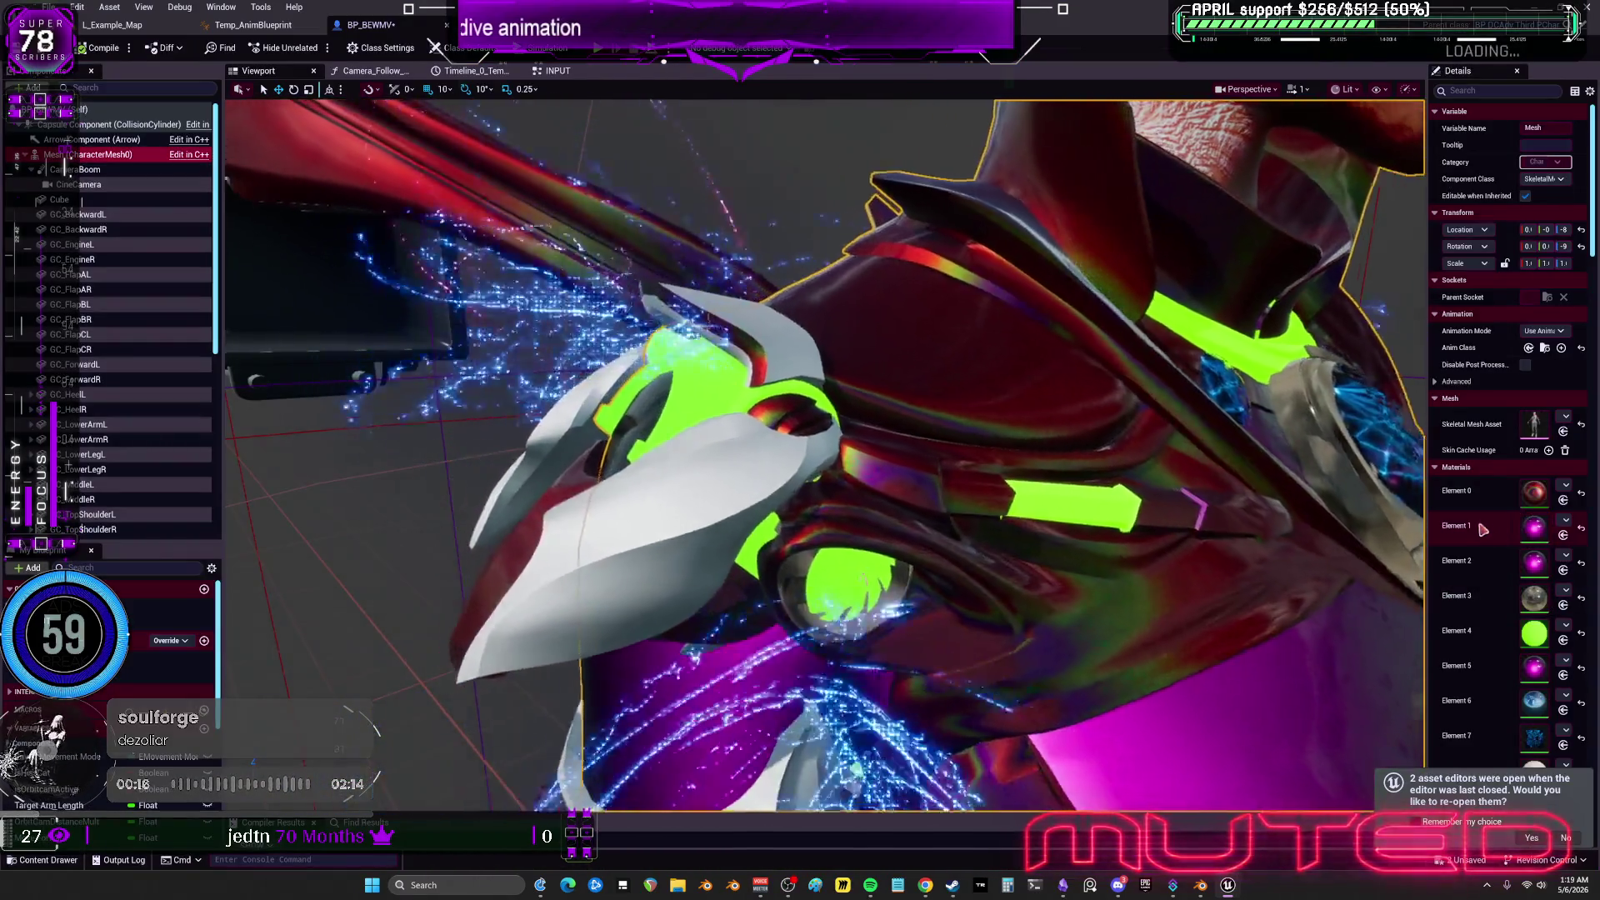
Widen the Details panel and apply the SlabIntroC Substrate material to the armour's Element 0.
drag(1427, 534, 1114, 533)
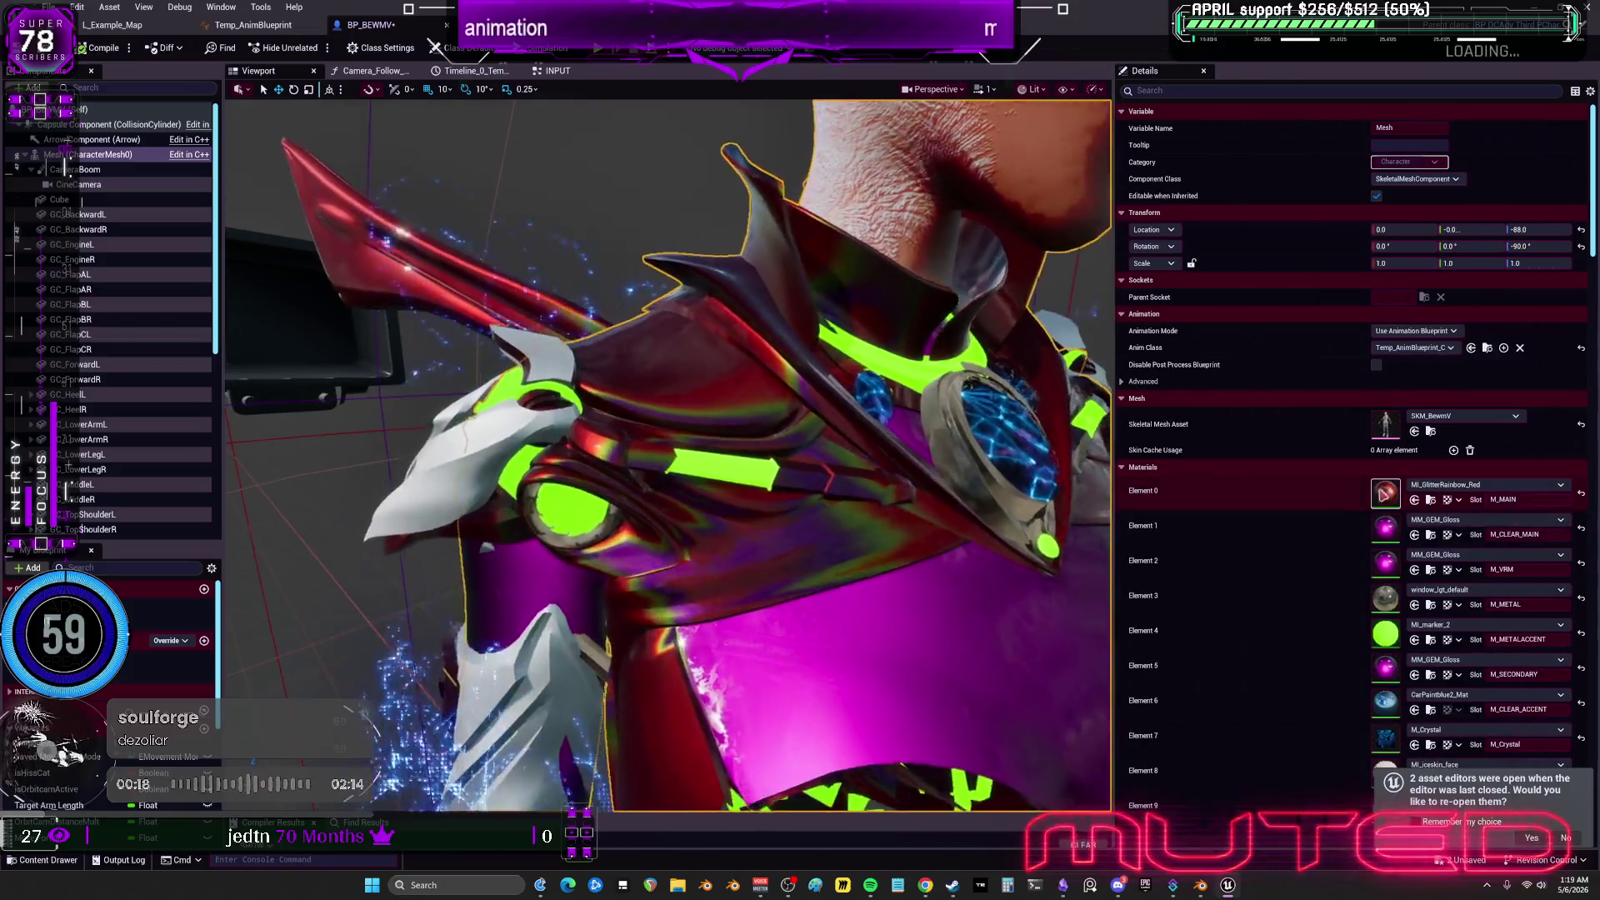
click(1475, 484)
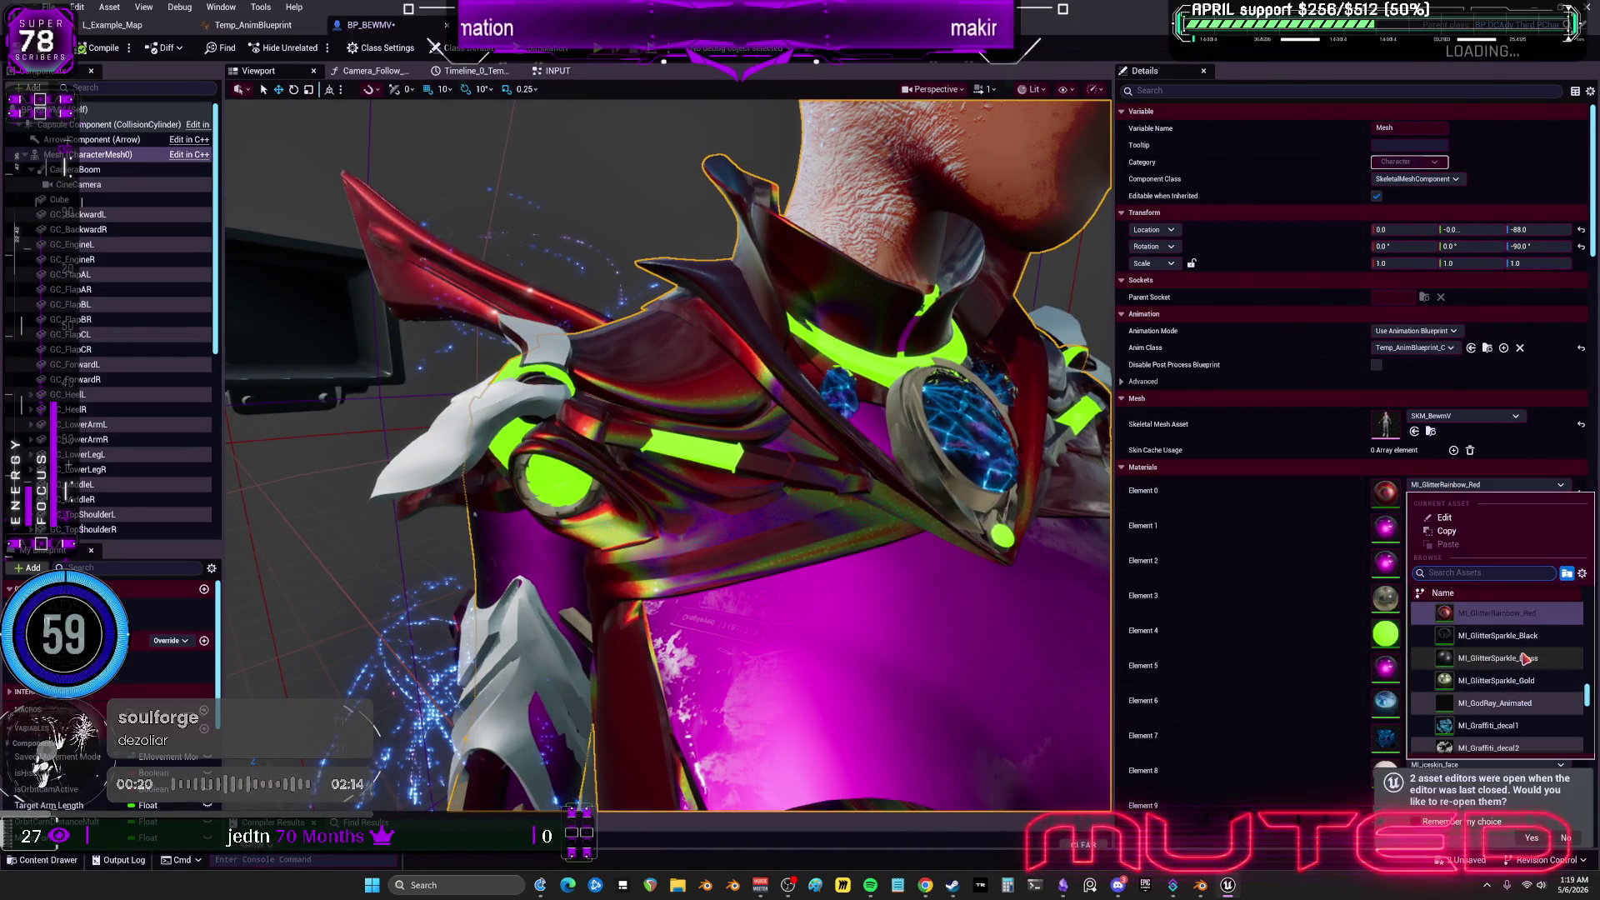
text(subst)
scroll(1586, 689, down, 5)
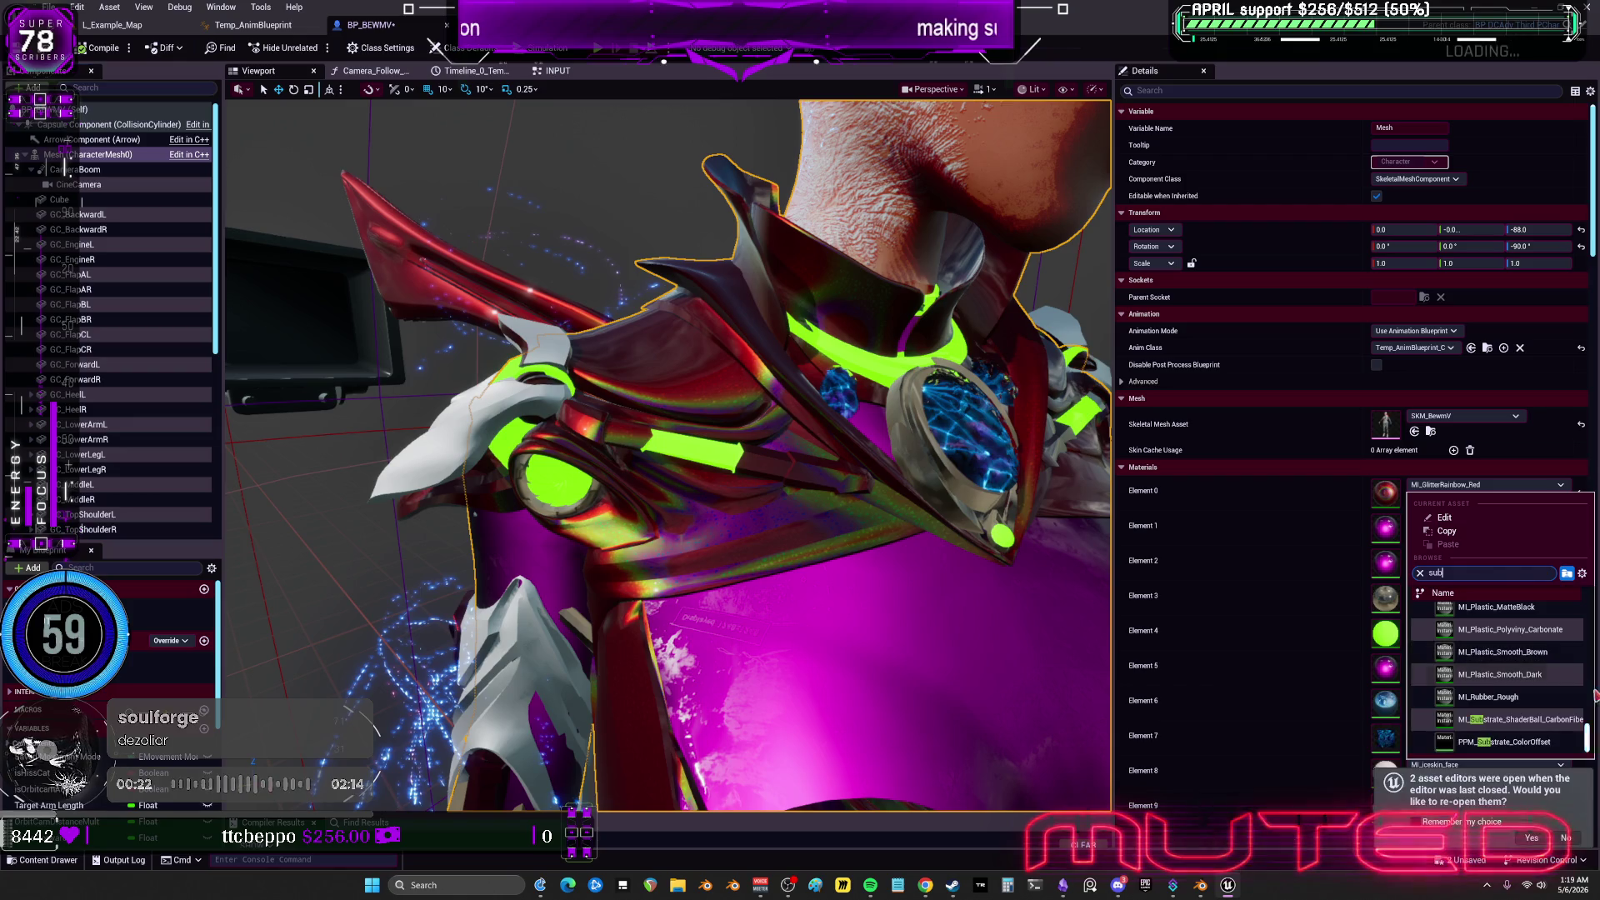
text(str)
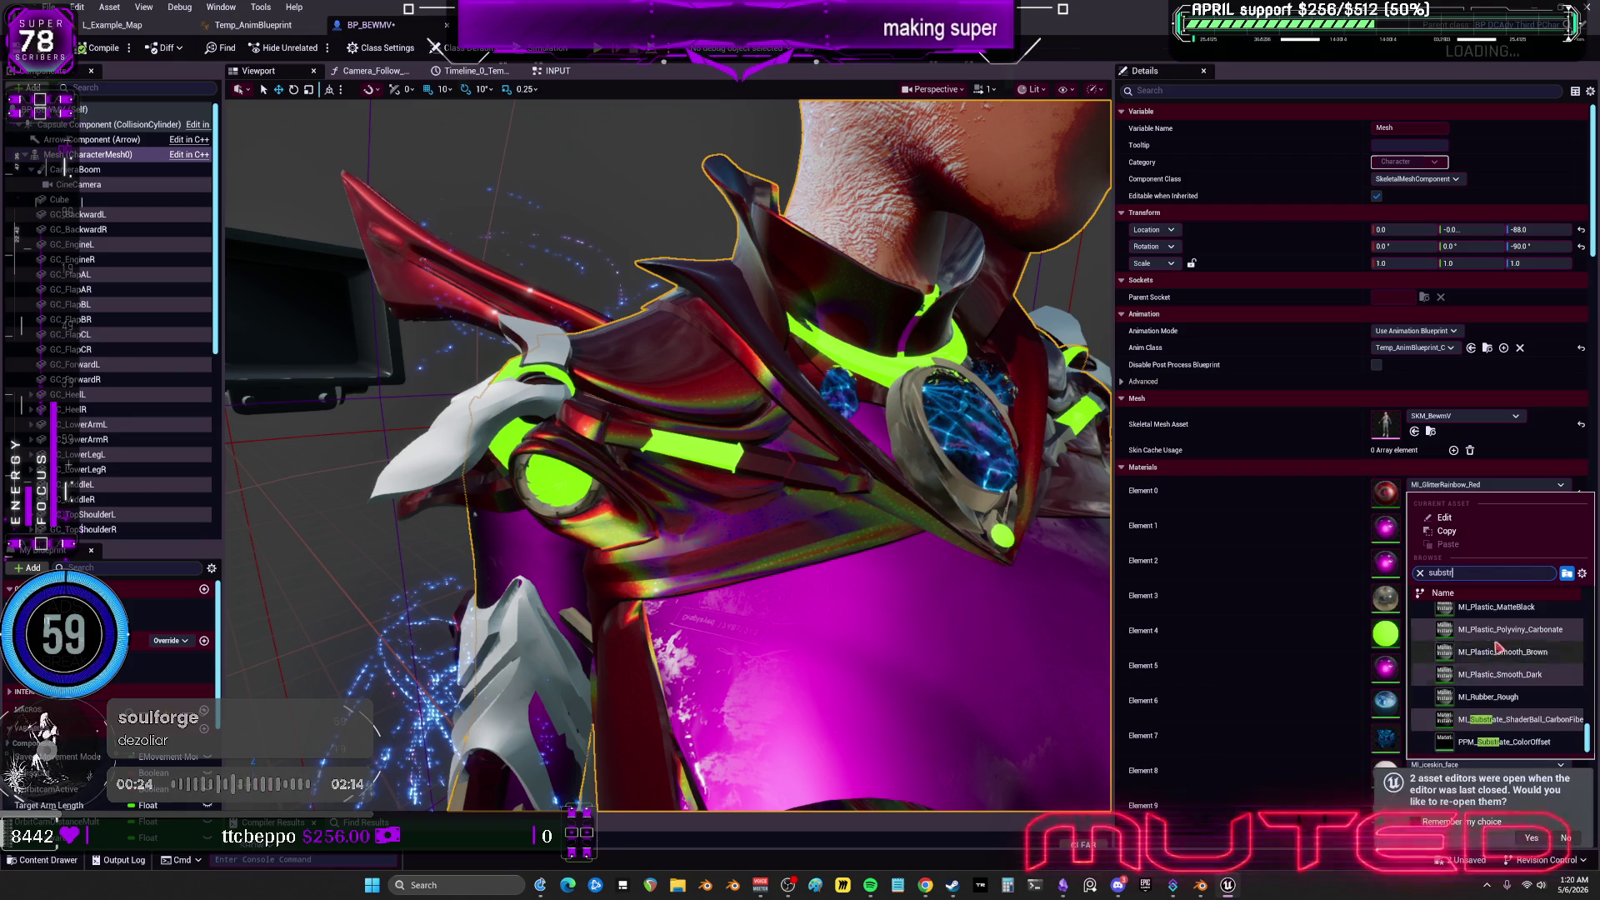
scroll(1512, 681, up, 5)
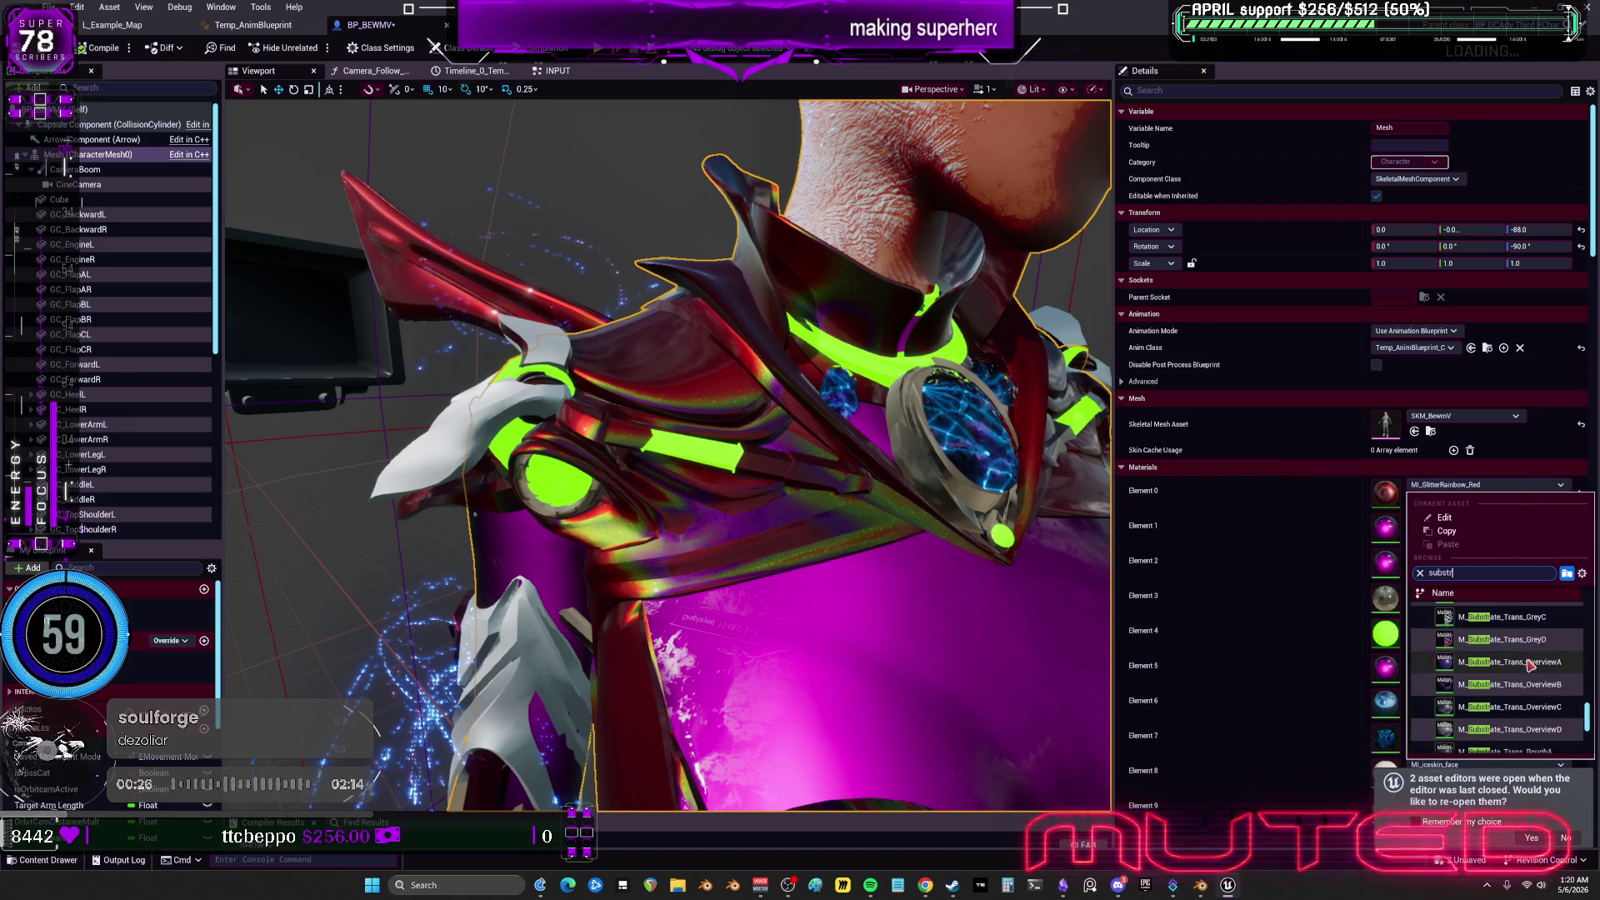
scroll(1549, 645, up, 3)
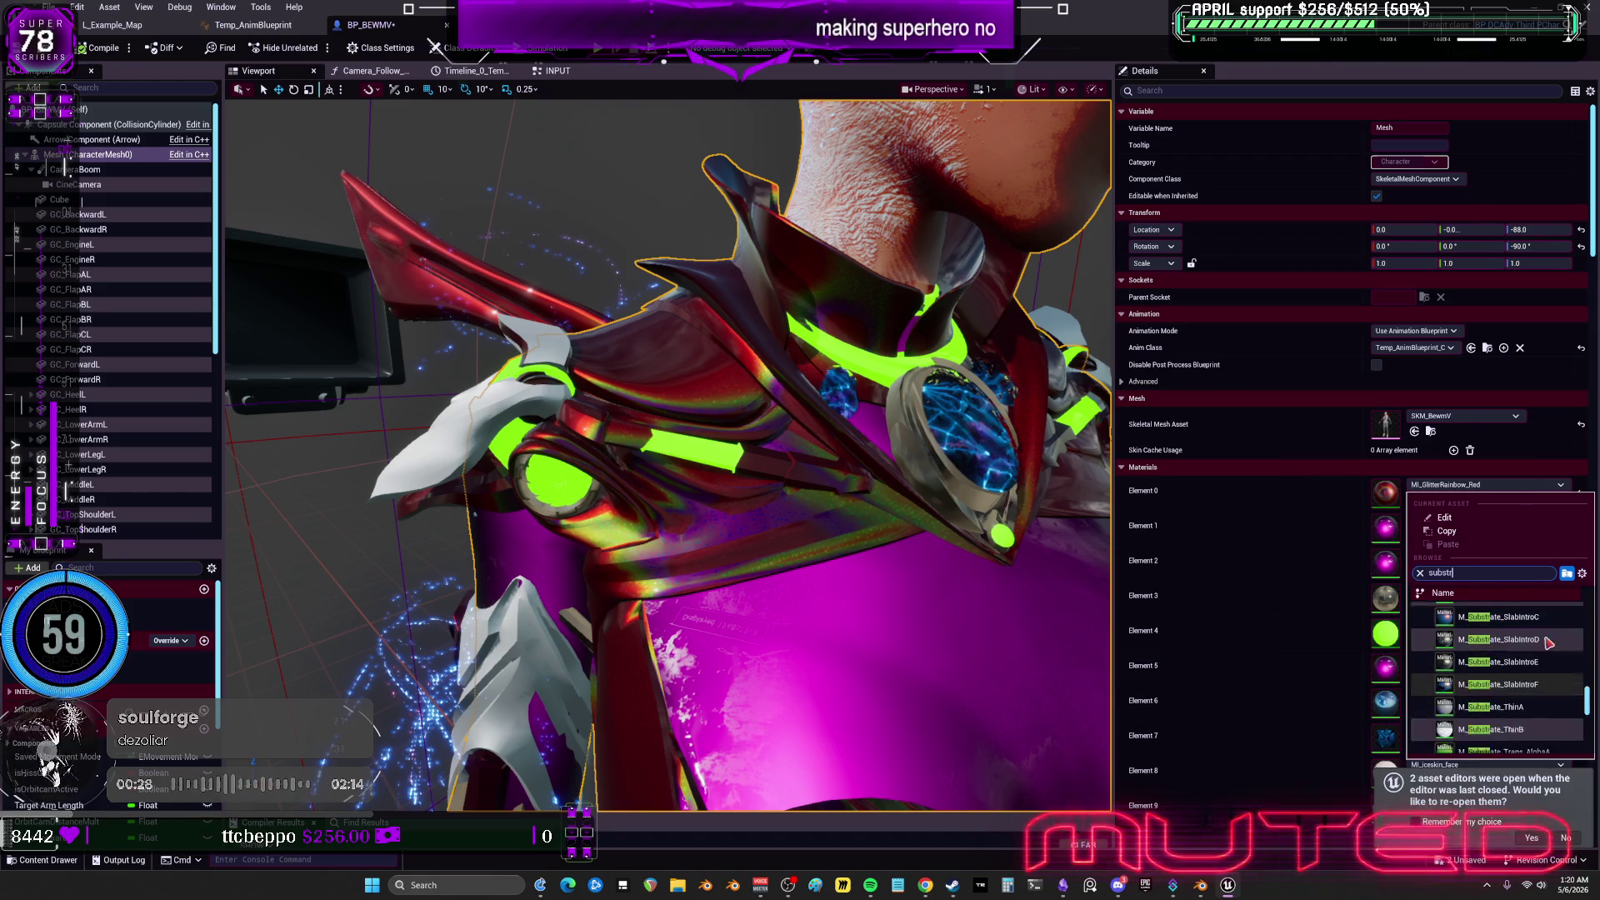
click(1522, 642)
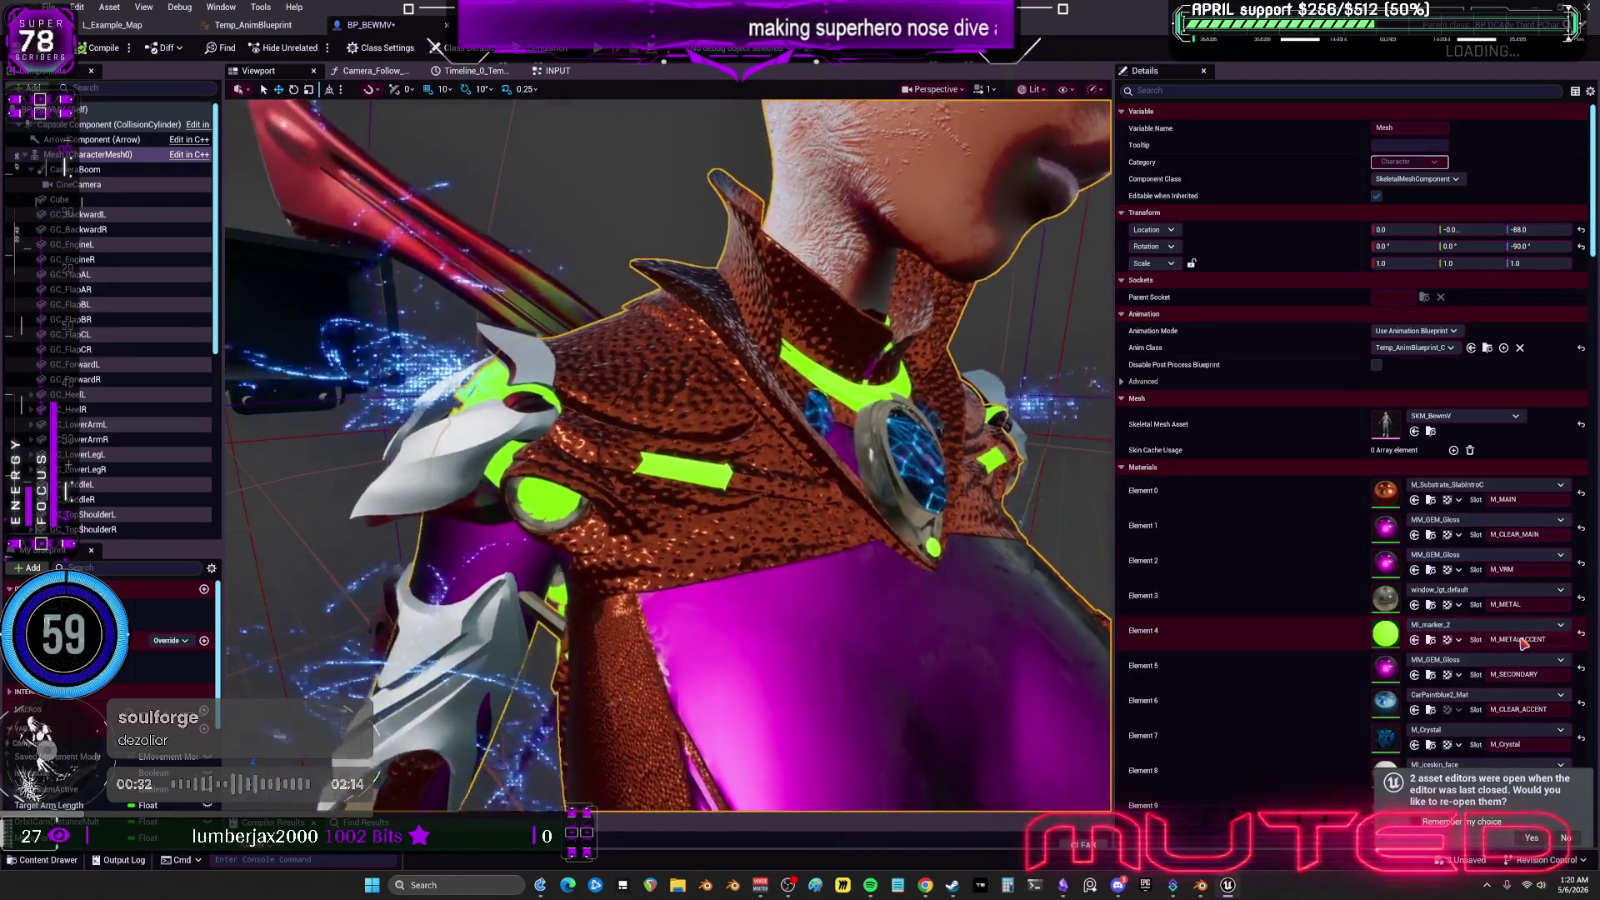
Try a crinkled gold Substrate material, then blue M_Substrate_Slab_SpecProfileB, on the armour.
click(1488, 485)
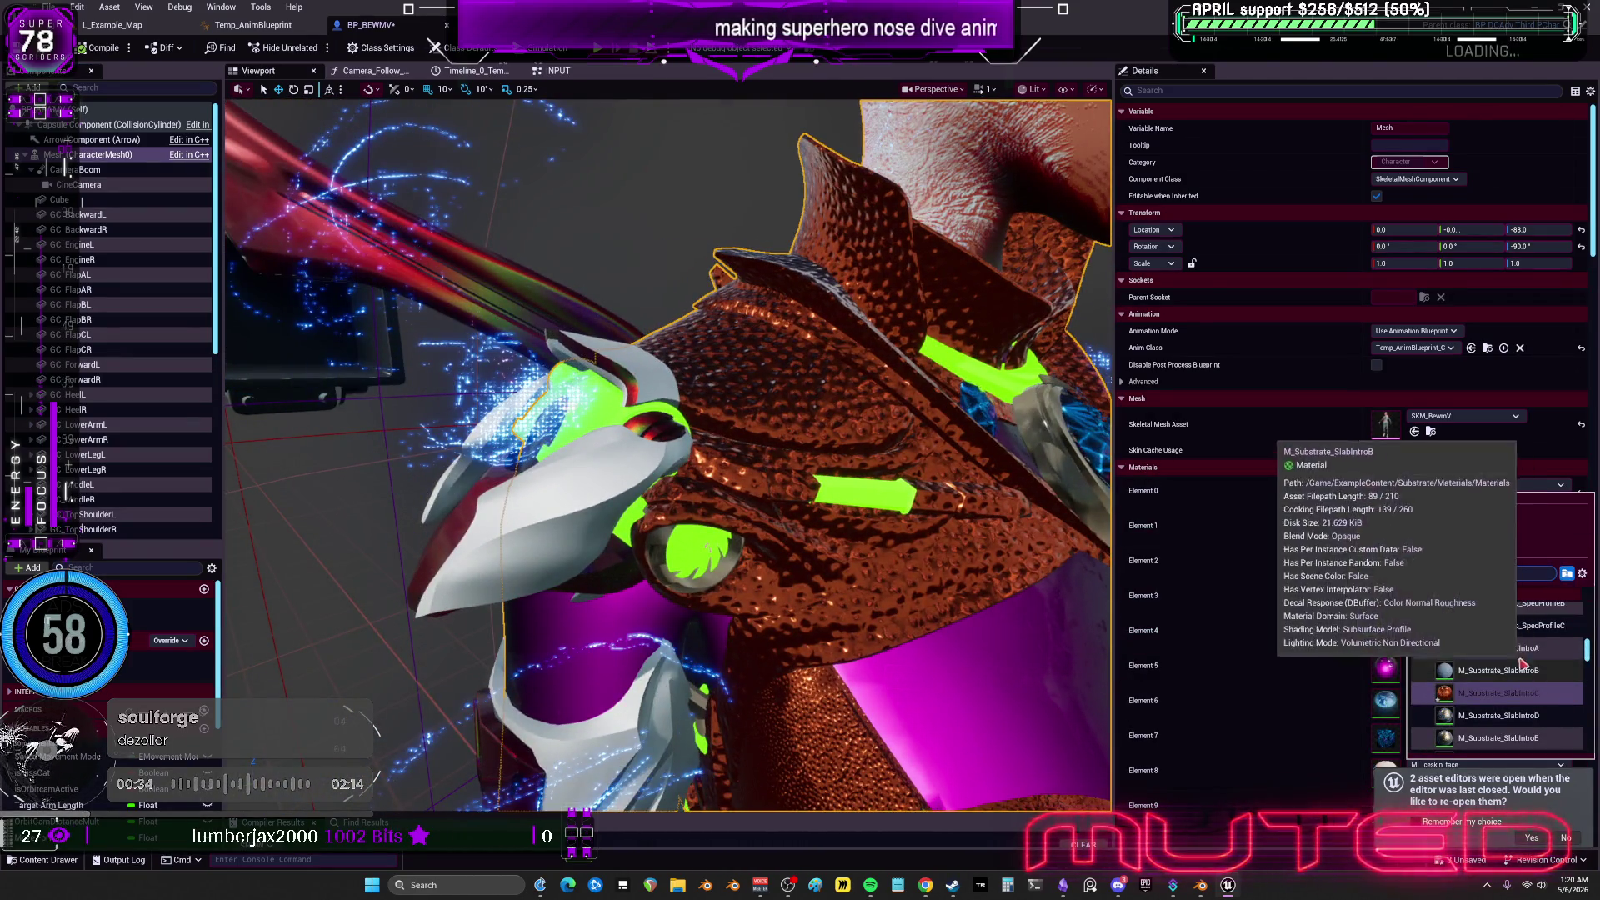
click(1507, 651)
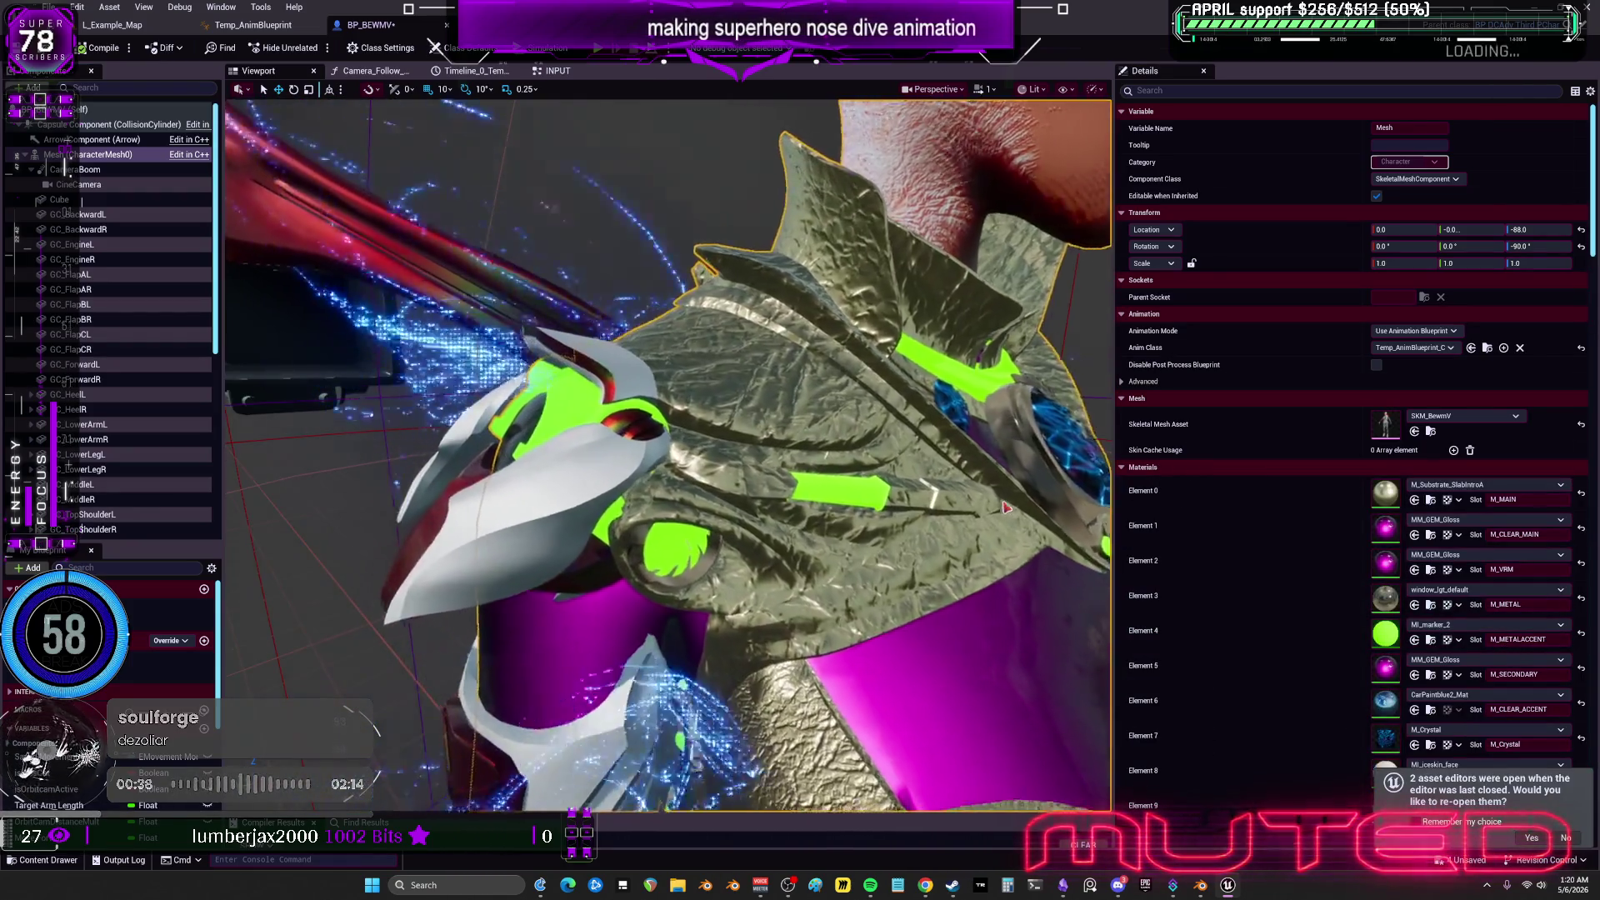
click(1465, 485)
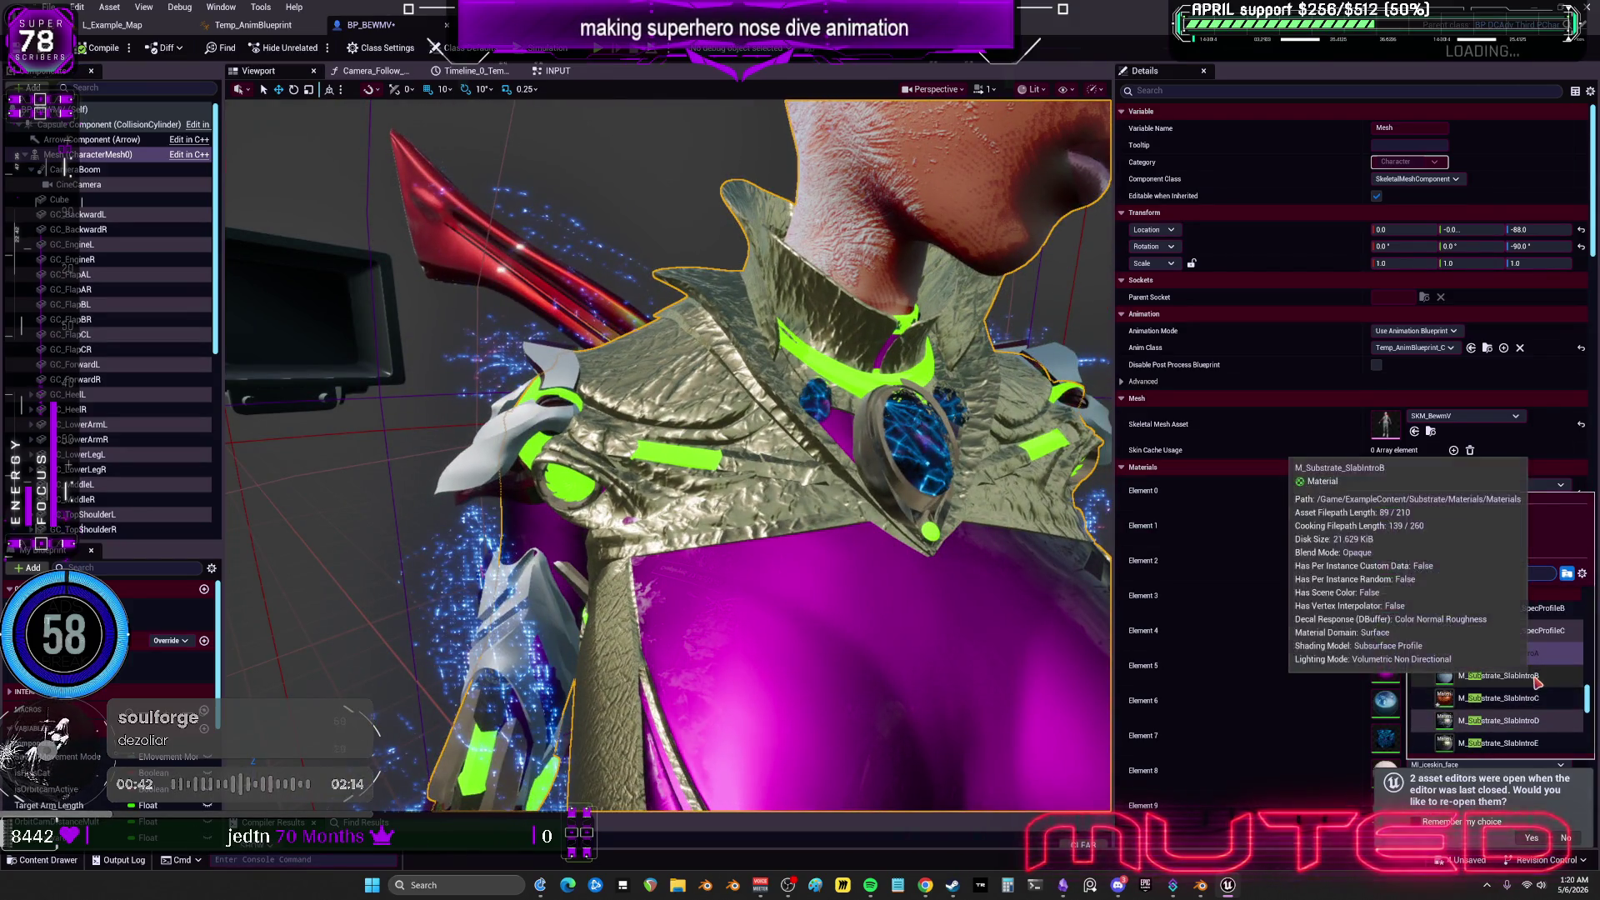
click(1538, 631)
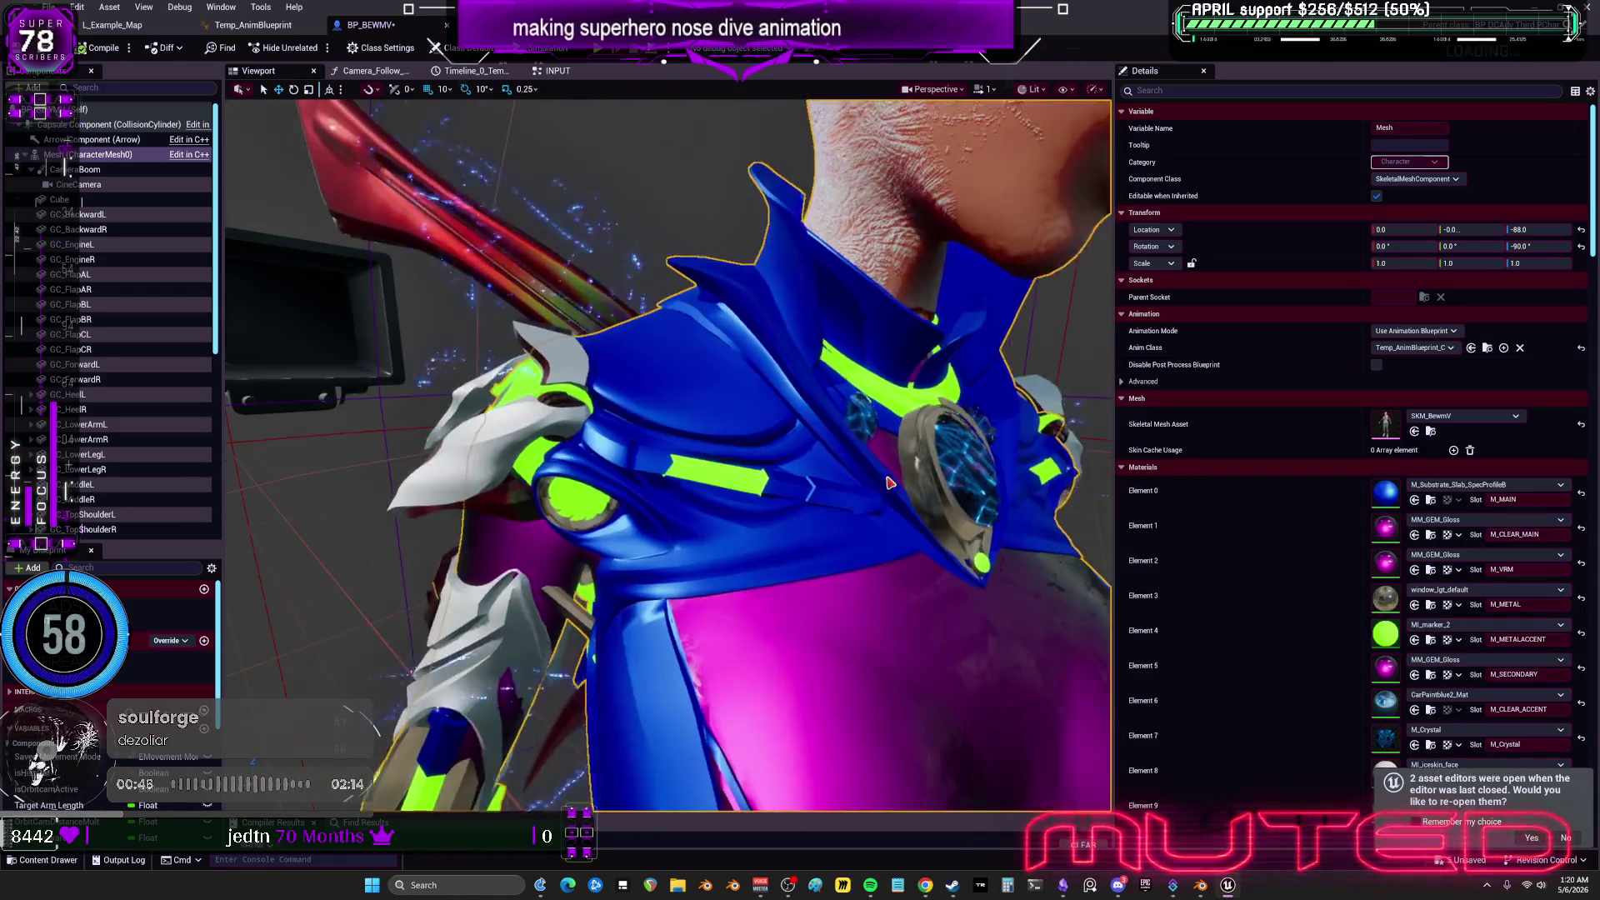
Settle on purple M_Substrate_Slab_SpecProfileA and locate it in the Content Browser.
click(1483, 484)
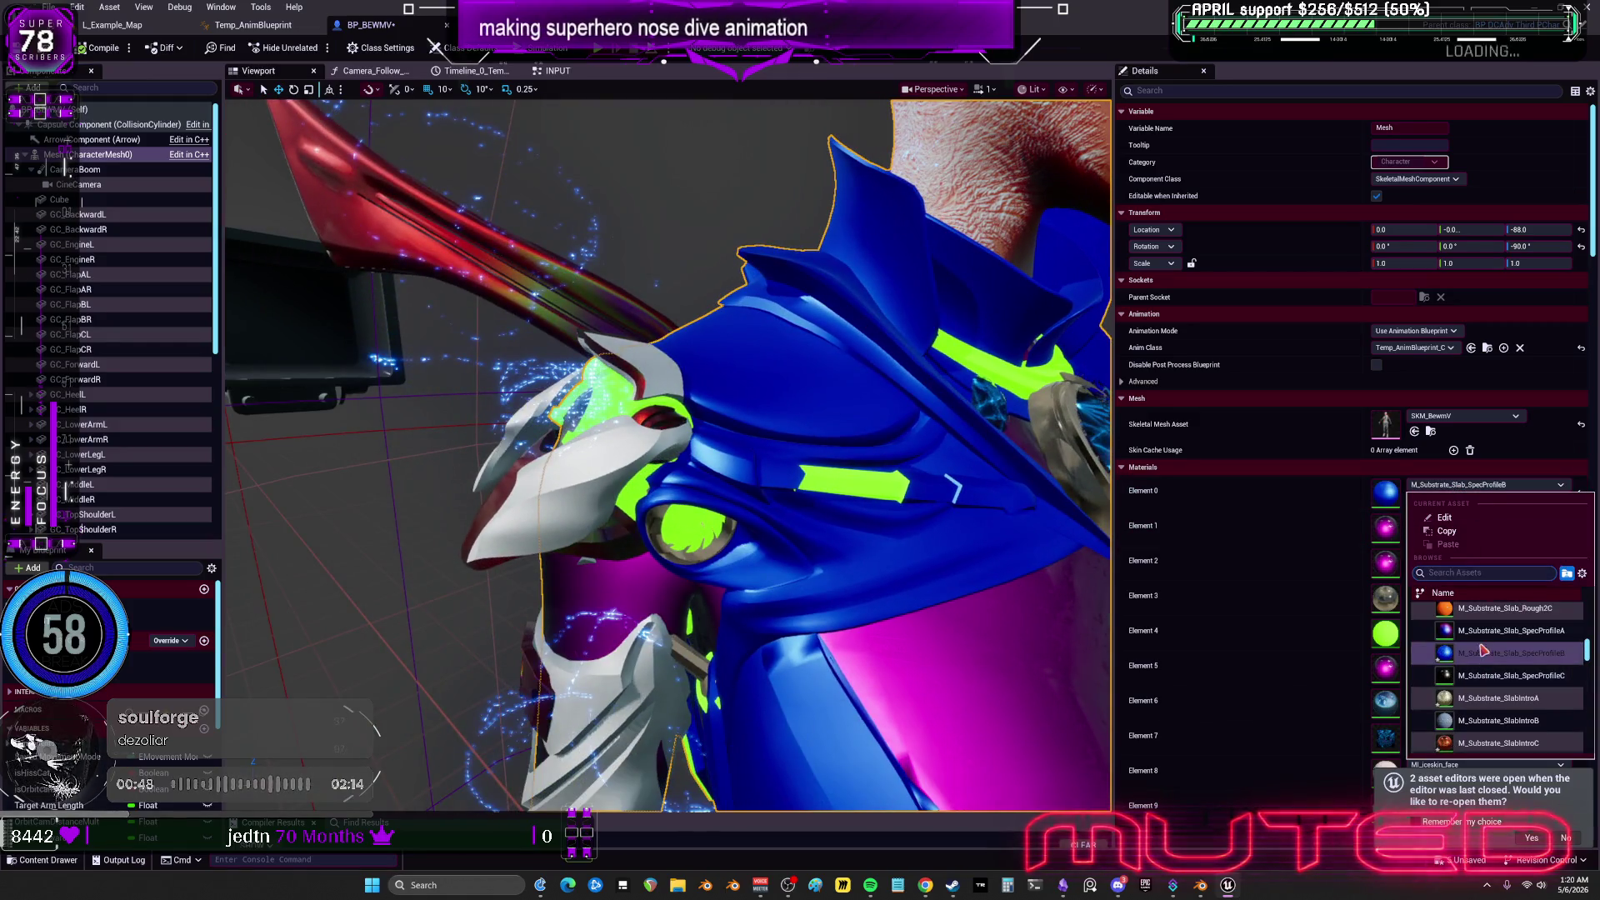
click(1503, 654)
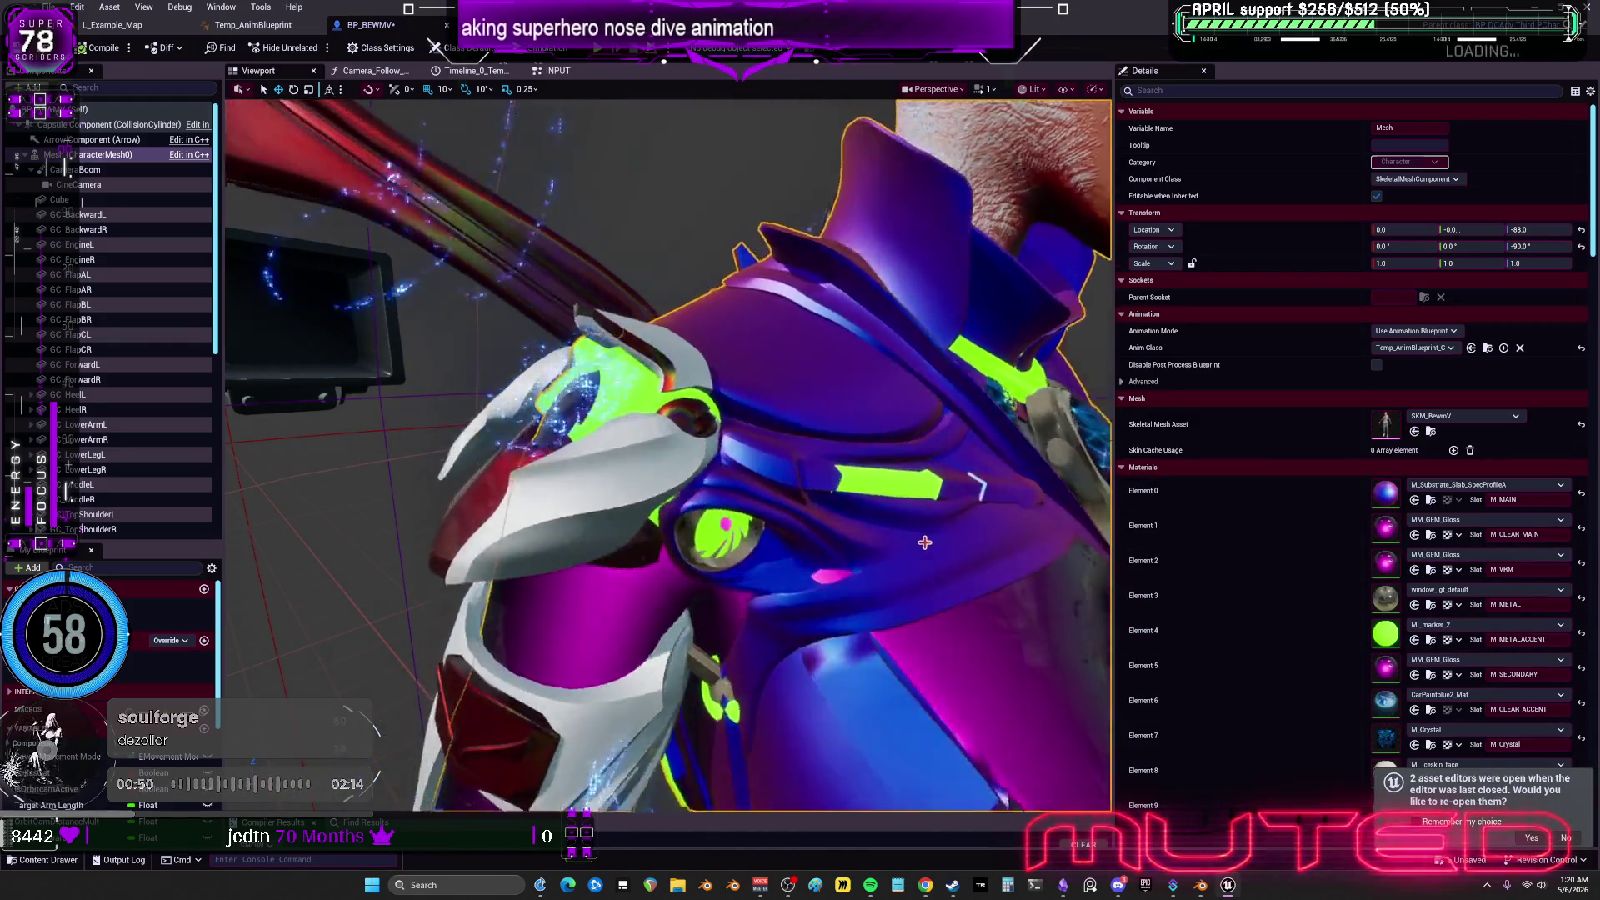
click(1430, 499)
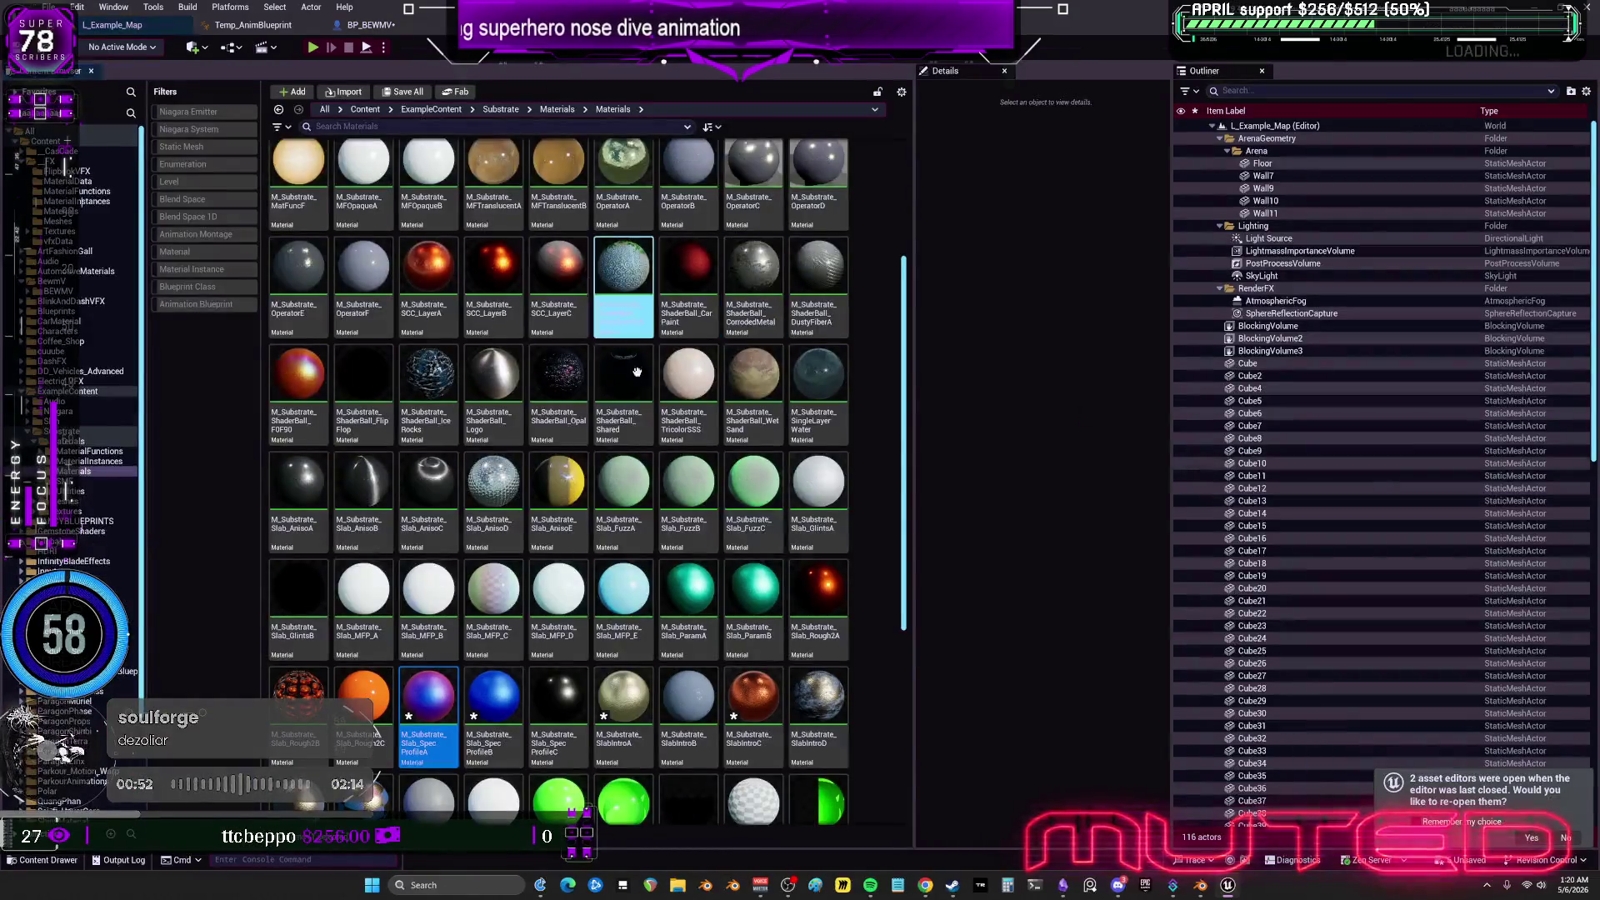
In the hero blueprint, apply SpecProfileA to Element 0 and Element 1 of all GC armour pieces.
click(367, 25)
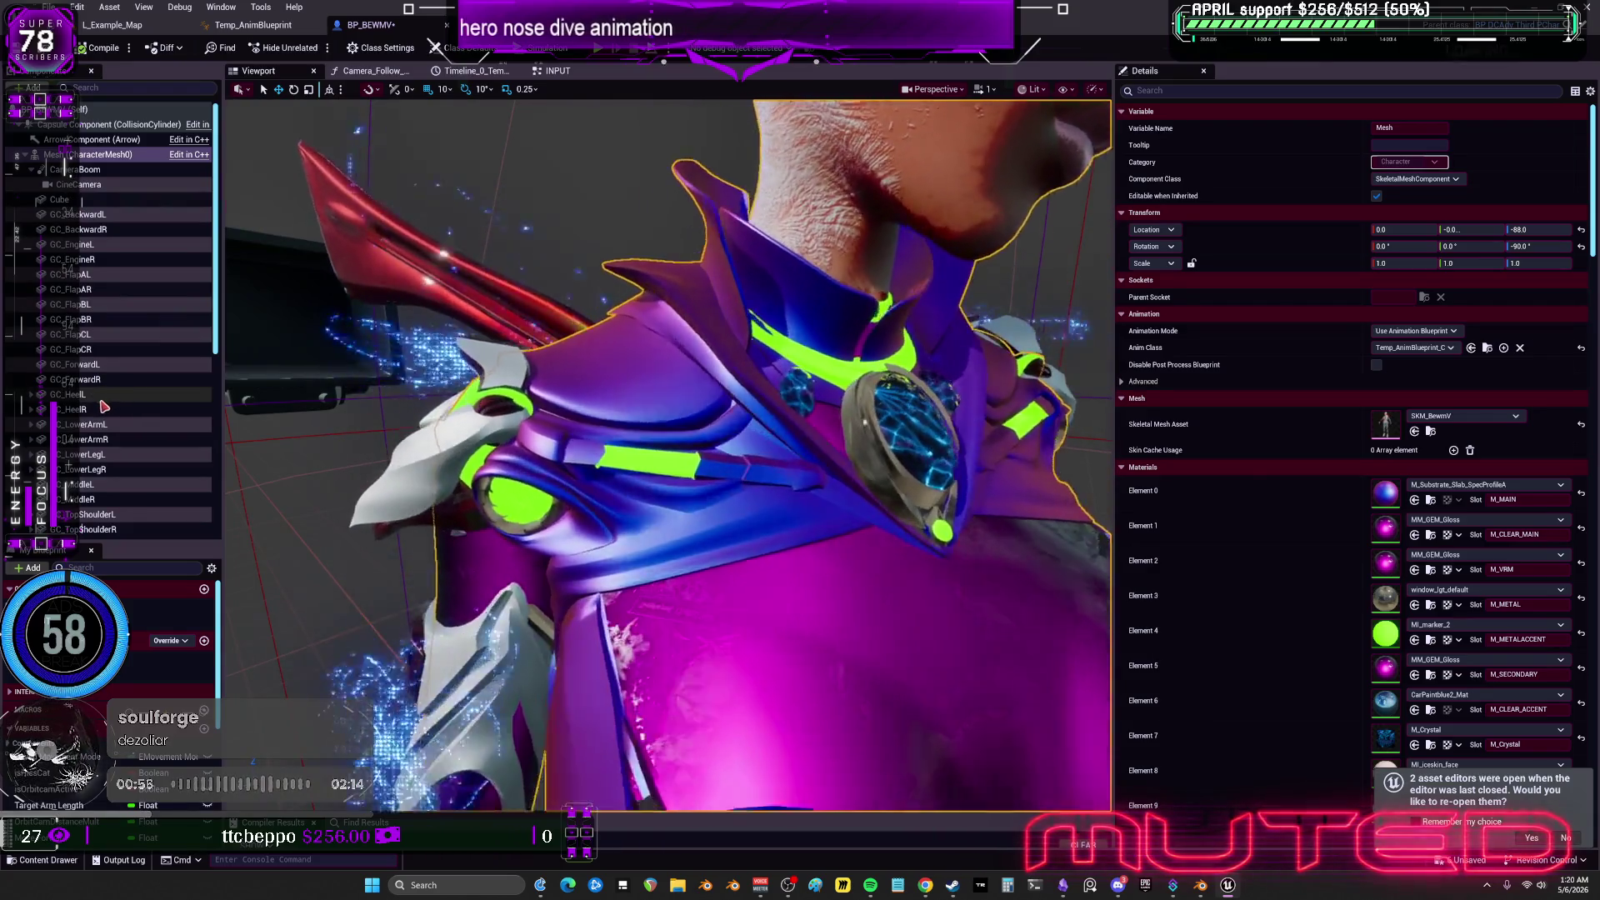
click(81, 216)
scroll(117, 389, down, 8)
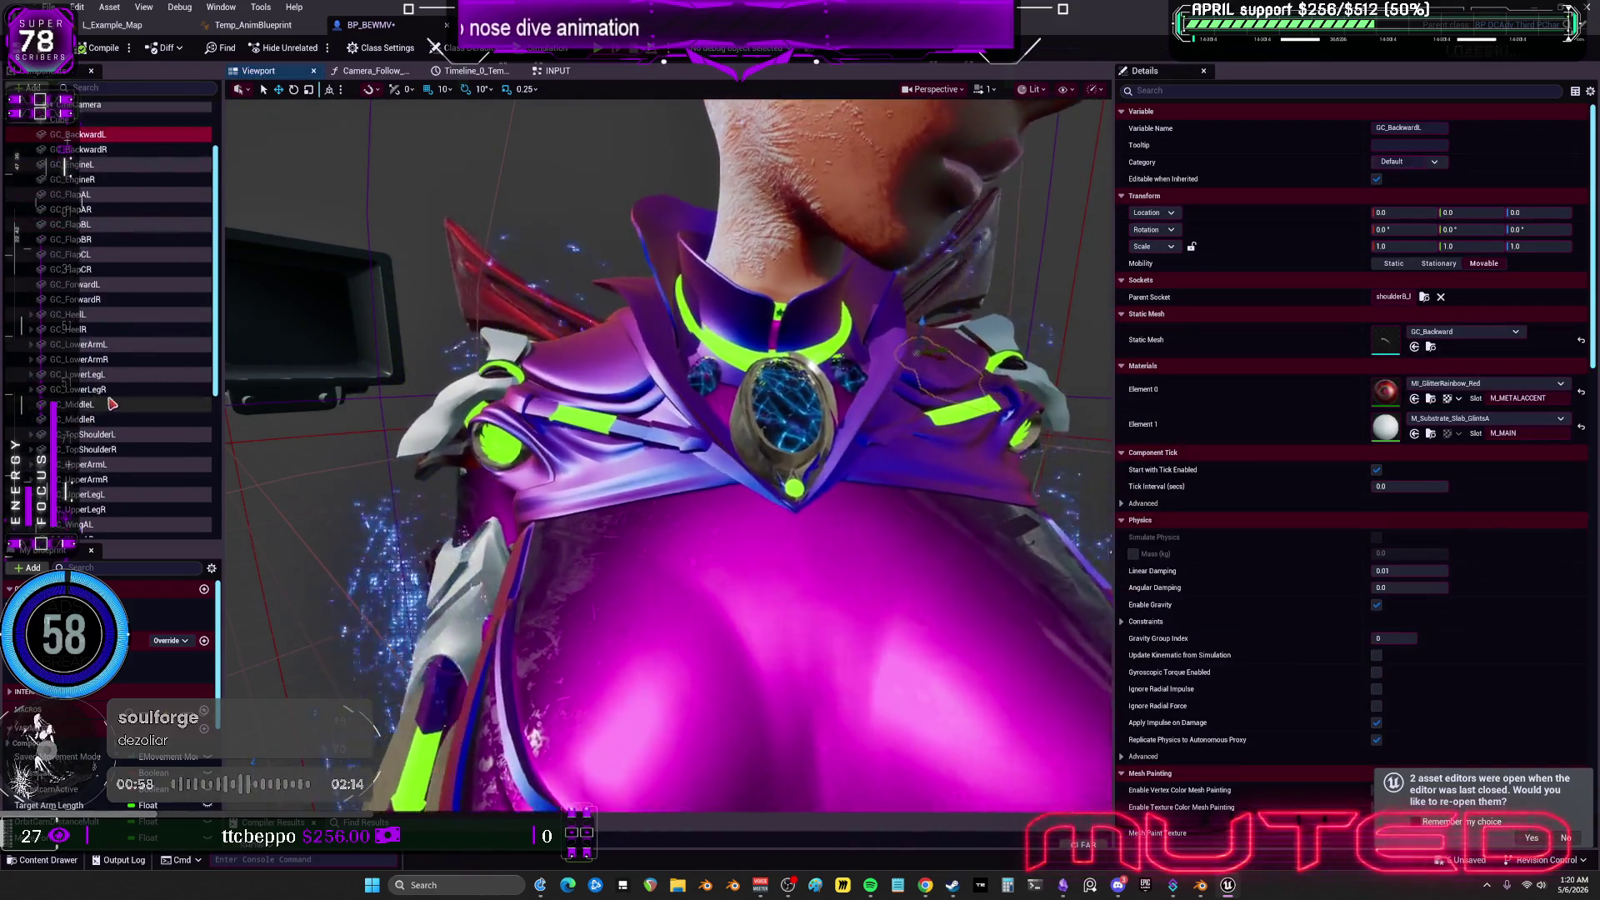
shift+click(94, 375)
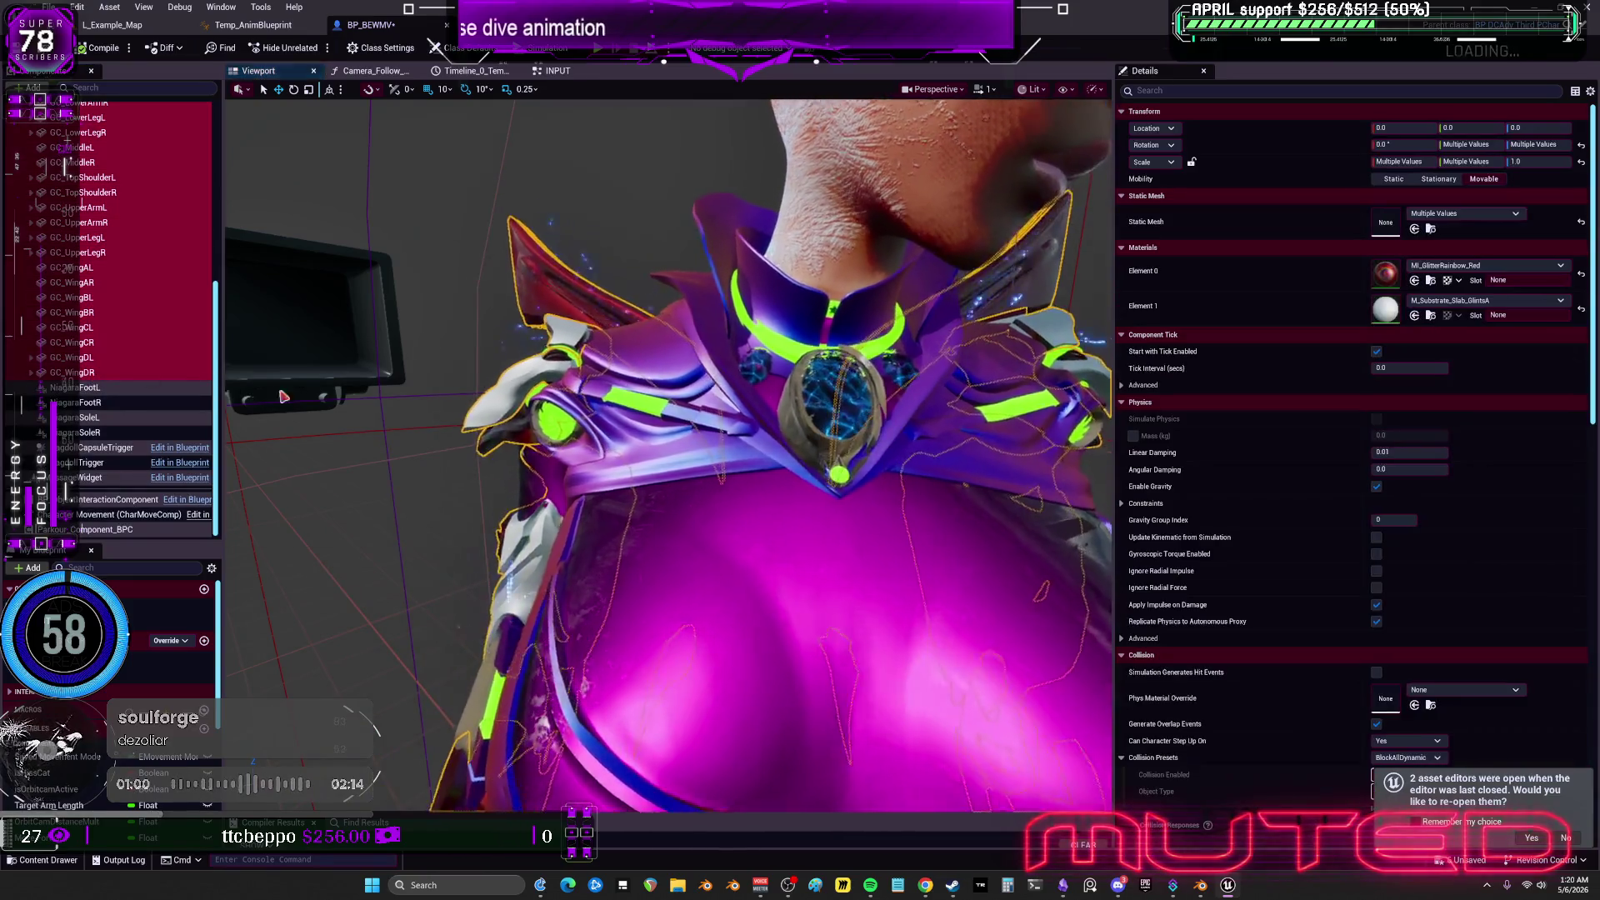
click(1414, 282)
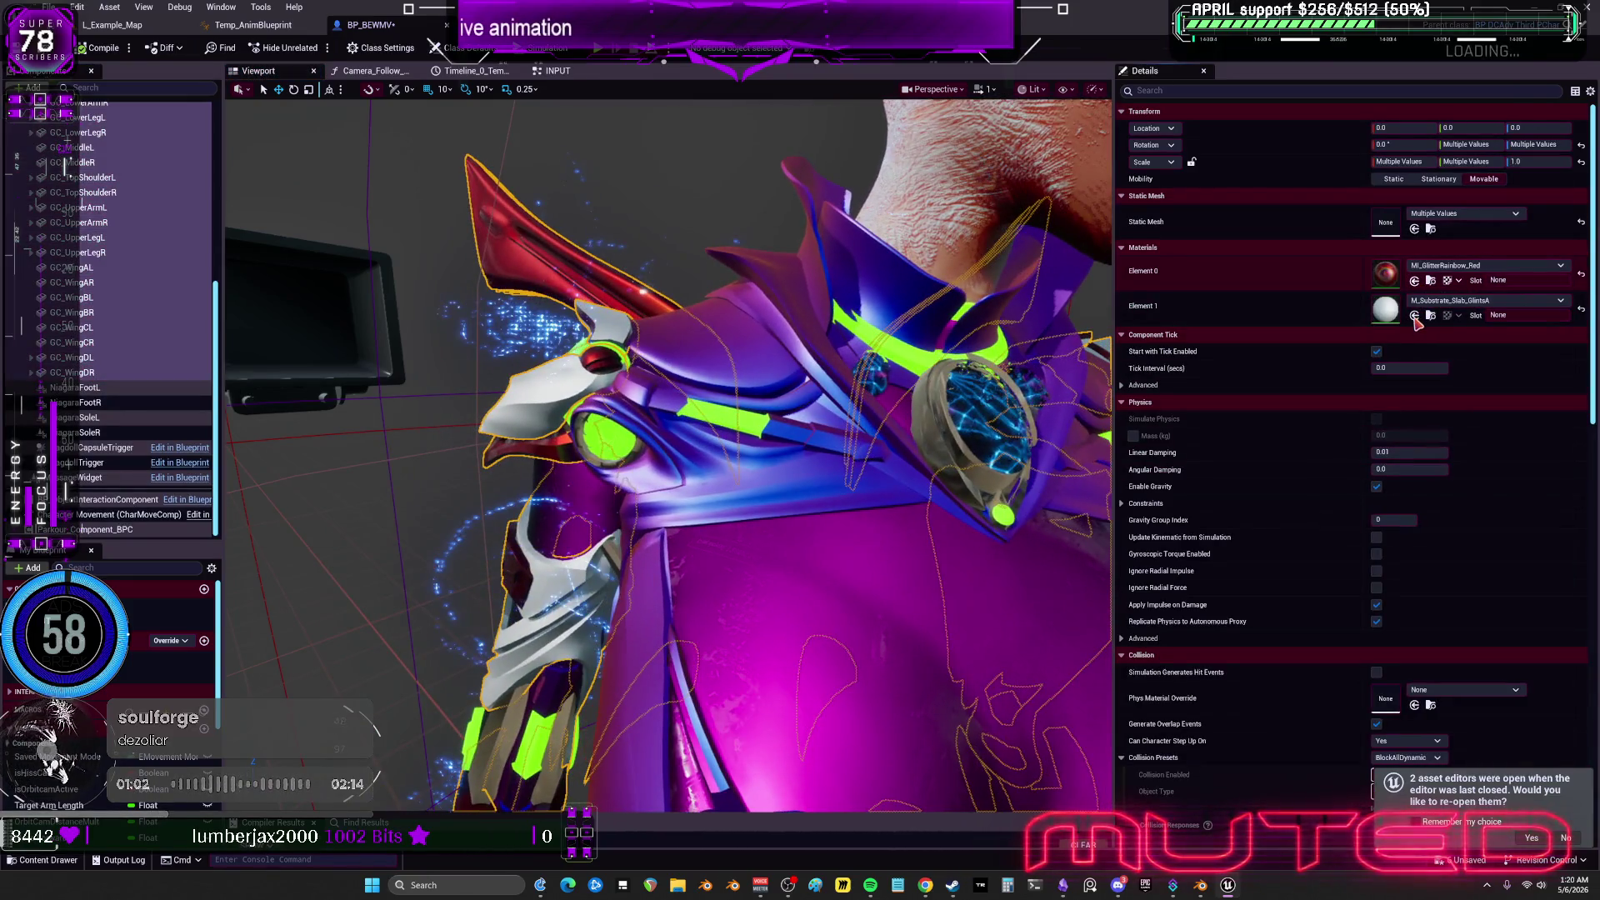
click(1414, 316)
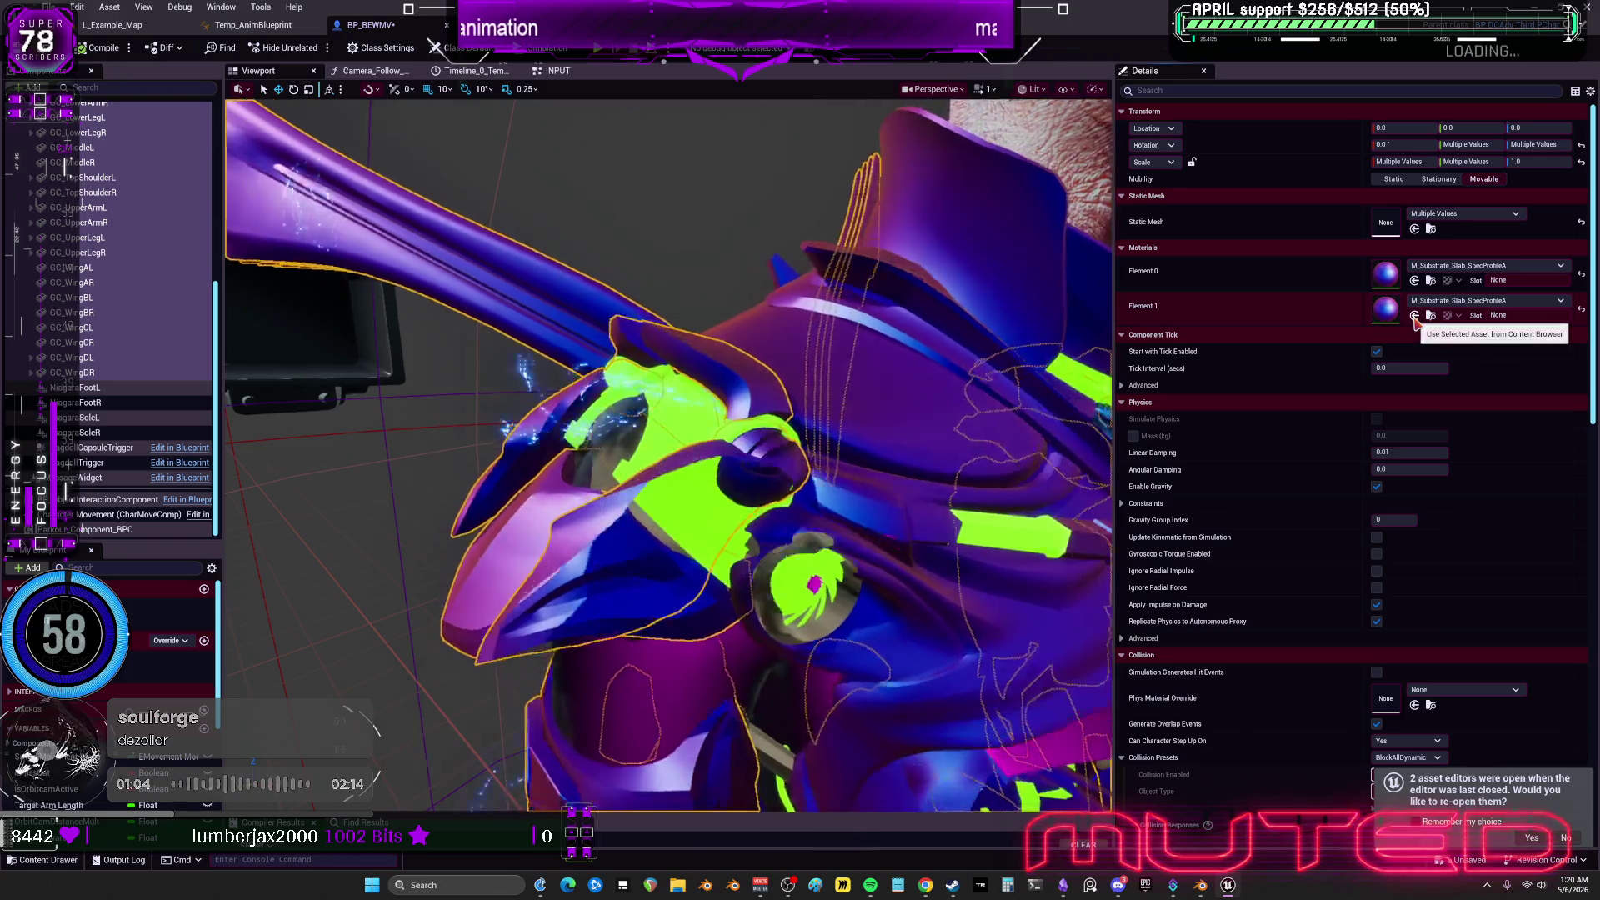
Orbit around the recoloured hero in play mode, exit with Esc, and select the main body Mesh.
mouse_move(742, 272)
mouse_down()
mouse_move(708, 250)
mouse_move(731, 234)
mouse_up()
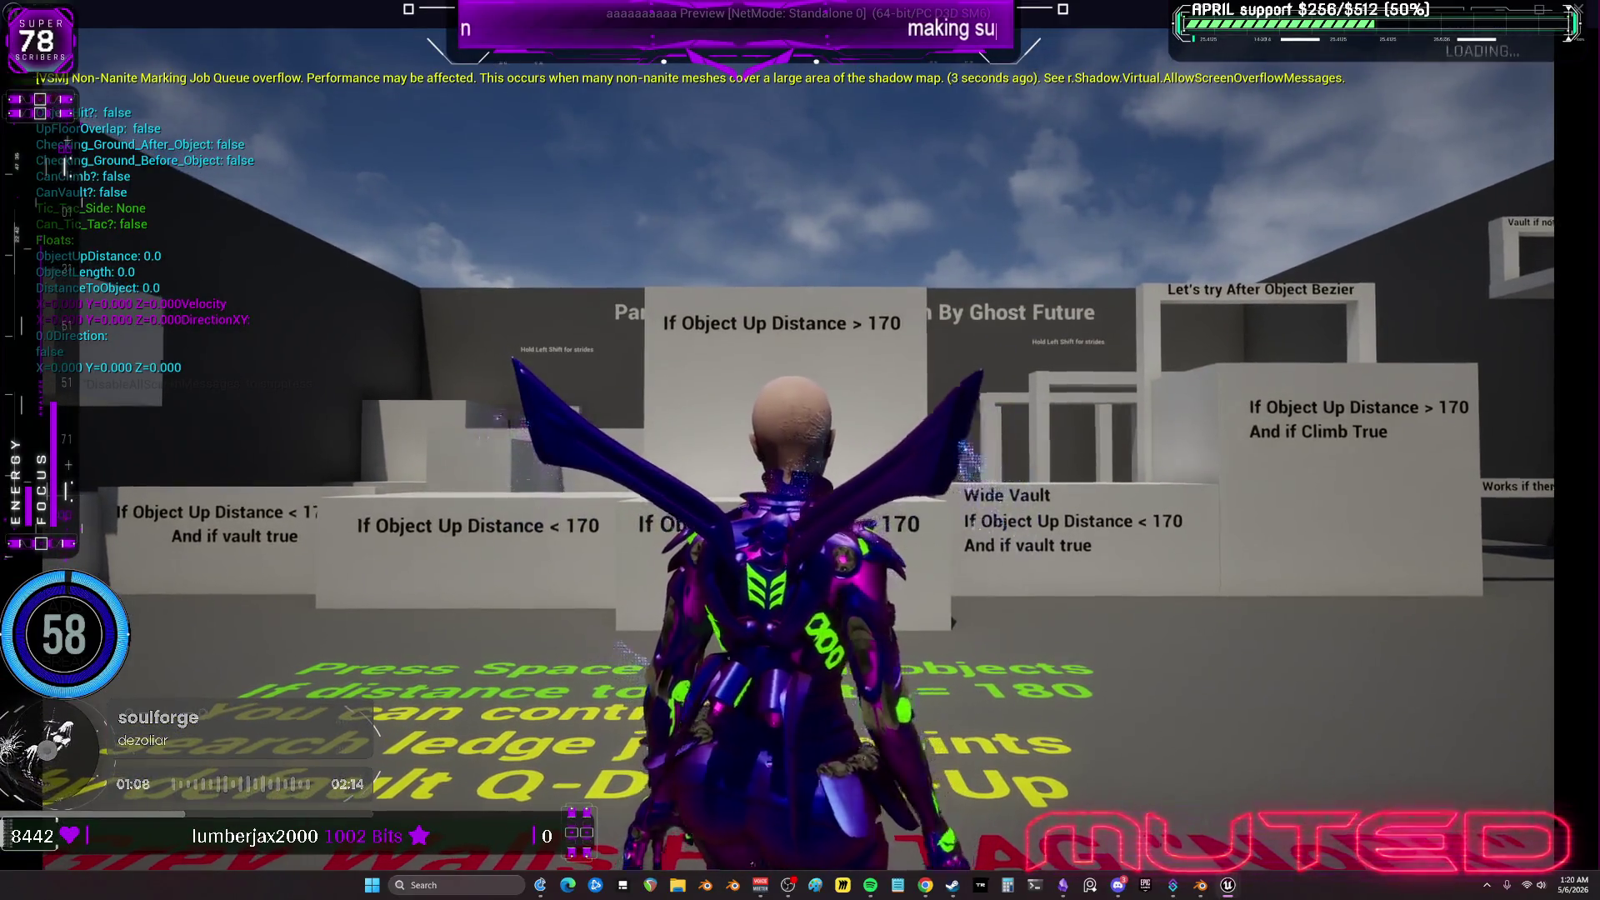
key(Escape)
scroll(109, 317, up, 8)
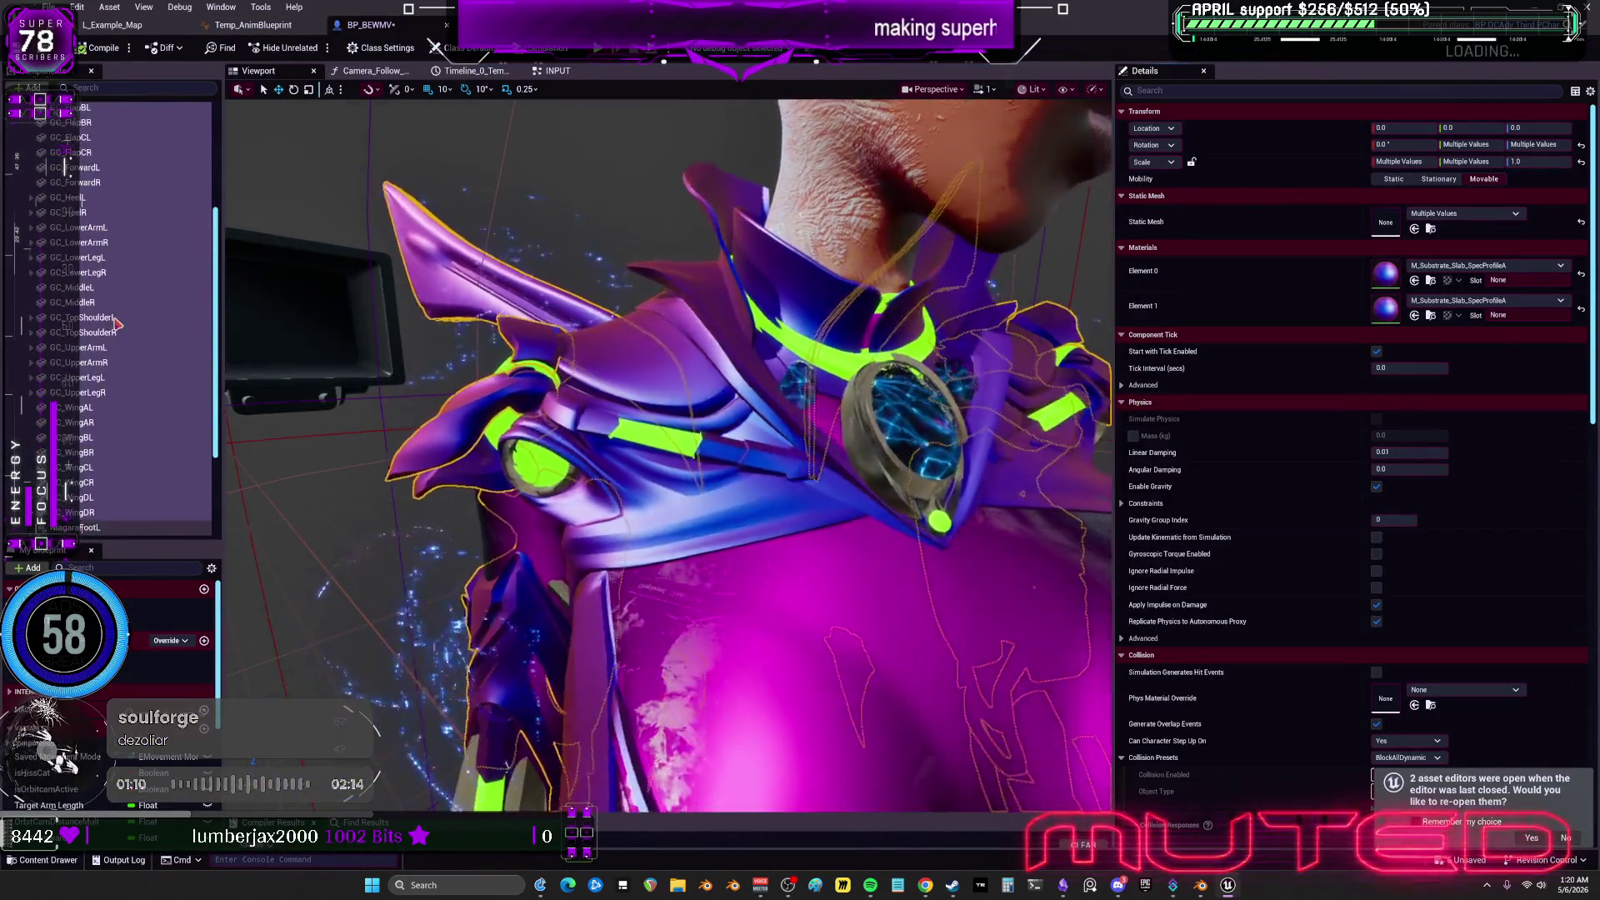
click(90, 155)
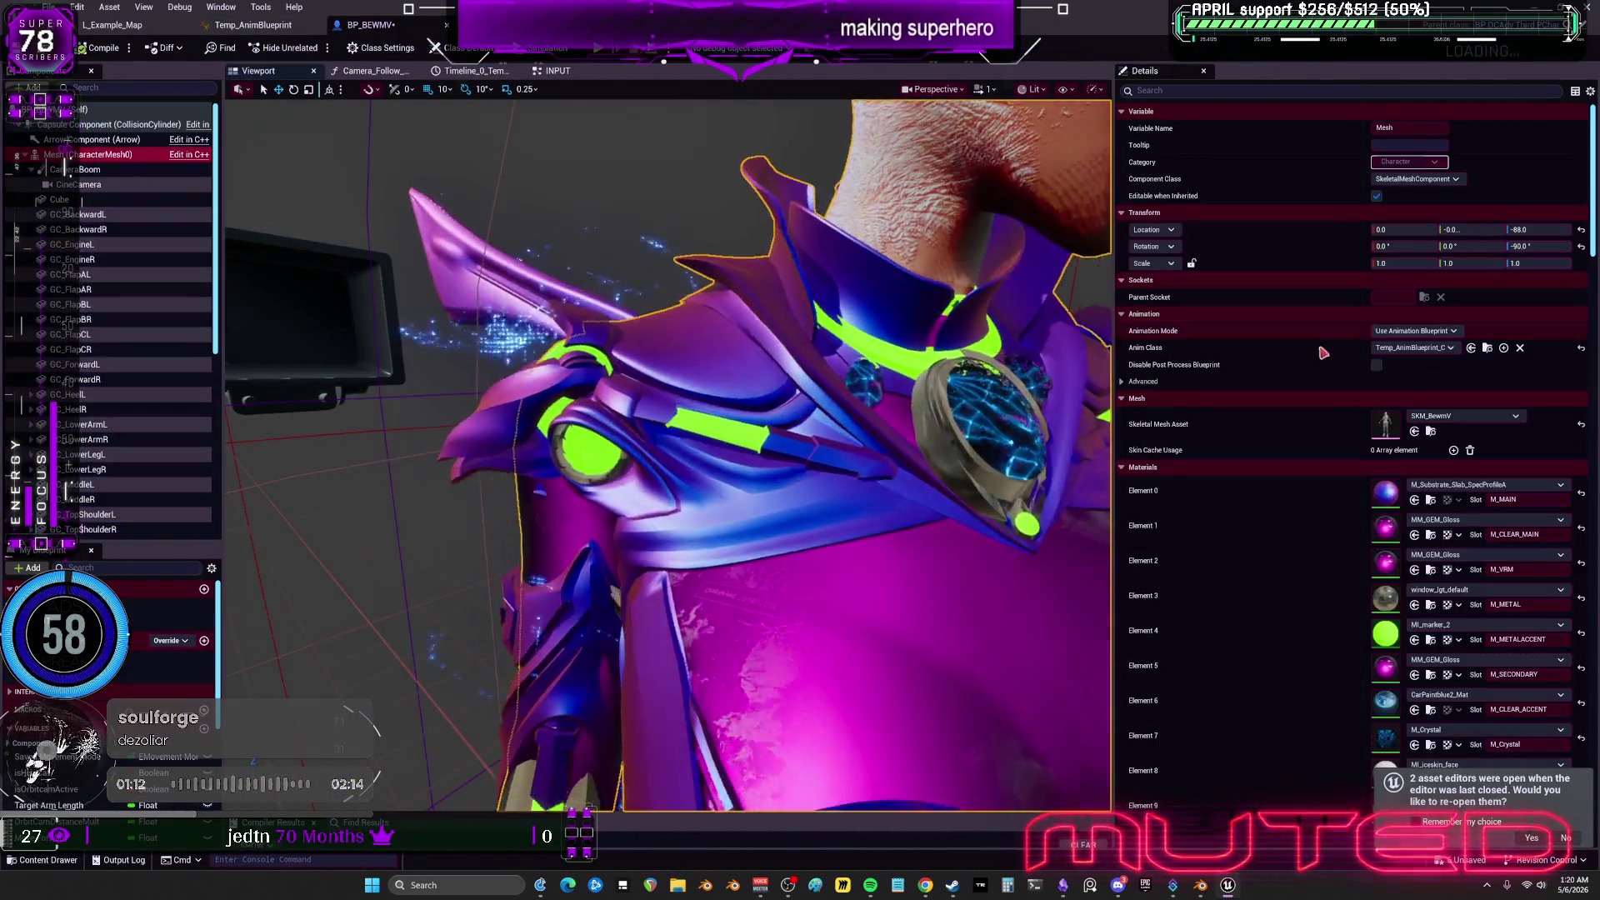
Apply the _METAL_SILVER material to Element 4, the metal-accent slot.
click(1487, 632)
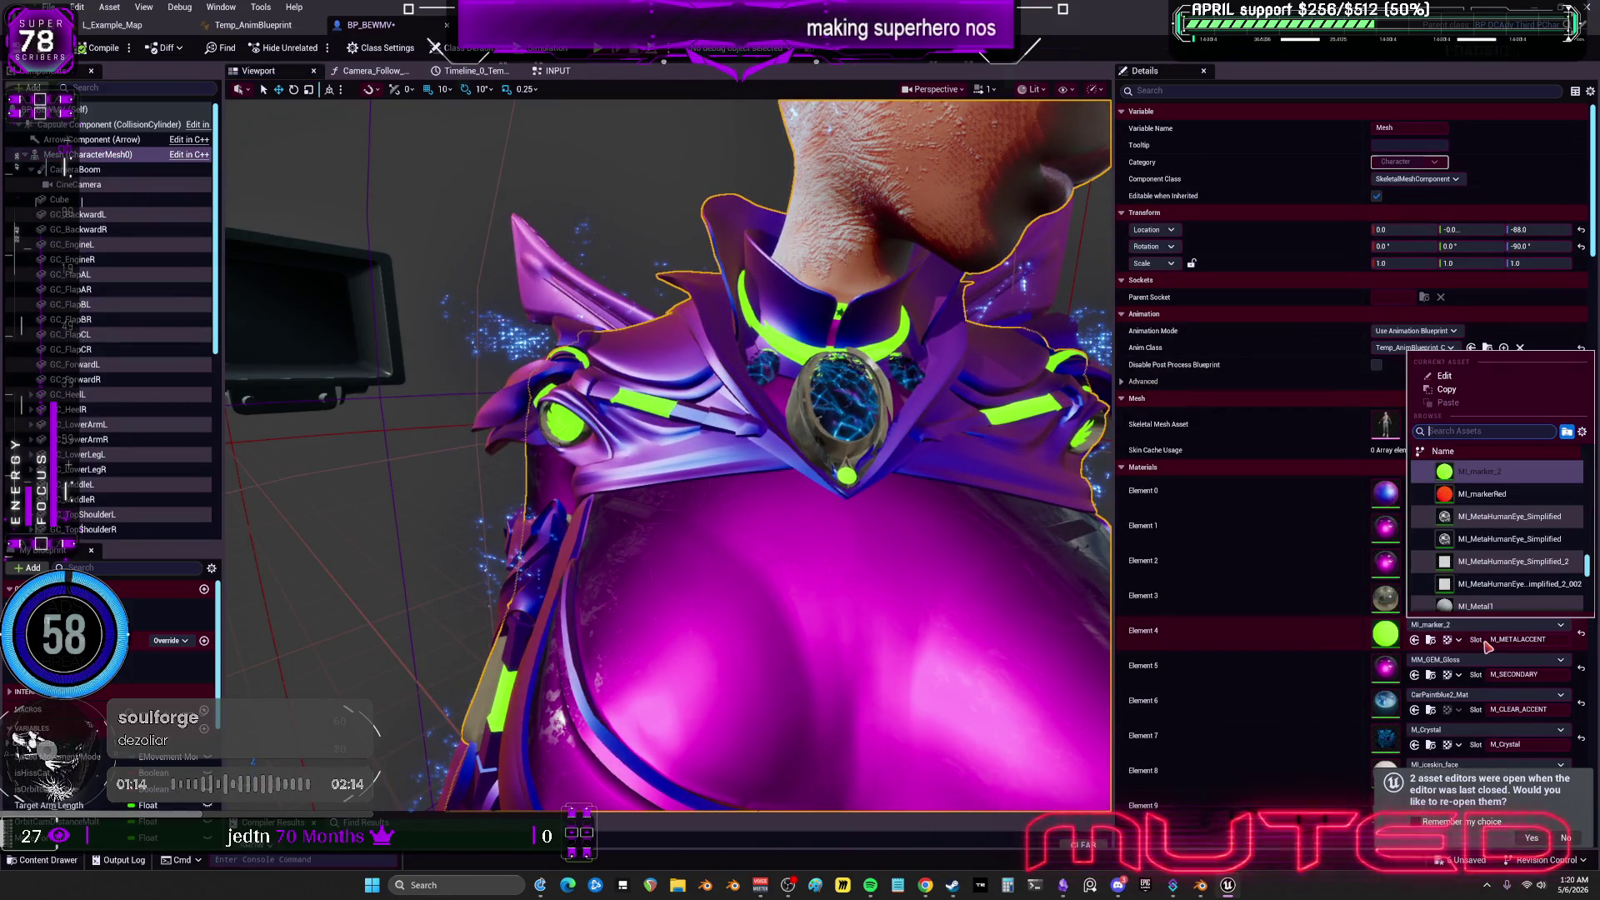
text(silv)
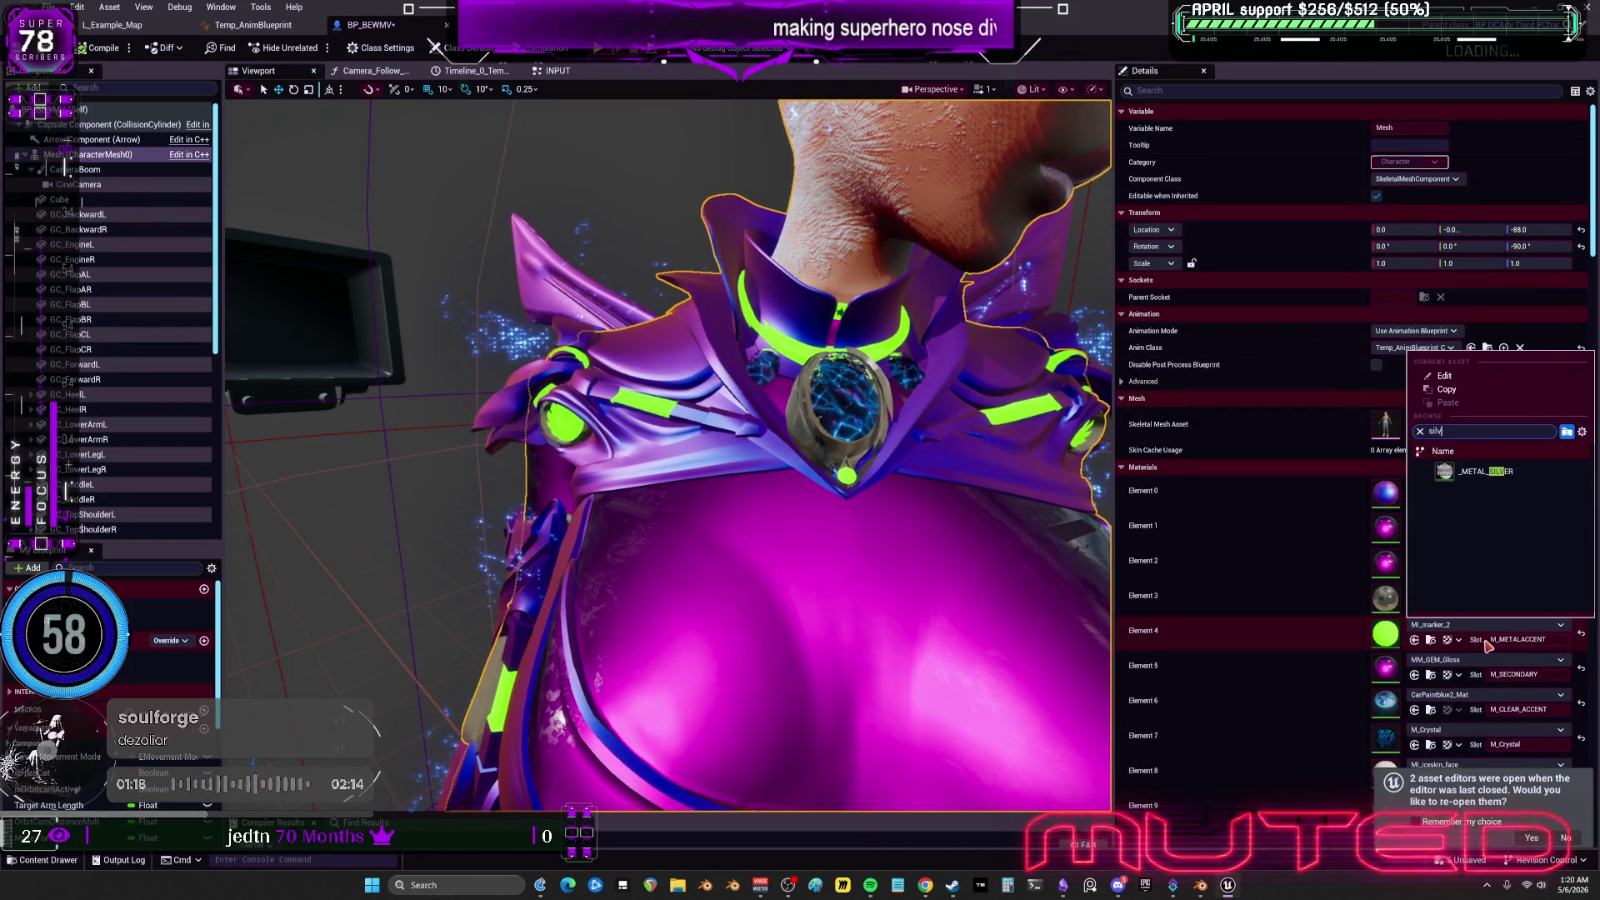
click(1486, 472)
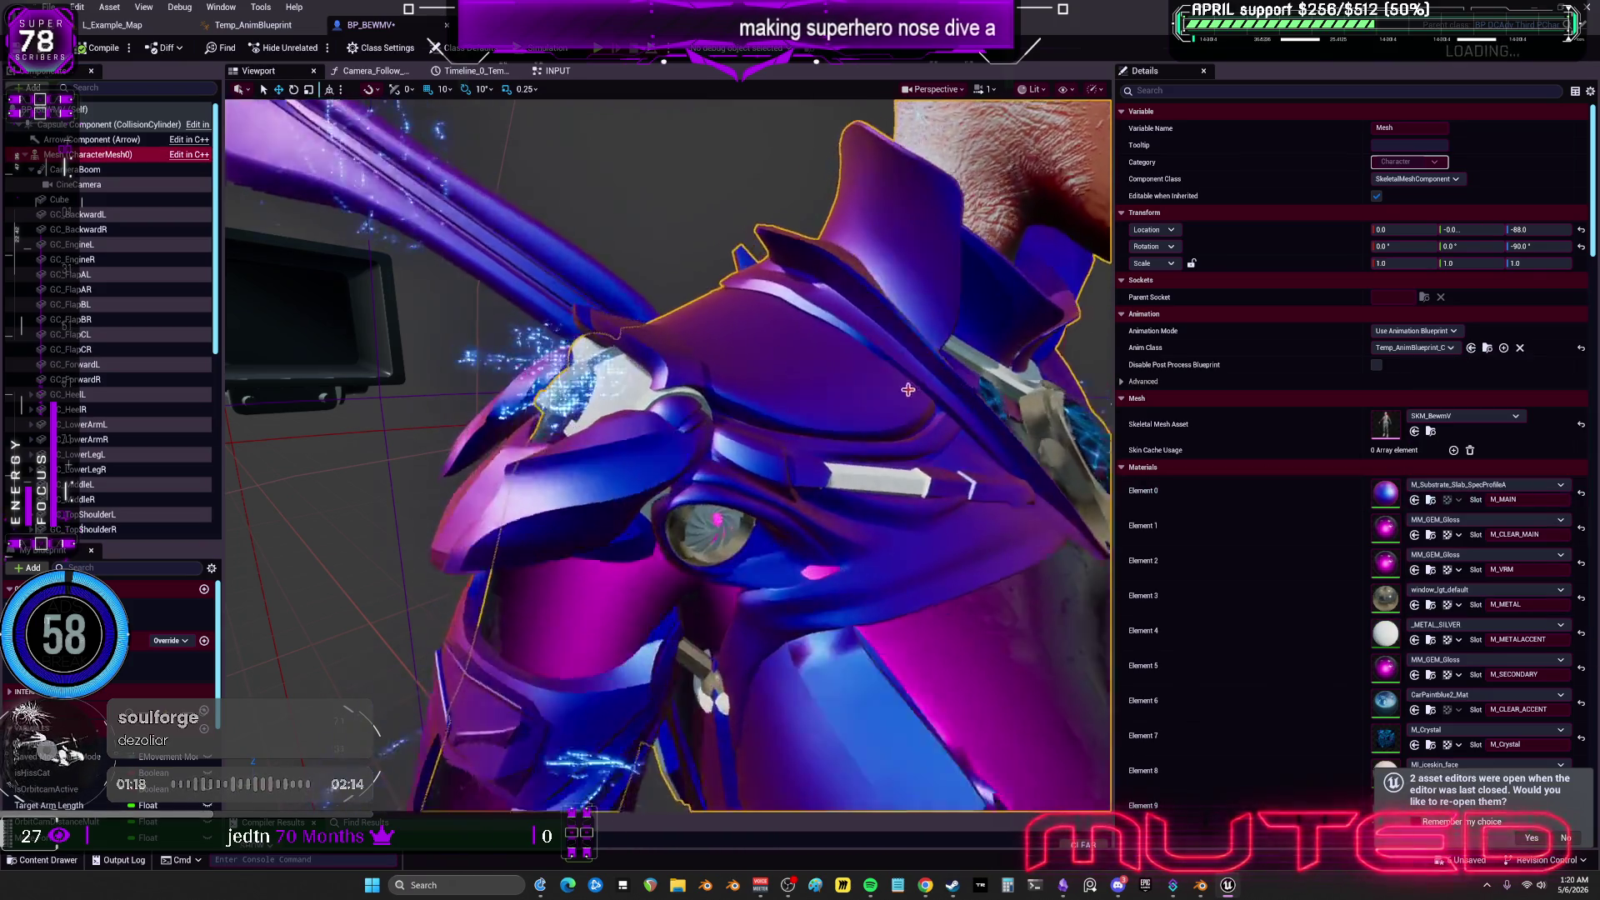
Try MI_CarPaint_06_WhitePearl on the metal accents, then switch them to MI_CarPaint_Black.
click(1446, 627)
text(r)
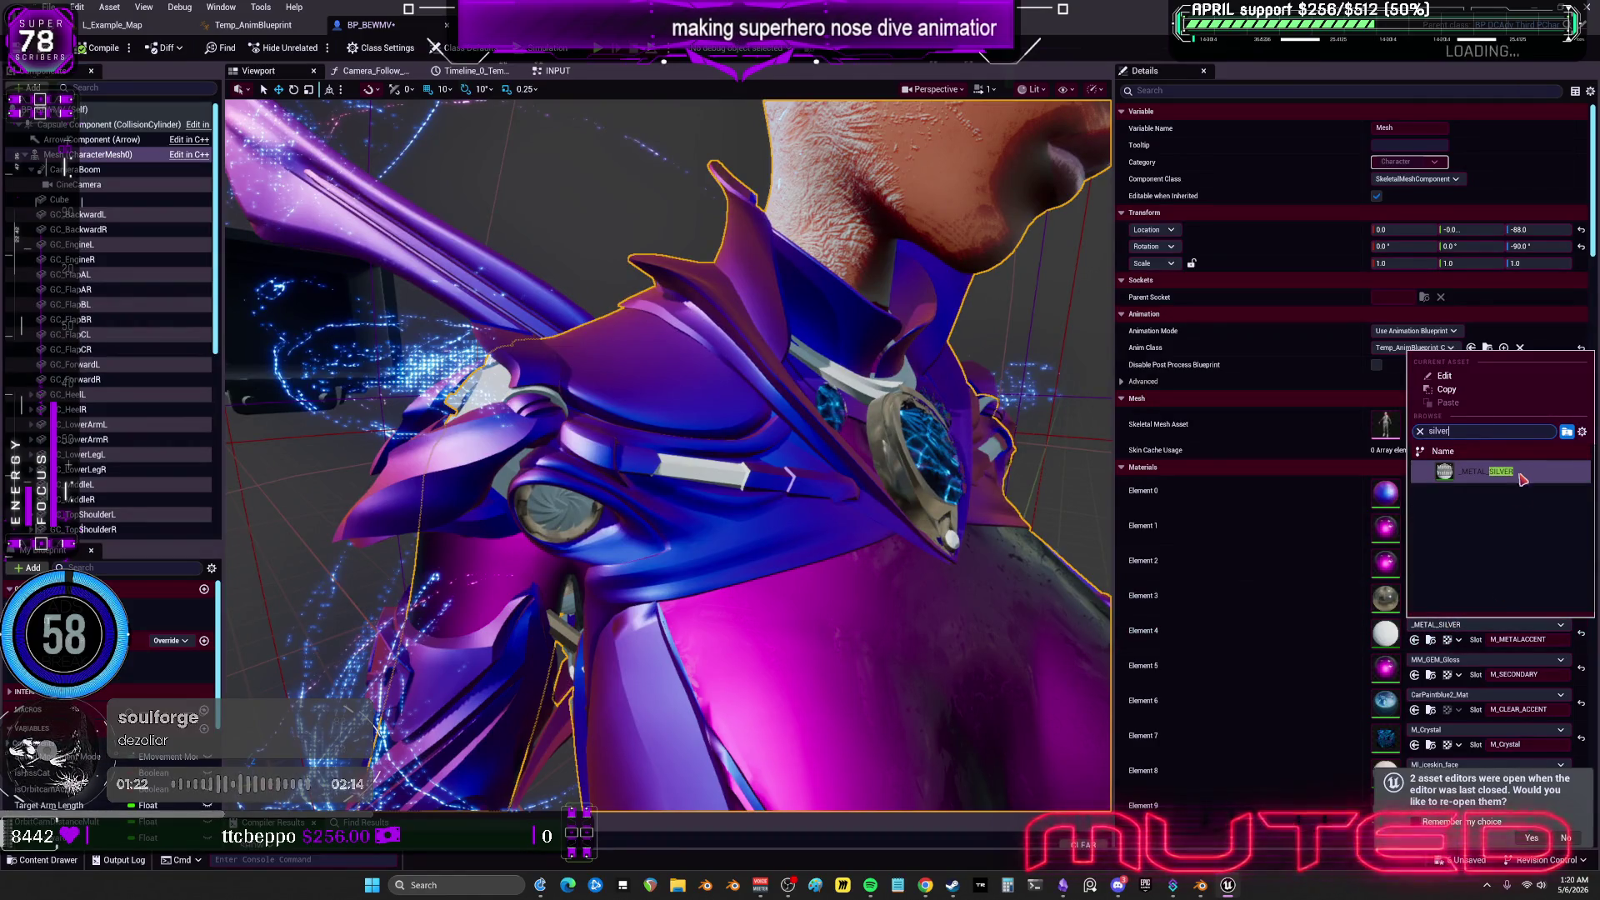
key(BackSpace)
key(BackSpace)
key(BackSpace)
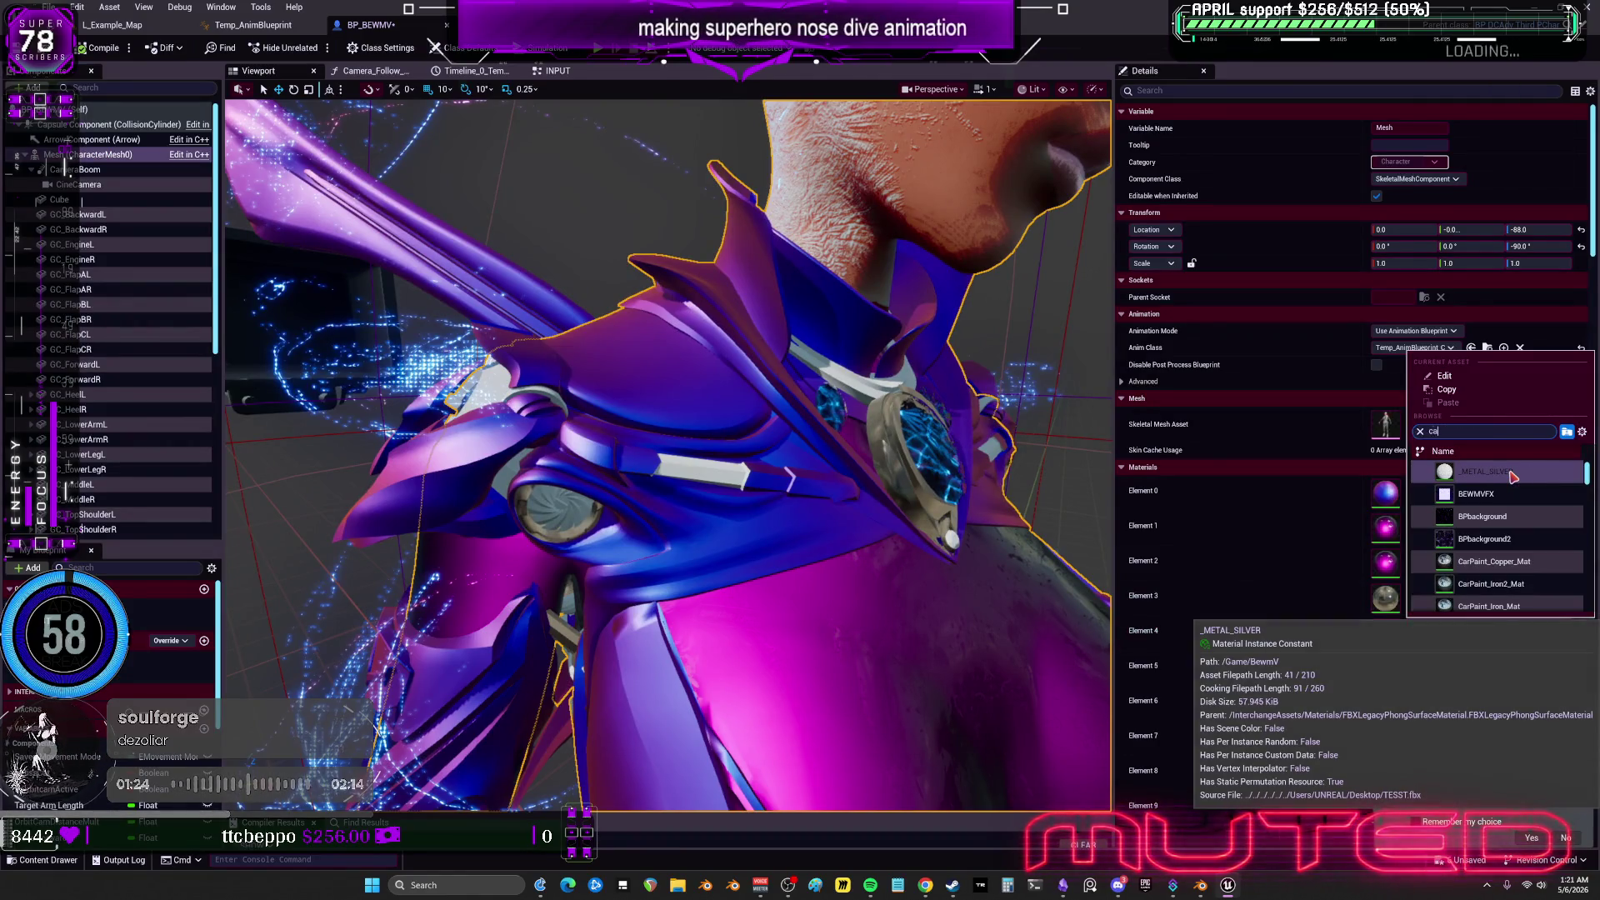
text(ar)
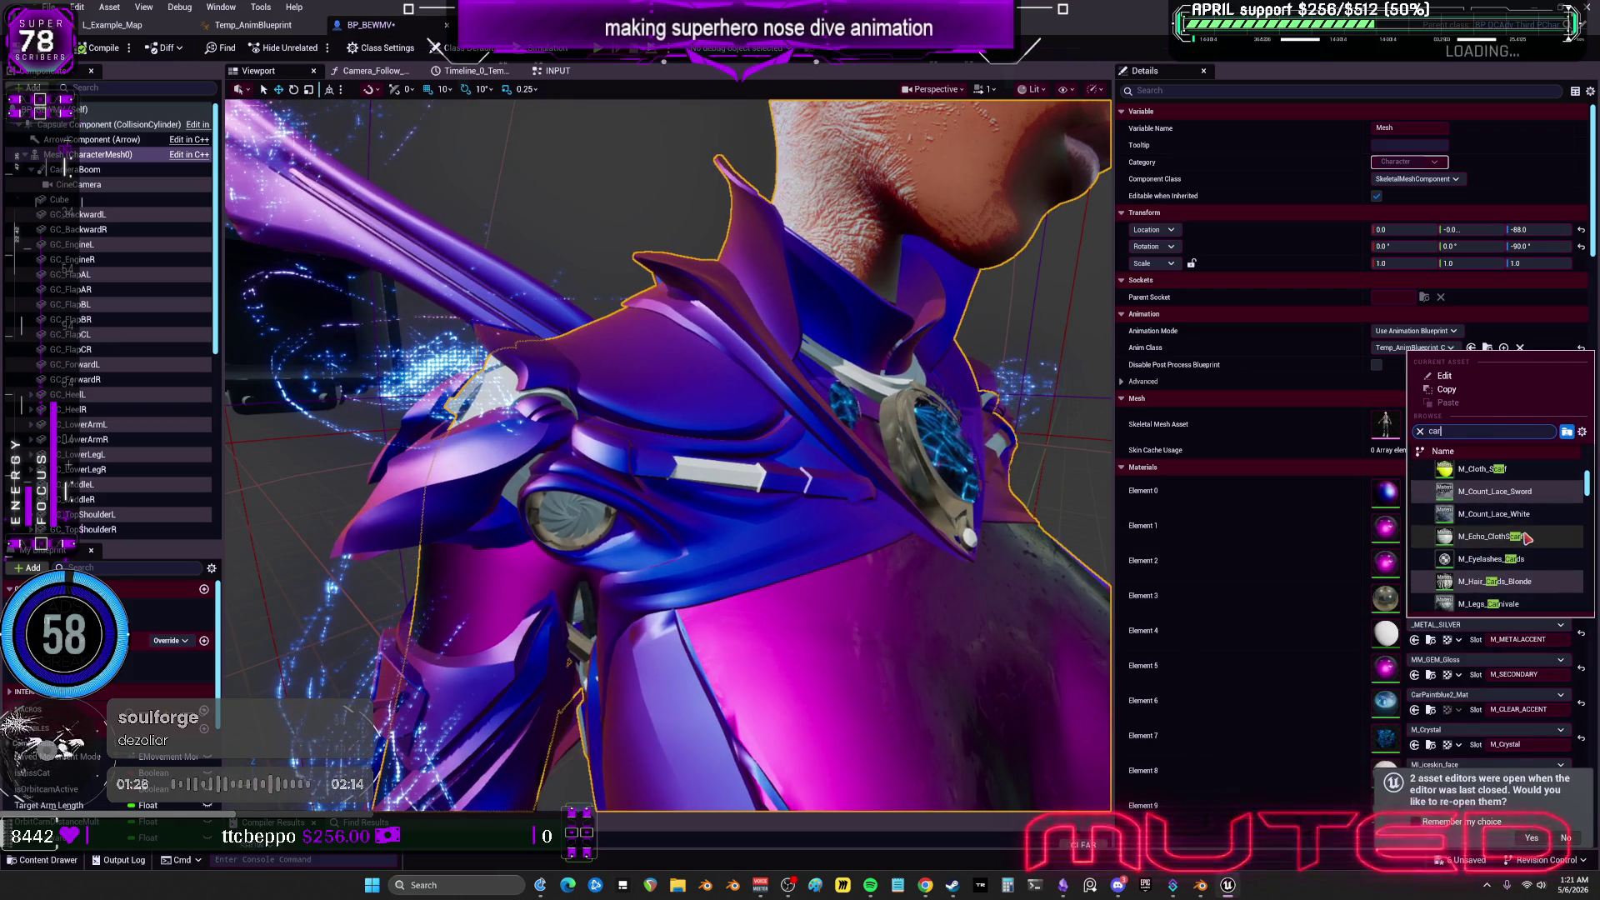
scroll(1534, 542, down, 5)
scroll(1550, 551, down, 3)
scroll(1534, 537, down, 1)
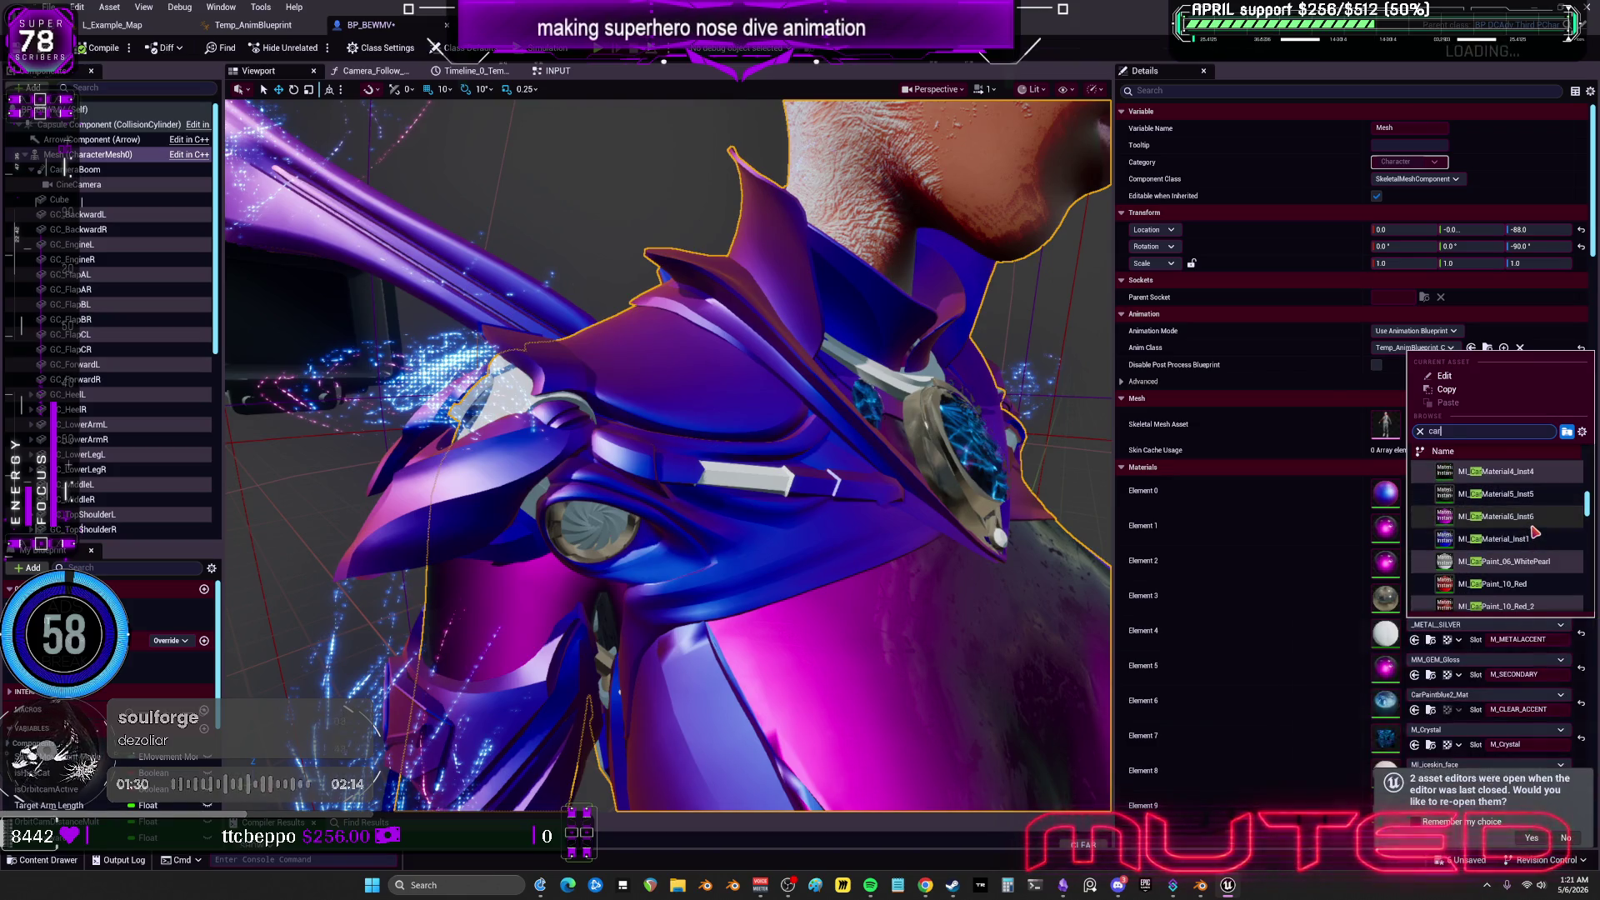
click(1504, 561)
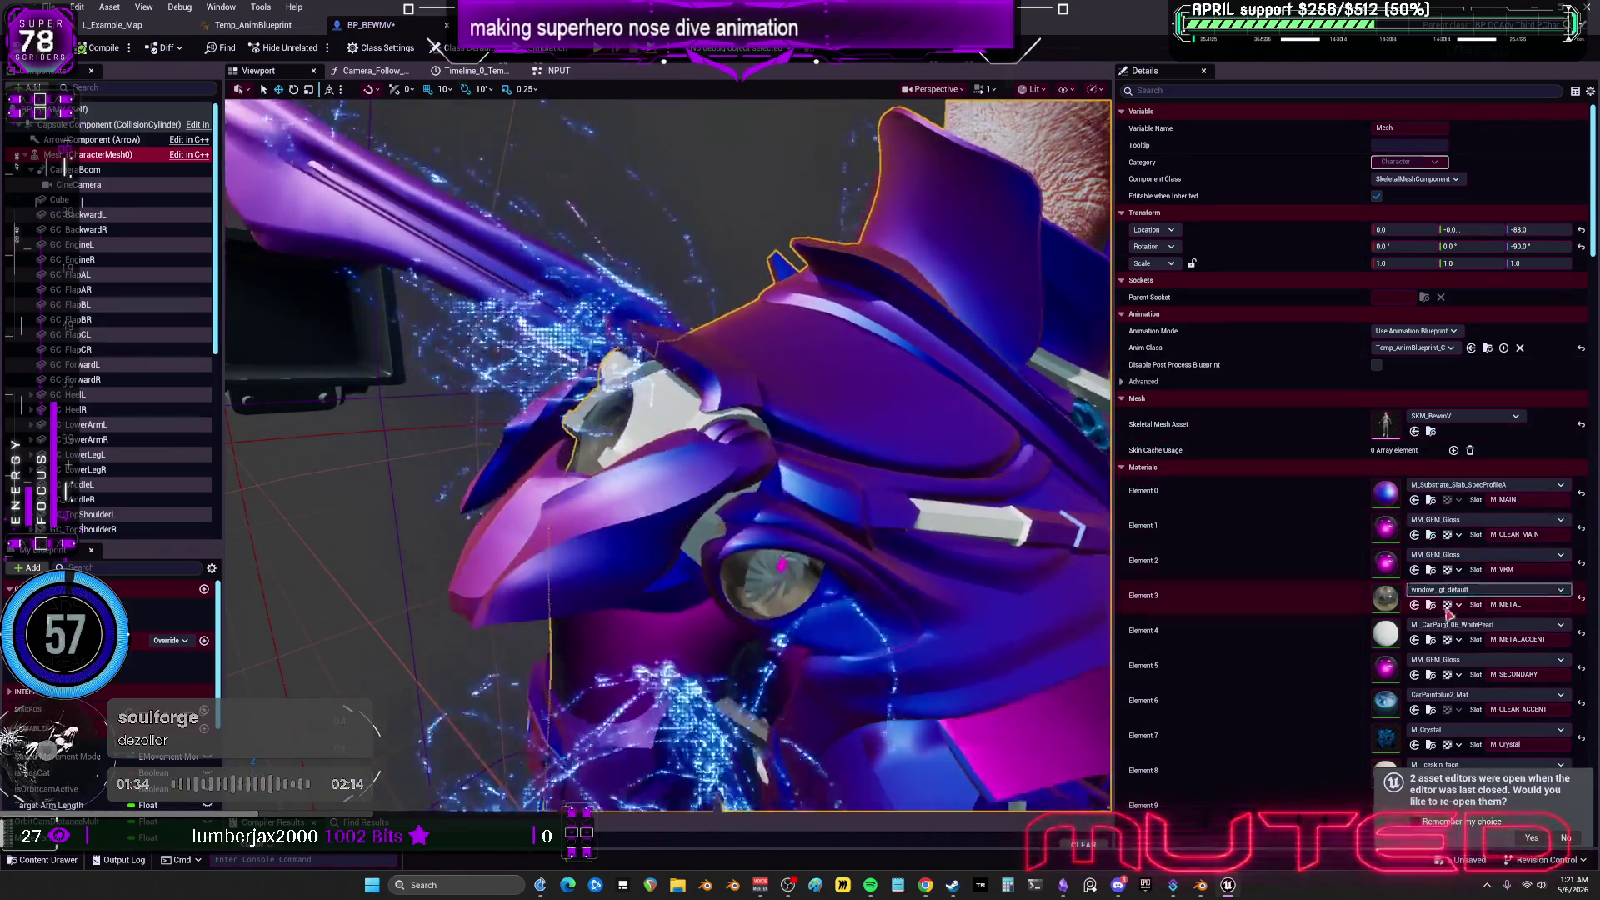
click(1444, 625)
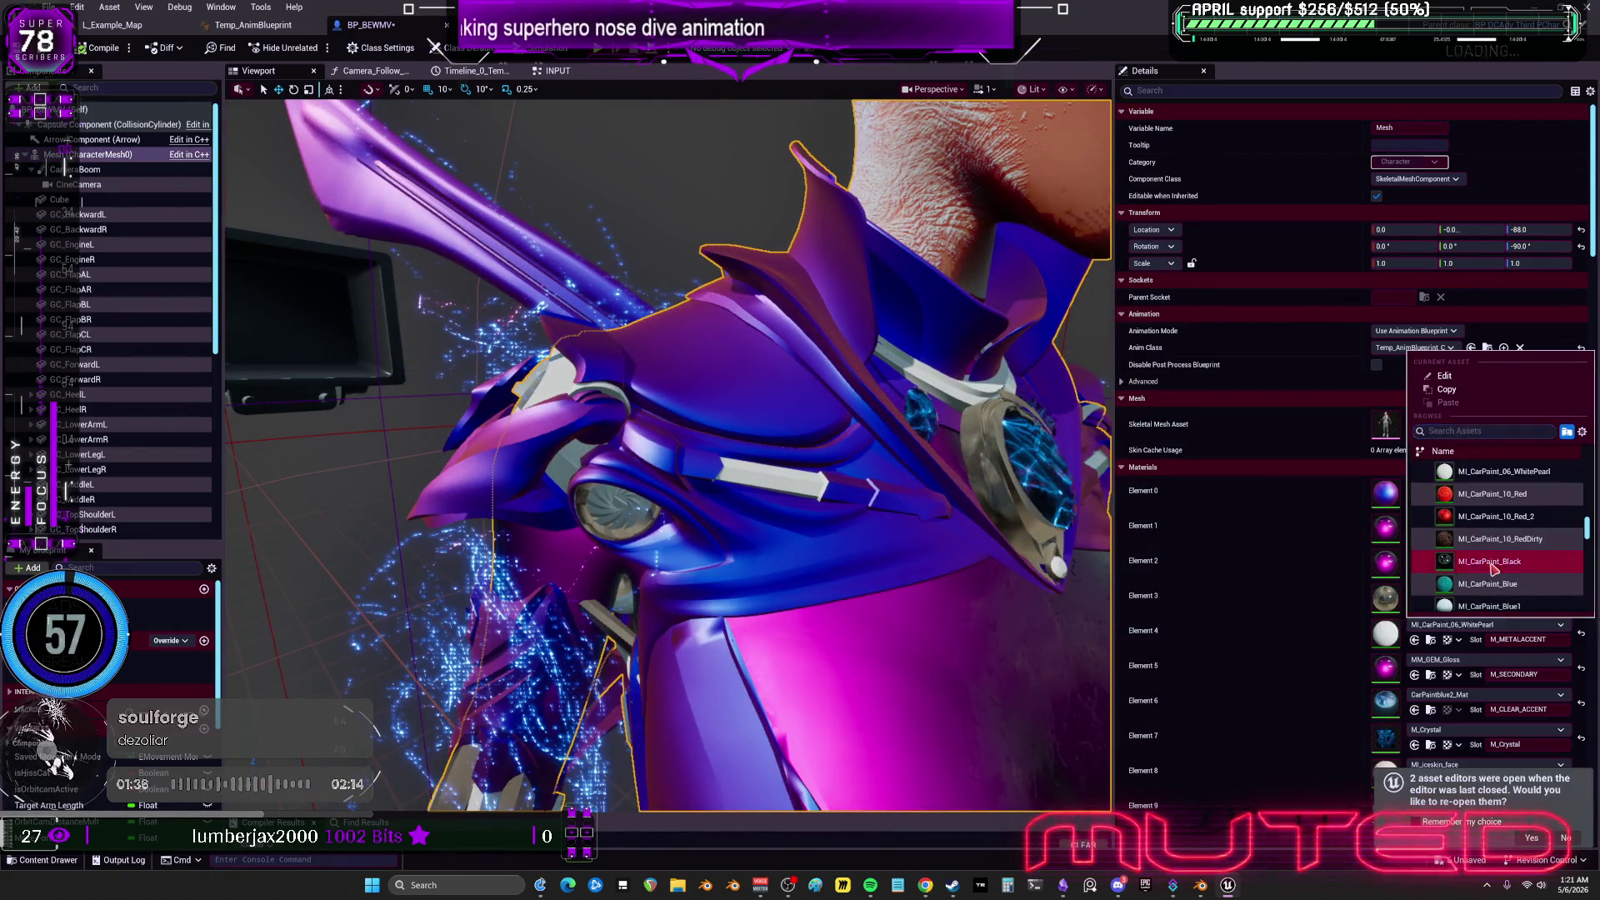
click(1494, 563)
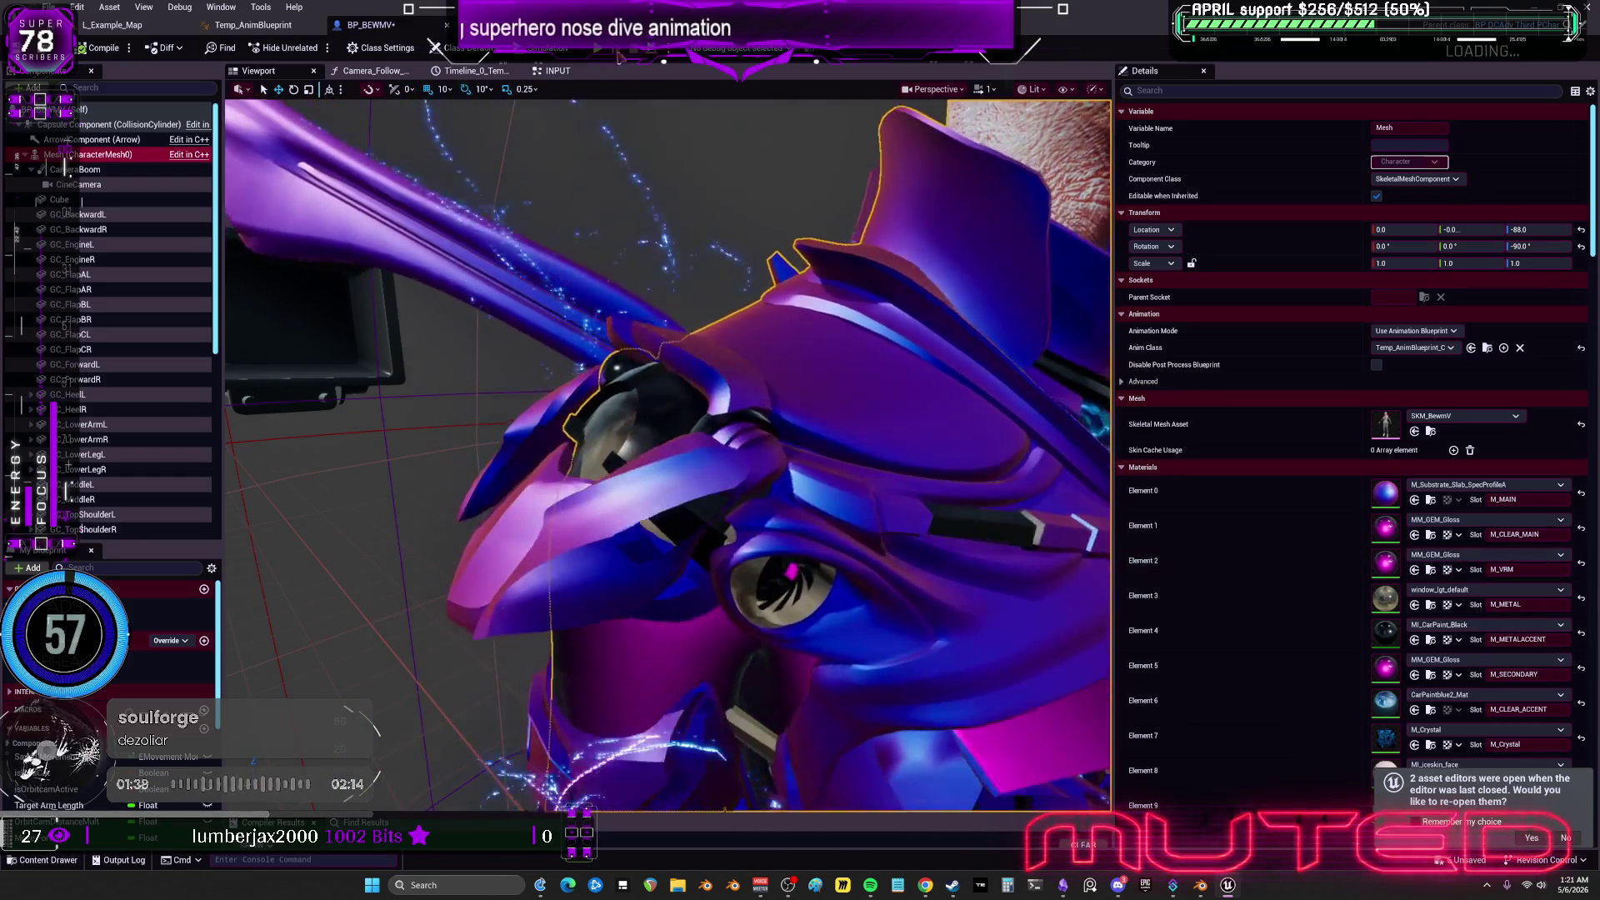
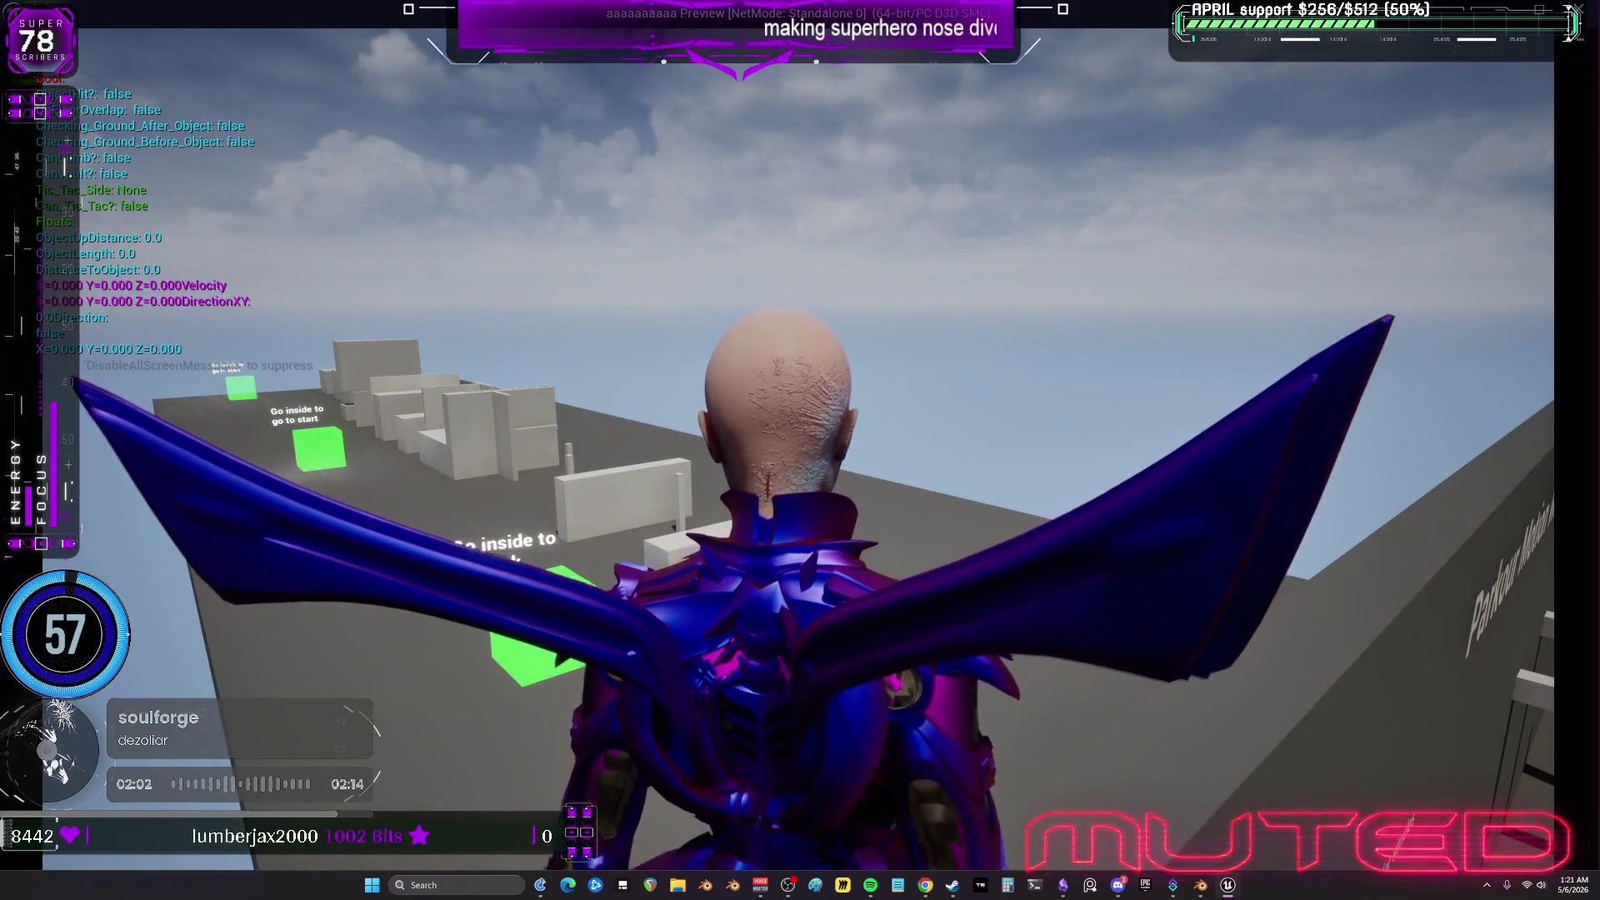
Cycle the game preview through Shader Complexity, Wireframe and Lit view modes.
key(F5)
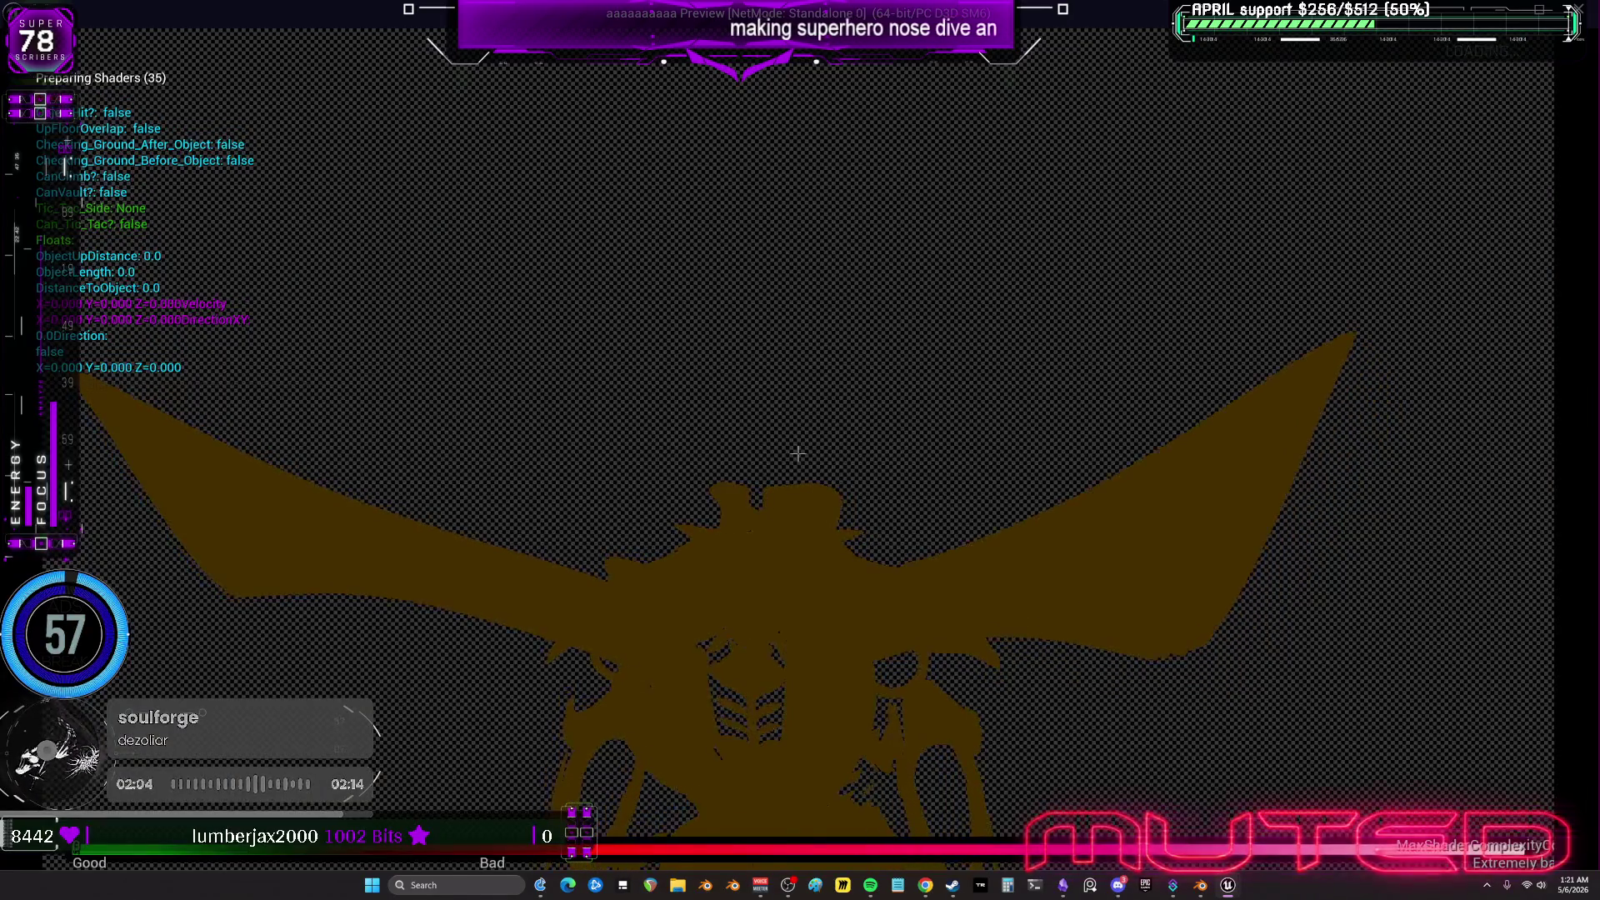
key(F1)
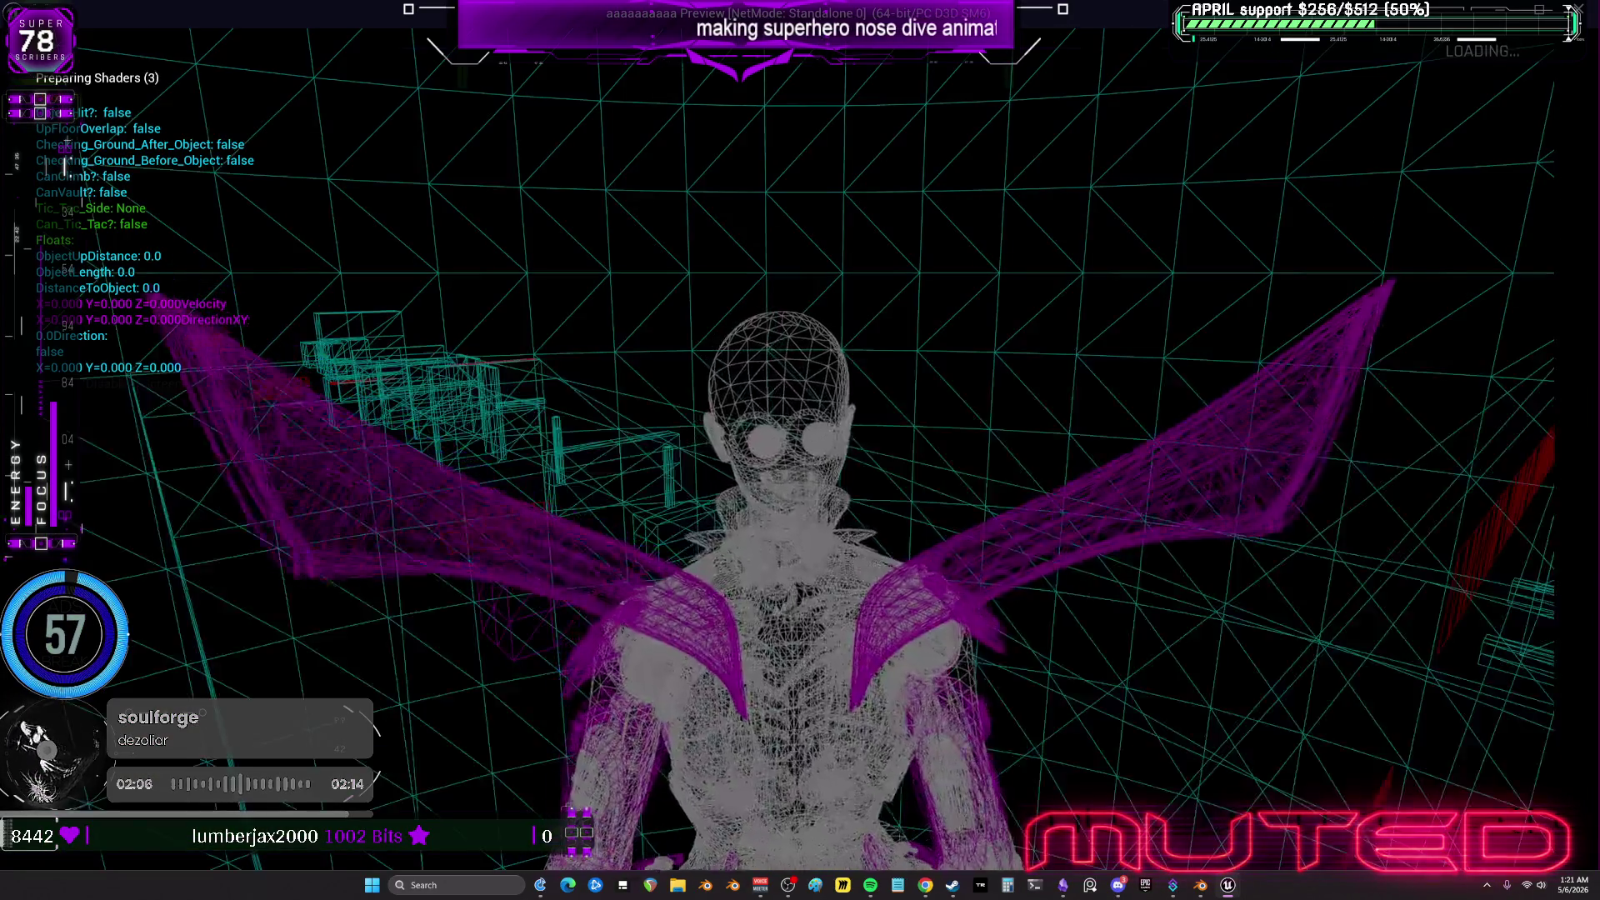
key(F2)
key(F3)
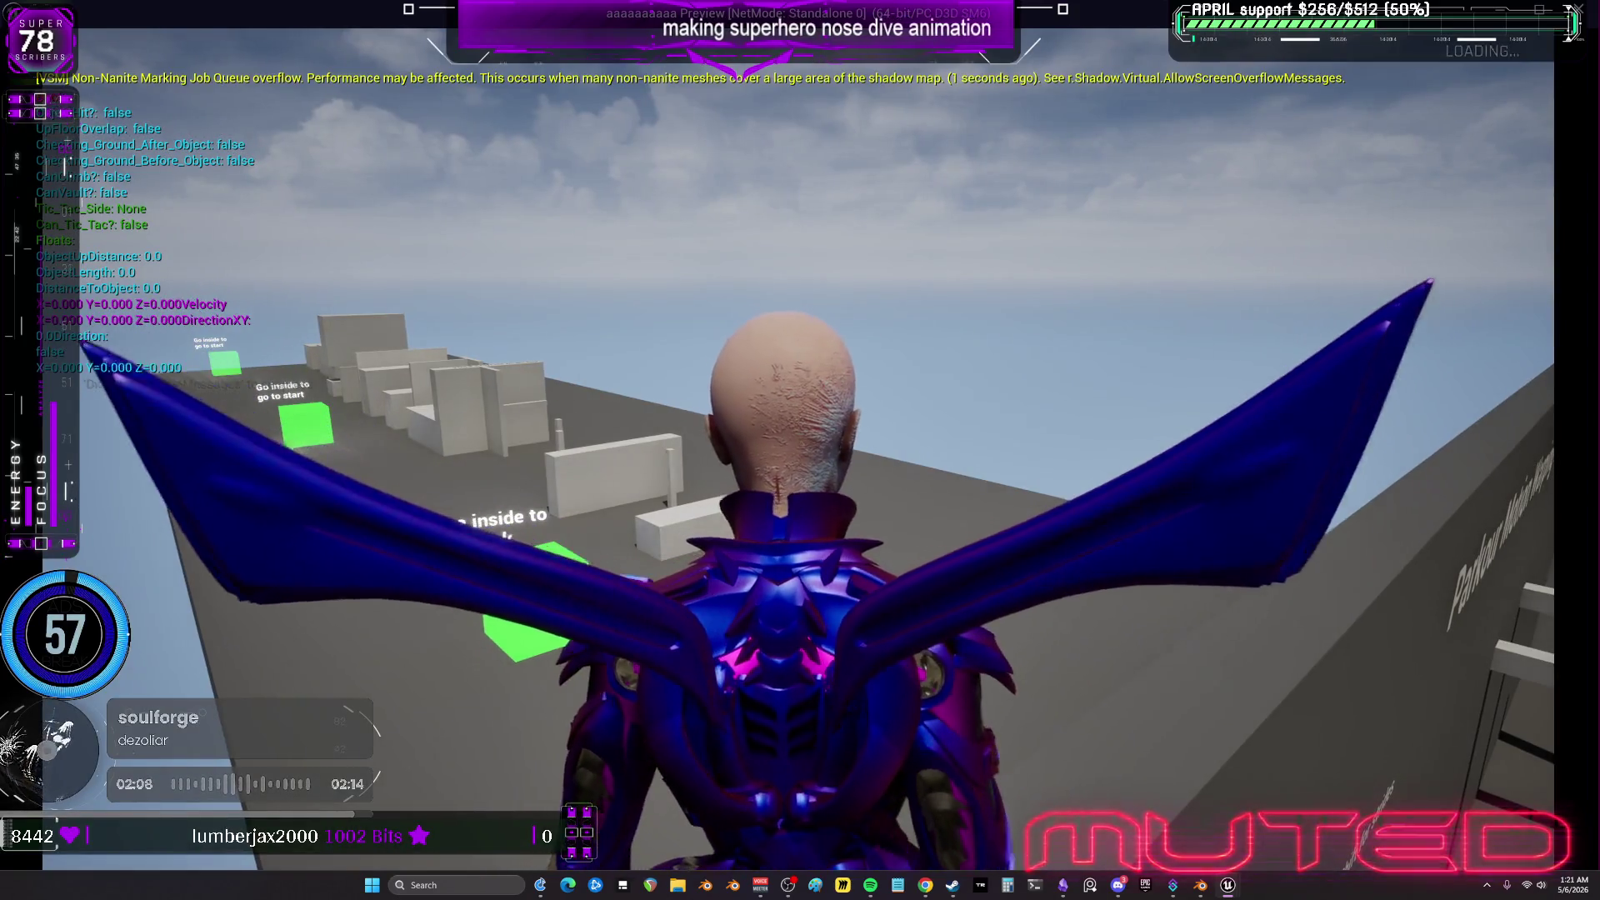
Restore the preview to a window, close it and return to the L_Example_Map editor.
drag(1021, 13, 1021, 88)
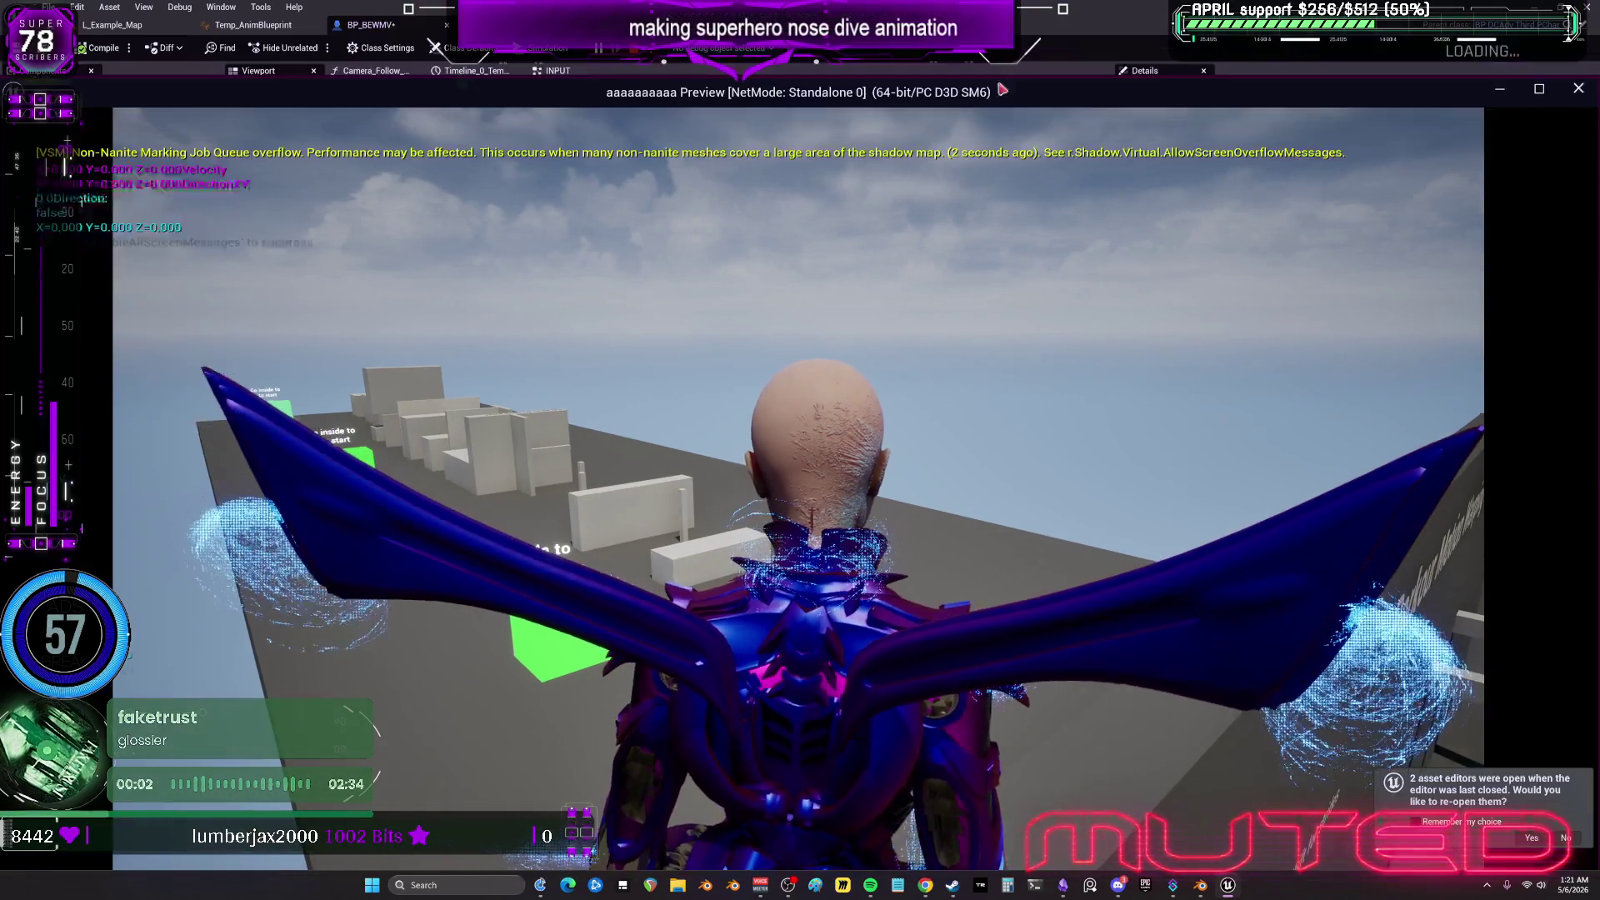
key(Escape)
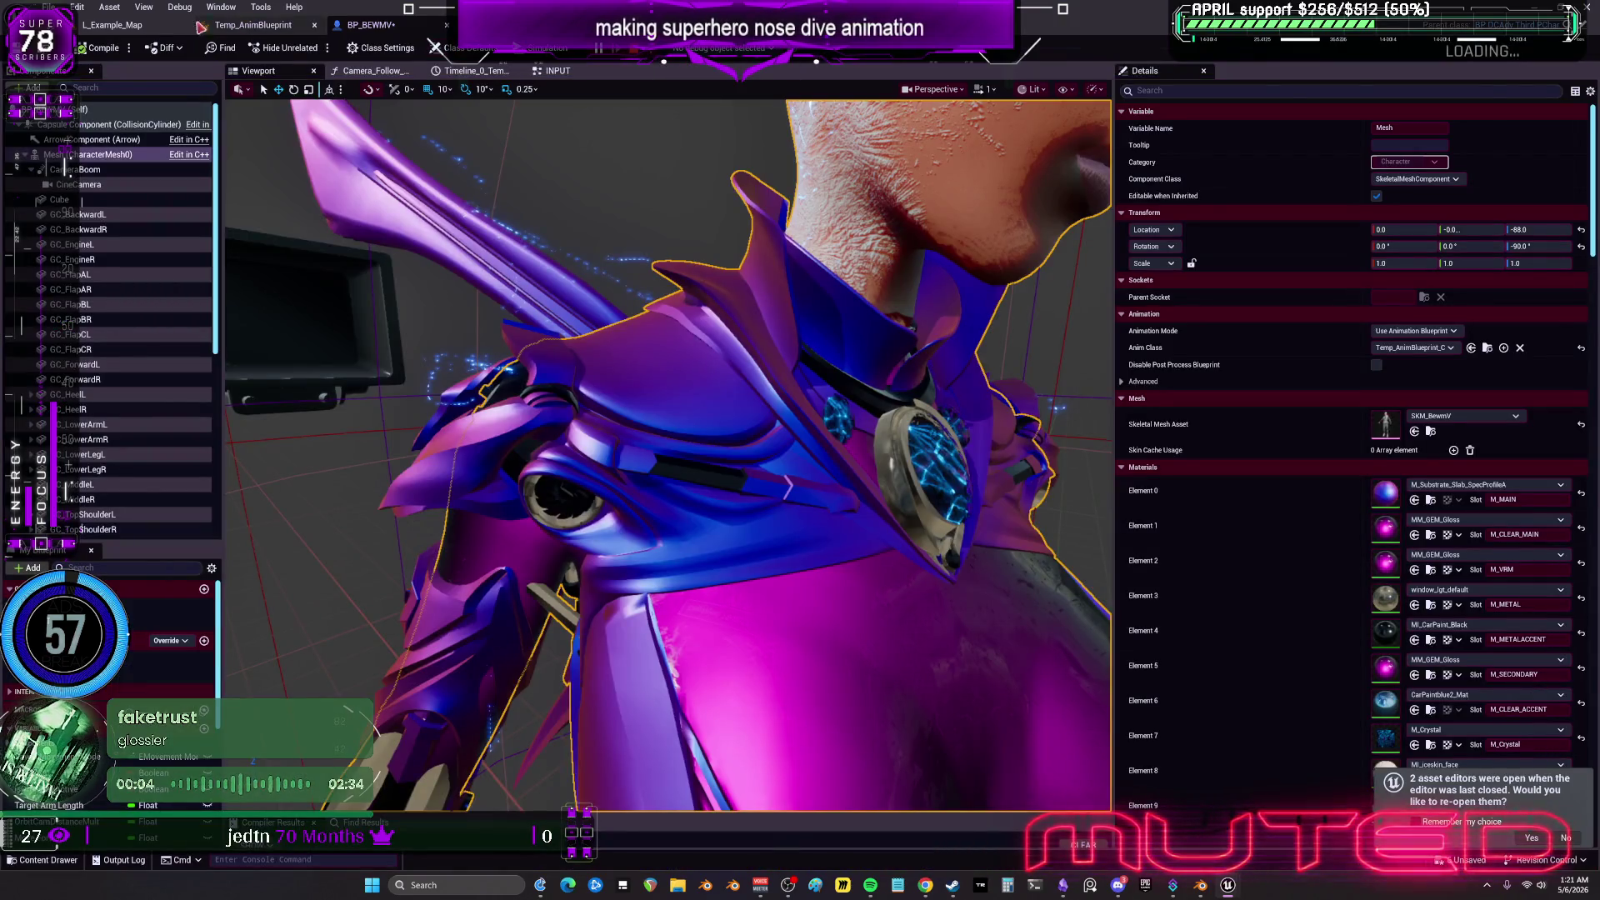
click(141, 25)
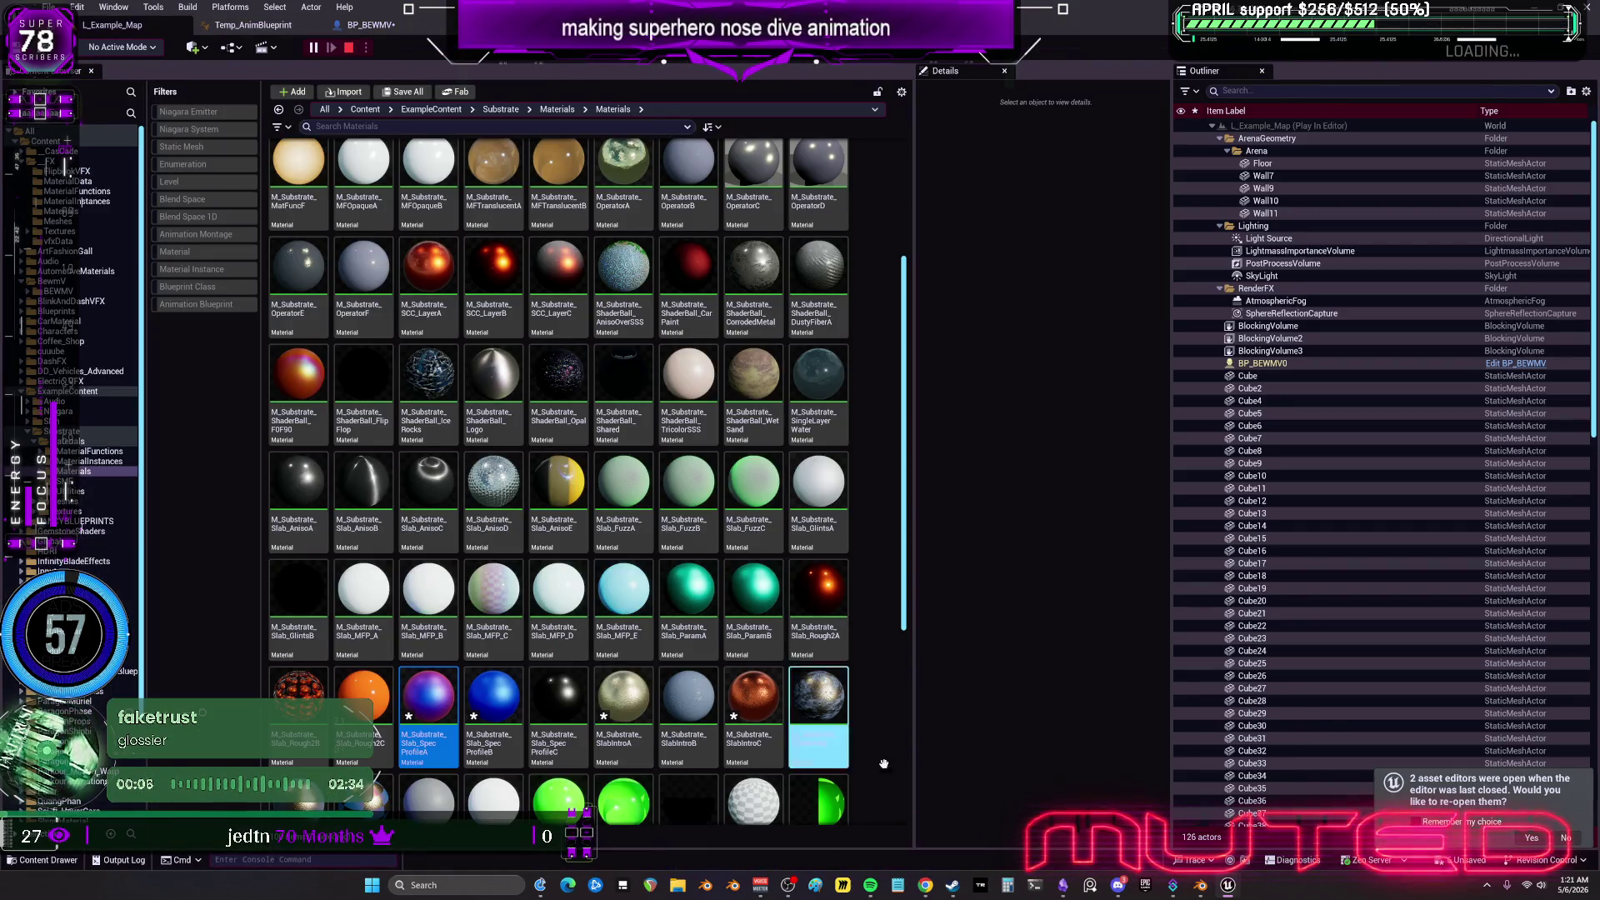
click(1275, 855)
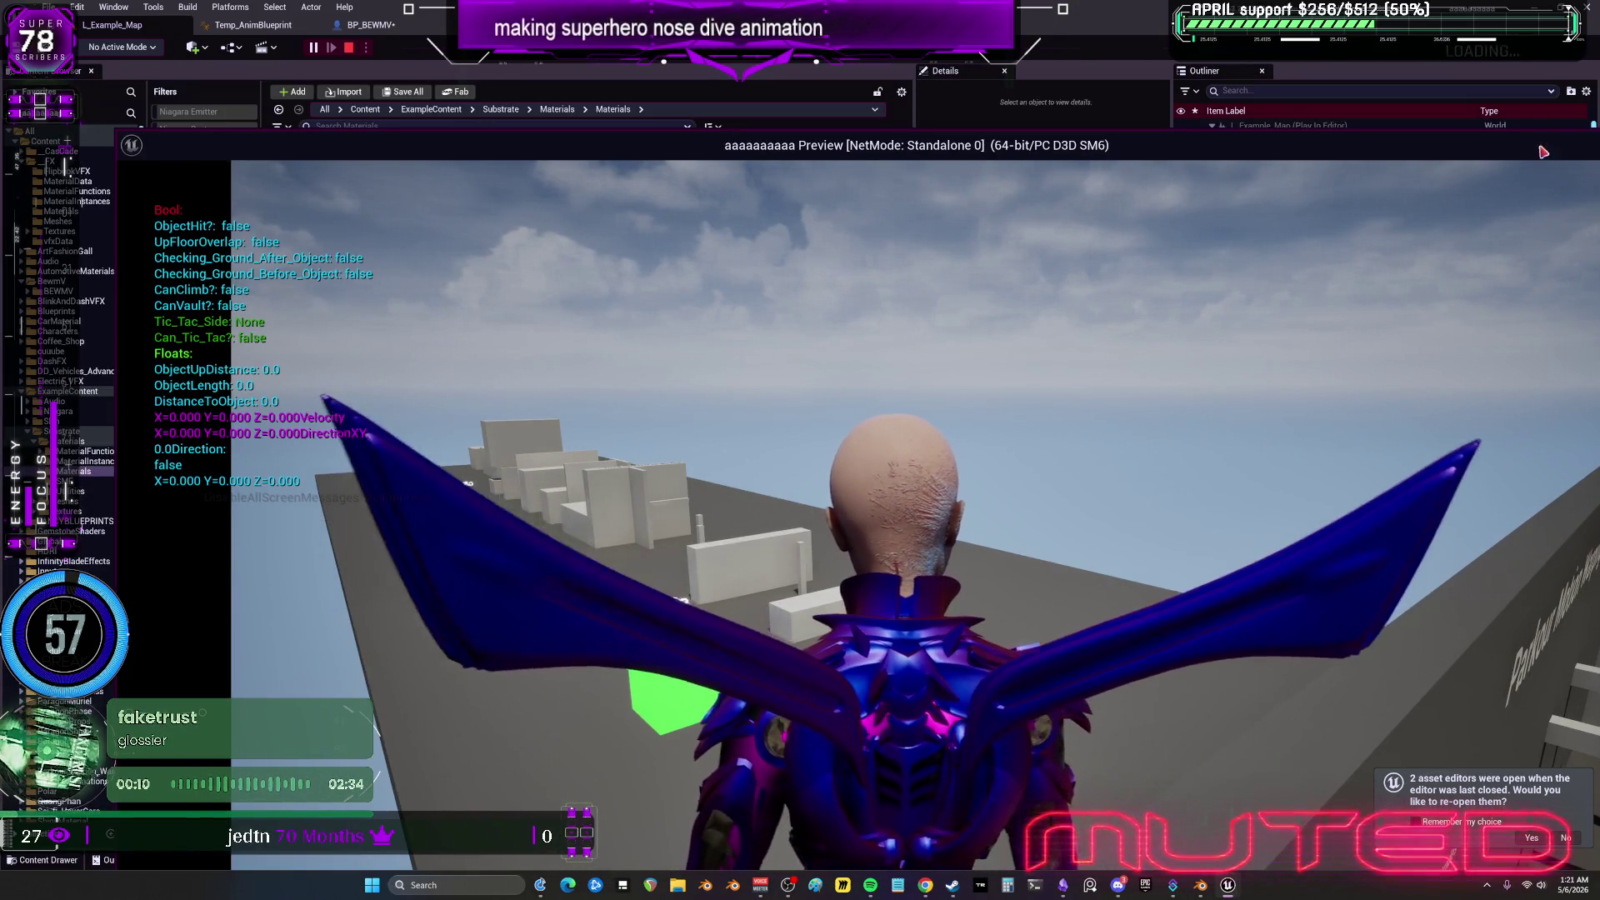
drag(1098, 145, 859, 141)
key(alt+Tab)
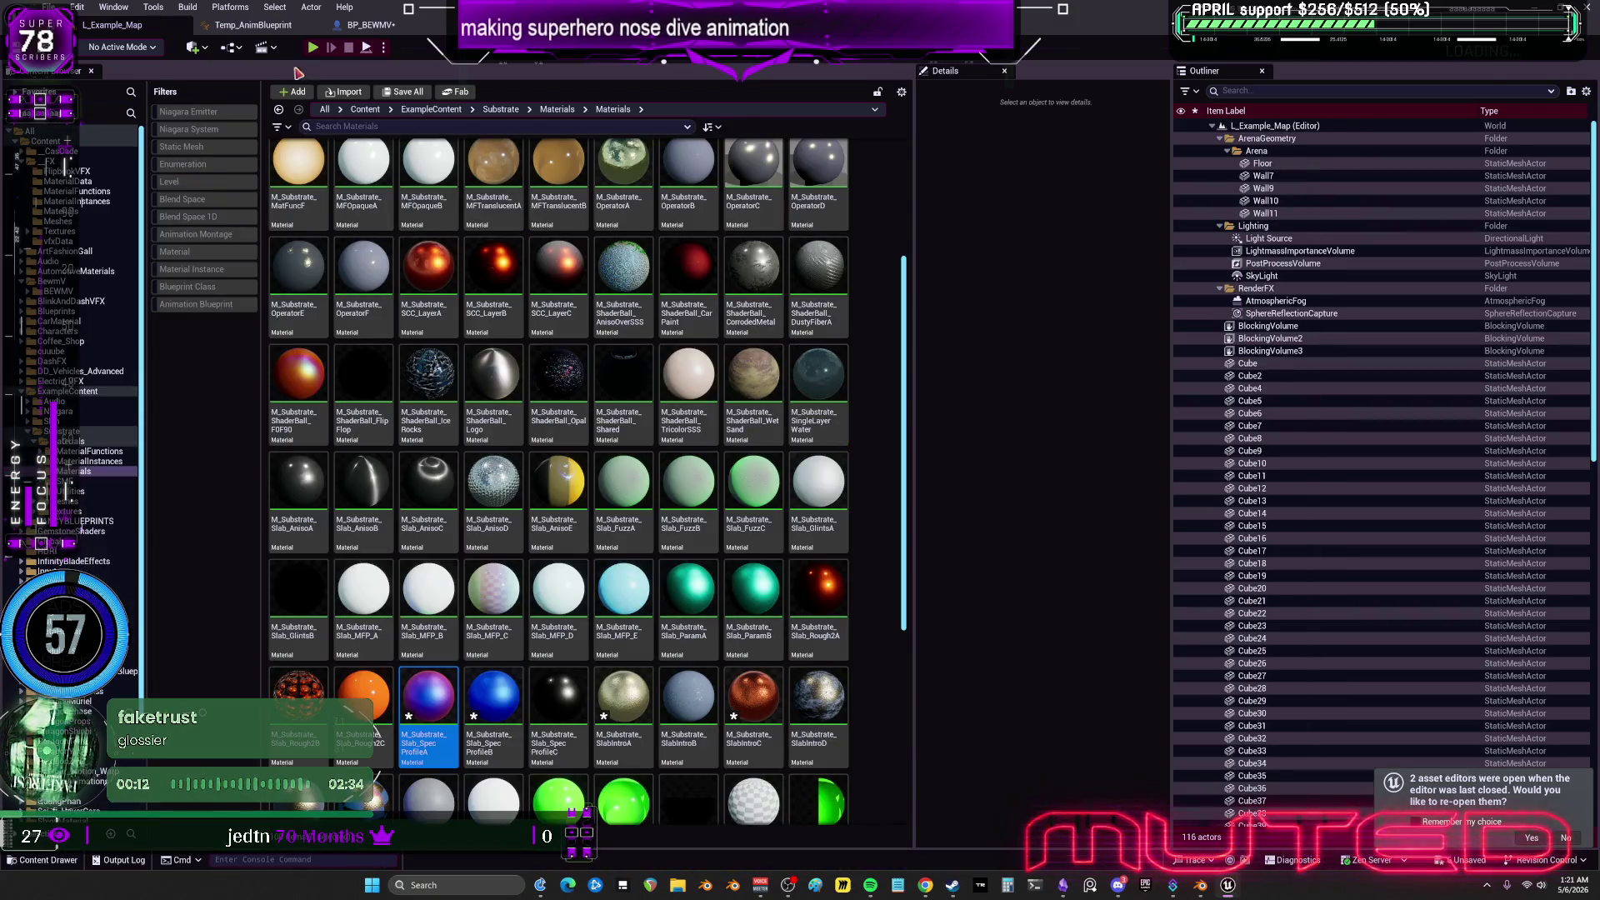
click(111, 10)
mouse_move(267, 137)
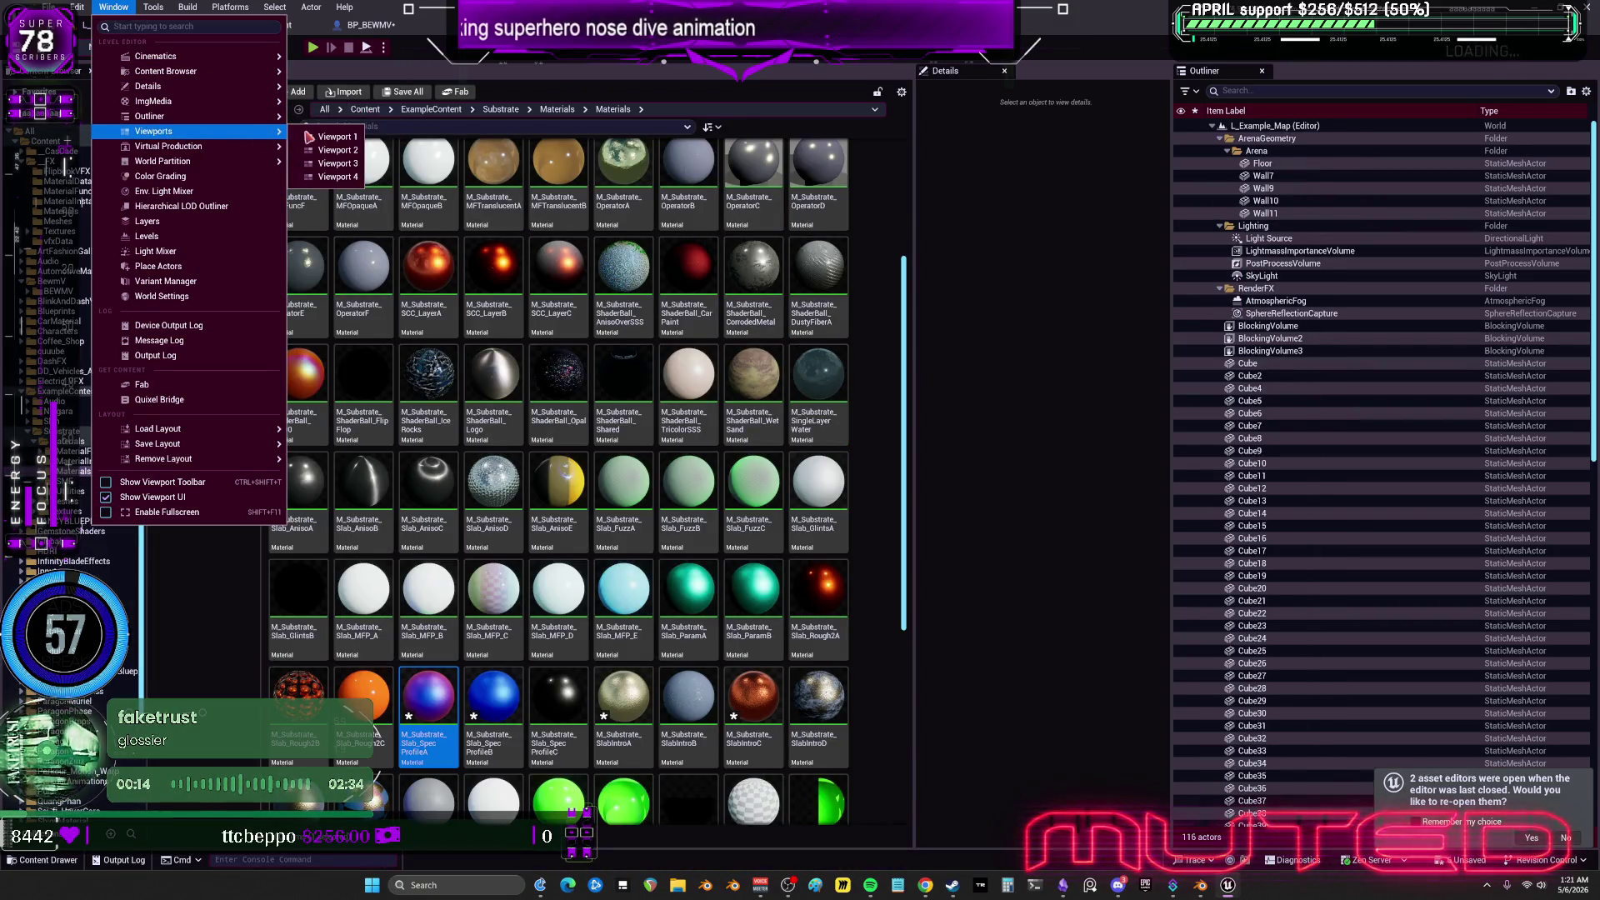
click(356, 146)
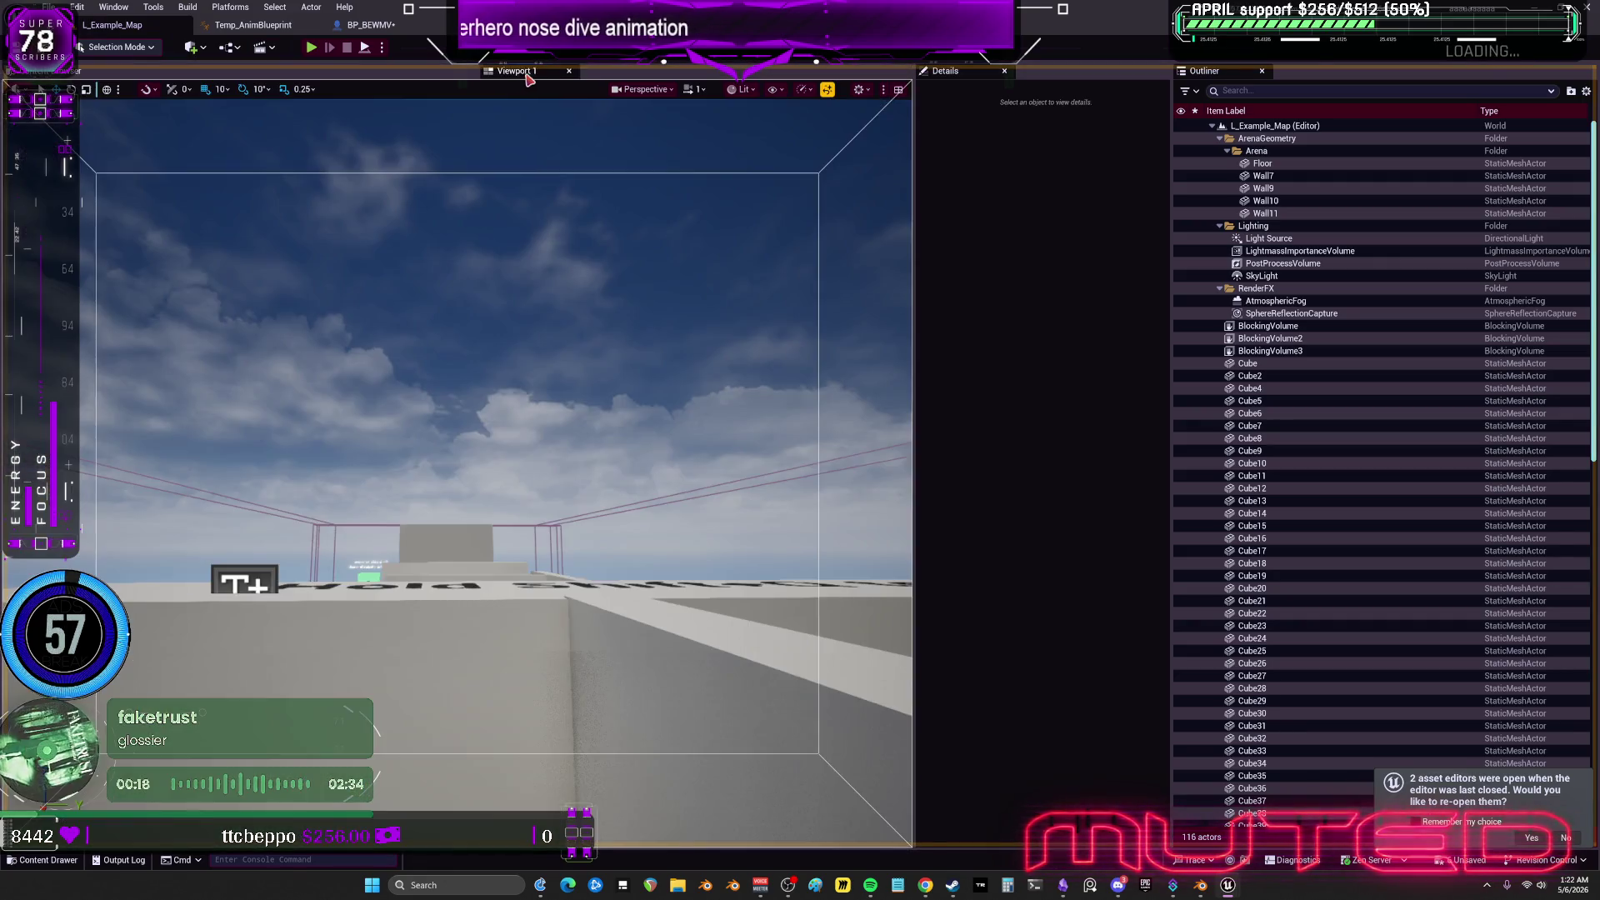
click(319, 47)
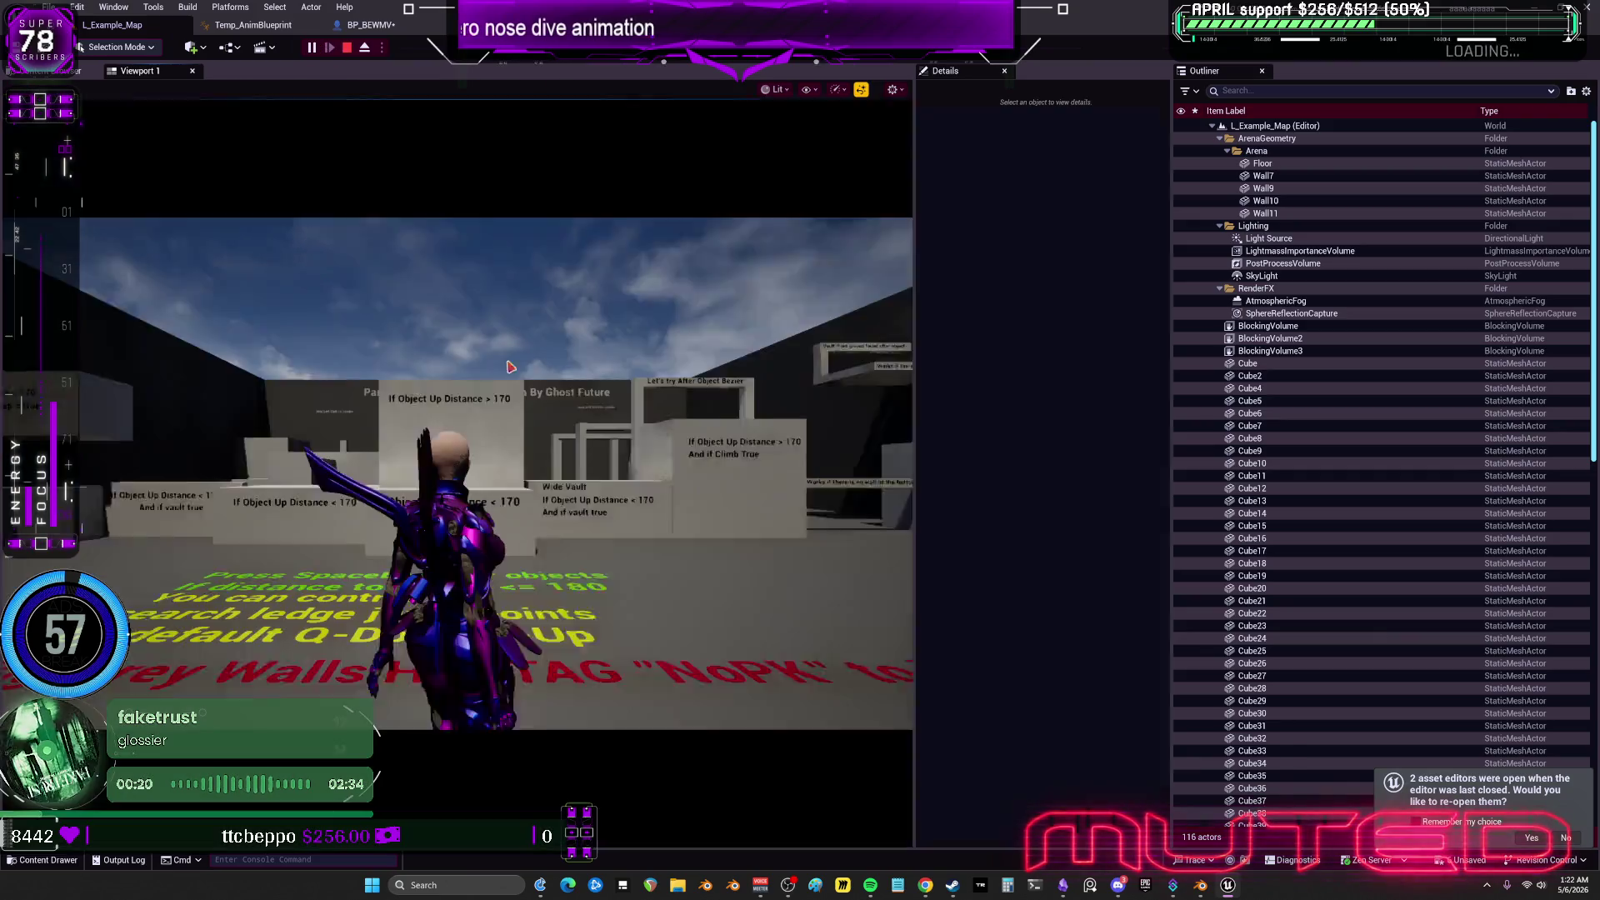
click(364, 48)
click(583, 492)
right_drag(458, 417, 372, 405)
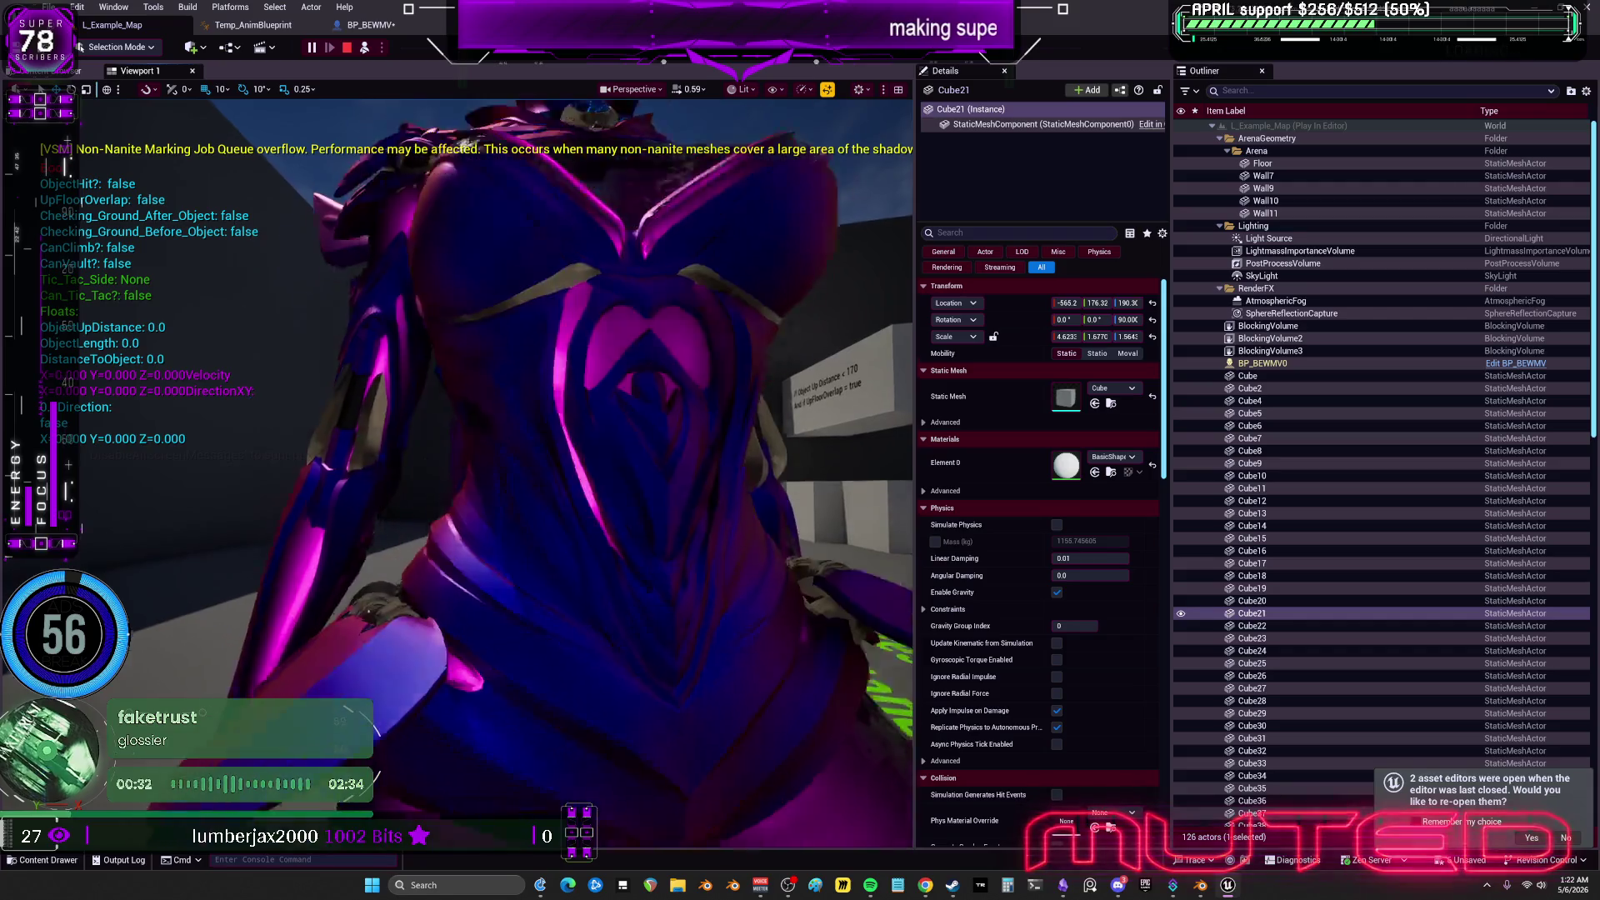
right_drag(371, 405, 355, 405)
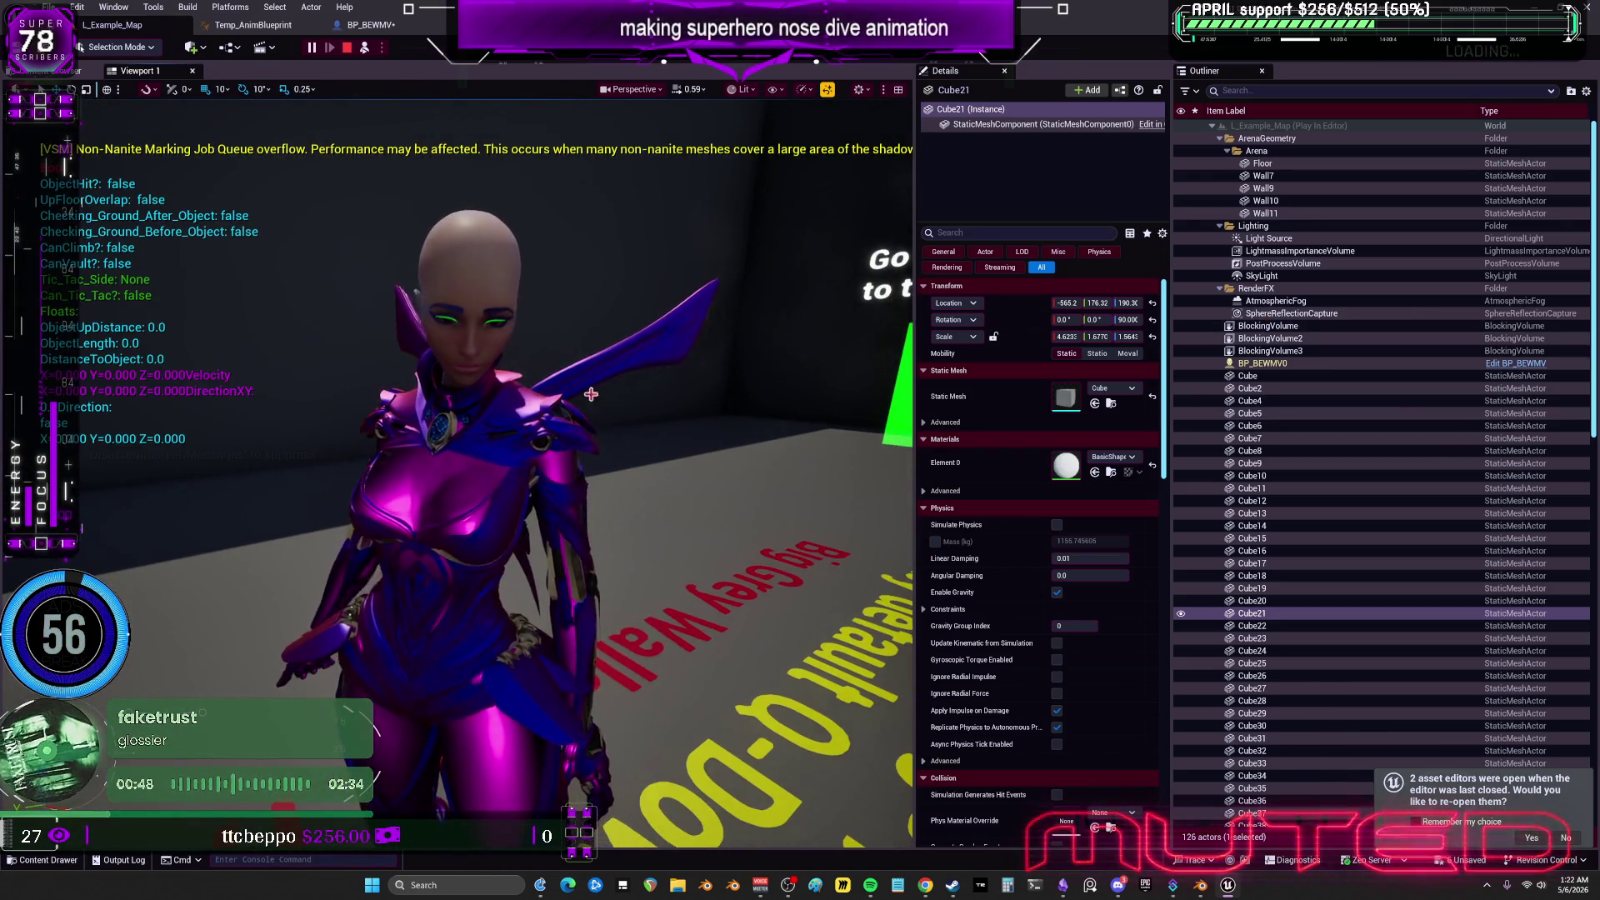
click(348, 46)
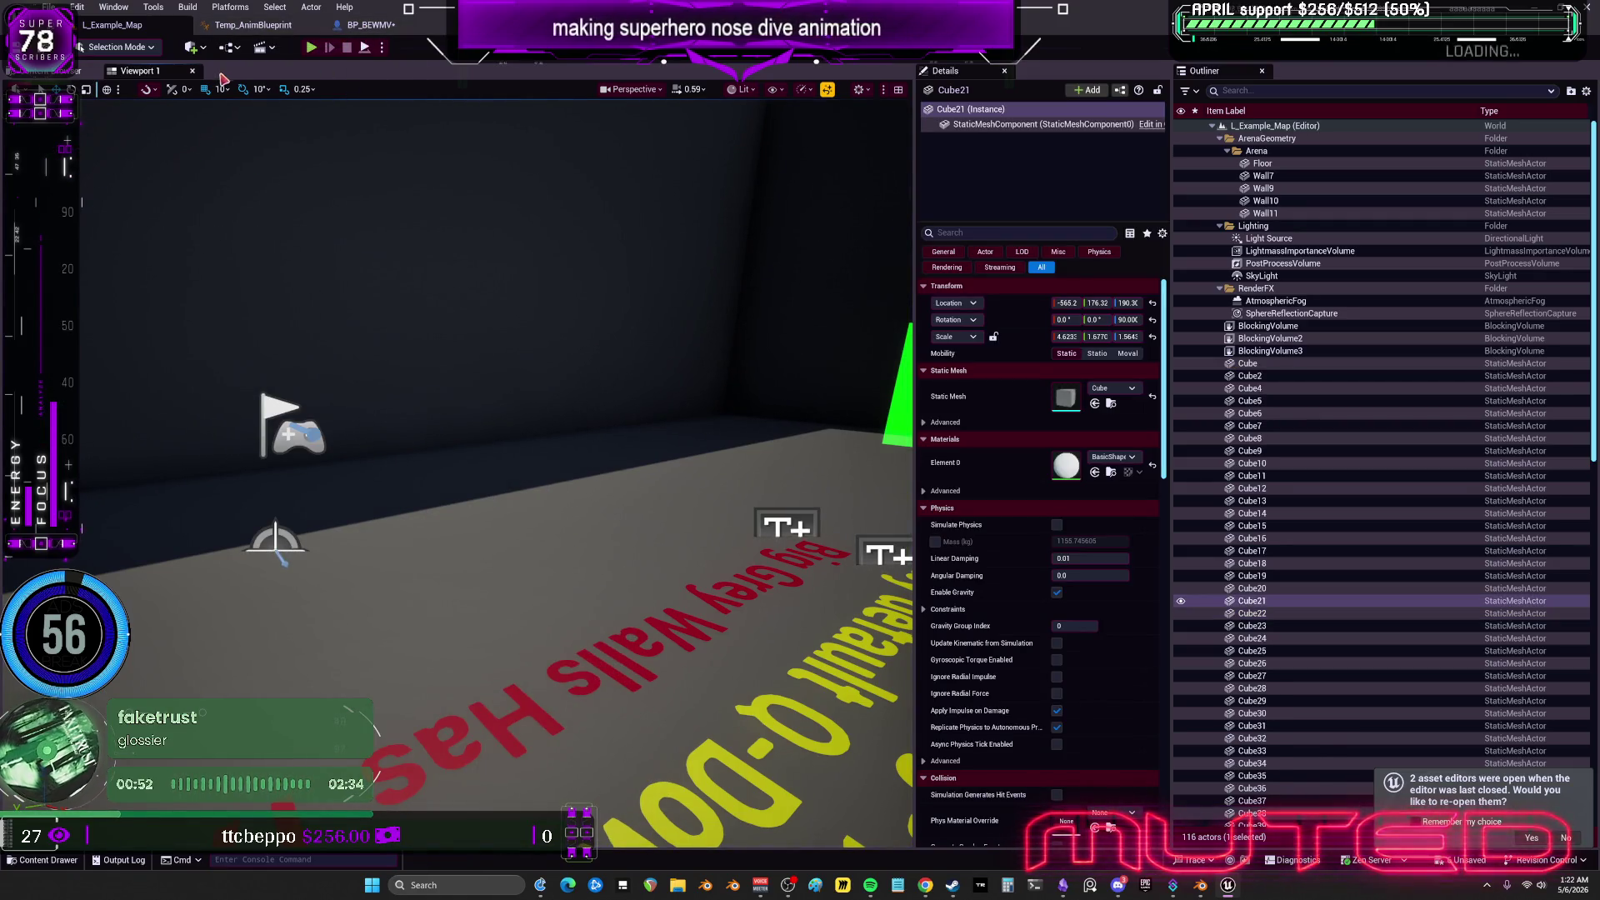
click(314, 48)
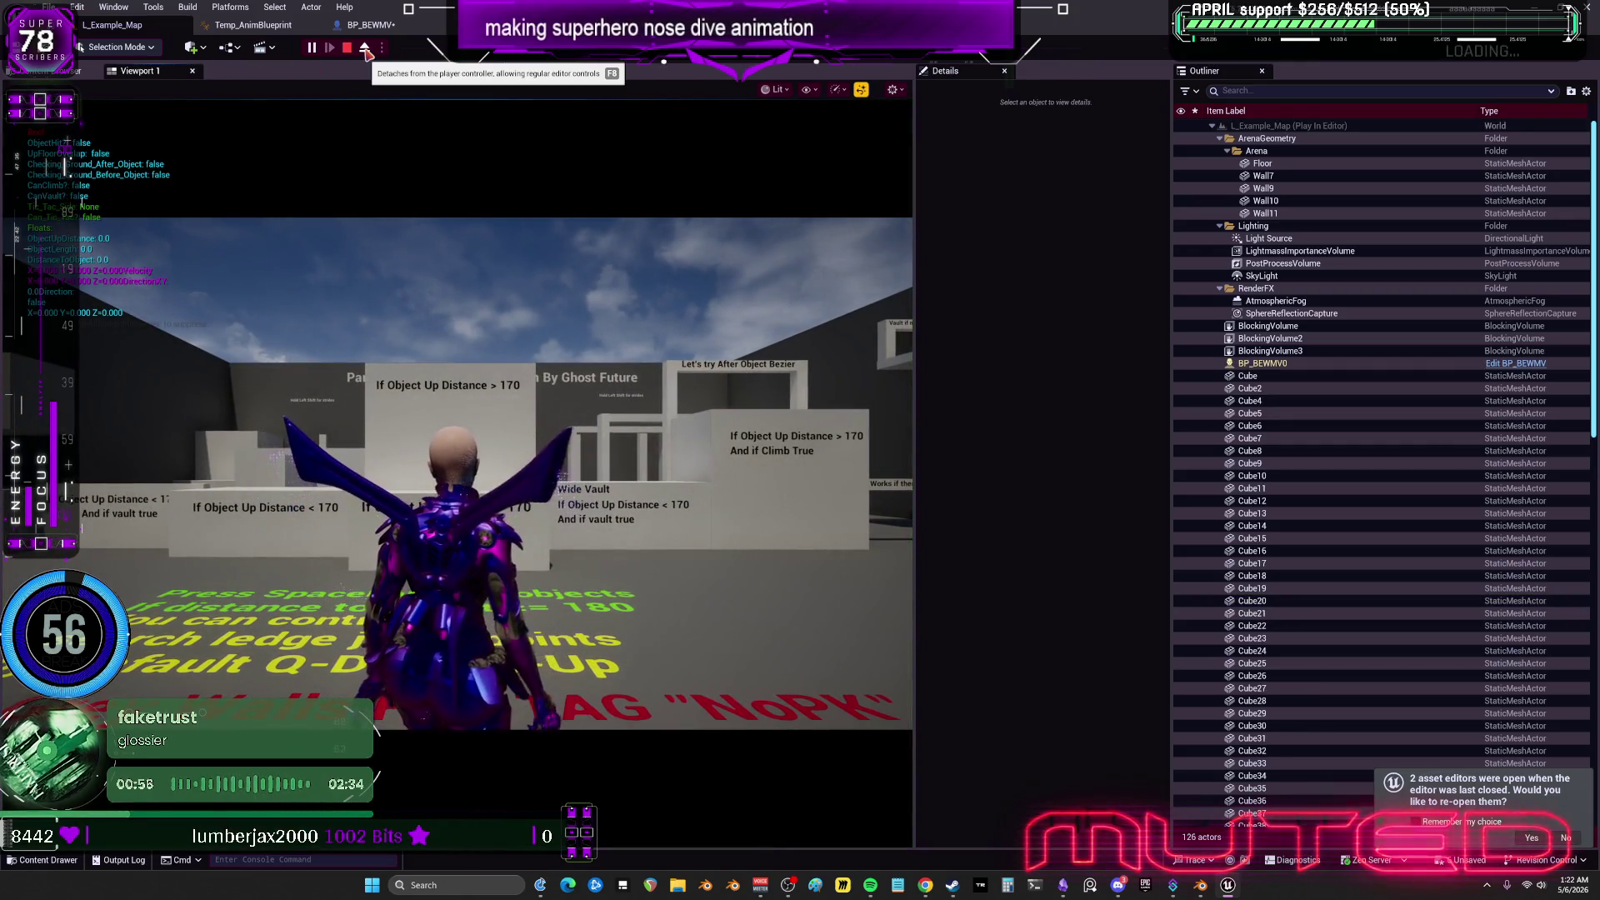
click(348, 48)
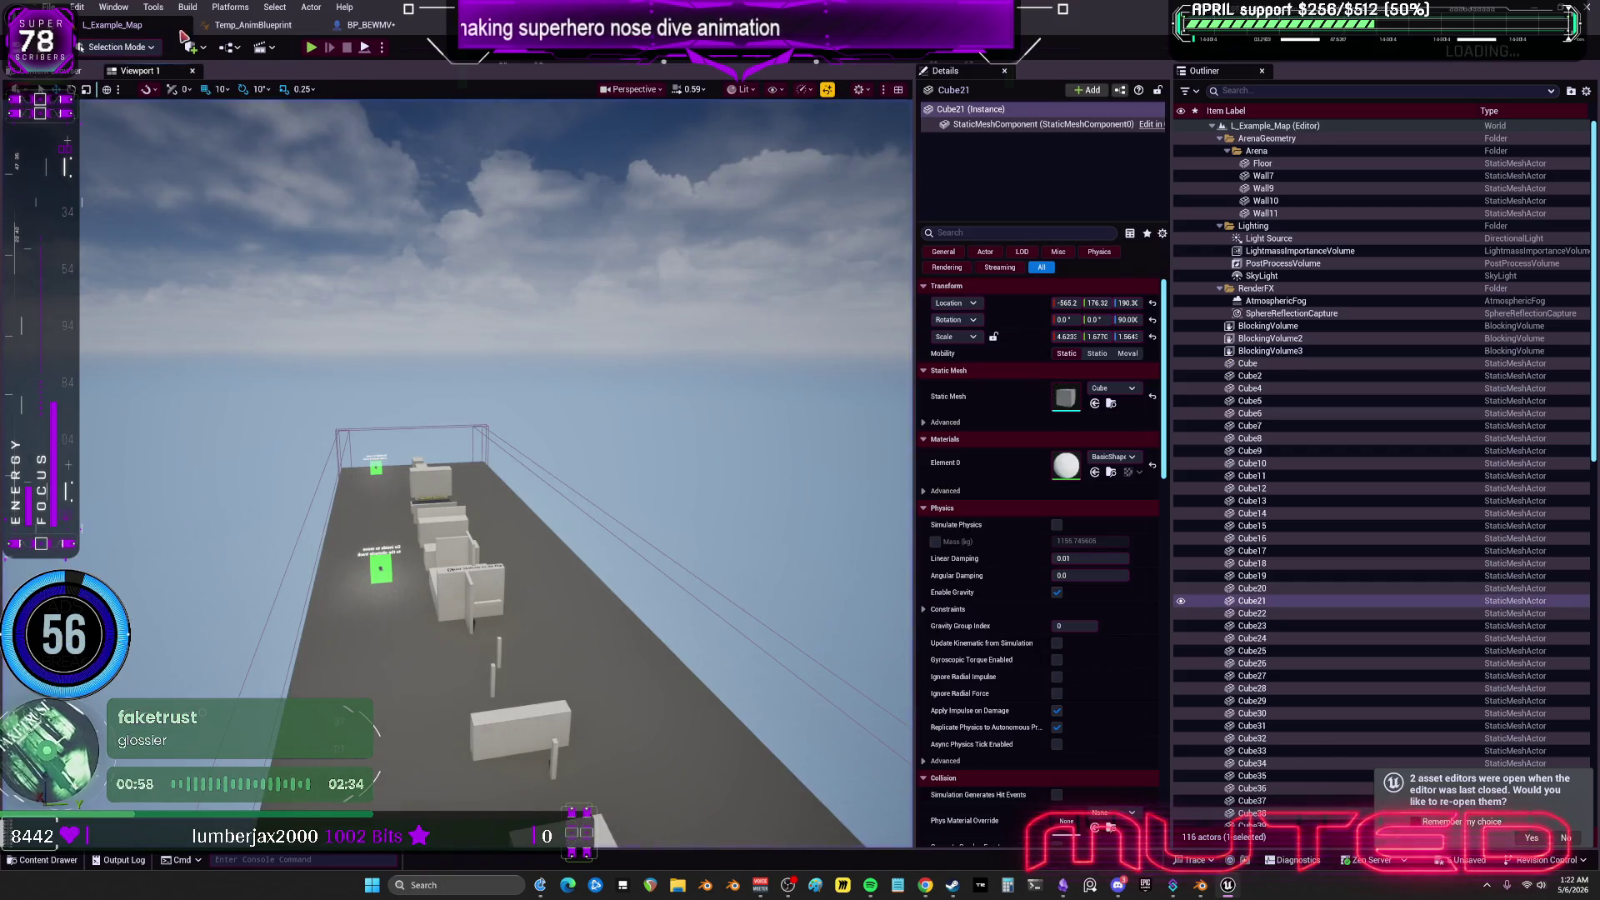
click(193, 71)
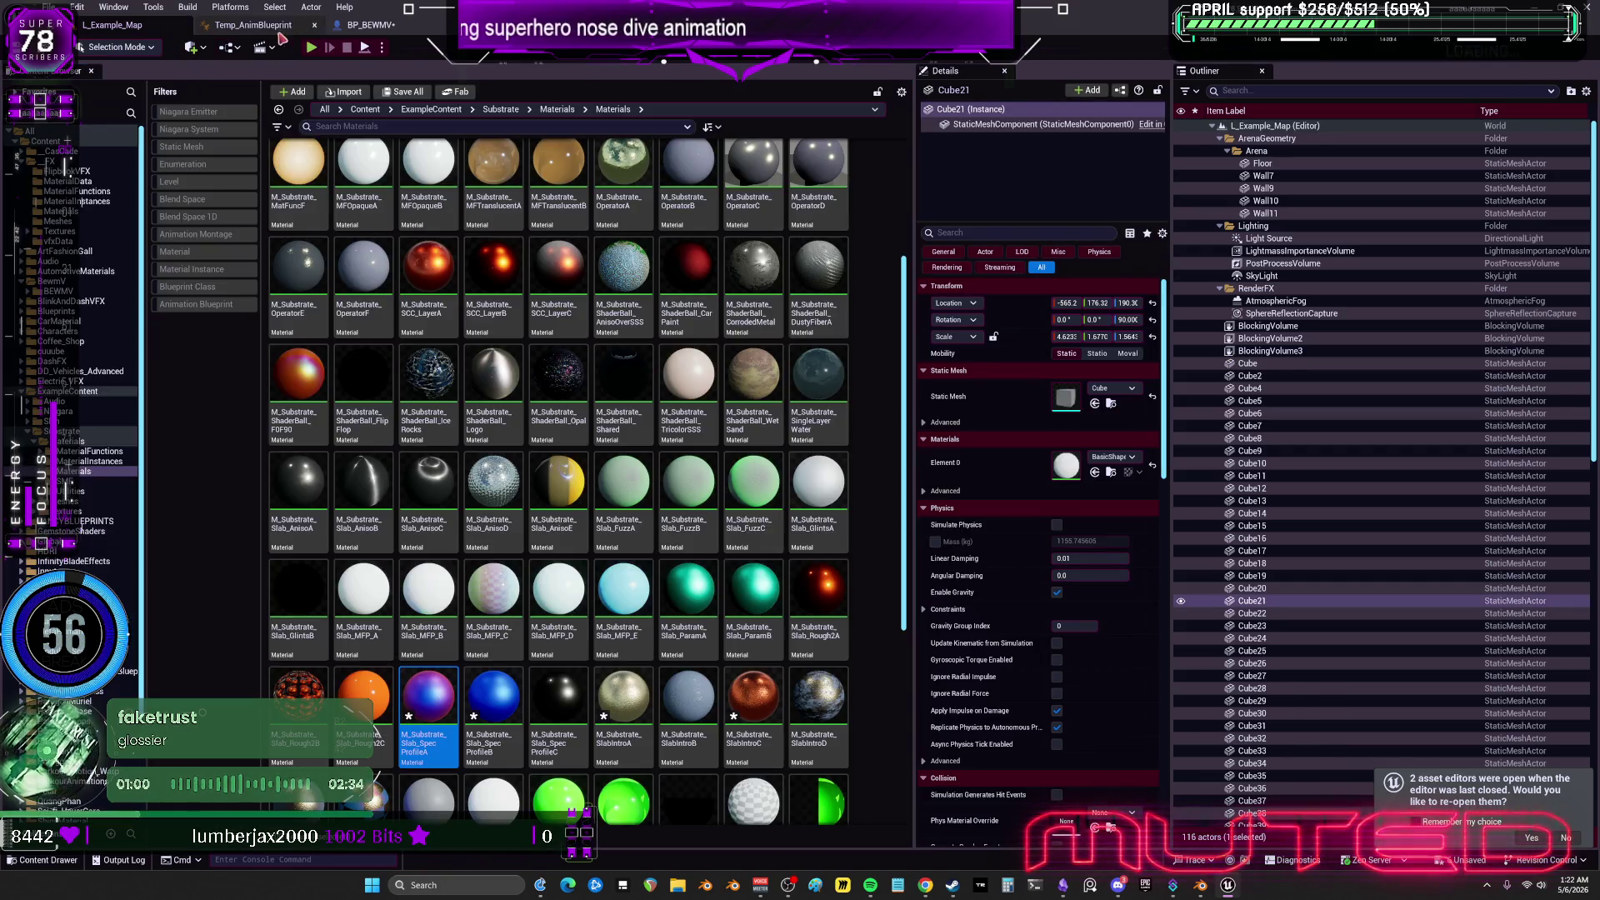
In BP_BEWMV, try M_Substrate_Trans_GreyB, then OverviewB, on the Element 0 suit slot.
click(364, 25)
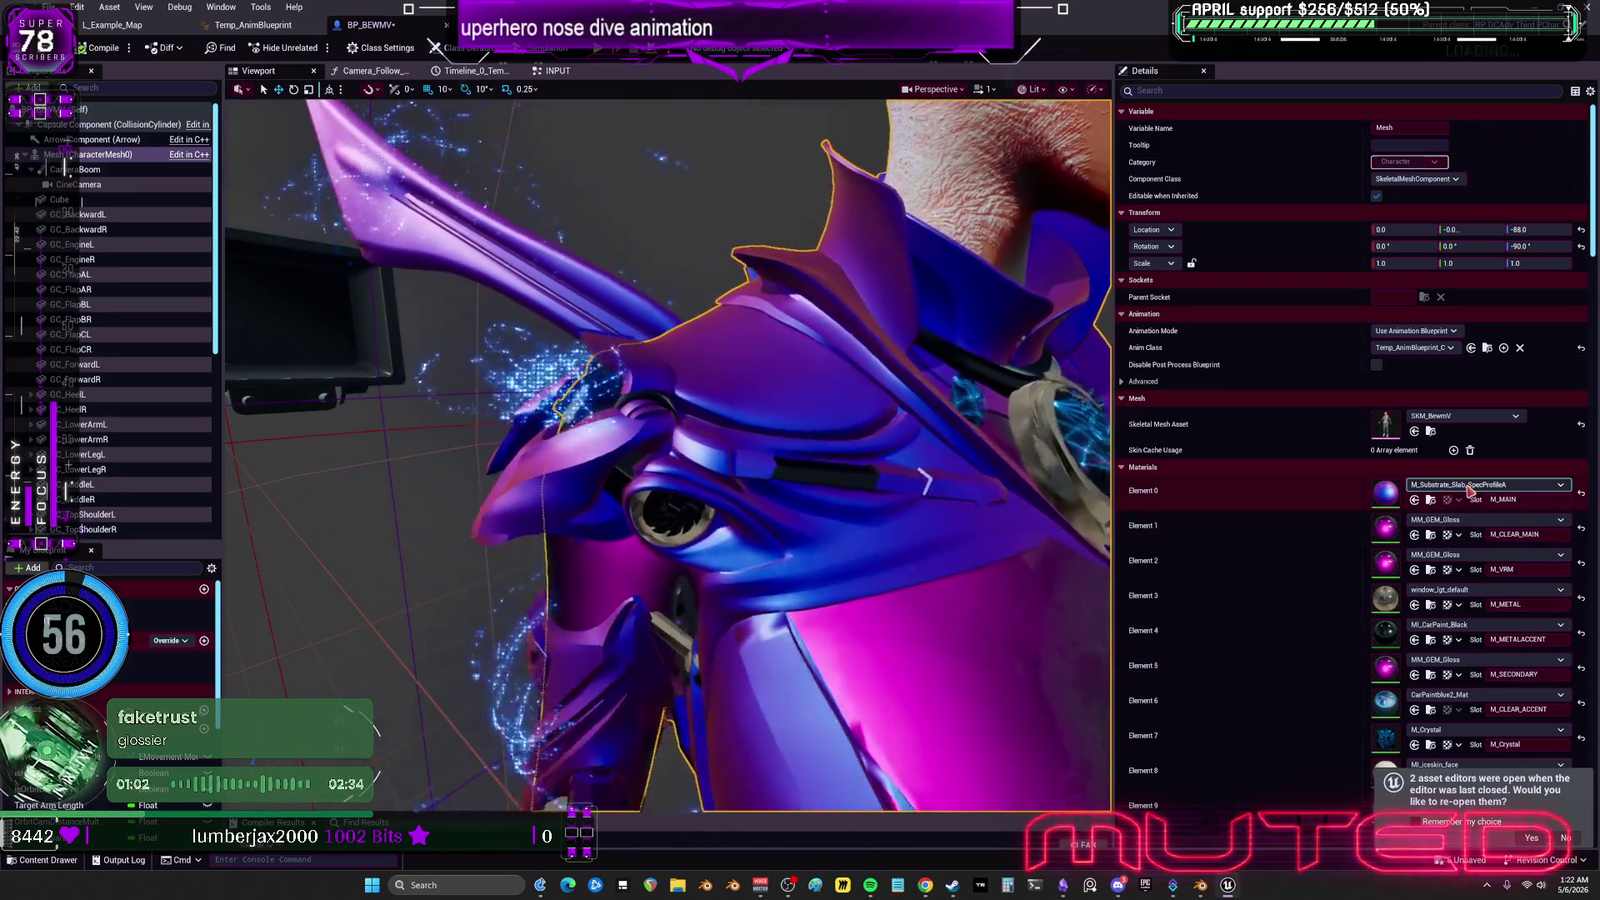
click(1469, 487)
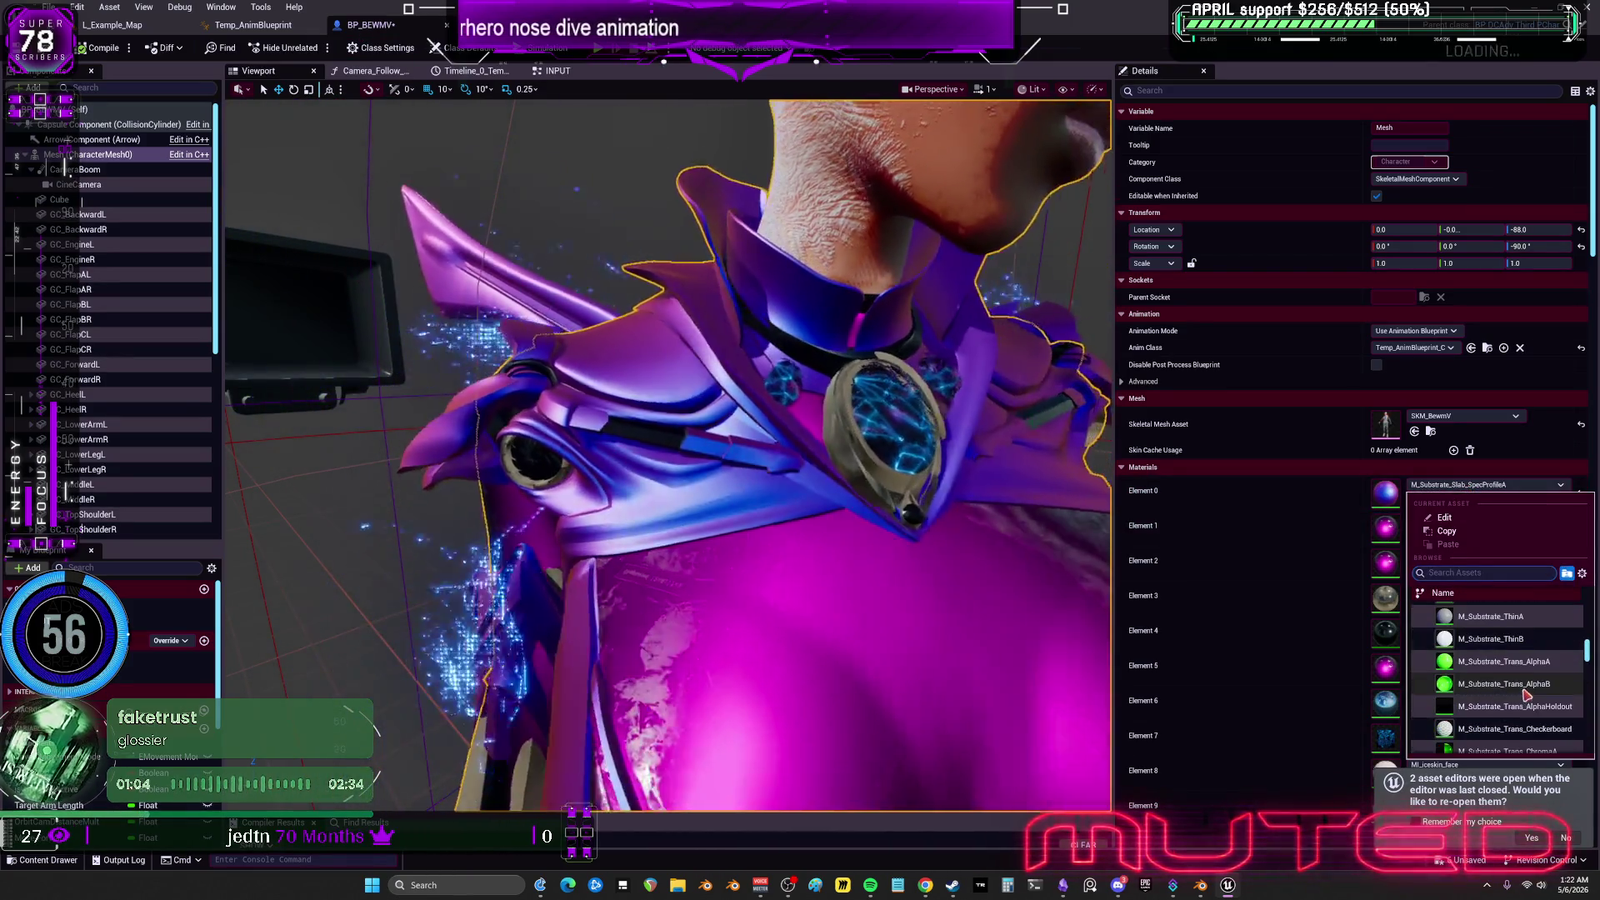
click(1500, 724)
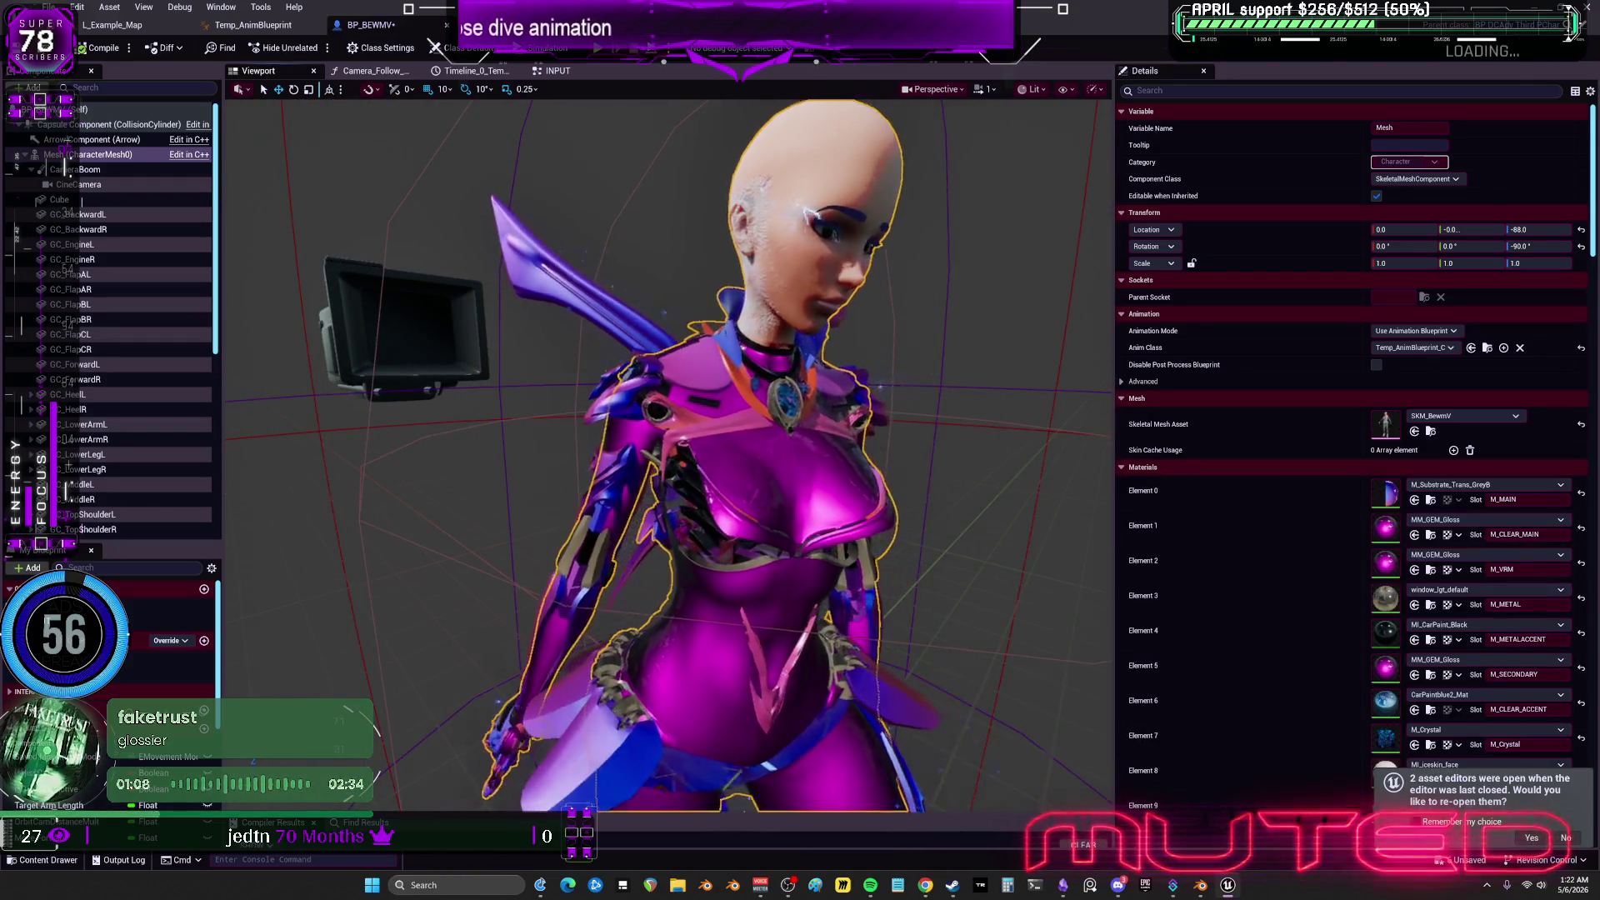
click(1484, 485)
scroll(1525, 684, down, 2)
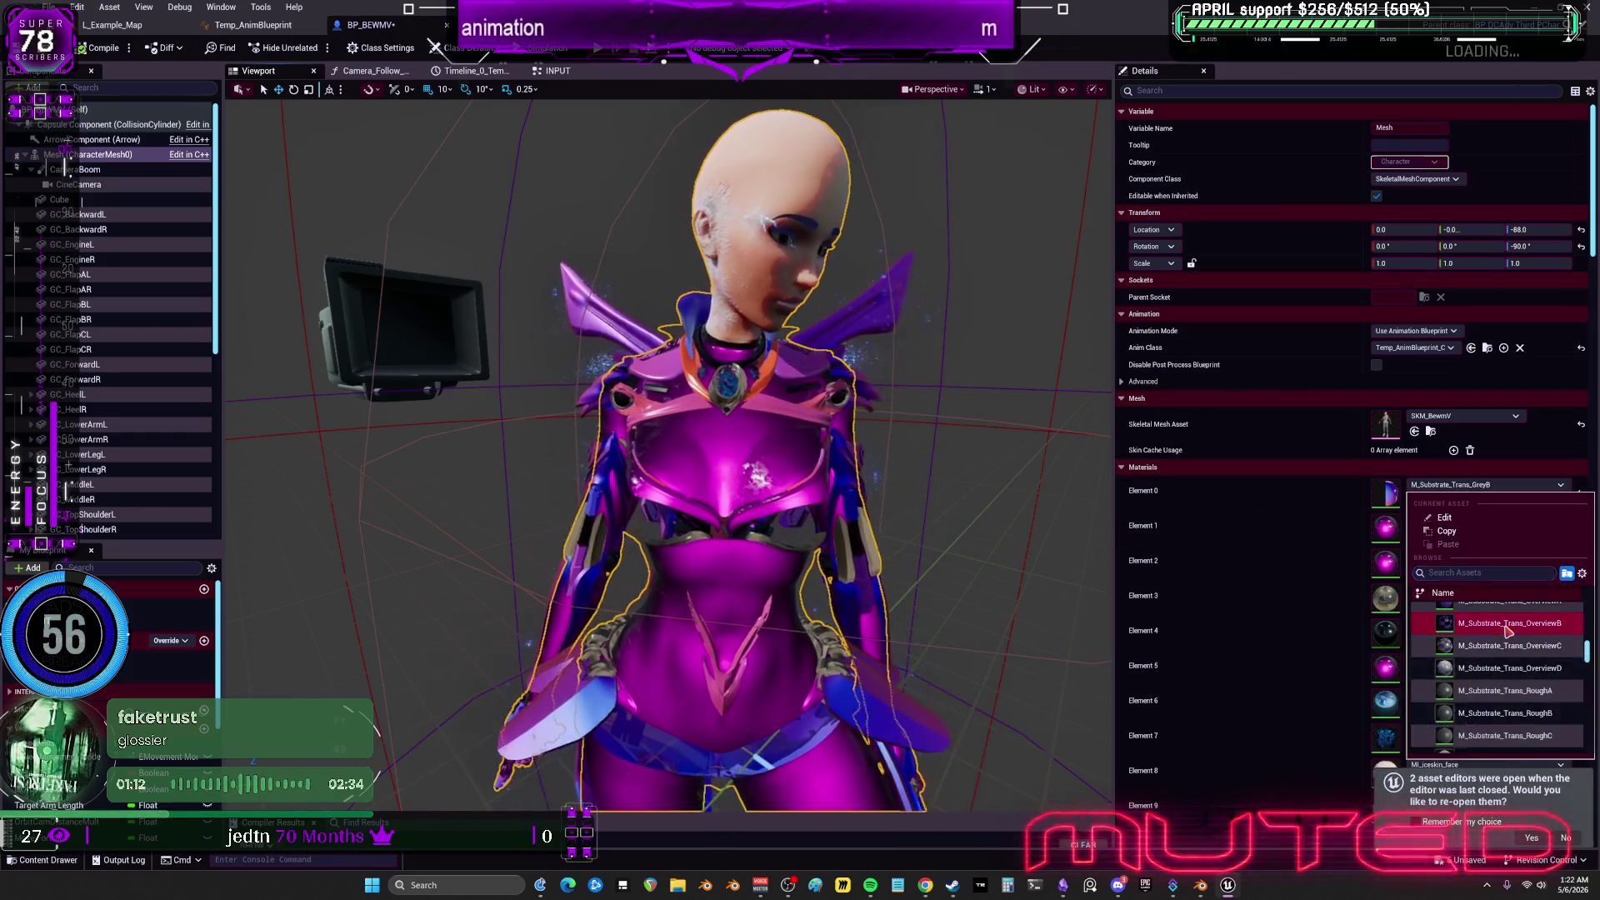
click(1508, 625)
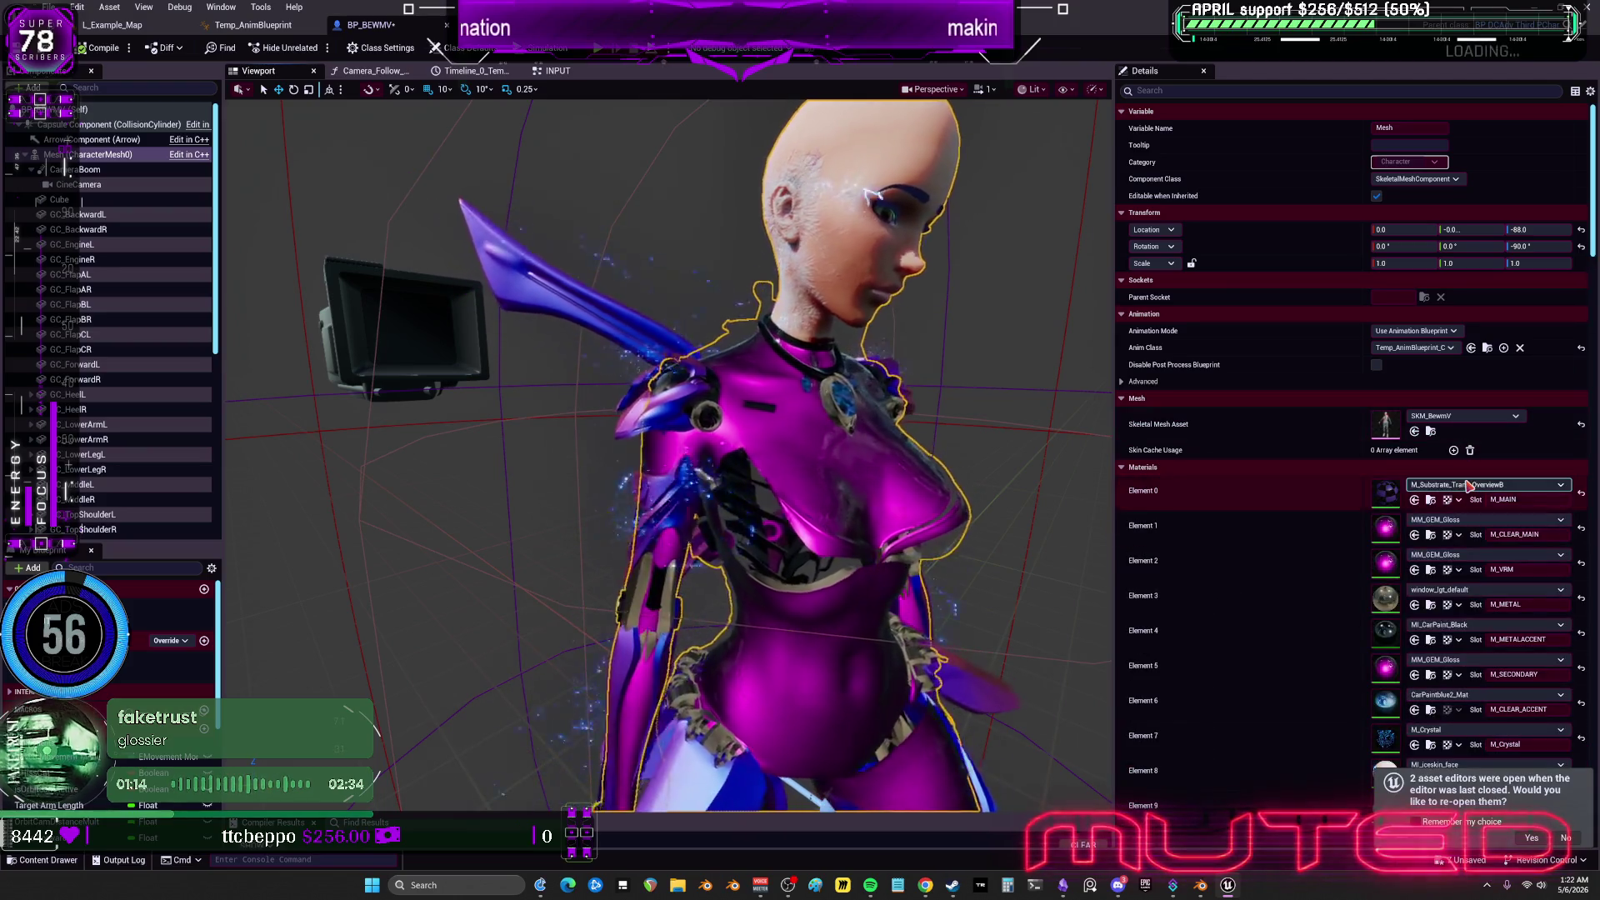
Apply ML_Holographic_Pinkish to the Element 0 suit slot, then switch to the example map.
scroll(1467, 483, down, 3)
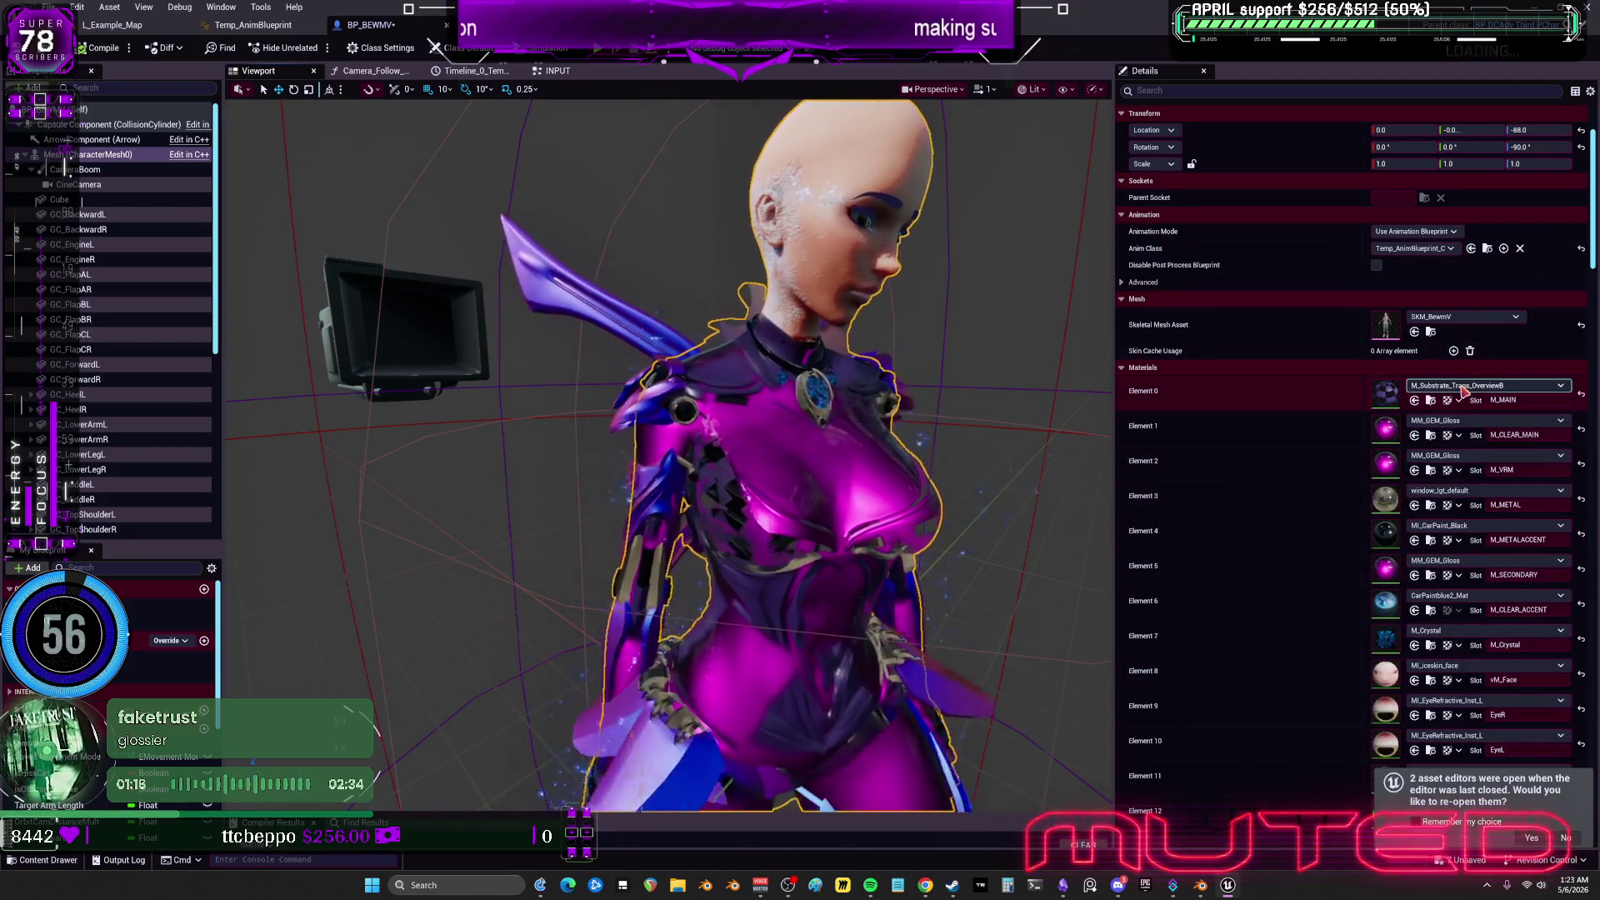
click(1464, 387)
scroll(1518, 594, down, 5)
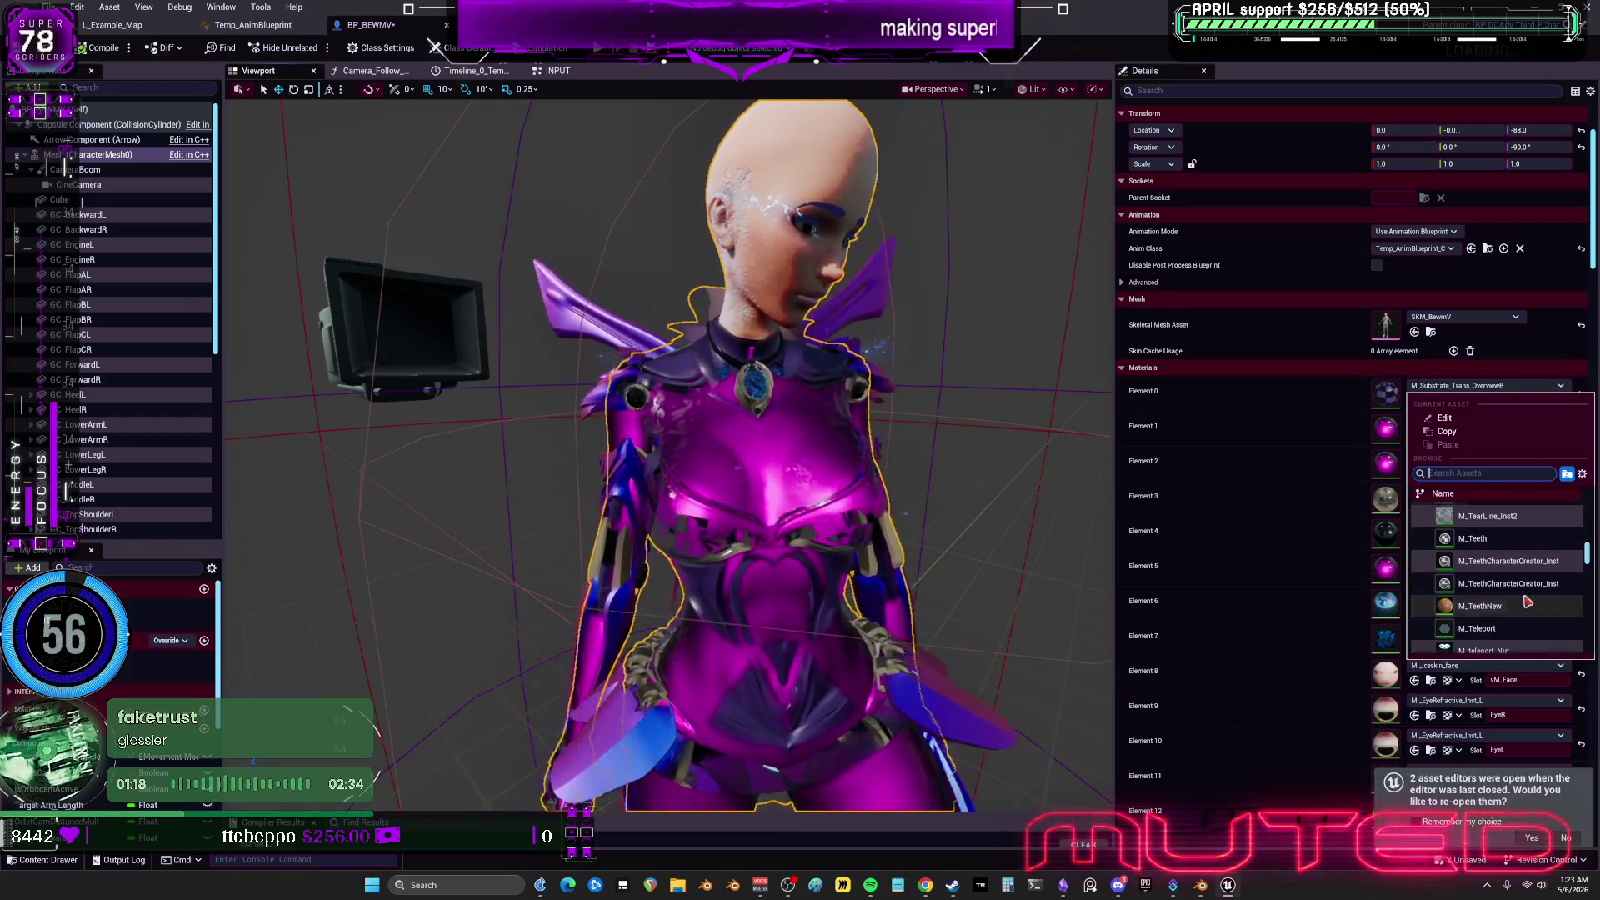
scroll(1528, 604, down, 3)
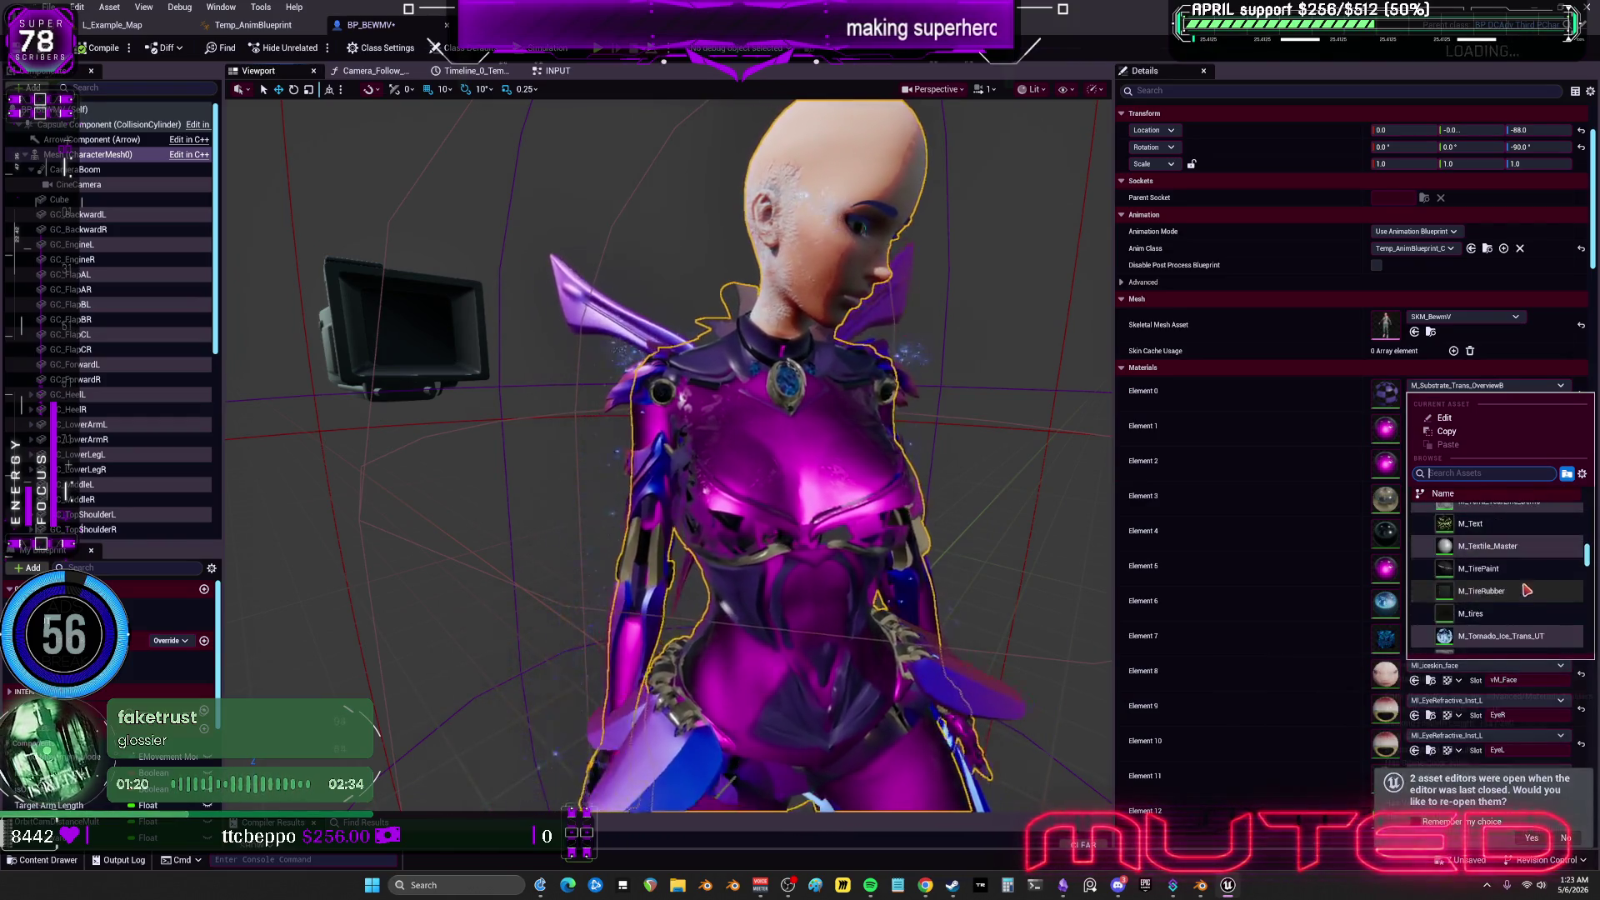
scroll(1587, 565, down, 5)
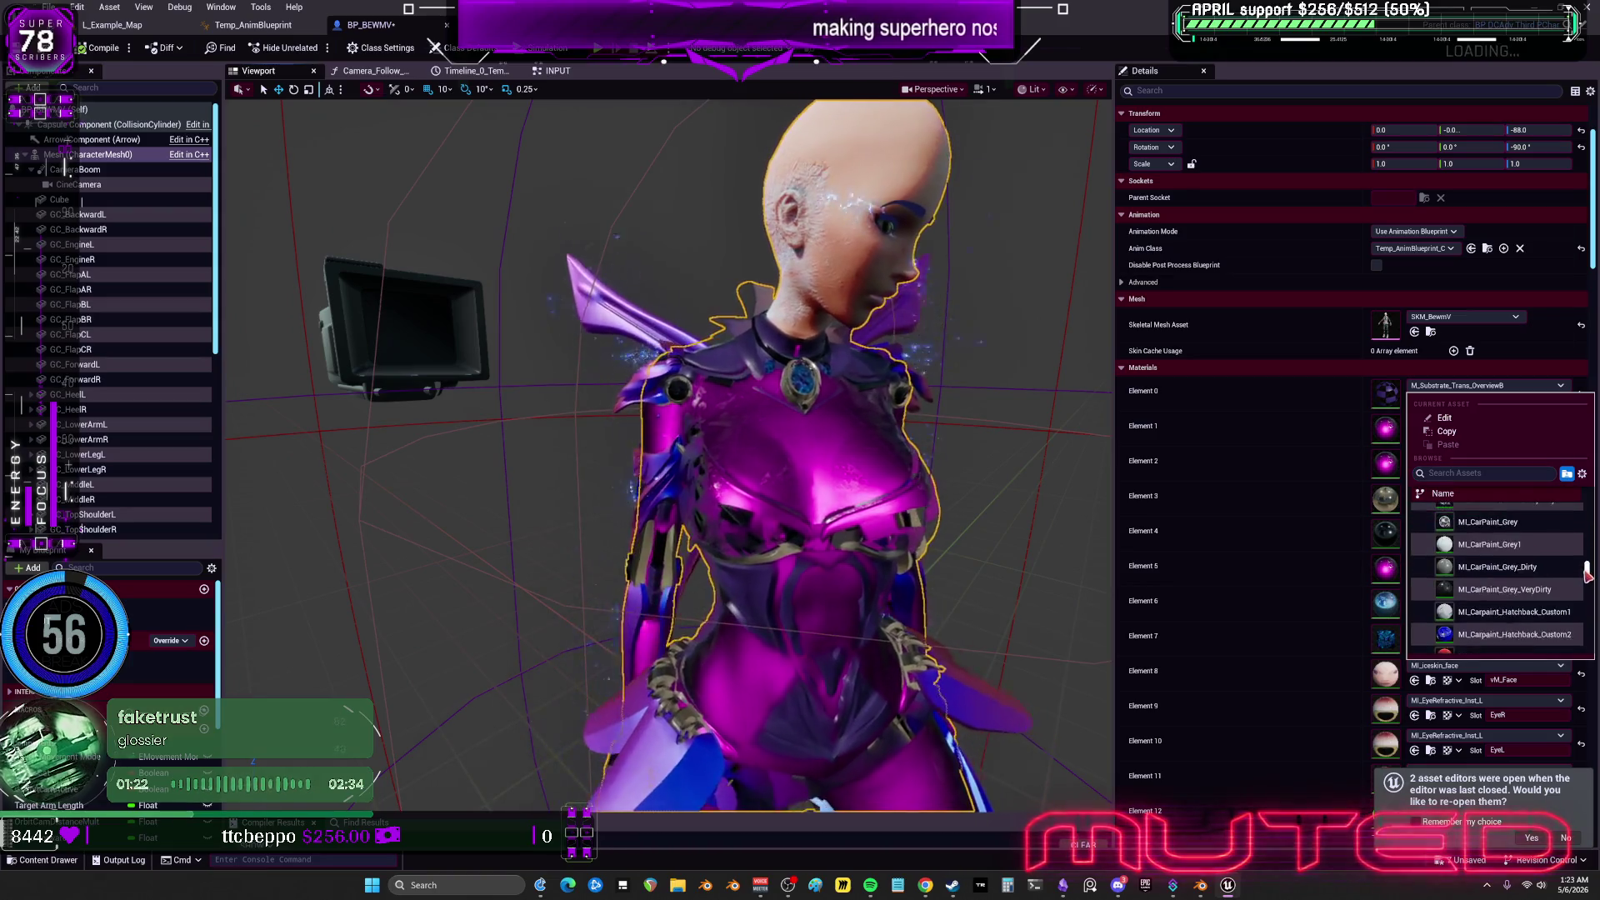
drag(1588, 575, 1588, 595)
scroll(1550, 592, down, 5)
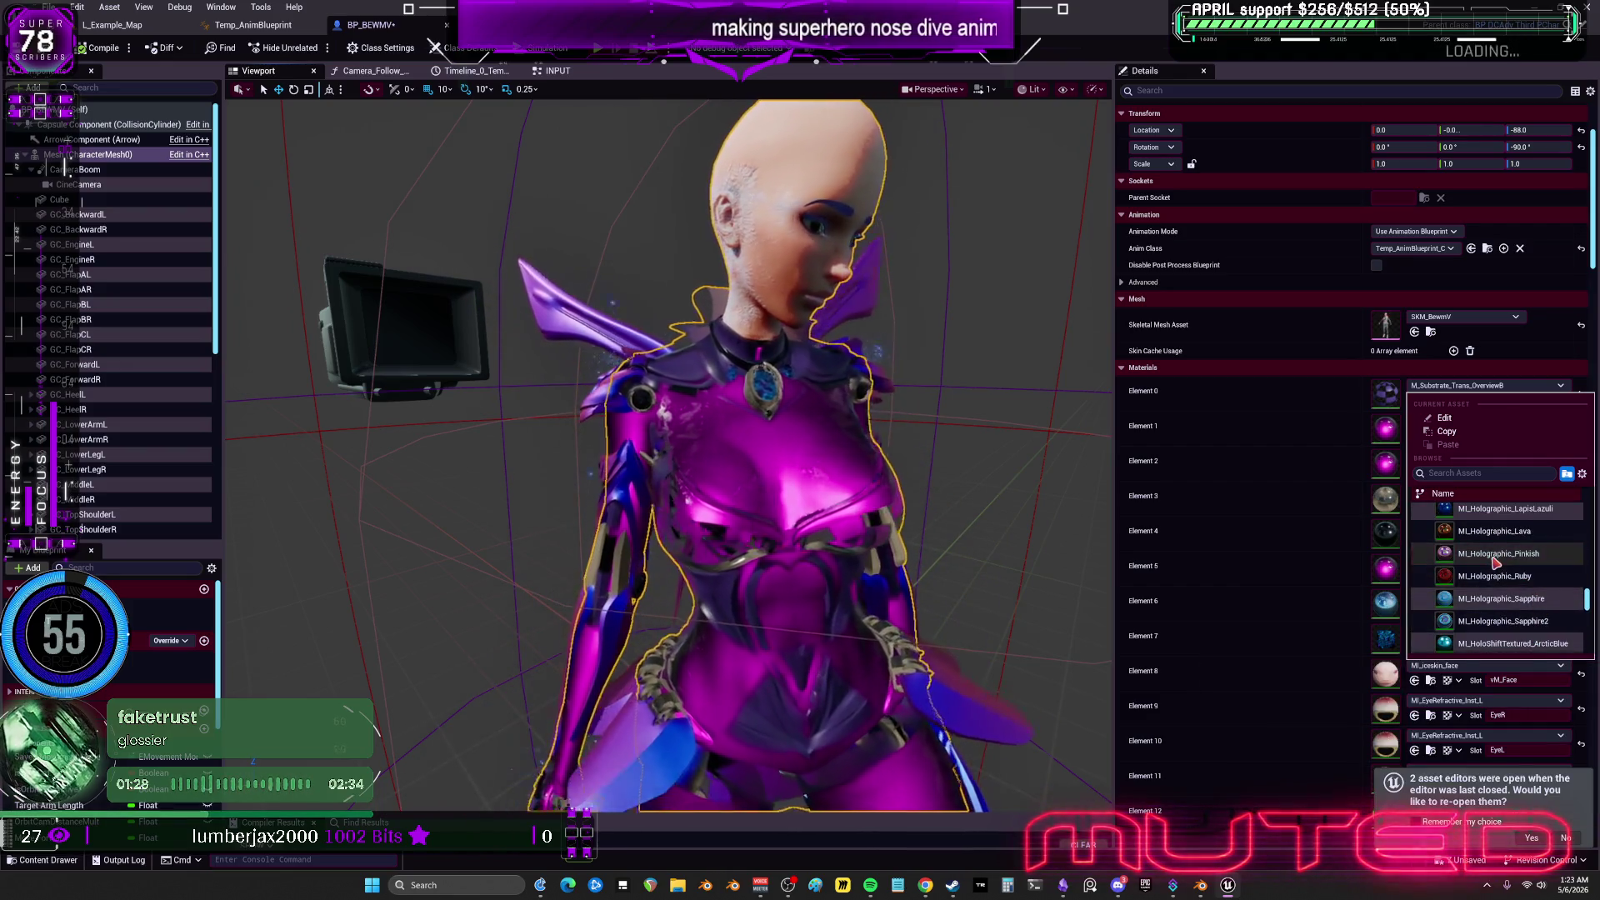
click(1495, 559)
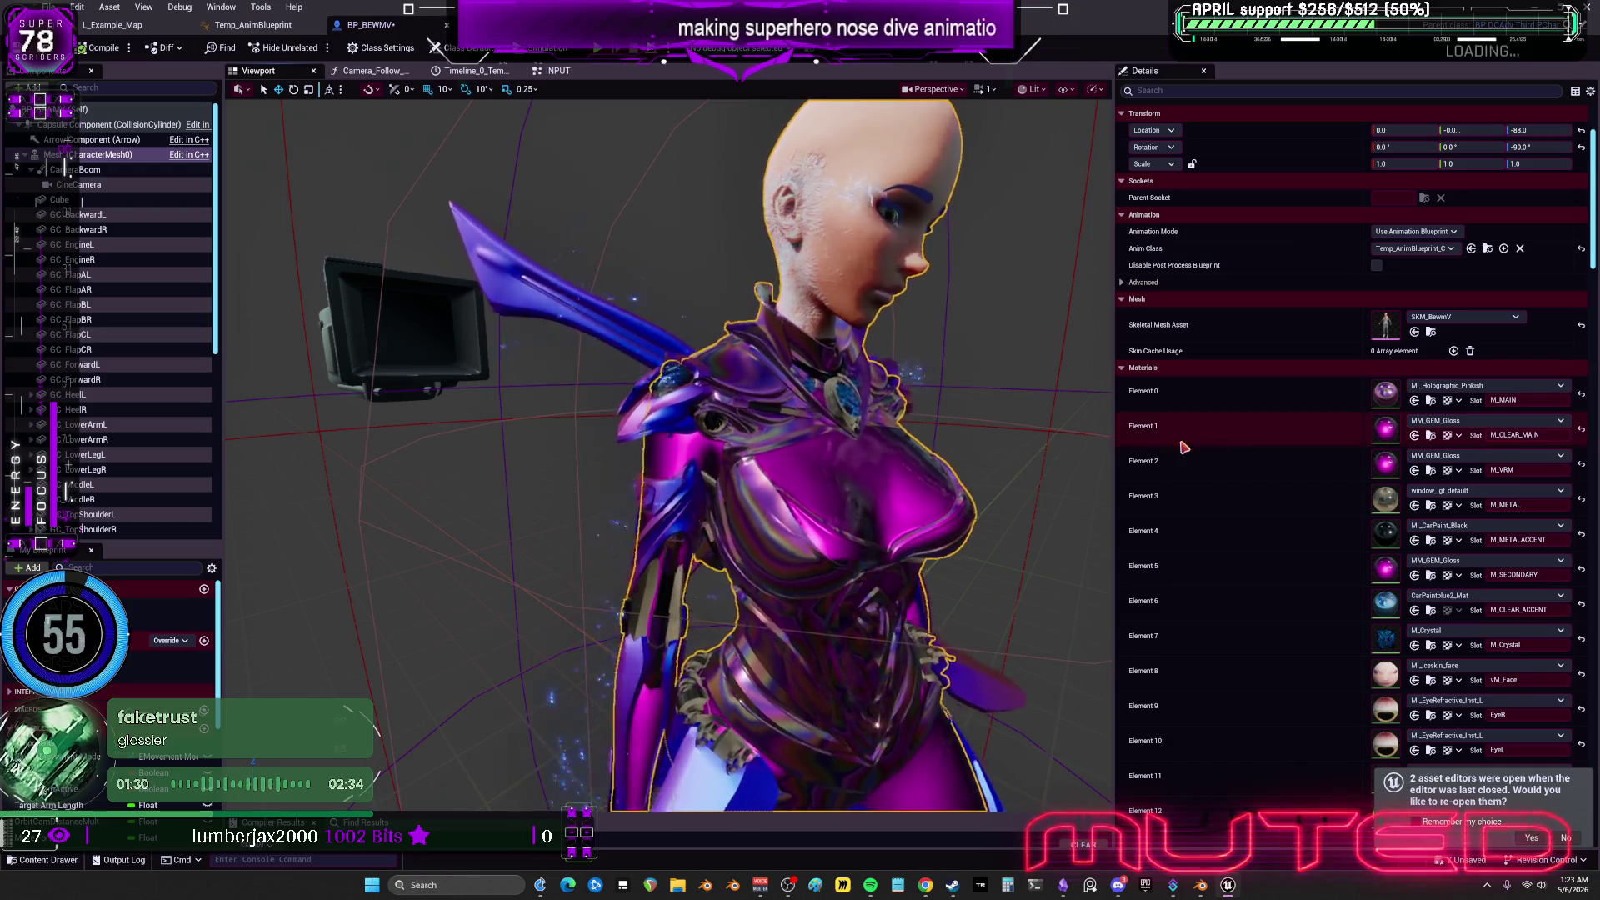
click(1431, 400)
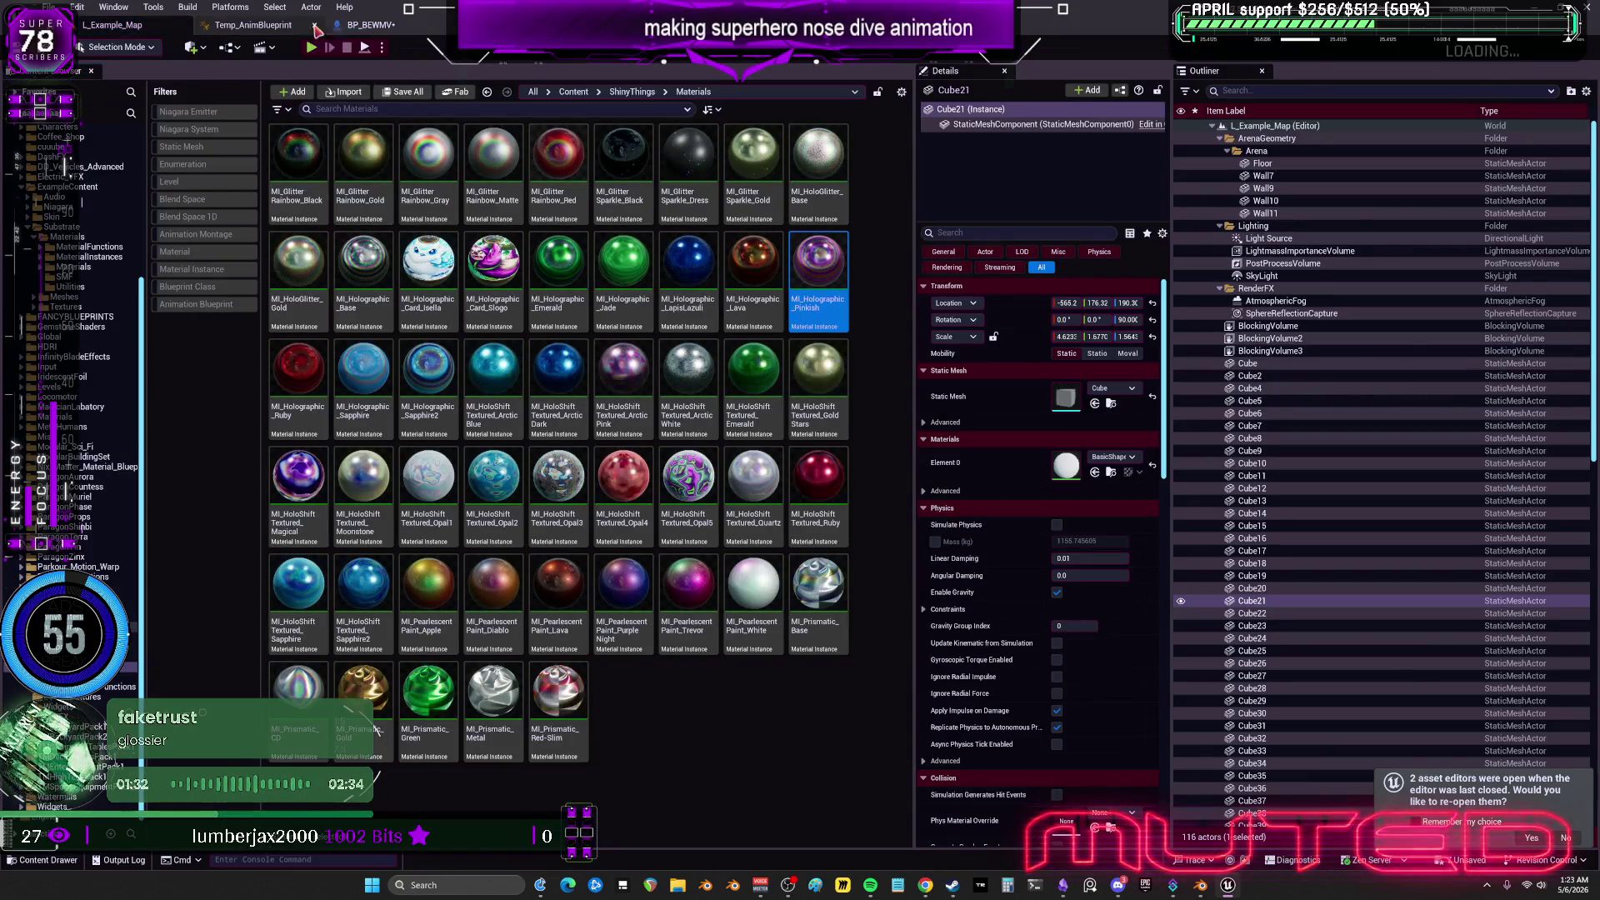
Select armor components GC_BackwardL through SoleL in BP_BEWMV to check their materials.
click(364, 25)
click(83, 219)
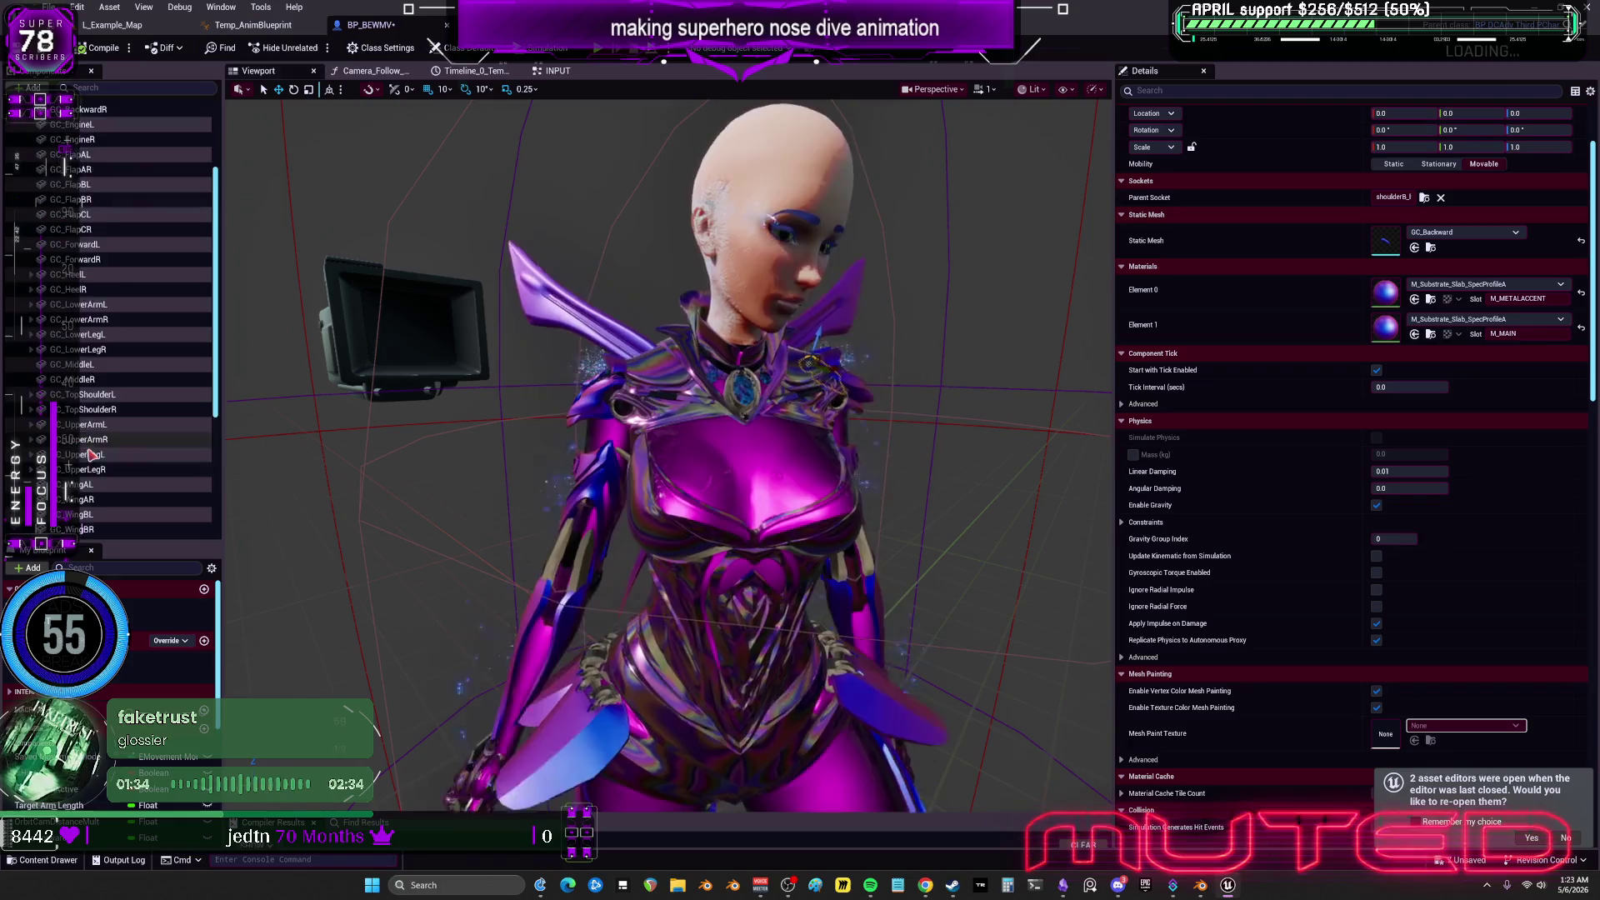
scroll(98, 500, down, 5)
shift+click(83, 477)
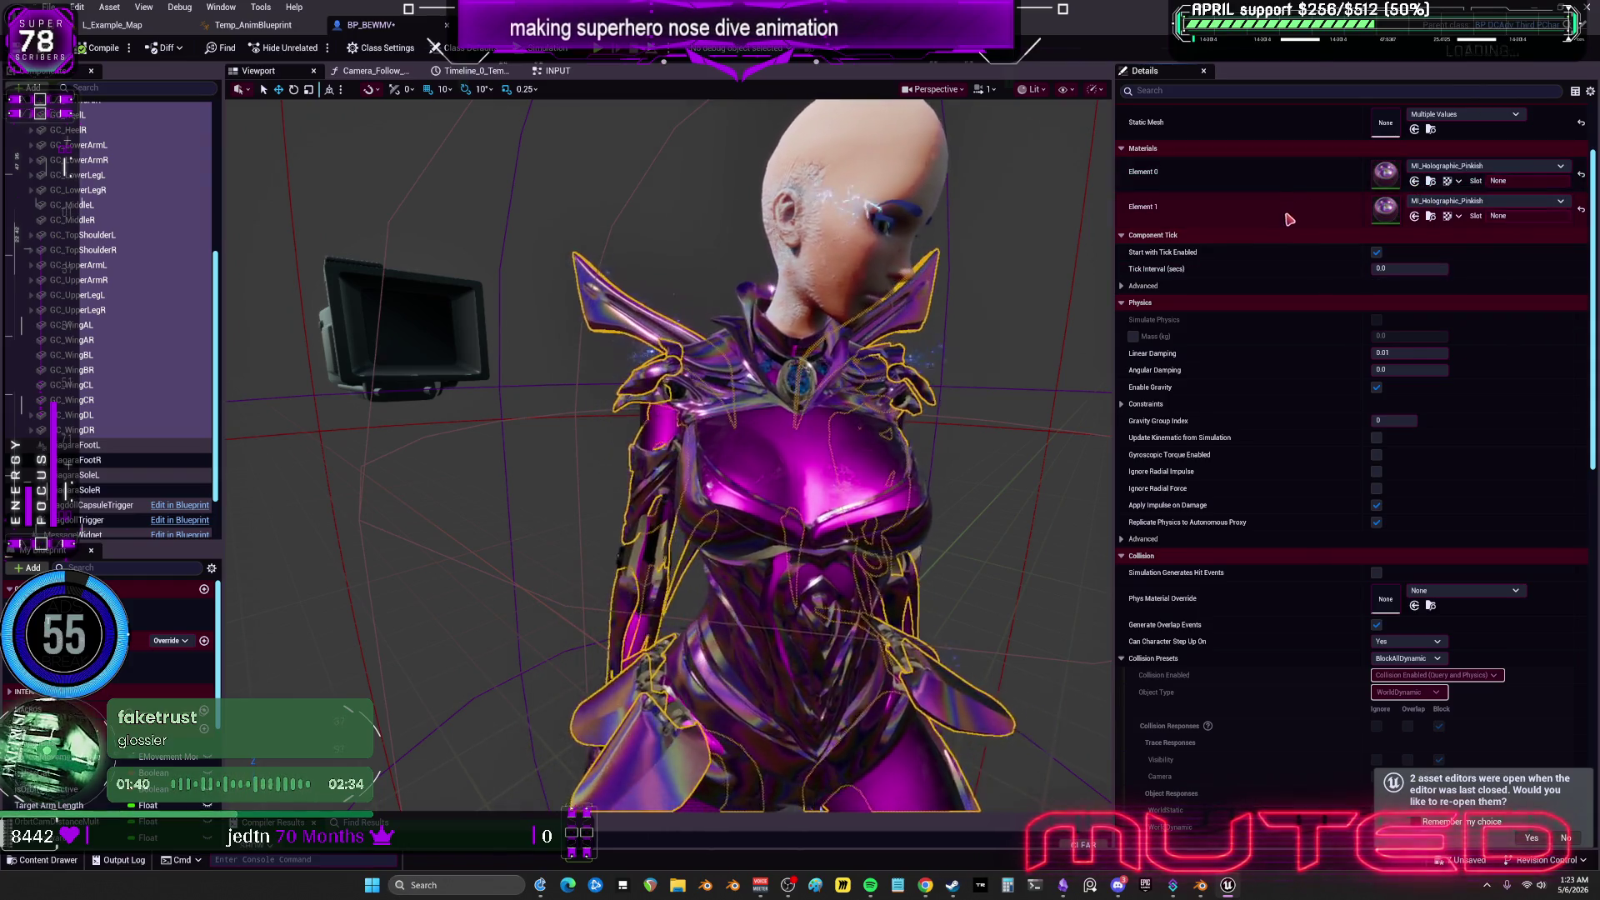
scroll(171, 172, up, 6)
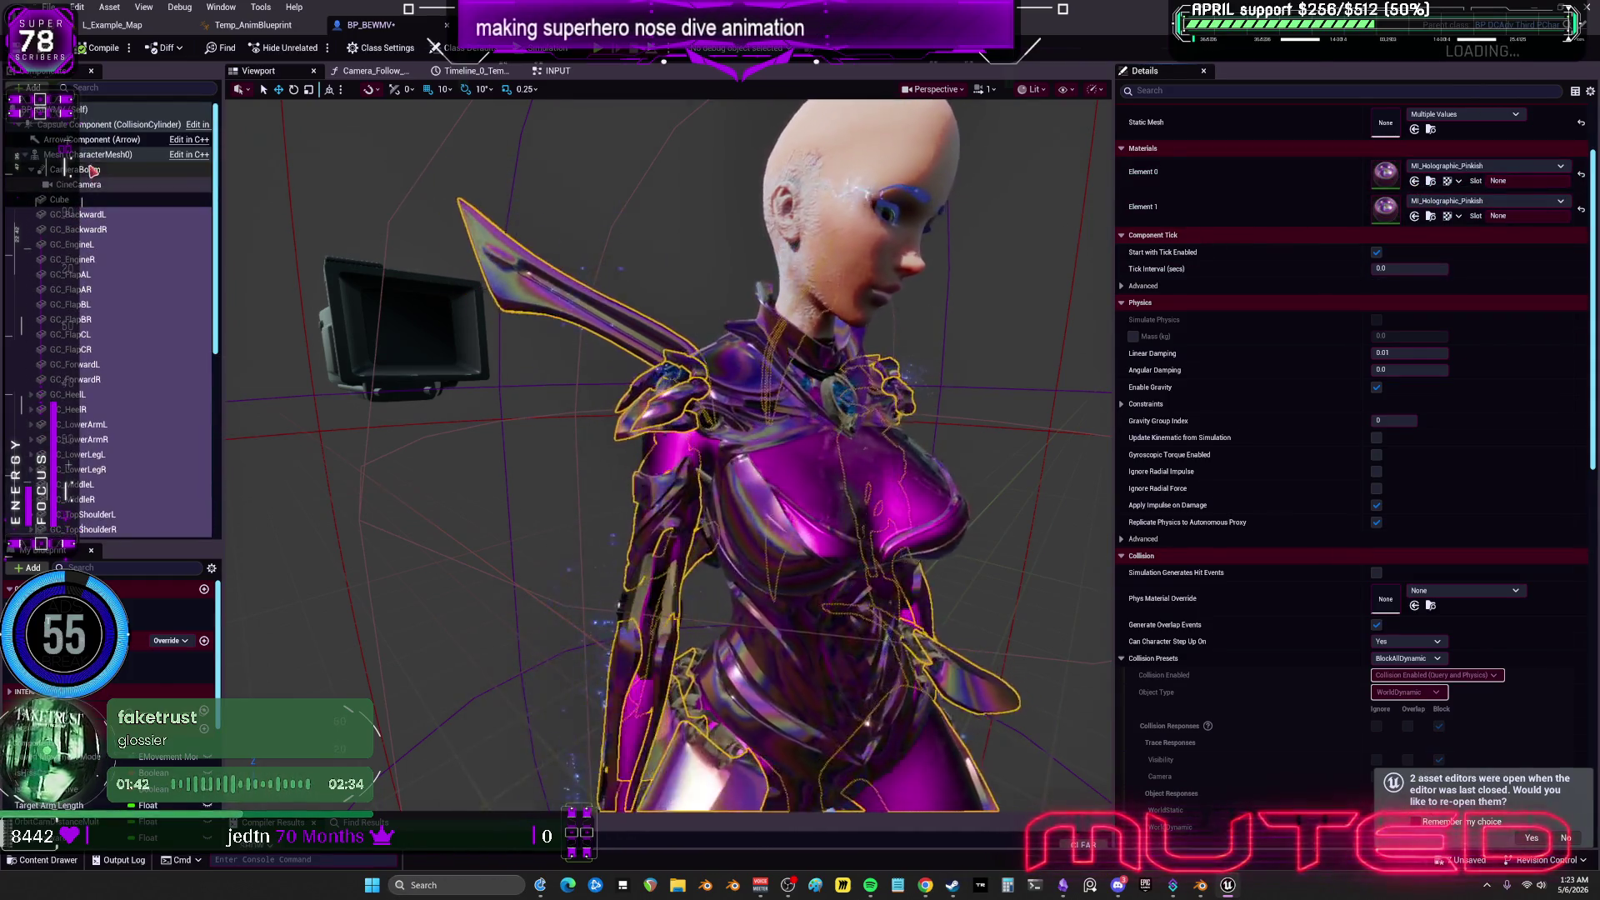
click(75, 154)
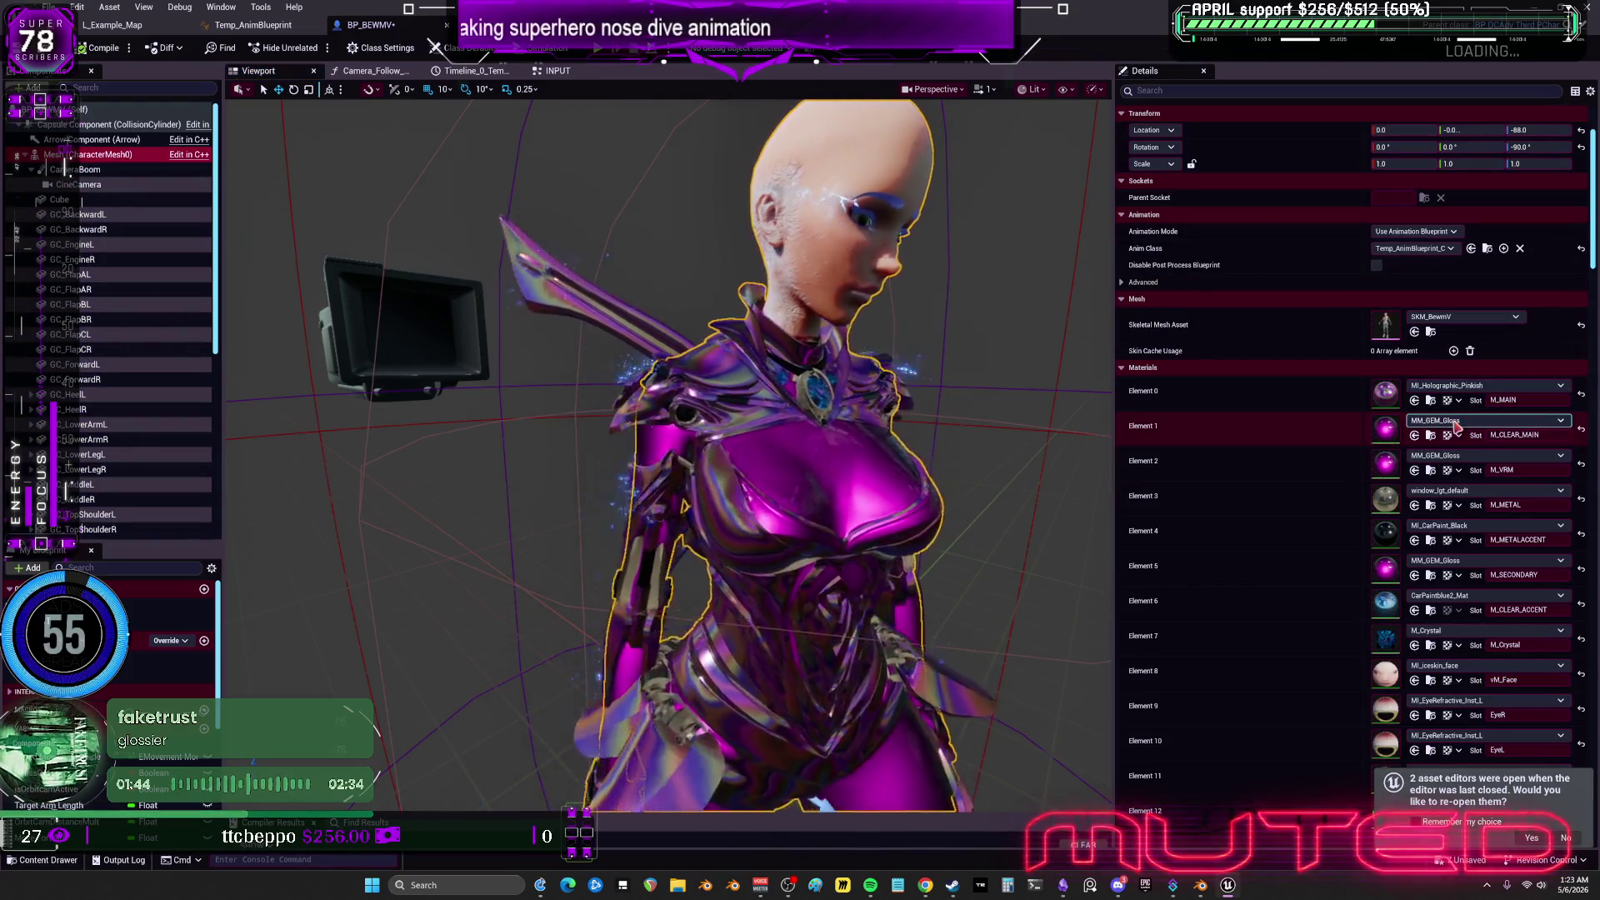
Try MM_Water_Clean, NormalDecals and window_lgt_default on the body mesh's M_CLEAR_MAIN slot.
click(1435, 425)
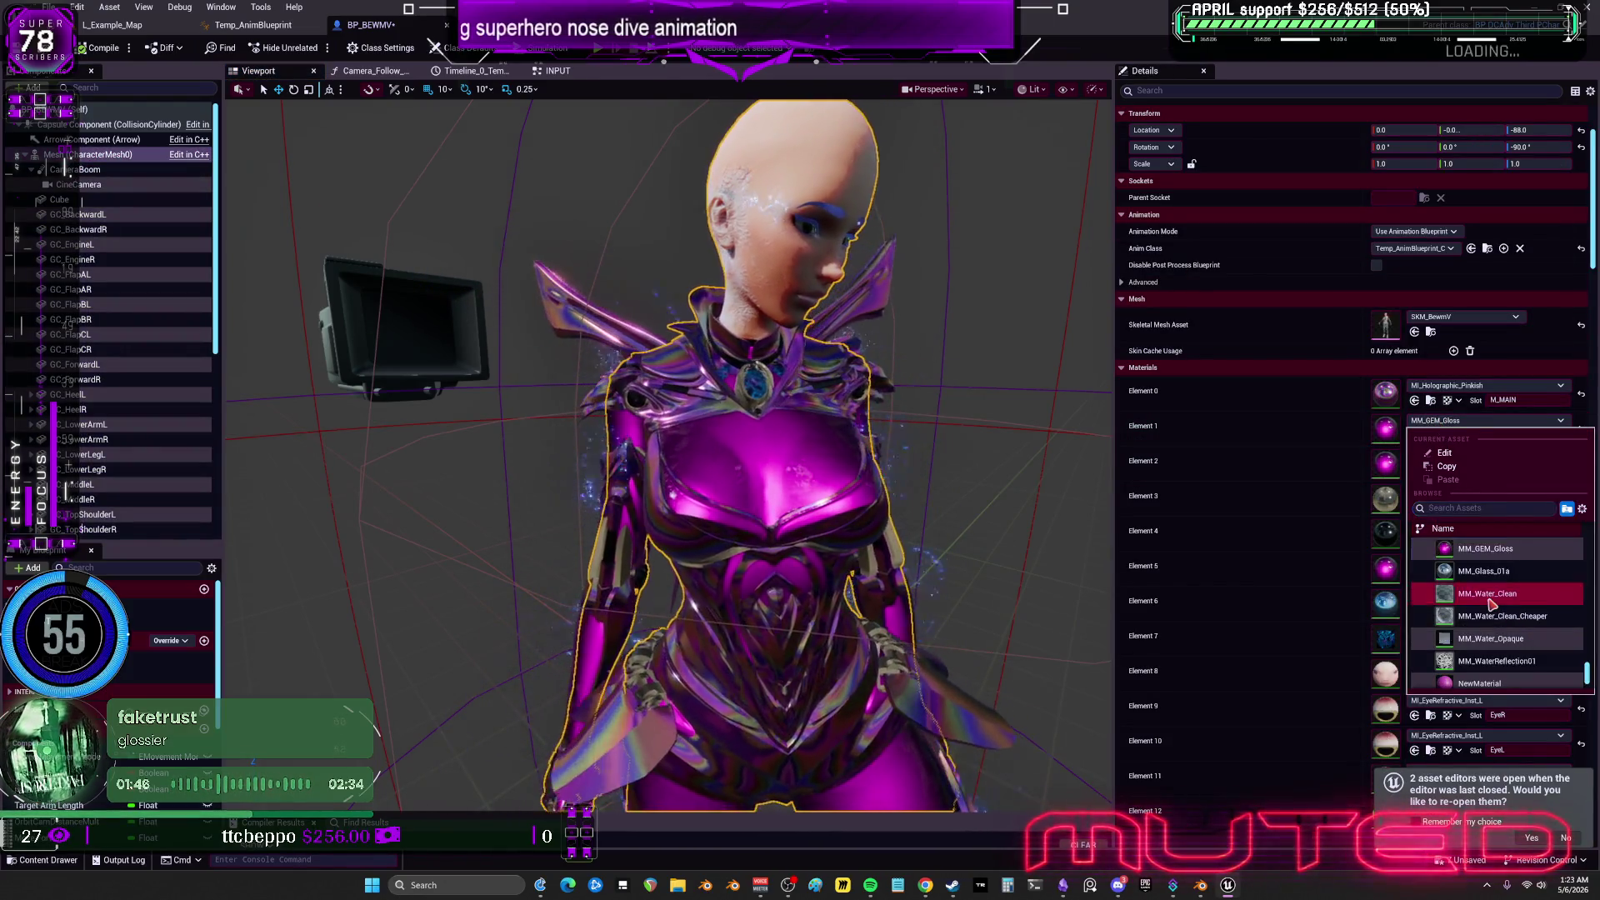
click(1488, 594)
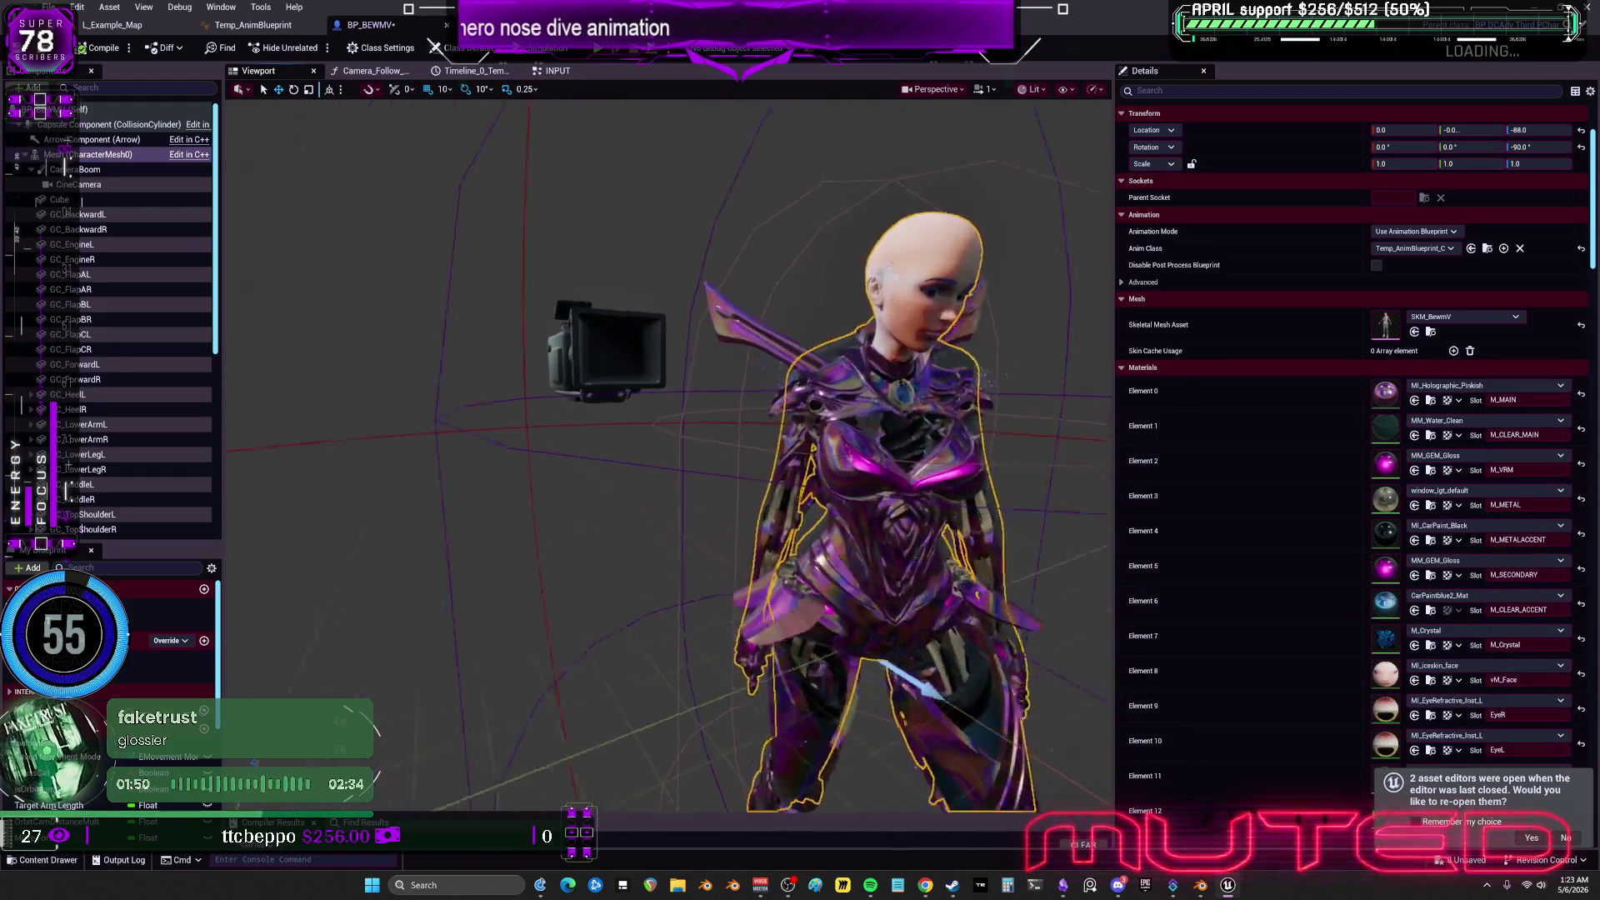
click(1470, 420)
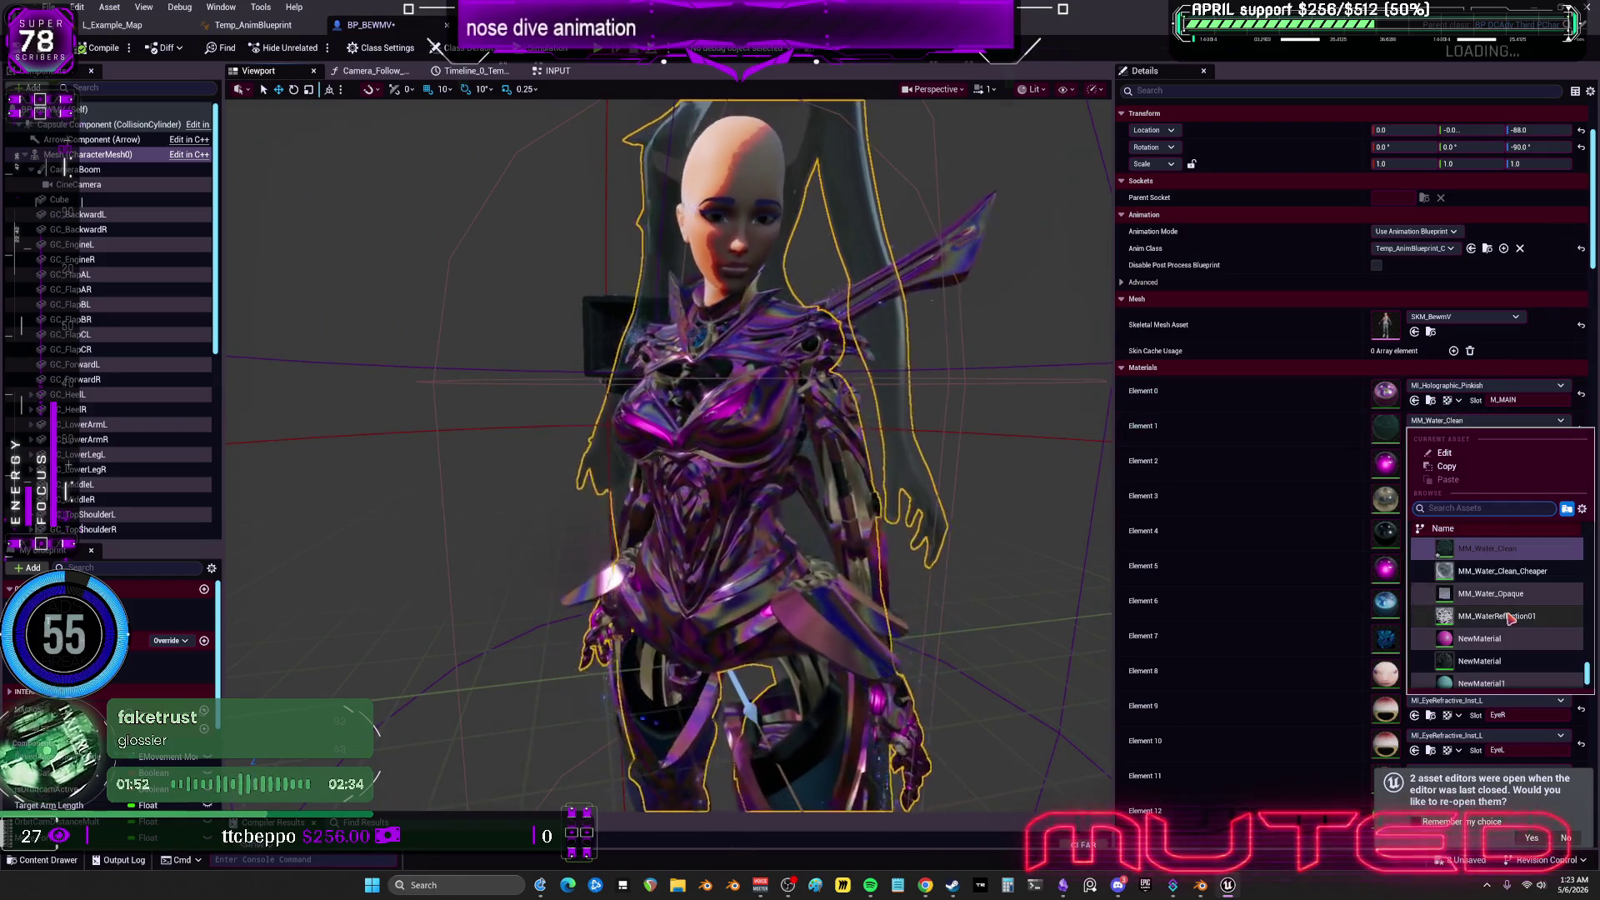
scroll(1517, 590, down, 3)
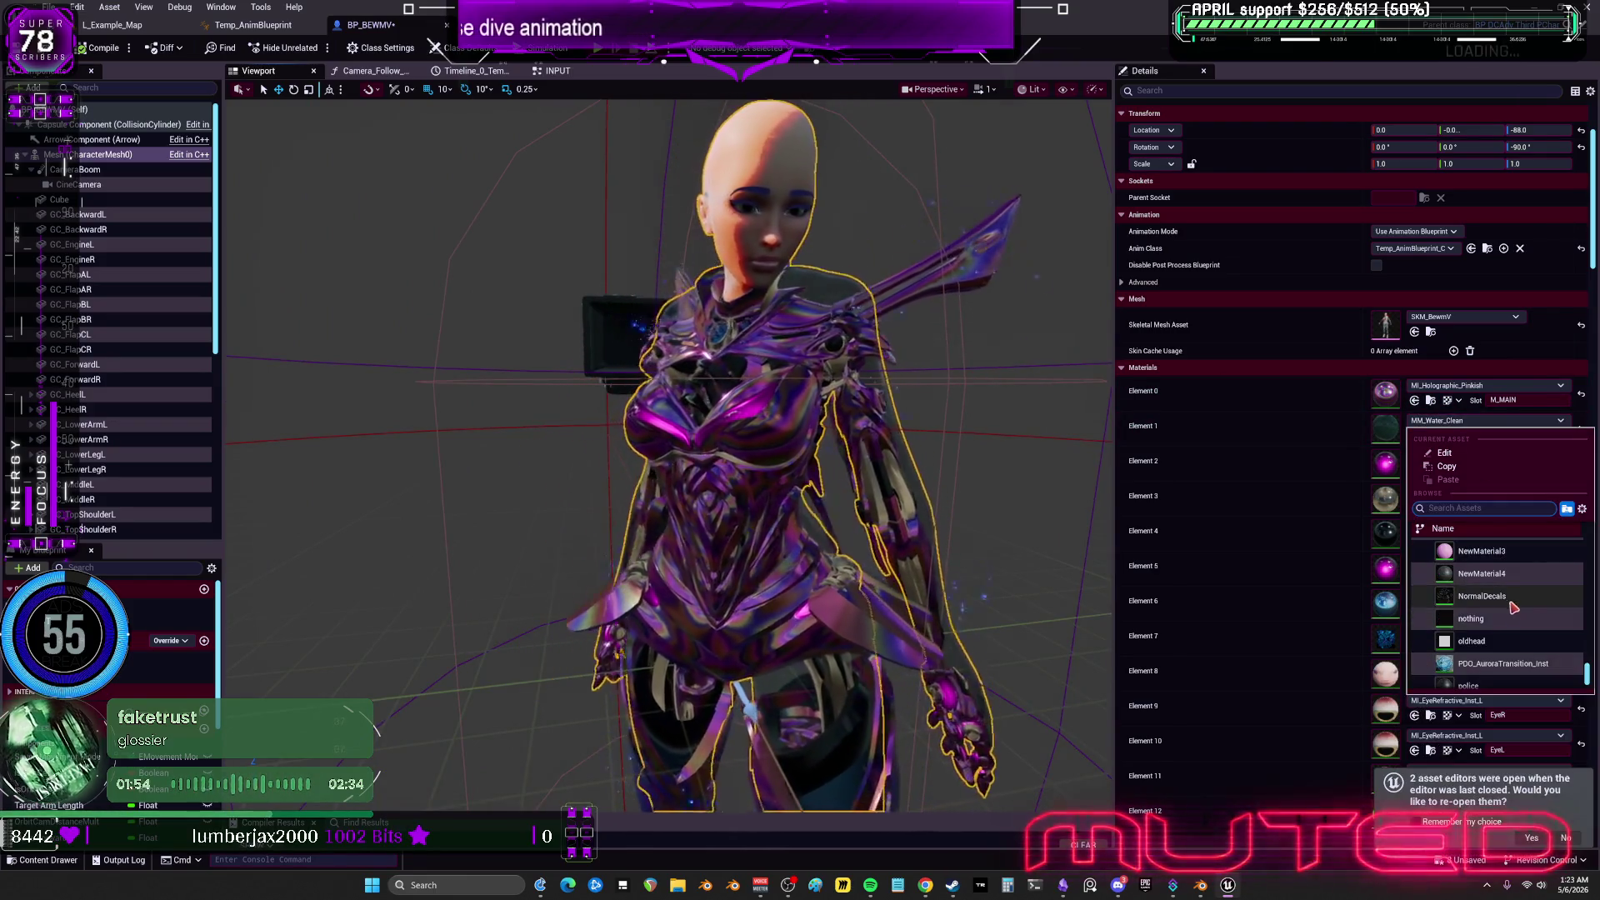
click(1488, 617)
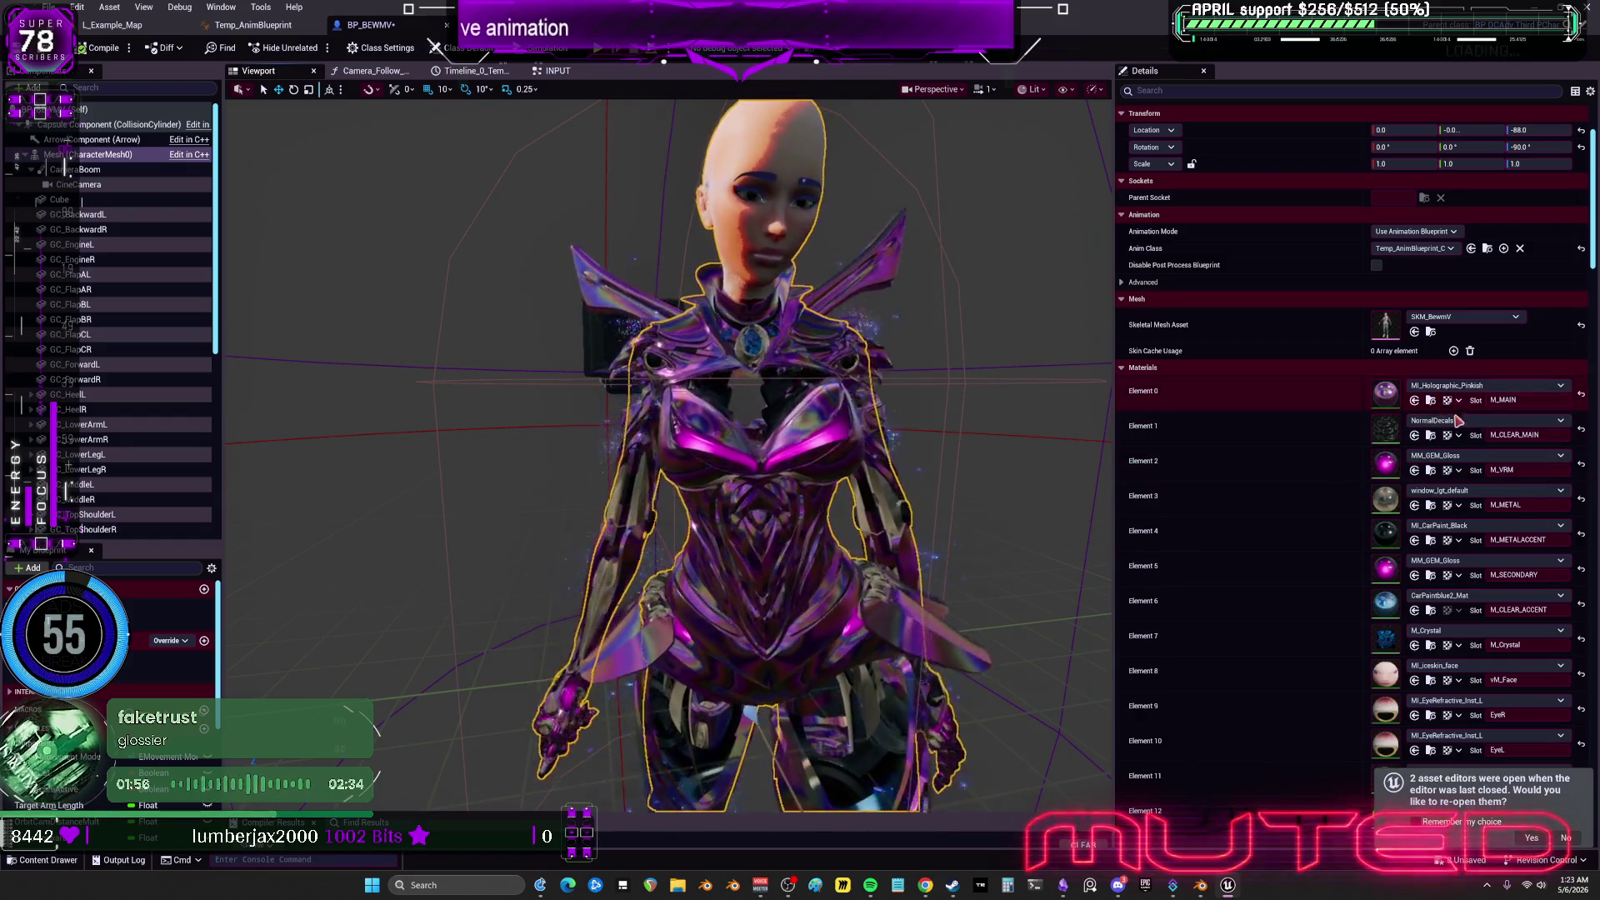
click(1461, 427)
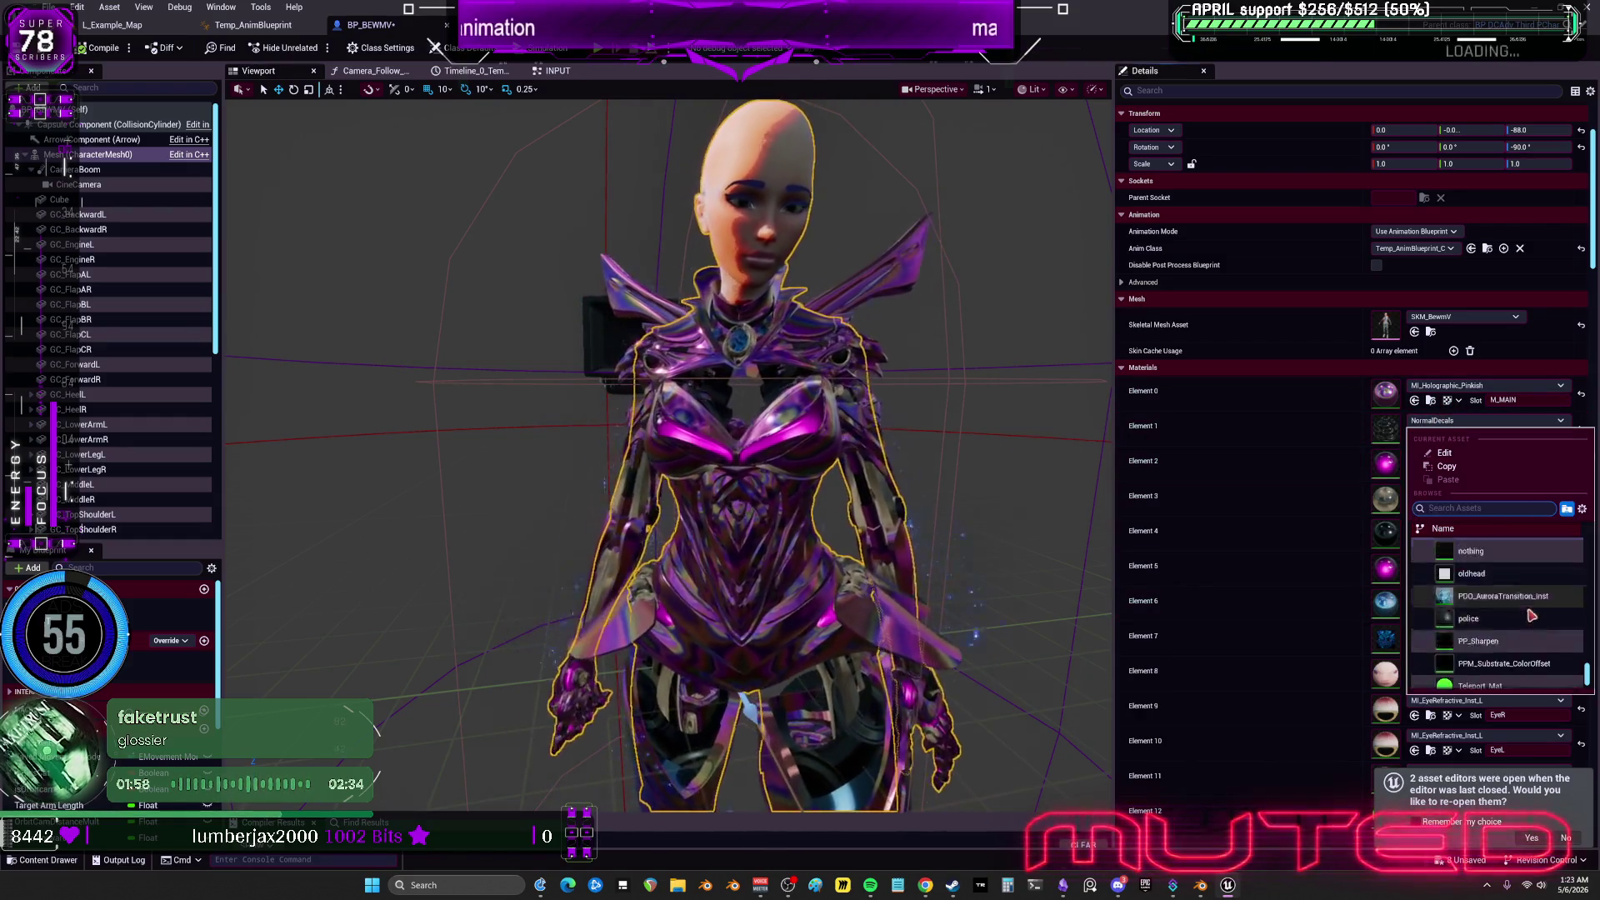
scroll(1513, 601, down, 2)
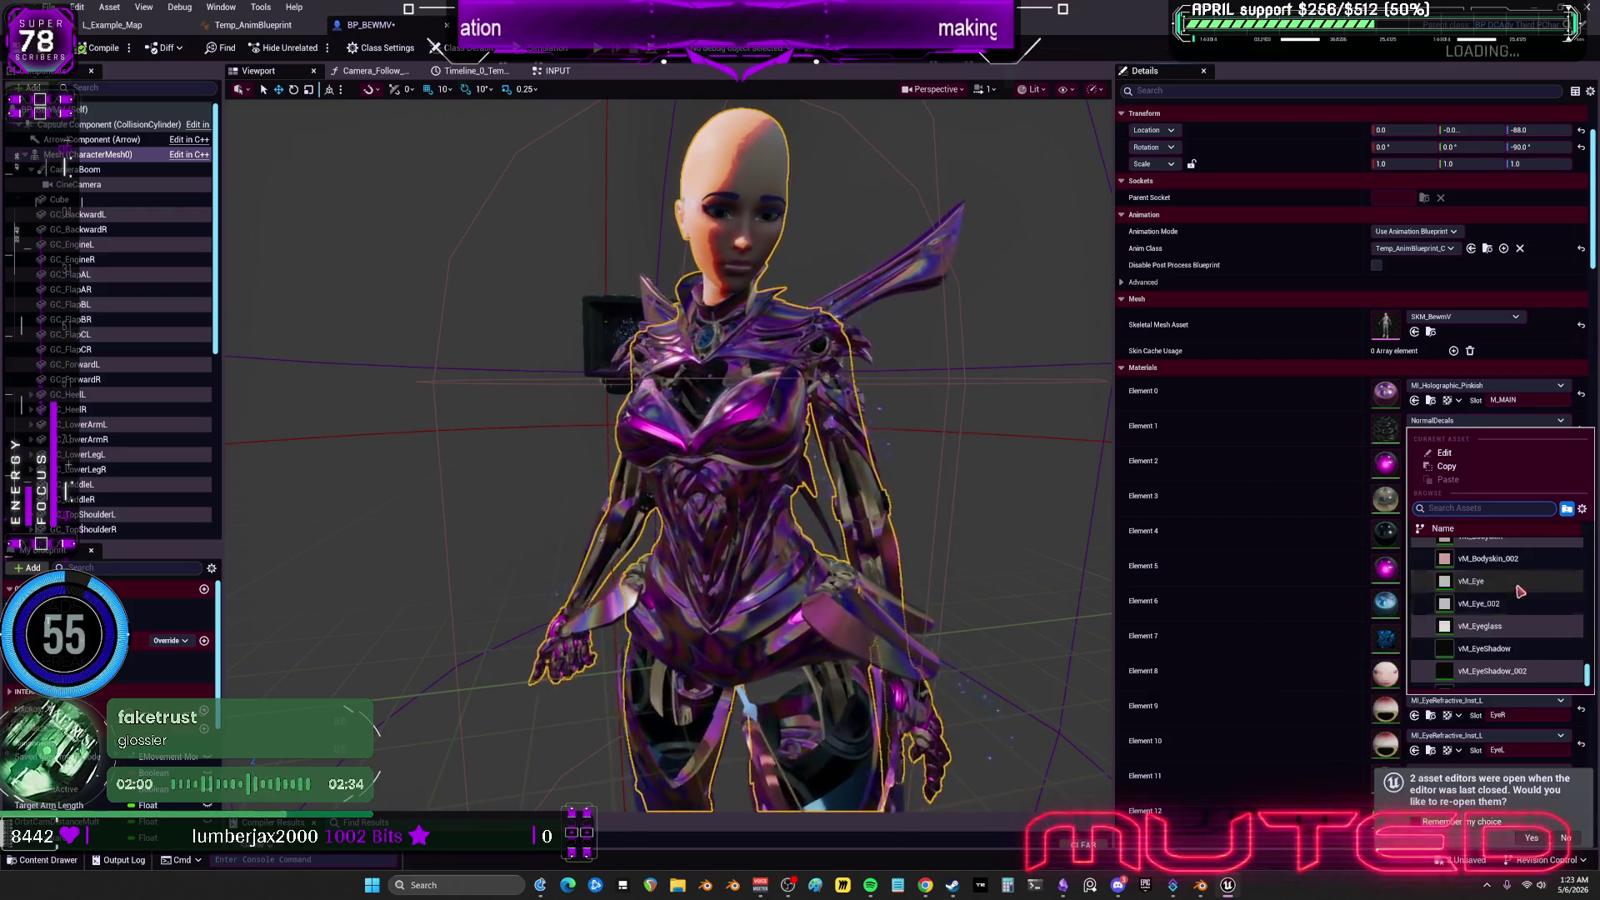
click(1500, 624)
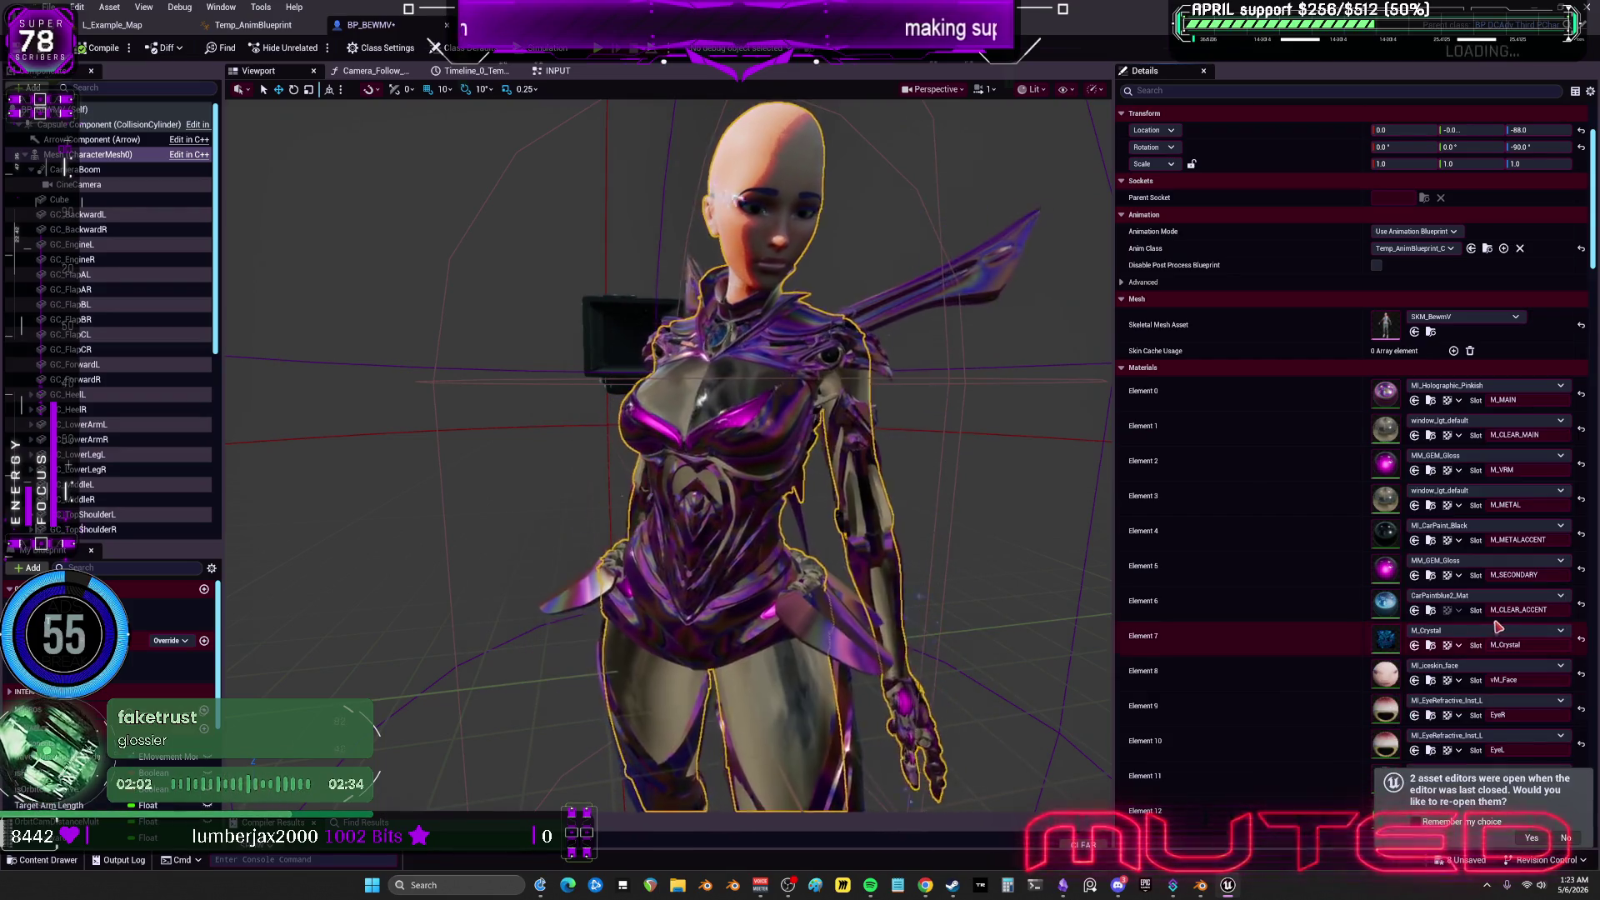
Apply M_Shinbi_Flare_Bubble to M_CLEAR_MAIN and launch a standalone play test.
click(1432, 423)
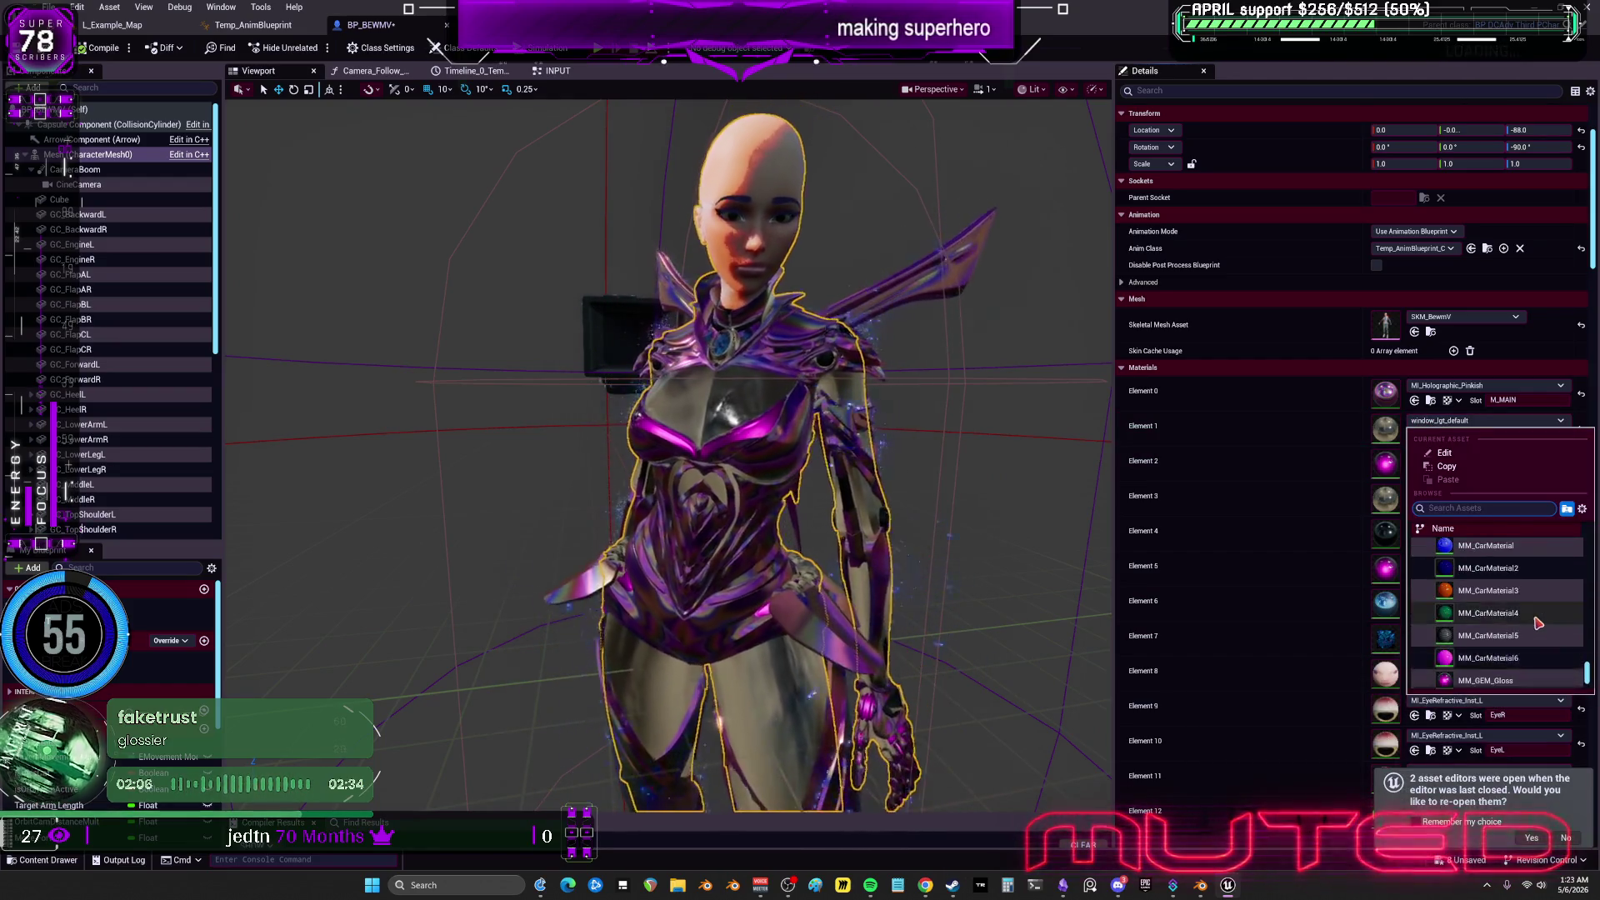
scroll(1536, 625, down, 10)
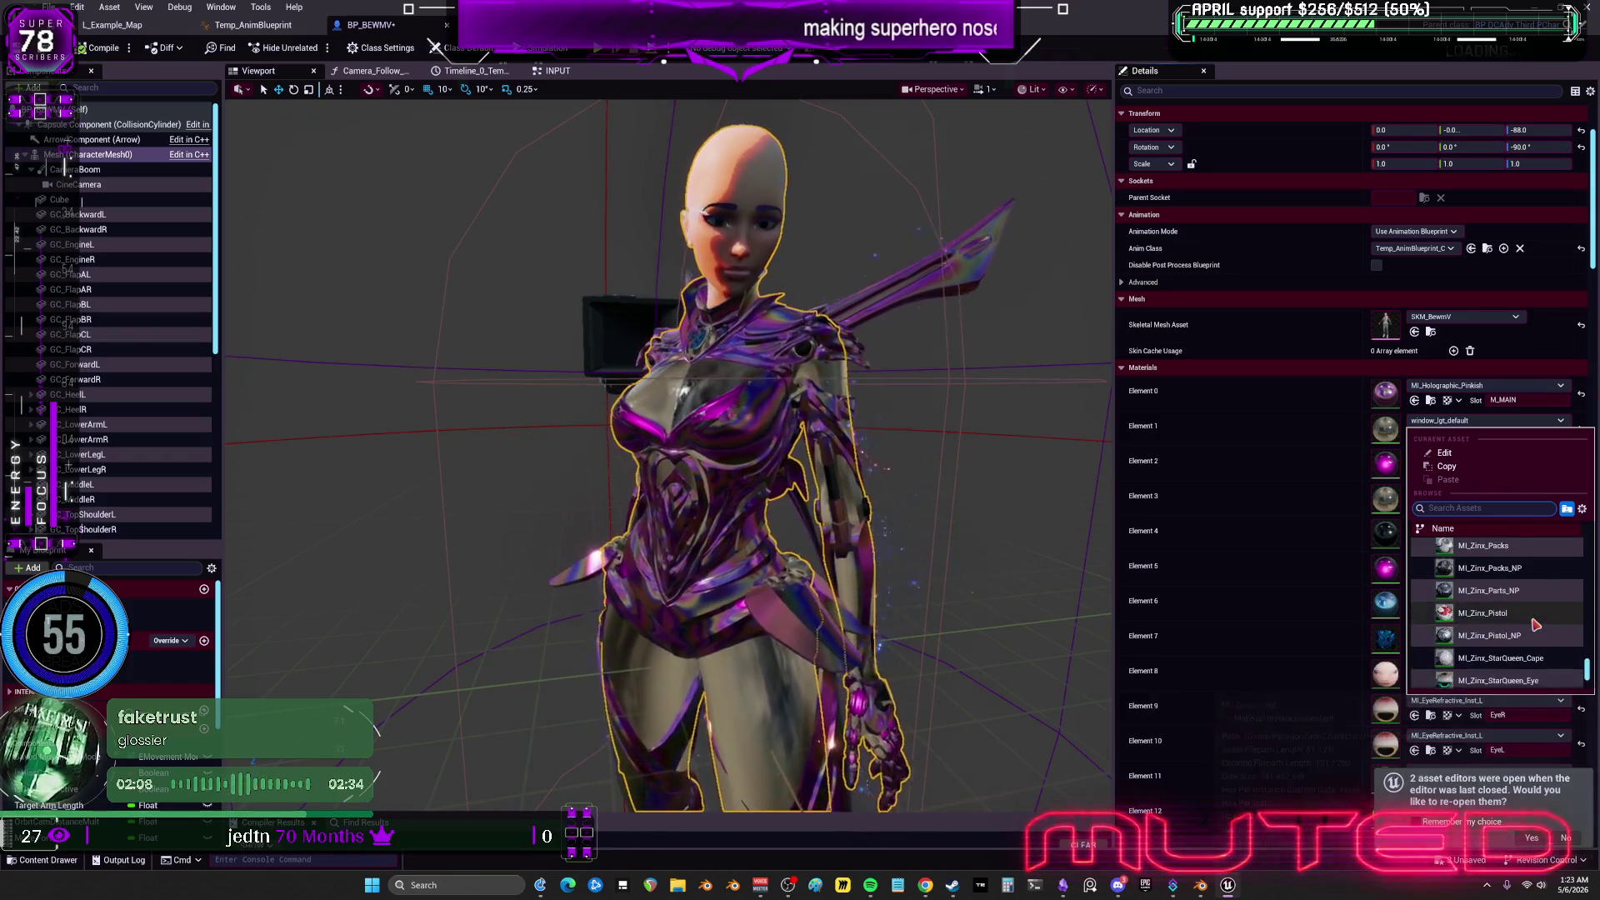
drag(1594, 670, 1590, 581)
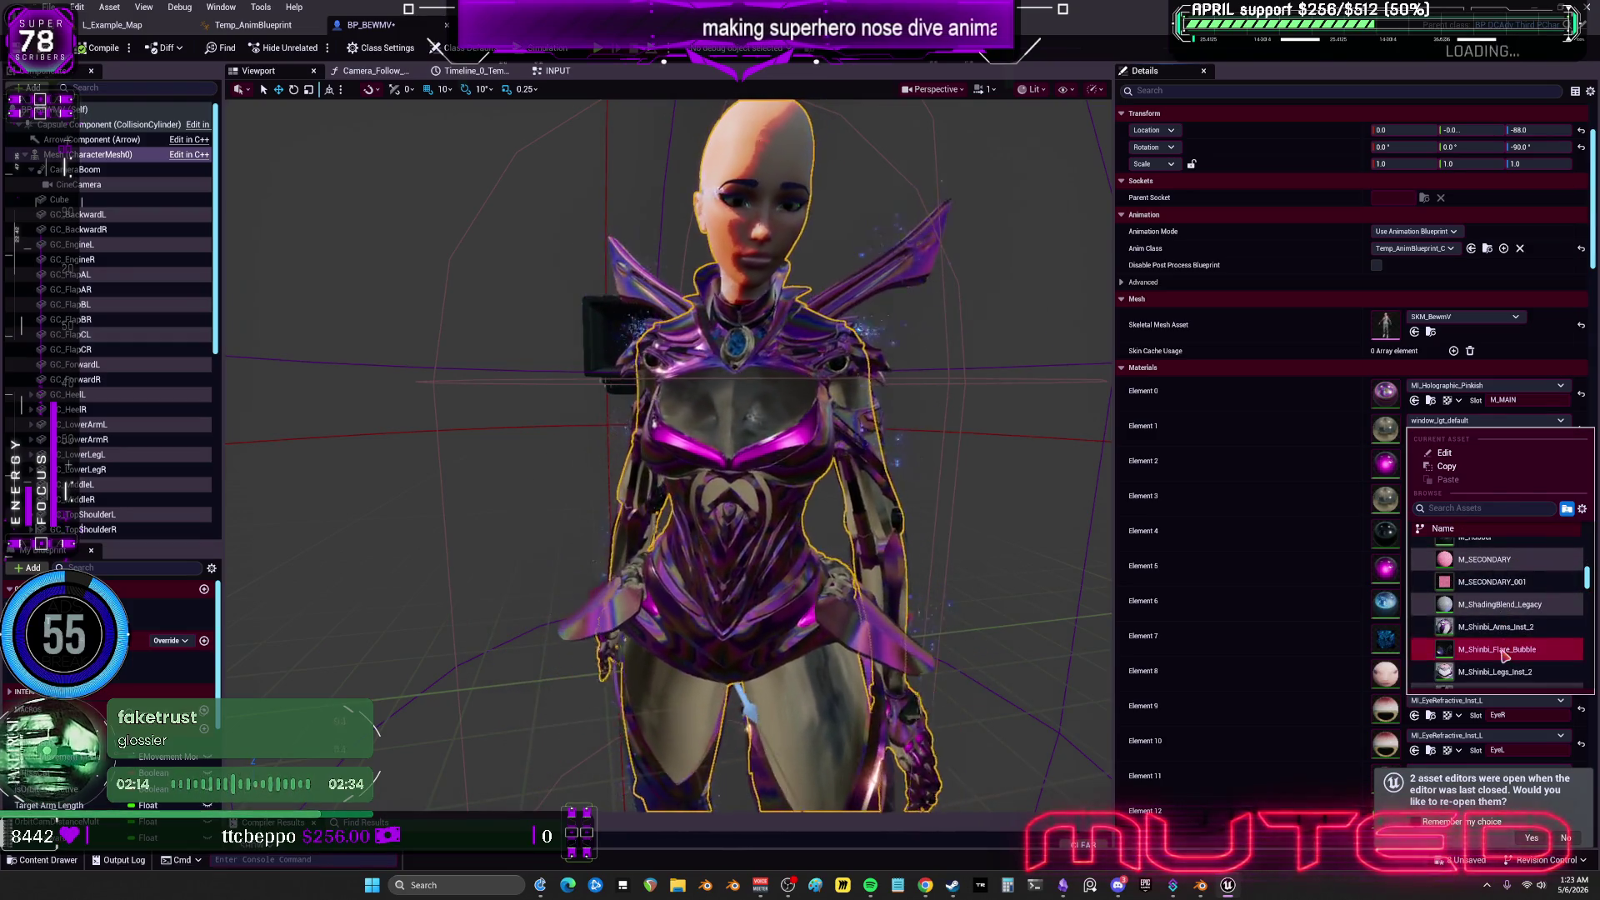
click(1503, 653)
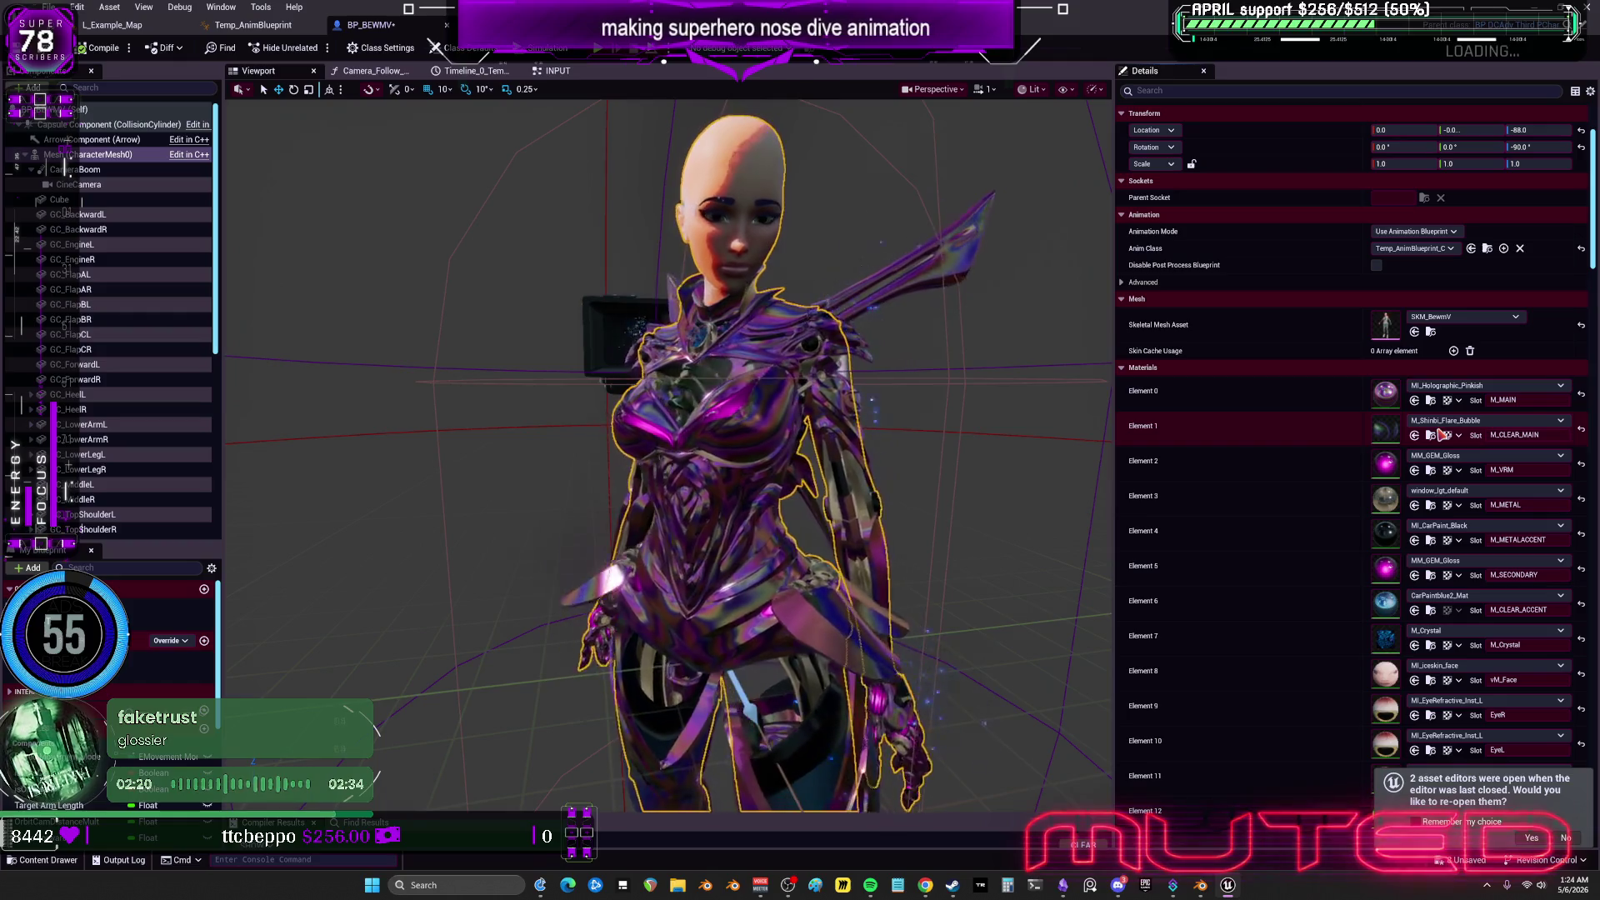
key(alt+p)
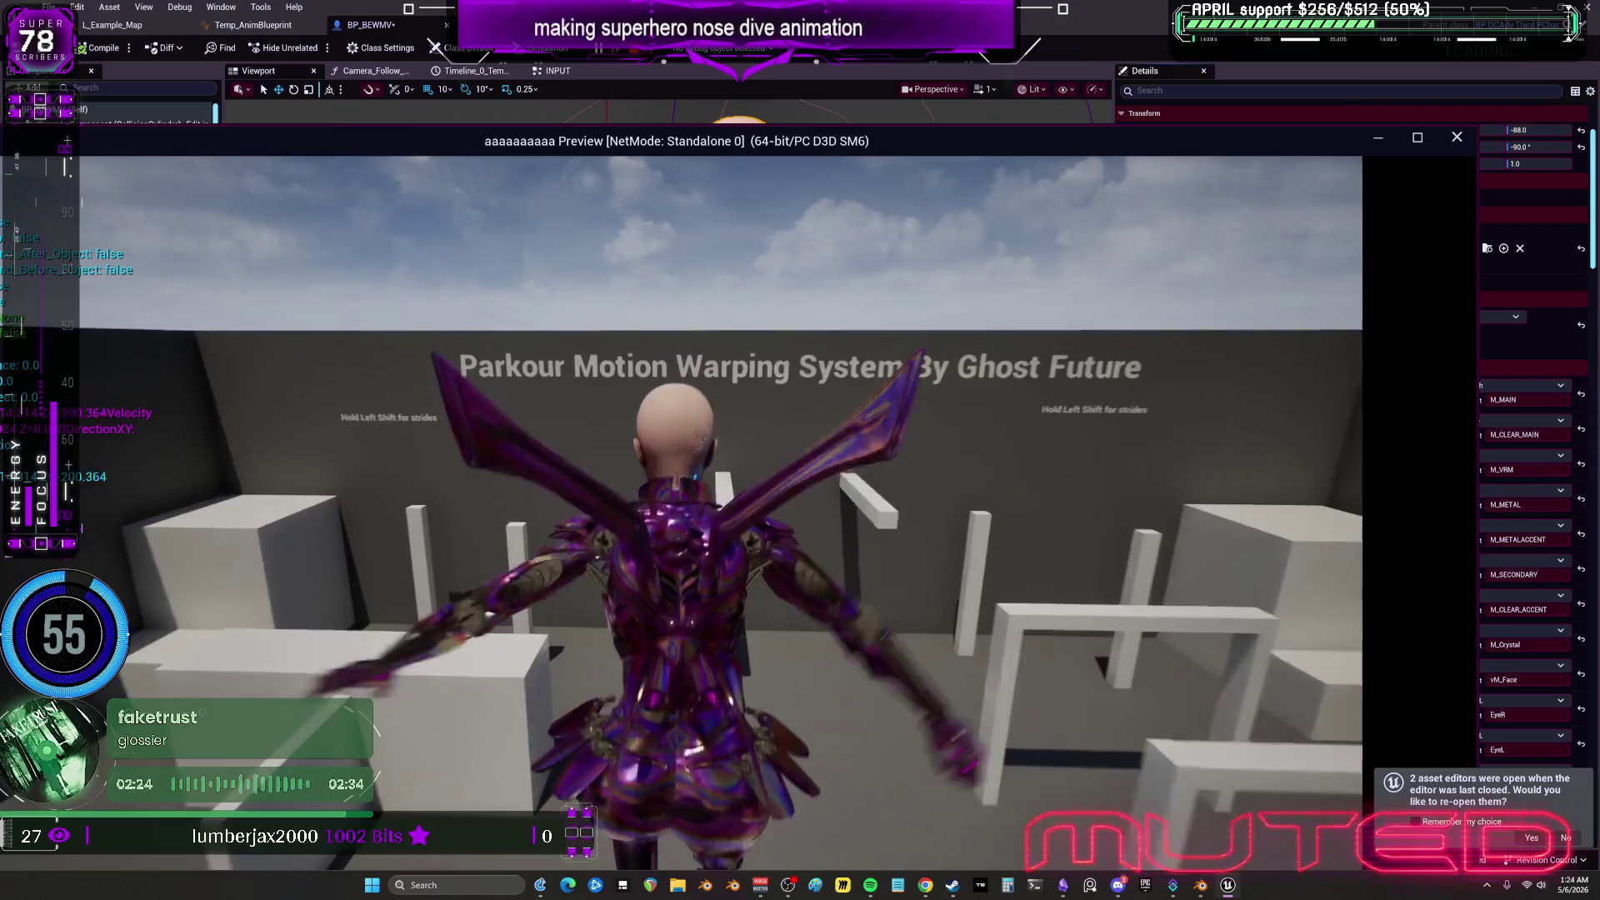
key(w)
key(space)
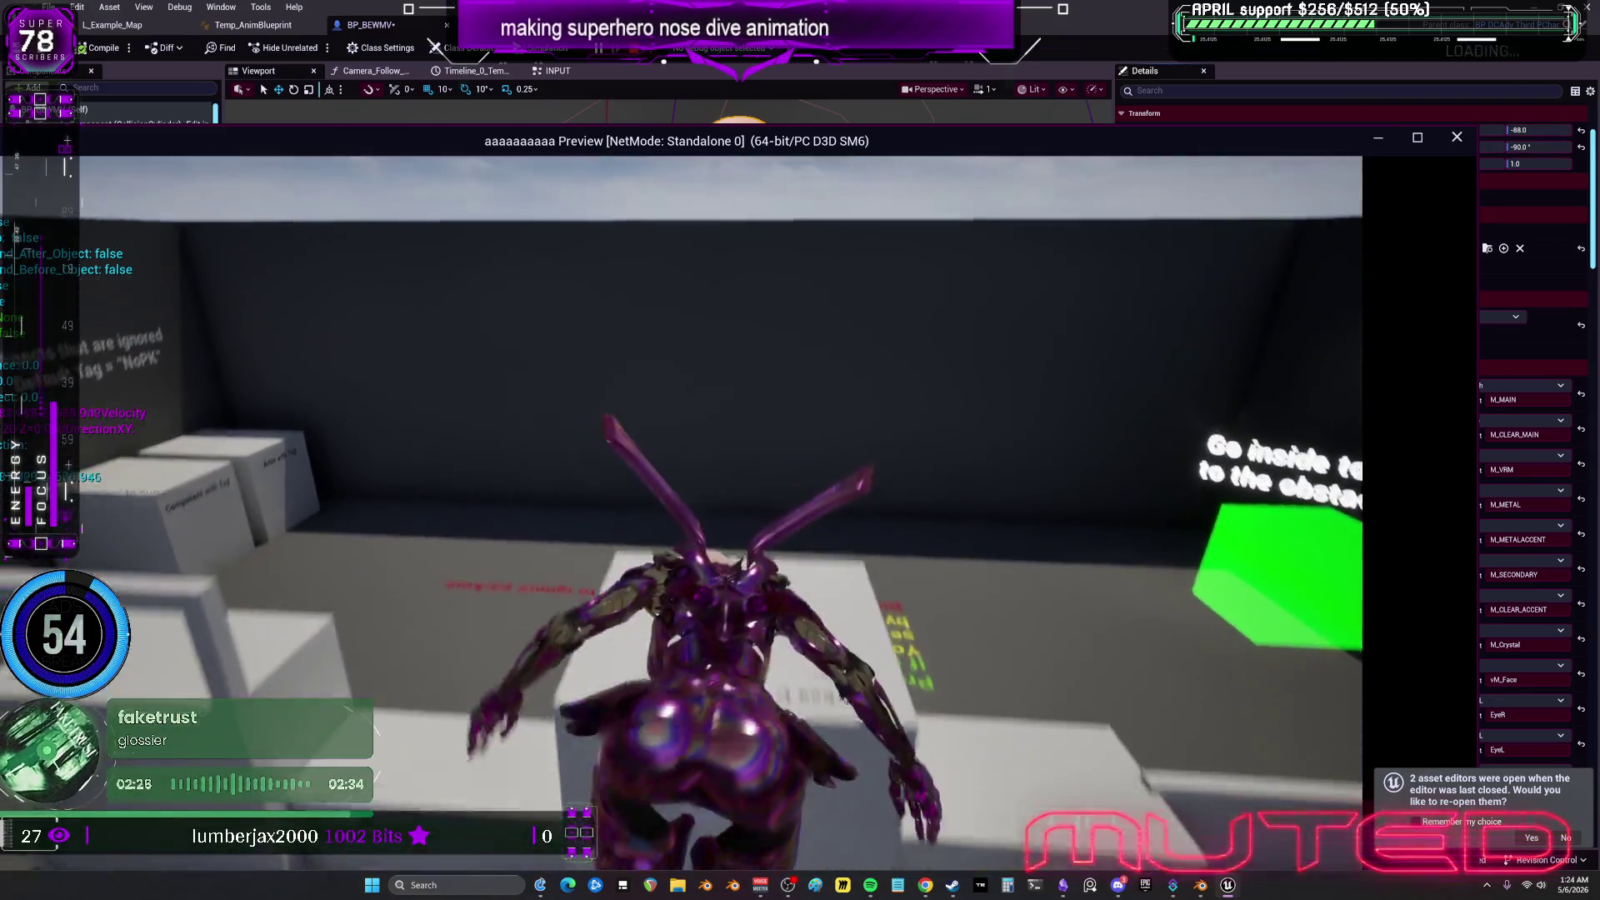
key(w)
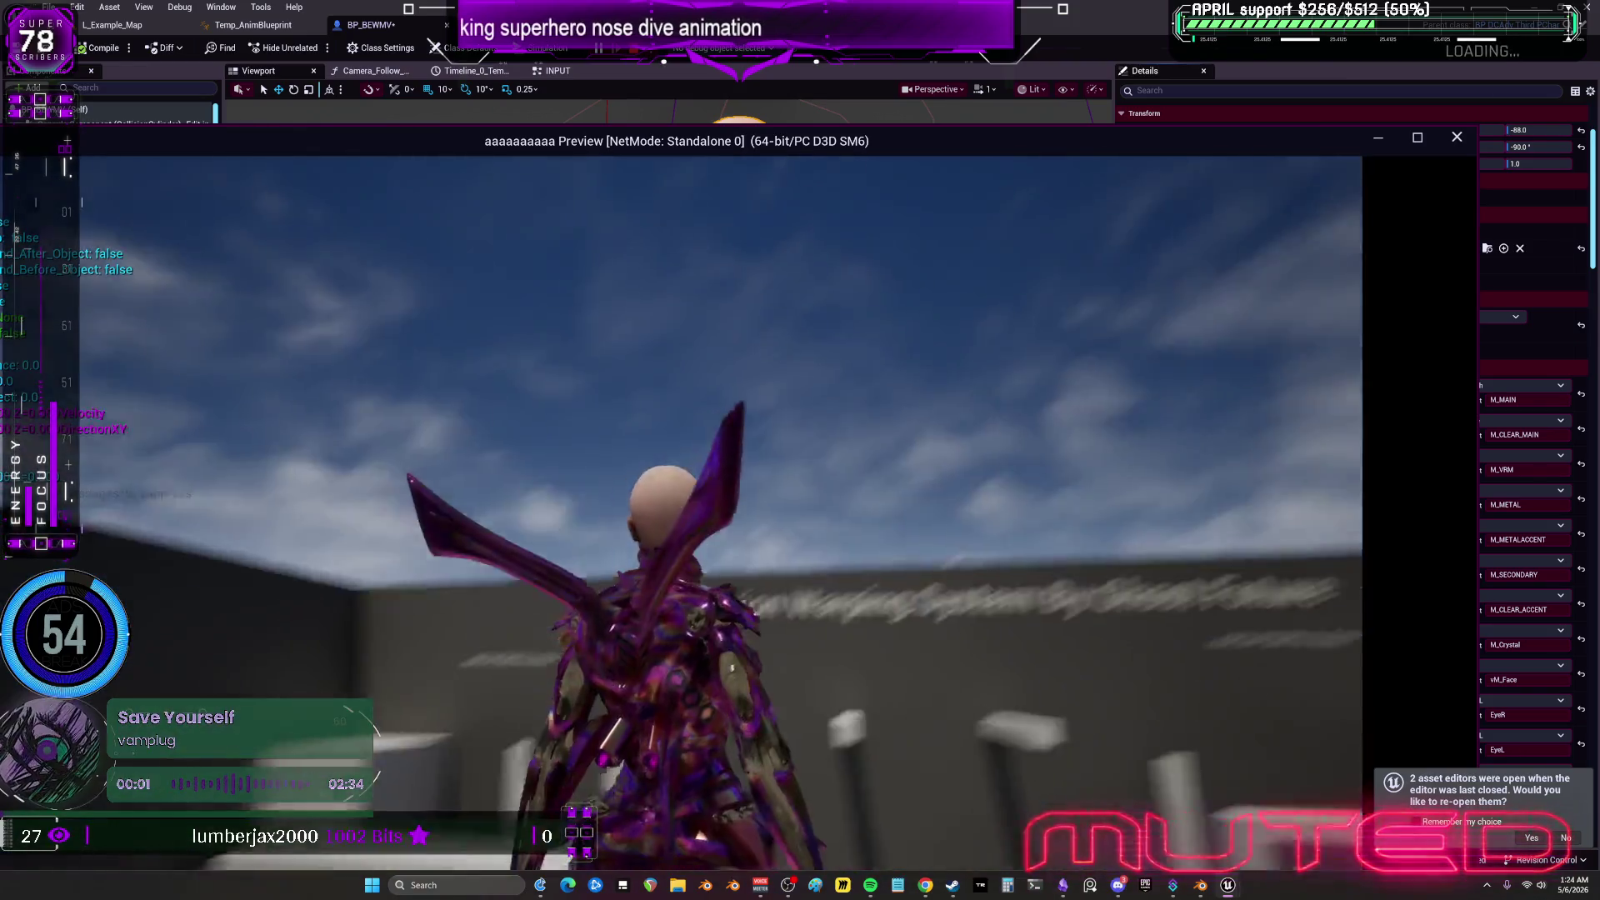
key(super+Up)
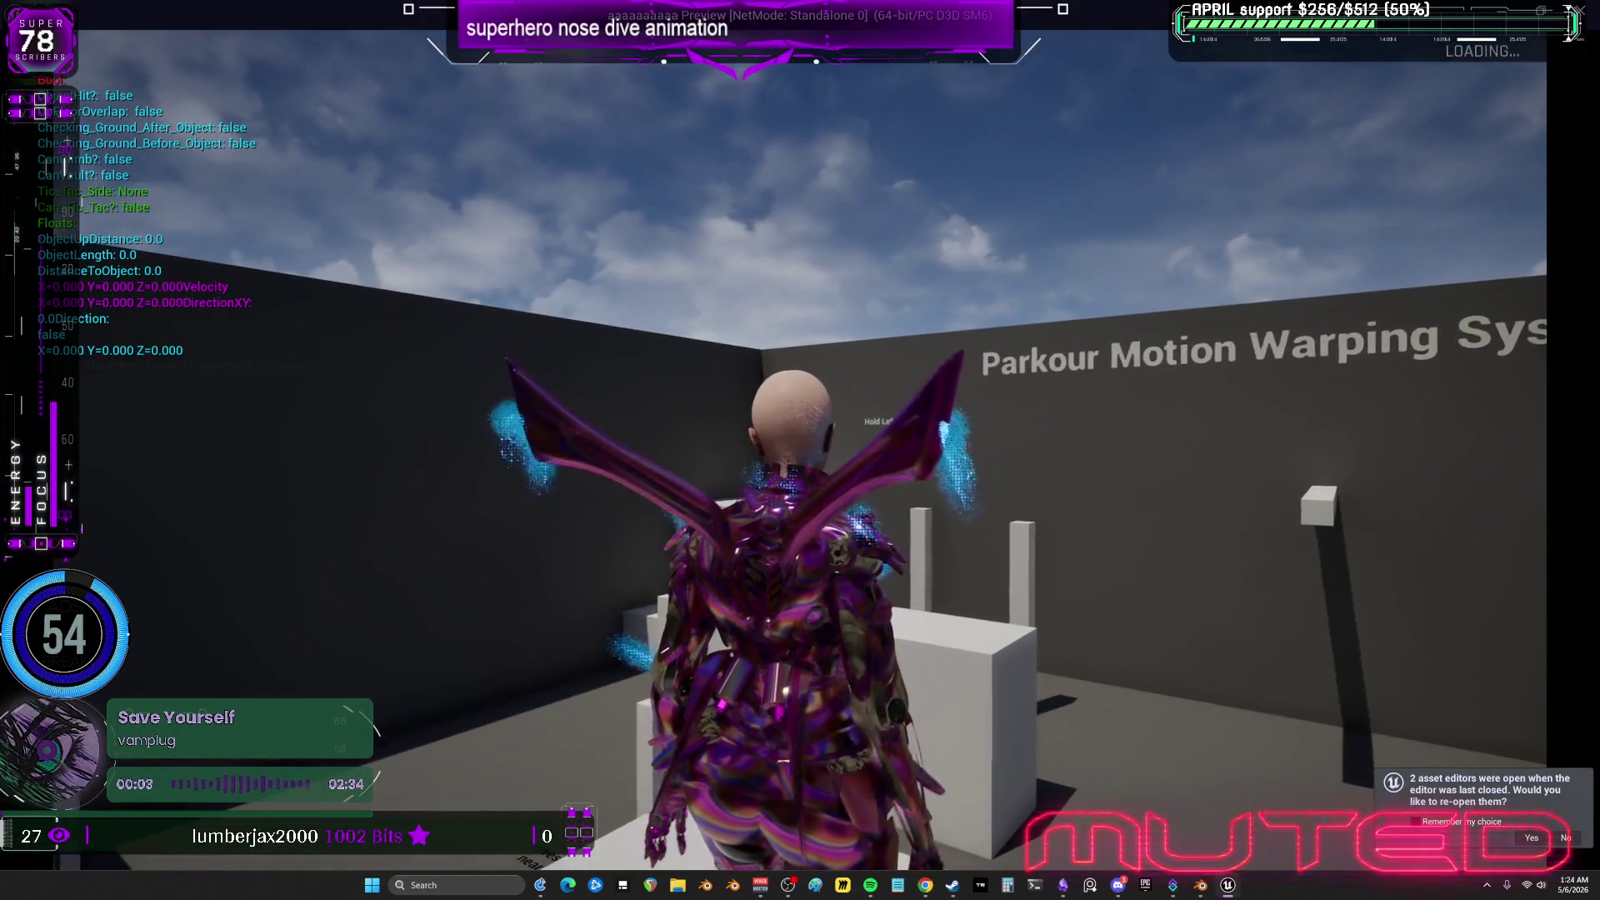
key(space)
key(Escape)
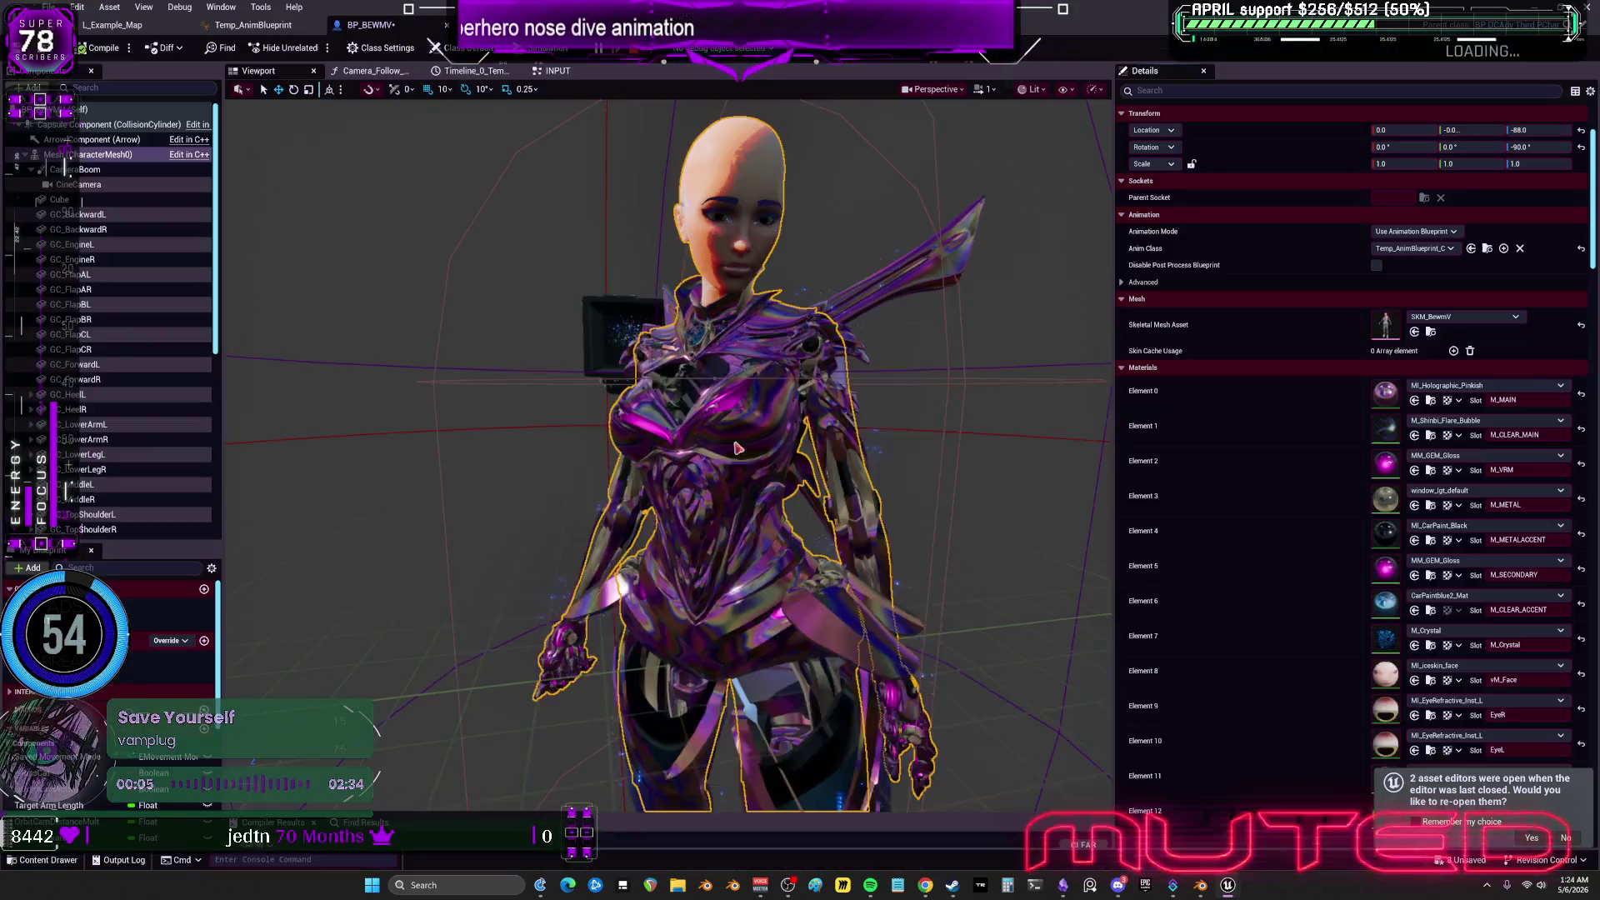
Close the Content Browser, widen the L_Example_Map viewport, and play with the camera ejected.
click(85, 26)
click(113, 7)
mouse_move(191, 143)
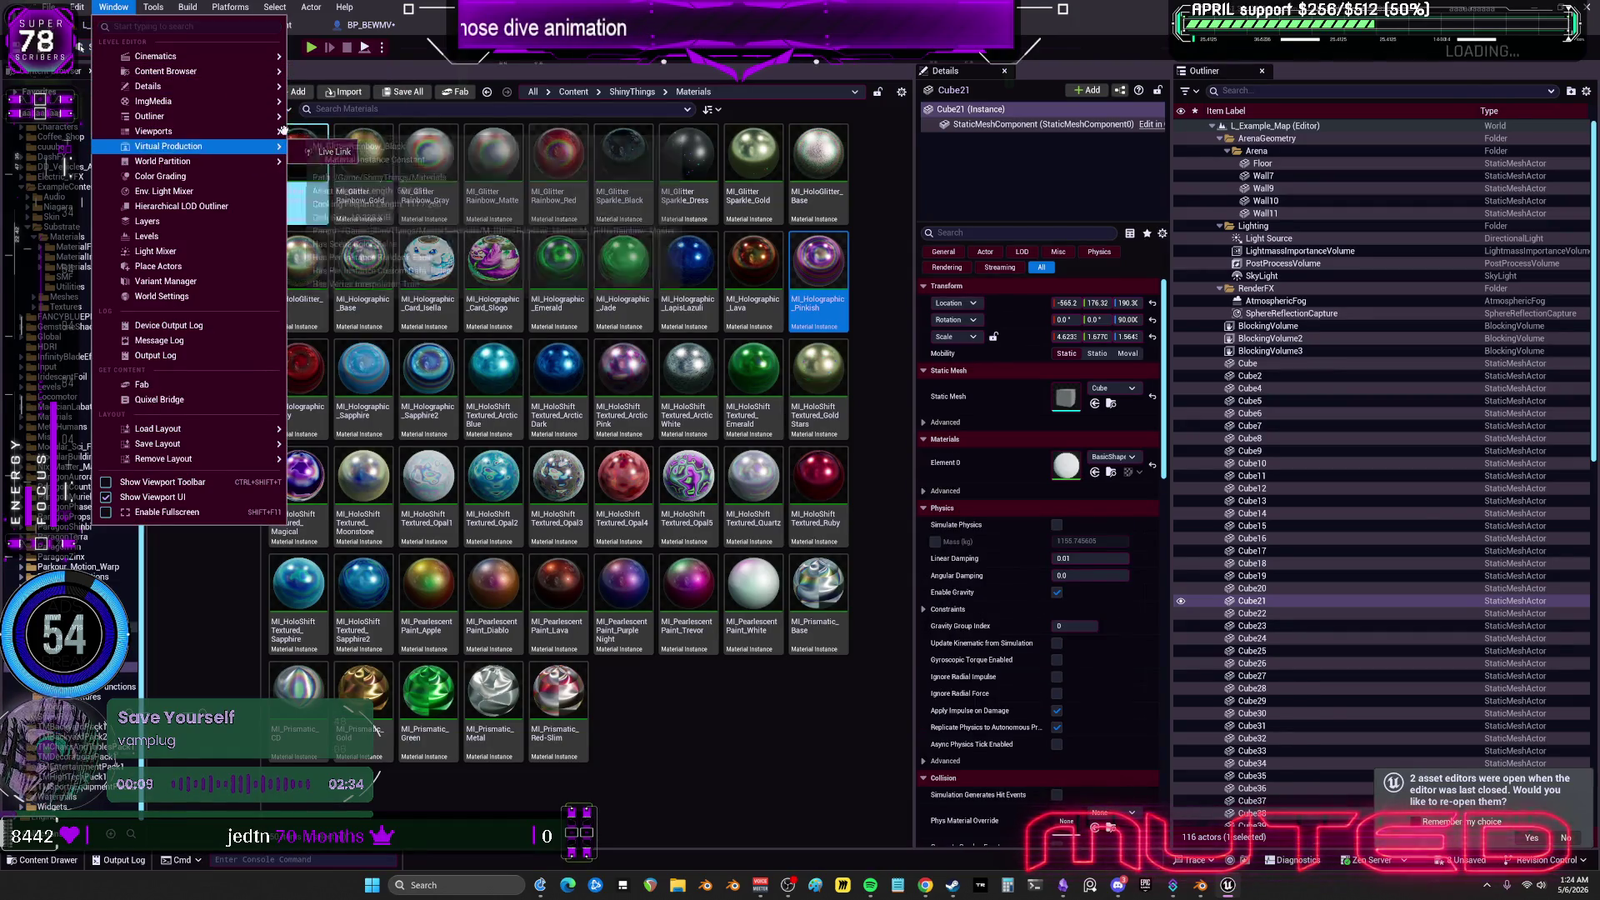
click(333, 141)
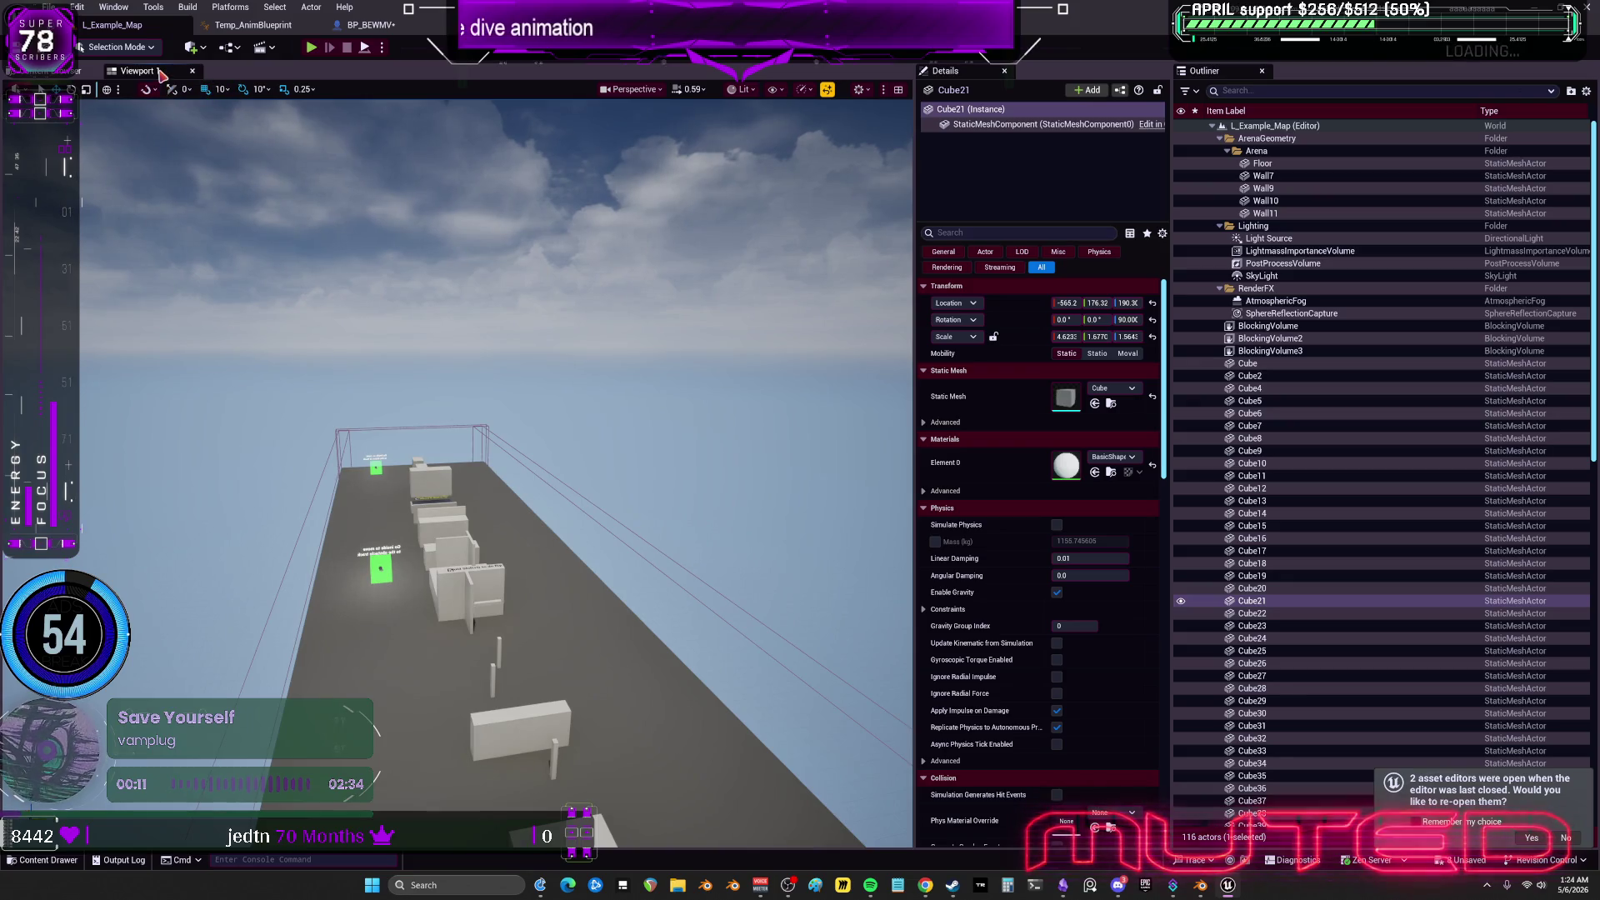
drag(914, 161, 1428, 161)
click(311, 47)
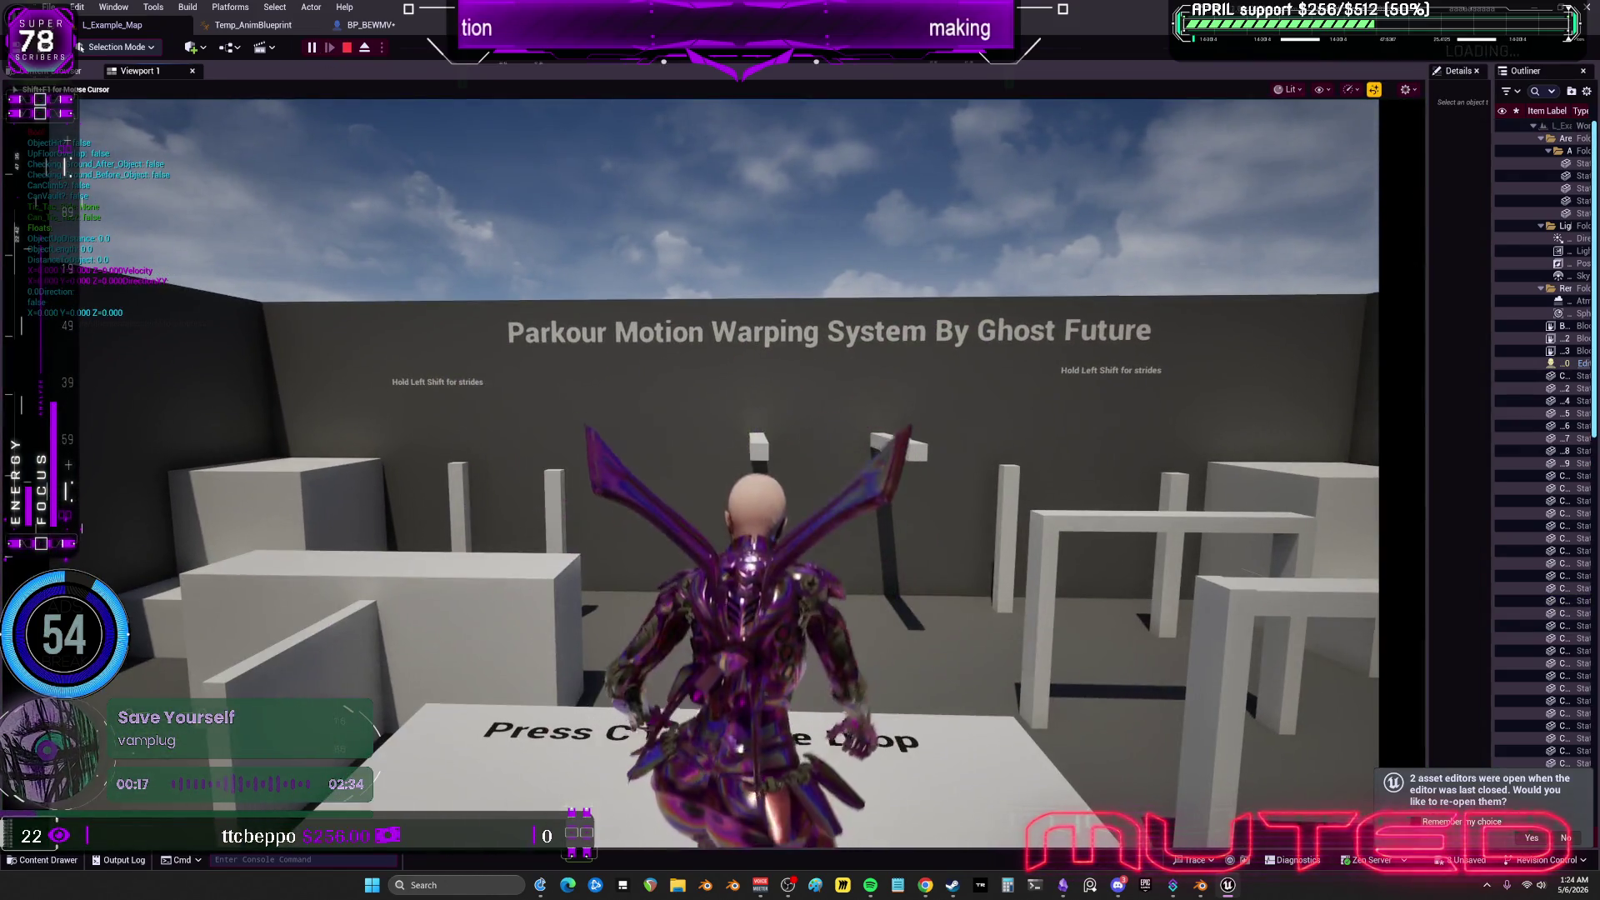
key(F8)
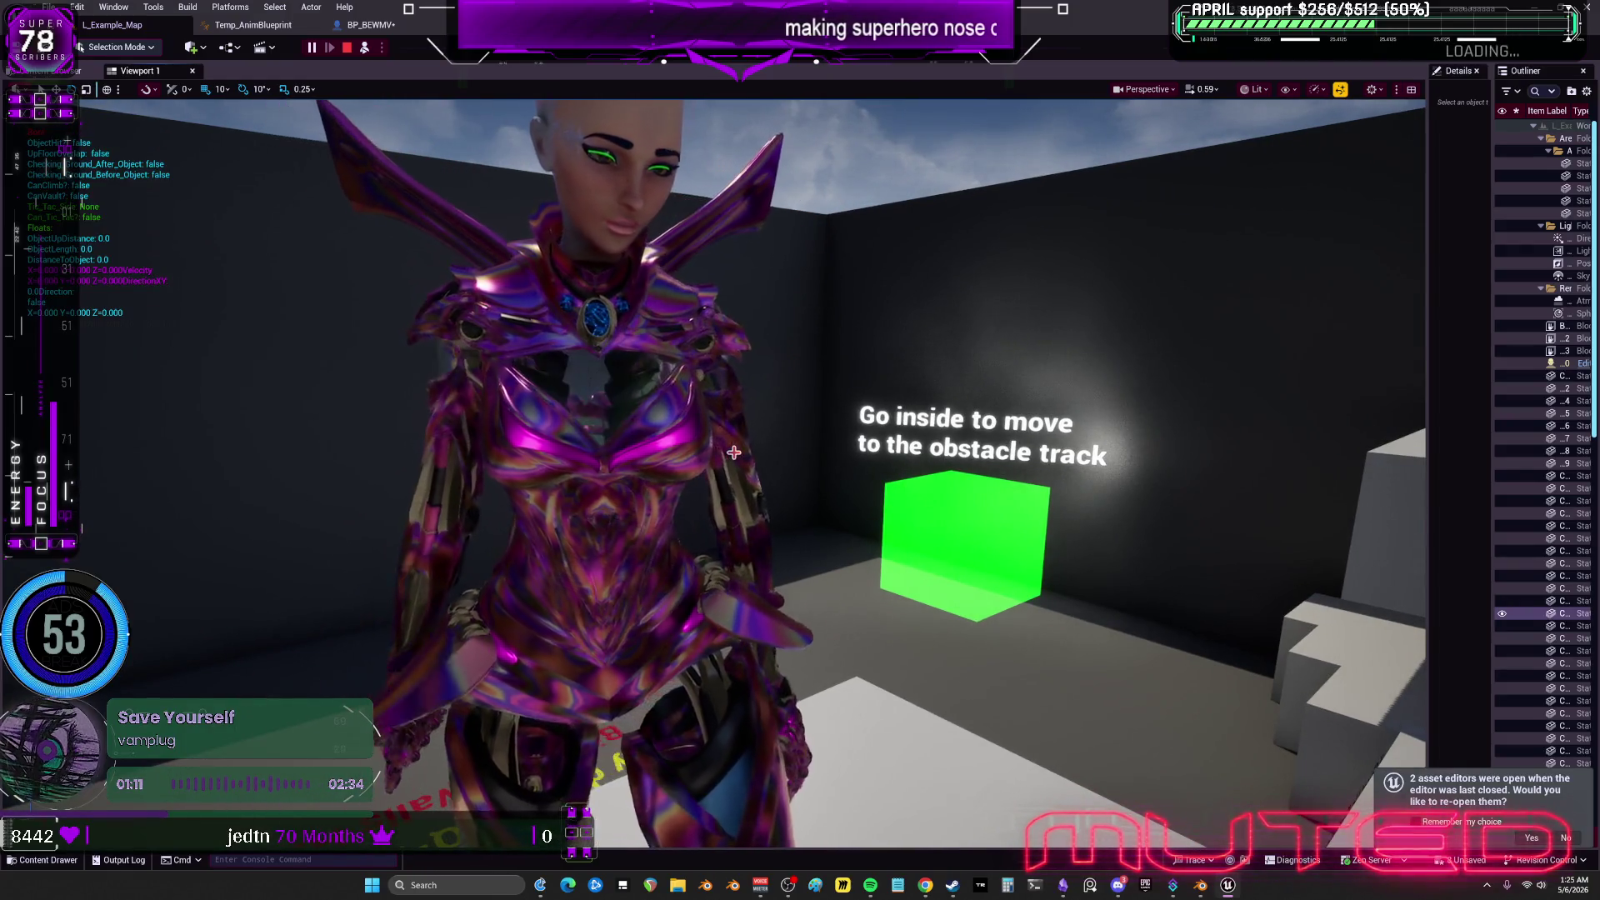
Stop the play session, quit Unreal without saving content, and bring Blender forward.
key(Escape)
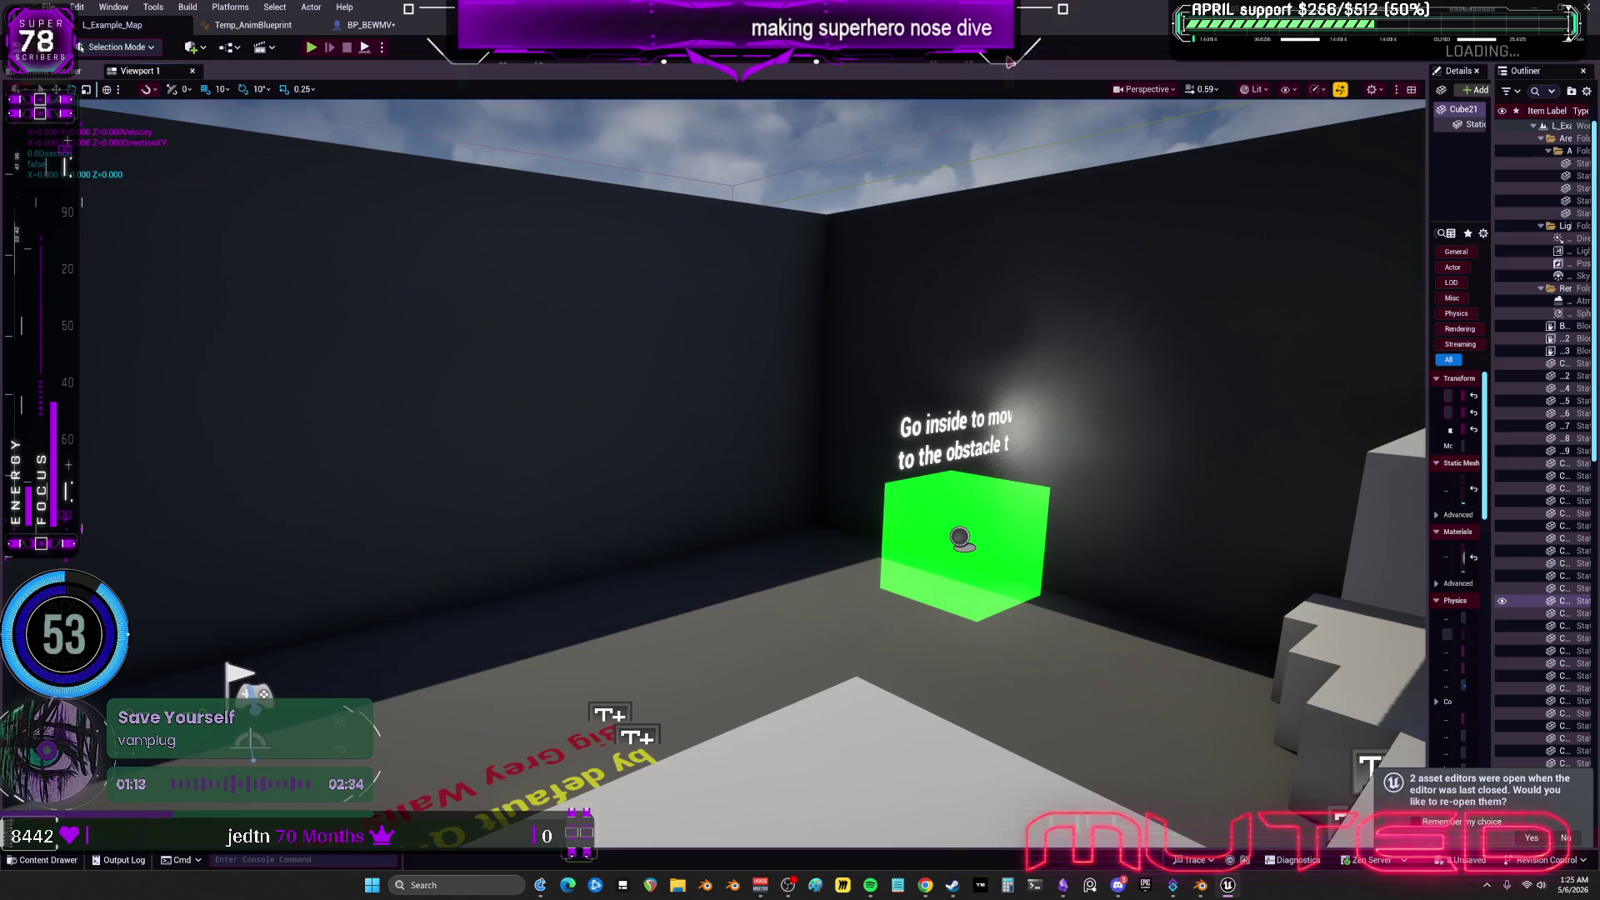
key(ctrl+shift+s)
click(930, 575)
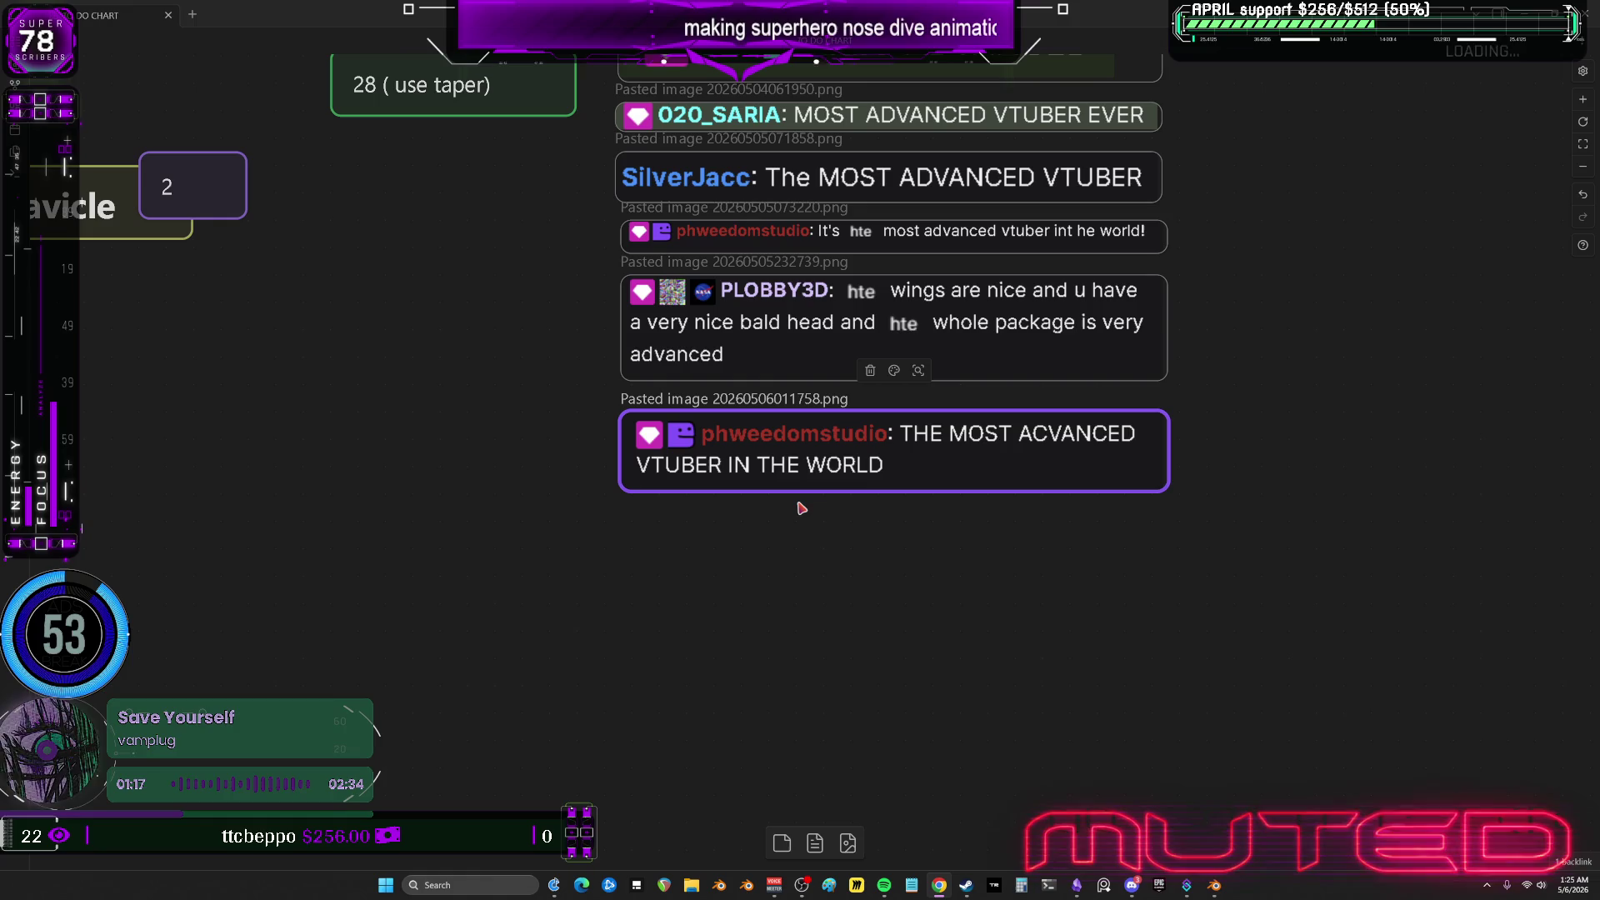
click(1212, 888)
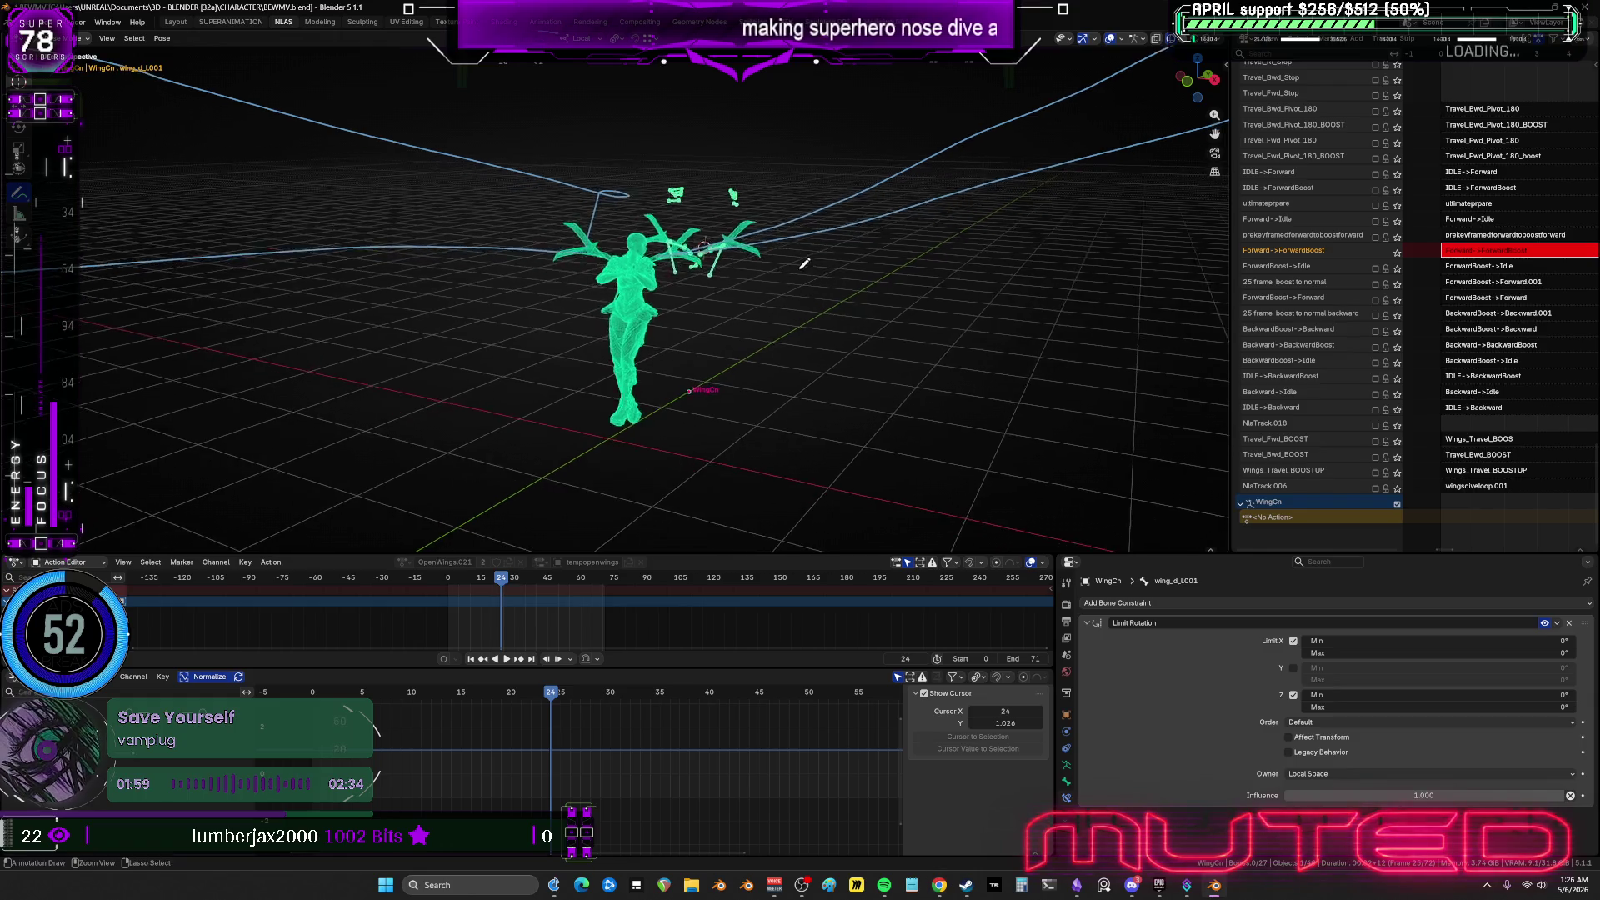
Maximize the 3D view and move GFX_UpperLeg aside to inspect it in shaded view.
key(ctrl+alt+space)
middle_drag(863, 502, 925, 424)
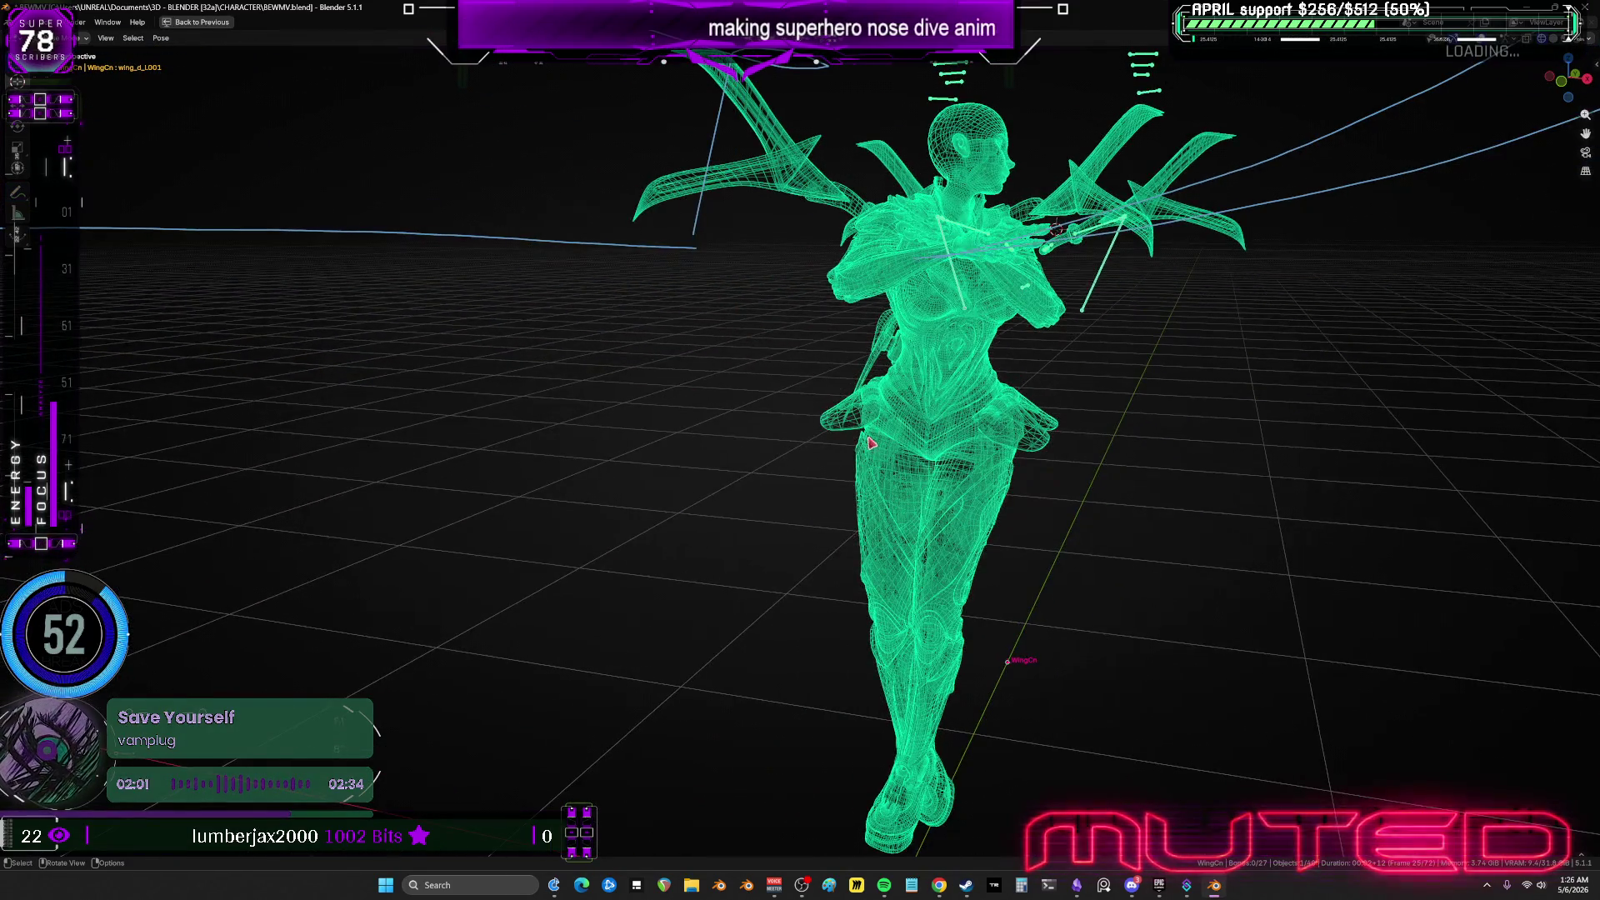
click(866, 434)
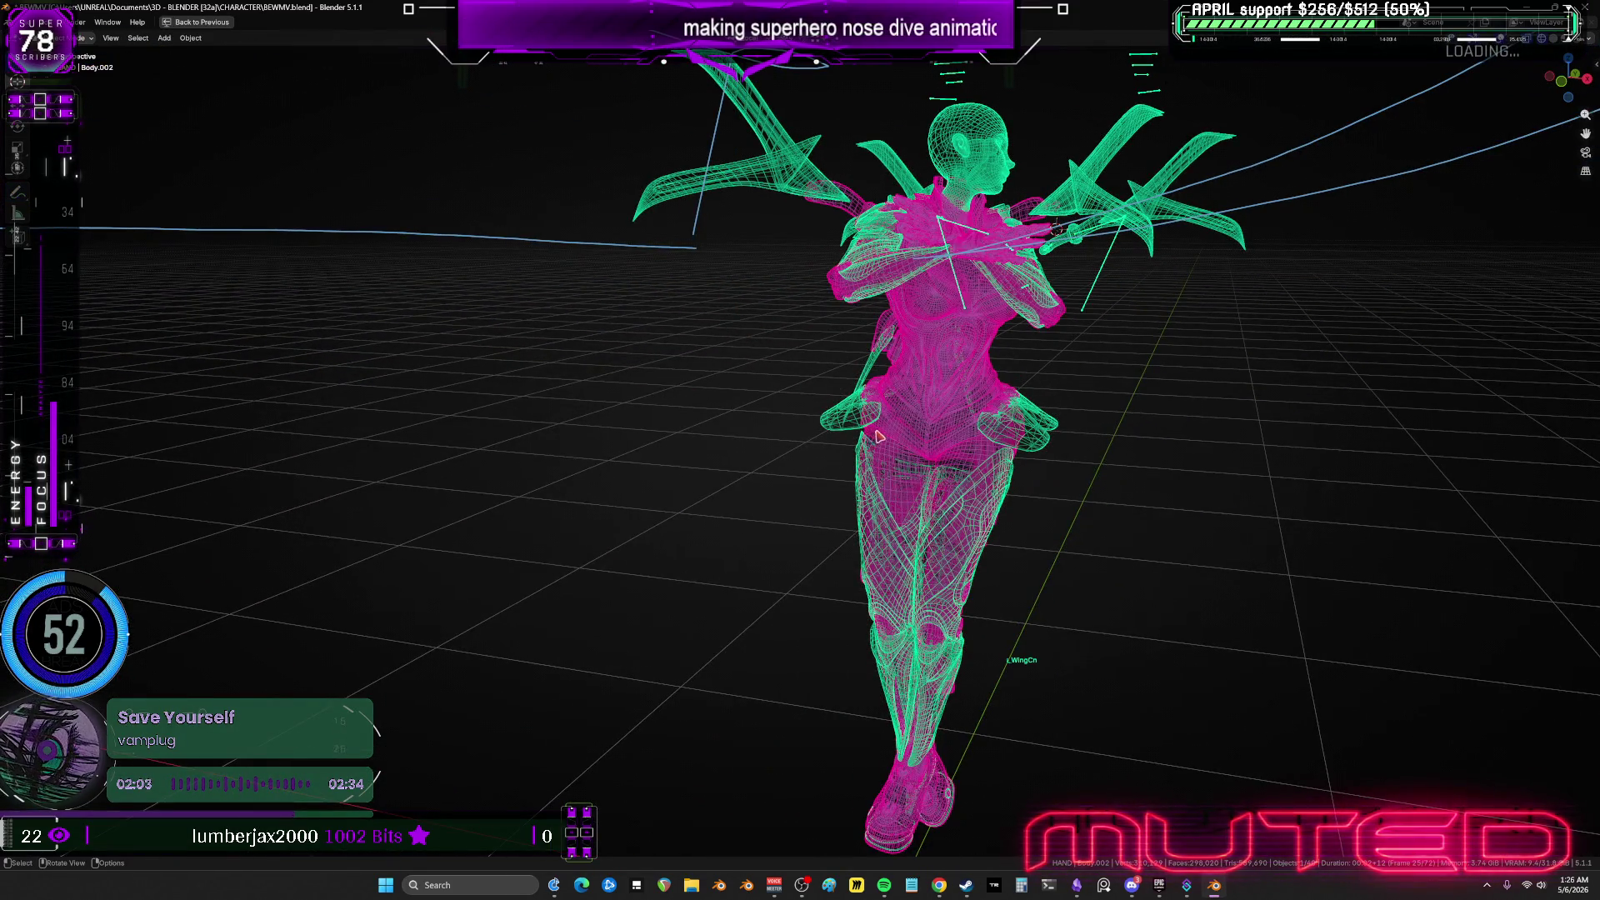
click(871, 483)
key(g)
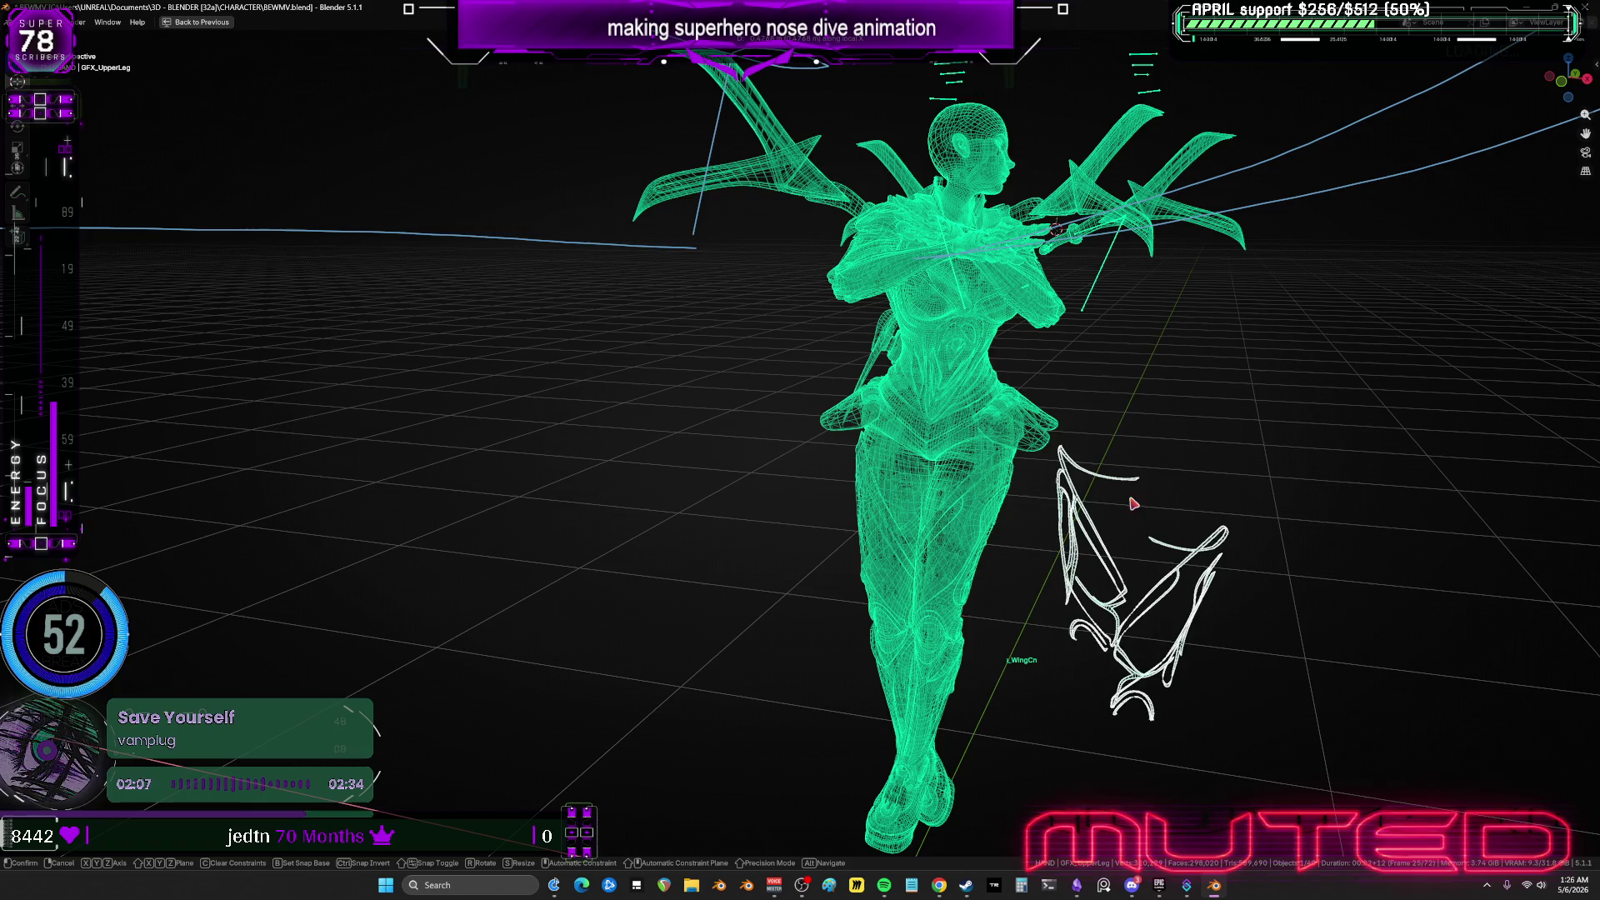
click(1036, 346)
scroll(1036, 347, up, 5)
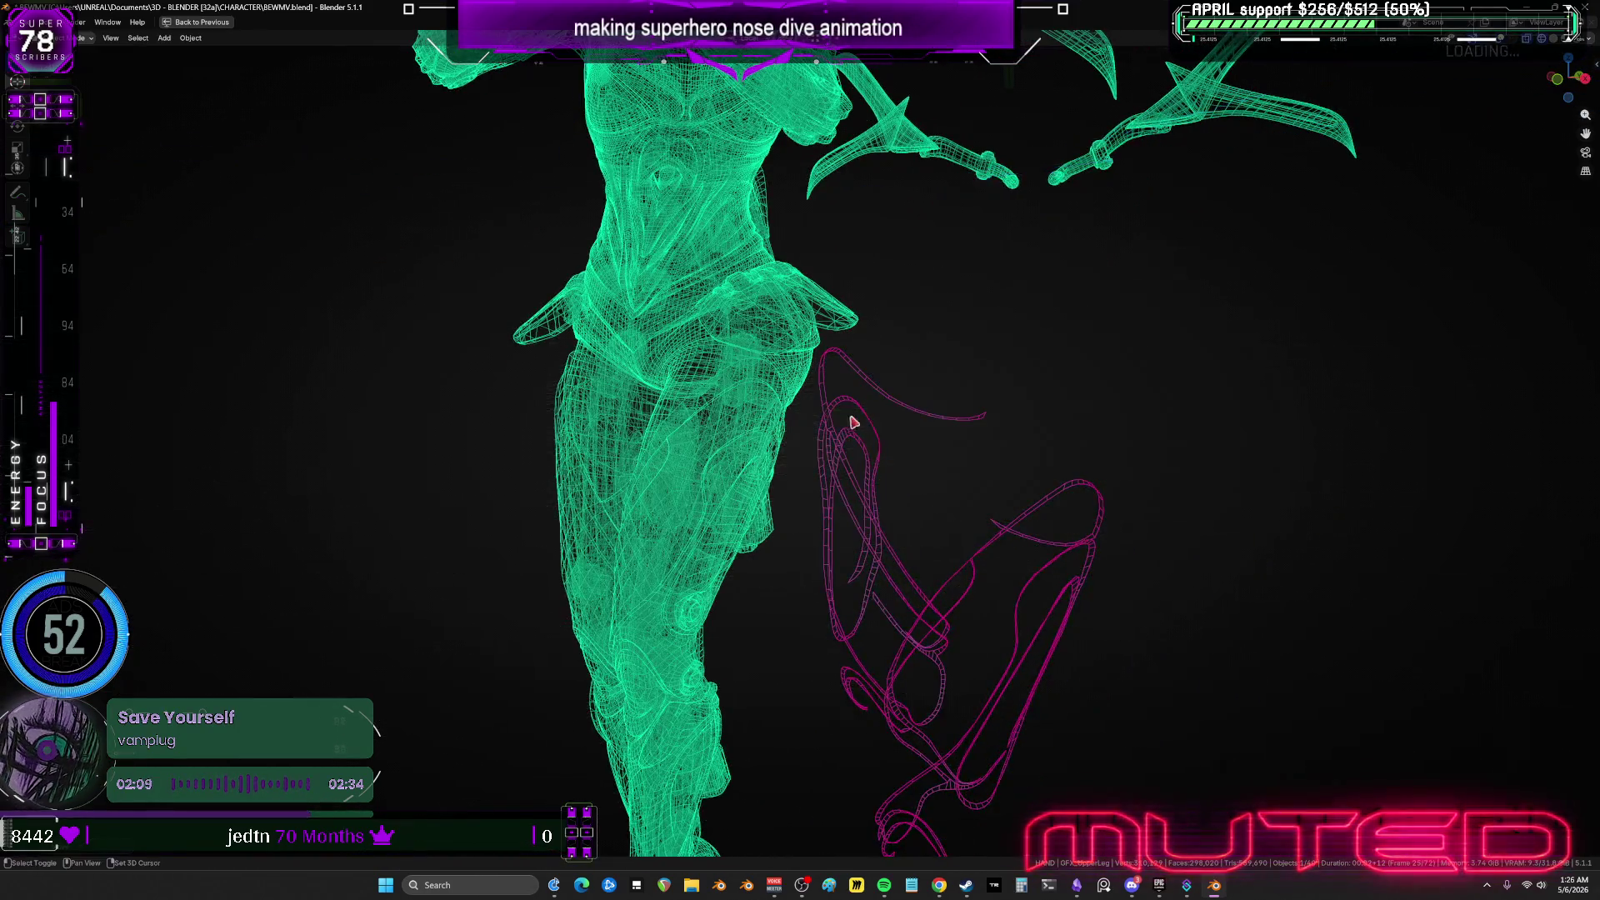
key(shift+z)
mouse_move(1083, 399)
middle_down()
mouse_move(929, 457)
mouse_move(893, 321)
middle_up()
scroll(868, 423, down, 3)
mouse_move(868, 423)
middle_down()
mouse_move(904, 364)
mouse_move(871, 525)
mouse_move(725, 531)
middle_up()
key(shift+alt+z)
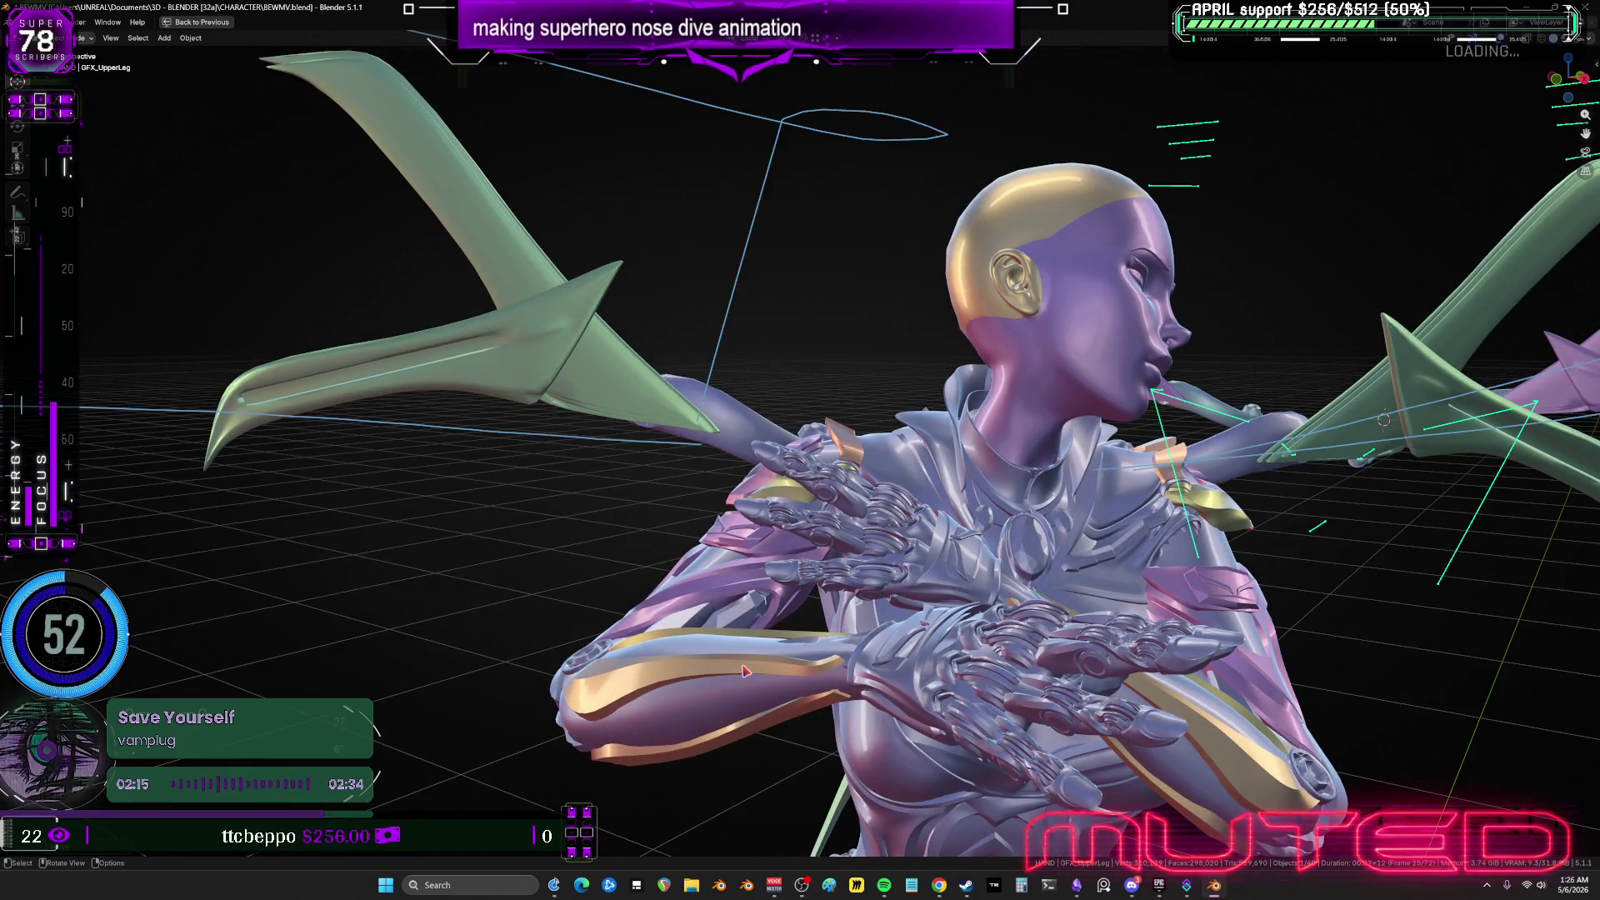
Move the GC_LowerArm, Body.002 and GFX_LowerArm pieces to see how they separate.
click(747, 671)
scroll(748, 671, down, 1)
key(g)
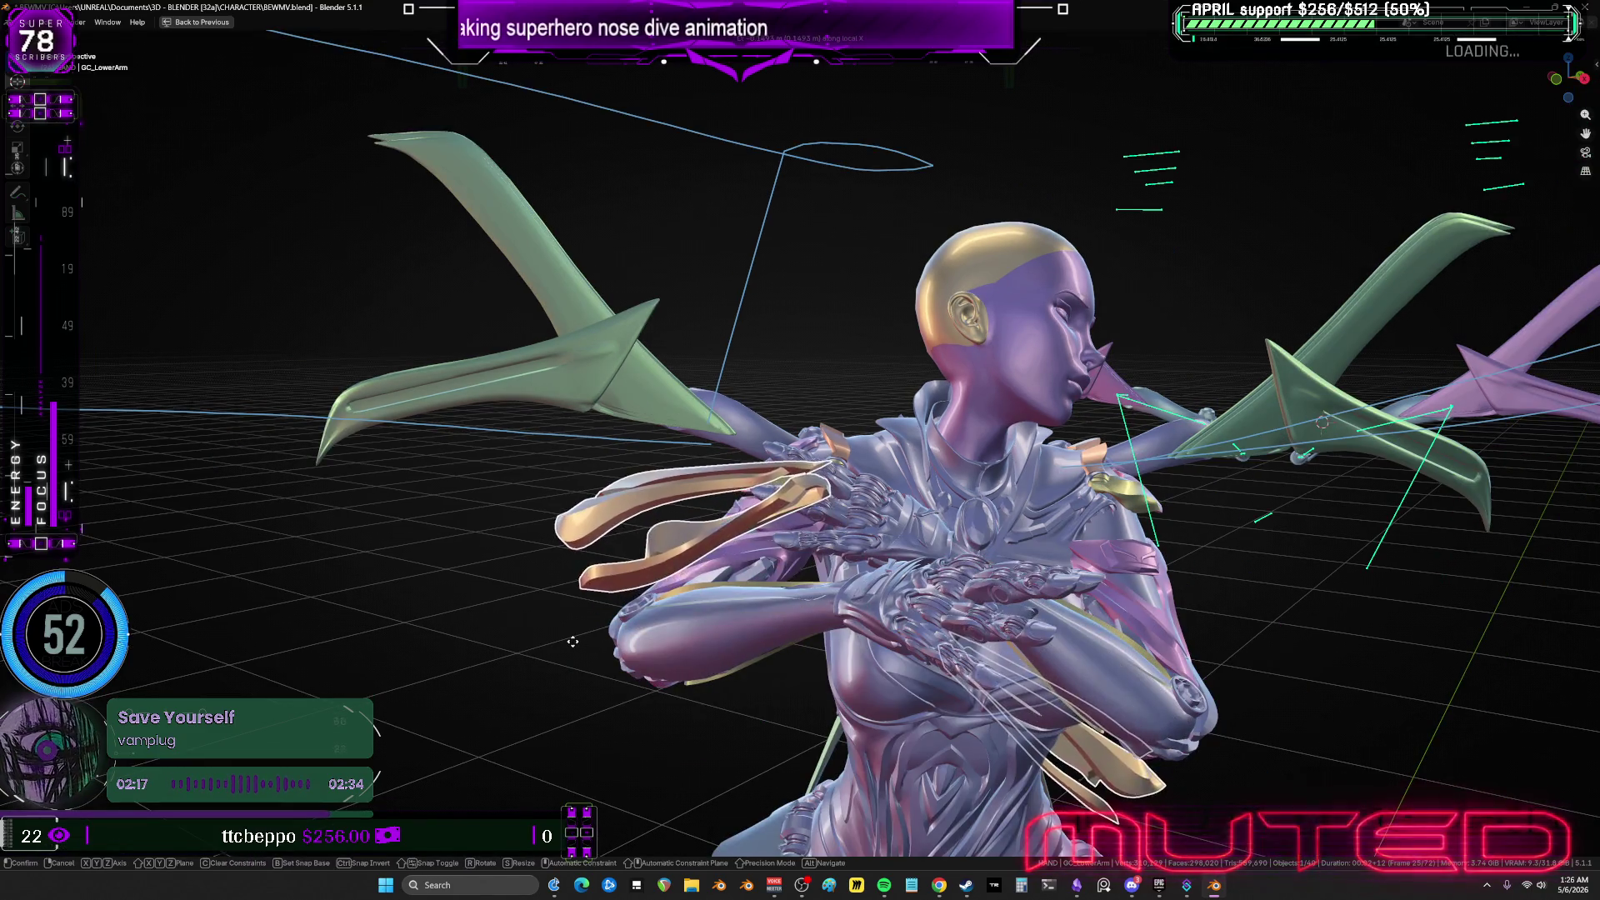
click(796, 589)
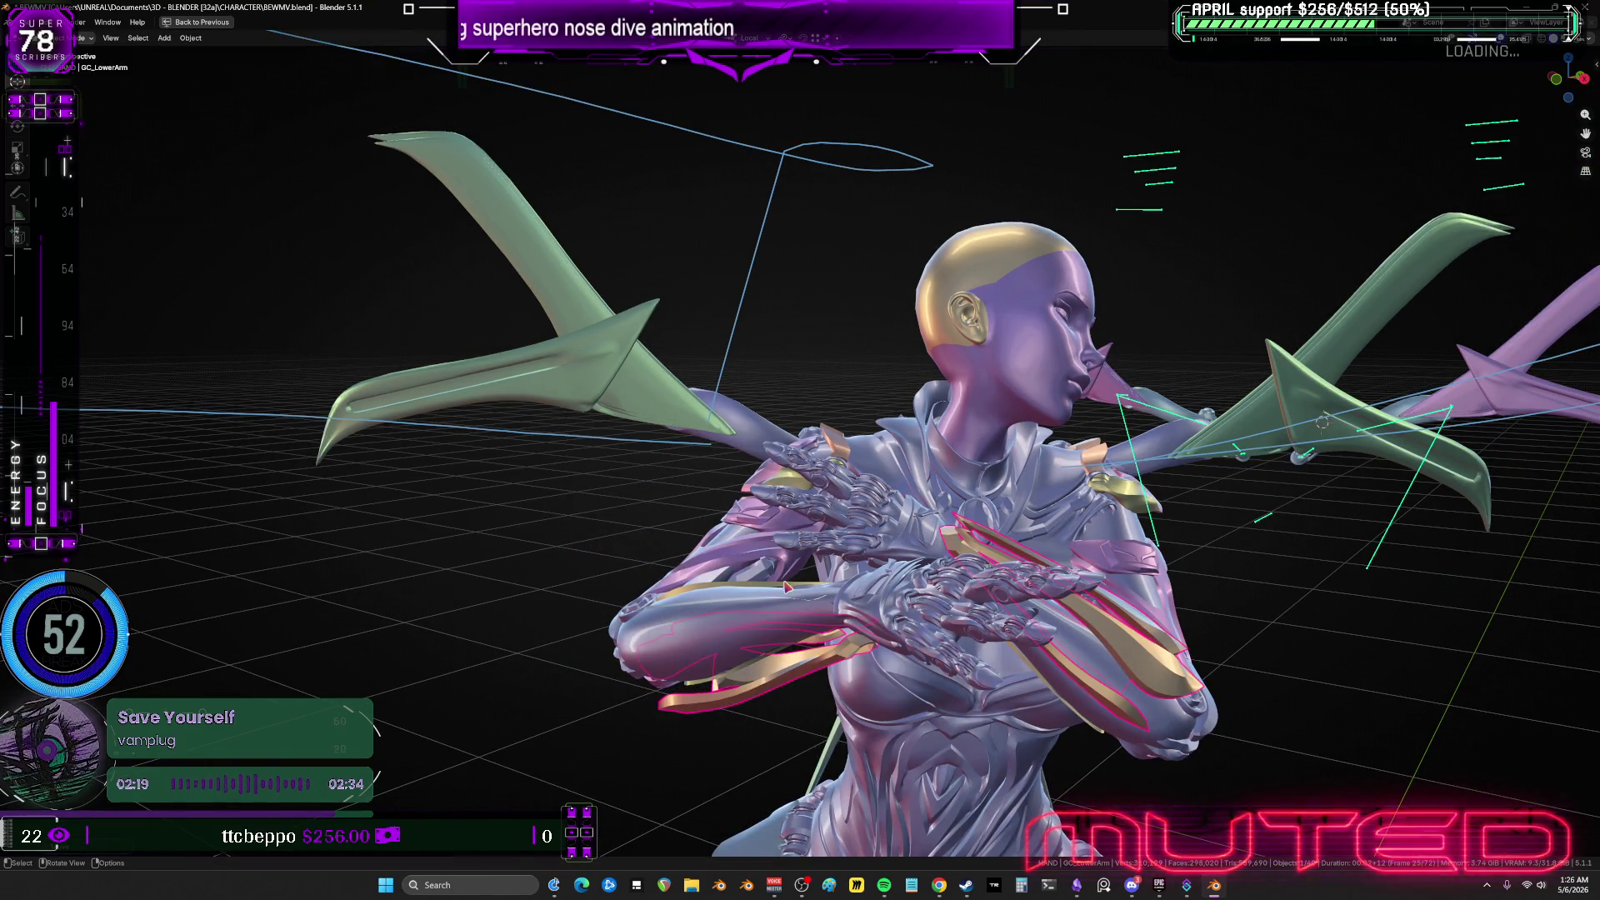
click(754, 567)
key(g)
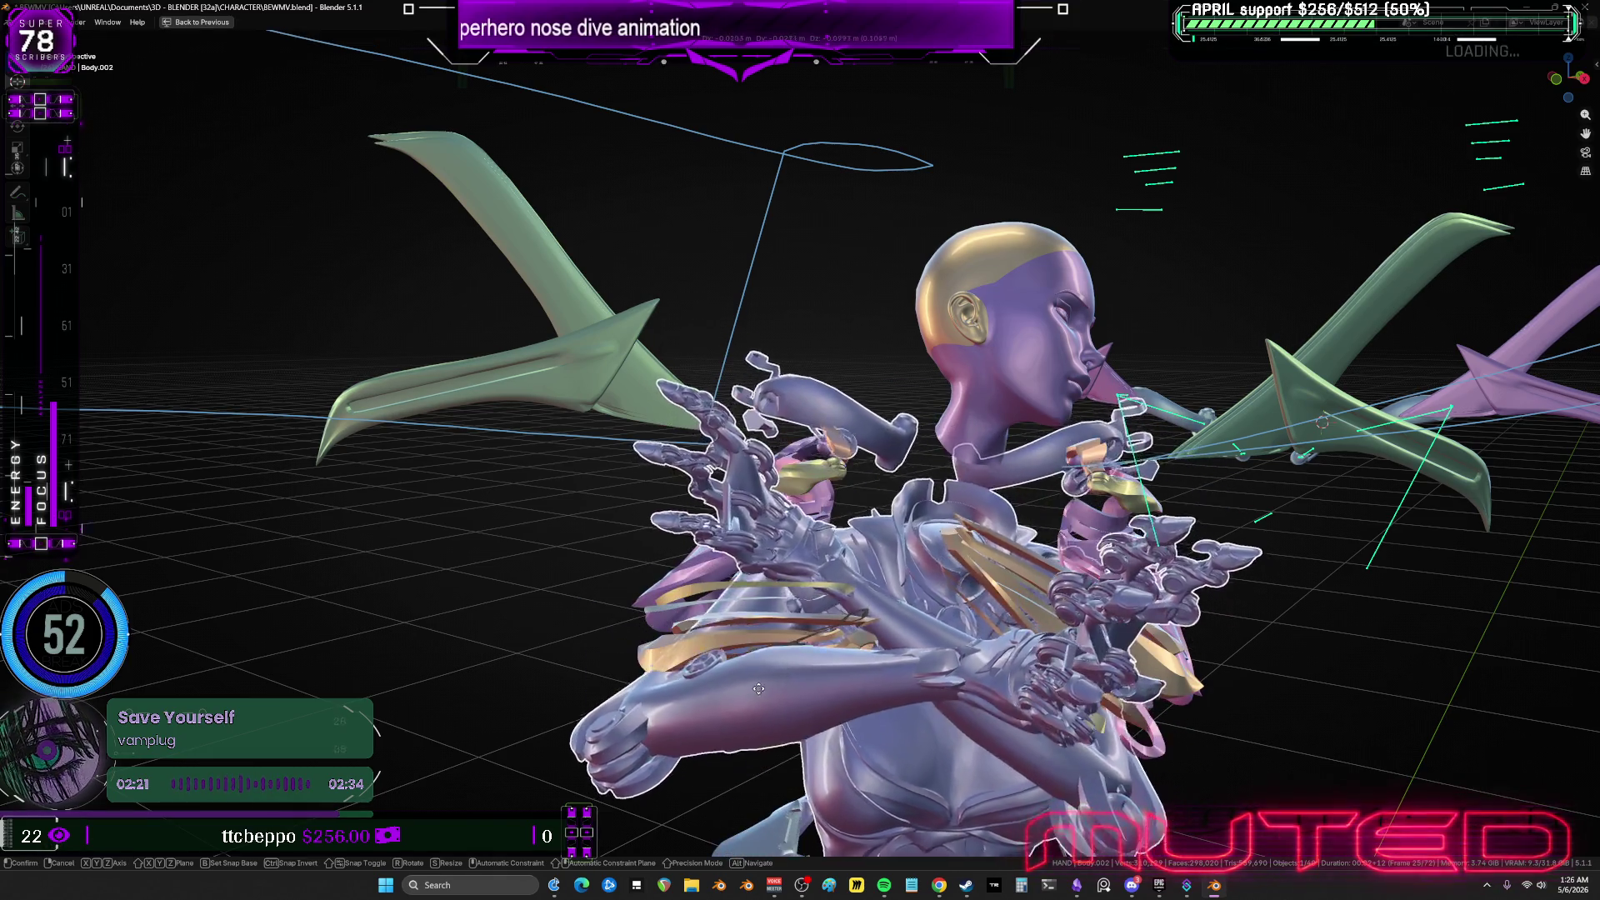
click(763, 592)
click(710, 569)
key(g)
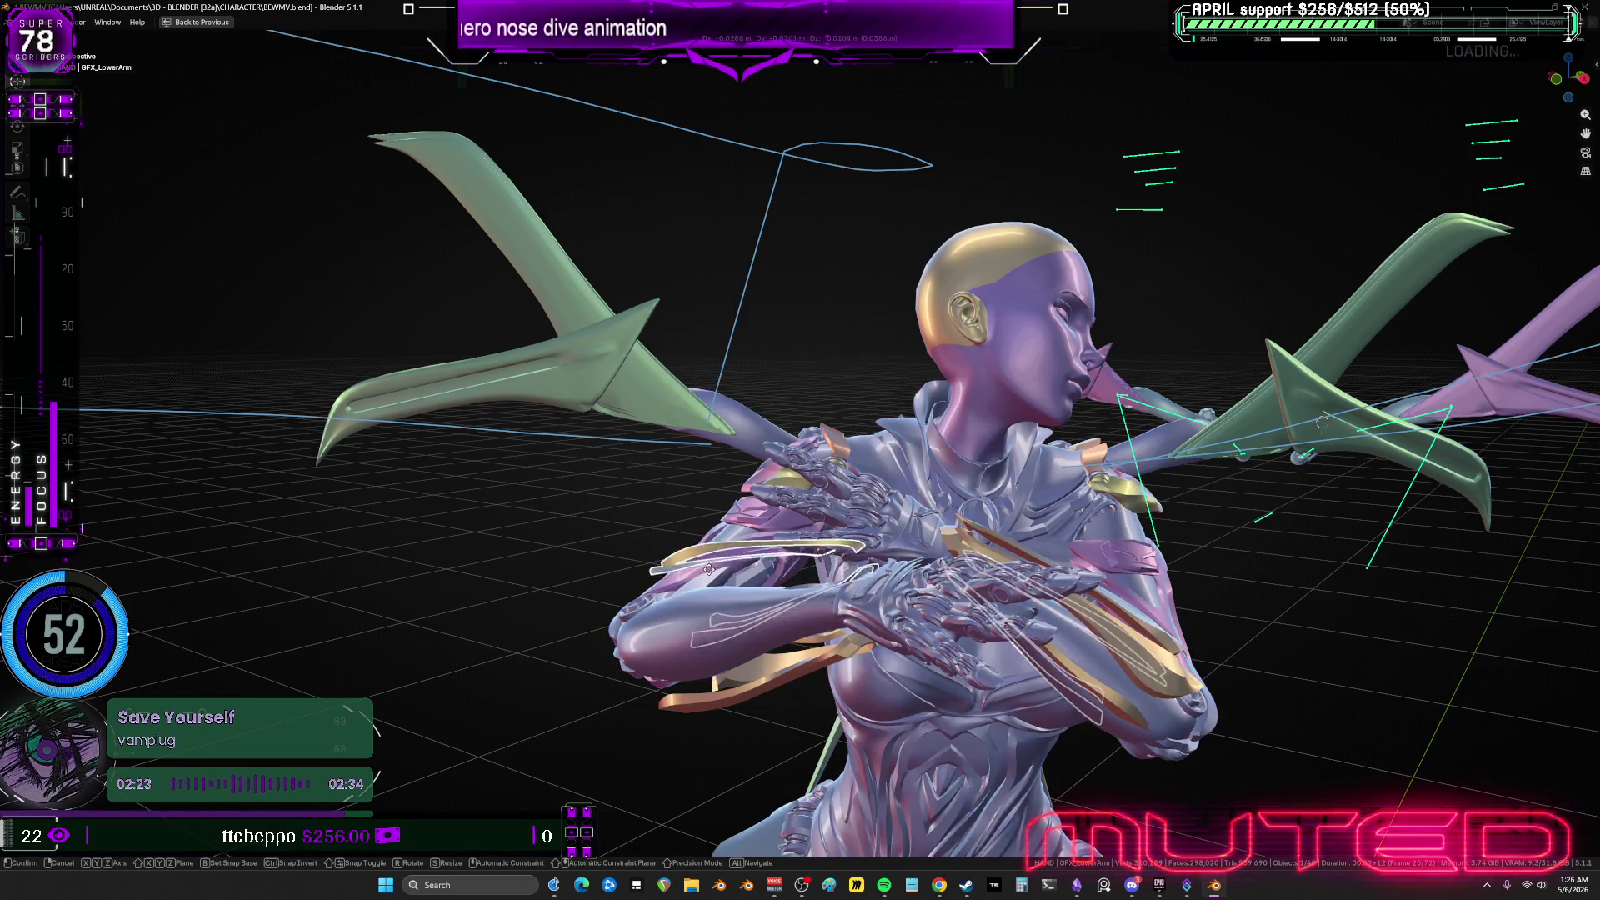
click(852, 420)
mouse_move(906, 490)
middle_down()
mouse_move(886, 512)
mouse_move(836, 396)
middle_up()
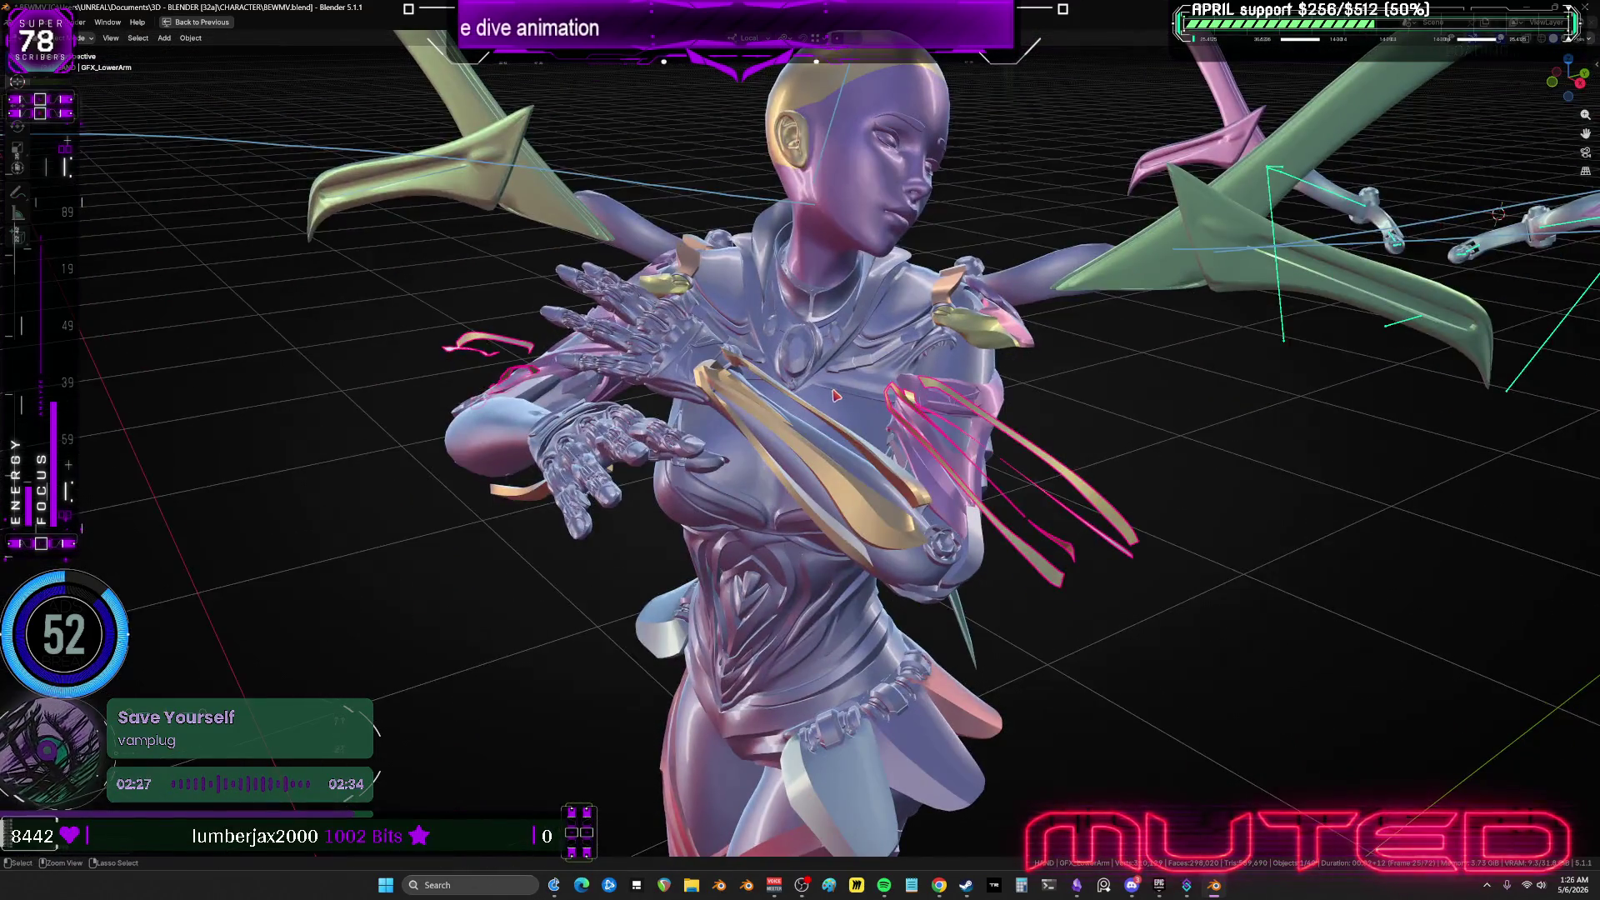
Undo the piece moves and enter Edit Mode on GFX_UpperLeg in the full animation layout.
key(ctrl+z)
key(ctrl+z)
key(ctrl+z)
scroll(837, 395, down, 5)
scroll(843, 395, up, 3)
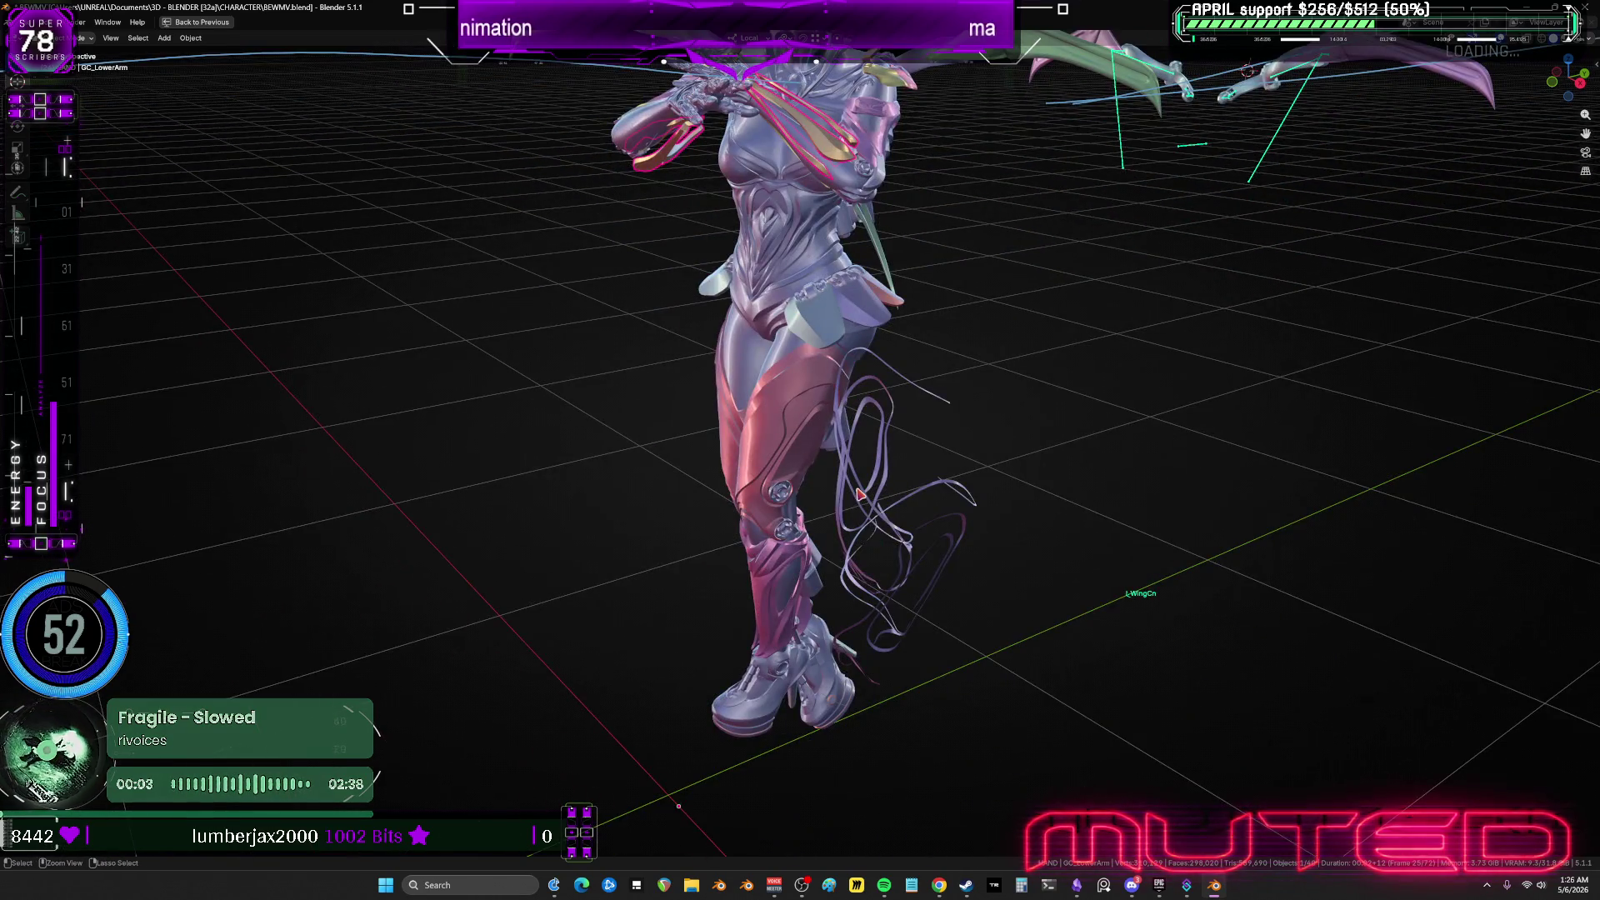
key(ctrl+z)
click(851, 498)
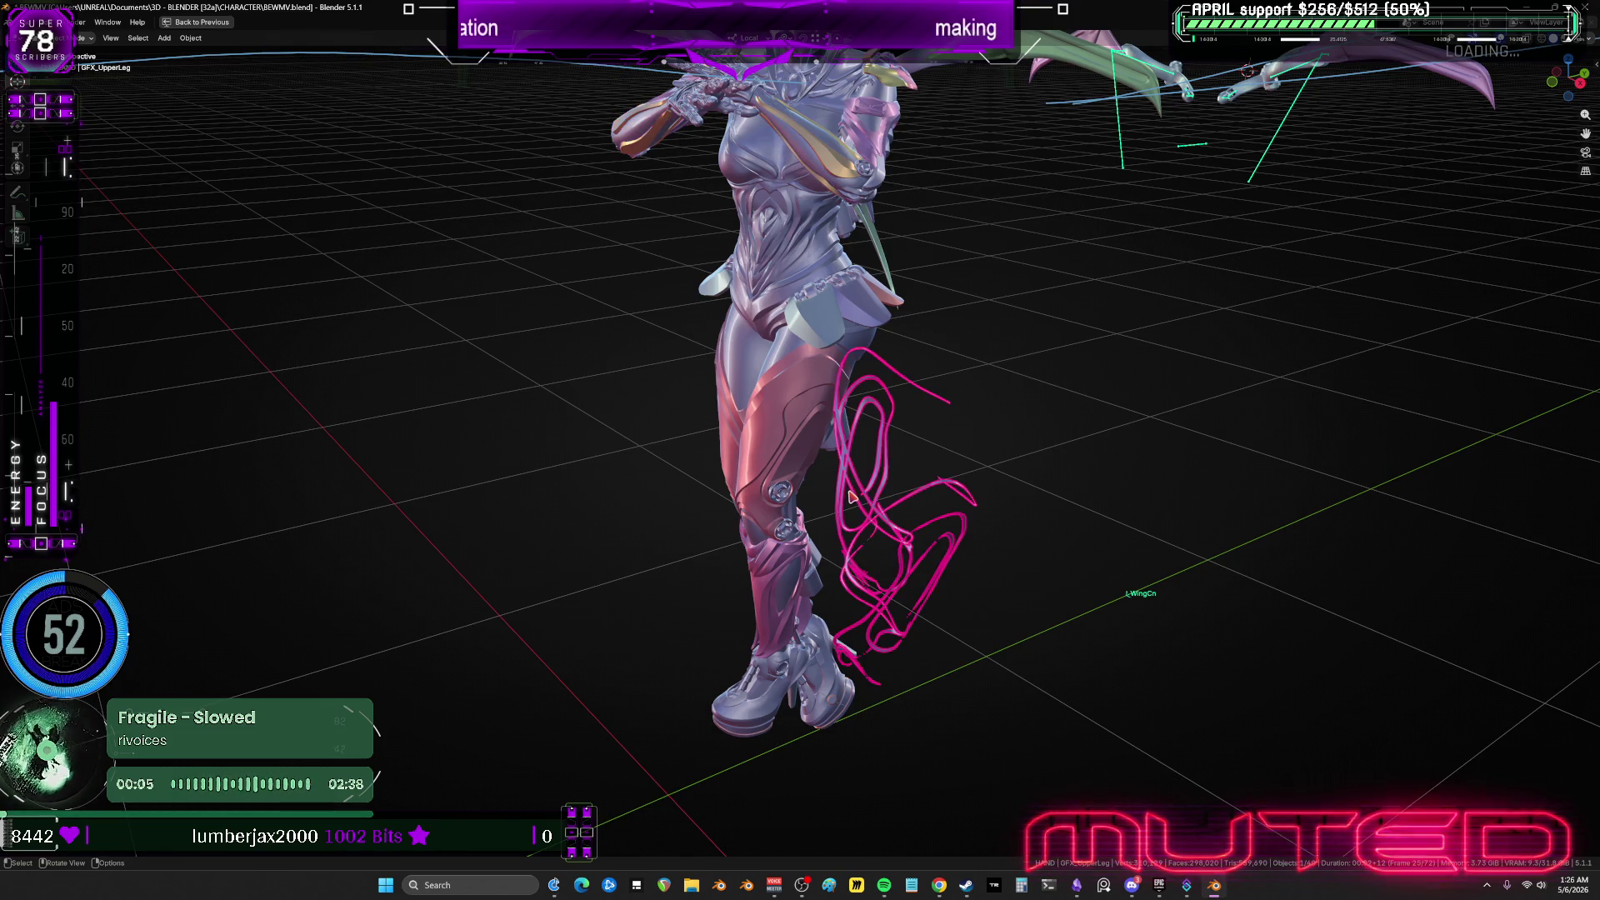
click(834, 483)
key(Tab)
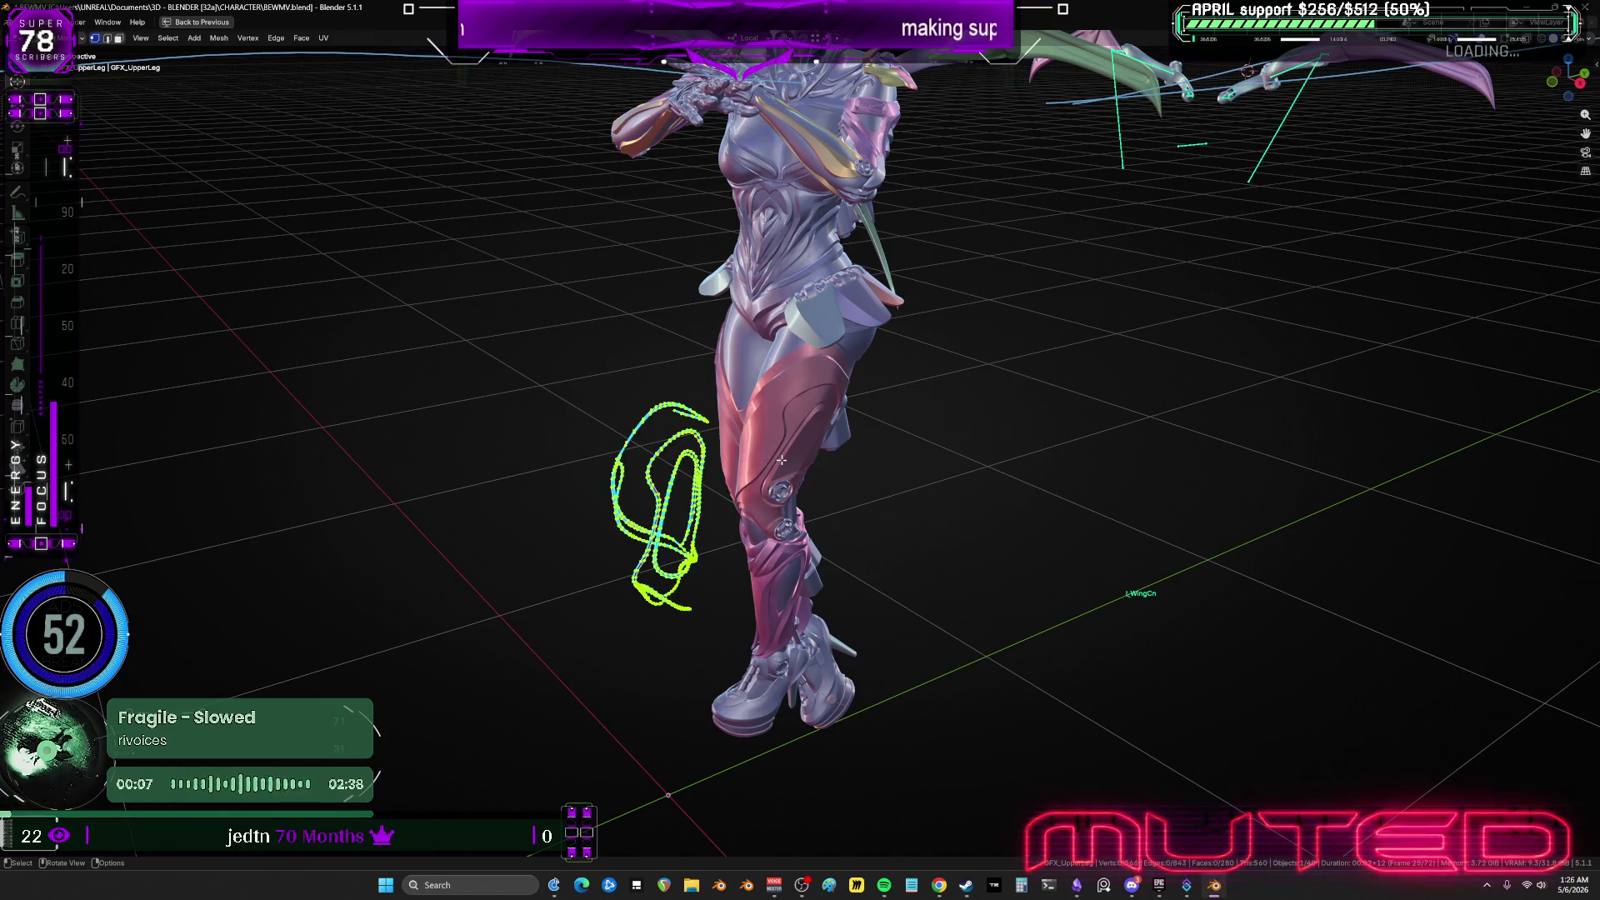
key(ctrl+space)
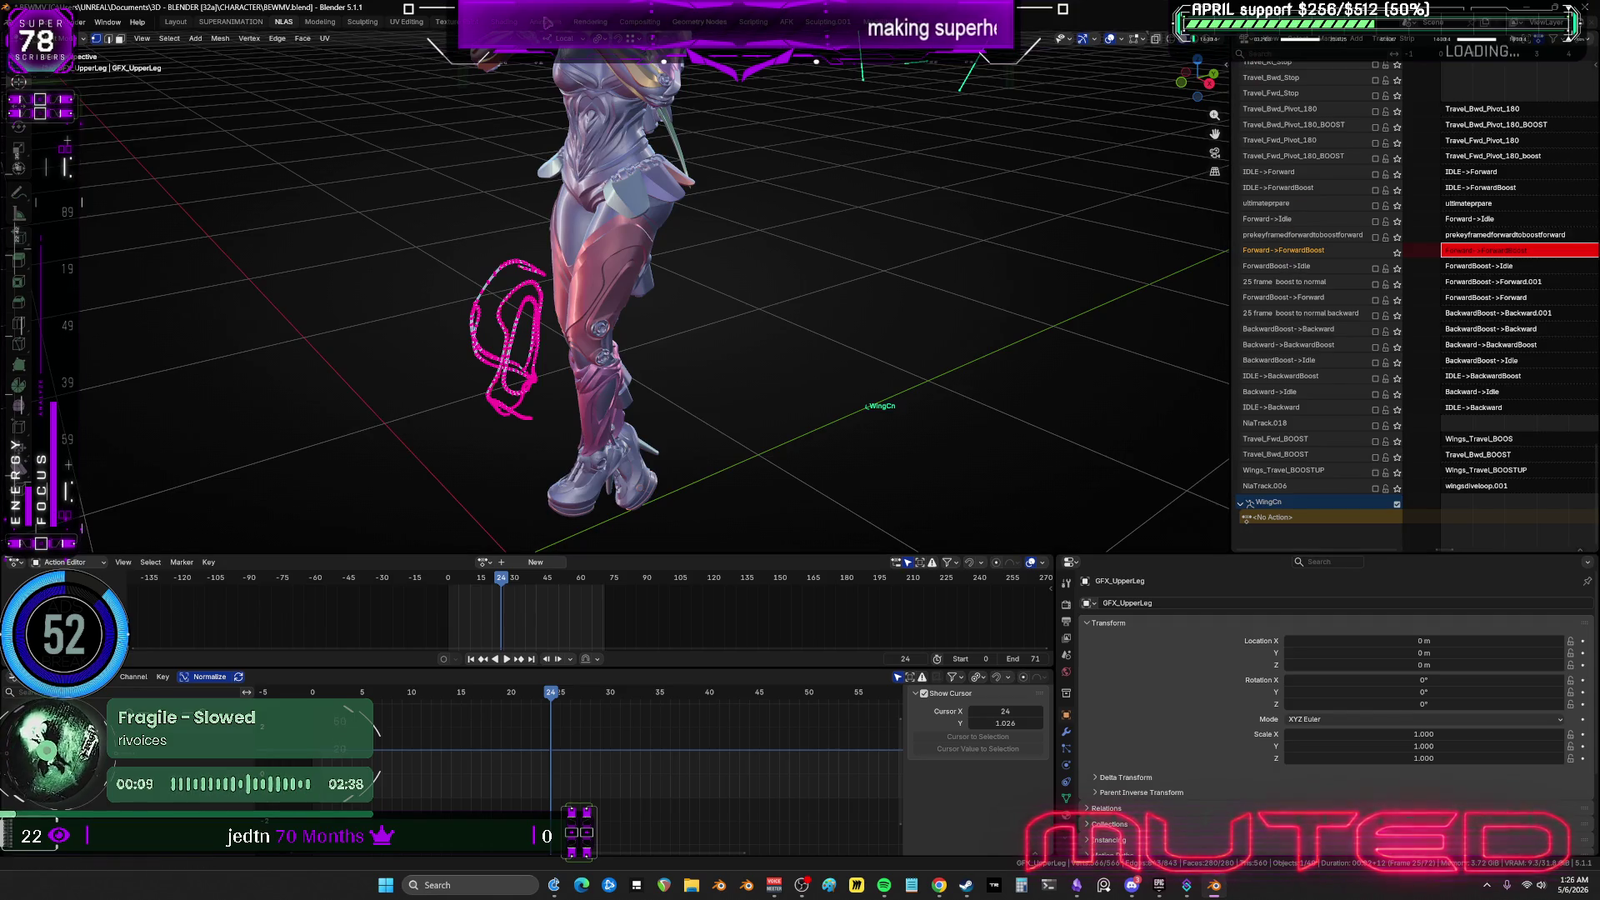
key(shift+F1)
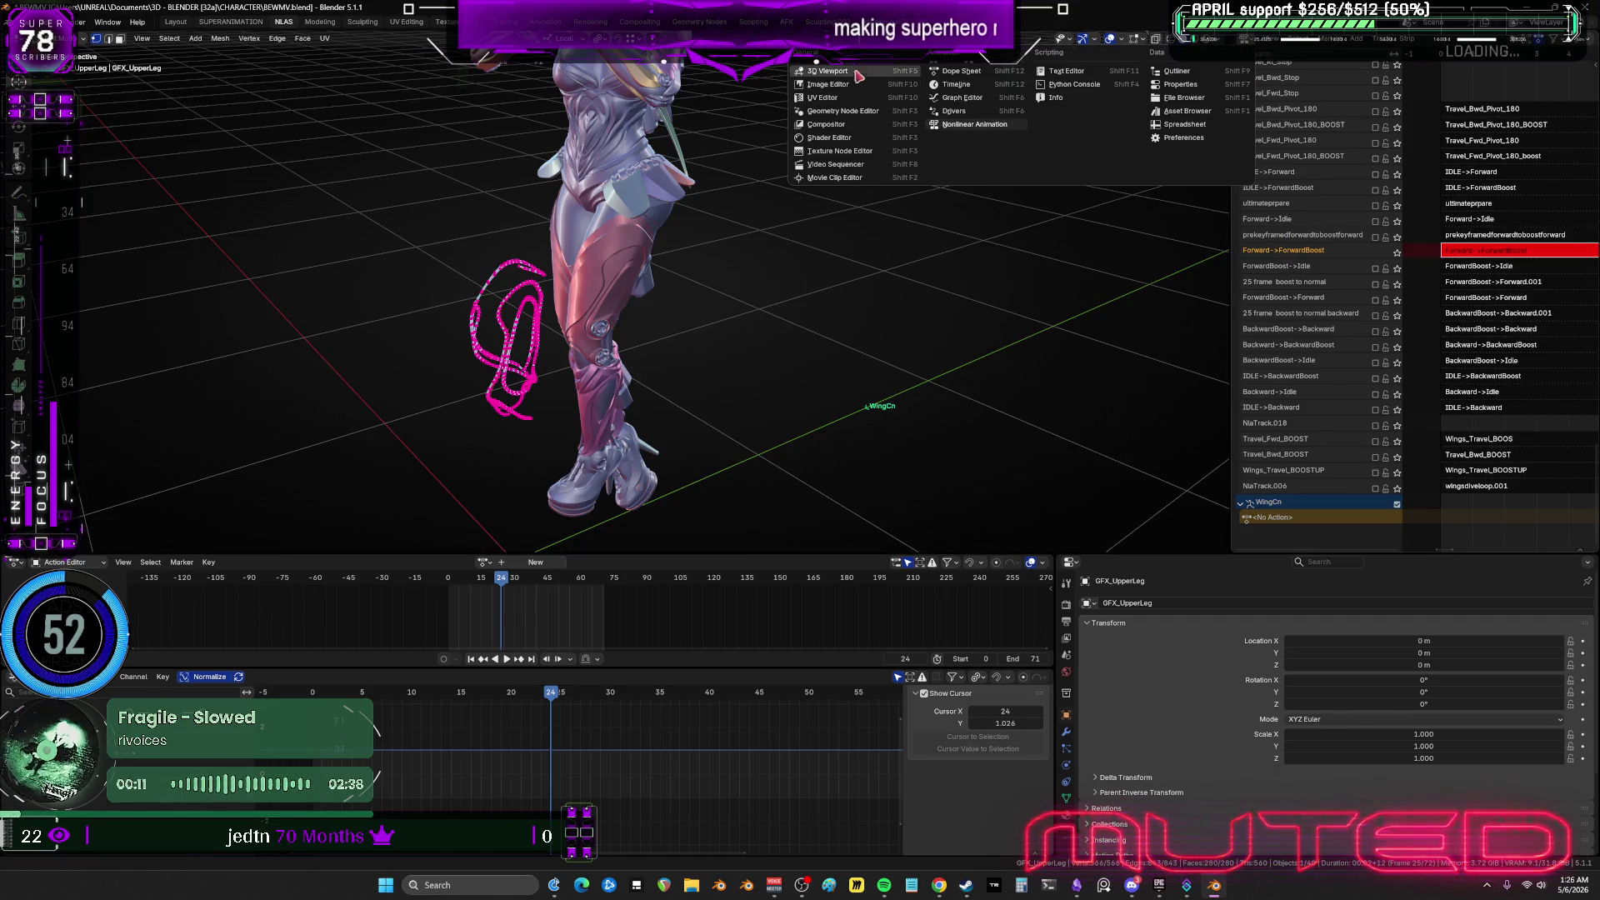
Turn the right area into a UV Editor and view the UV layout fitted full screen.
click(827, 98)
key(ctrl+space)
key(Home)
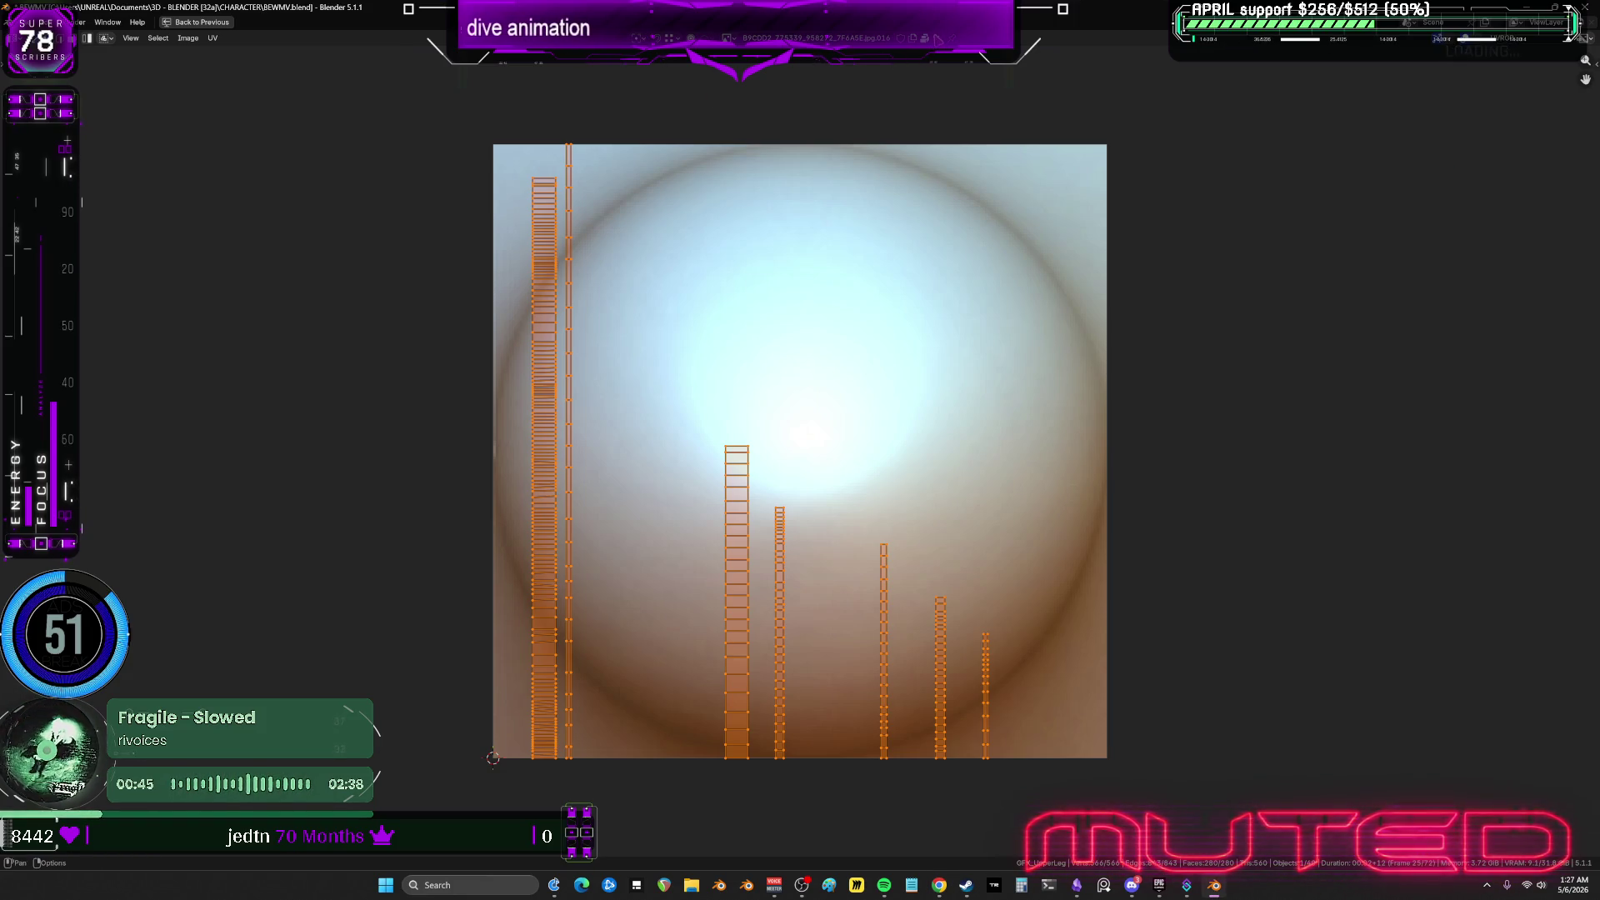
key(ctrl+z)
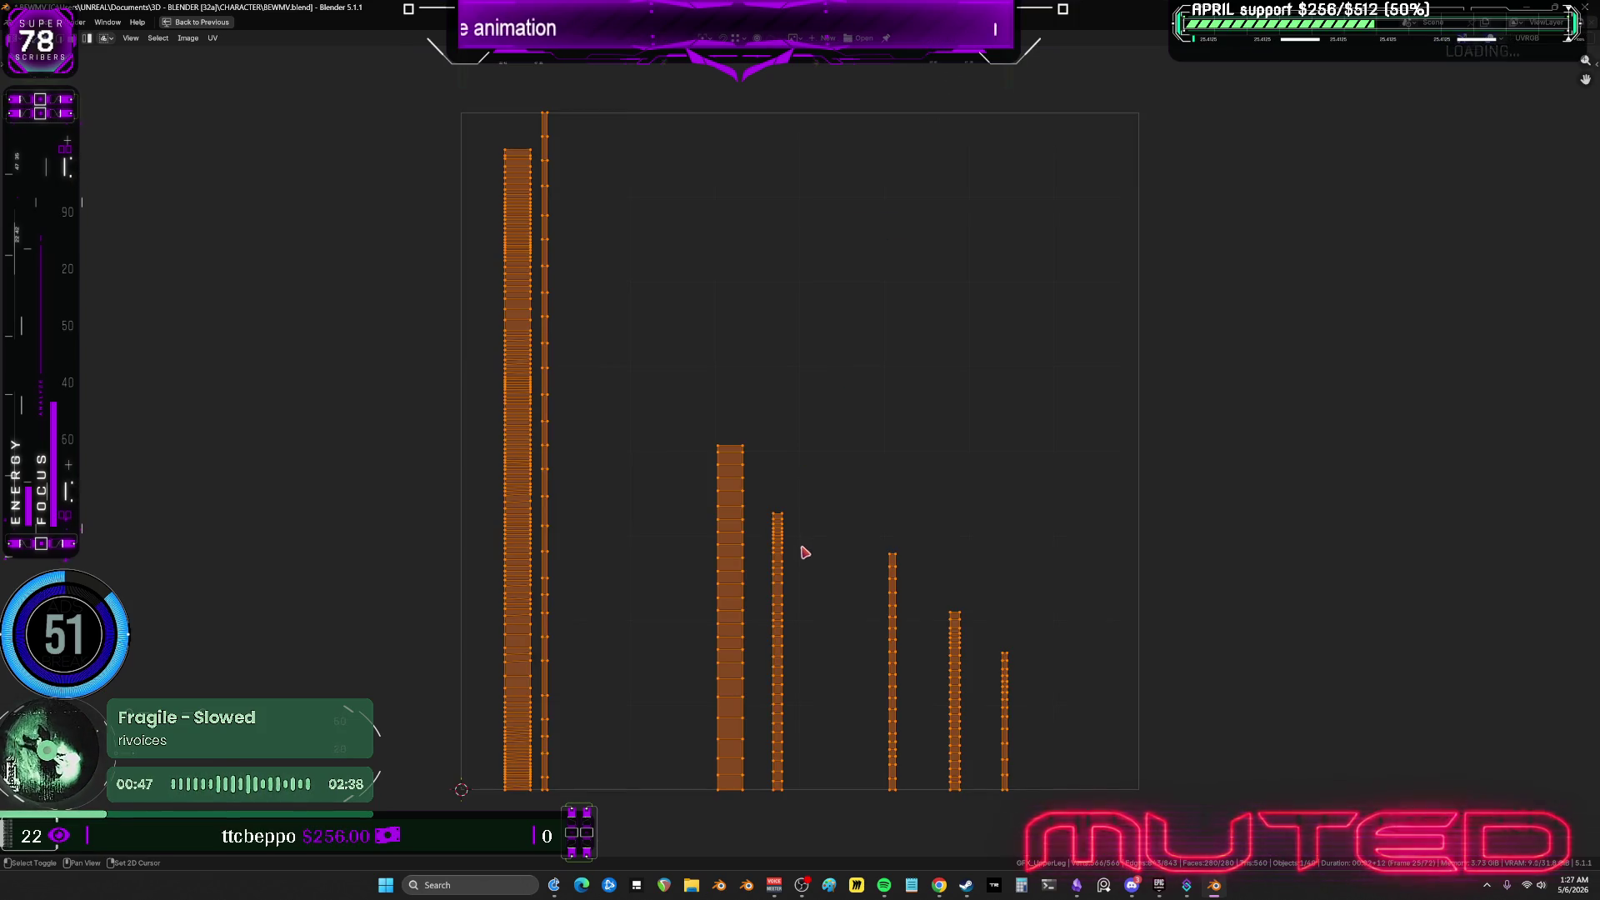
key(ctrl+space)
Inspect GC_UpperArm's UV islands in Edit Mode with all its geometry selected.
mouse_move(825, 553)
middle_down()
mouse_move(666, 423)
mouse_move(733, 375)
mouse_move(742, 333)
mouse_move(704, 275)
mouse_move(677, 351)
mouse_move(833, 405)
middle_up()
key(g)
right_click(755, 354)
click(834, 405)
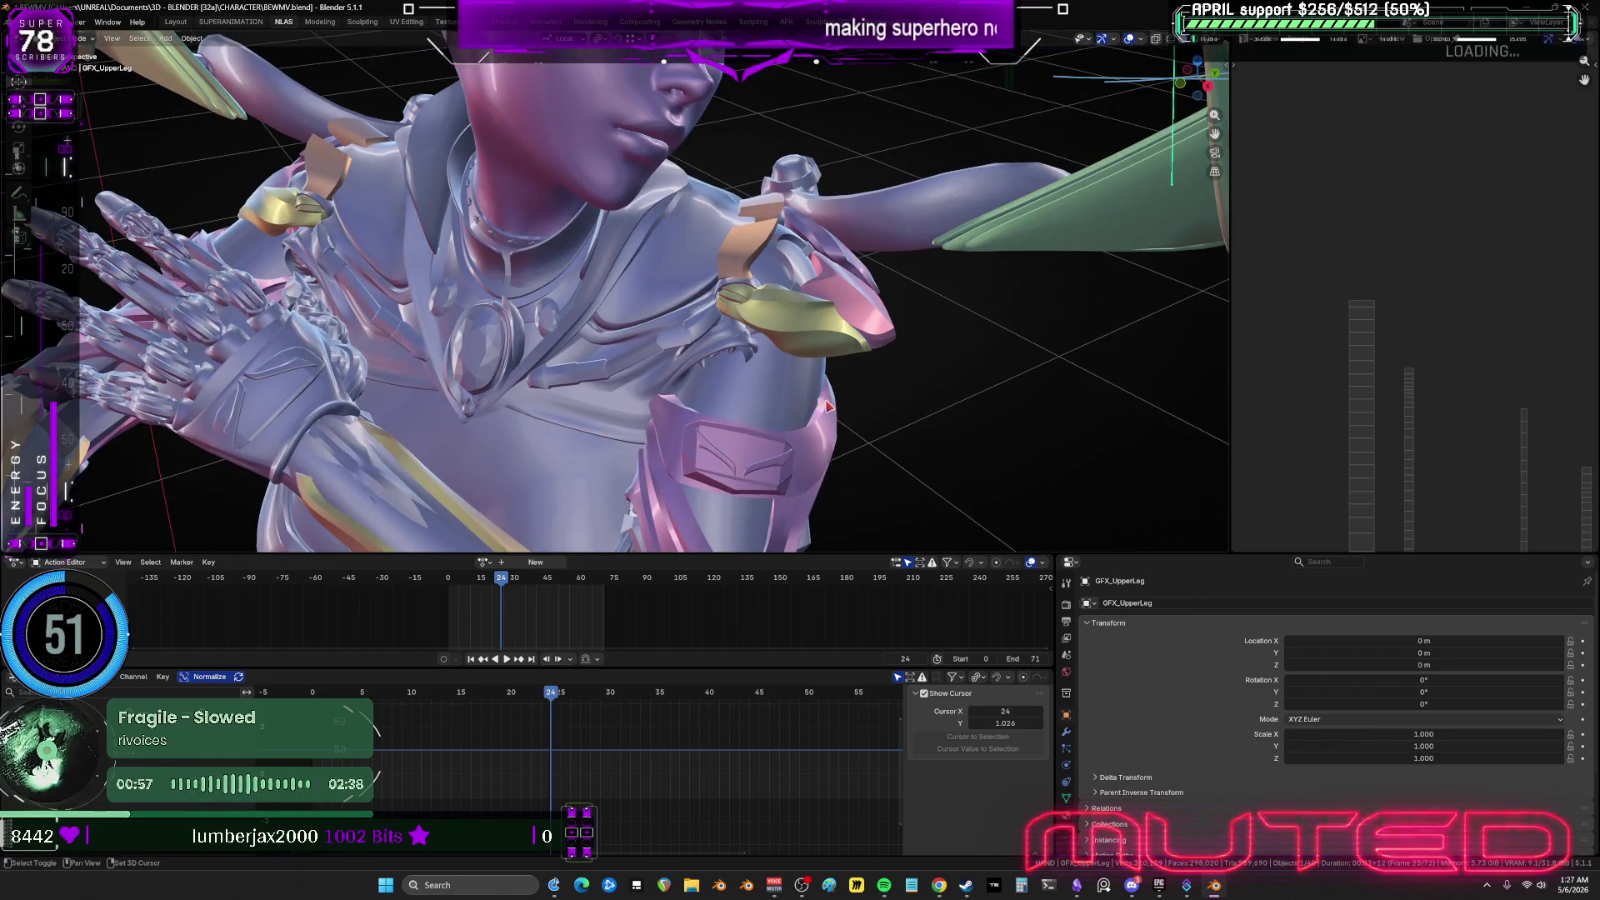
key(g)
right_click(894, 379)
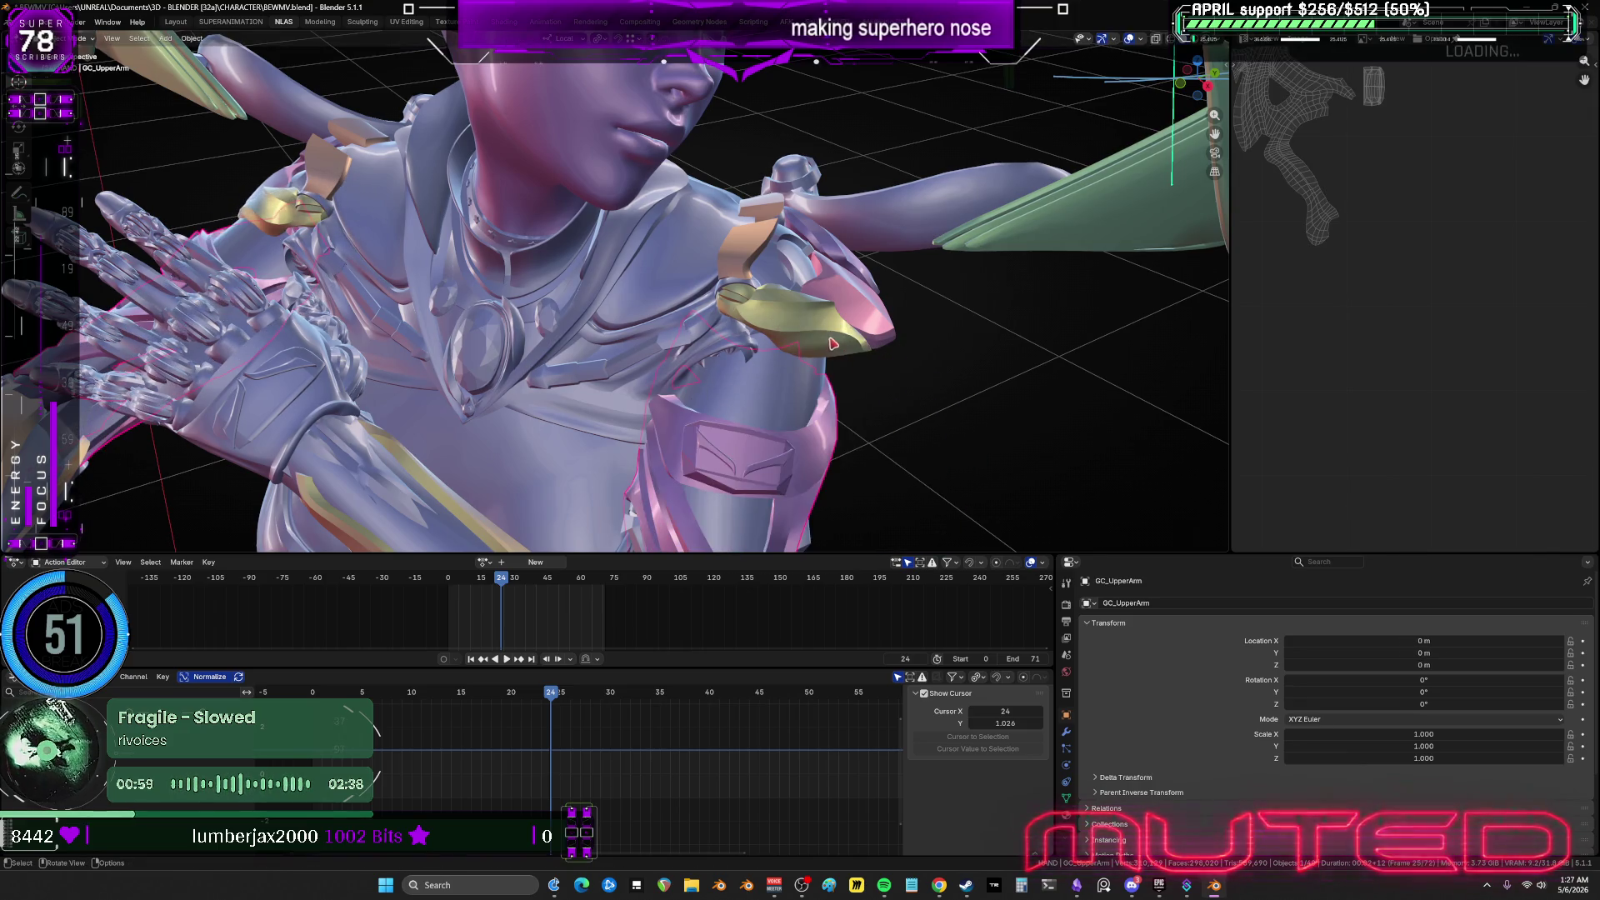
scroll(661, 385, down, 3)
key(Tab)
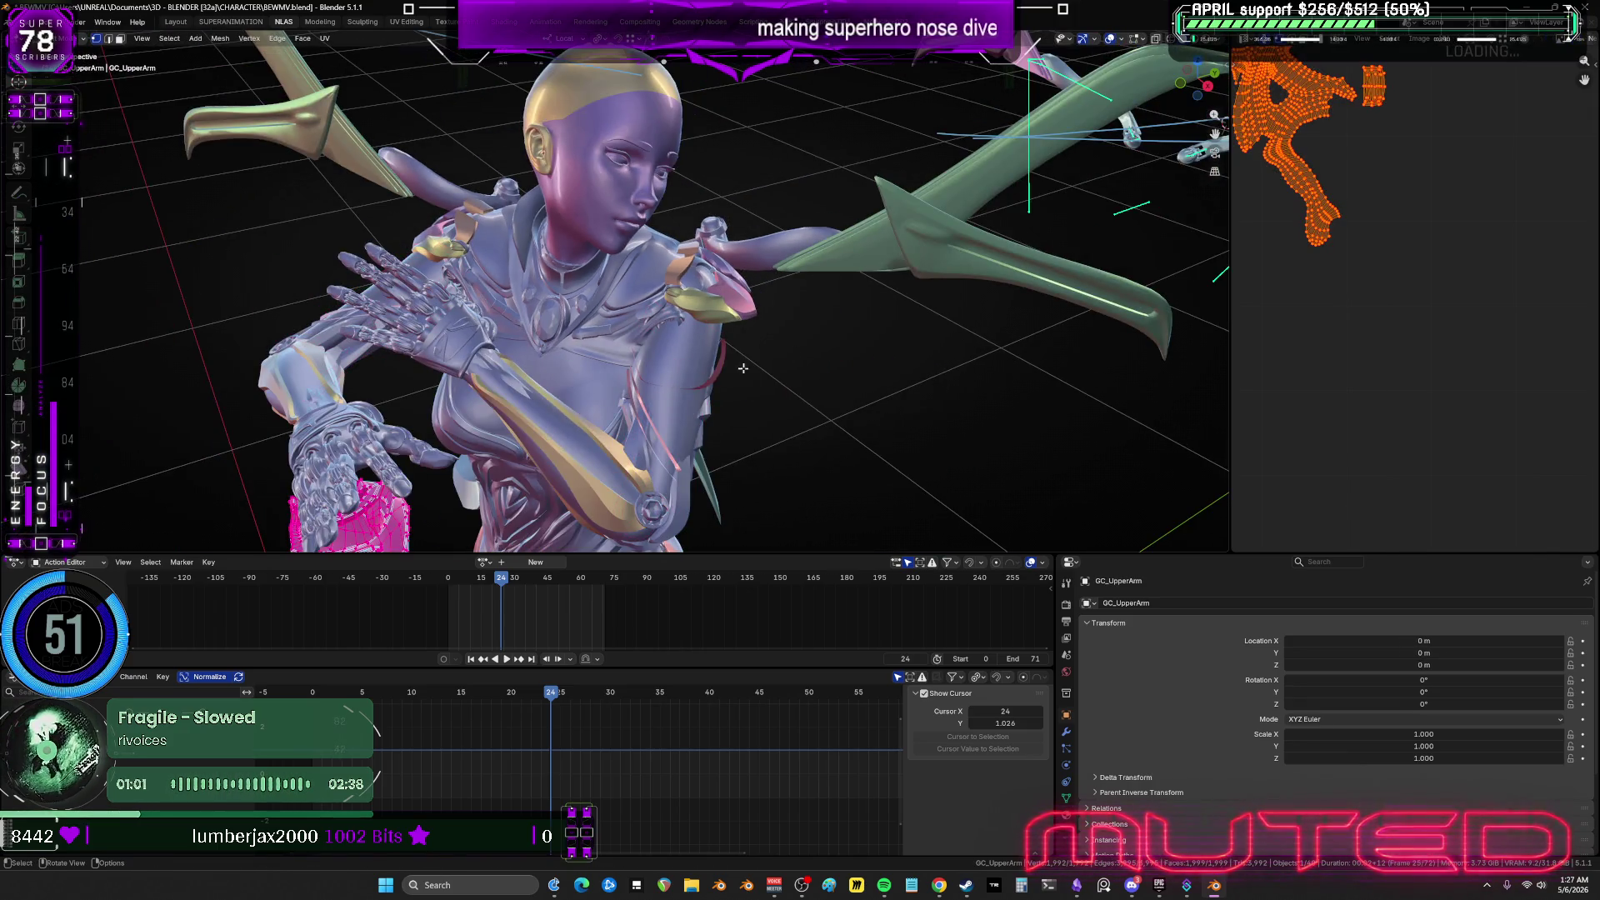
key(alt+a)
key(a)
scroll(706, 389, up, 6)
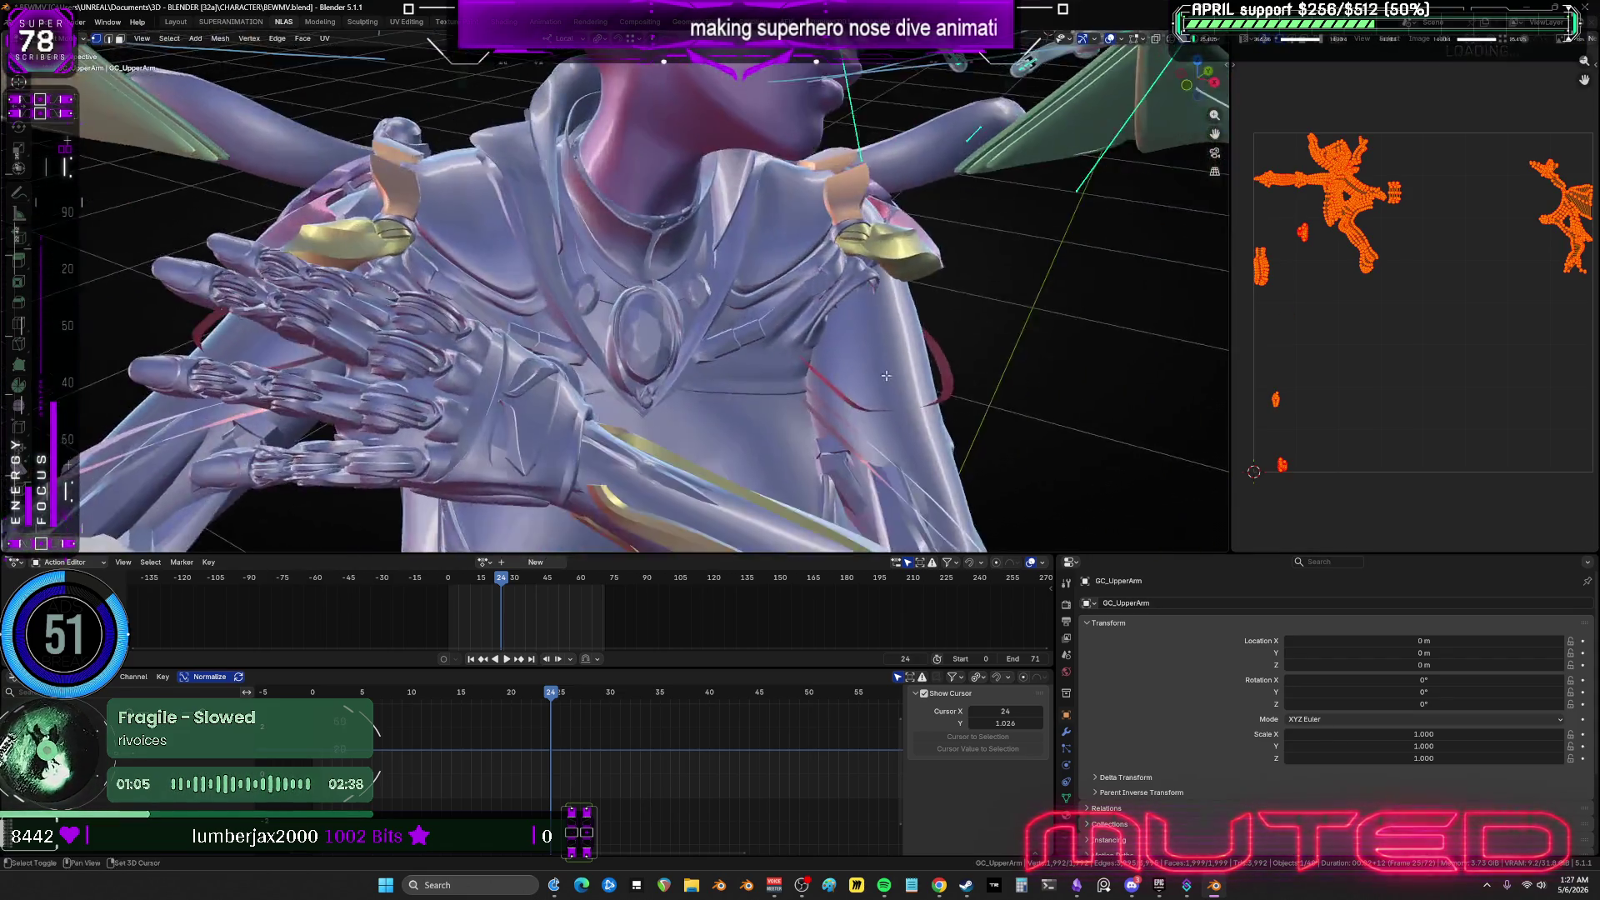
key(Tab)
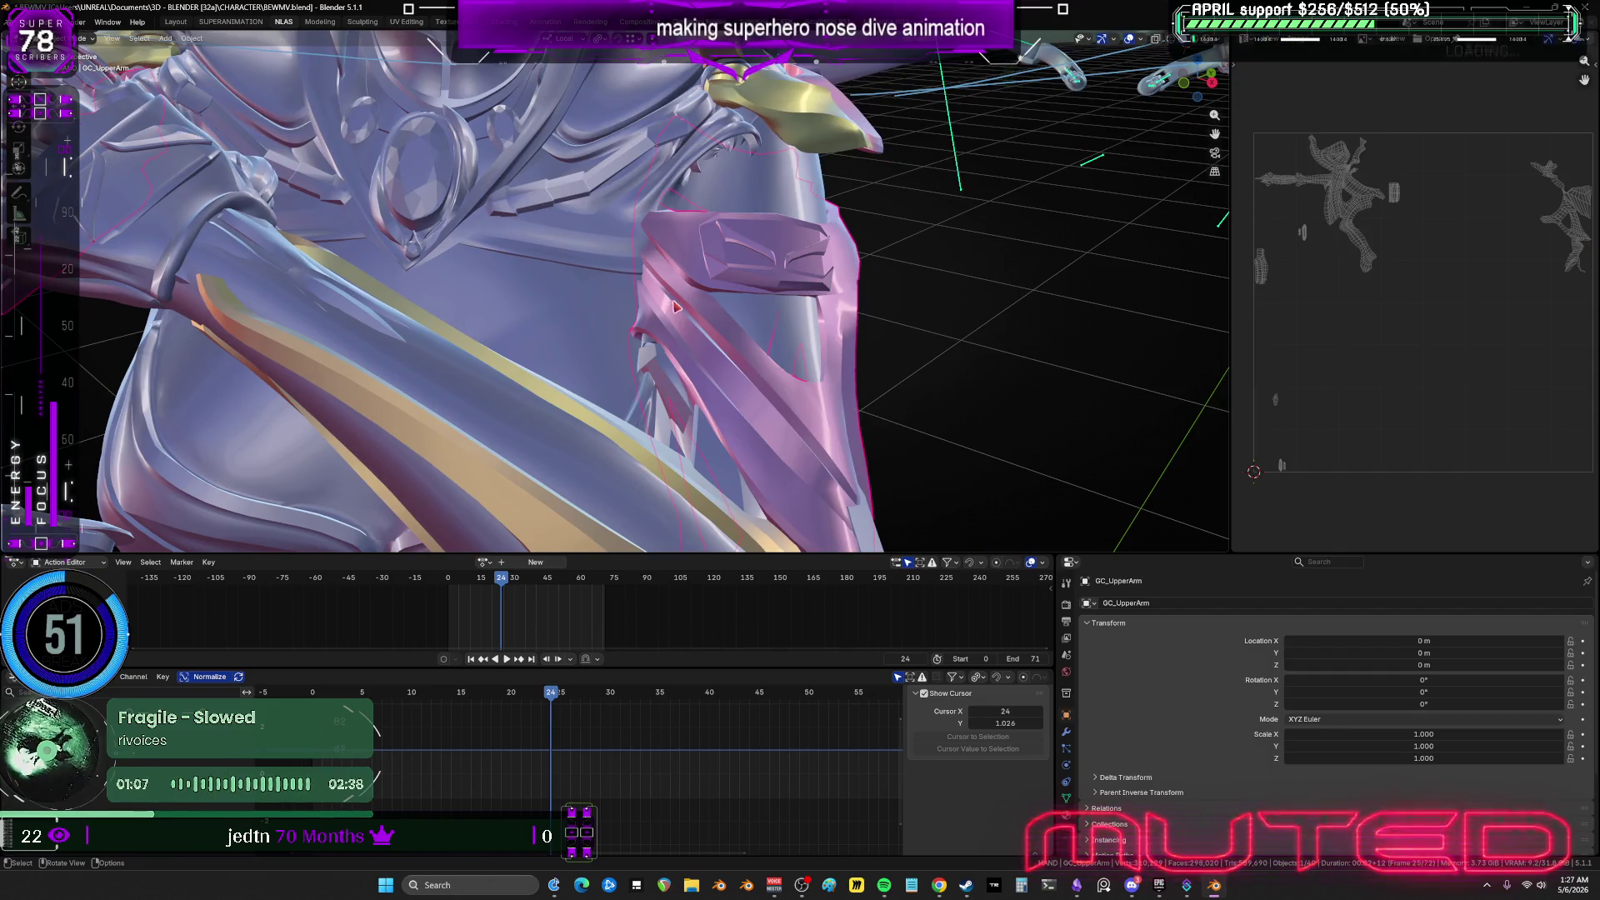
Compare the UVs of GFX_UpperArm, Body.002 and GC_UpperArm, then select GC_UpperLeg.
click(679, 310)
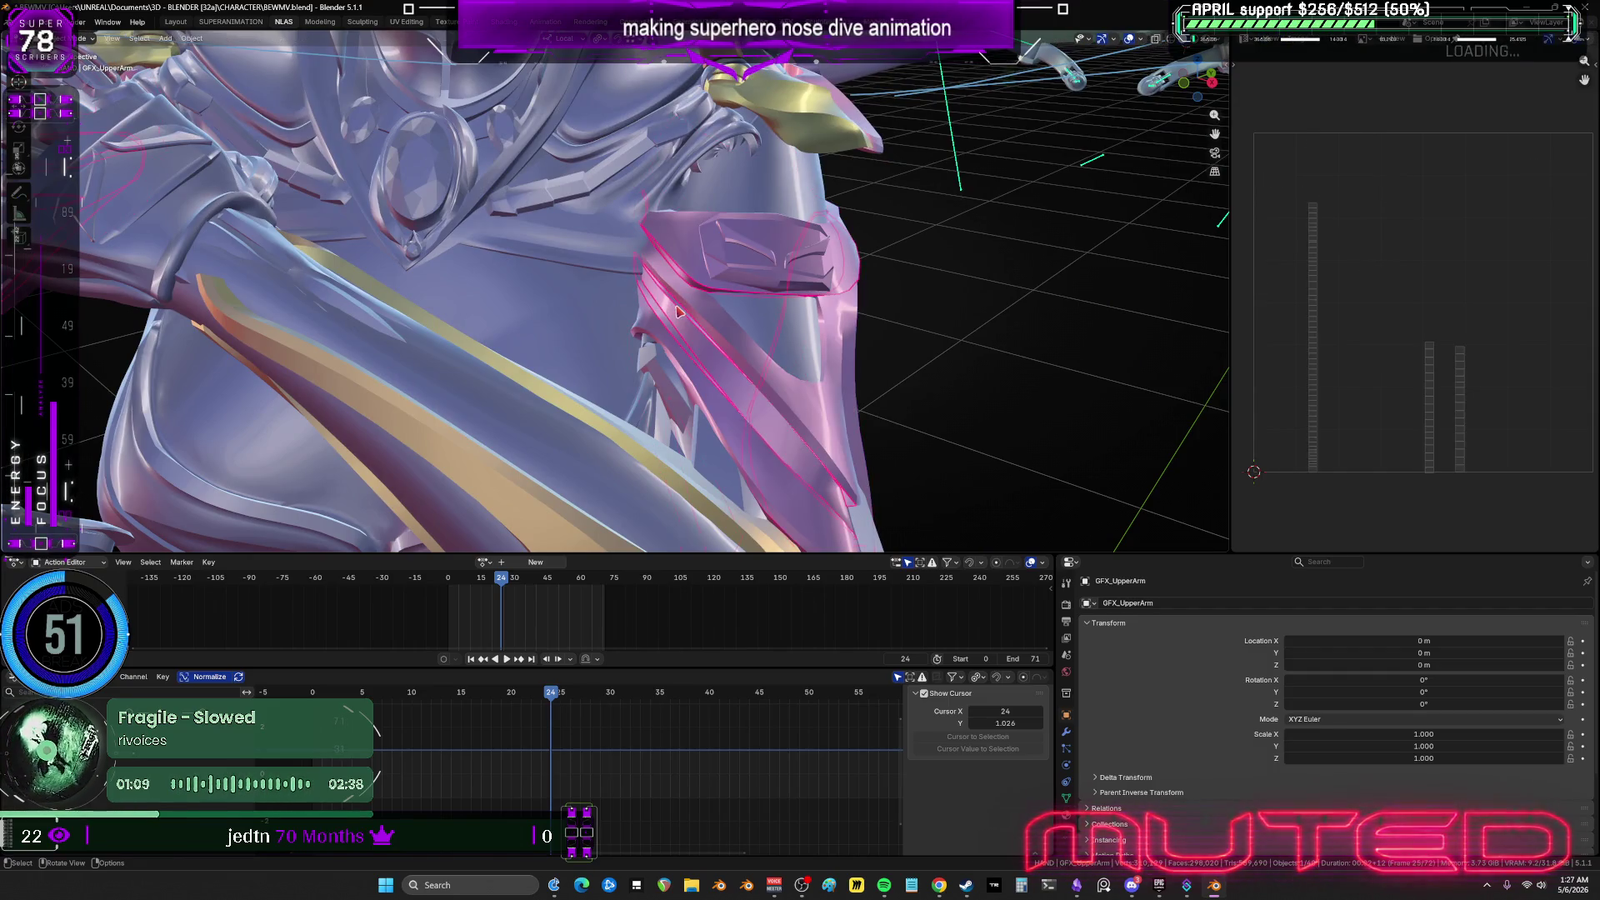
click(679, 311)
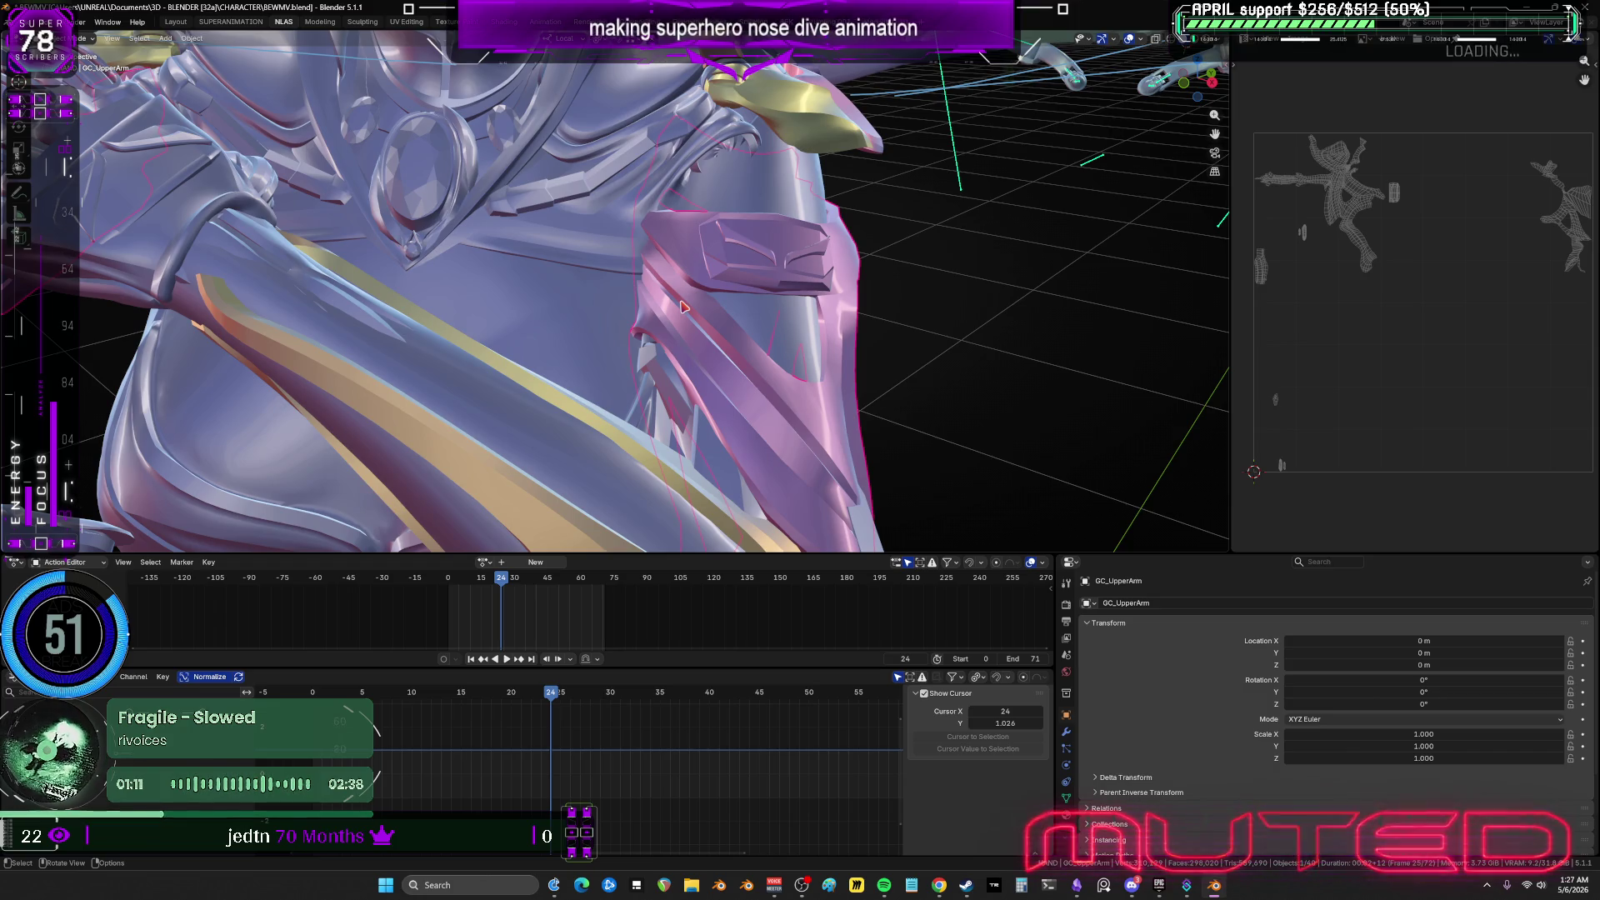
click(683, 307)
scroll(684, 306, up, 2)
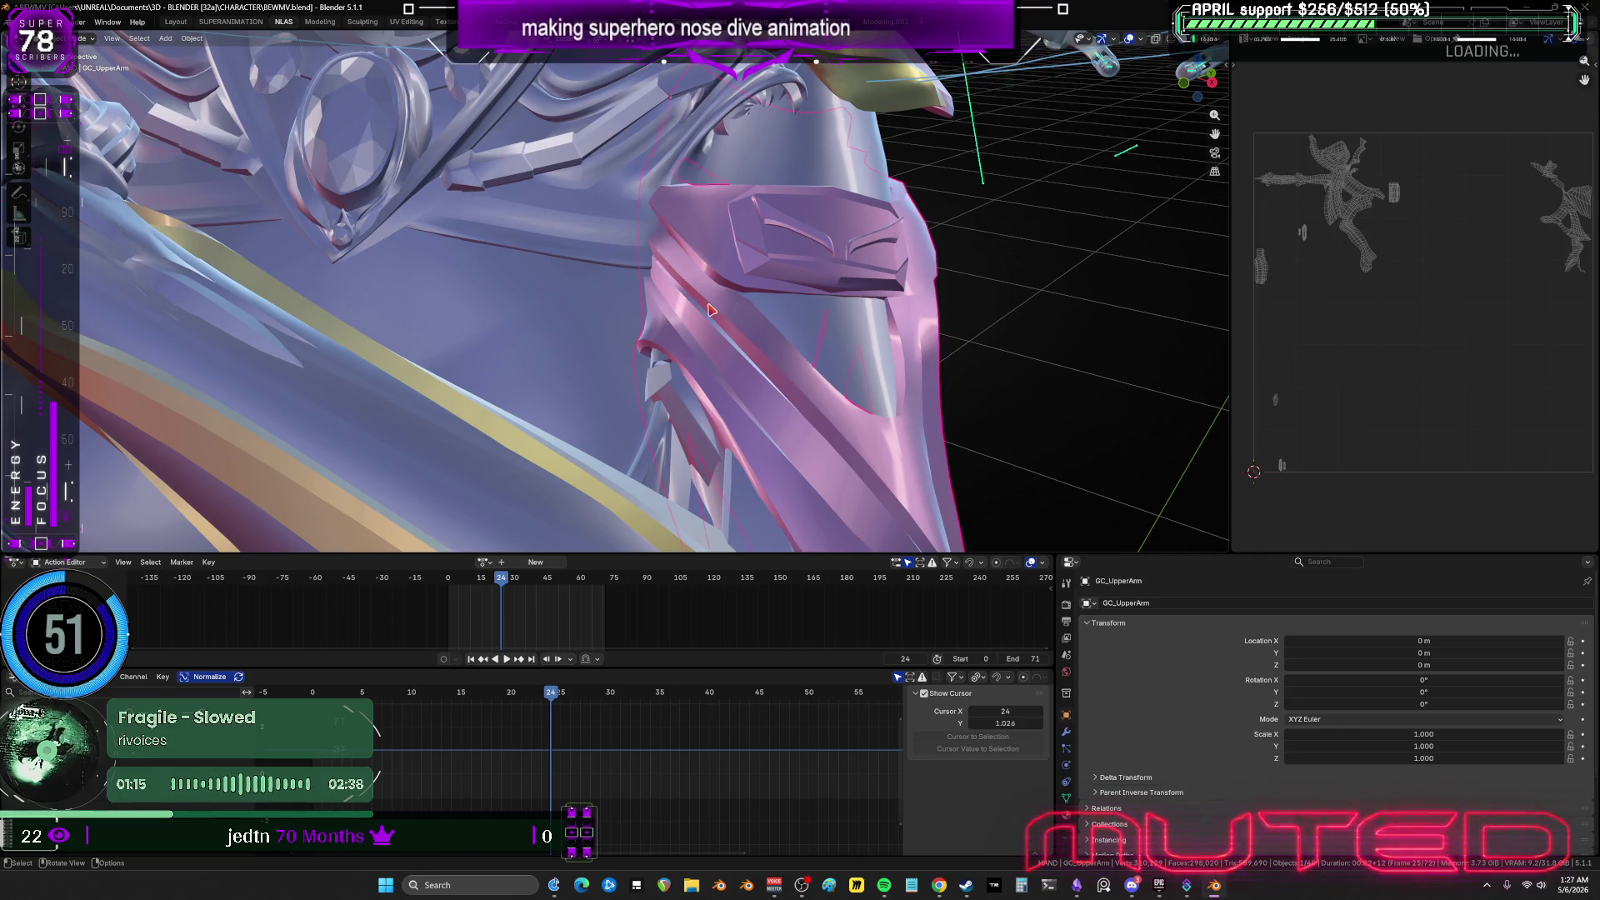
click(710, 310)
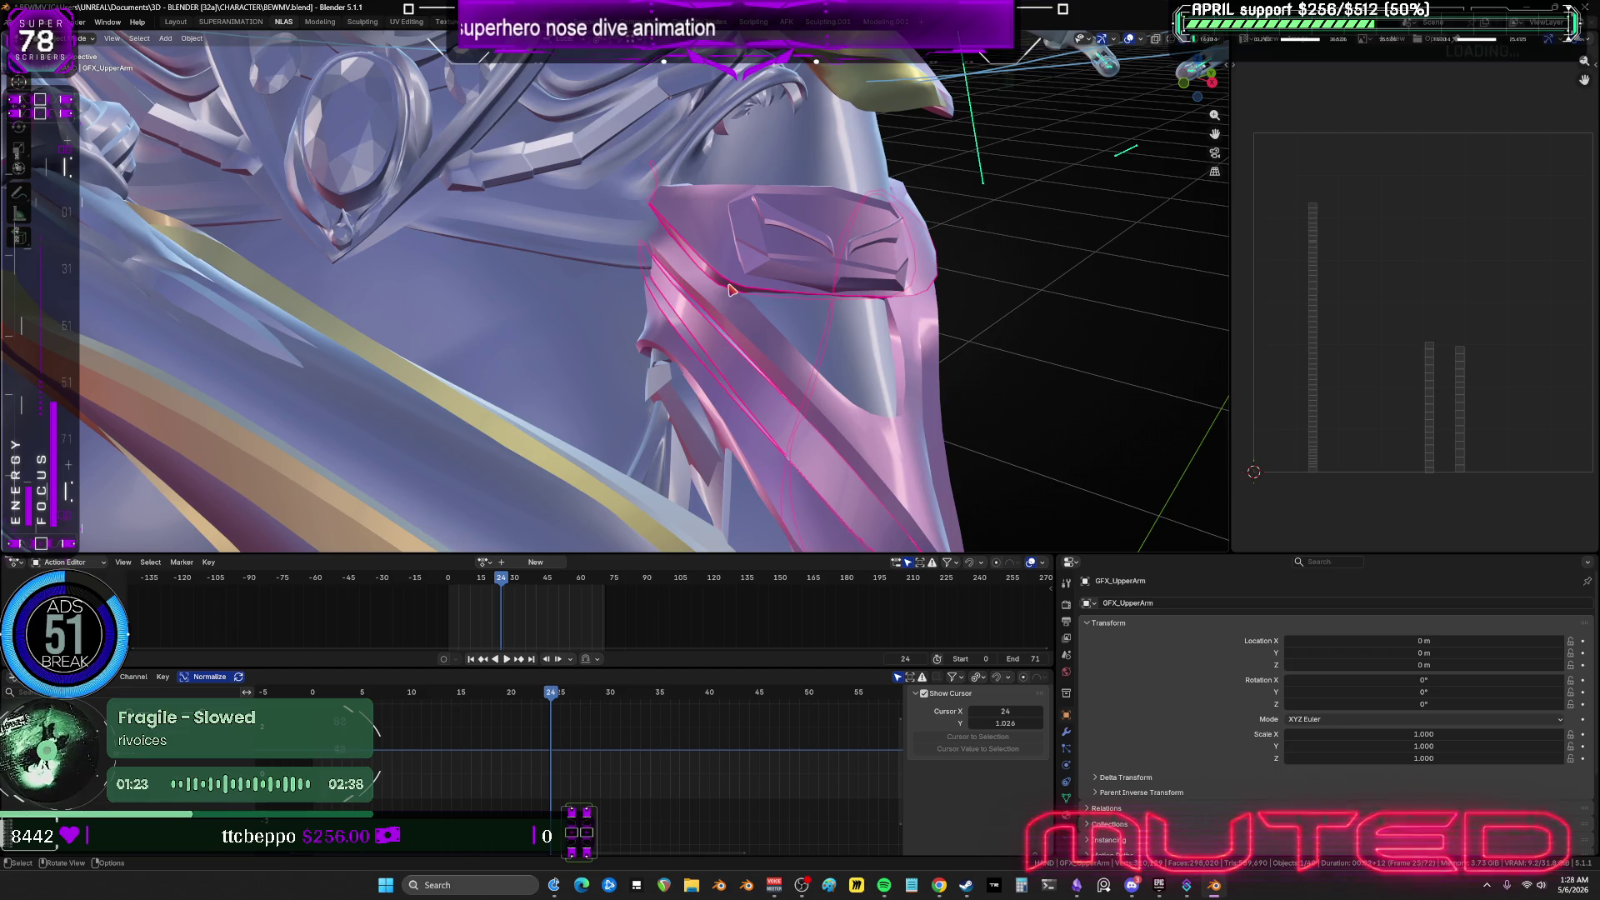
click(958, 304)
scroll(962, 308, down, 5)
mouse_move(963, 307)
middle_down()
mouse_move(812, 312)
mouse_move(842, 309)
mouse_move(830, 287)
middle_up()
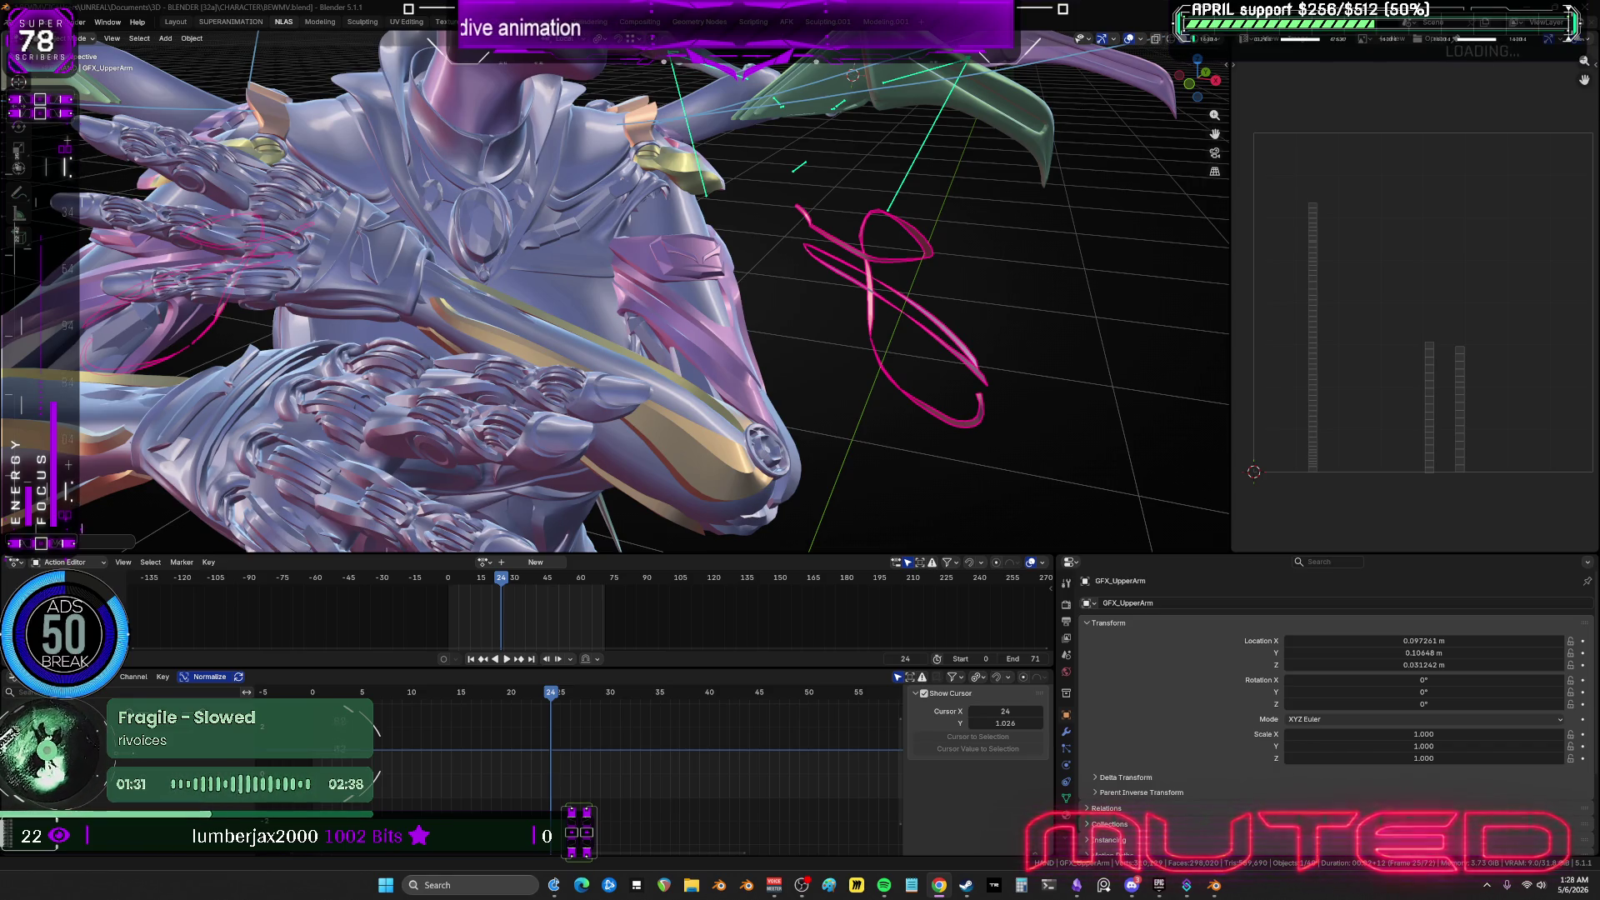
middle_drag(750, 292, 658, 294)
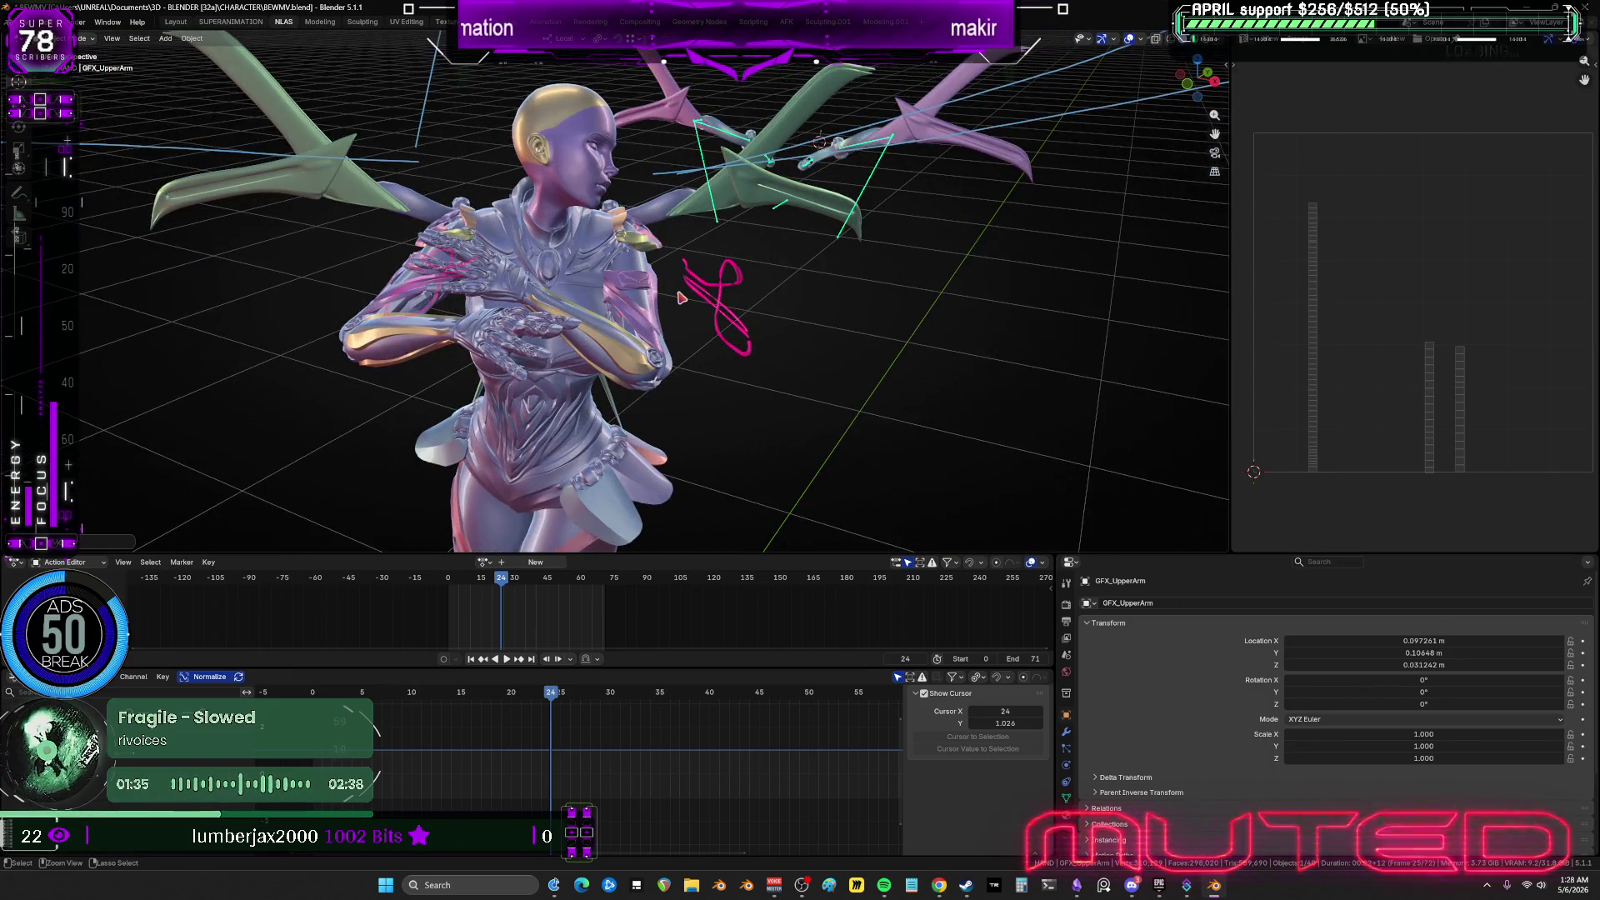
click(667, 304)
mouse_move(1161, 502)
shift+middle_down()
mouse_move(747, 314)
mouse_move(572, 366)
shift+middle_up()
click(605, 375)
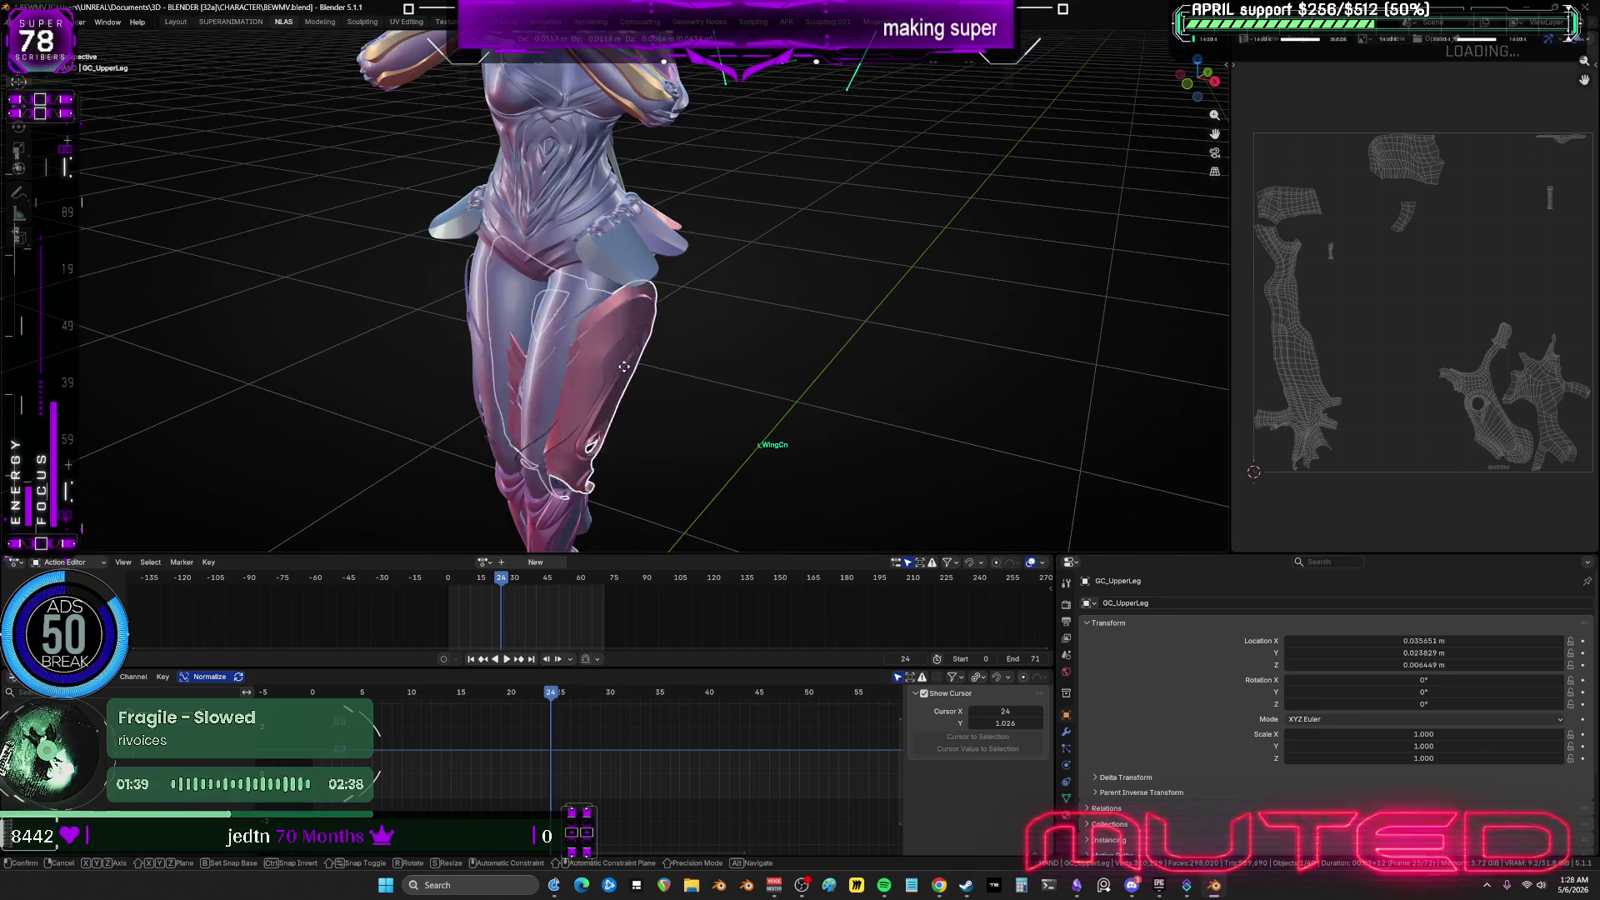
key(g)
click(892, 367)
mouse_move(892, 367)
shift+middle_down()
mouse_move(903, 417)
mouse_move(850, 400)
mouse_move(825, 466)
mouse_move(800, 733)
shift+middle_up()
key(ctrl+space)
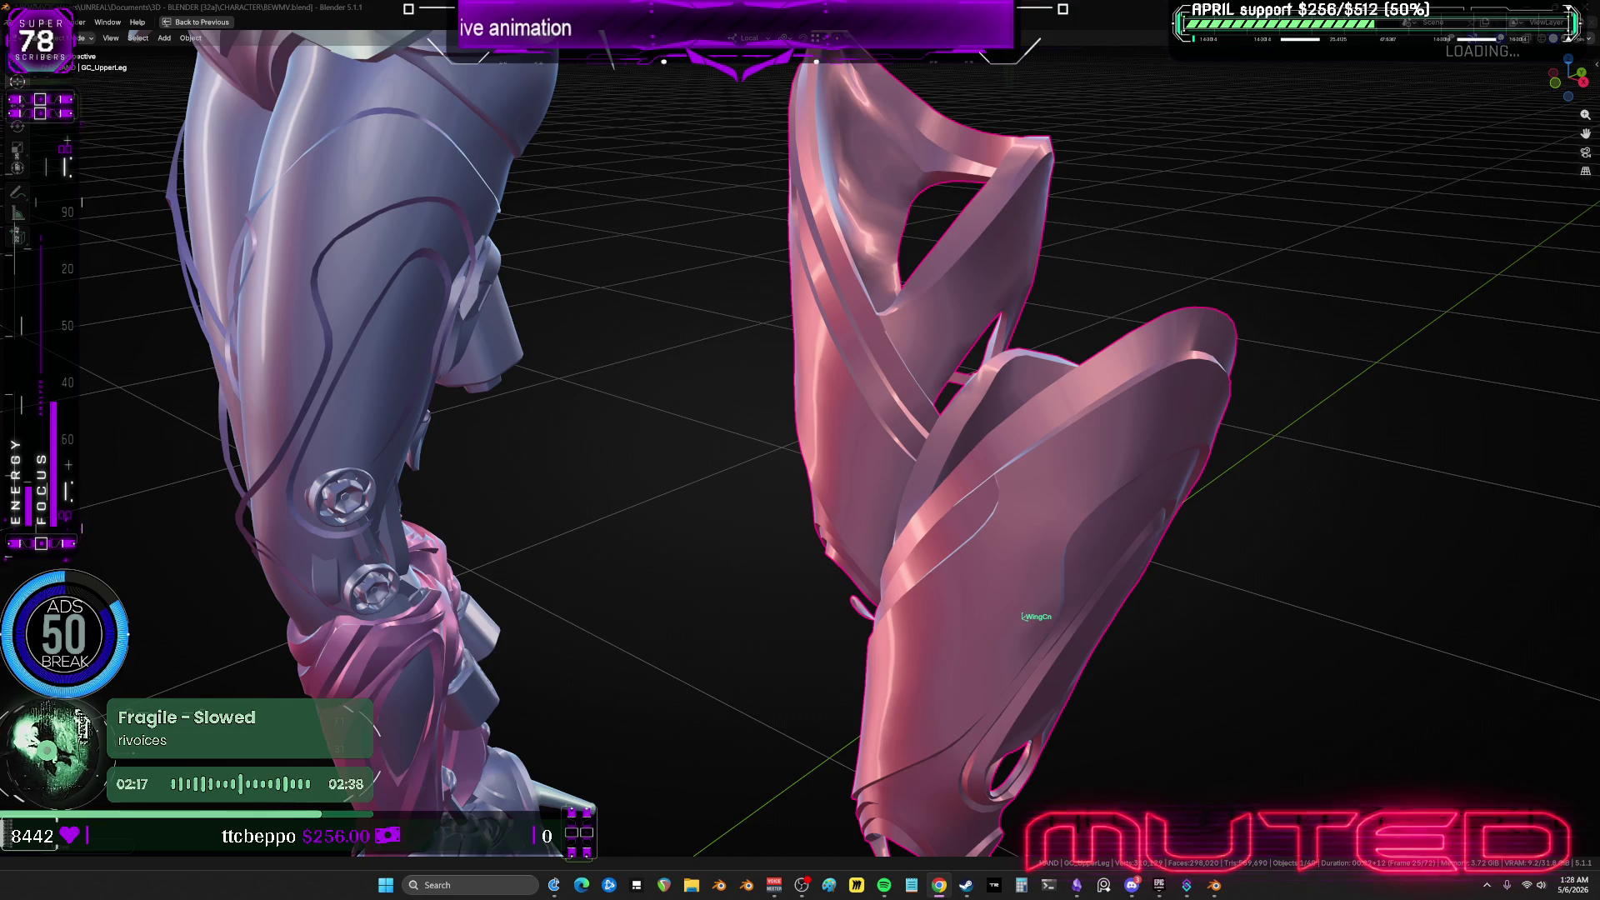
scroll(852, 398, down, 8)
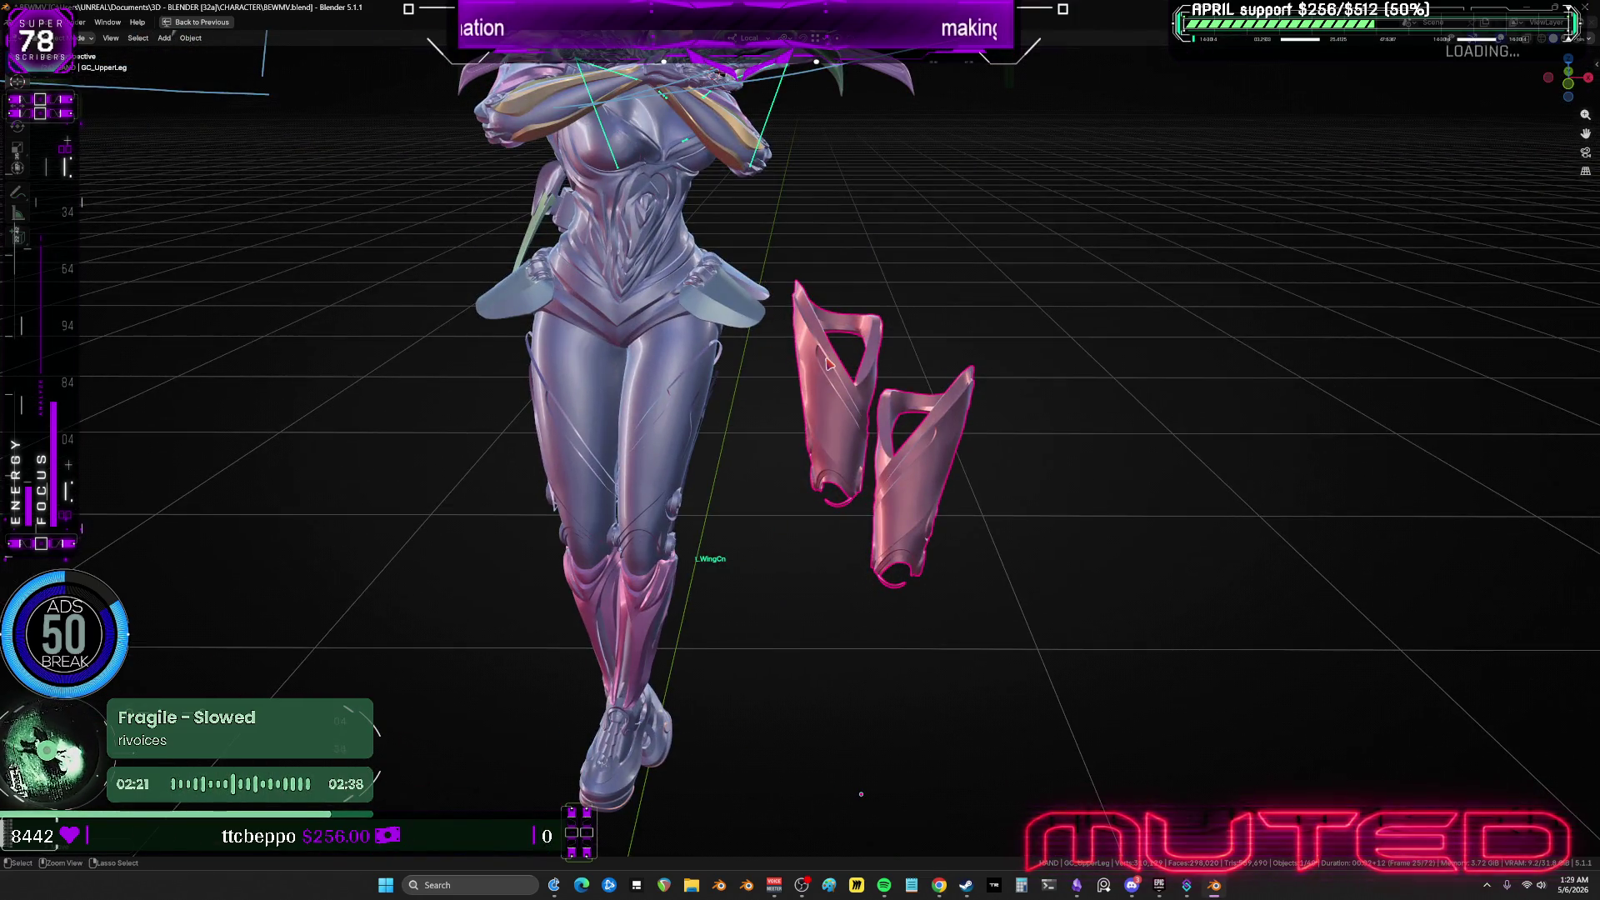
Restore the leg-armor pieces onto the thighs and scrub the nose-dive through frames 1–45.
key(ctrl+z)
scroll(732, 343, down, 6)
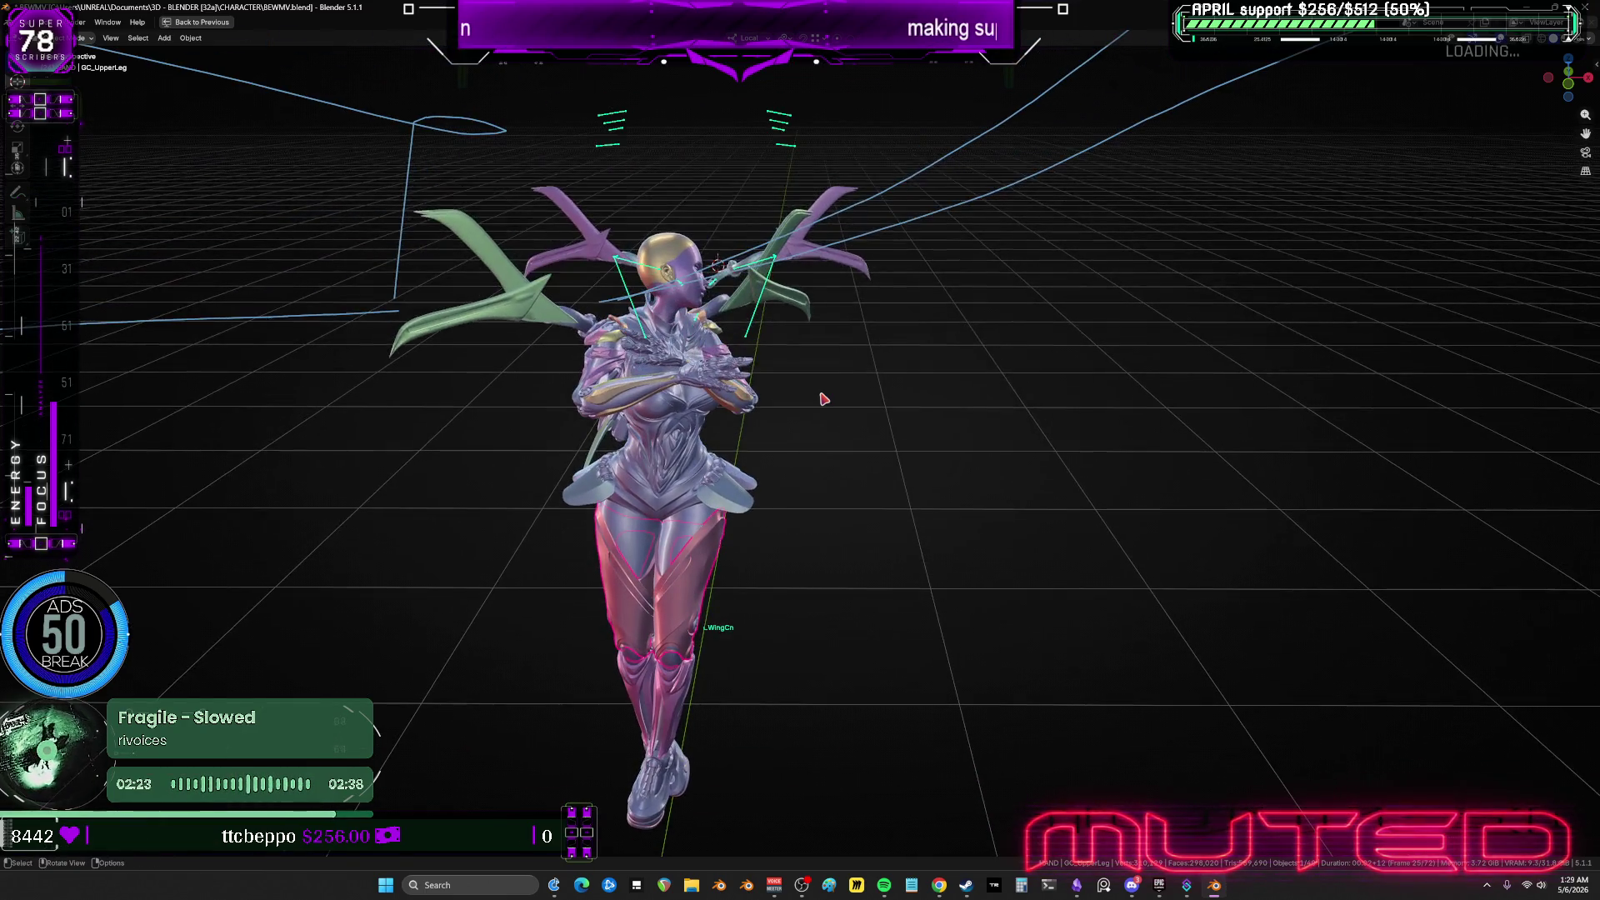
alt+scroll(814, 393, up, 13)
alt+scroll(757, 392, down, 10)
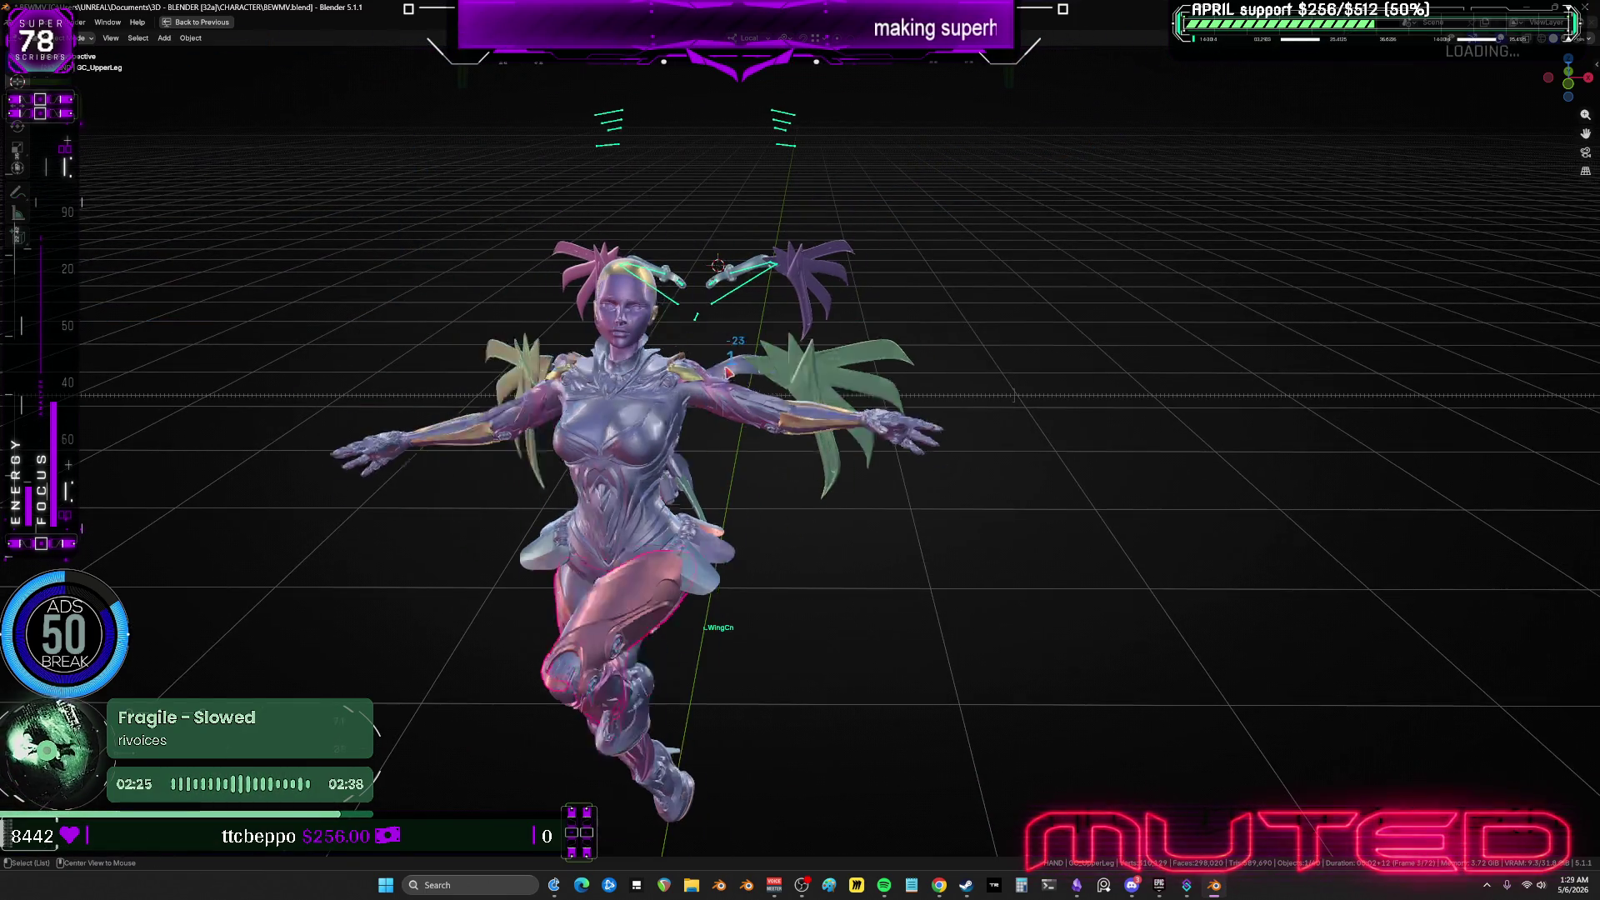
alt+scroll(769, 358, down, 13)
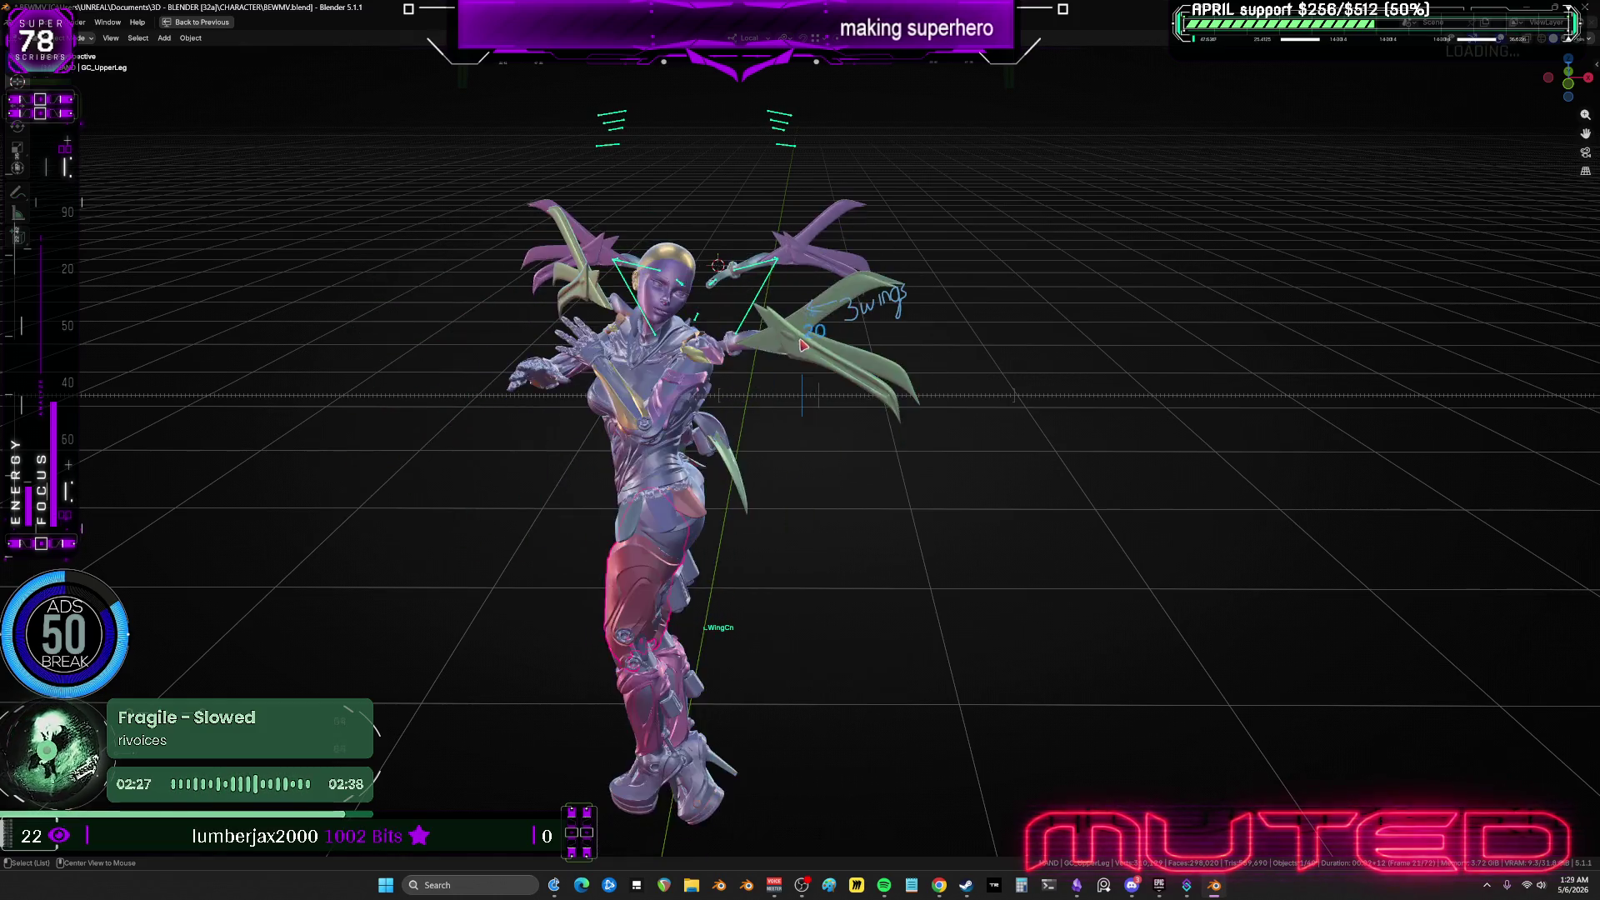
alt+scroll(830, 331, down, 19)
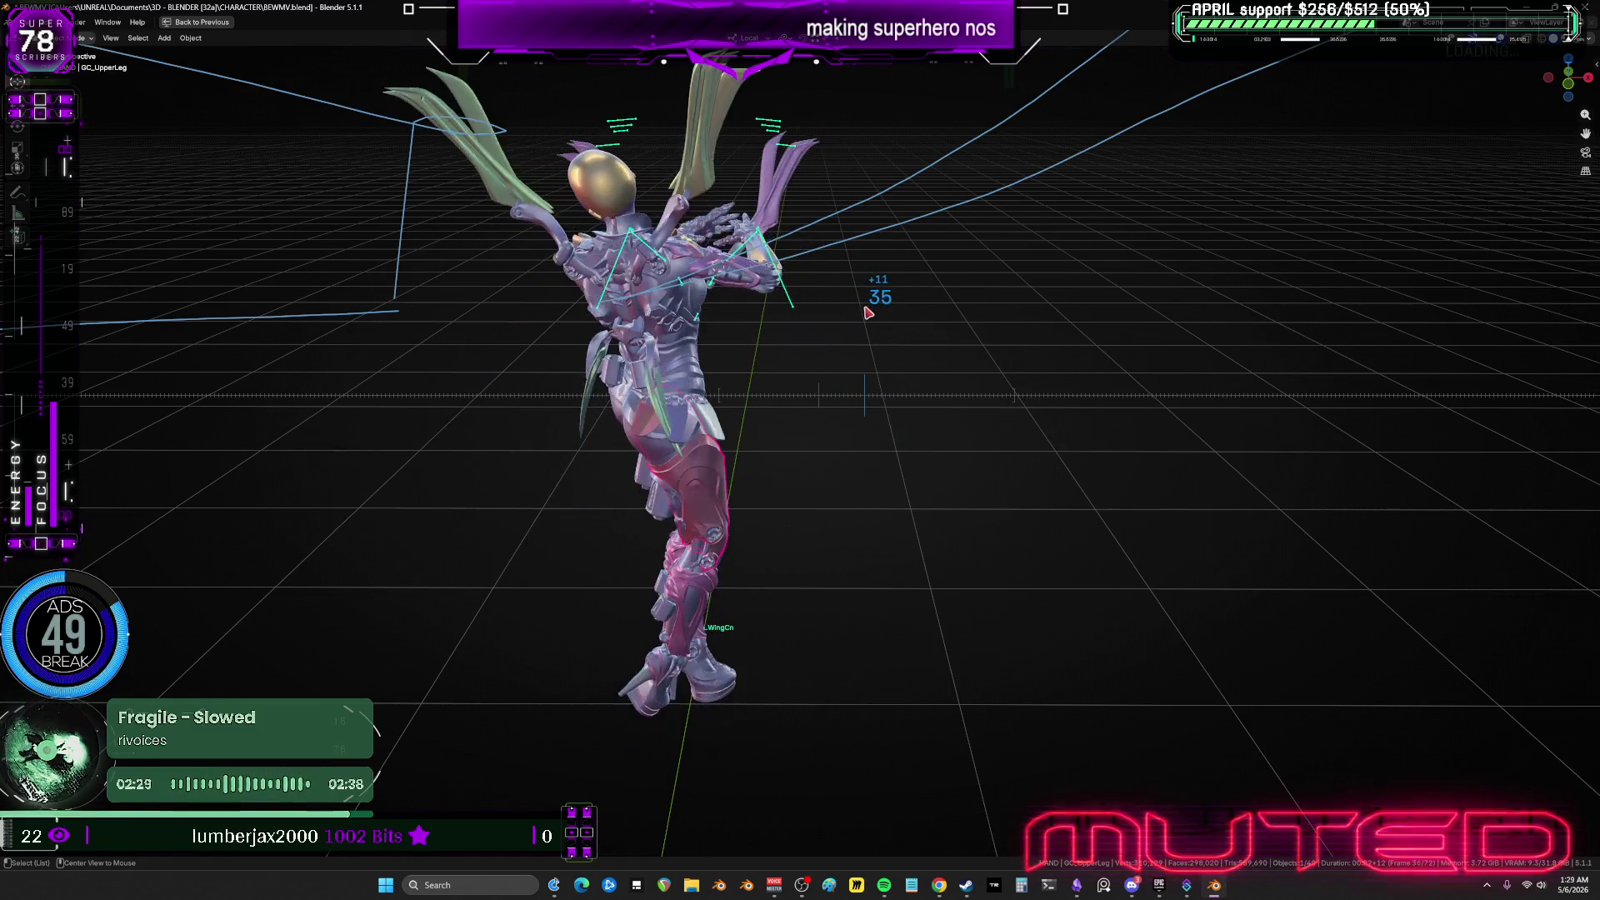
alt+scroll(909, 298, up, 20)
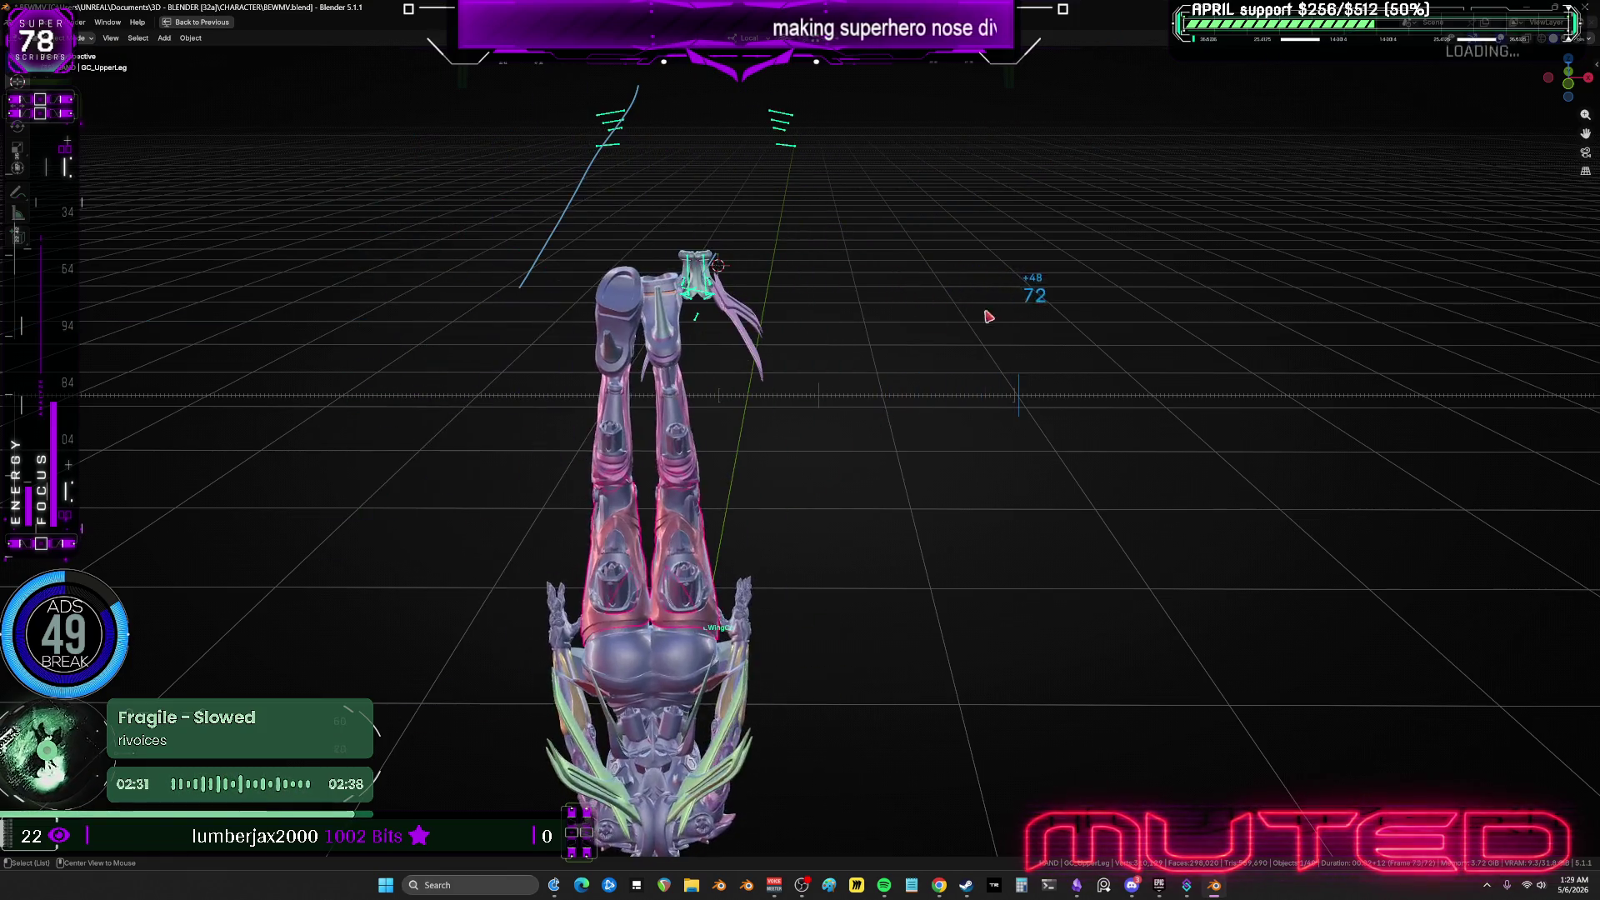
alt+scroll(715, 340, down, 10)
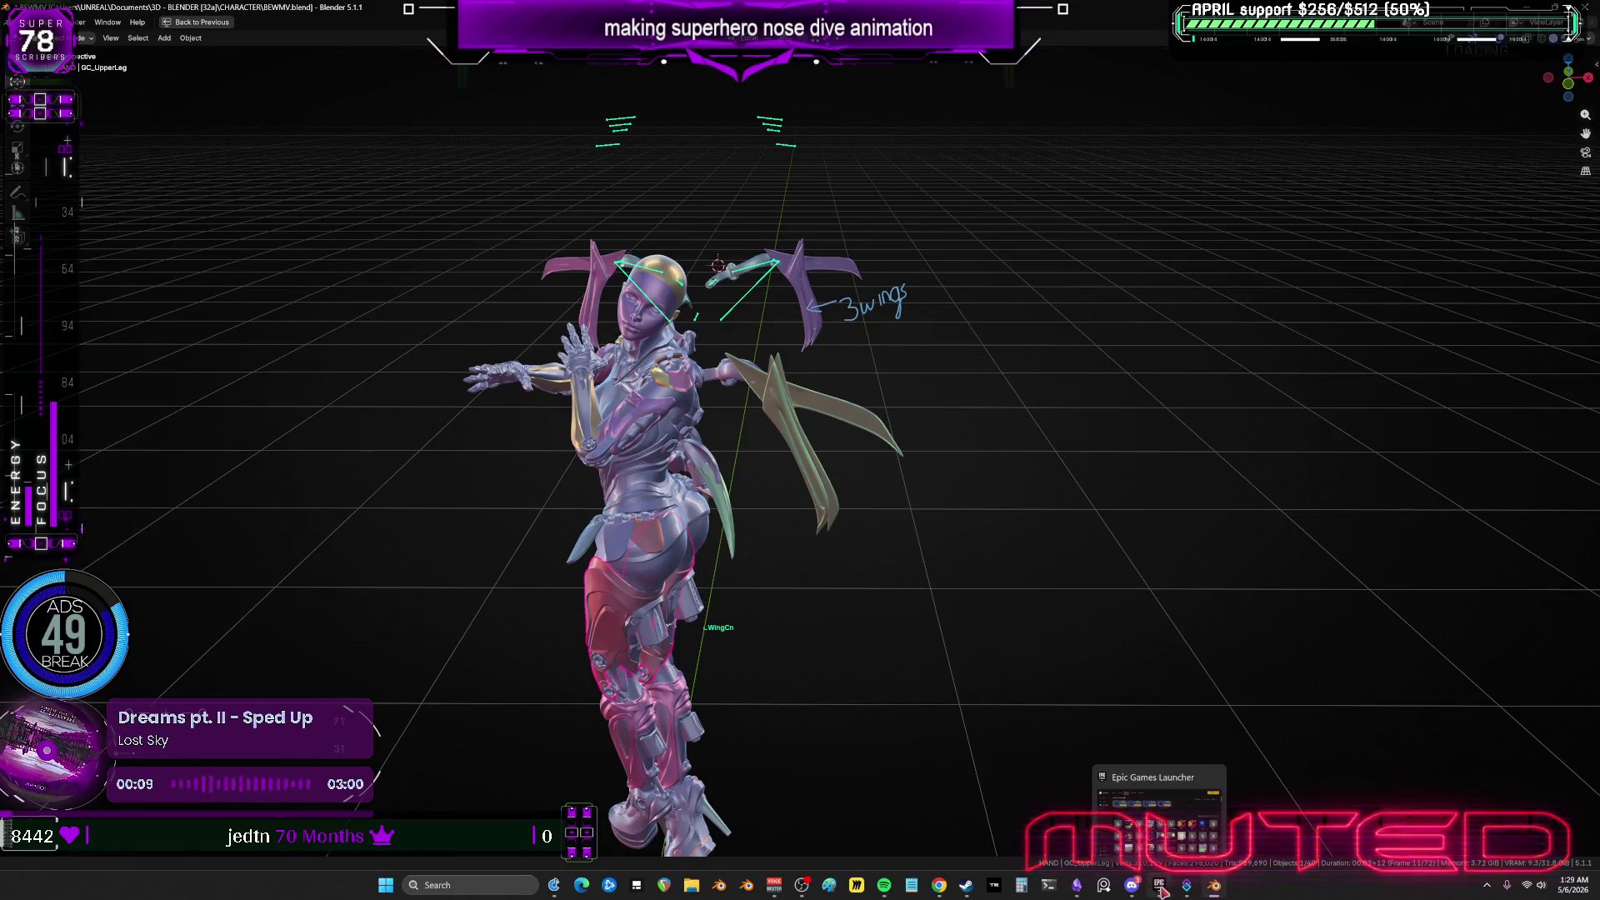
click(1078, 886)
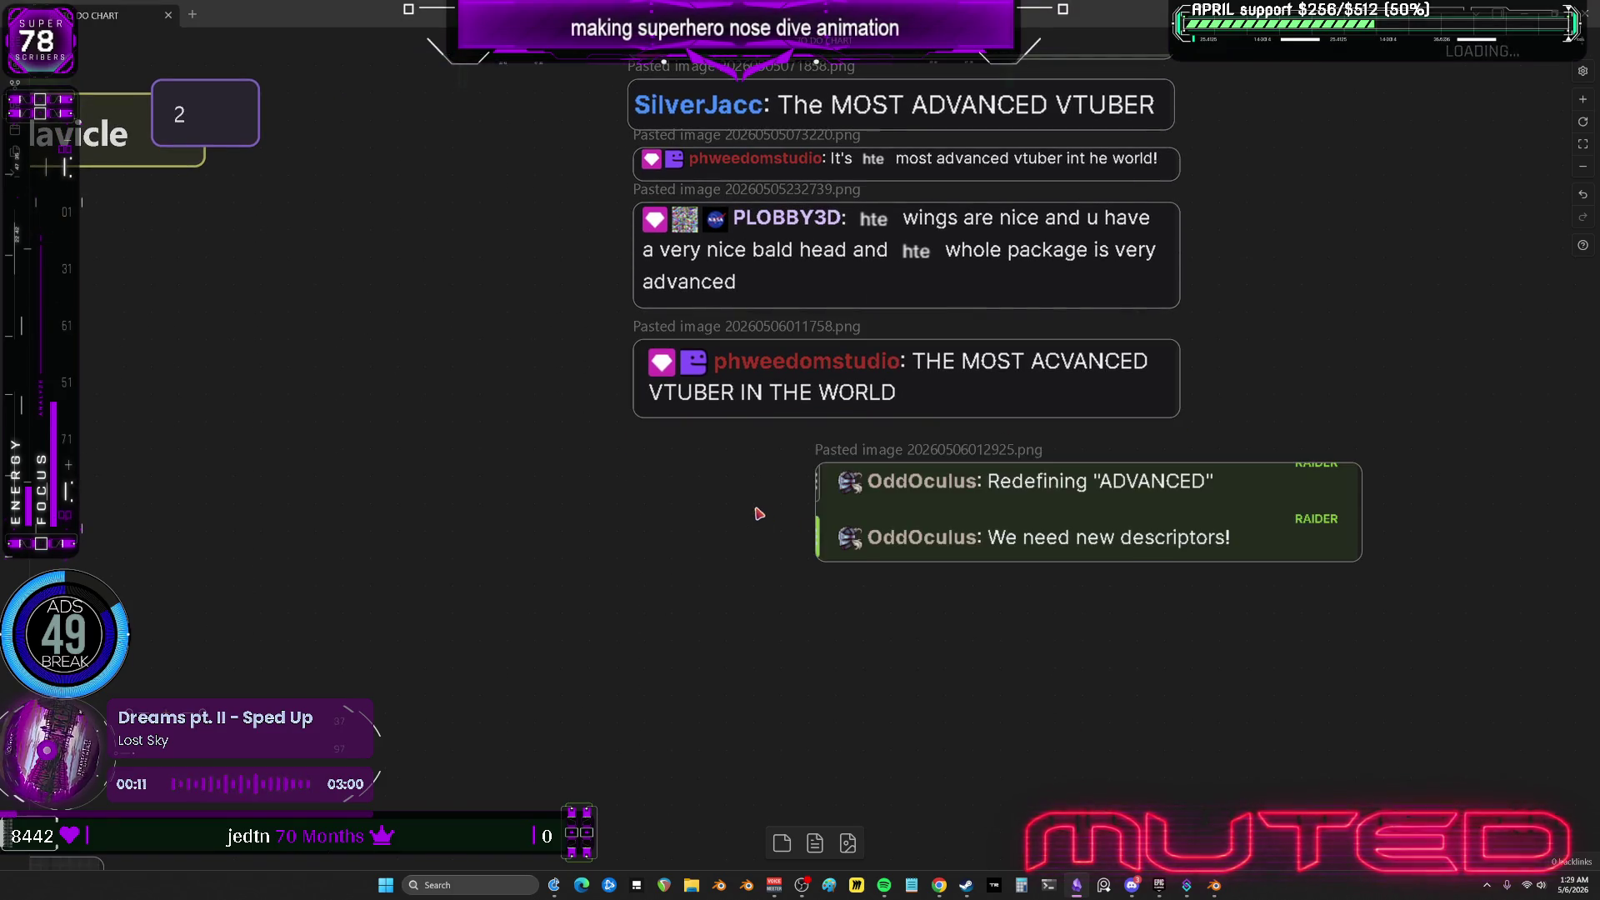
Align the newest chat screenshot card with the column and scroll through the canvas.
mouse_move(1053, 559)
mouse_down()
mouse_move(720, 597)
mouse_move(719, 555)
mouse_up()
scroll(1042, 461, up, 3)
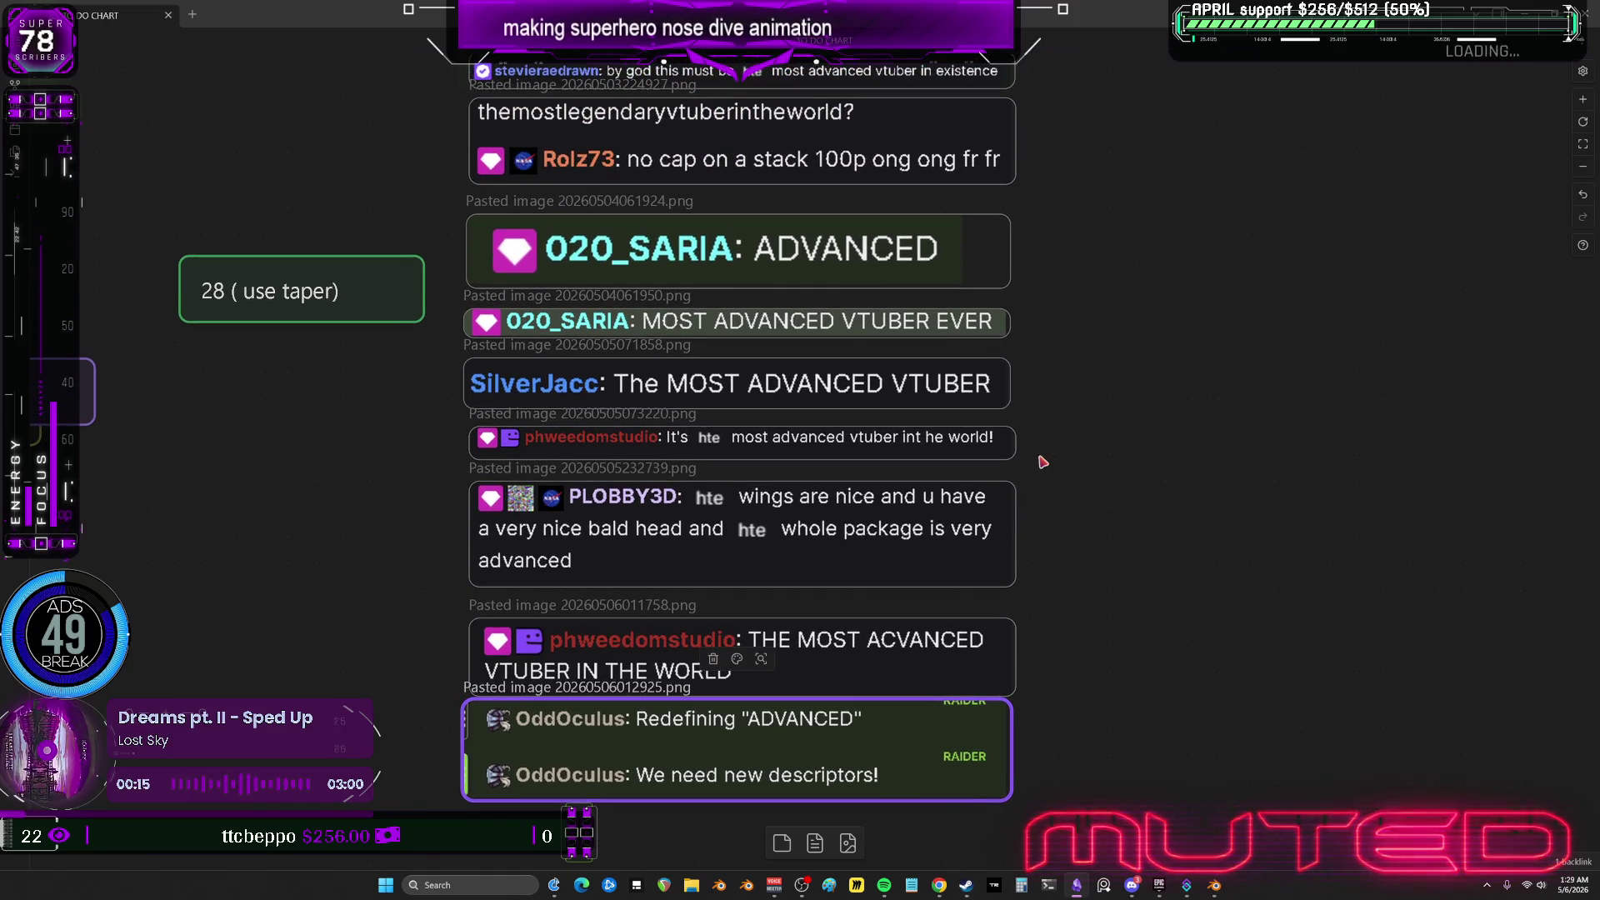
scroll(1114, 361, up, 10)
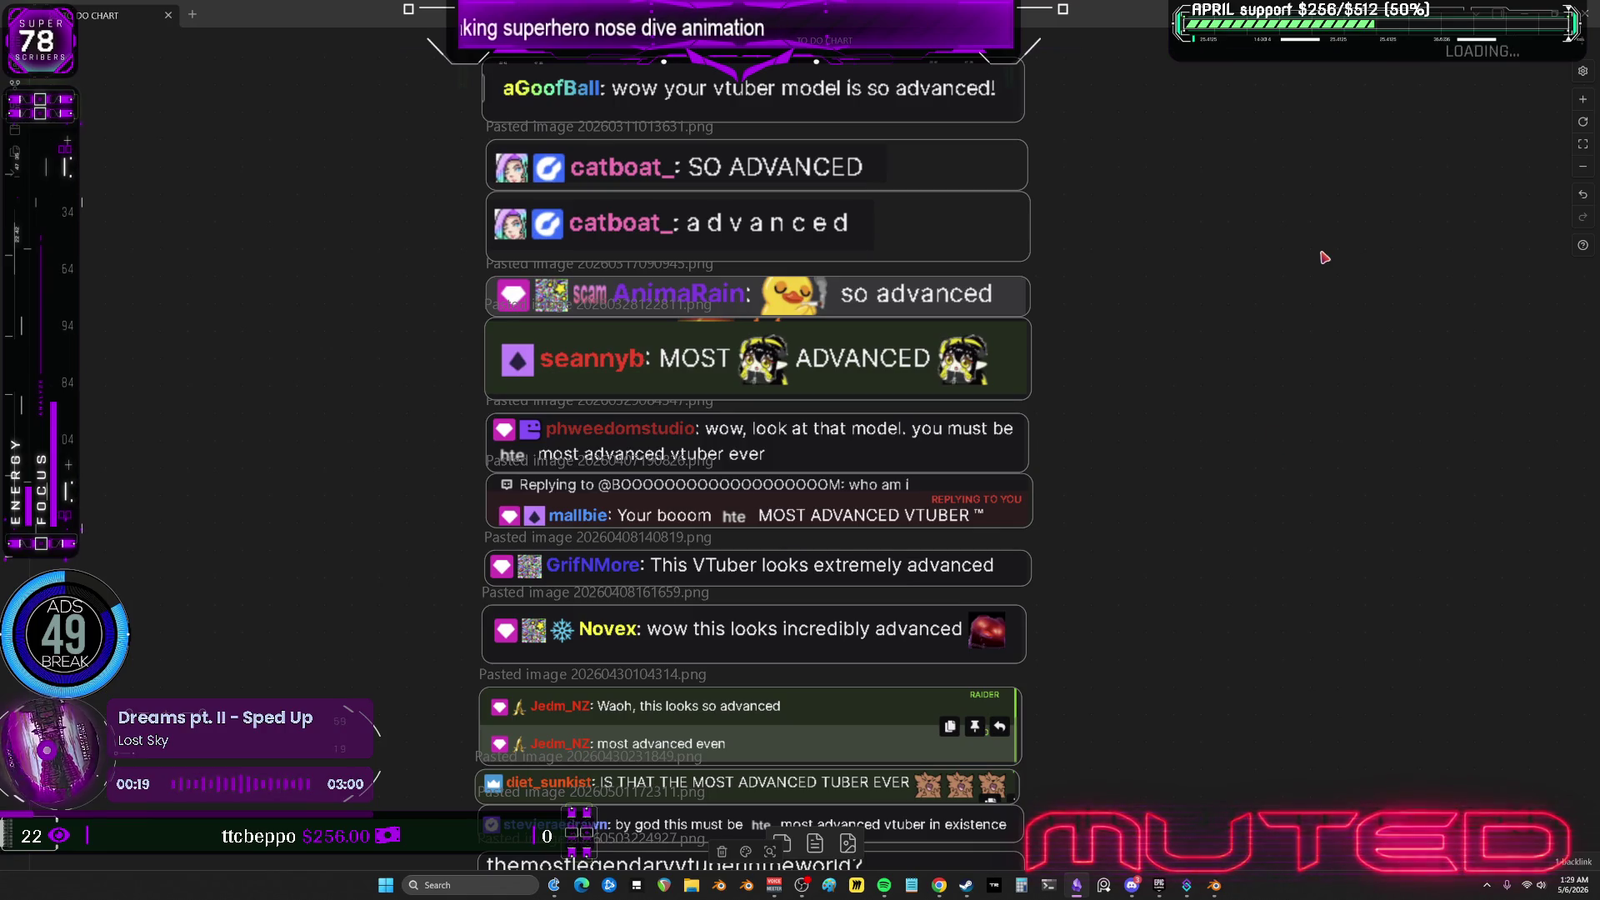
scroll(1245, 166, up, 10)
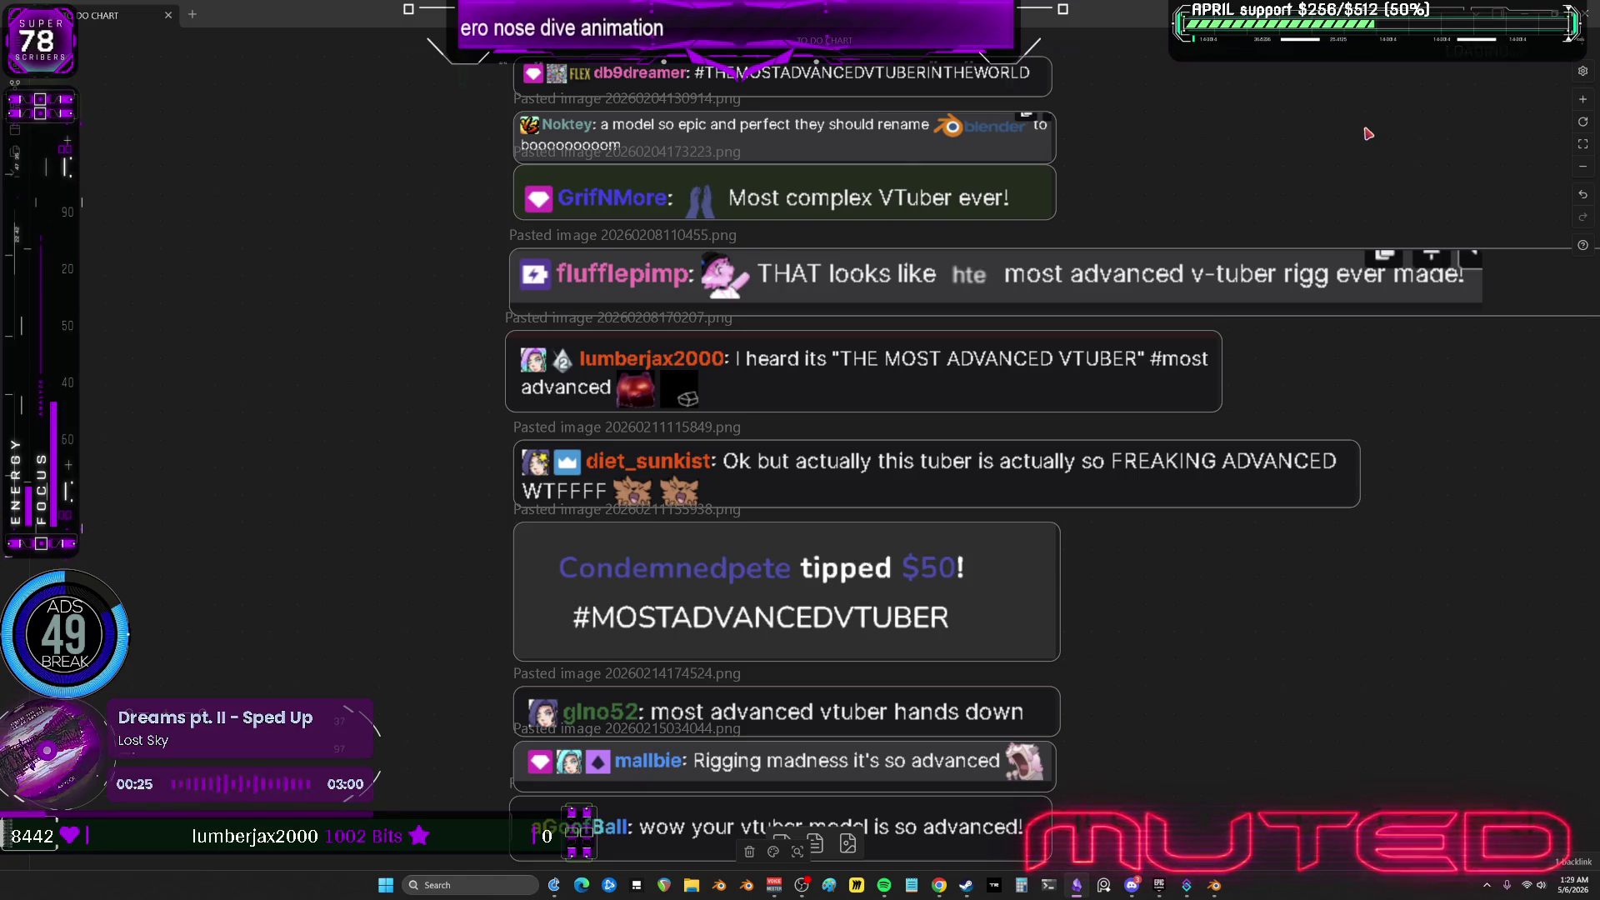
scroll(1368, 133, up, 10)
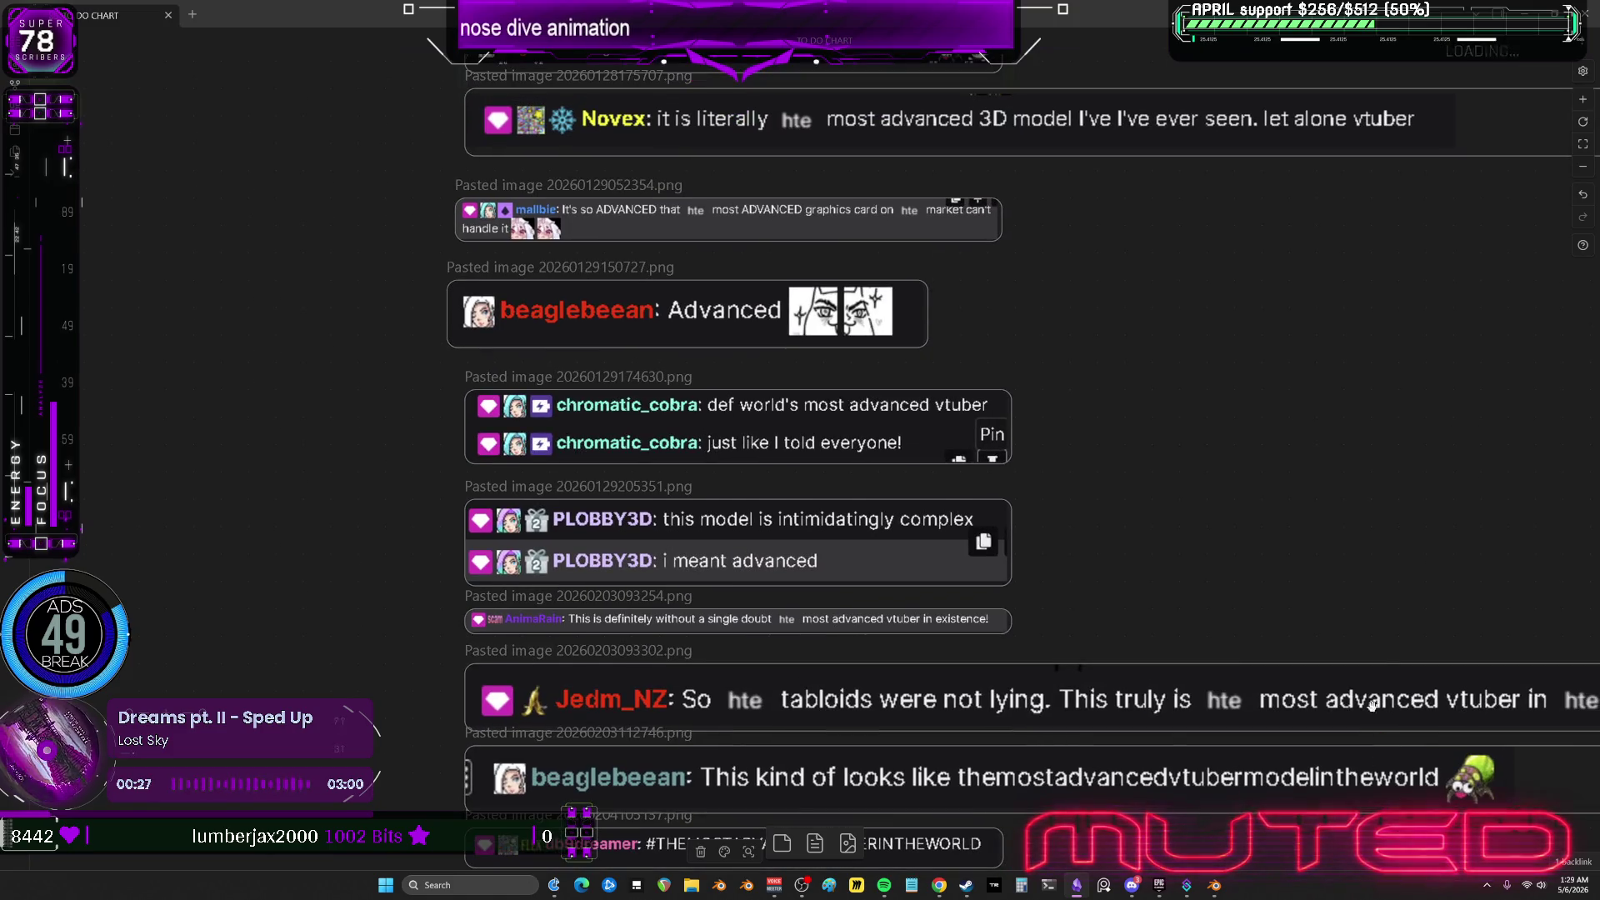
scroll(1039, 420, up, 15)
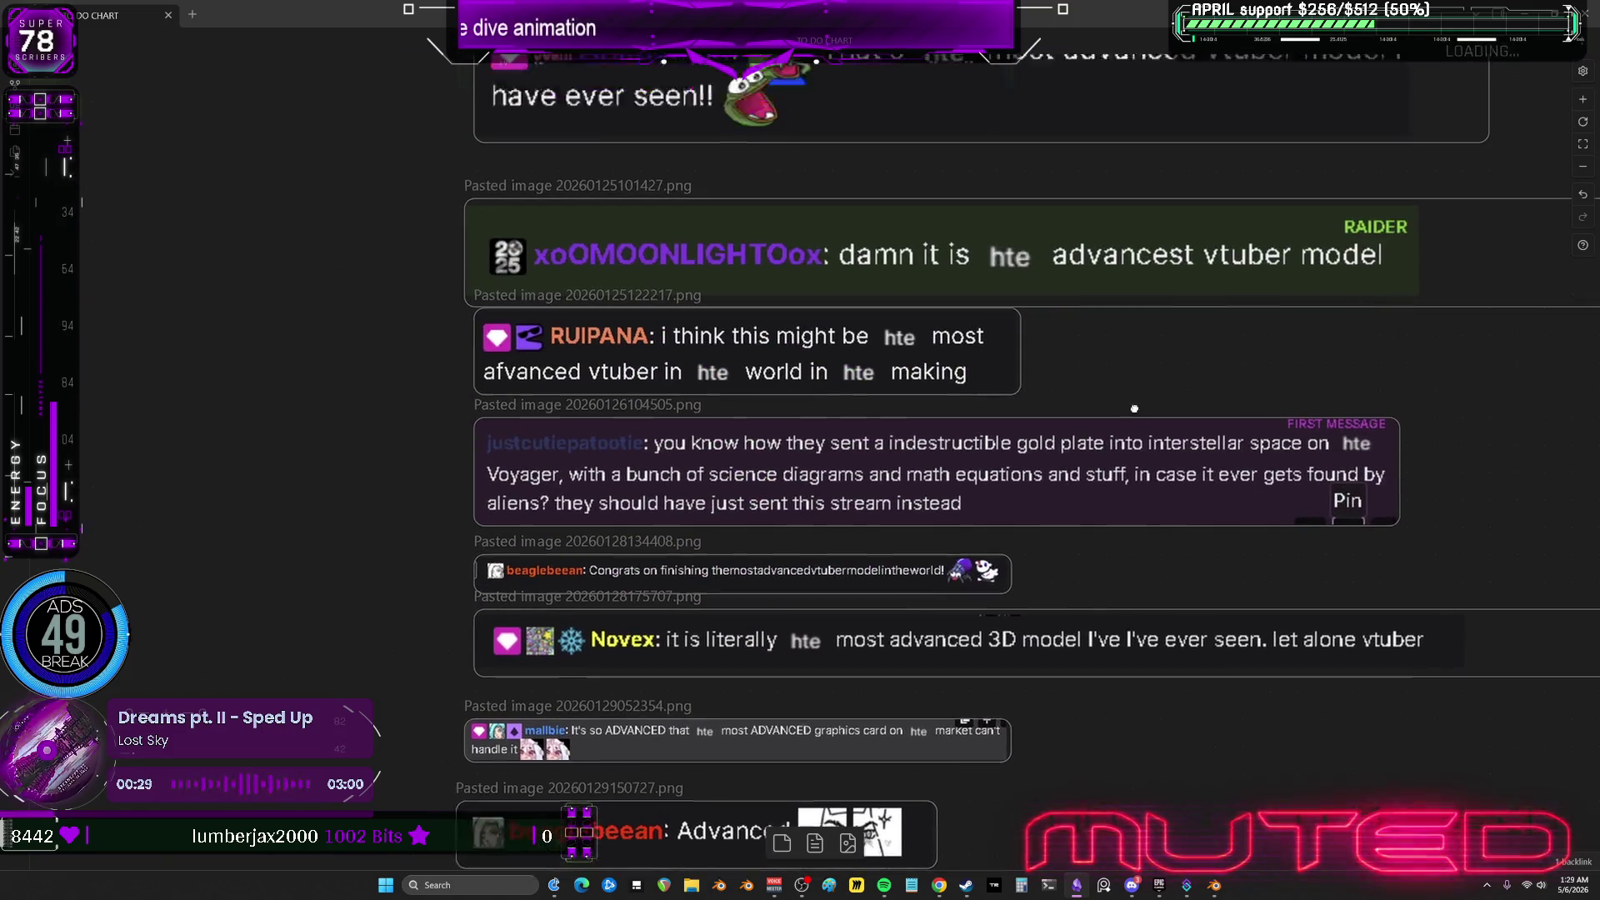
scroll(1039, 421, up, 20)
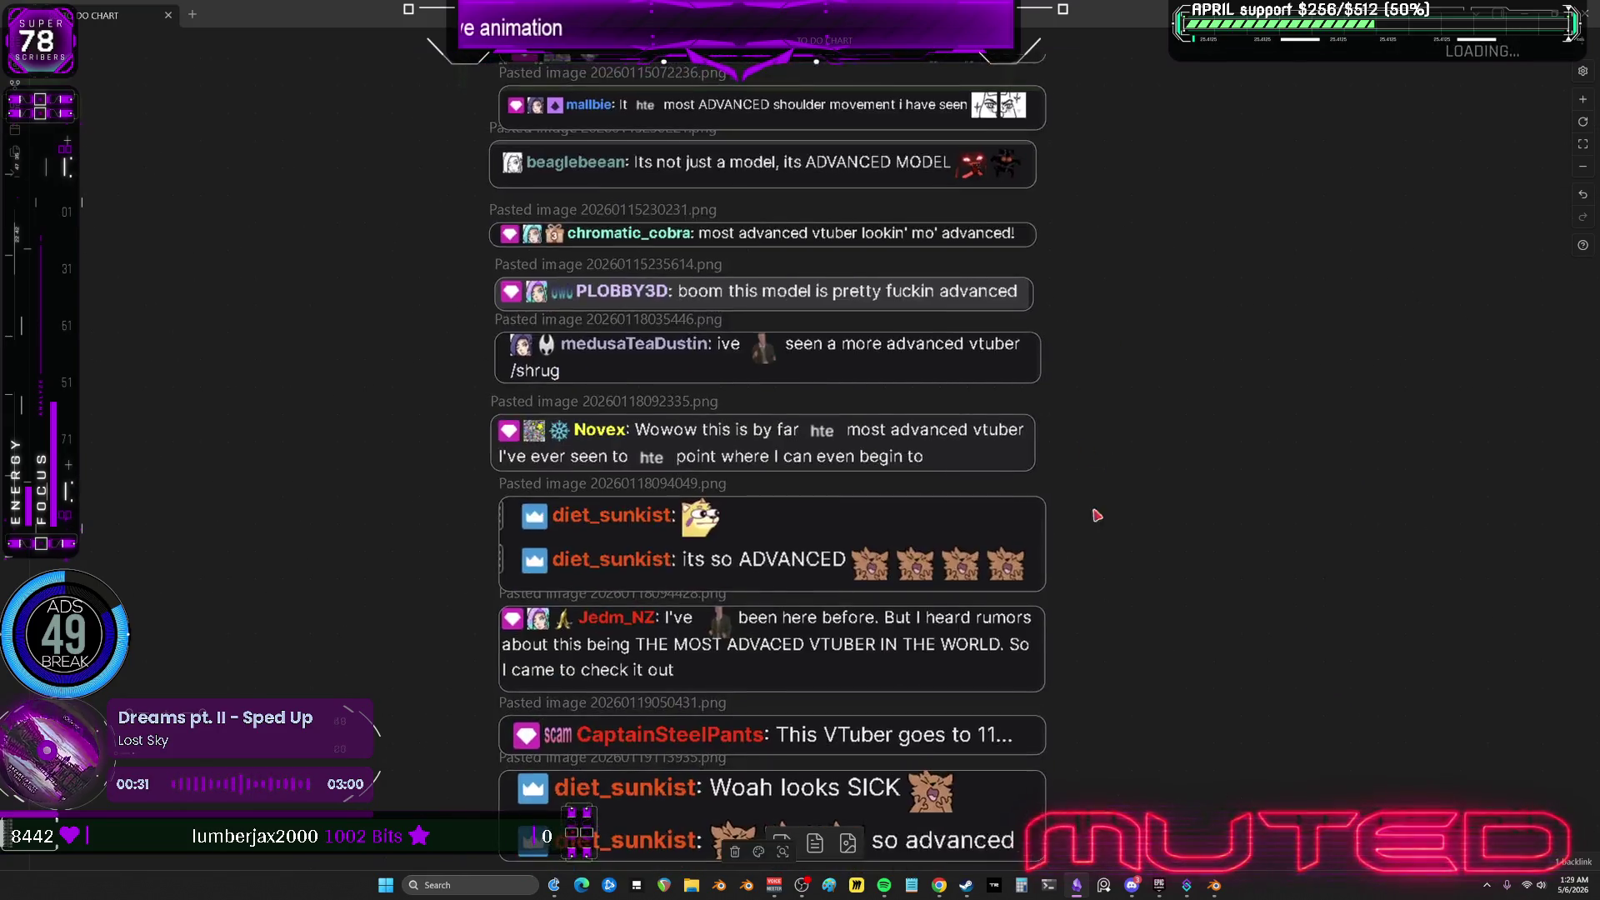
scroll(1084, 386, up, 6)
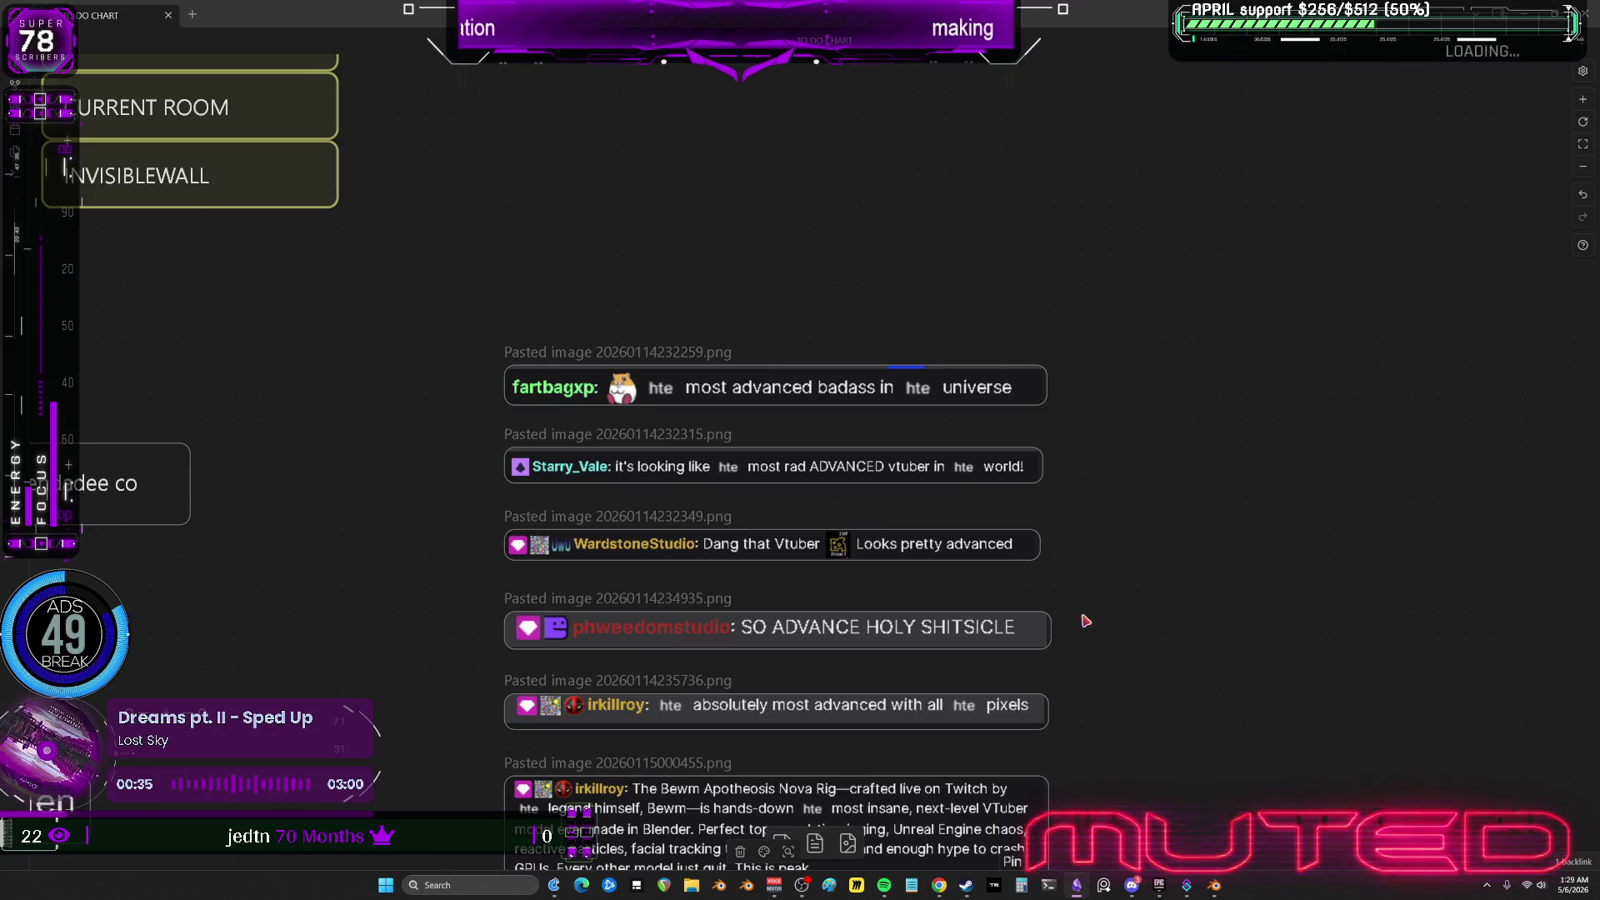
scroll(1084, 621, down, 15)
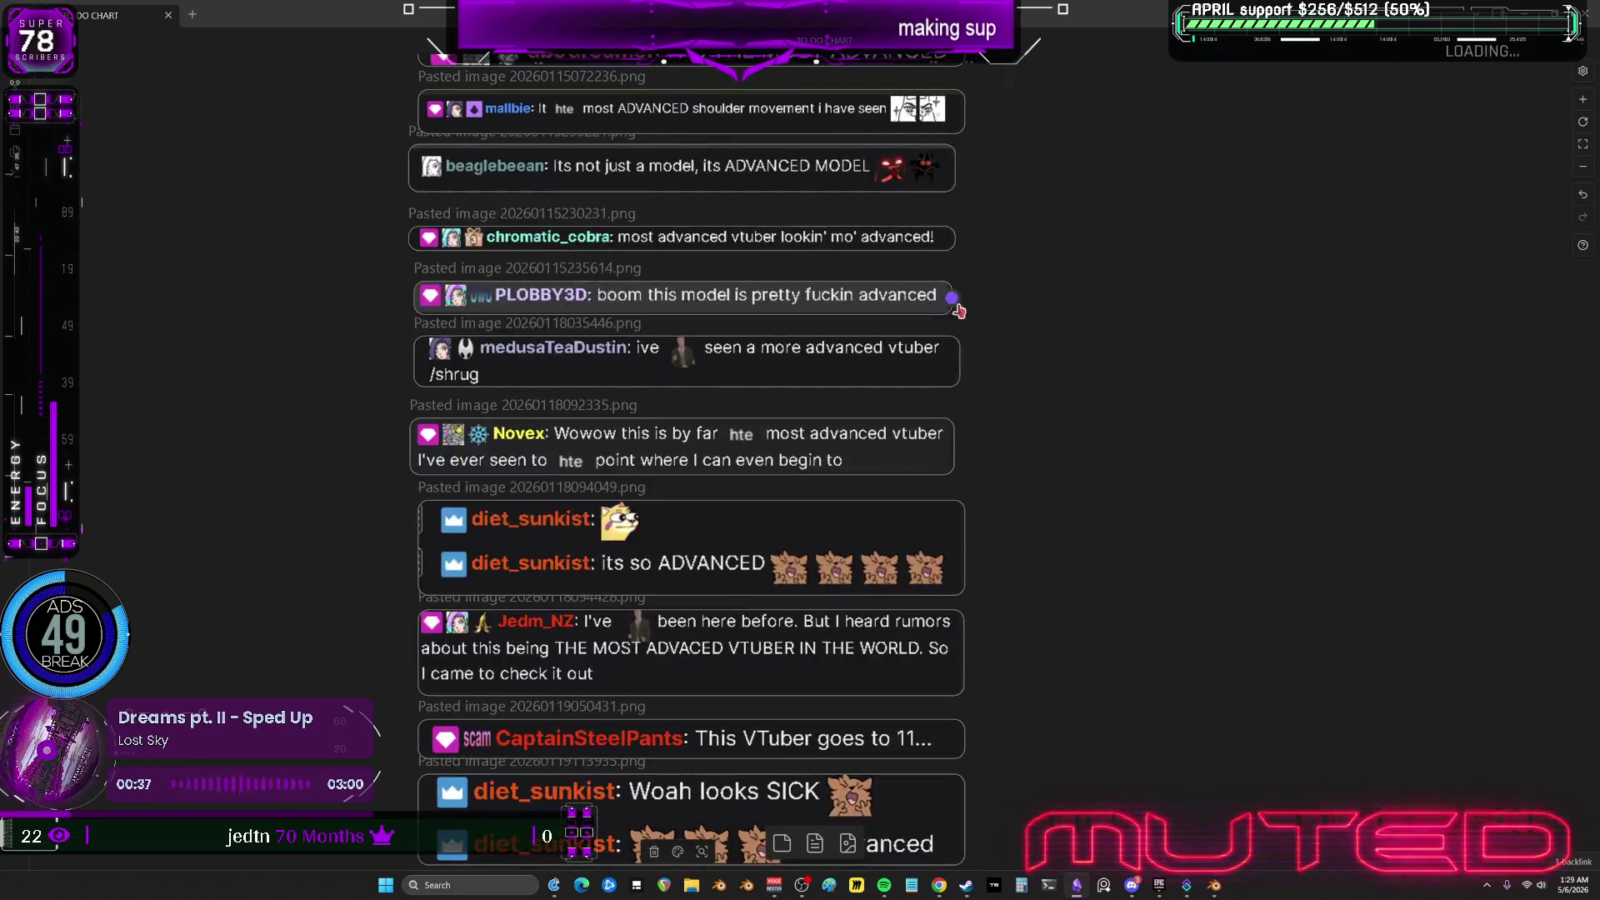
scroll(1092, 684, down, 15)
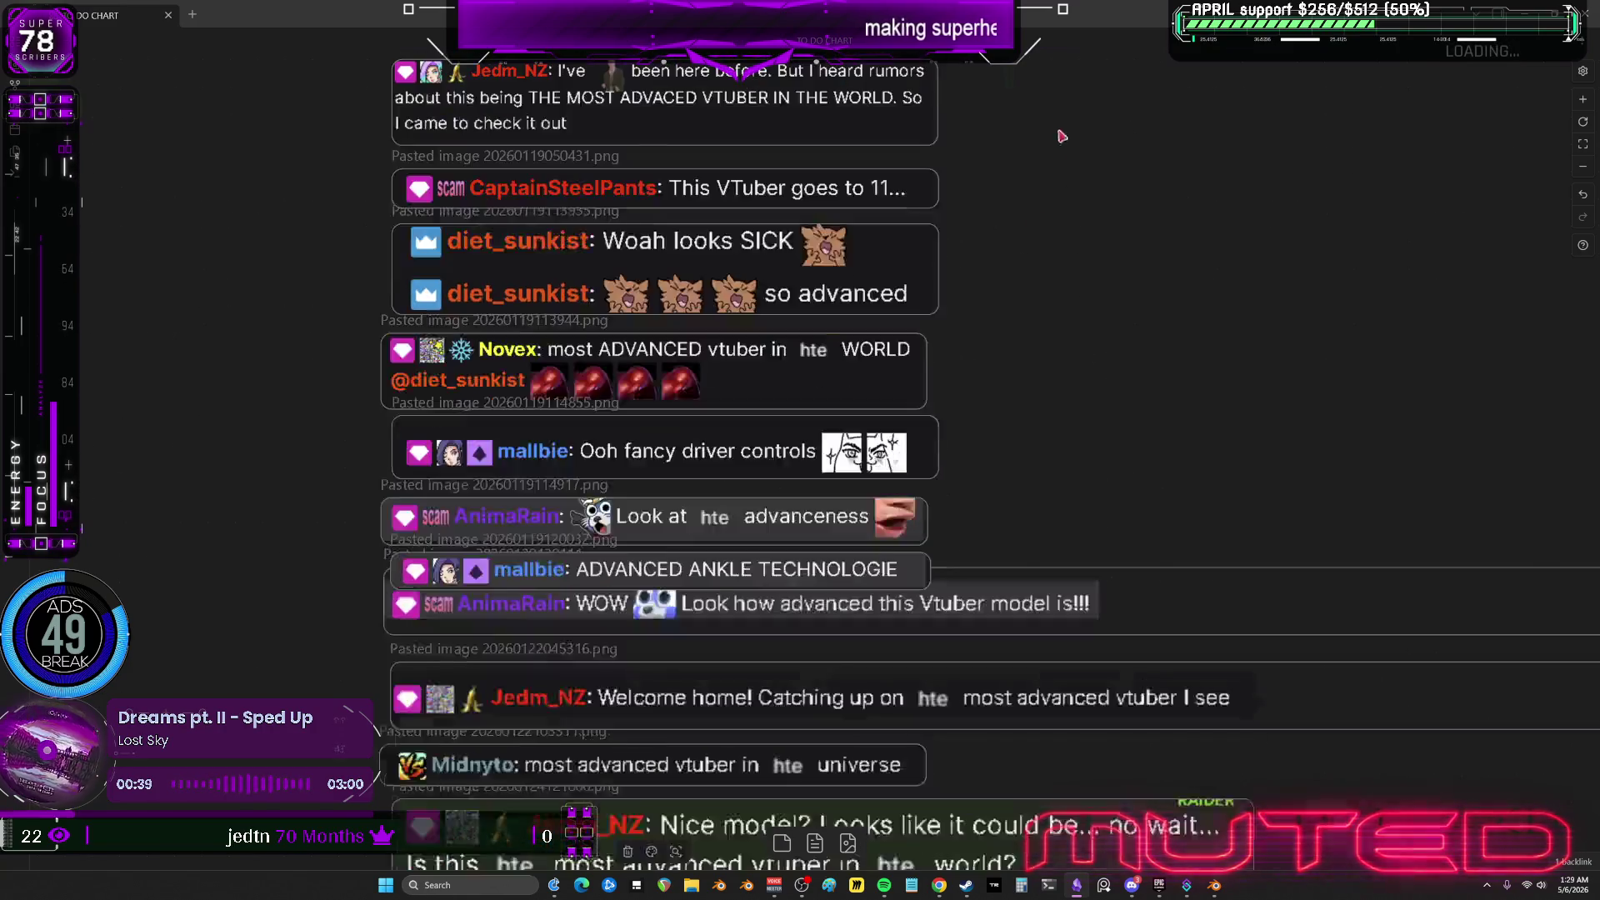
scroll(650, 458, down, 15)
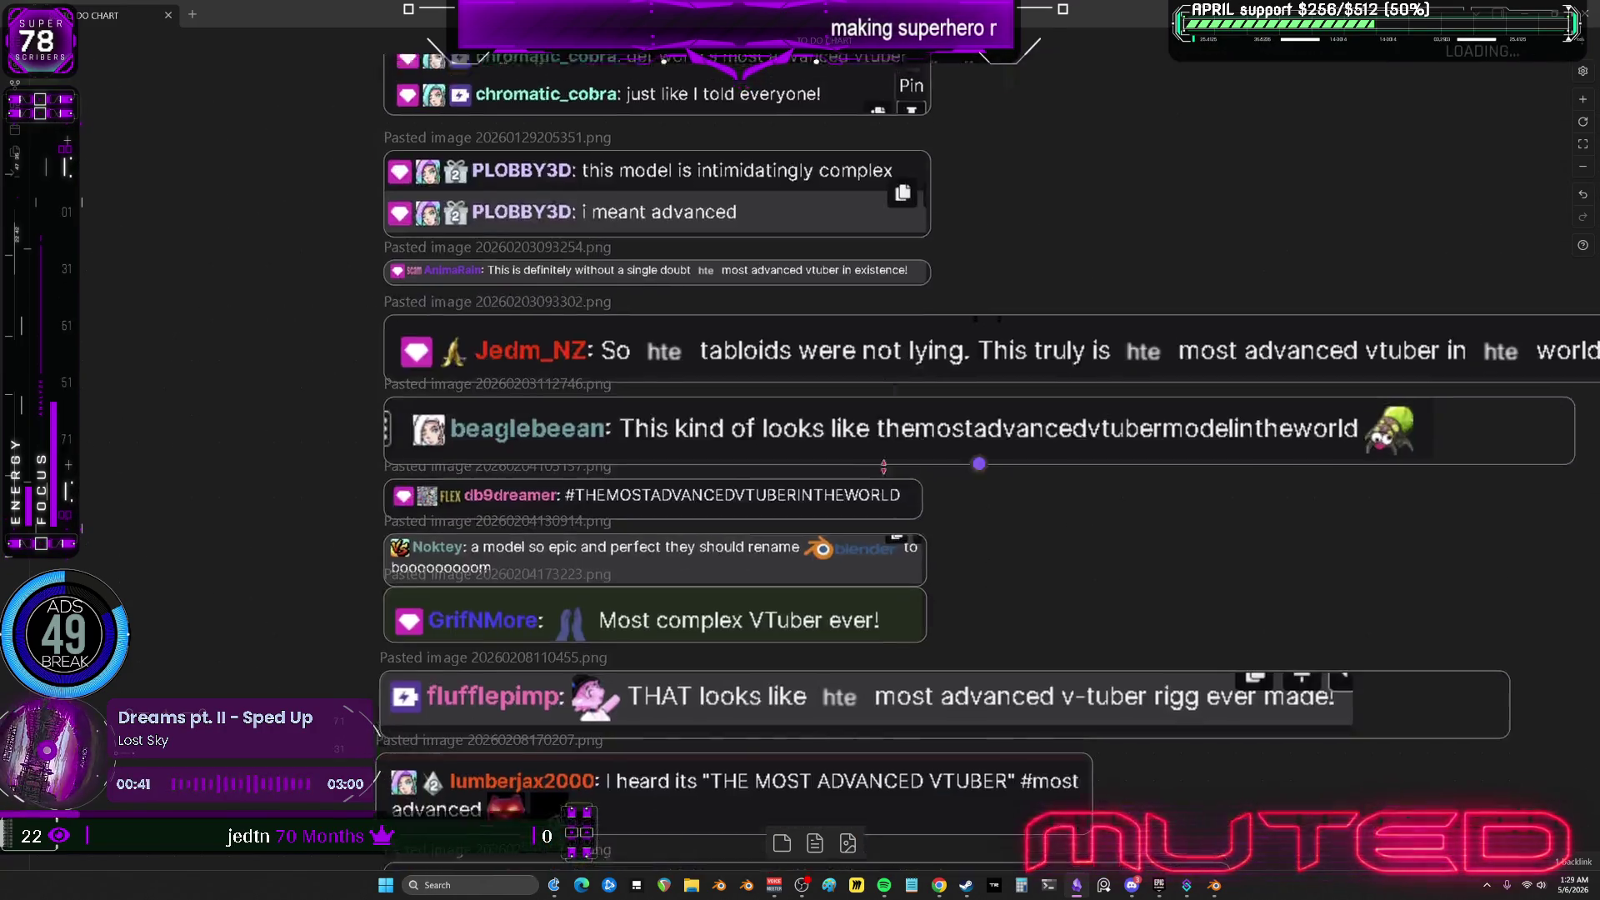
scroll(913, 457, down, 5)
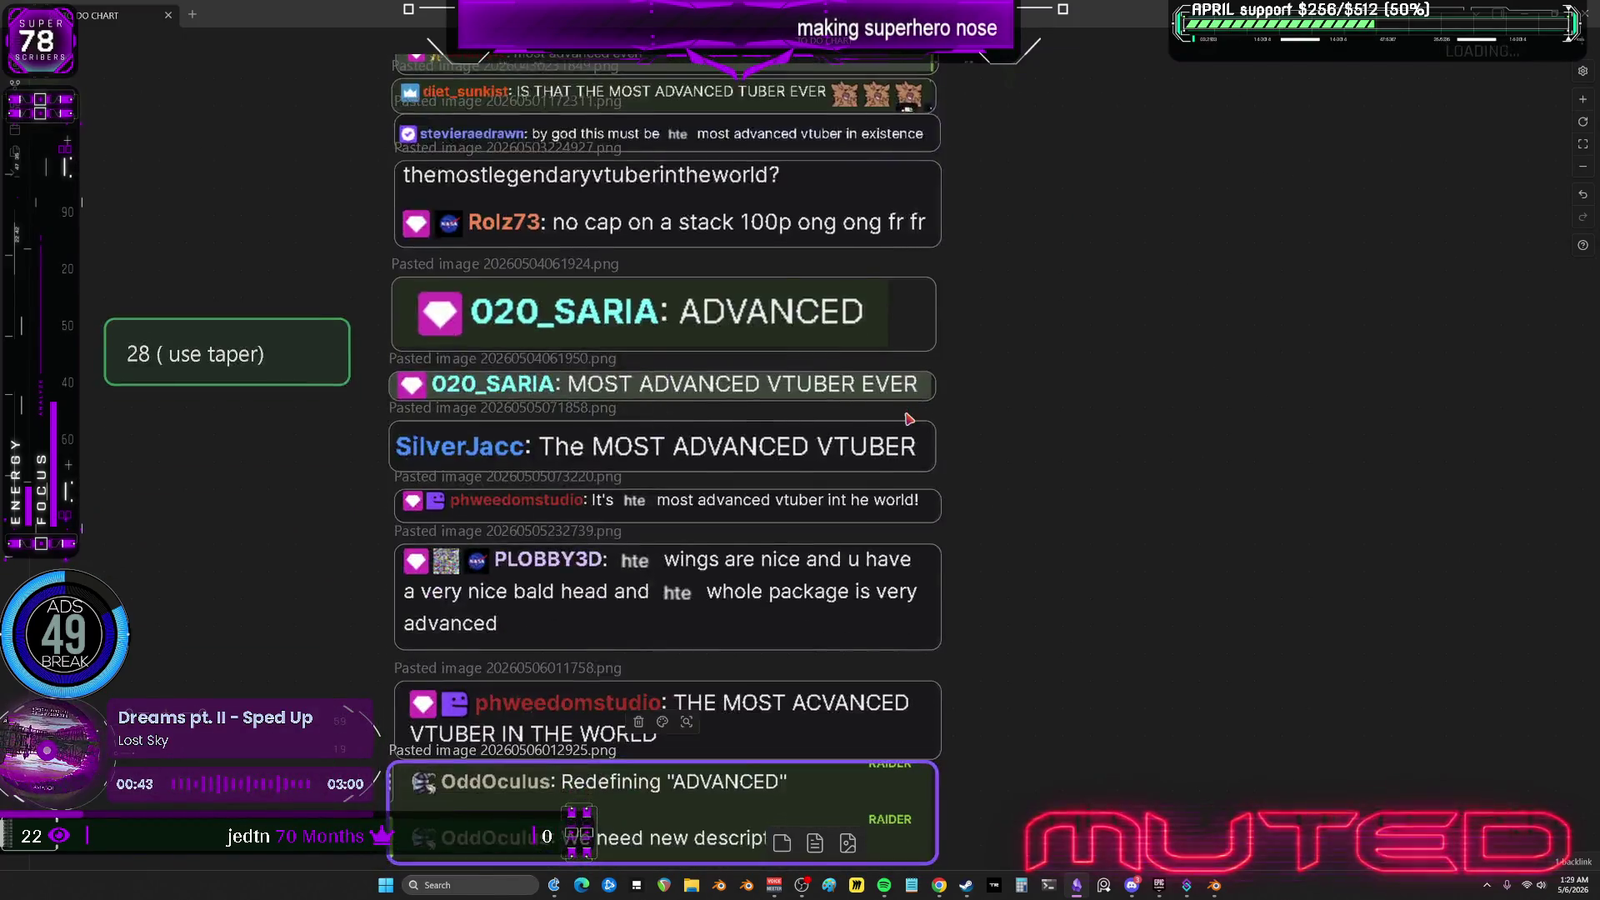
ctrl+scroll(912, 457, down, 5)
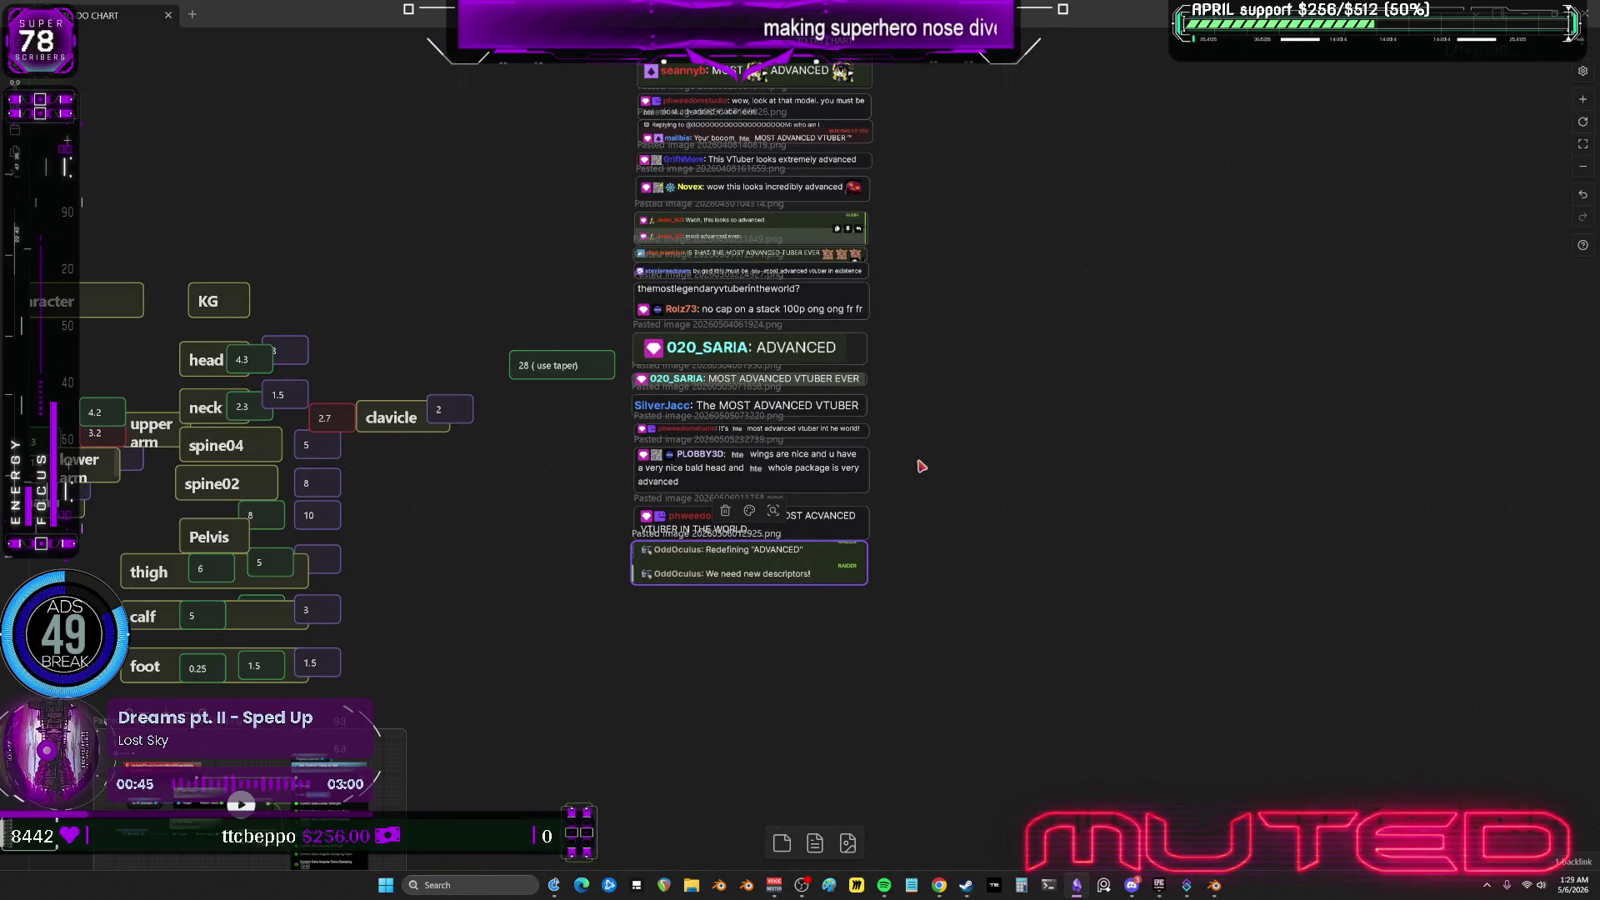
ctrl+scroll(911, 441, down, 6)
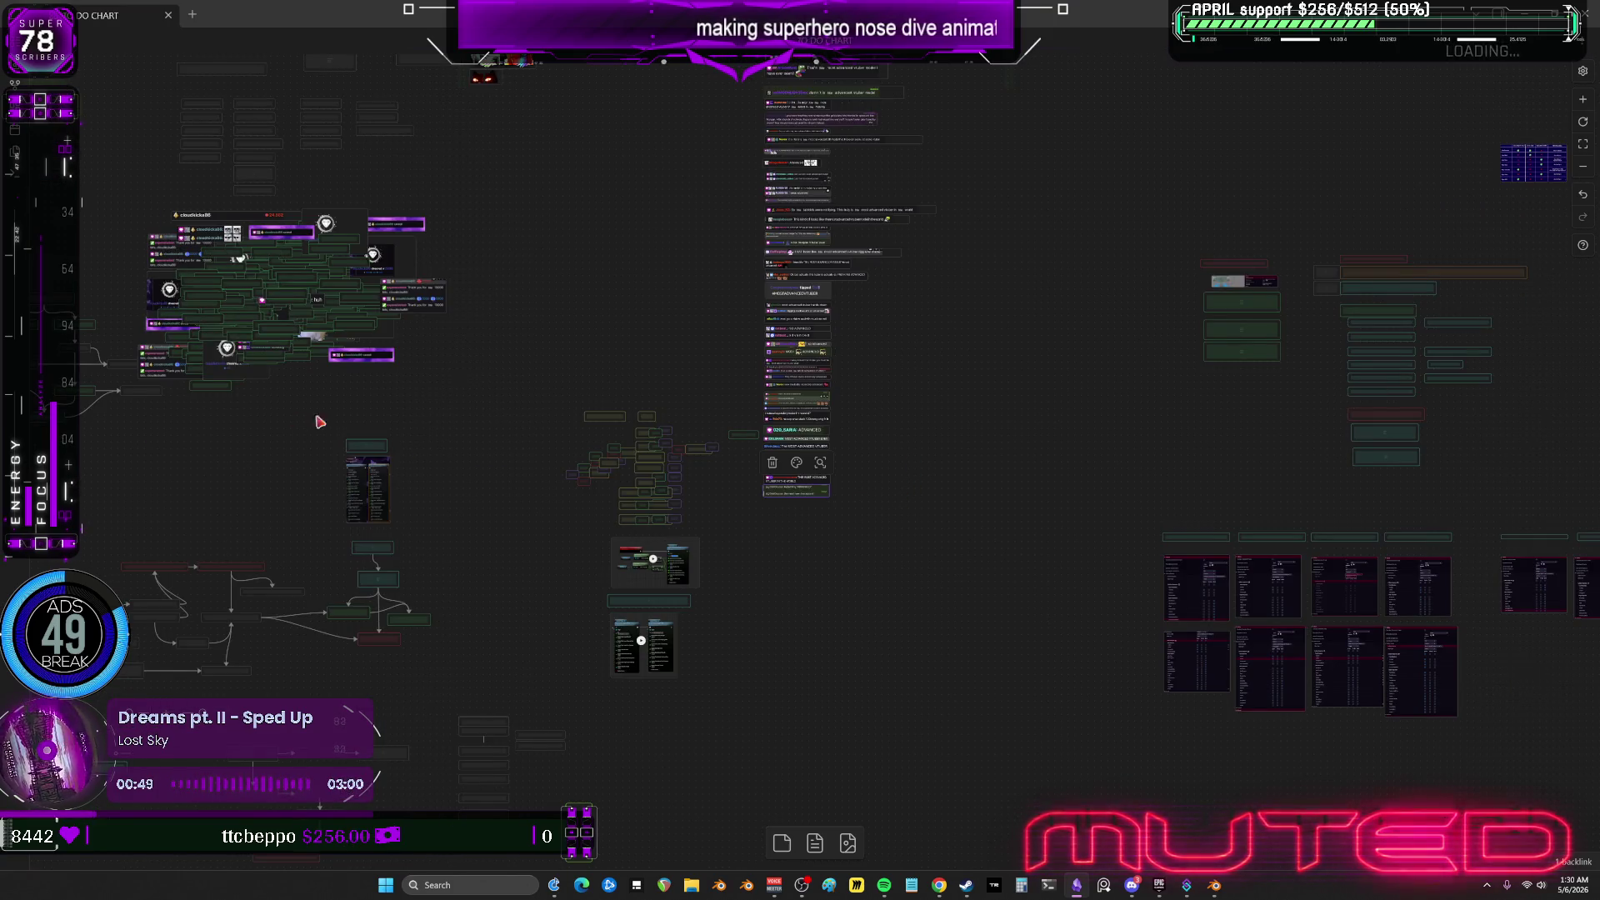
Zoom out and pan across the Obsidian canvas toward the other planning notes.
scroll(417, 429, left, 10)
scroll(373, 450, left, 10)
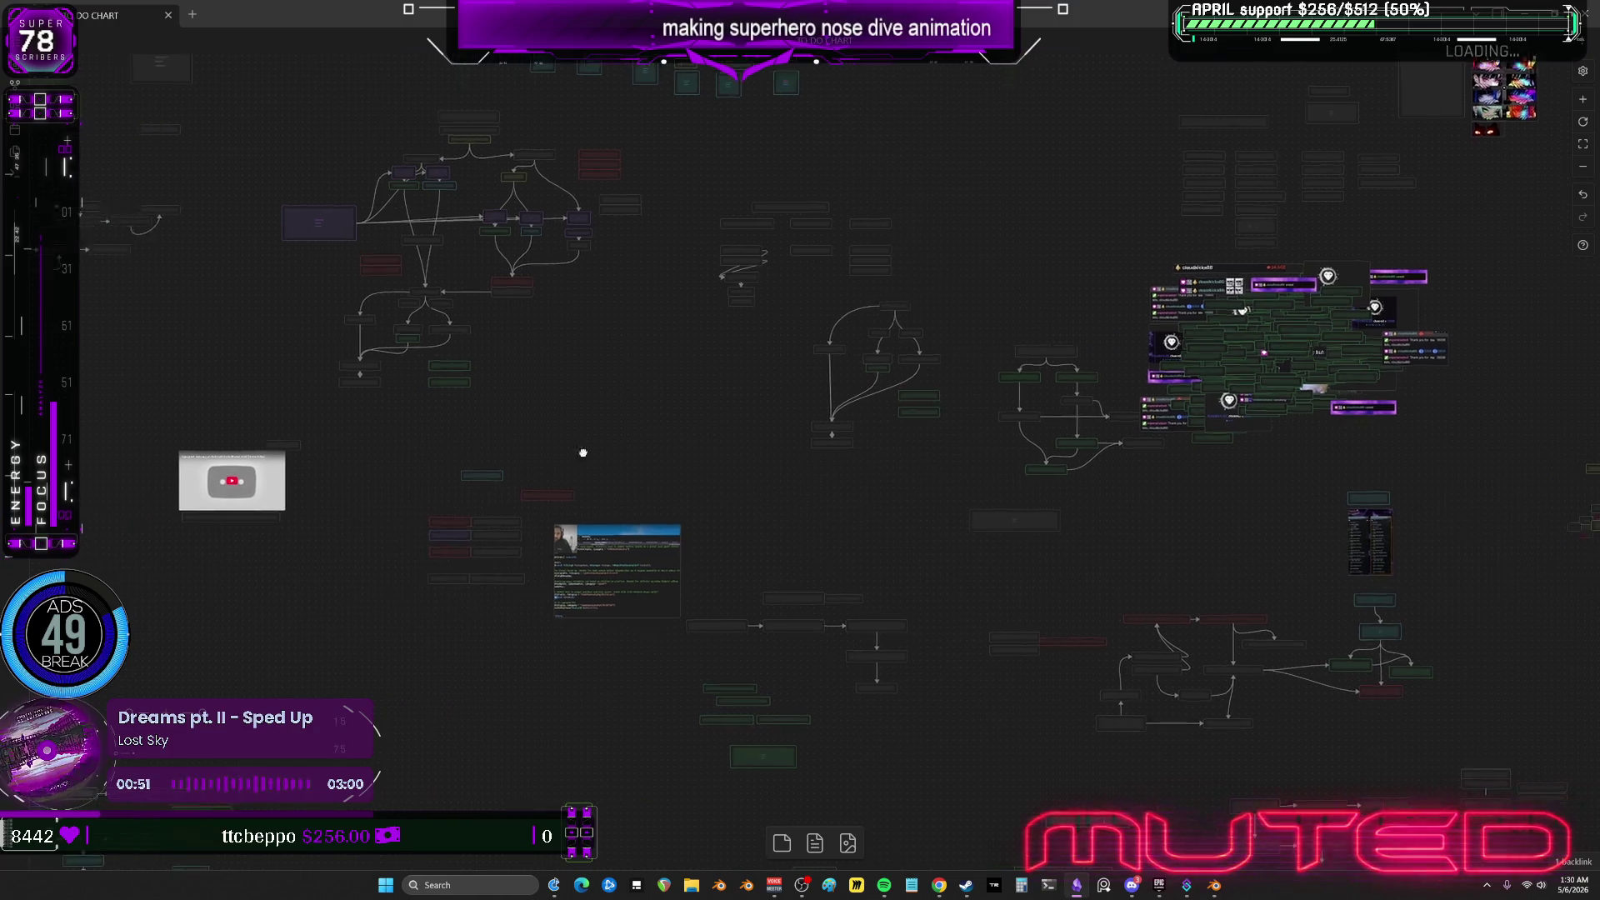
drag(333, 417, 983, 510)
mouse_move(379, 397)
mouse_down()
mouse_move(842, 486)
mouse_move(1080, 473)
mouse_move(789, 403)
mouse_move(929, 254)
mouse_move(732, 210)
mouse_move(308, 186)
mouse_up()
Zoom into the task cards and center the StartForward/StopForward wing planning graph.
ctrl+scroll(789, 400, up, 5)
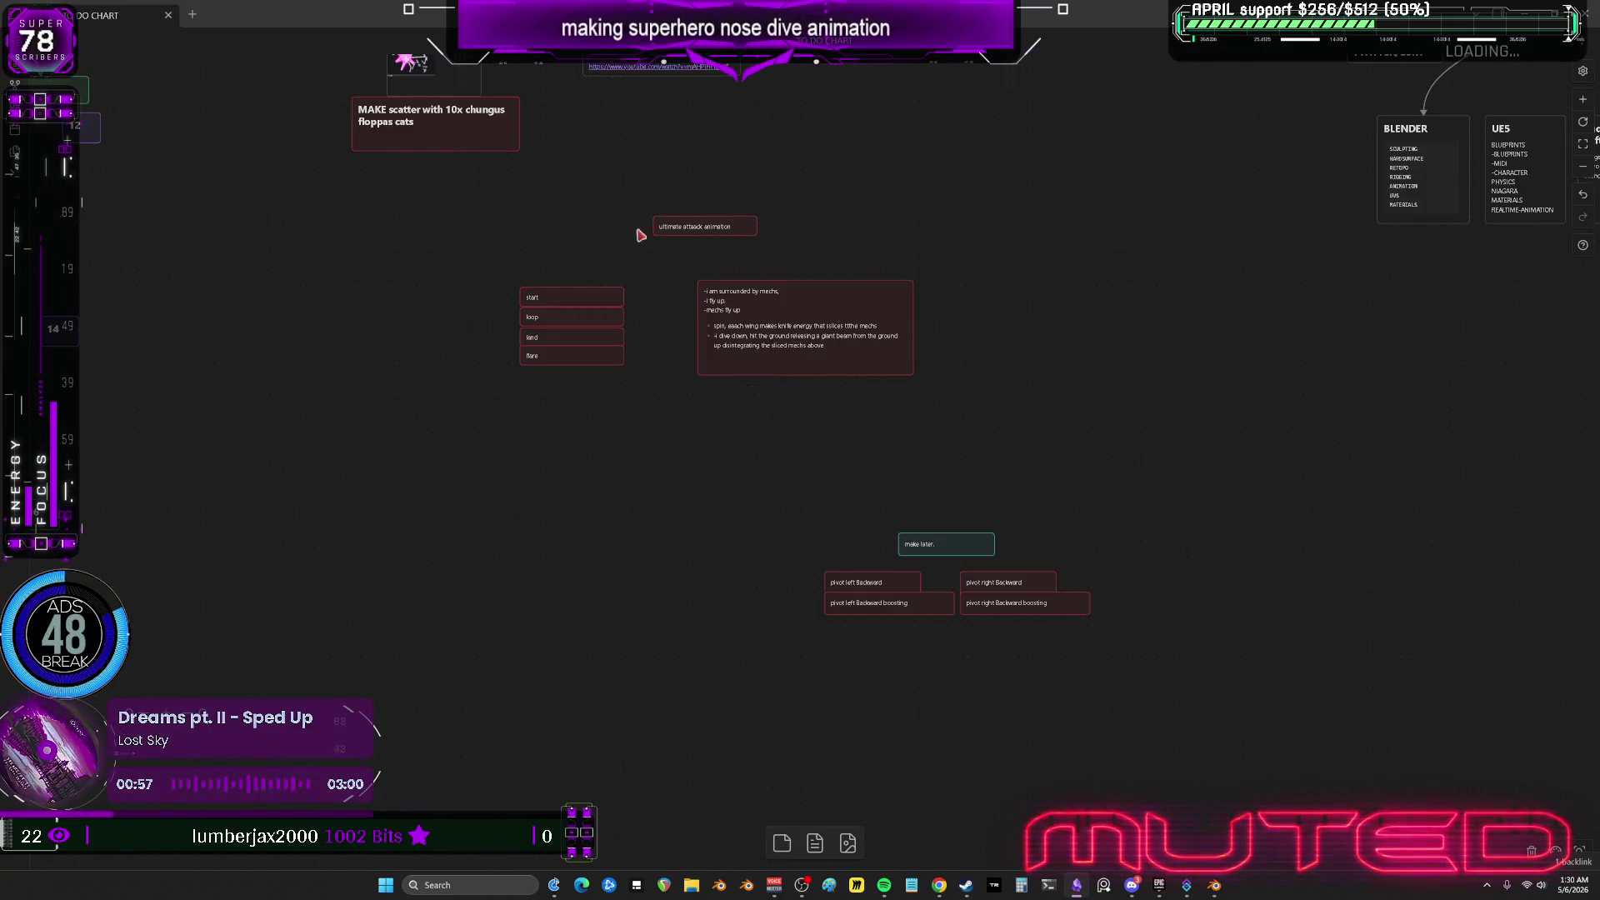
ctrl+scroll(692, 312, up, 3)
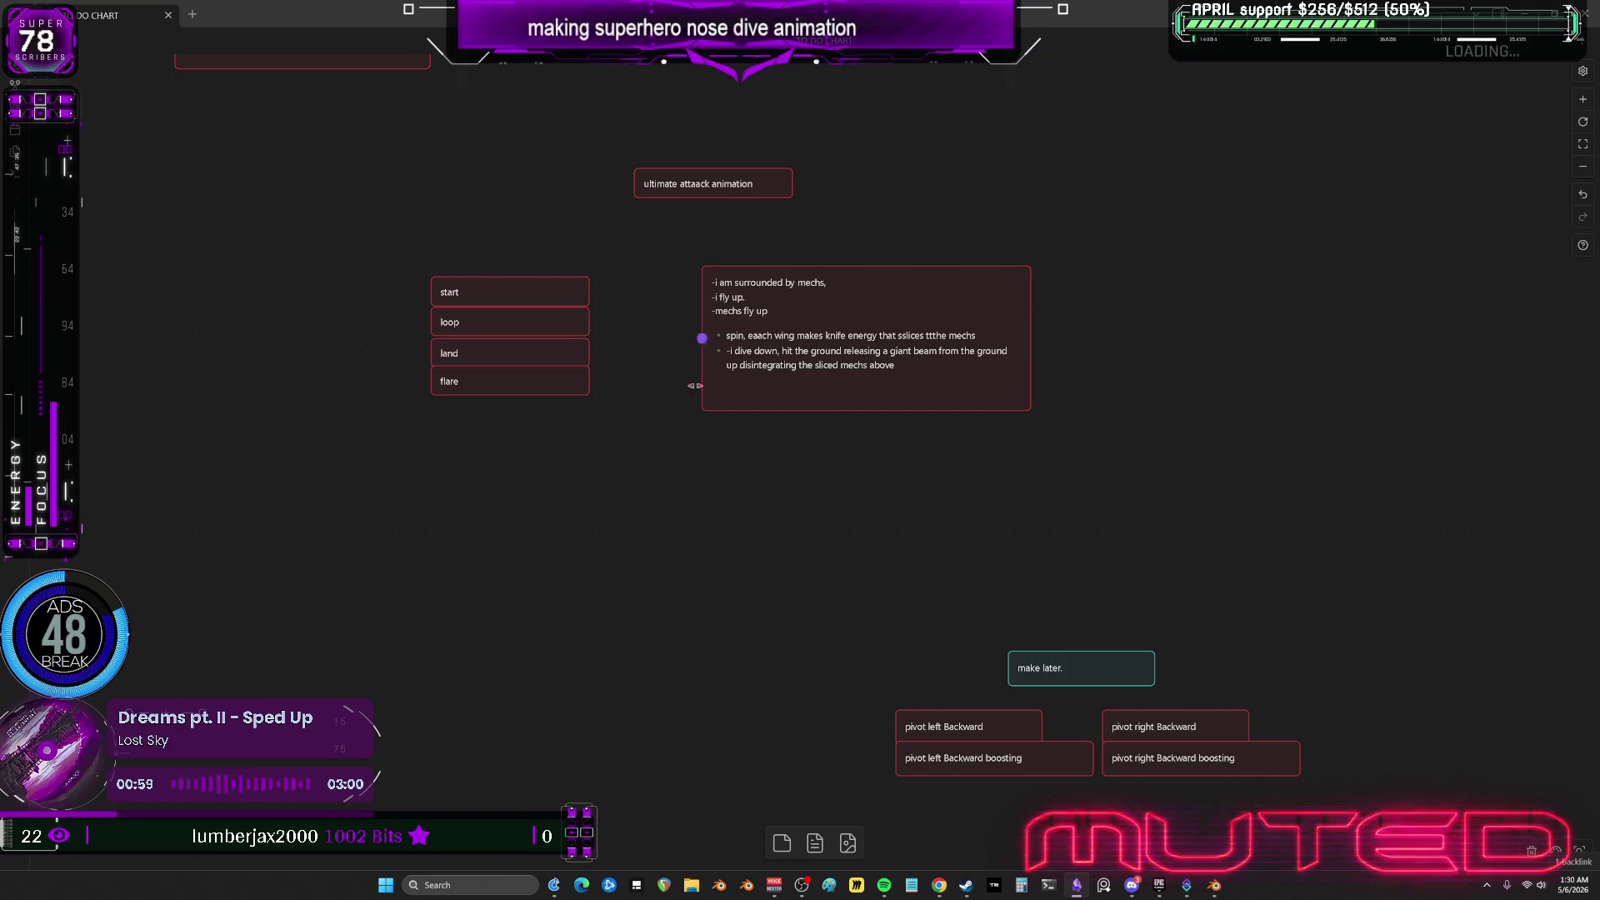
drag(731, 416, 1072, 757)
drag(191, 433, 962, 475)
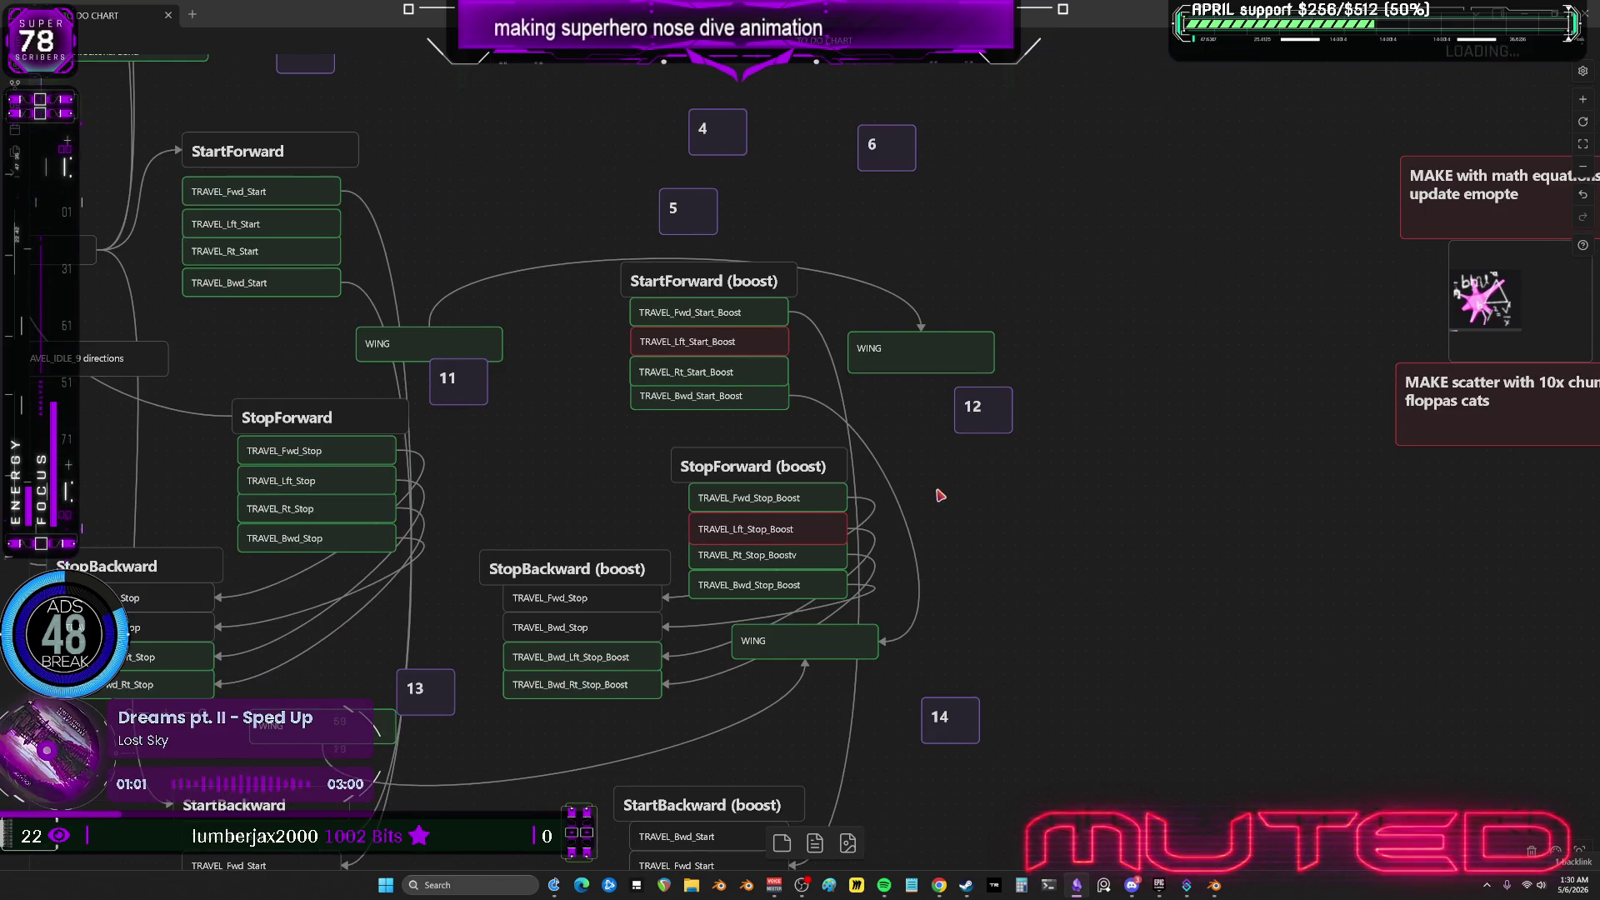
ctrl+scroll(940, 495, down, 3)
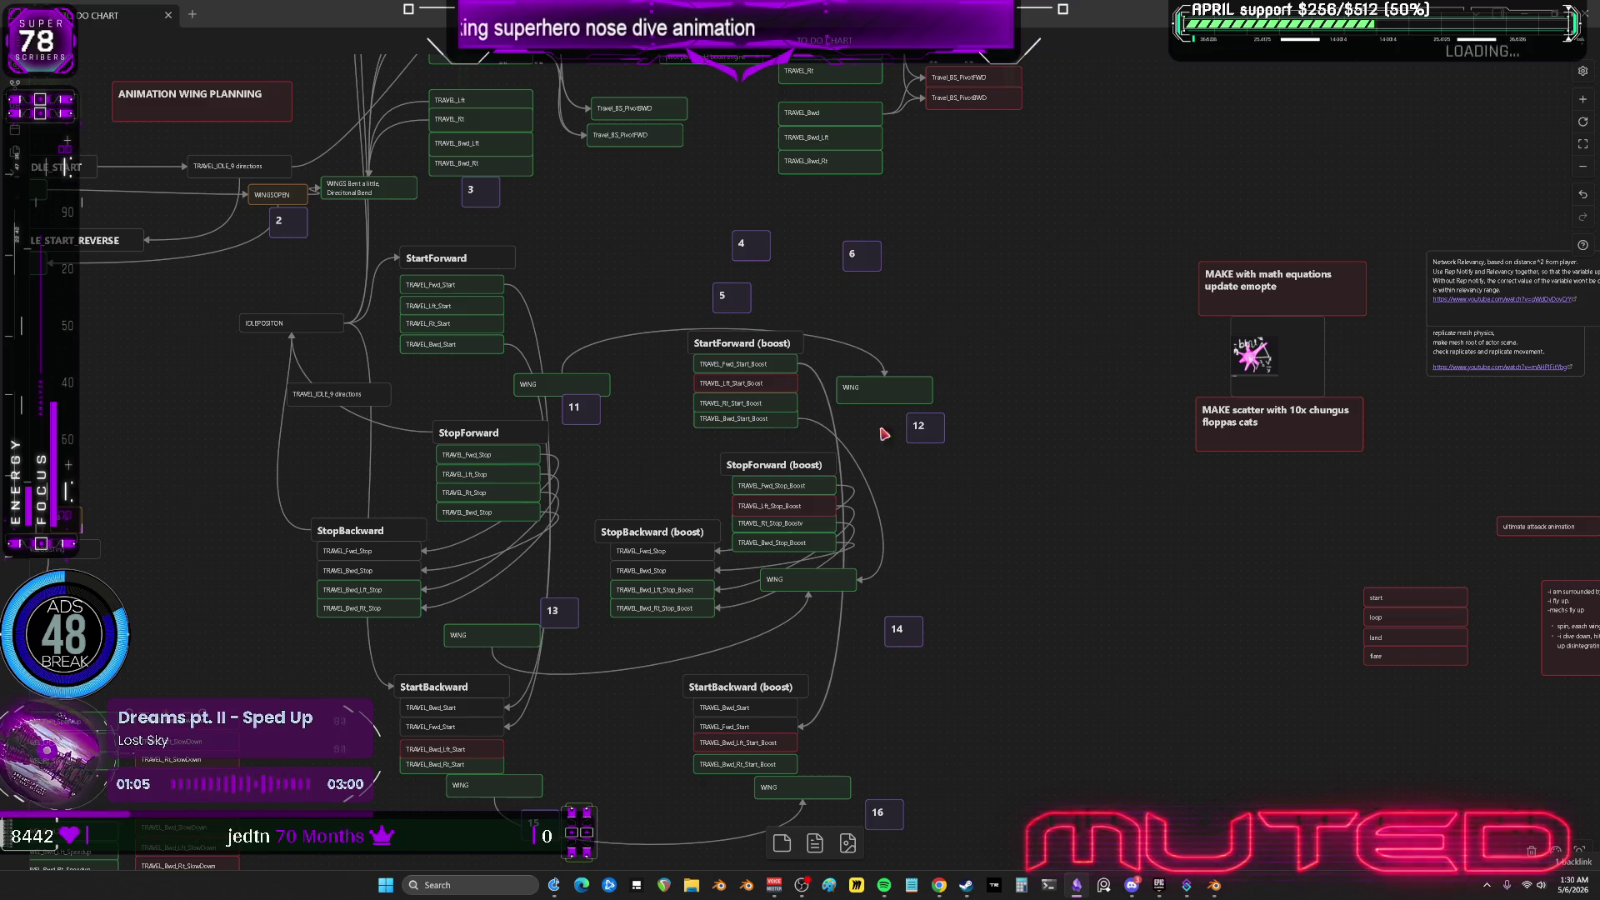
mouse_move(724, 403)
middle_down()
mouse_move(834, 445)
mouse_move(825, 500)
mouse_move(792, 508)
mouse_move(866, 414)
mouse_move(705, 451)
mouse_move(821, 447)
mouse_move(674, 450)
mouse_move(918, 410)
mouse_move(731, 455)
mouse_move(788, 419)
middle_up()
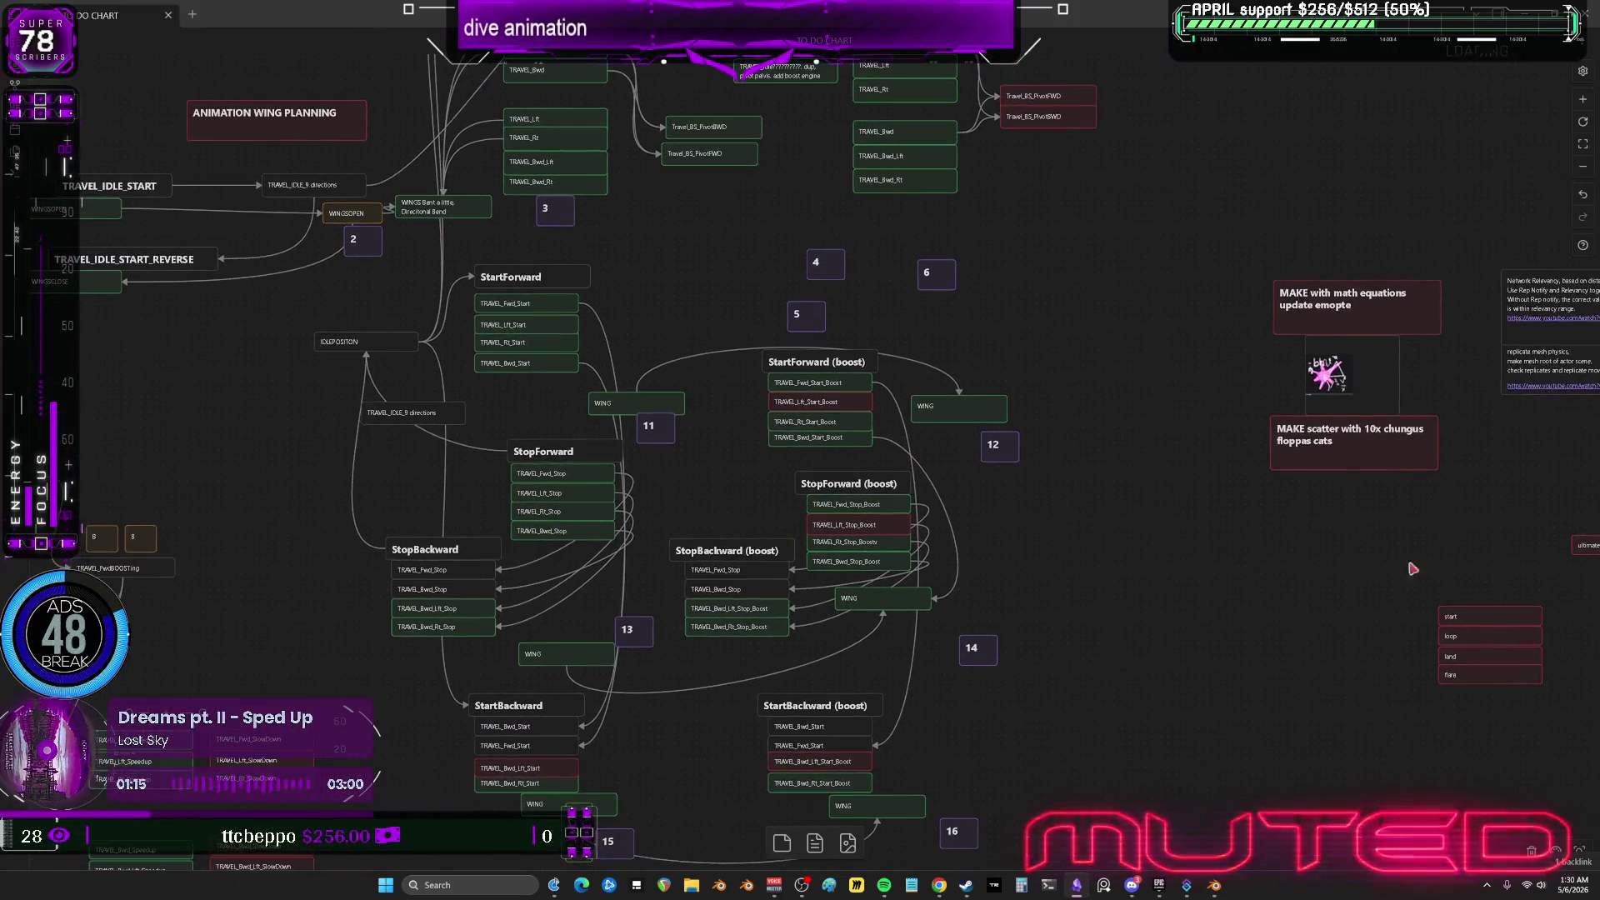